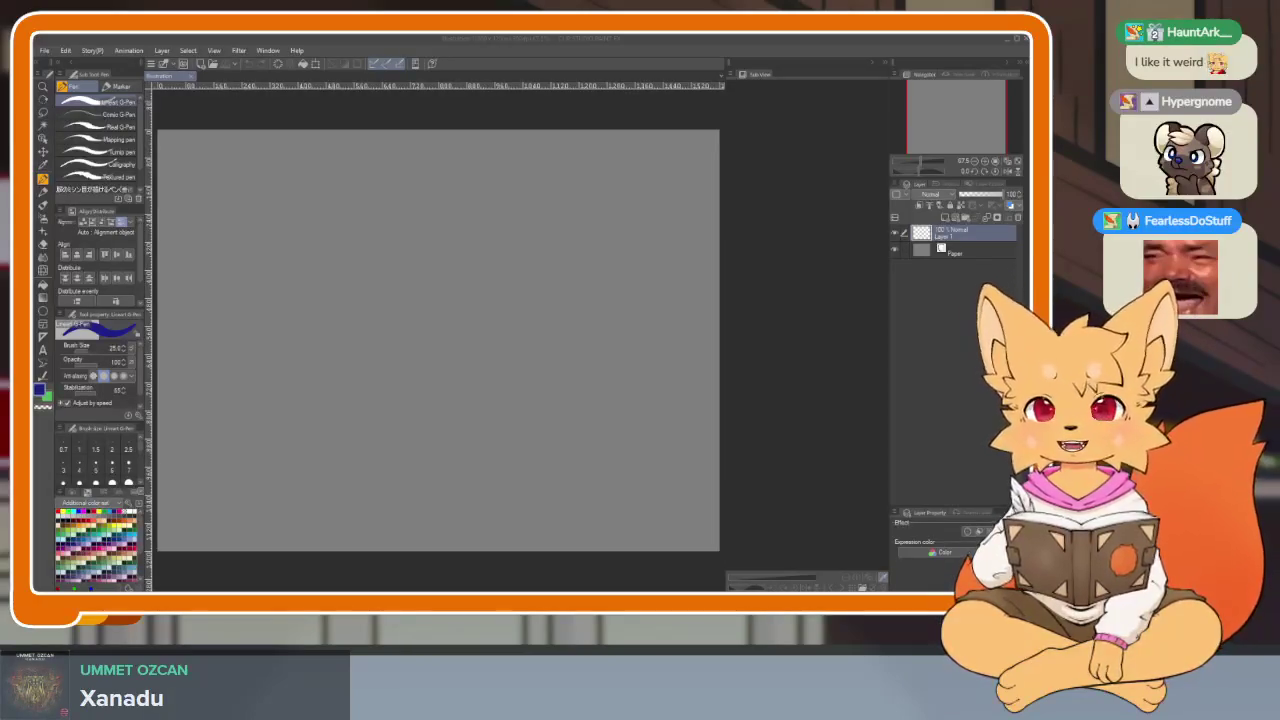
# - Hide all palettes with Tab and try three test curves, undoing each one
pyautogui.press('Tab')
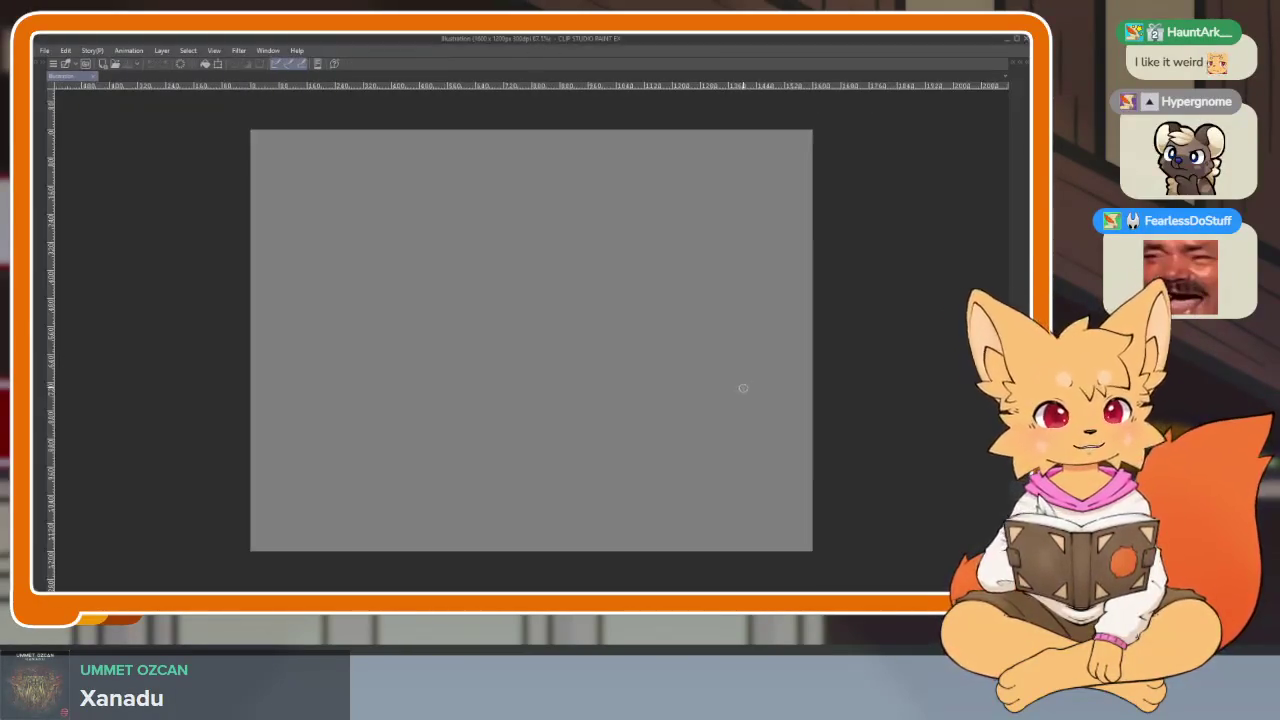
pyautogui.moveTo(542, 440); pyautogui.dragTo(658, 408)
pyautogui.hotkey('ctrl', 'z')
pyautogui.press('Tab')
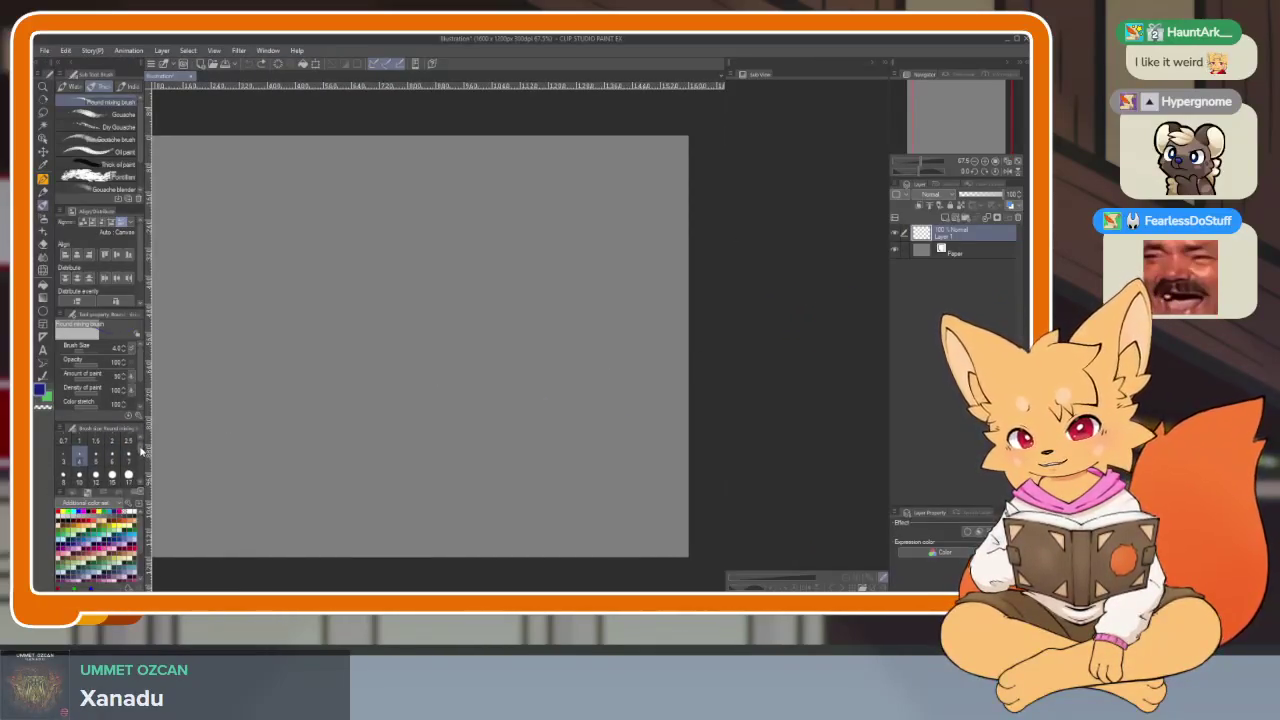
pyautogui.press('Tab')
pyautogui.moveTo(486, 384); pyautogui.dragTo(602, 392)
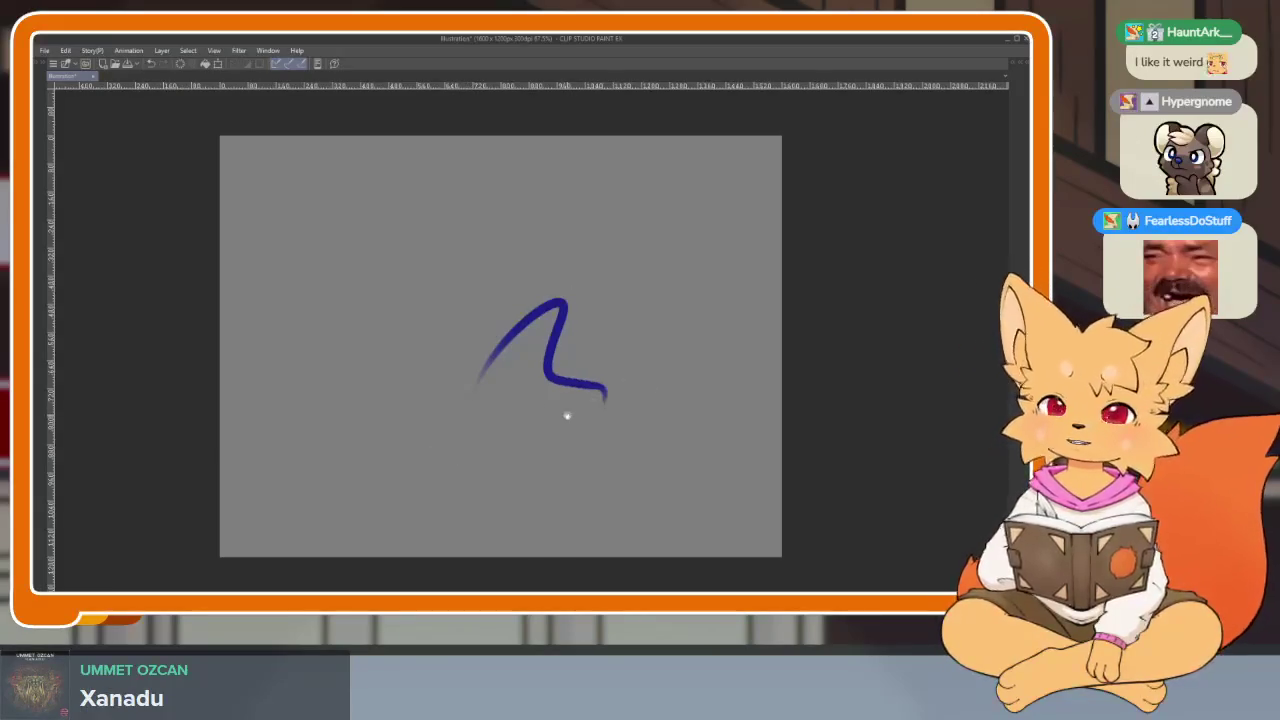
pyautogui.press('Tab')
pyautogui.hotkey('ctrl', 'z')
pyautogui.press('Tab')
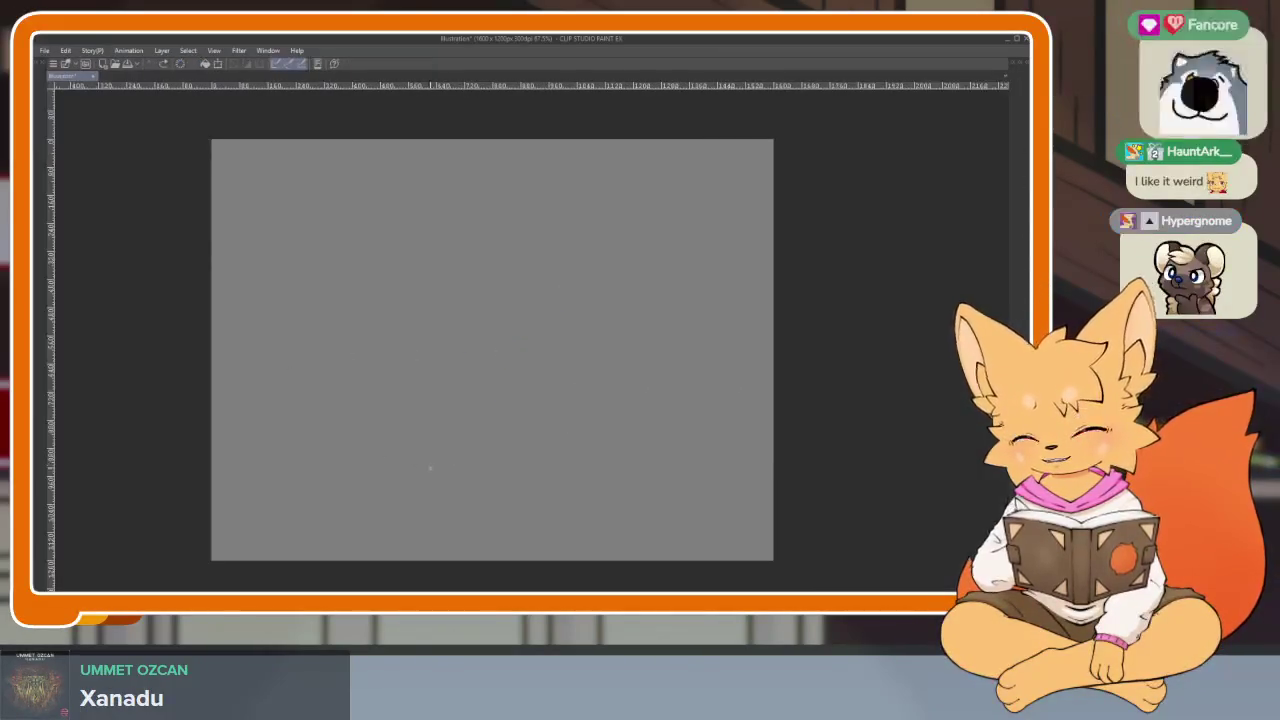
pyautogui.moveTo(418, 428); pyautogui.dragTo(543, 402)
pyautogui.hotkey('ctrl', 'z')
# - Try several vertical and h-shaped test strokes, undoing each so the canvas stays blank
pyautogui.scroll(-2, 615, 434)
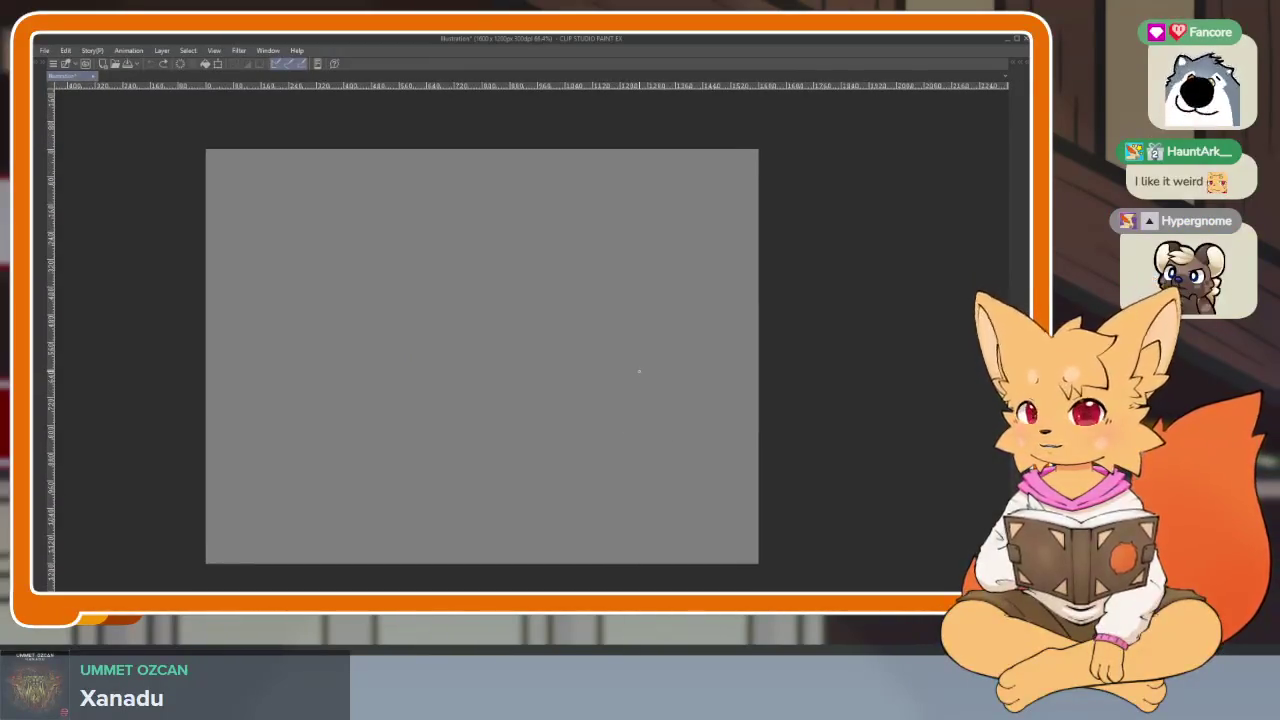
pyautogui.moveTo(639, 368); pyautogui.dragTo(634, 456)
pyautogui.hotkey('ctrl', 'z')
pyautogui.moveTo(614, 363); pyautogui.dragTo(608, 471)
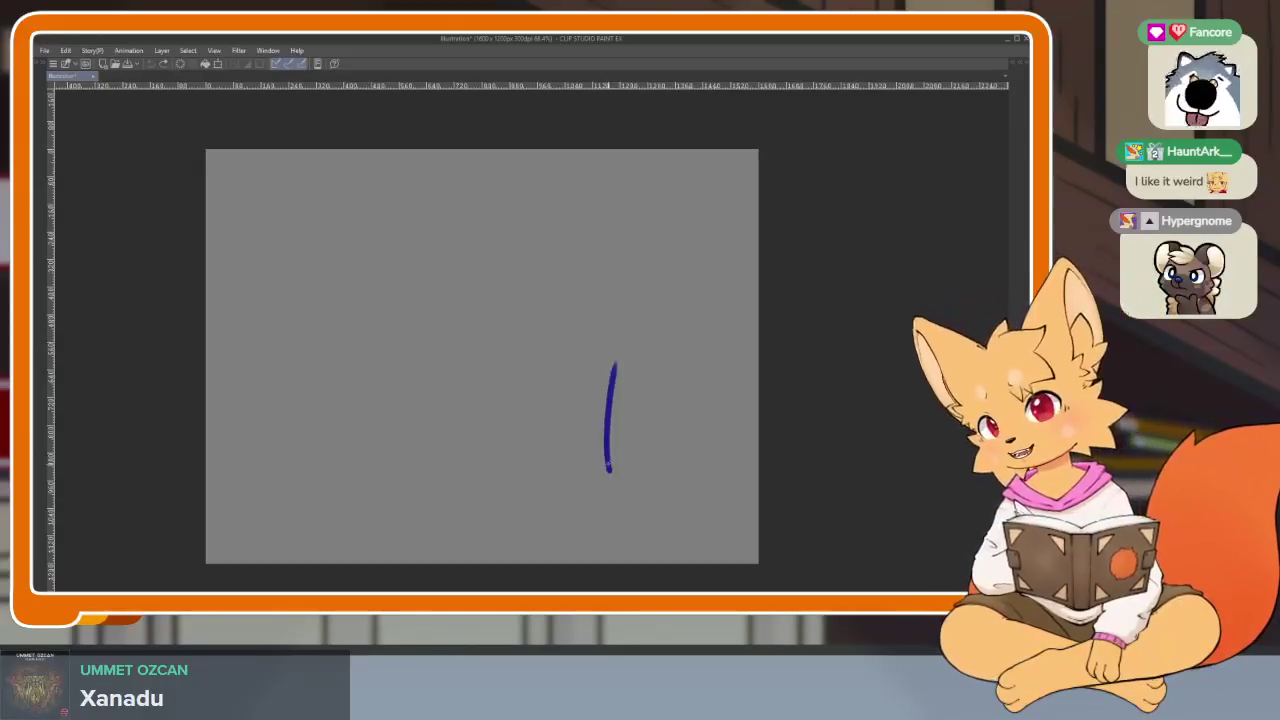
pyautogui.hotkey('ctrl', 'z')
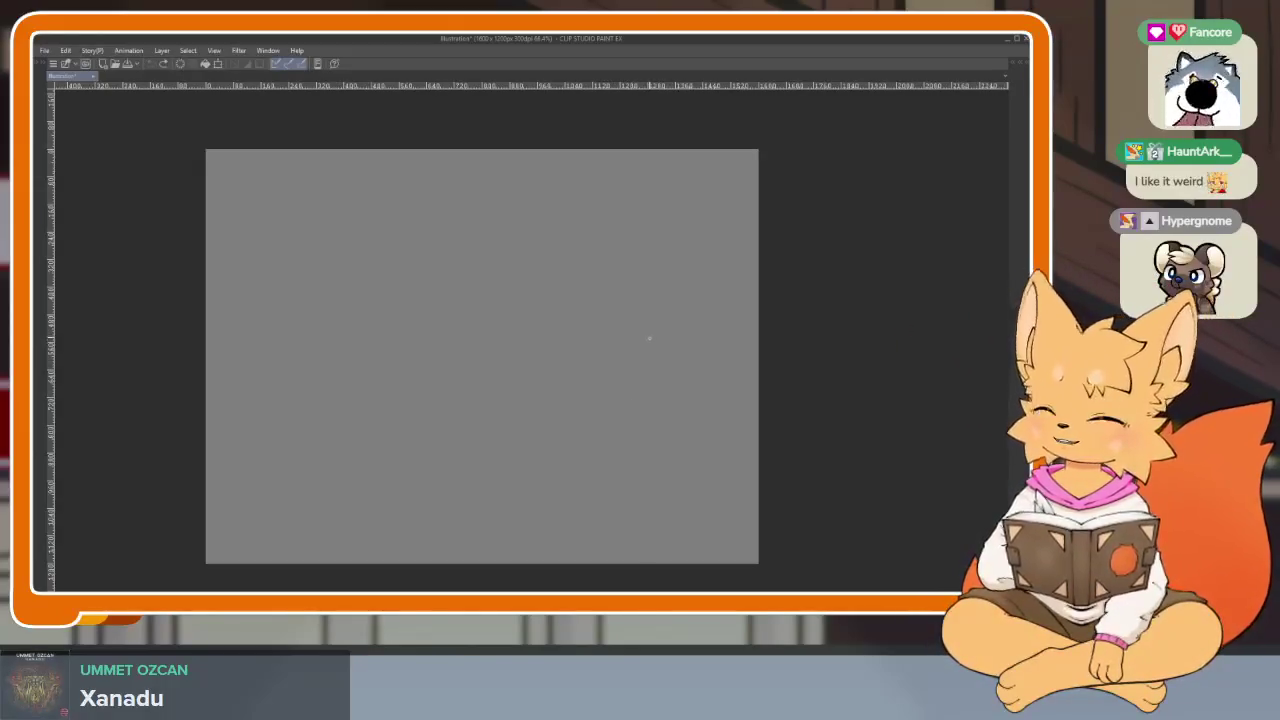
pyautogui.moveTo(648, 340); pyautogui.dragTo(634, 441)
pyautogui.hotkey('ctrl', 'z')
pyautogui.moveTo(560, 345); pyautogui.dragTo(588, 422)
pyautogui.hotkey('ctrl', 'z')
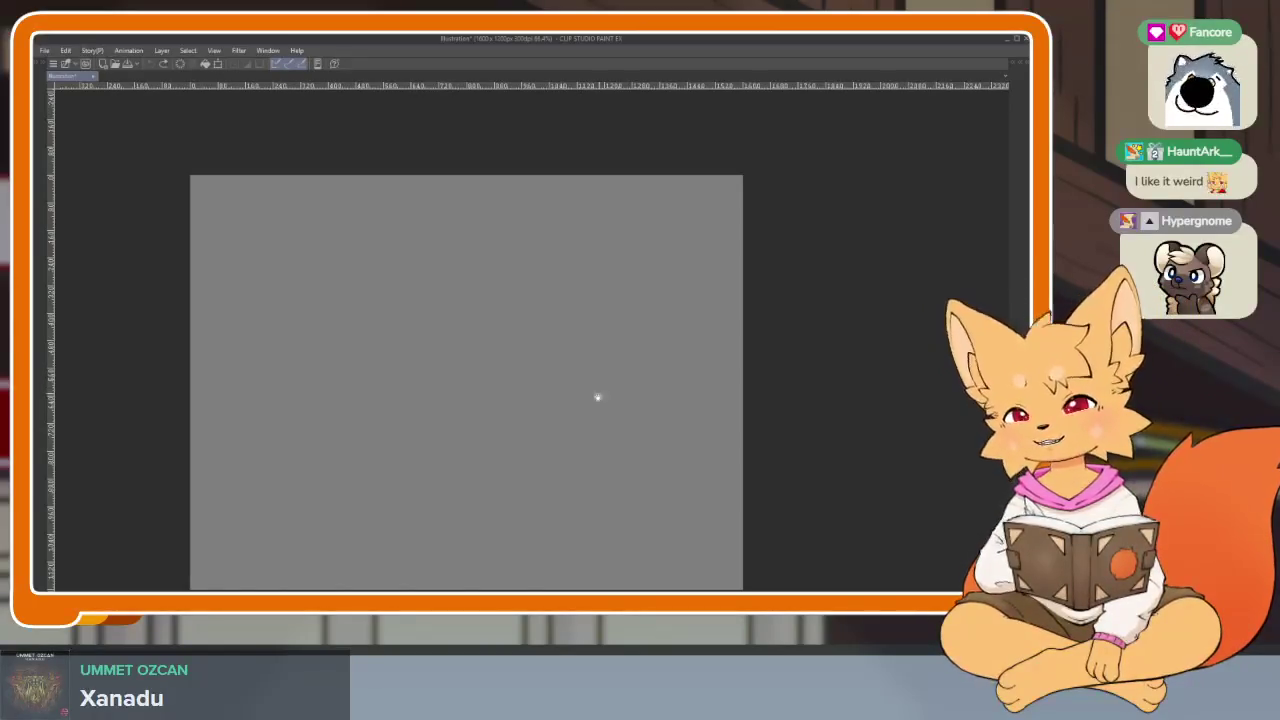
# - Undo the last remaining stroke and zoom to confirm the canvas is empty
pyautogui.scroll(-1, 597, 397)
pyautogui.scroll(-1, 578, 423)
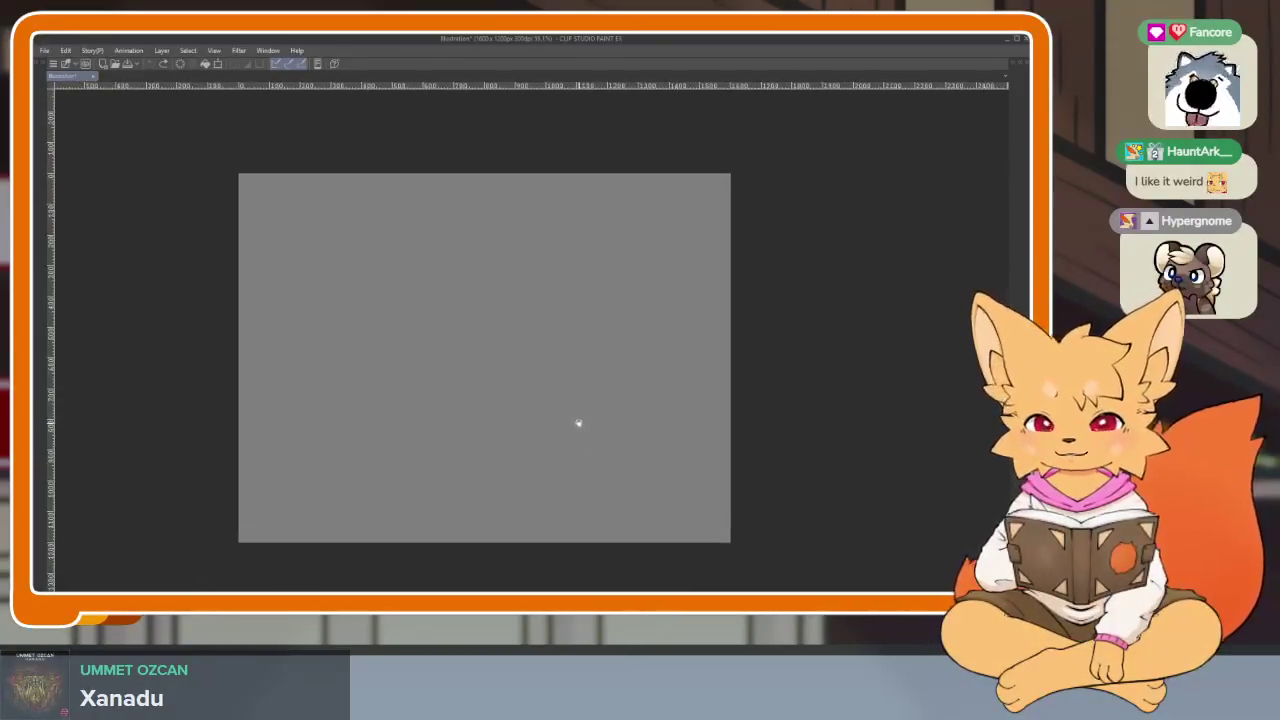
pyautogui.scroll(2, 570, 432)
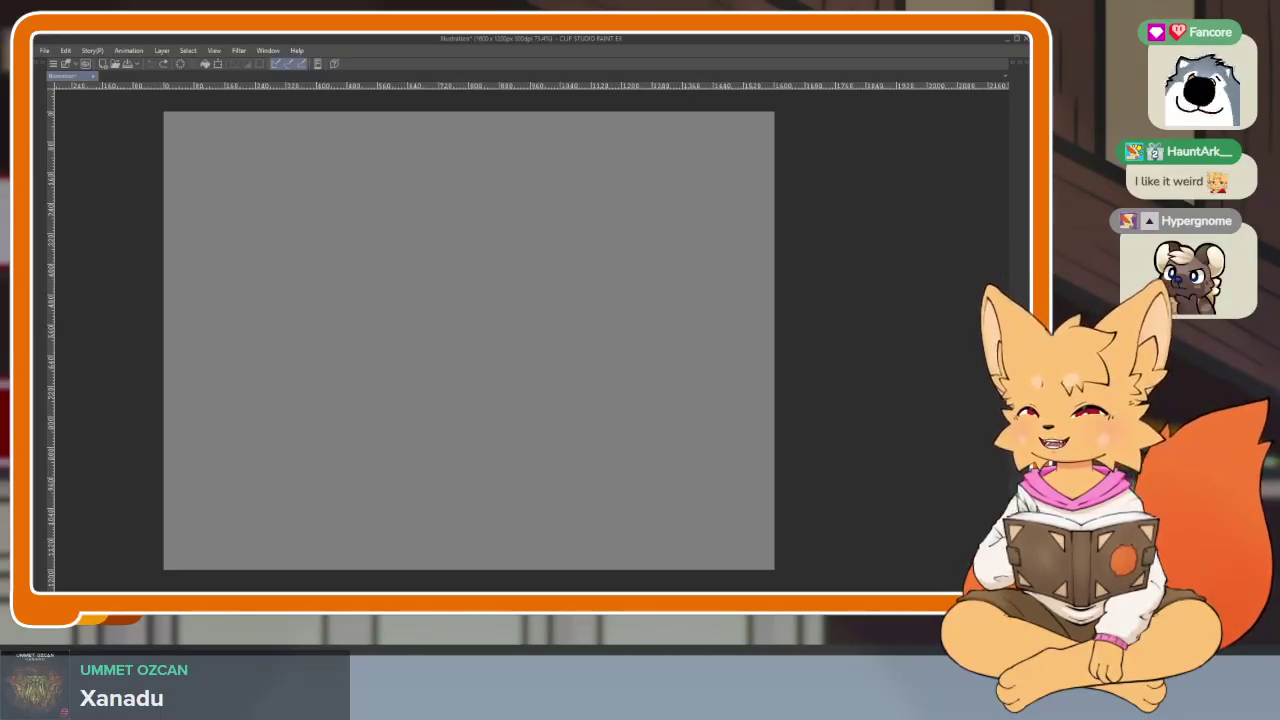
pyautogui.hotkey('ctrl', 'z')
pyautogui.scroll(-1, 663, 437)
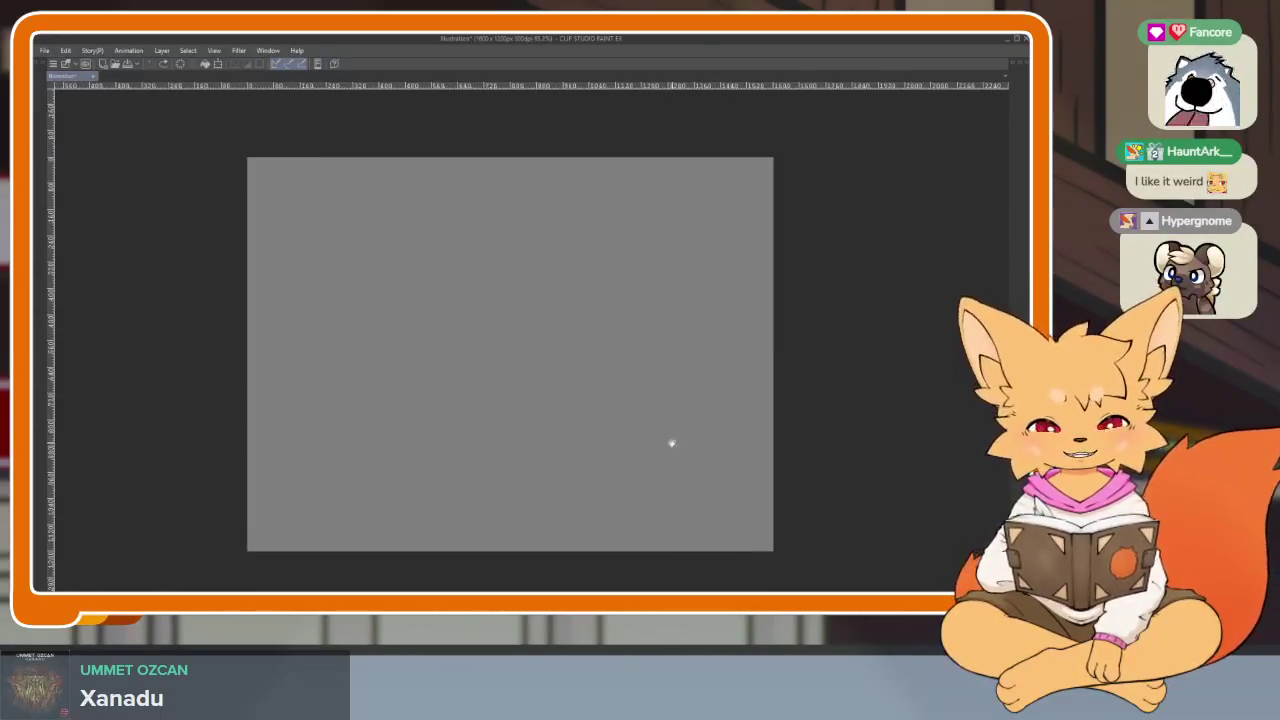
pyautogui.scroll(2, 666, 437)
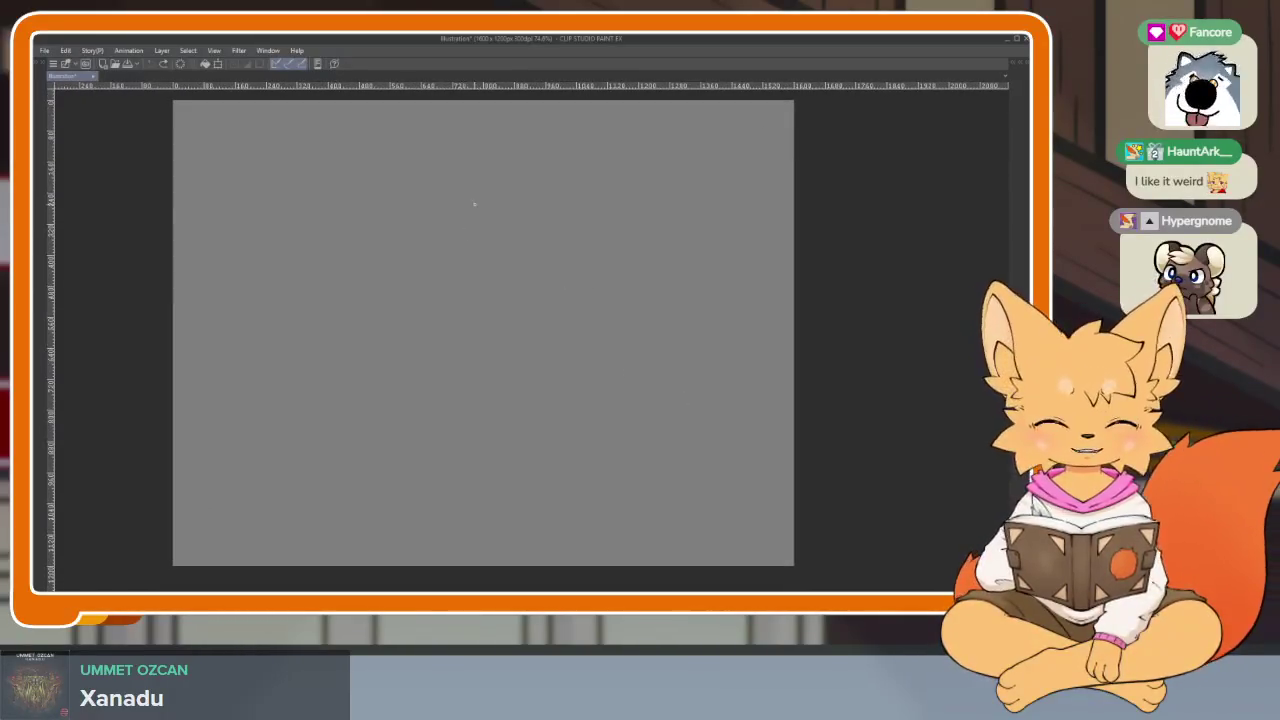
# - Sketch a long vertical centre line and a rough oval head shape around it
pyautogui.moveTo(486, 190); pyautogui.dragTo(466, 500)
pyautogui.moveTo(424, 268); pyautogui.dragTo(474, 236)
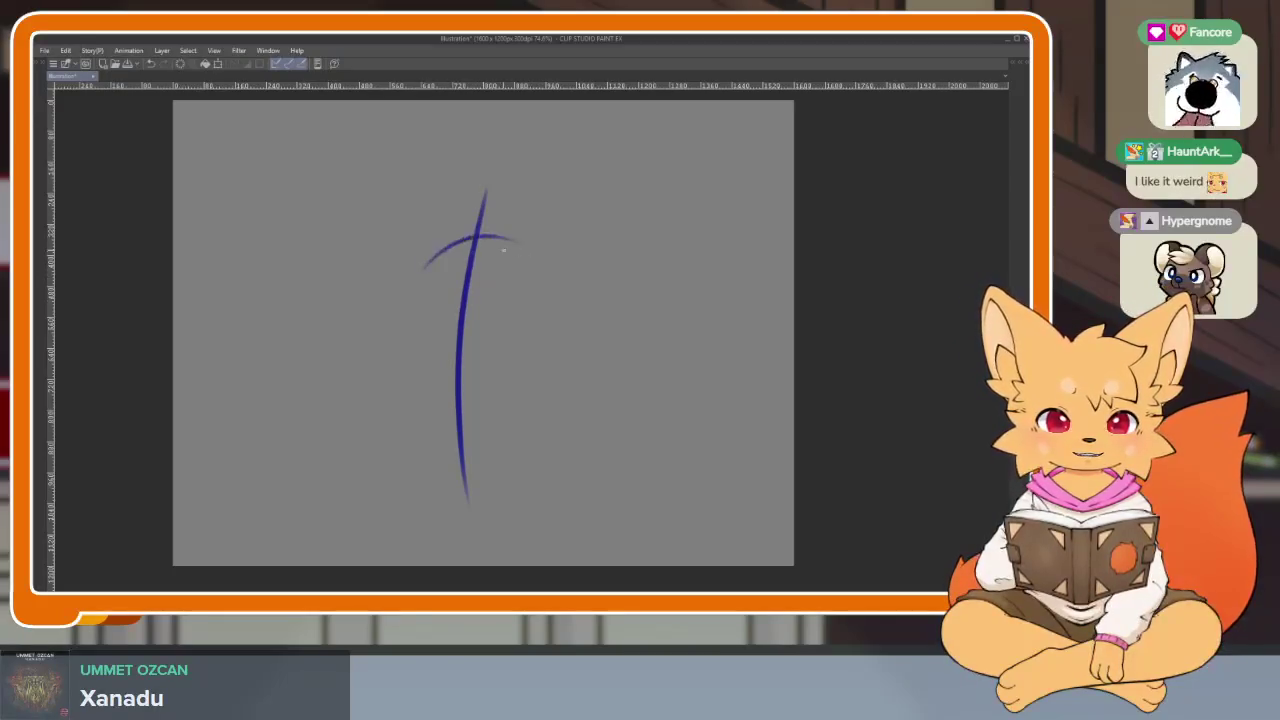
pyautogui.hotkey('ctrl', 'z')
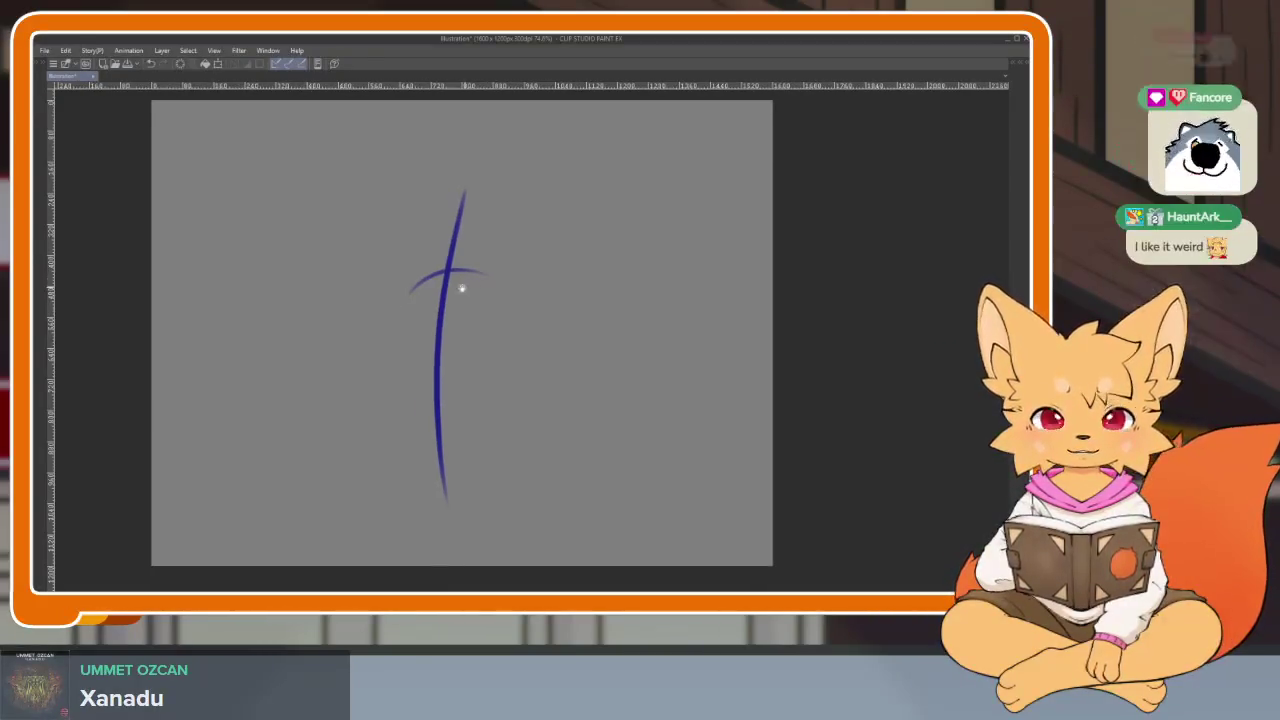
pyautogui.moveTo(448, 268)
pyautogui.mouseDown()
pyautogui.moveTo(392, 372)
pyautogui.moveTo(460, 395)
pyautogui.mouseUp()
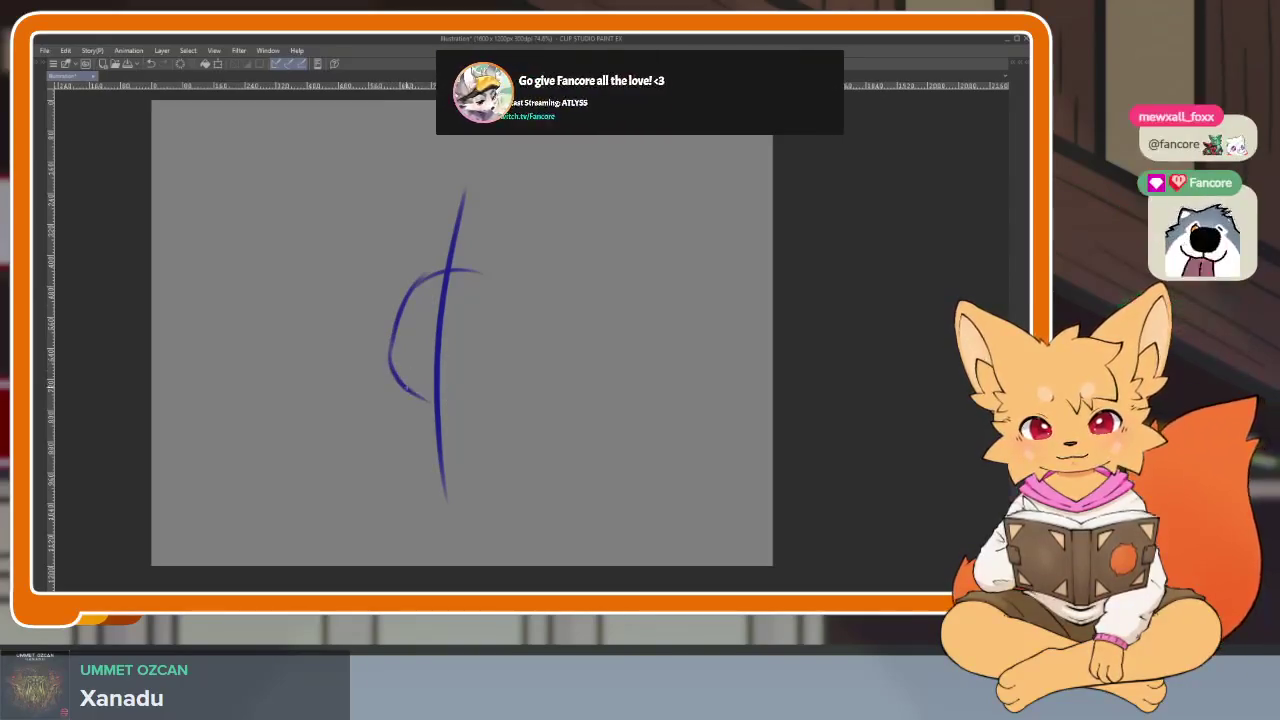
pyautogui.moveTo(474, 268); pyautogui.dragTo(486, 362)
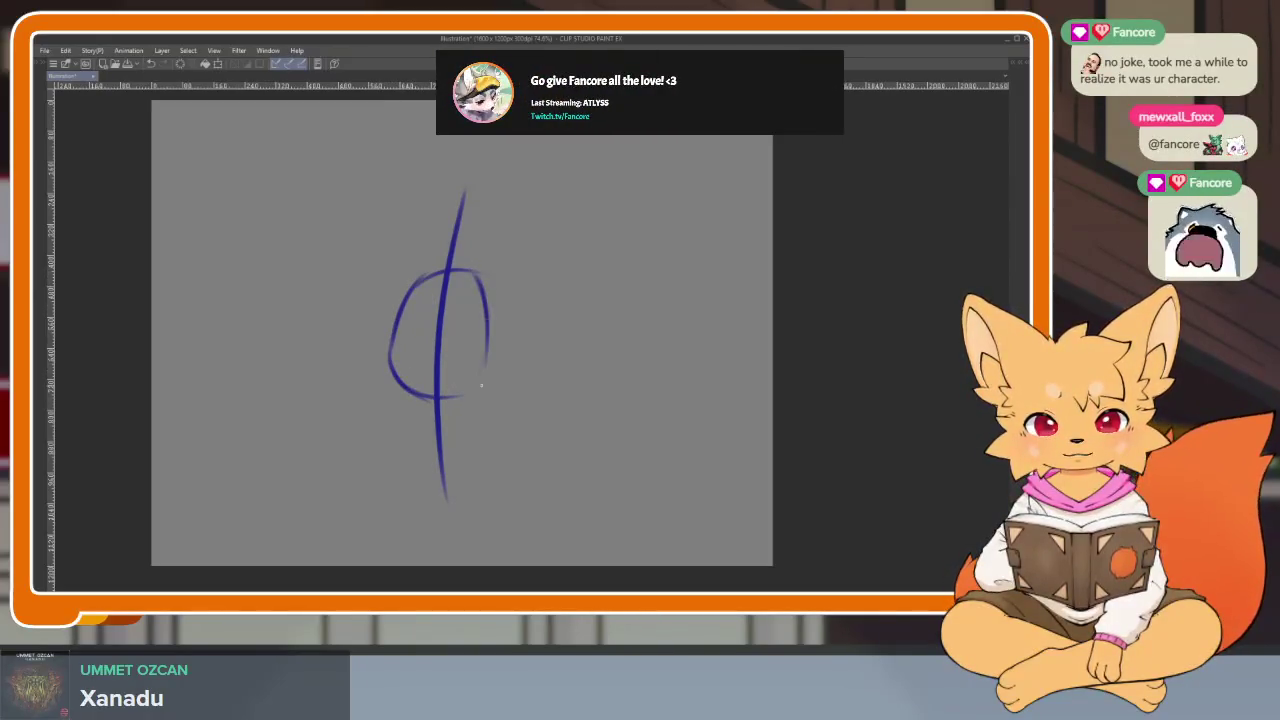
pyautogui.moveTo(485, 300); pyautogui.dragTo(444, 402)
# - Redraw the oval's top edge with a darker, cleaner stroke
pyautogui.scroll(3, 485, 355)
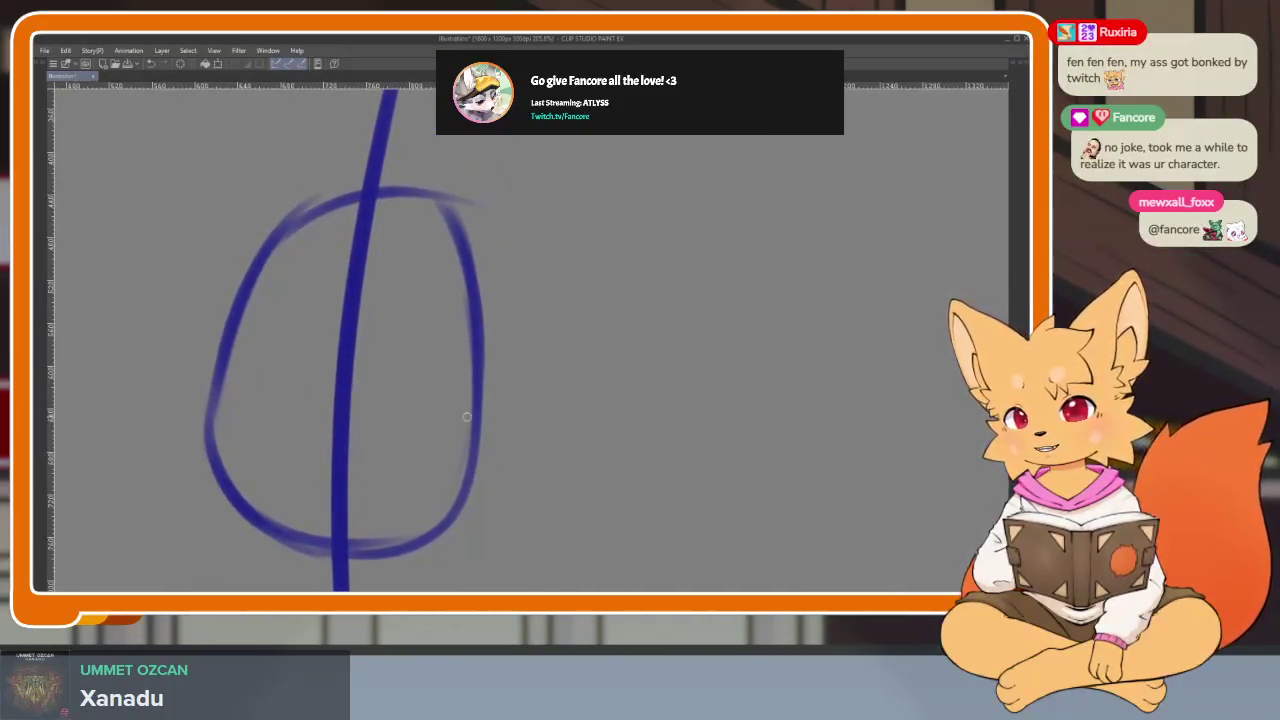
pyautogui.moveTo(287, 221); pyautogui.dragTo(460, 215)
pyautogui.hotkey('ctrl', 'z')
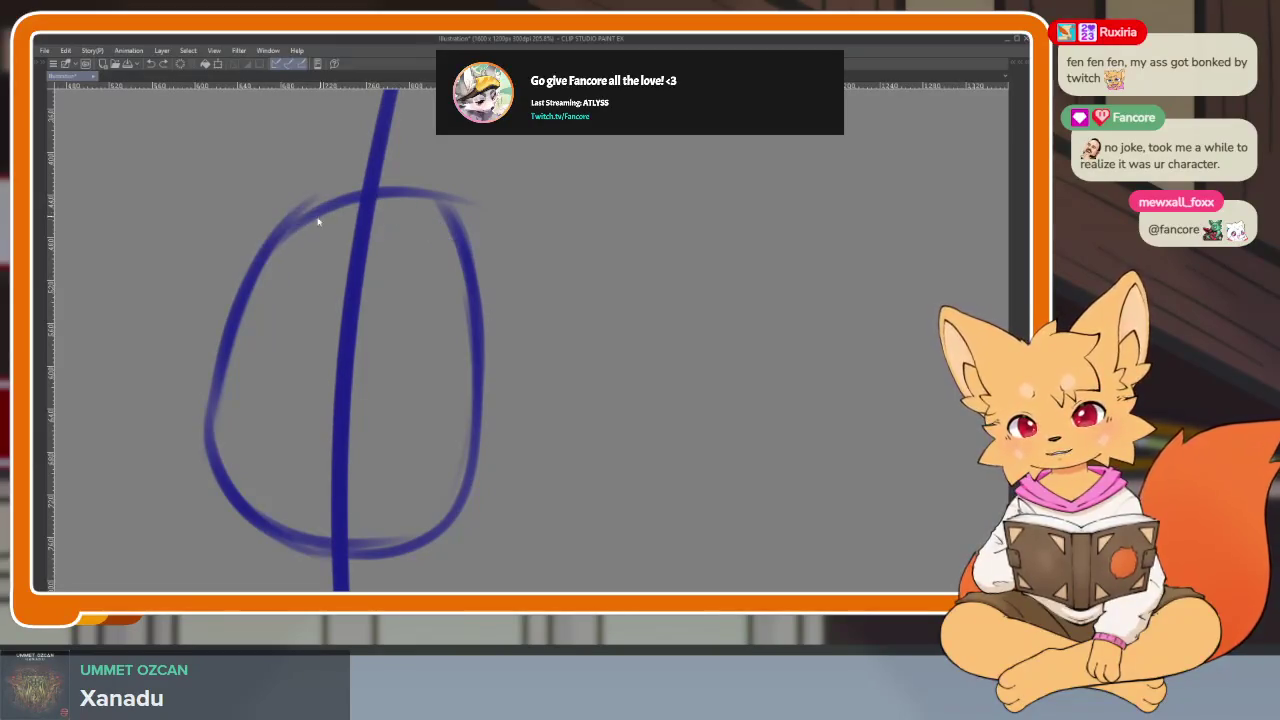
pyautogui.moveTo(298, 214); pyautogui.dragTo(472, 222)
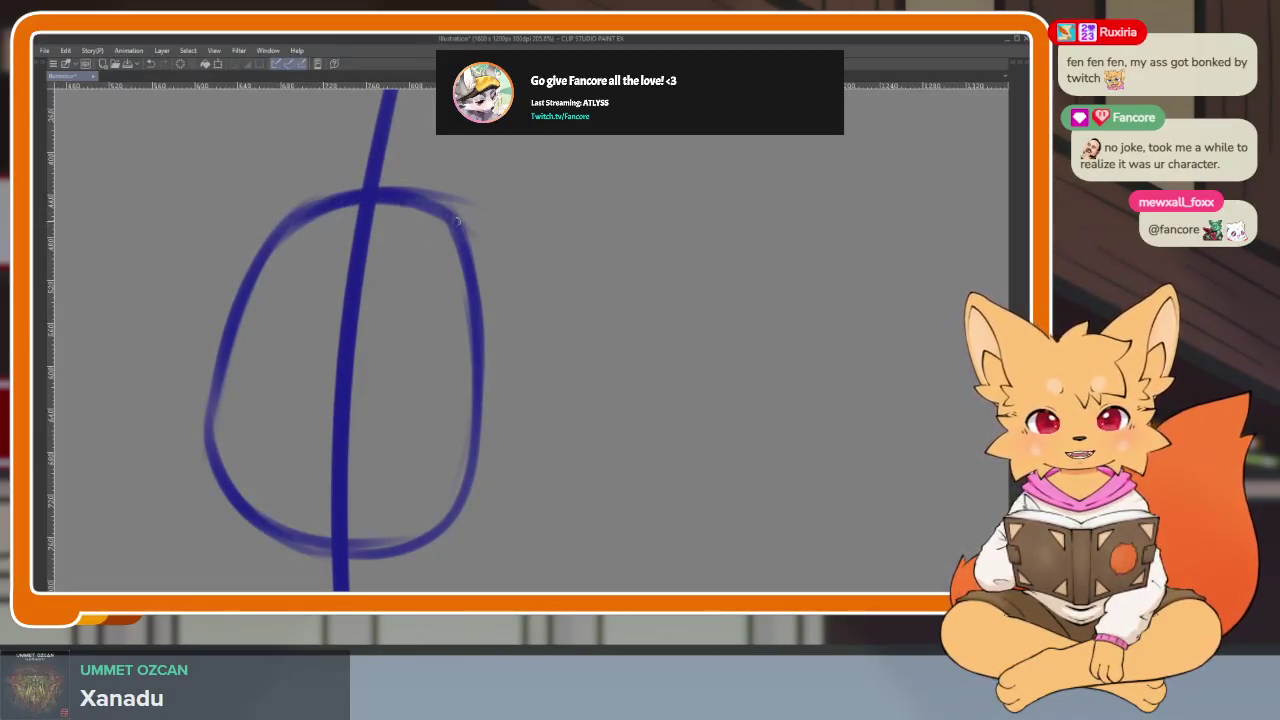
pyautogui.moveTo(376, 200); pyautogui.dragTo(472, 224)
pyautogui.hotkey('ctrl', 'z')
pyautogui.moveTo(304, 212)
pyautogui.mouseDown()
pyautogui.moveTo(340, 202)
pyautogui.moveTo(472, 222)
pyautogui.mouseUp()
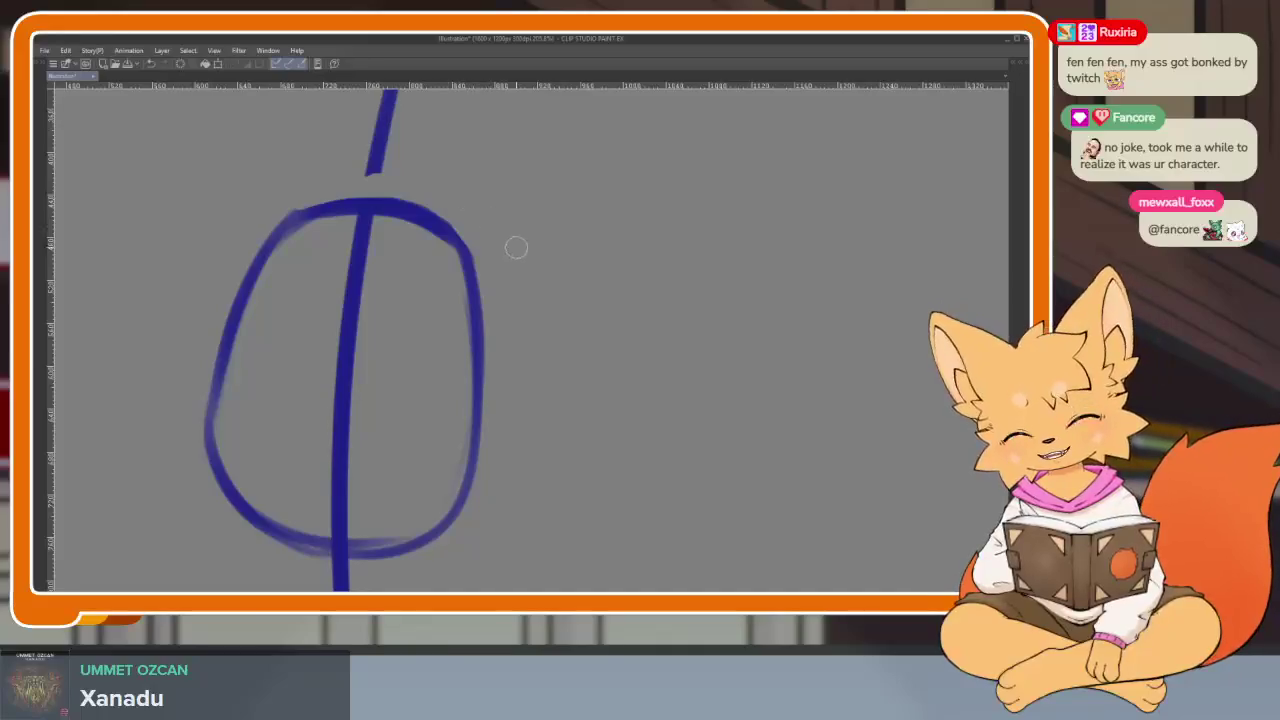
pyautogui.scroll(-2, 517, 246)
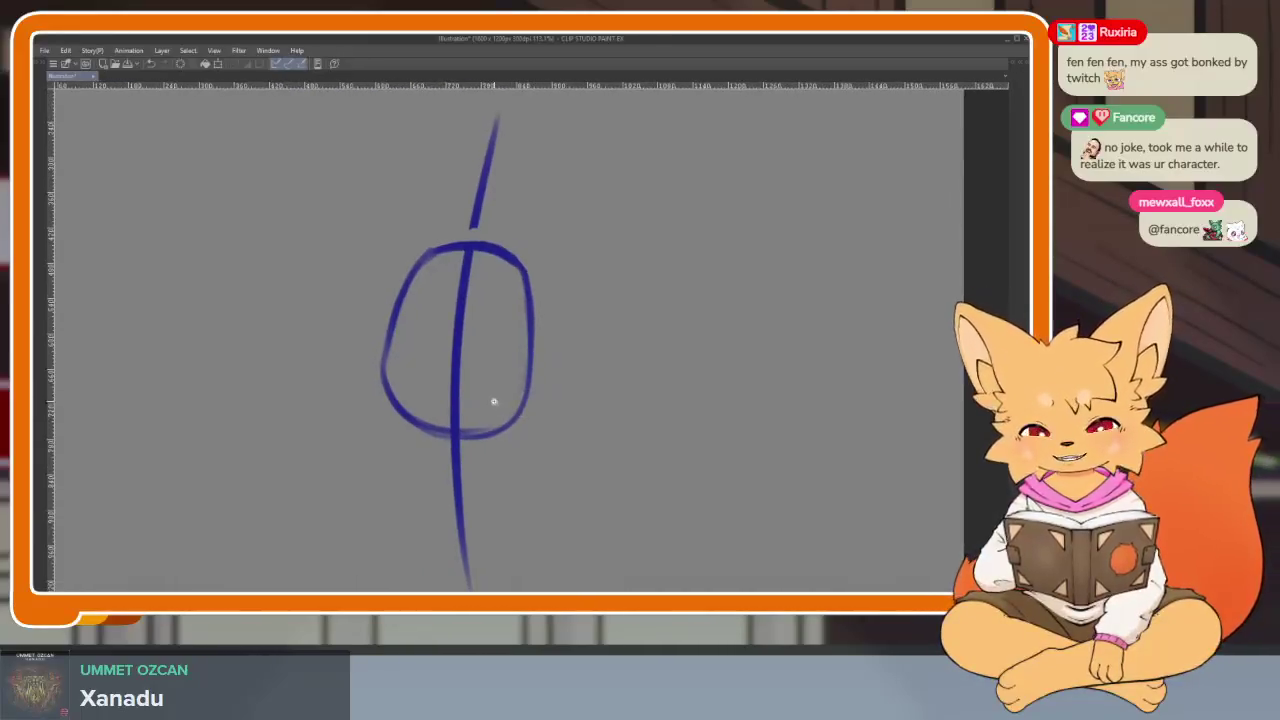
pyautogui.scroll(2, 491, 400)
# - Retrace the oval's left side, right side and bottom edge cleanly
pyautogui.moveTo(400, 220); pyautogui.dragTo(425, 488)
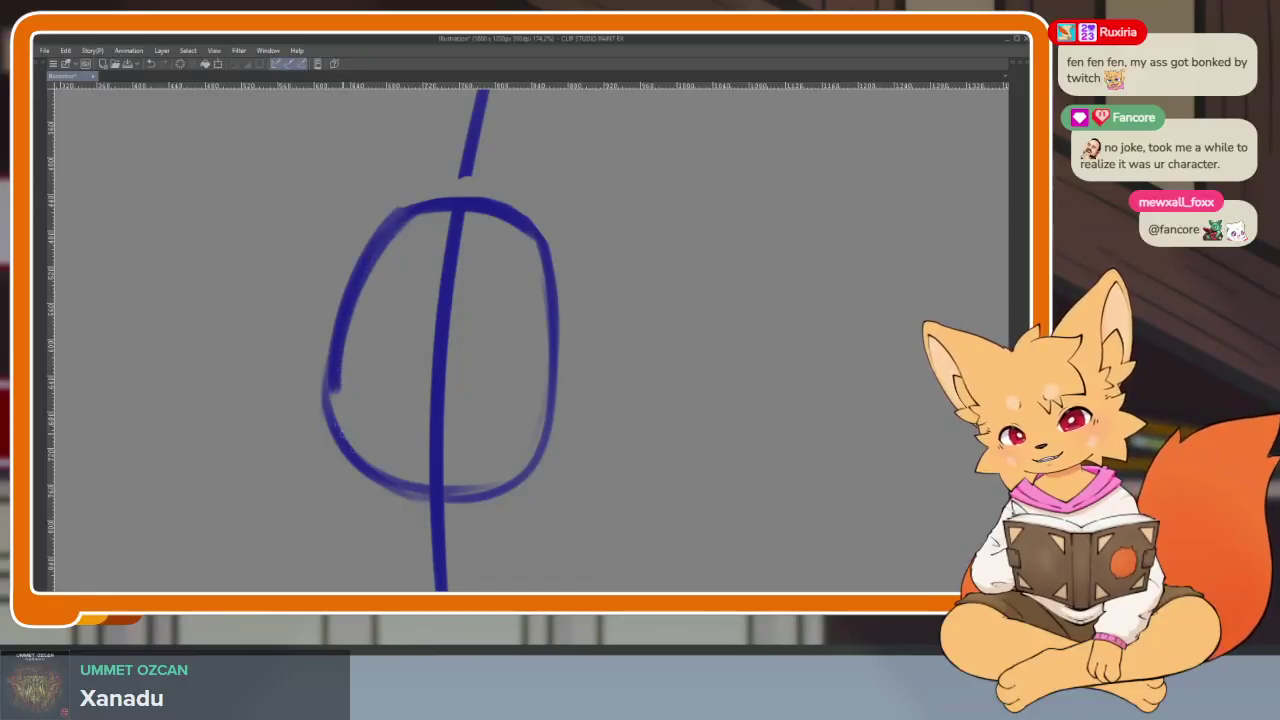
pyautogui.hotkey('ctrl', 'z')
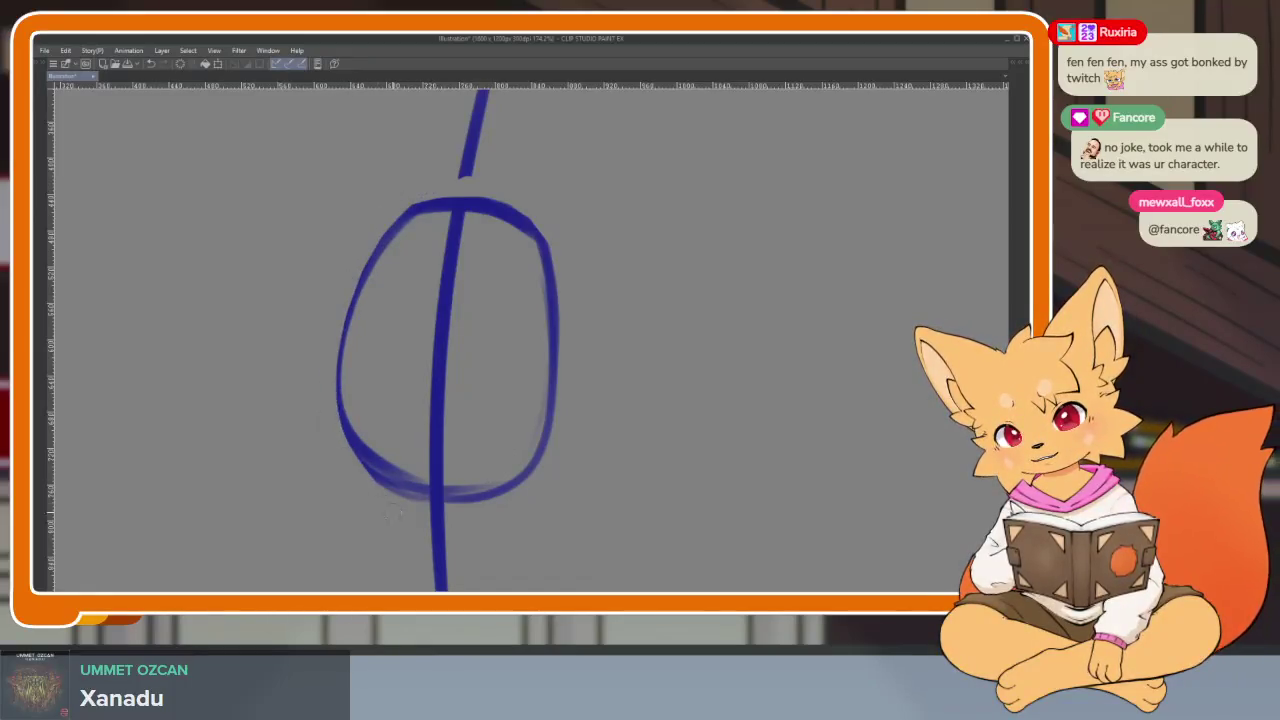
pyautogui.hotkey('ctrl', 'z')
pyautogui.moveTo(425, 205); pyautogui.dragTo(571, 420)
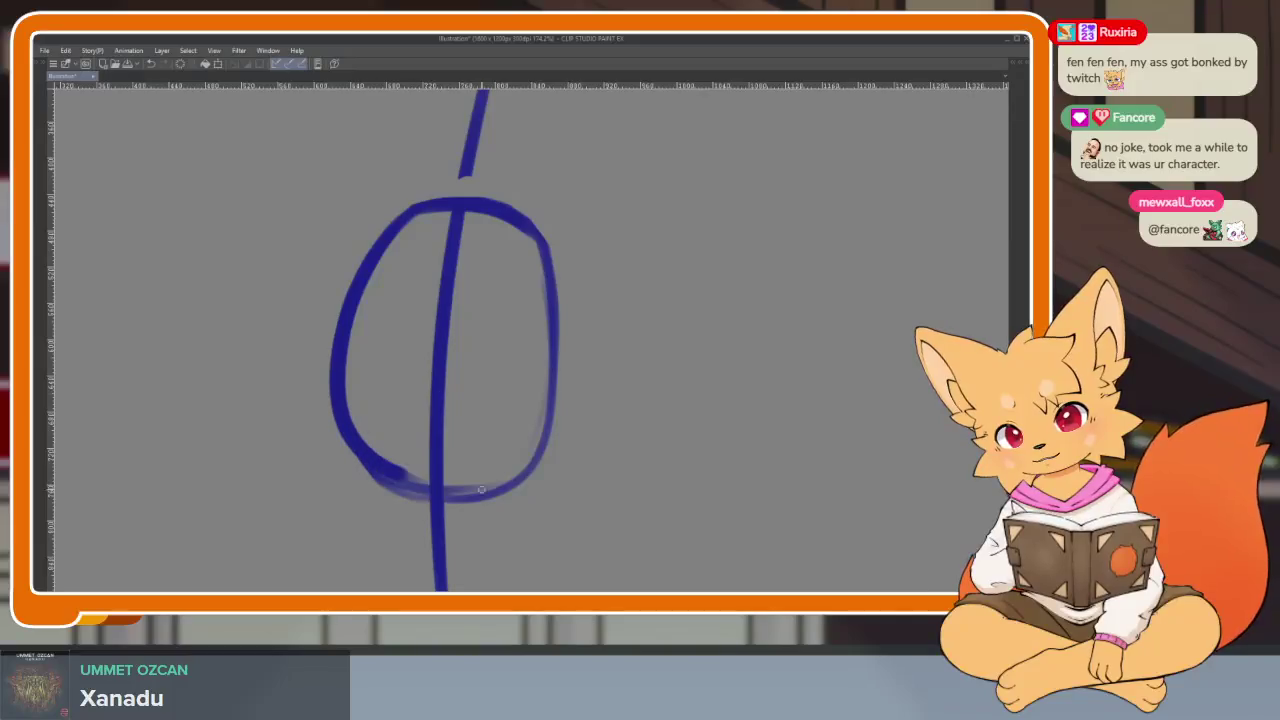
pyautogui.moveTo(518, 463); pyautogui.dragTo(545, 295)
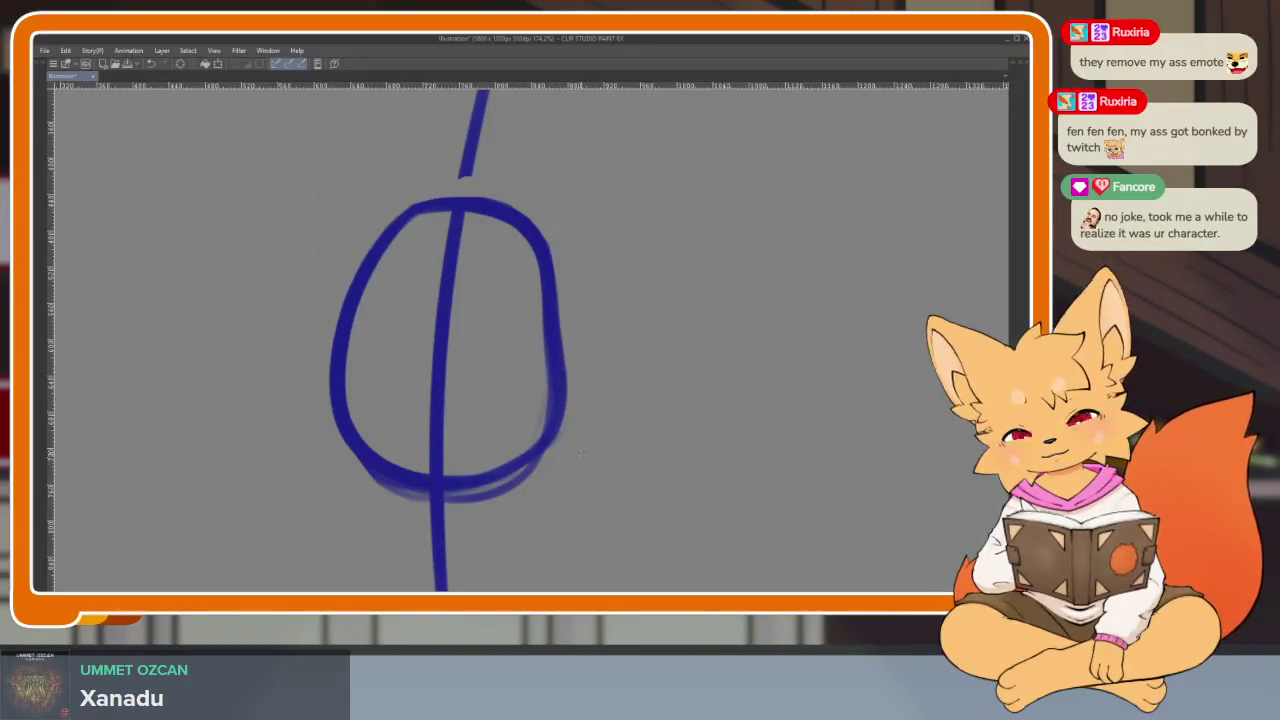
pyautogui.scroll(2, 540, 460)
pyautogui.scroll(2, 480, 480)
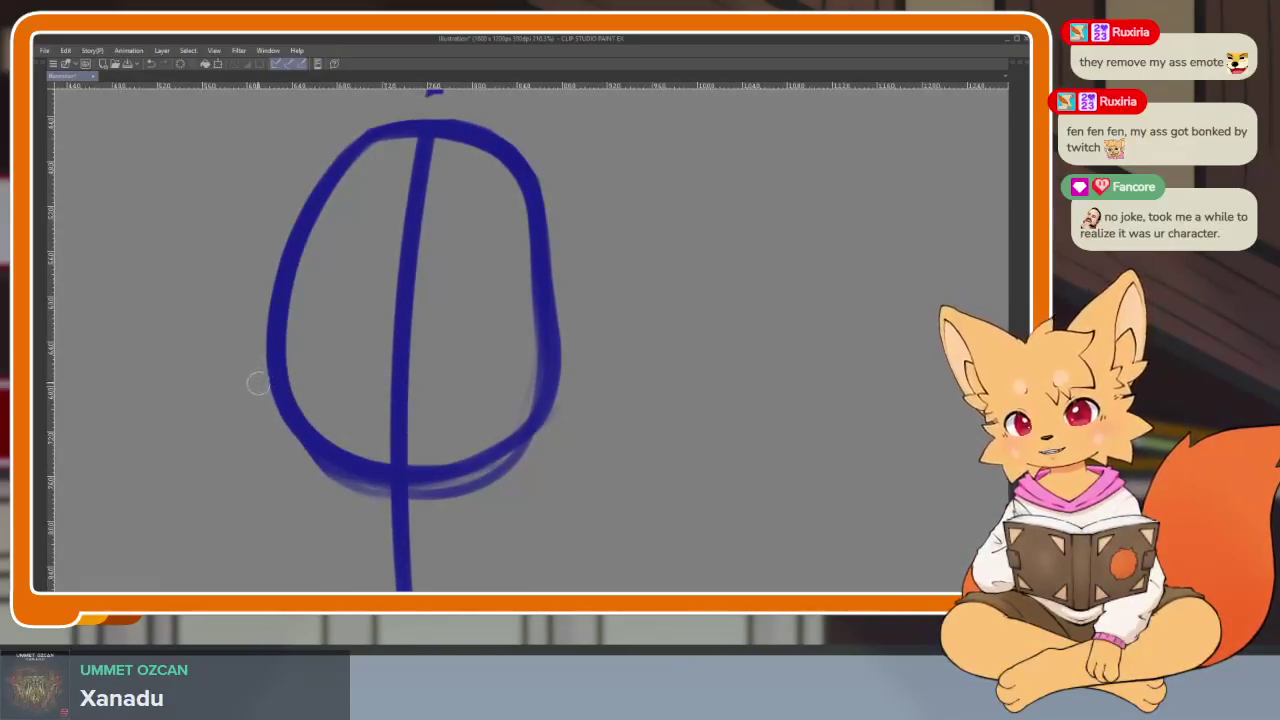
pyautogui.moveTo(304, 453); pyautogui.dragTo(551, 437)
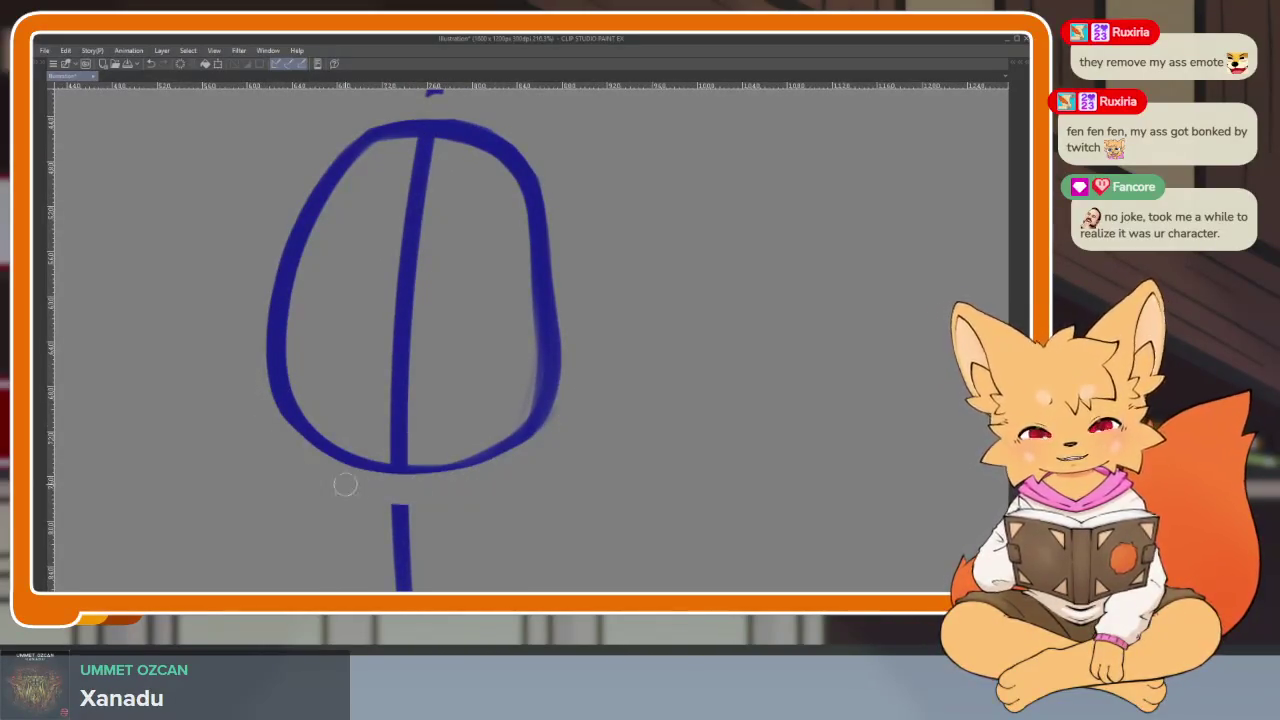
pyautogui.scroll(-3, 591, 440)
pyautogui.scroll(1, 591, 440)
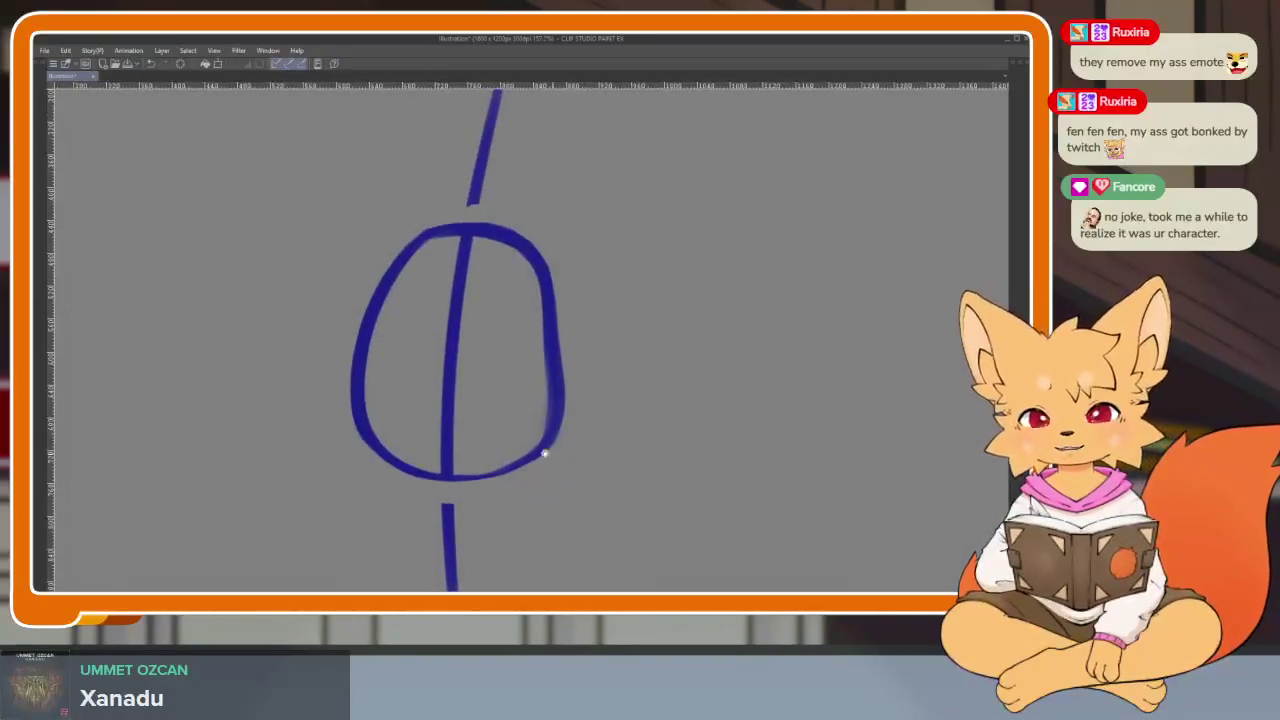
pyautogui.scroll(2, 543, 451)
# - Redraw the vertical centre line and add two curved cross lines across the oval
pyautogui.moveTo(457, 181); pyautogui.dragTo(420, 434)
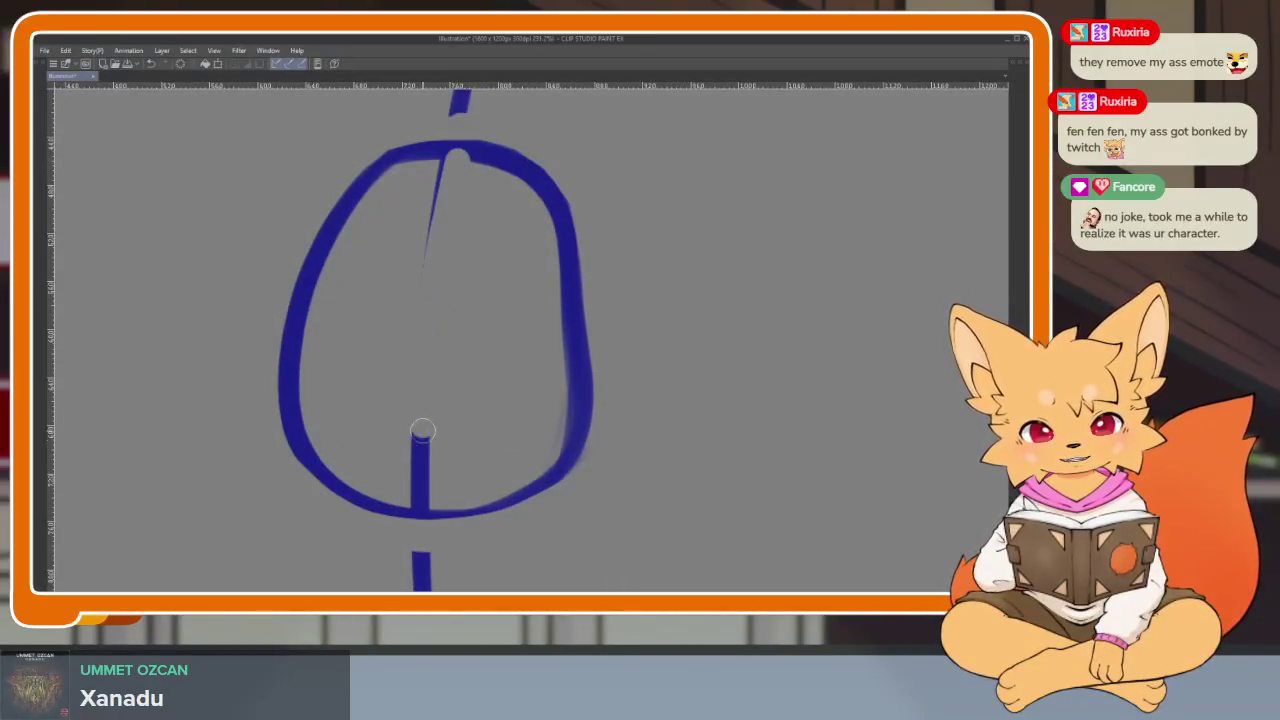
pyautogui.moveTo(460, 130); pyautogui.dragTo(415, 520)
pyautogui.hotkey('ctrl', 'z')
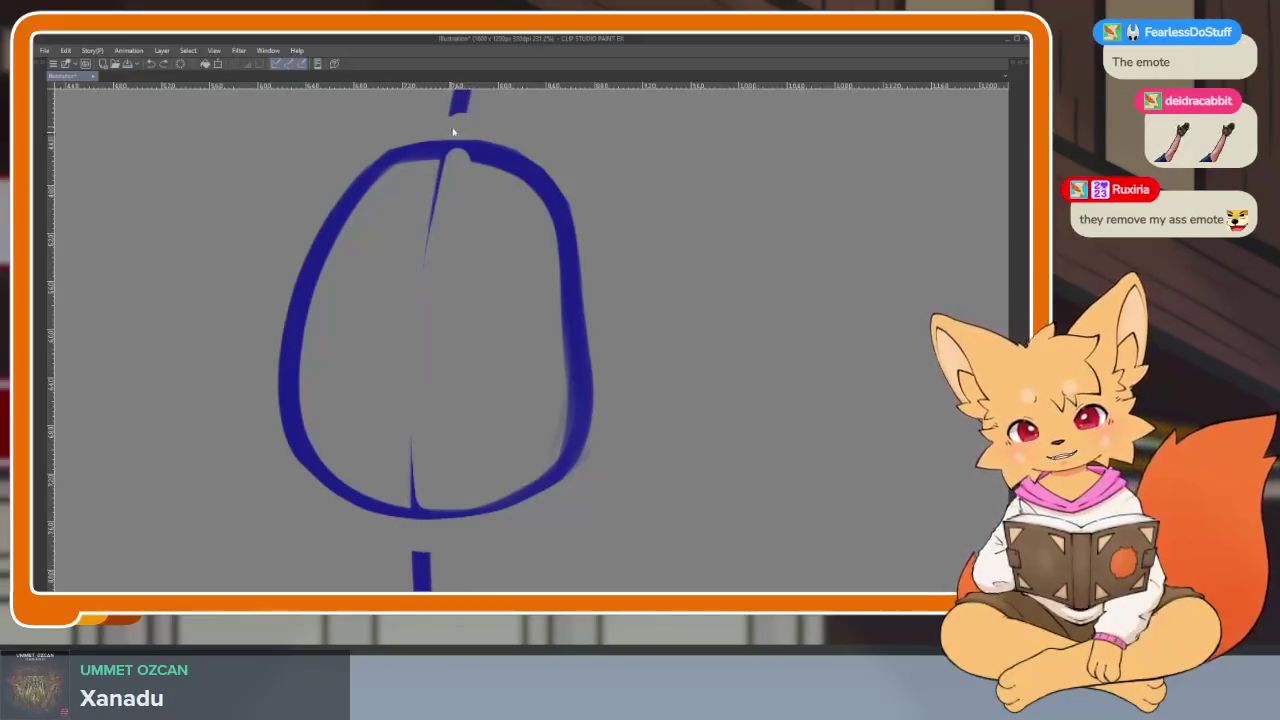
pyautogui.moveTo(457, 129); pyautogui.dragTo(422, 525)
pyautogui.moveTo(286, 287); pyautogui.dragTo(576, 330)
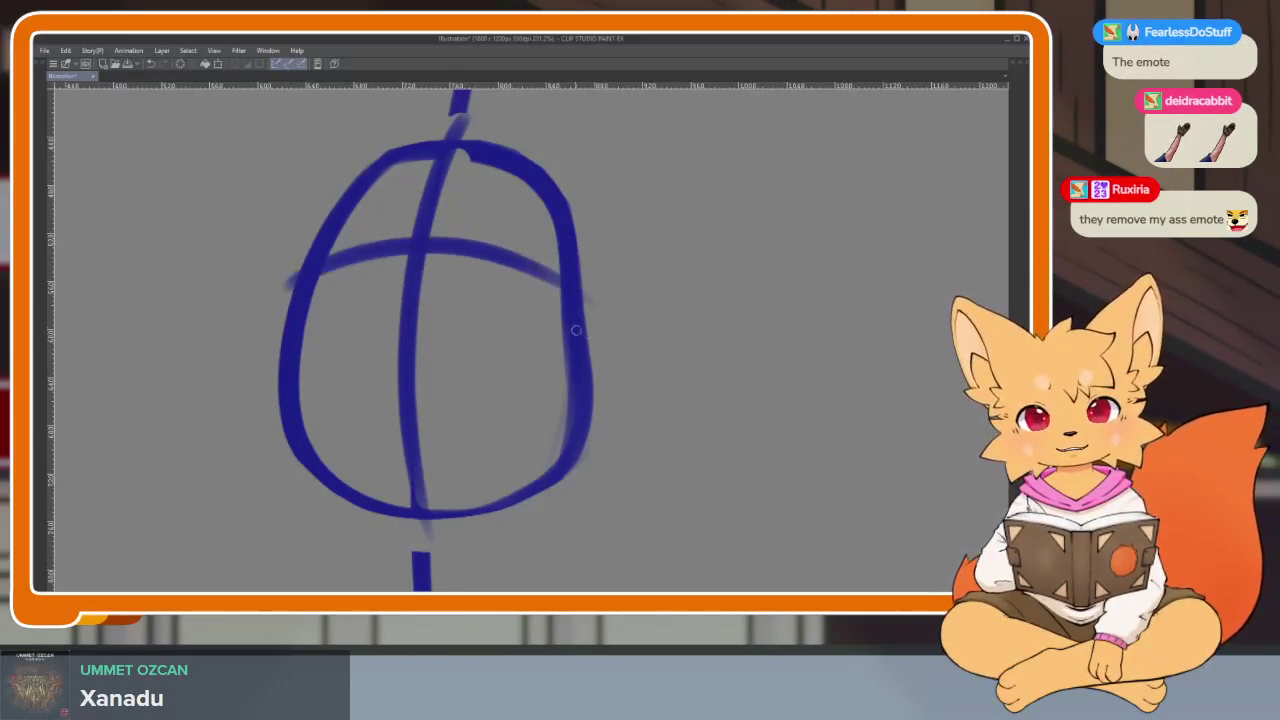
pyautogui.moveTo(272, 352); pyautogui.dragTo(597, 346)
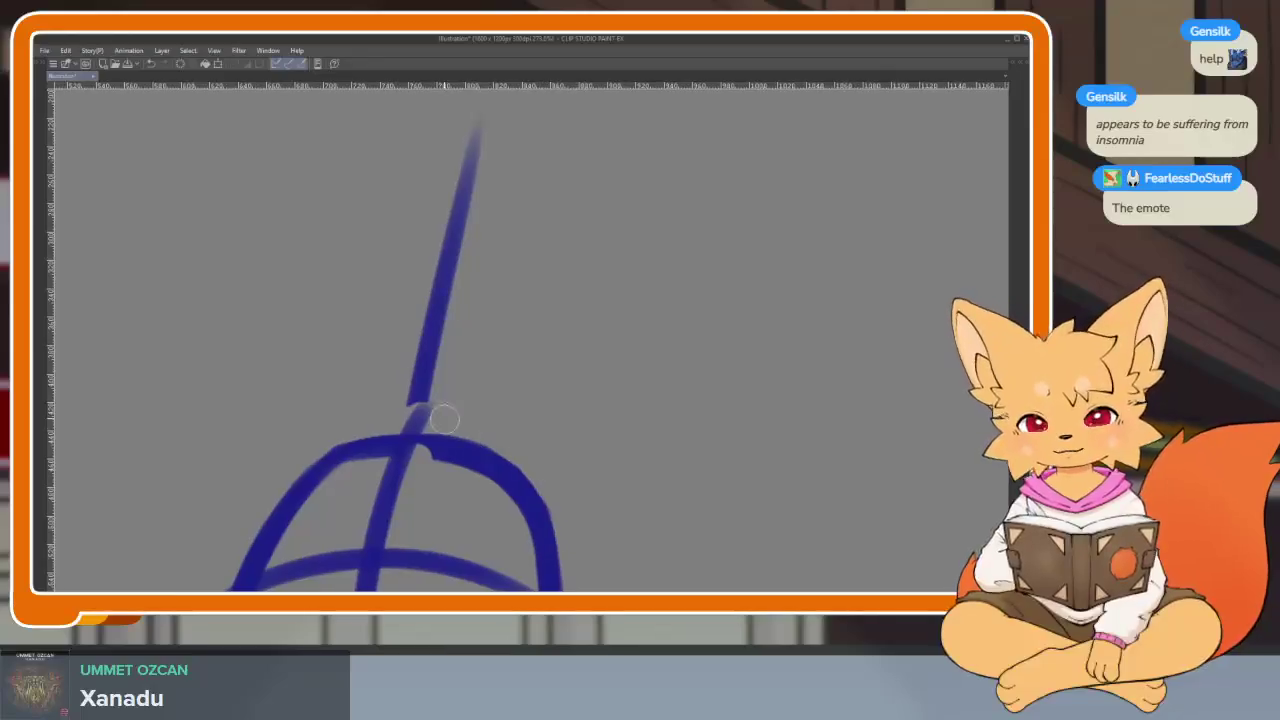
# - Undo the line's extension over the arch and a stray small stroke beside the oval
pyautogui.hotkey('ctrl', 'z')
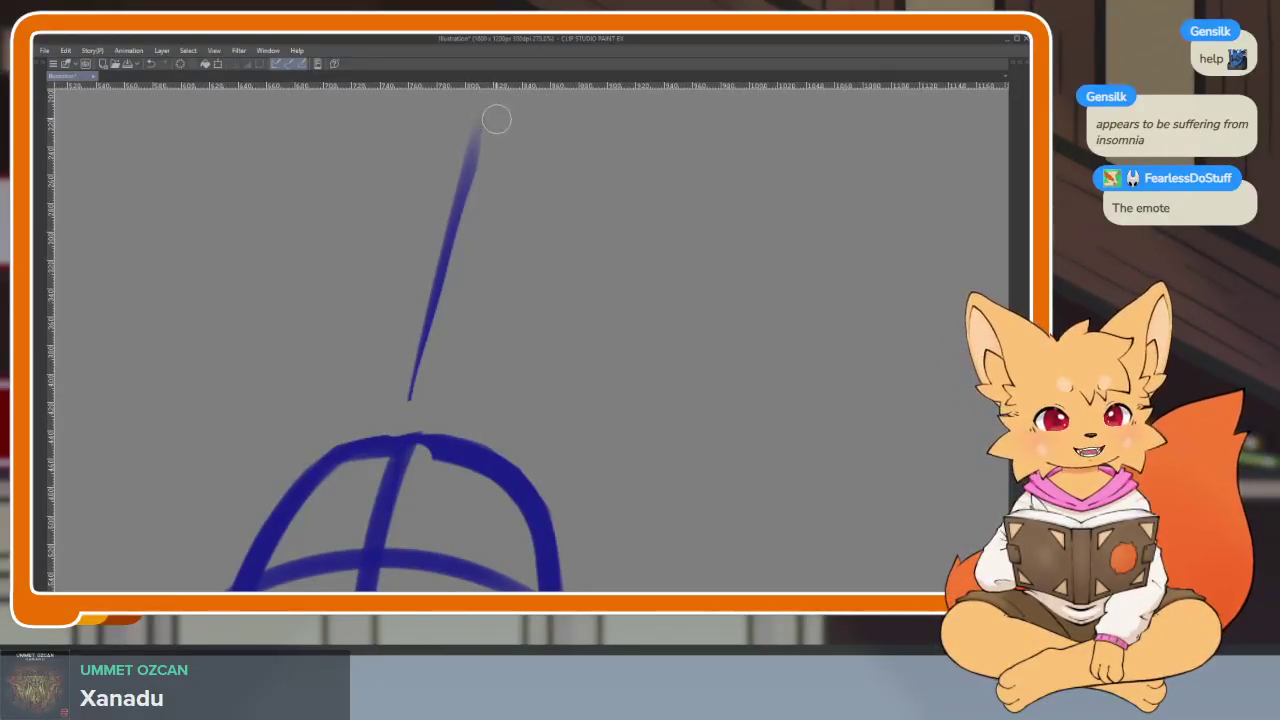
pyautogui.scroll(-3, 571, 400)
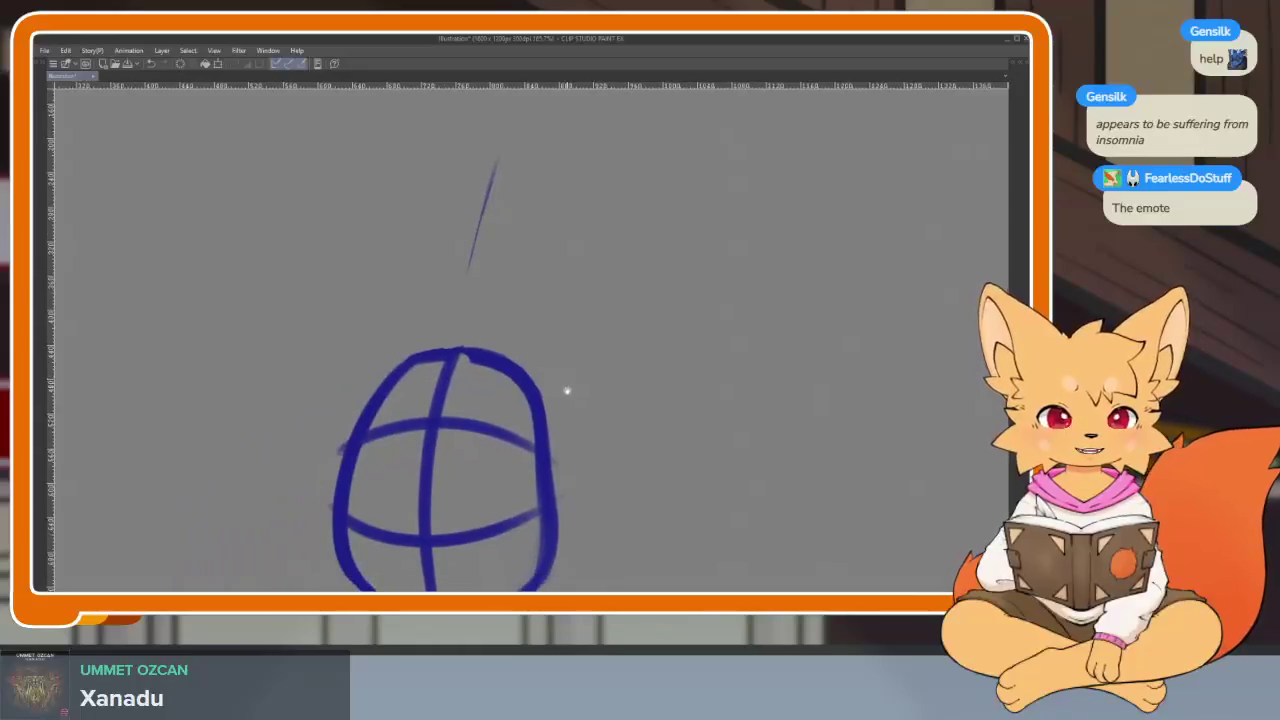
pyautogui.scroll(-1, 598, 393)
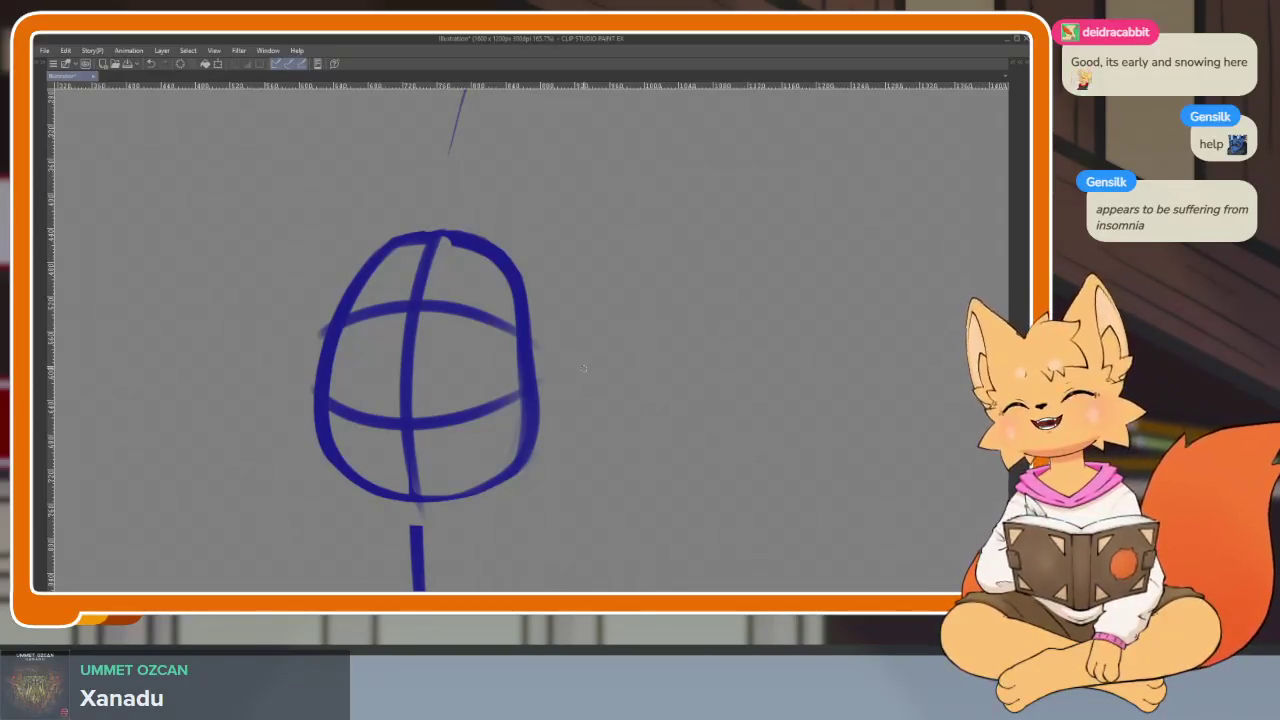
pyautogui.moveTo(636, 374); pyautogui.dragTo(652, 366)
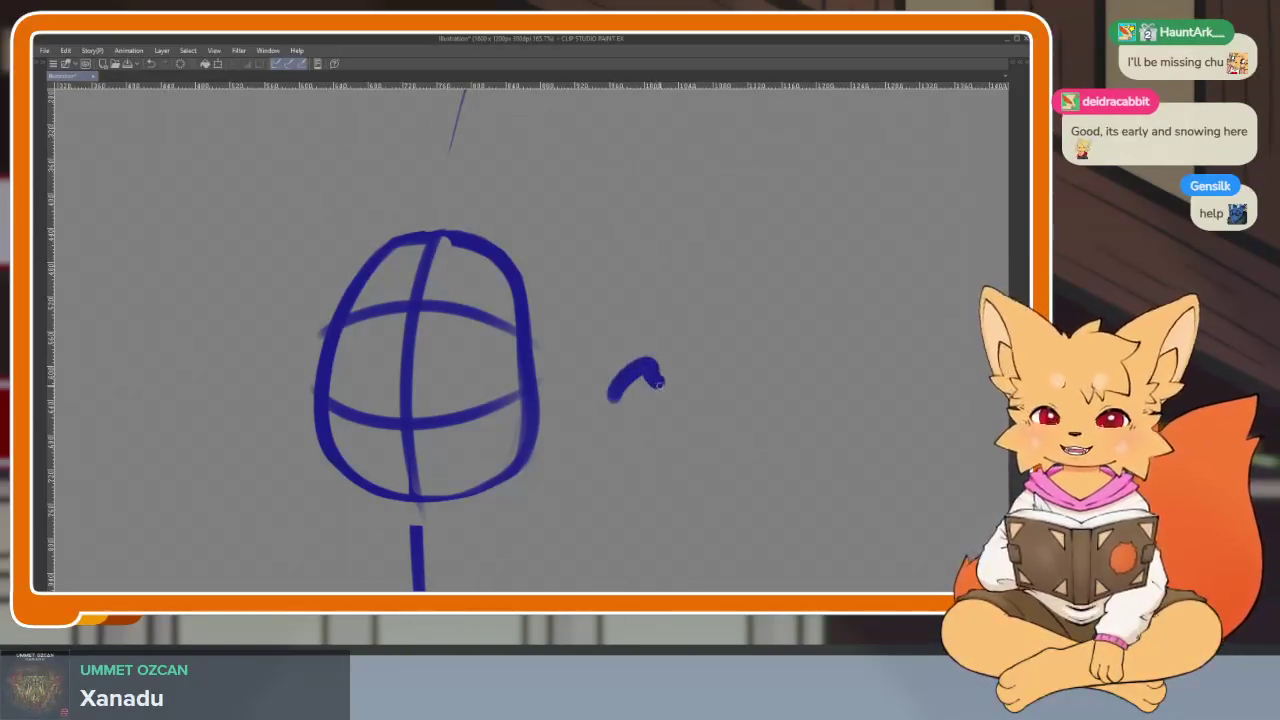
pyautogui.hotkey('ctrl', 'z')
pyautogui.scroll(-2, 608, 420)
pyautogui.scroll(2, 570, 436)
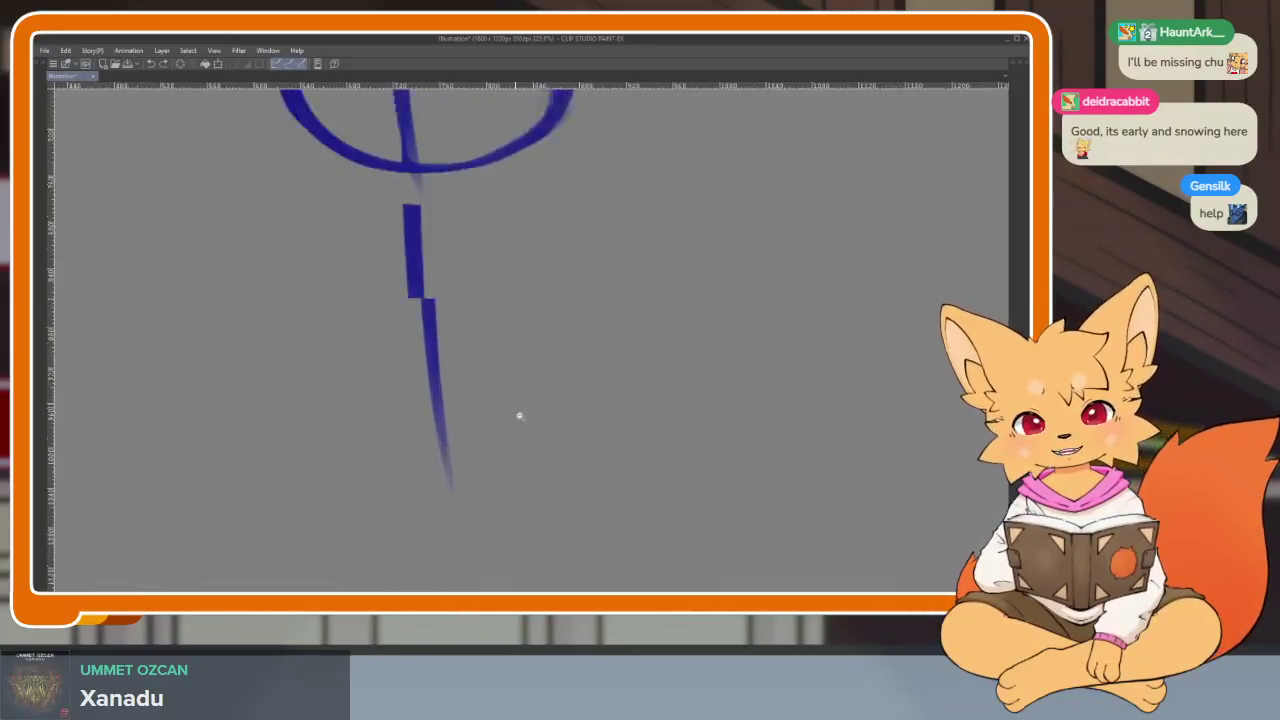
pyautogui.scroll(2, 517, 417)
# - Erase the thick vertical stroke below the oval down to a fine line
pyautogui.moveTo(383, 156); pyautogui.dragTo(416, 526)
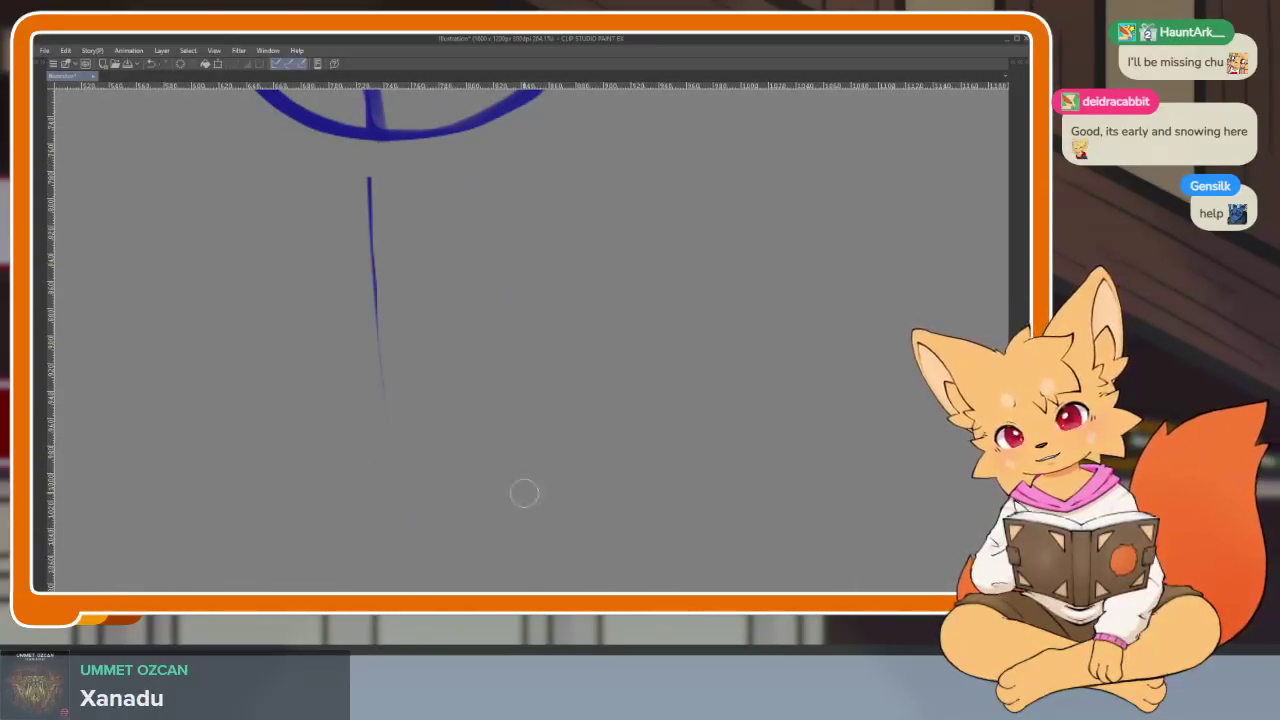
pyautogui.scroll(-3, 523, 491)
pyautogui.scroll(1, 604, 400)
pyautogui.scroll(3, 604, 393)
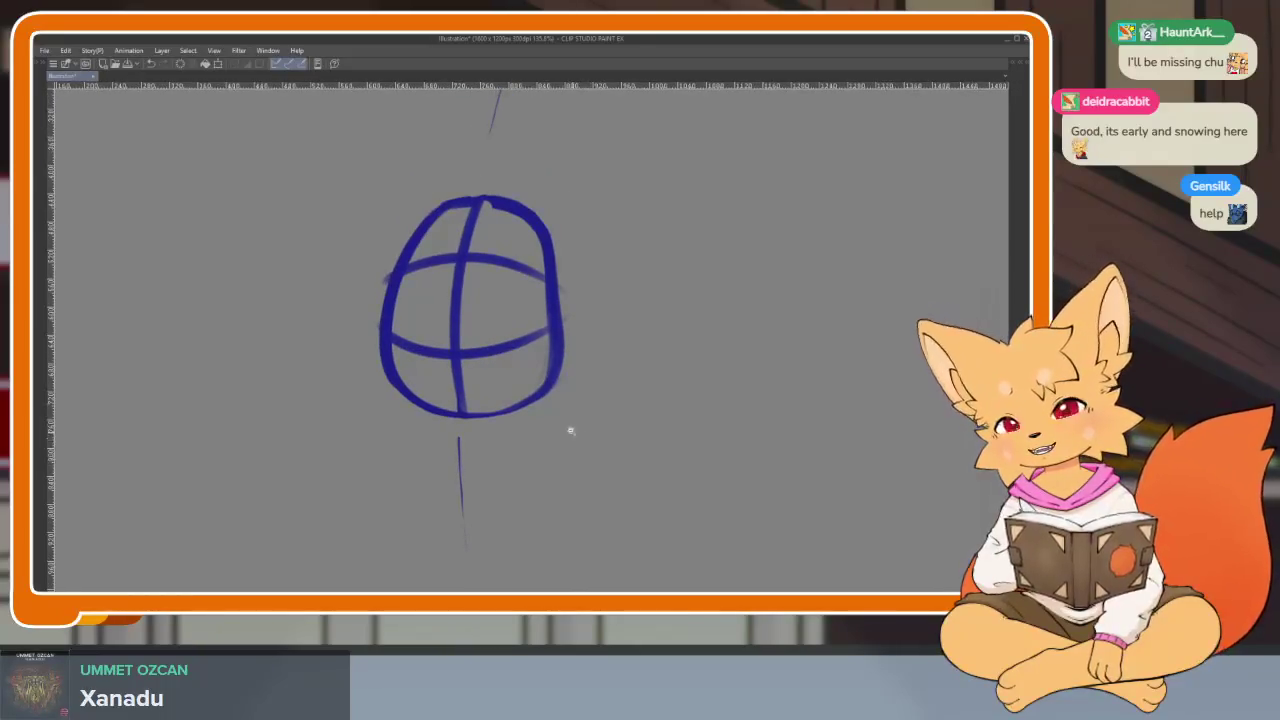
pyautogui.scroll(2, 570, 430)
pyautogui.scroll(1, 580, 437)
pyautogui.scroll(2, 577, 437)
pyautogui.scroll(2, 578, 443)
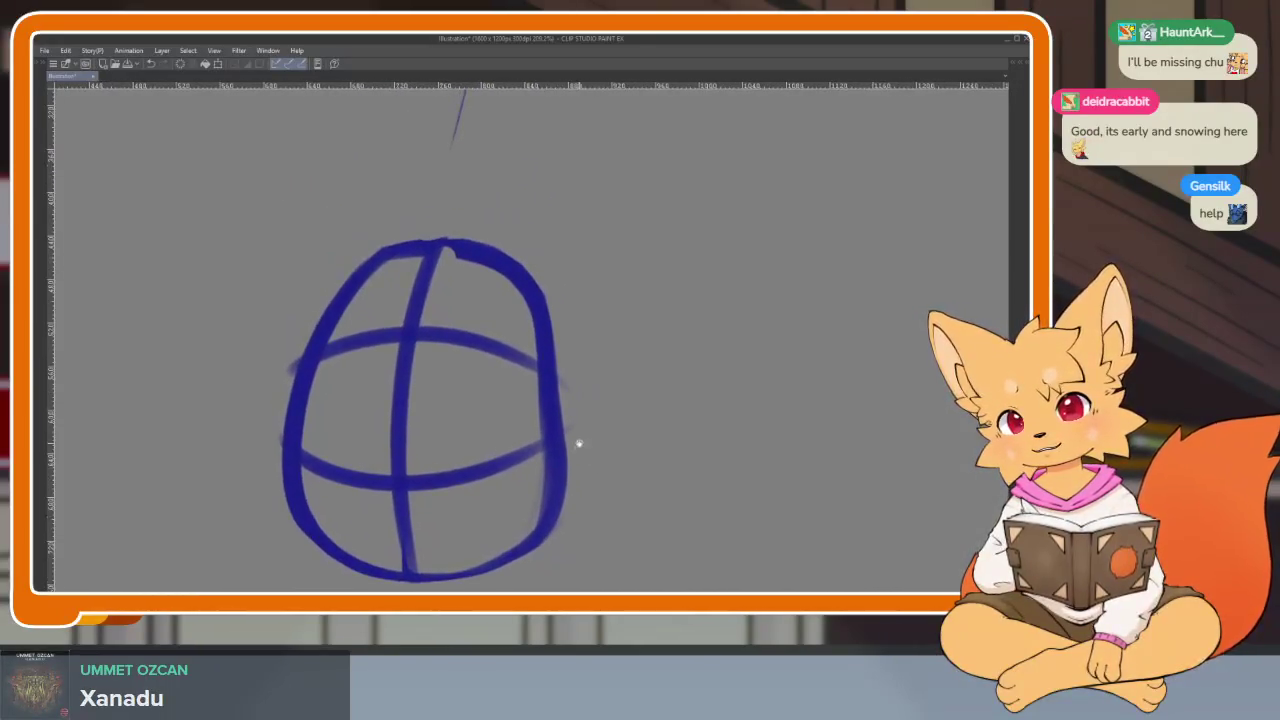
pyautogui.scroll(2, 580, 445)
# - Zoom and pan the view to show the space above the oval
pyautogui.scroll(-2, 580, 447)
pyautogui.scroll(2, 578, 449)
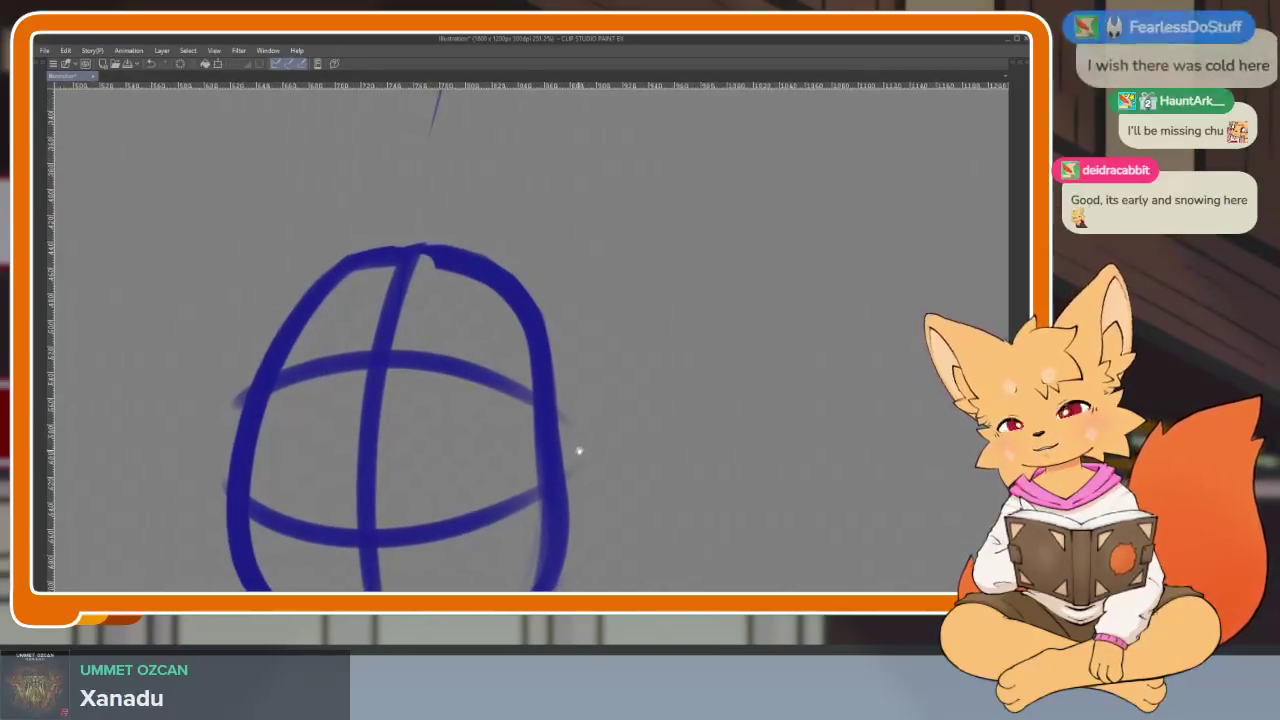
pyautogui.scroll(-1, 584, 450)
pyautogui.scroll(1, 603, 447)
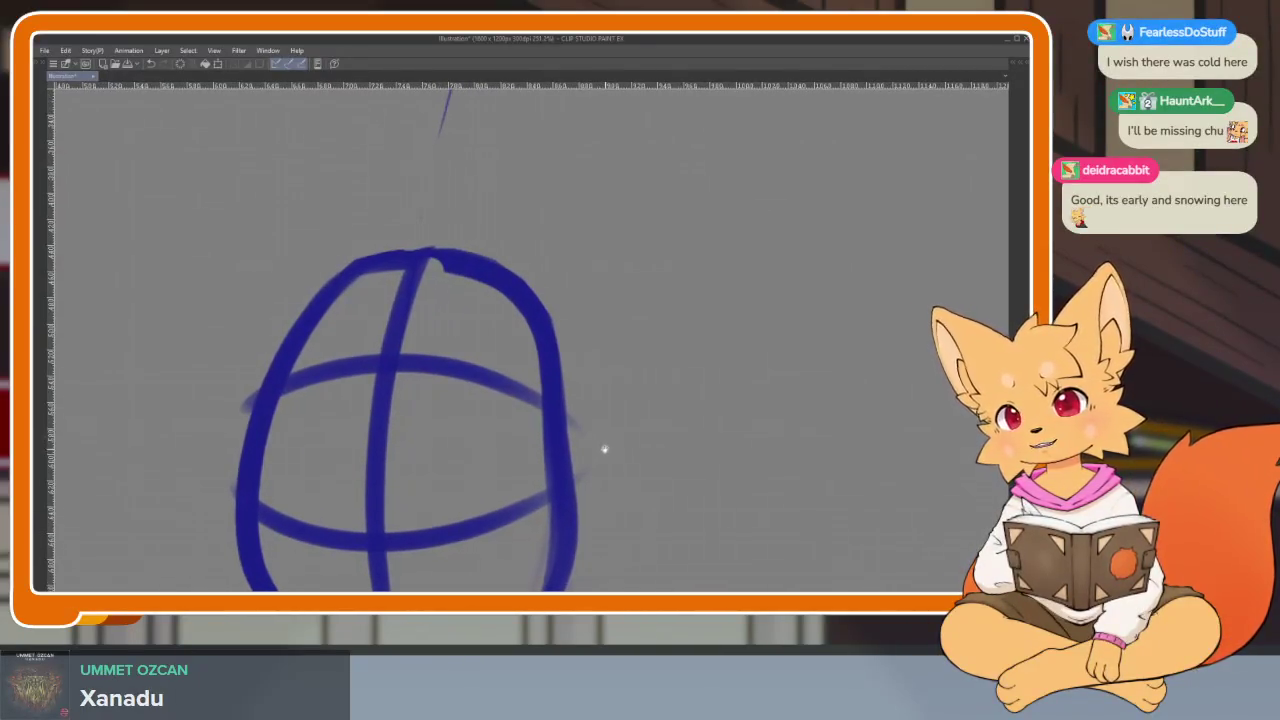
pyautogui.scroll(-1, 620, 405)
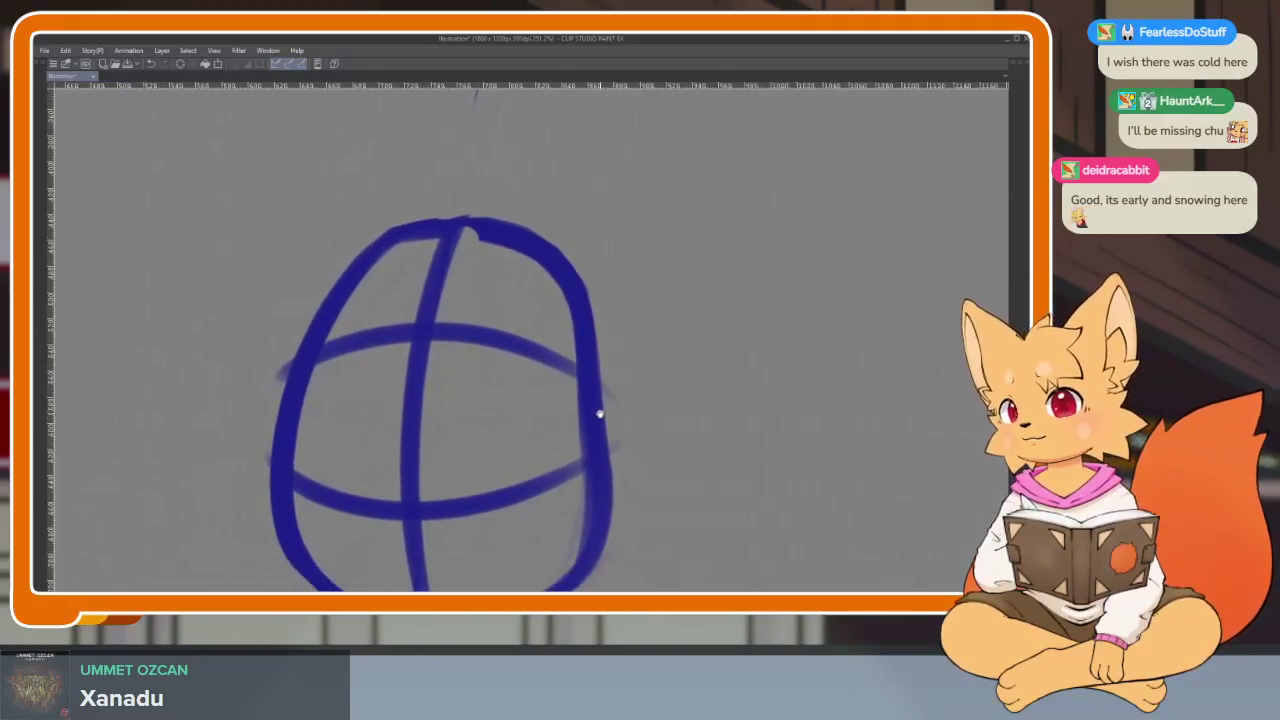
pyautogui.scroll(-1, 588, 428)
pyautogui.scroll(1, 597, 435)
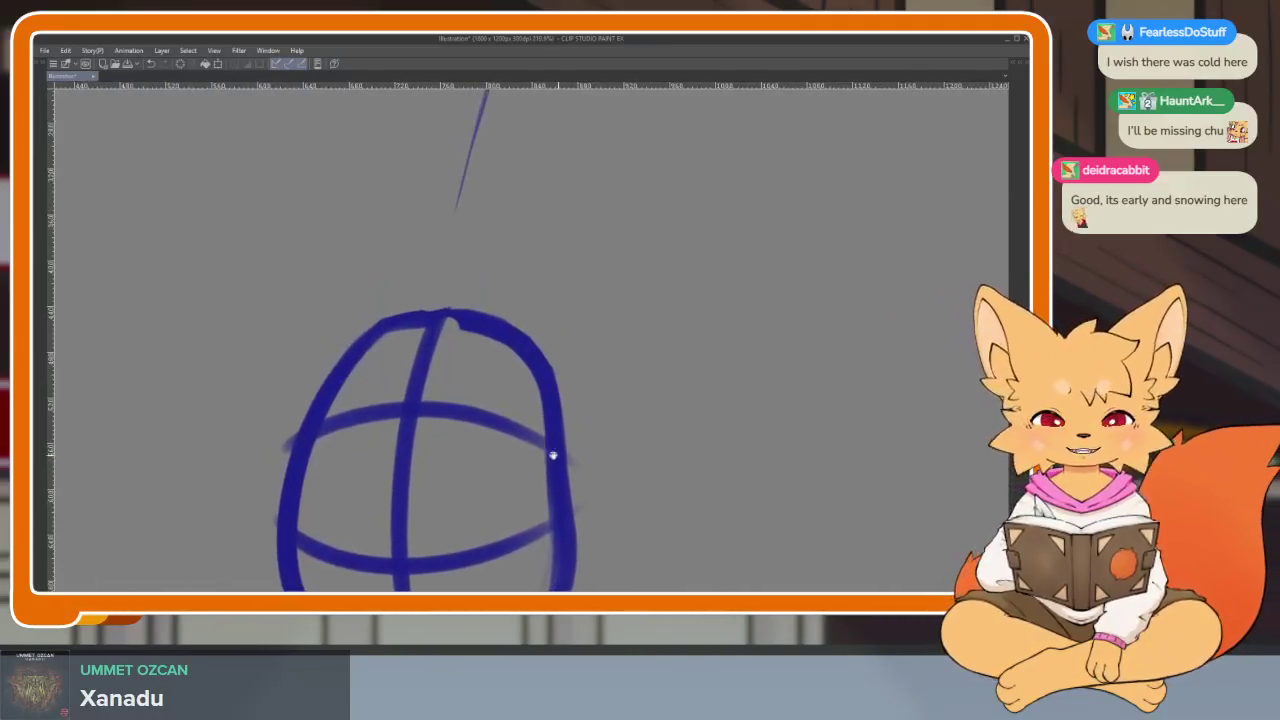
pyautogui.moveTo(503, 337)
pyautogui.mouseDown()
pyautogui.moveTo(514, 429)
pyautogui.moveTo(492, 459)
pyautogui.mouseUp()
pyautogui.scroll(-1, 492, 459)
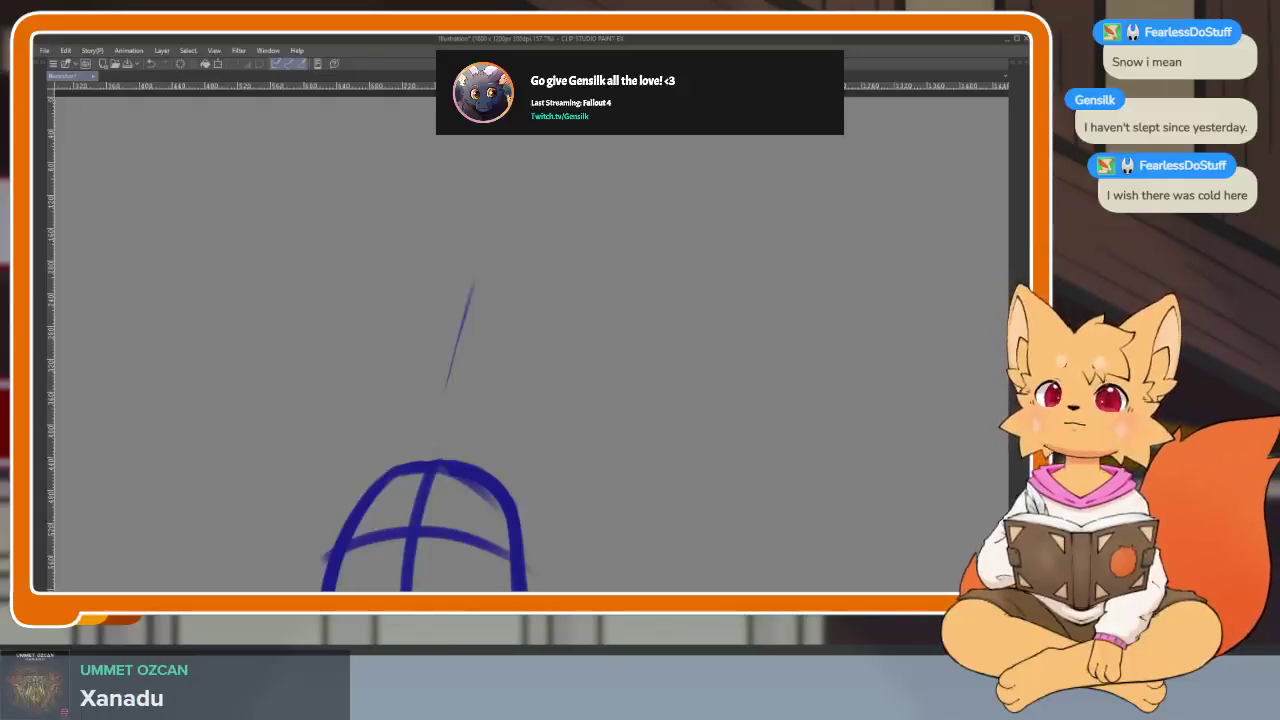
# - Hand-trace a rough circle above the oval with the brush
pyautogui.moveTo(615, 392); pyautogui.dragTo(705, 322)
pyautogui.hotkey('ctrl', 'z')
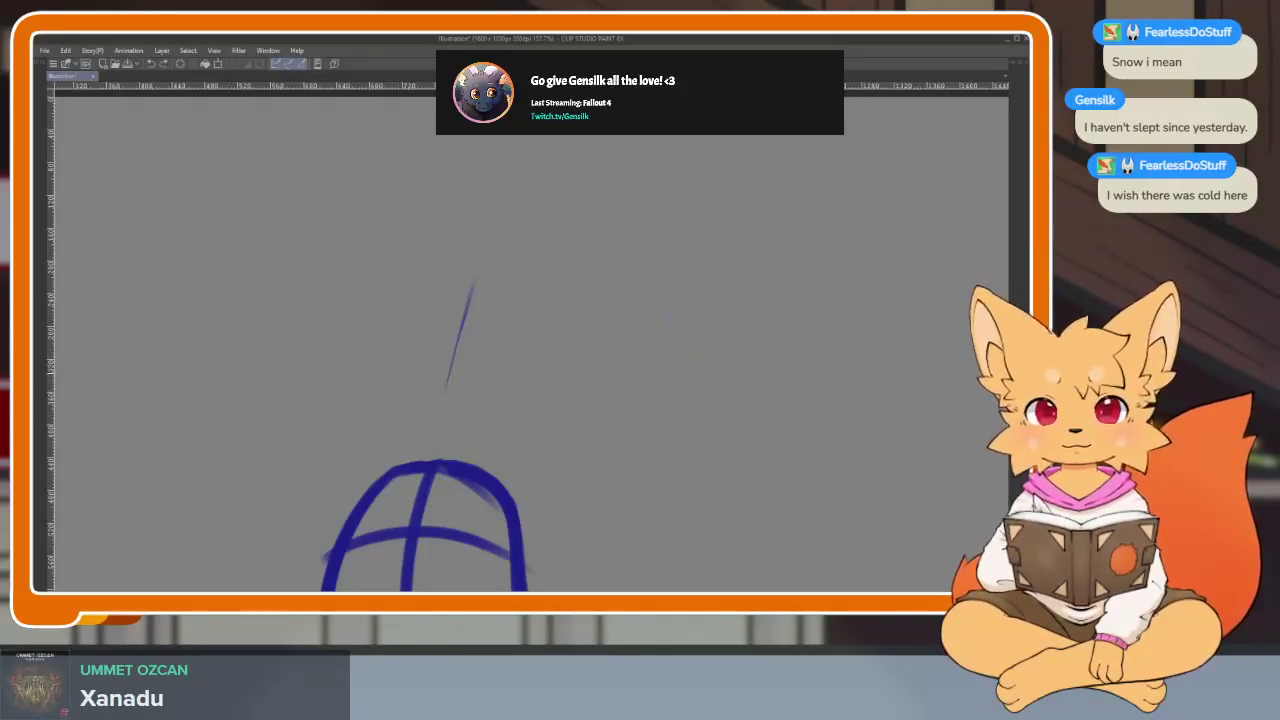
pyautogui.moveTo(557, 397); pyautogui.dragTo(523, 429)
pyautogui.moveTo(406, 446)
pyautogui.mouseDown()
pyautogui.moveTo(386, 351)
pyautogui.moveTo(423, 378)
pyautogui.moveTo(478, 382)
pyautogui.mouseUp()
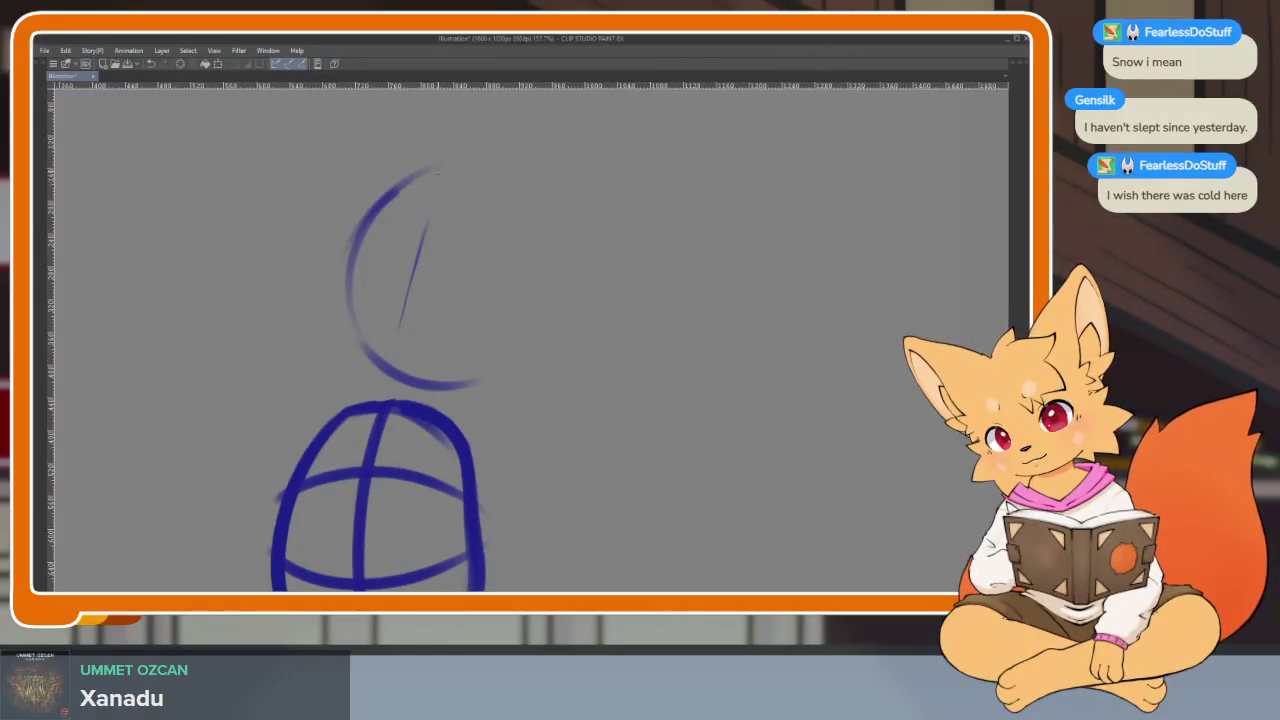
pyautogui.moveTo(437, 172); pyautogui.dragTo(427, 386)
pyautogui.moveTo(437, 172)
pyautogui.mouseDown()
pyautogui.moveTo(505, 345)
pyautogui.moveTo(345, 205)
pyautogui.moveTo(515, 350)
pyautogui.moveTo(385, 185)
pyautogui.mouseUp()
pyautogui.scroll(2, 454, 300)
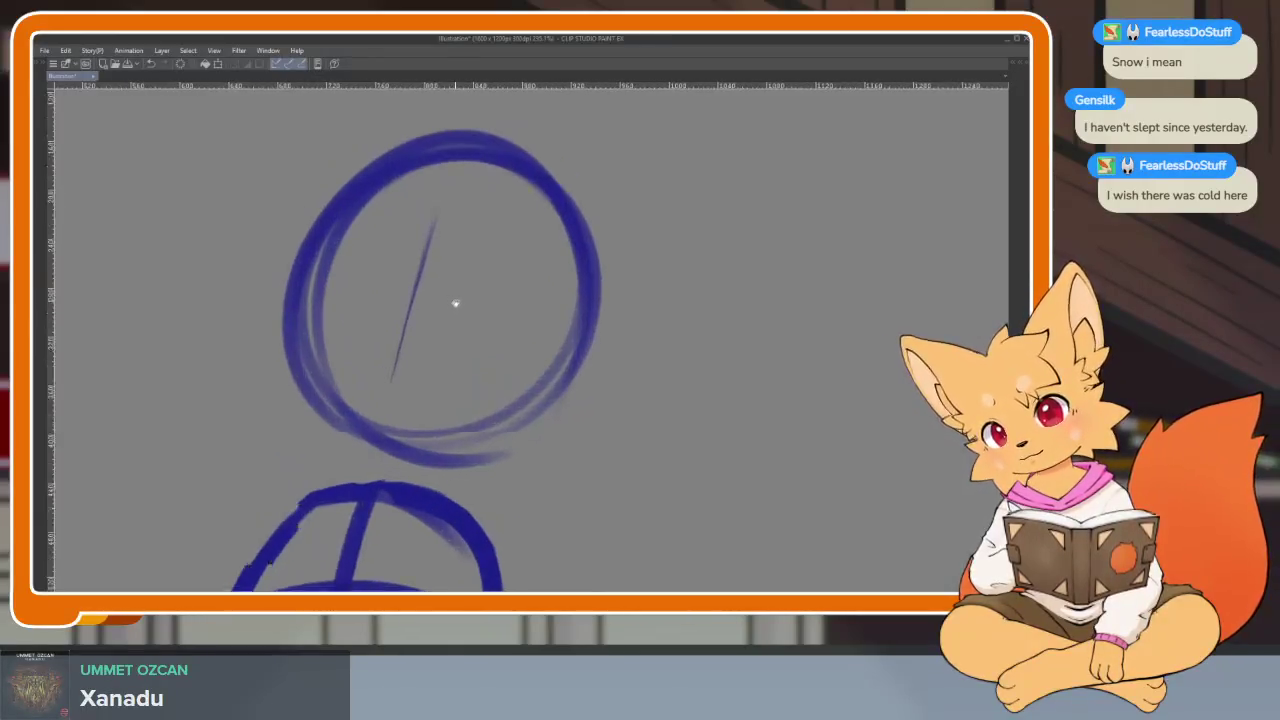
# - Replace the rough circle with a large clean one drawn with the Sketch Ellipse figure
pyautogui.press('Tab')
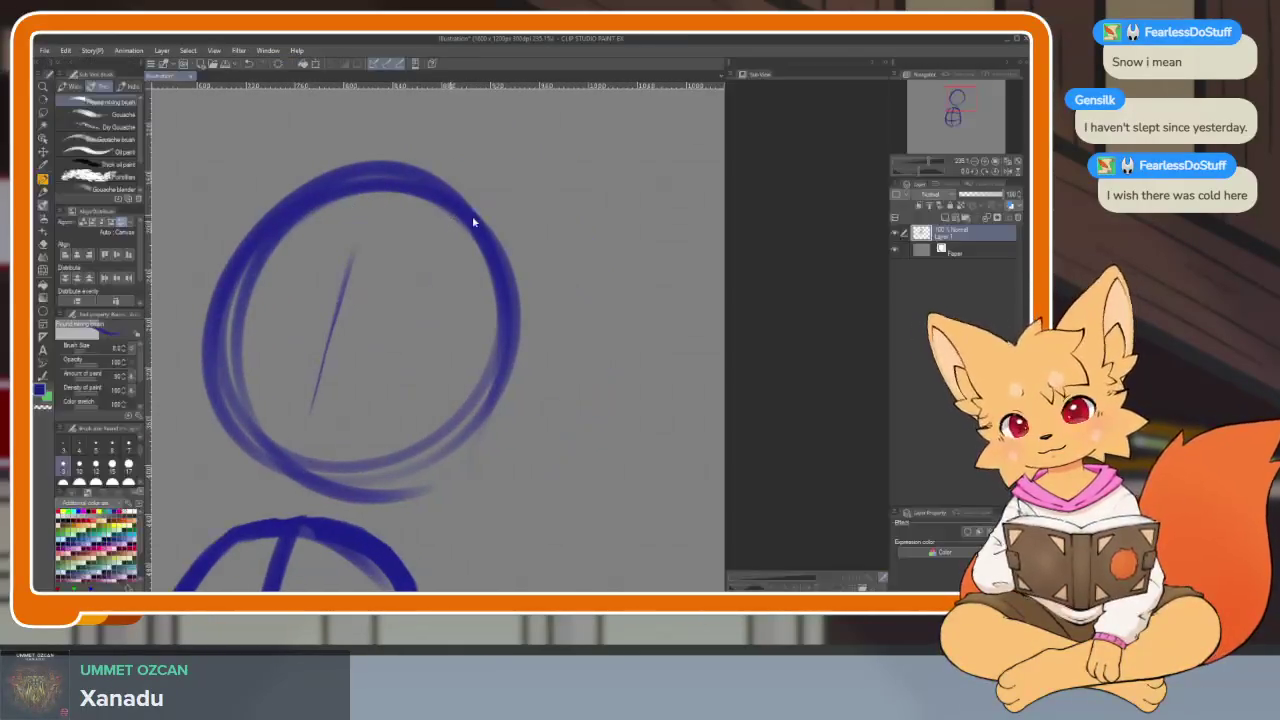
pyautogui.hotkey('ctrl', 'z')
pyautogui.hotkey('ctrl', 'z')
pyautogui.hotkey('ctrl', 'z')
pyautogui.hotkey('ctrl', 'z')
pyautogui.press('u')
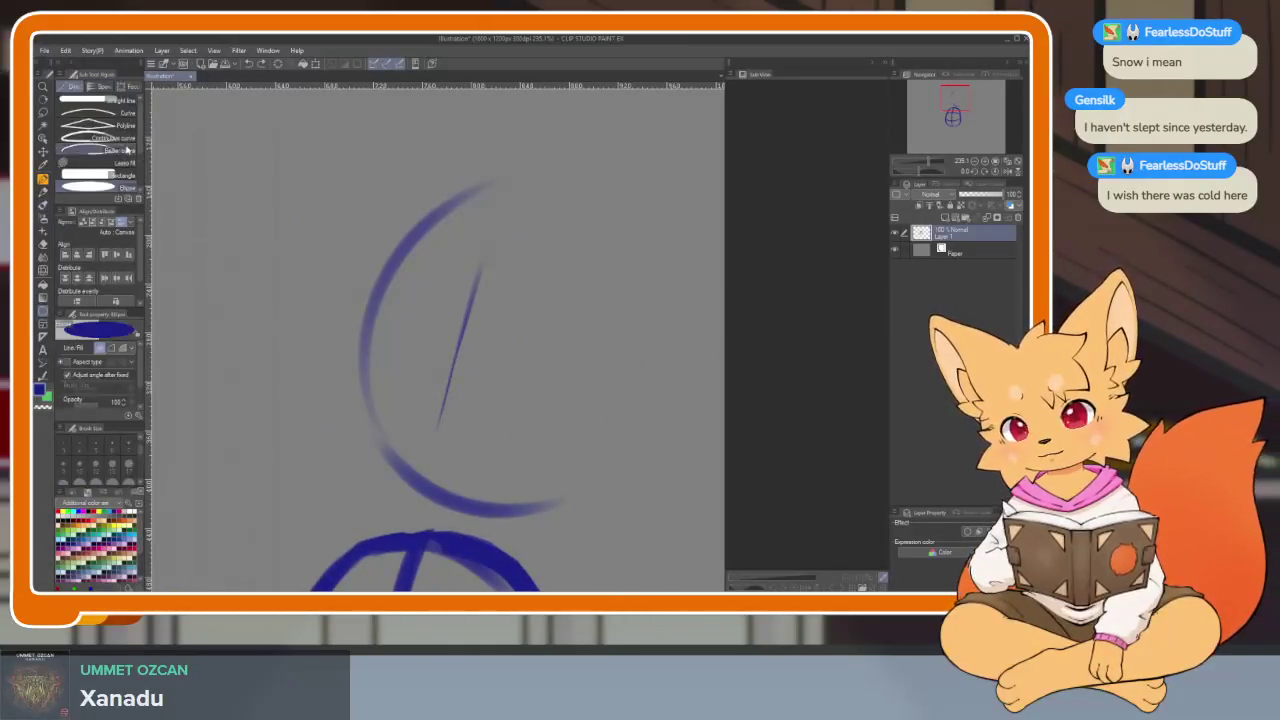
pyautogui.click(110, 148)
pyautogui.click(115, 174)
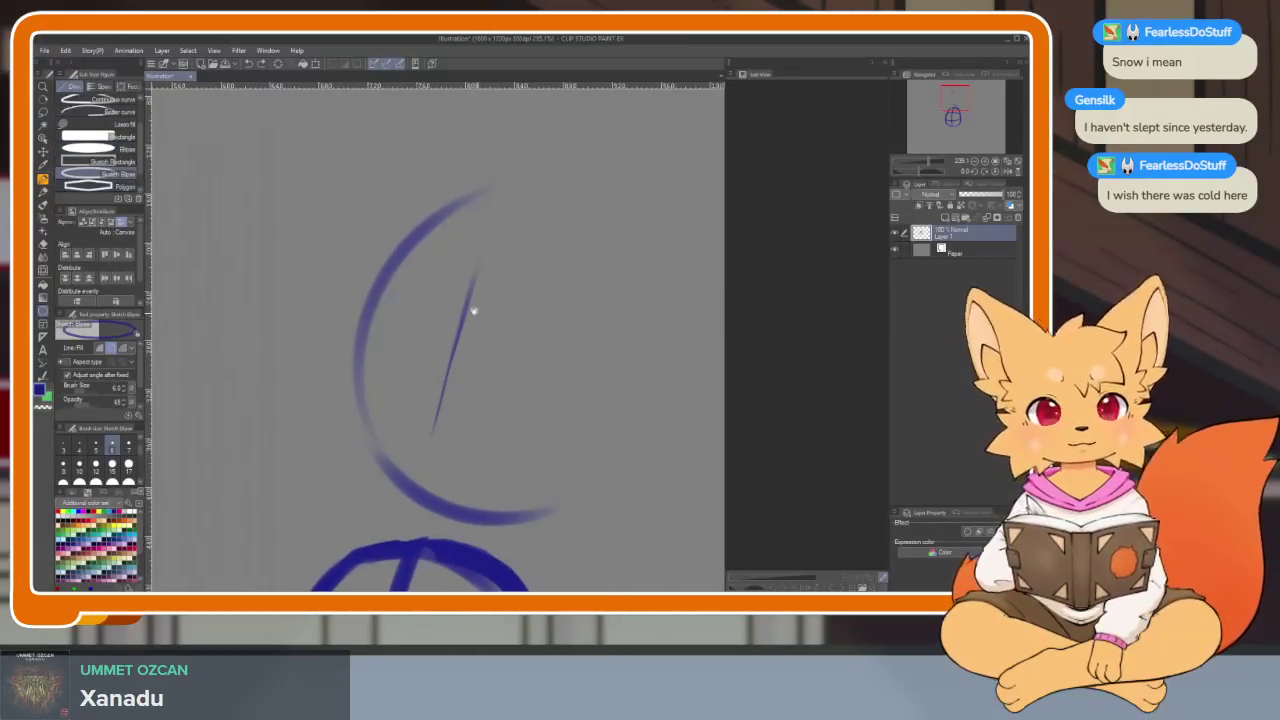
pyautogui.moveTo(347, 181); pyautogui.dragTo(674, 516)
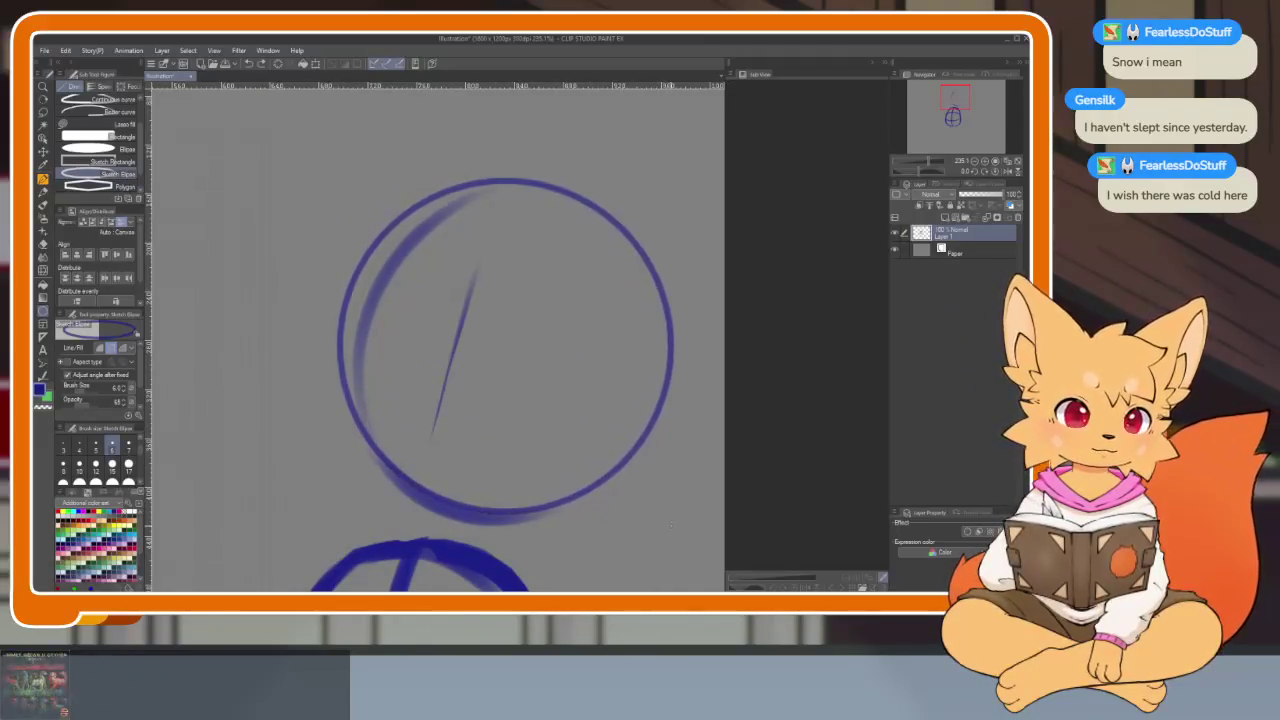
pyautogui.press('b')
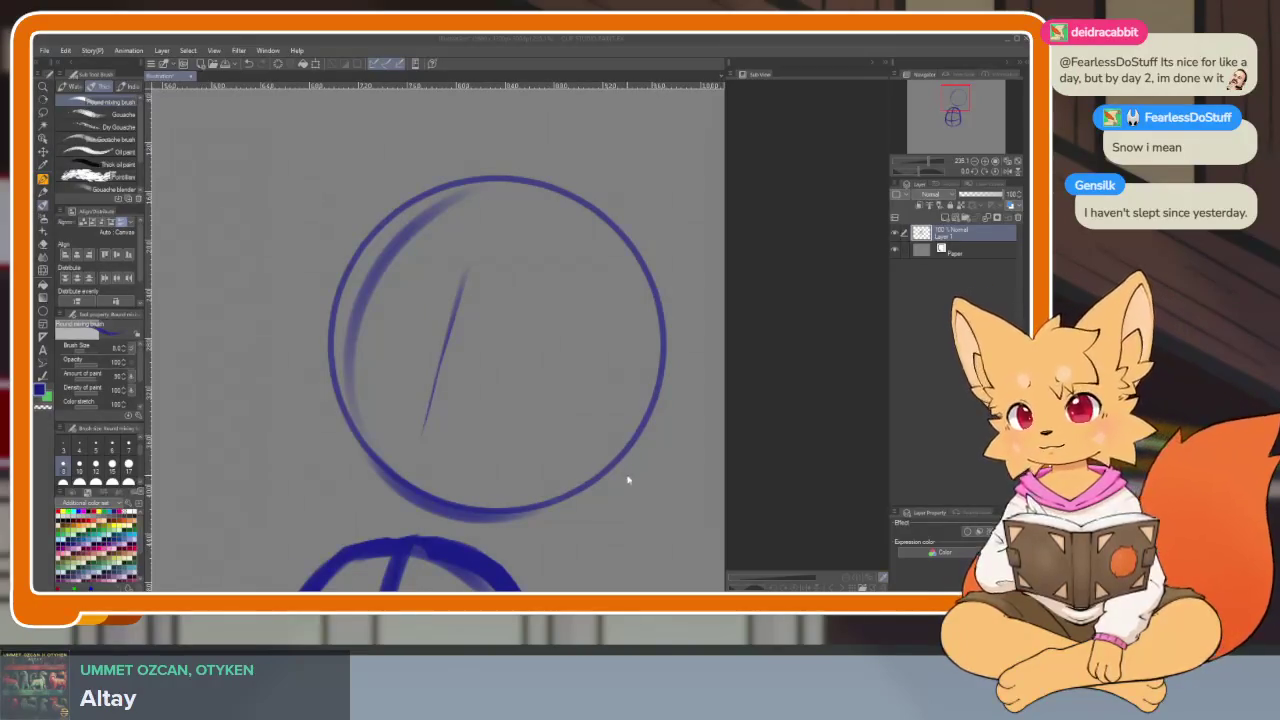
# - Erase the thin diagonal stroke and faint inner arc inside the circle
pyautogui.scroll(2, 600, 430)
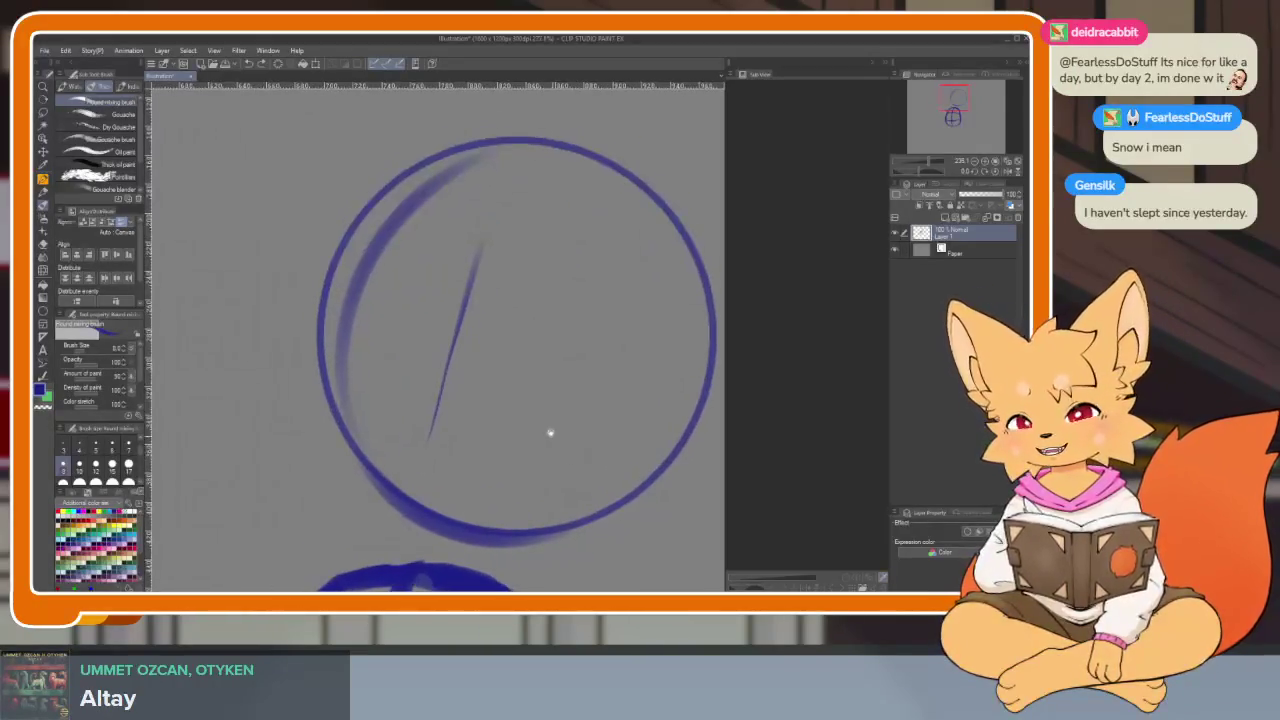
pyautogui.press('e')
pyautogui.moveTo(432, 430); pyautogui.dragTo(447, 263)
pyautogui.moveTo(495, 152); pyautogui.dragTo(385, 445)
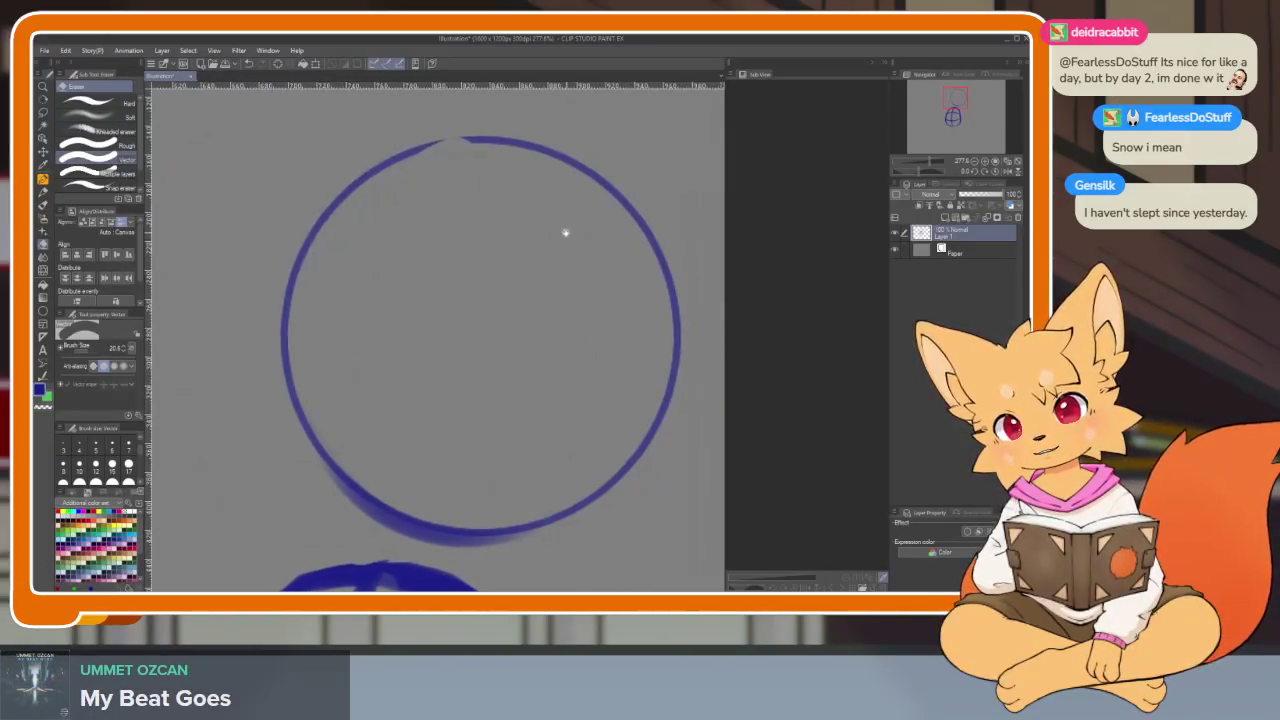
# - Draw a diagonal centre line and two curved cross guides through the head circle
pyautogui.scroll(-2, 558, 245)
pyautogui.press('b')
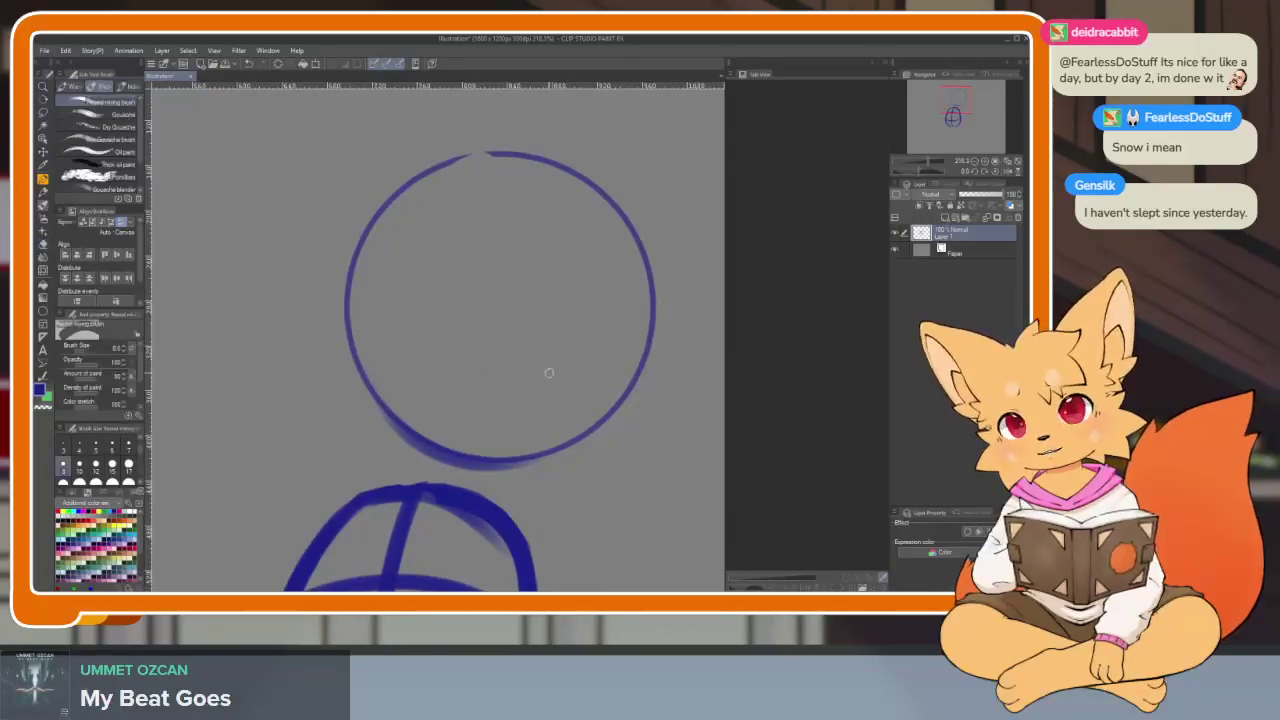
pyautogui.scroll(1, 546, 371)
pyautogui.moveTo(570, 184); pyautogui.dragTo(450, 515)
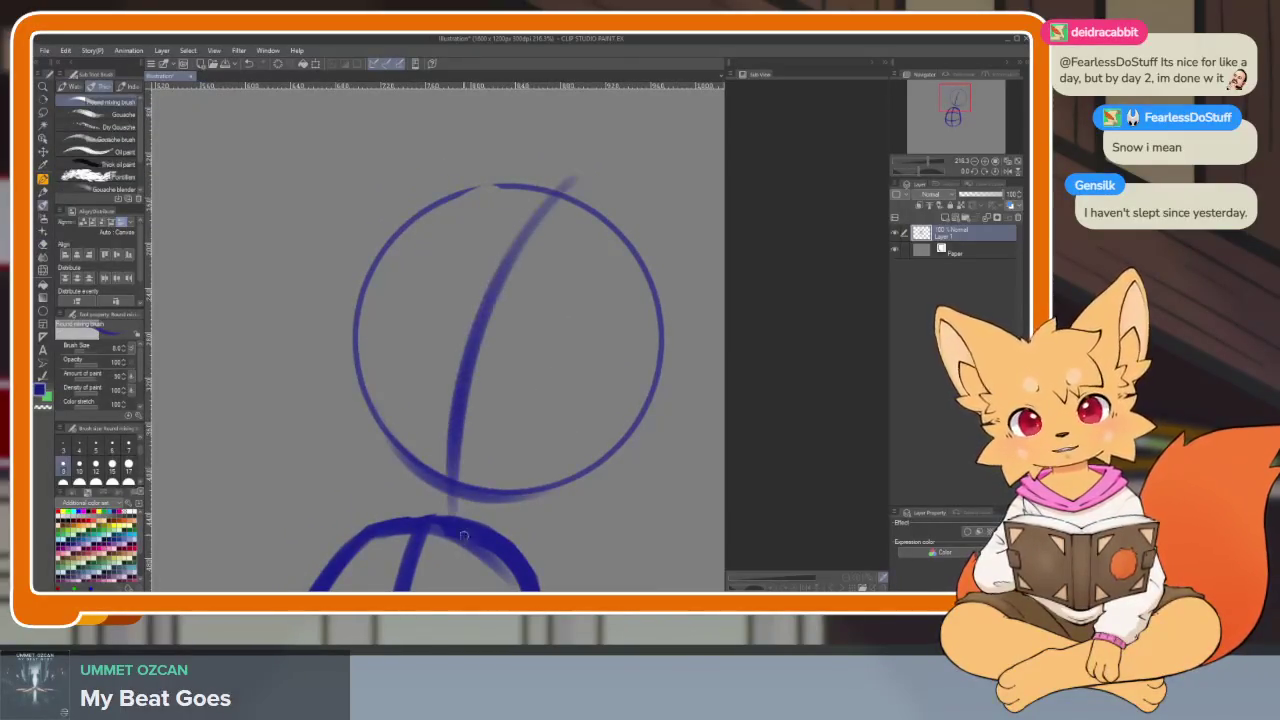
pyautogui.hotkey('ctrl', 'z')
pyautogui.moveTo(597, 178); pyautogui.dragTo(452, 370)
pyautogui.moveTo(433, 472); pyautogui.dragTo(434, 469)
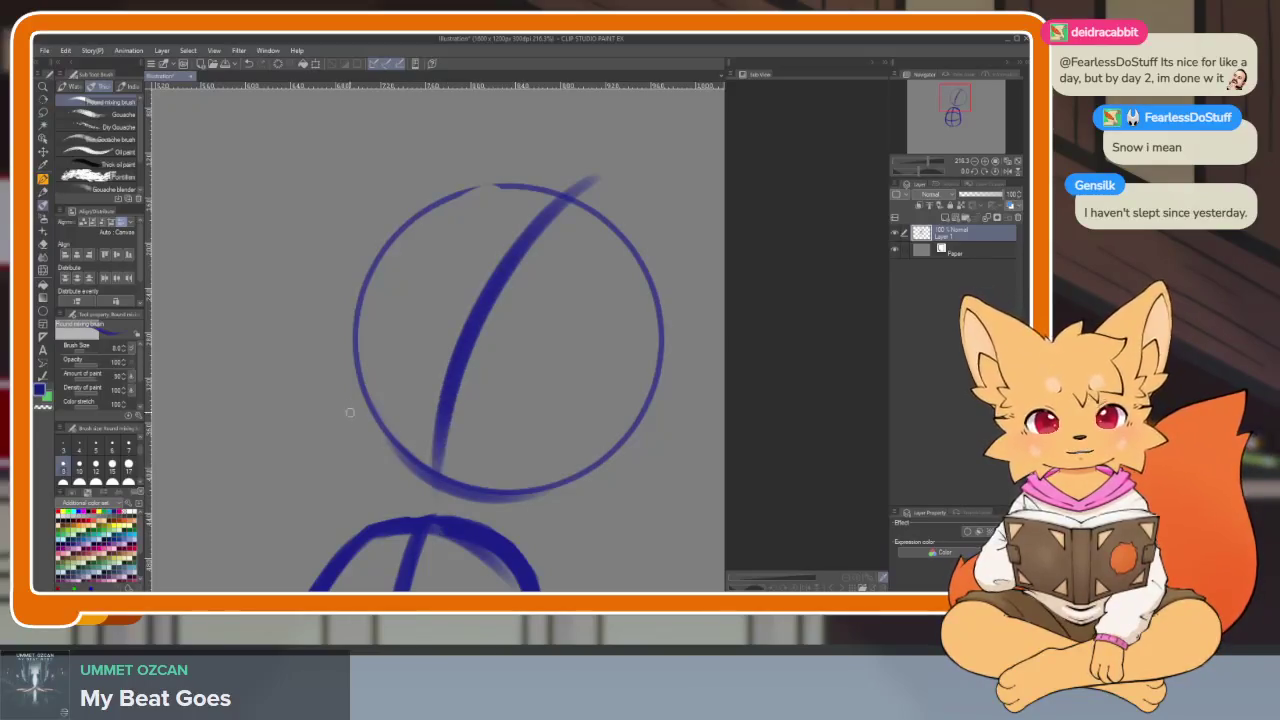
pyautogui.moveTo(330, 363); pyautogui.dragTo(625, 478)
pyautogui.hotkey('ctrl', 'z')
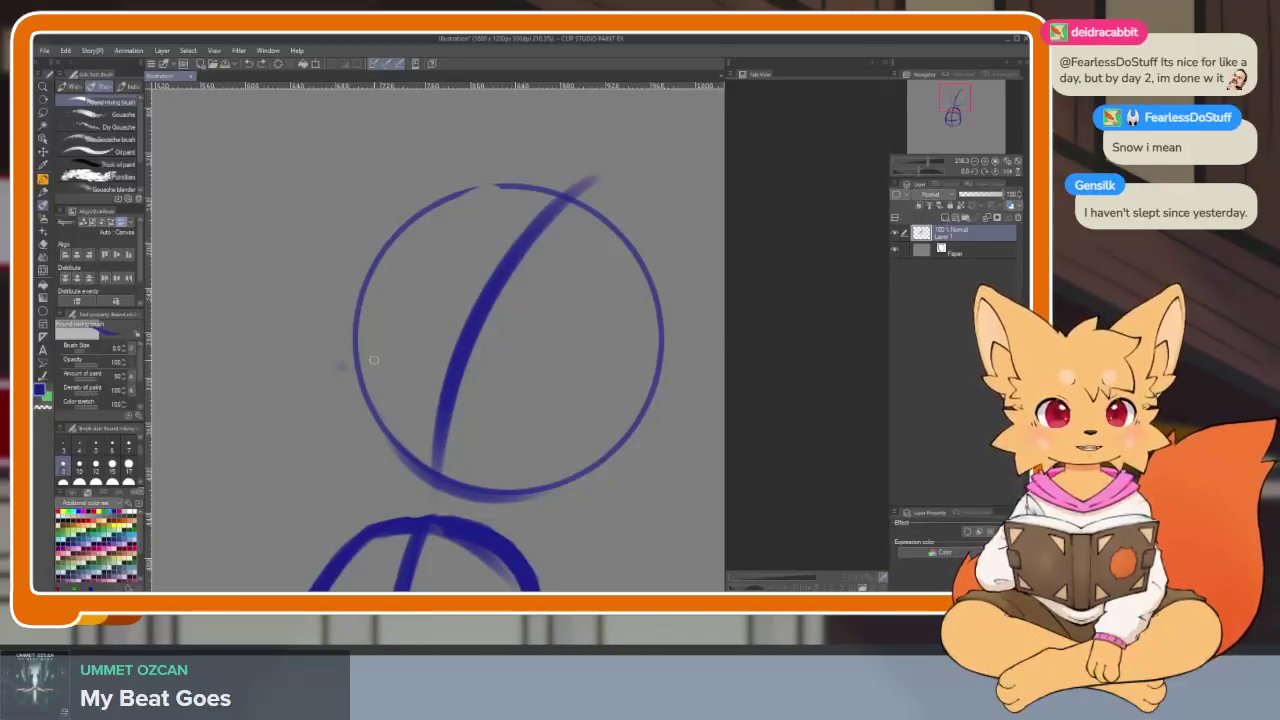
pyautogui.moveTo(343, 362); pyautogui.dragTo(625, 478)
pyautogui.moveTo(382, 252); pyautogui.dragTo(646, 372)
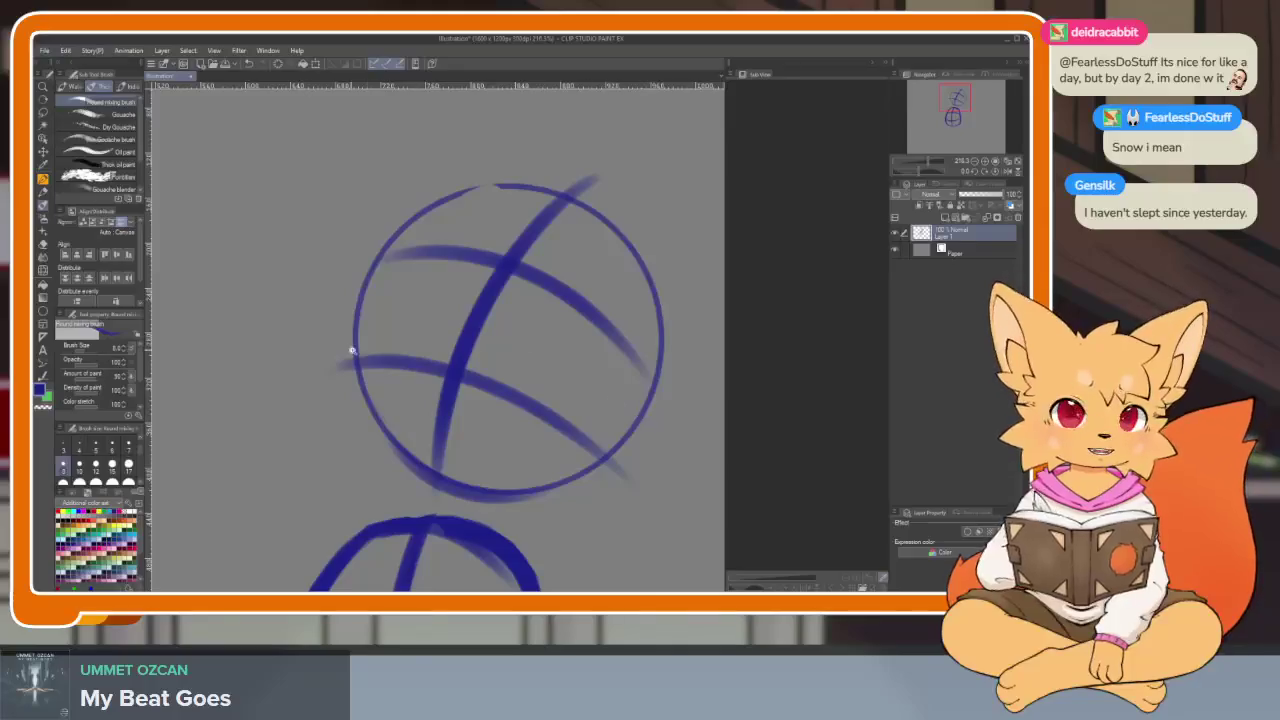
# - Thicken the circle's upper-left, lower-left and right edges and add a small muzzle ellipse
pyautogui.scroll(2, 376, 365)
pyautogui.scroll(1, 376, 365)
pyautogui.scroll(2, 377, 320)
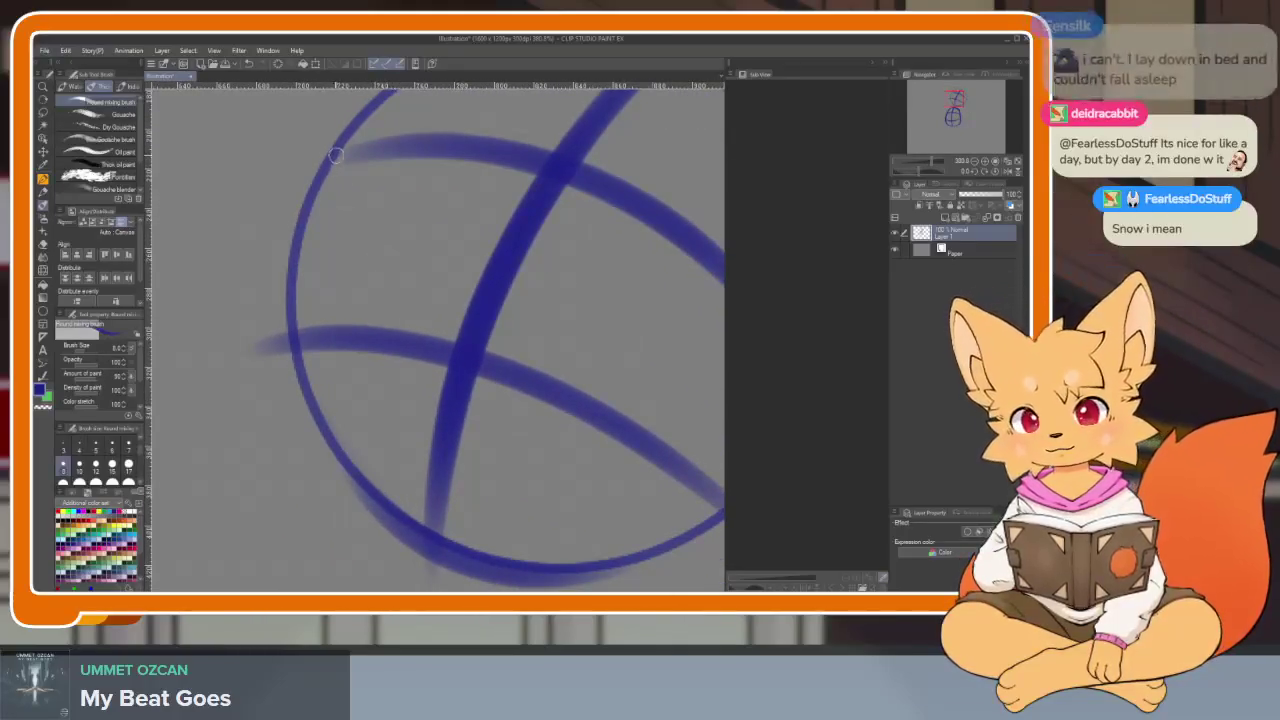
pyautogui.moveTo(370, 112); pyautogui.dragTo(293, 268)
pyautogui.hotkey('ctrl', 'z')
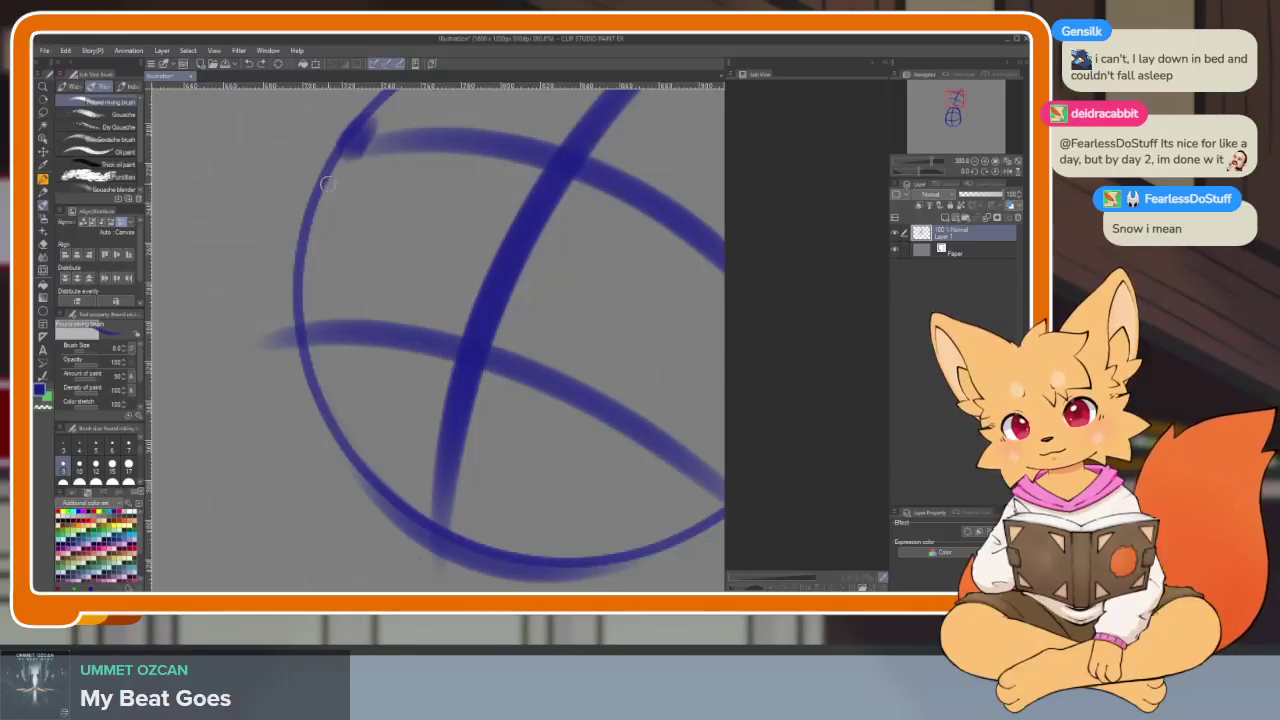
pyautogui.moveTo(327, 184)
pyautogui.mouseDown()
pyautogui.moveTo(295, 325)
pyautogui.moveTo(296, 309)
pyautogui.mouseUp()
pyautogui.moveTo(275, 367); pyautogui.dragTo(450, 565)
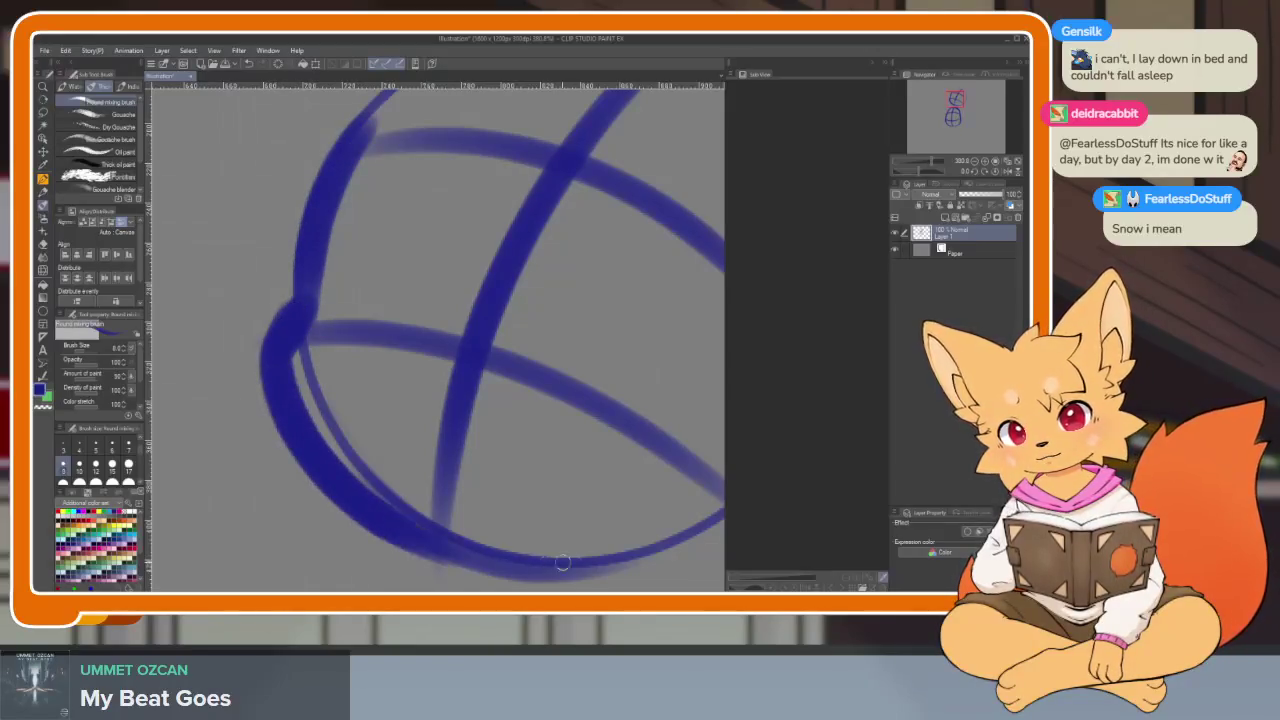
pyautogui.moveTo(620, 455); pyautogui.dragTo(628, 318)
pyautogui.moveTo(567, 367); pyautogui.dragTo(600, 340)
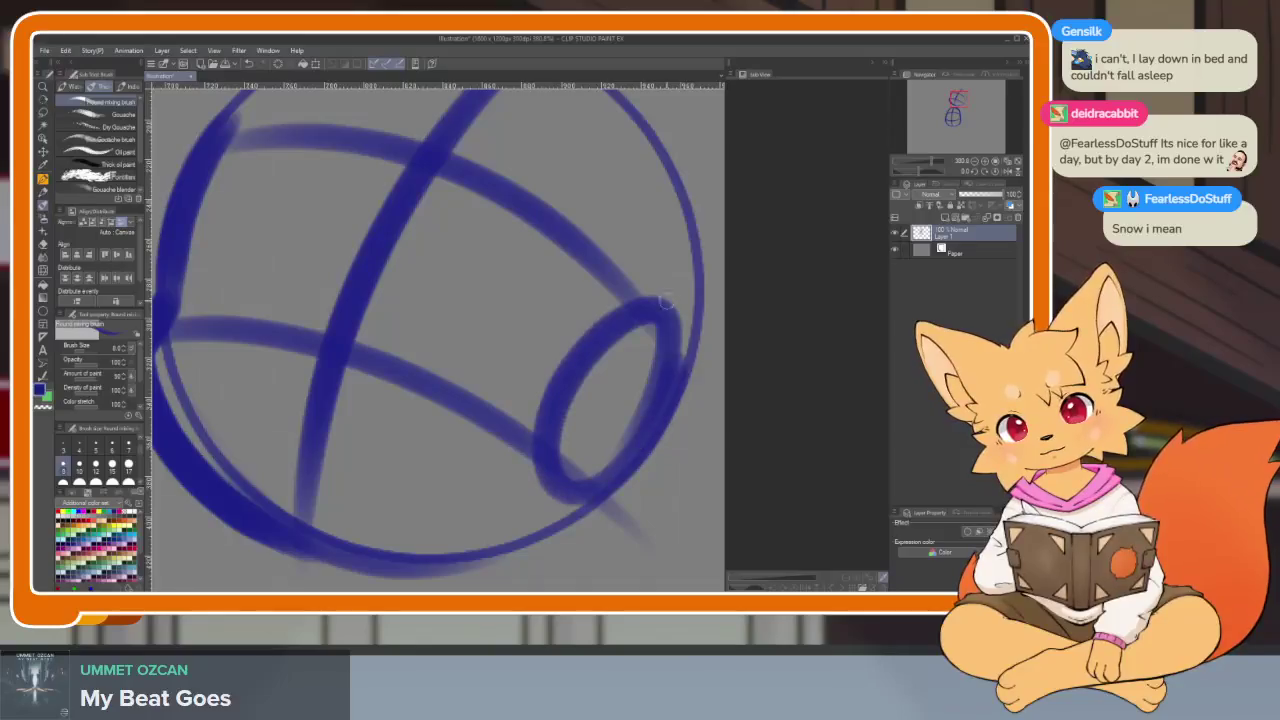
pyautogui.scroll(-3, 582, 400)
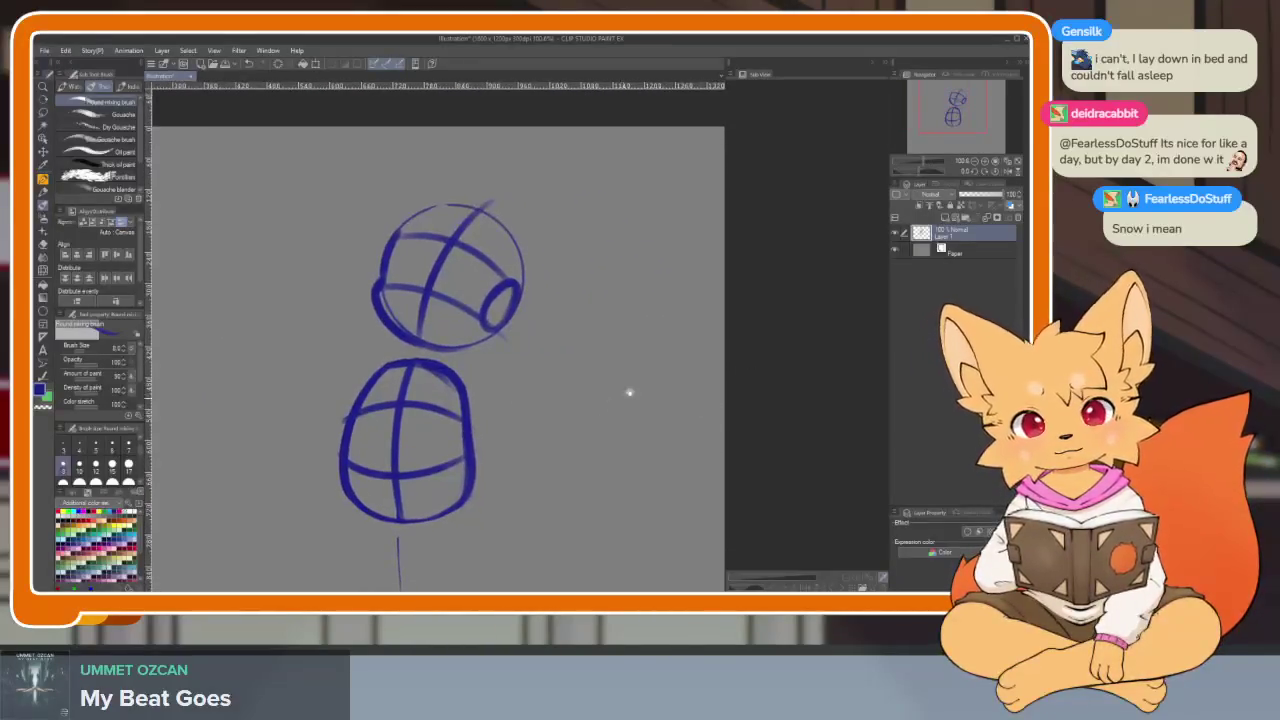
# - Close the Sub View to widen the canvas and zoom in on the sketch
pyautogui.click(886, 62)
pyautogui.scroll(-3, 694, 371)
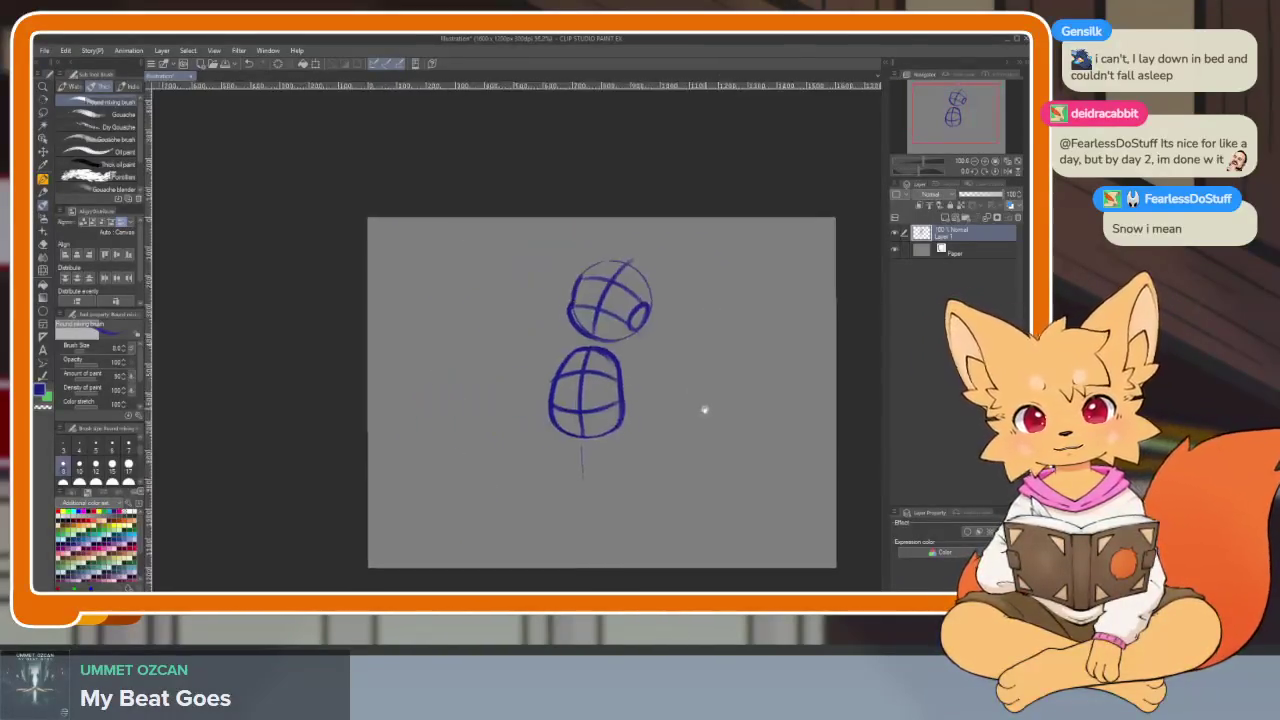
pyautogui.scroll(3, 703, 409)
pyautogui.scroll(-2, 625, 425)
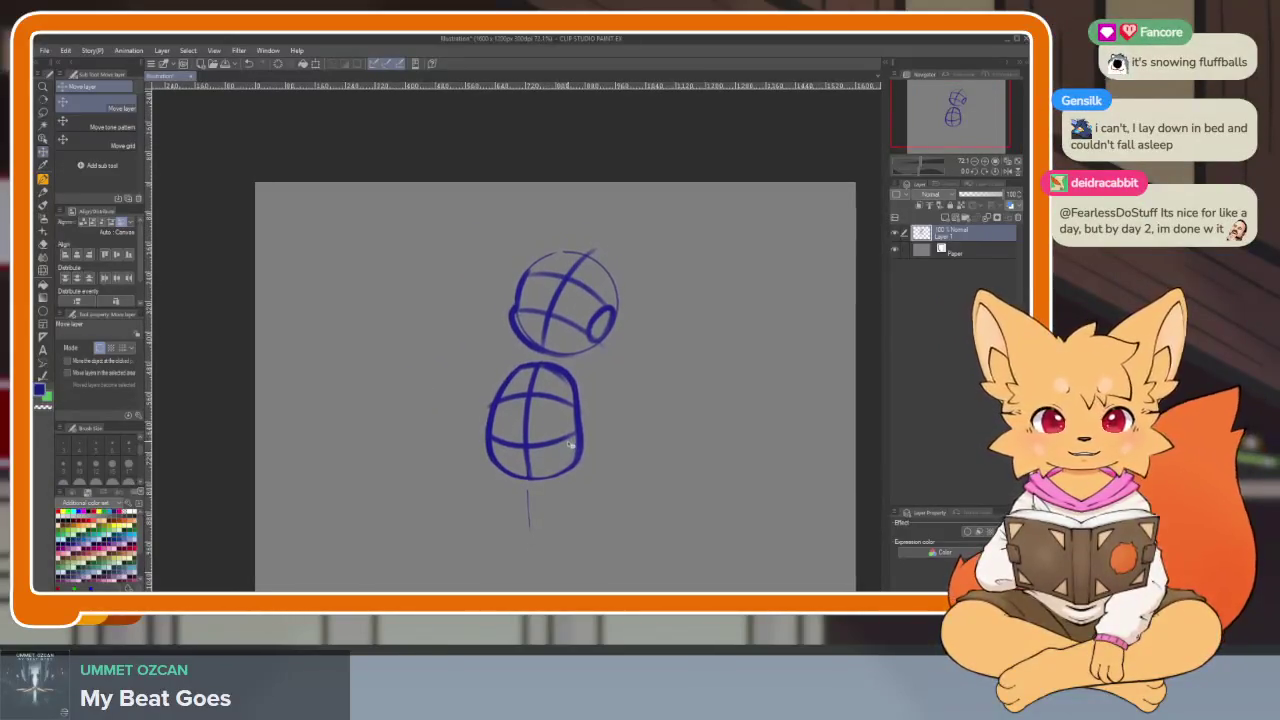
pyautogui.scroll(-2, 593, 456)
pyautogui.scroll(2, 620, 430)
pyautogui.scroll(1, 600, 465)
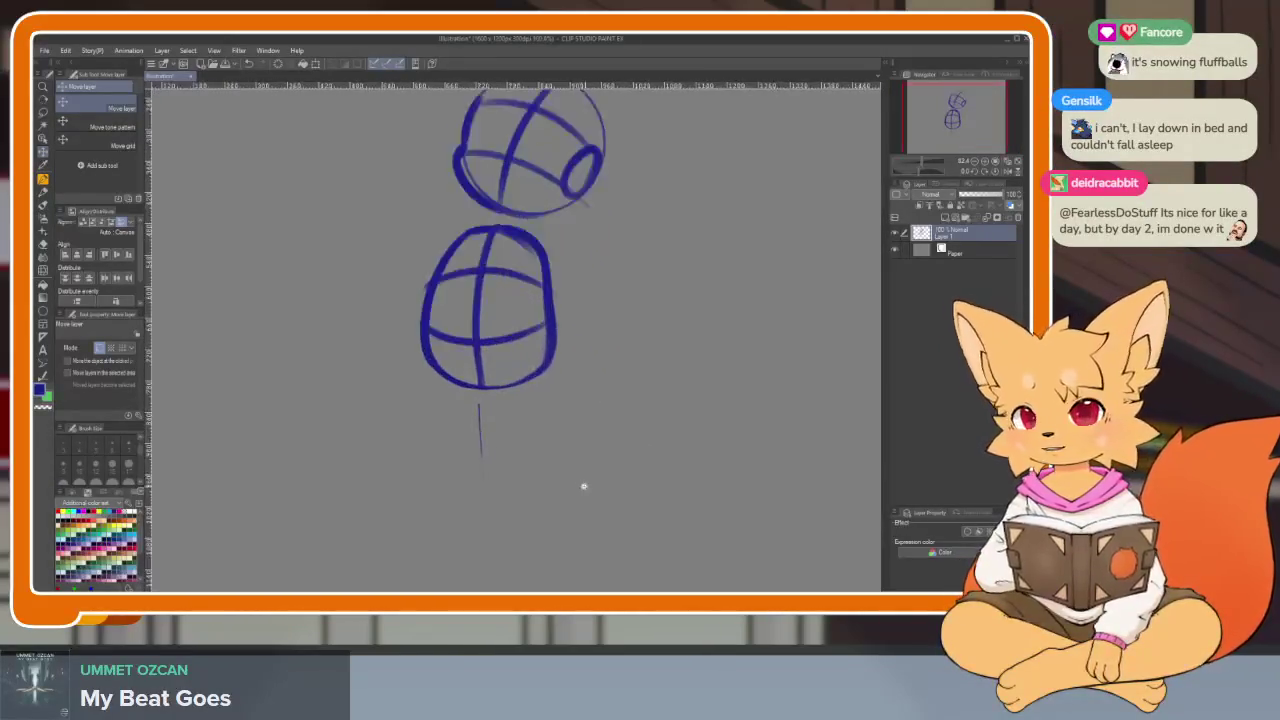
pyautogui.scroll(1, 591, 484)
pyautogui.scroll(1, 575, 486)
pyautogui.scroll(1, 550, 480)
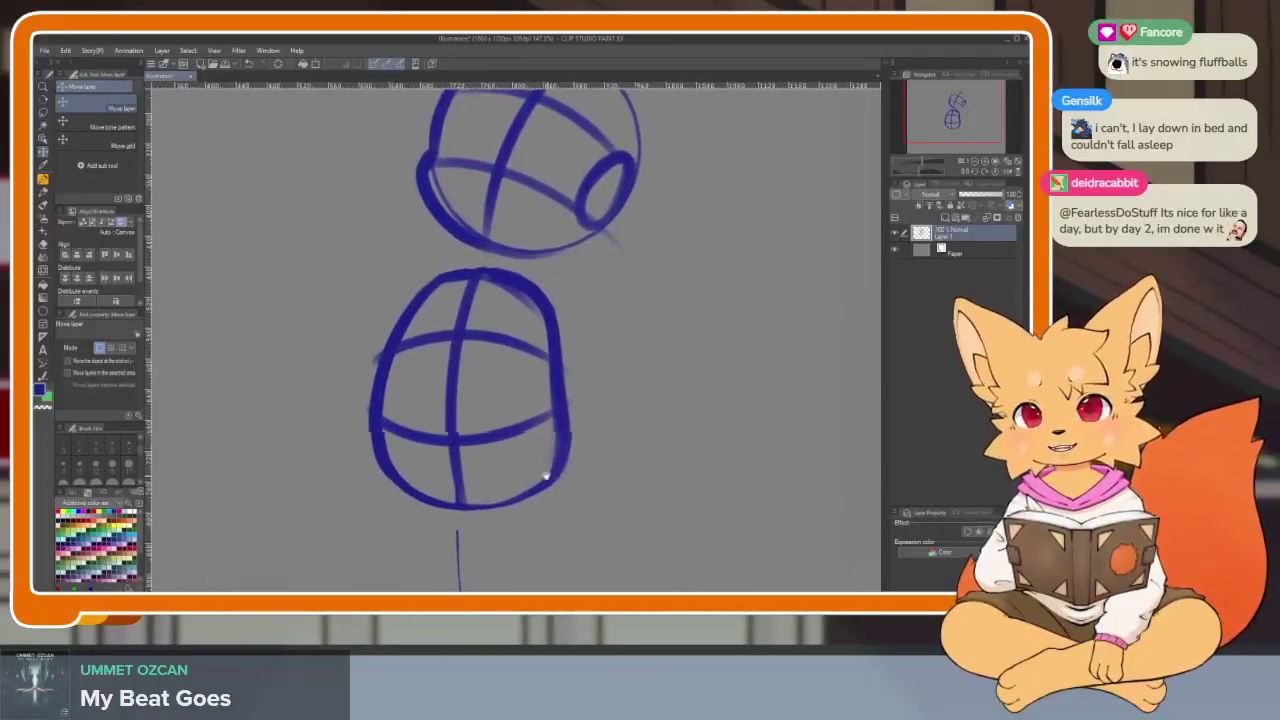
pyautogui.scroll(1, 565, 490)
pyautogui.scroll(-1, 571, 495)
# - Paint a rounded tail loop off the body's right side with the mixing brush
pyautogui.press('b')
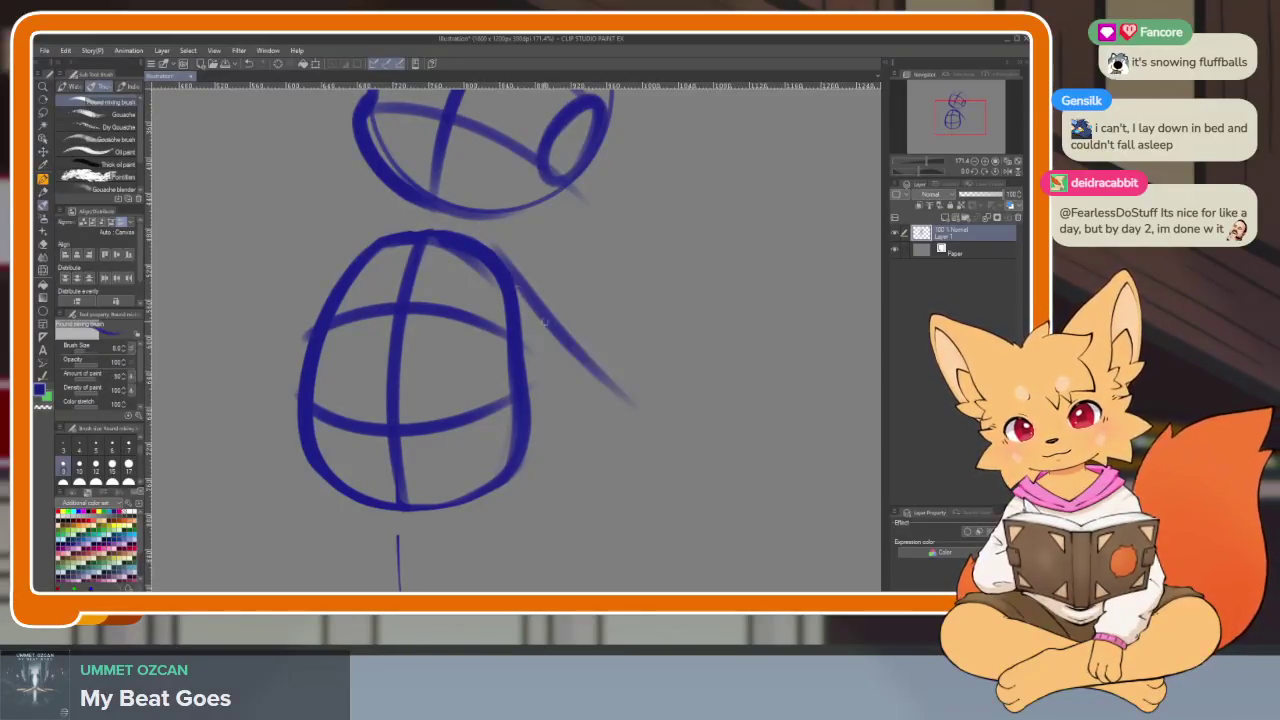
pyautogui.moveTo(544, 378); pyautogui.dragTo(531, 371)
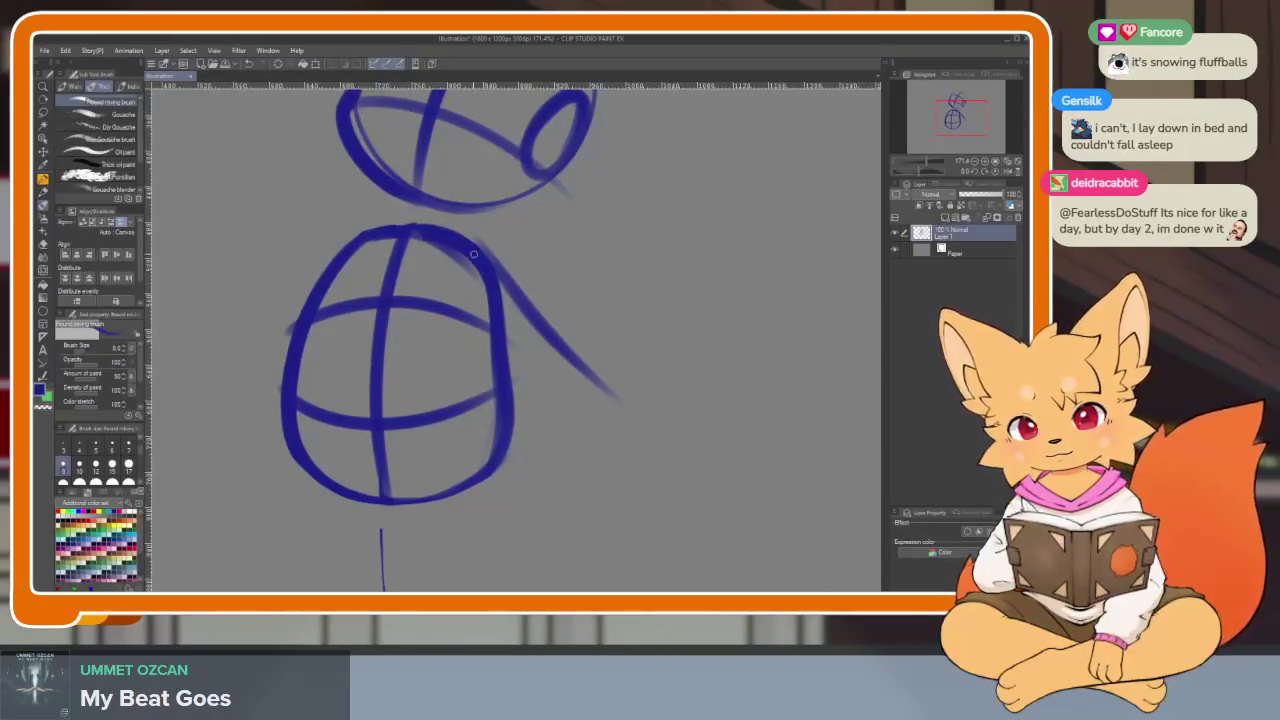
pyautogui.moveTo(466, 325); pyautogui.dragTo(612, 430)
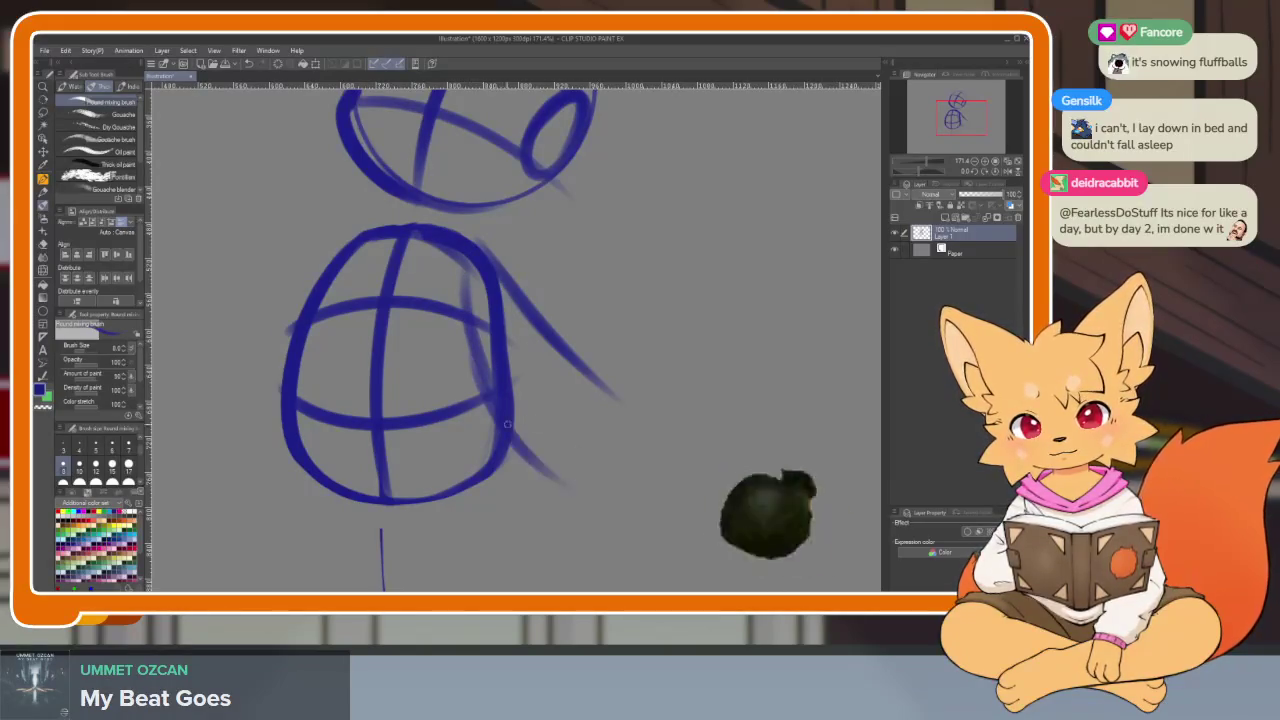
pyautogui.moveTo(500, 276)
pyautogui.mouseDown()
pyautogui.moveTo(612, 402)
pyautogui.moveTo(512, 446)
pyautogui.mouseUp()
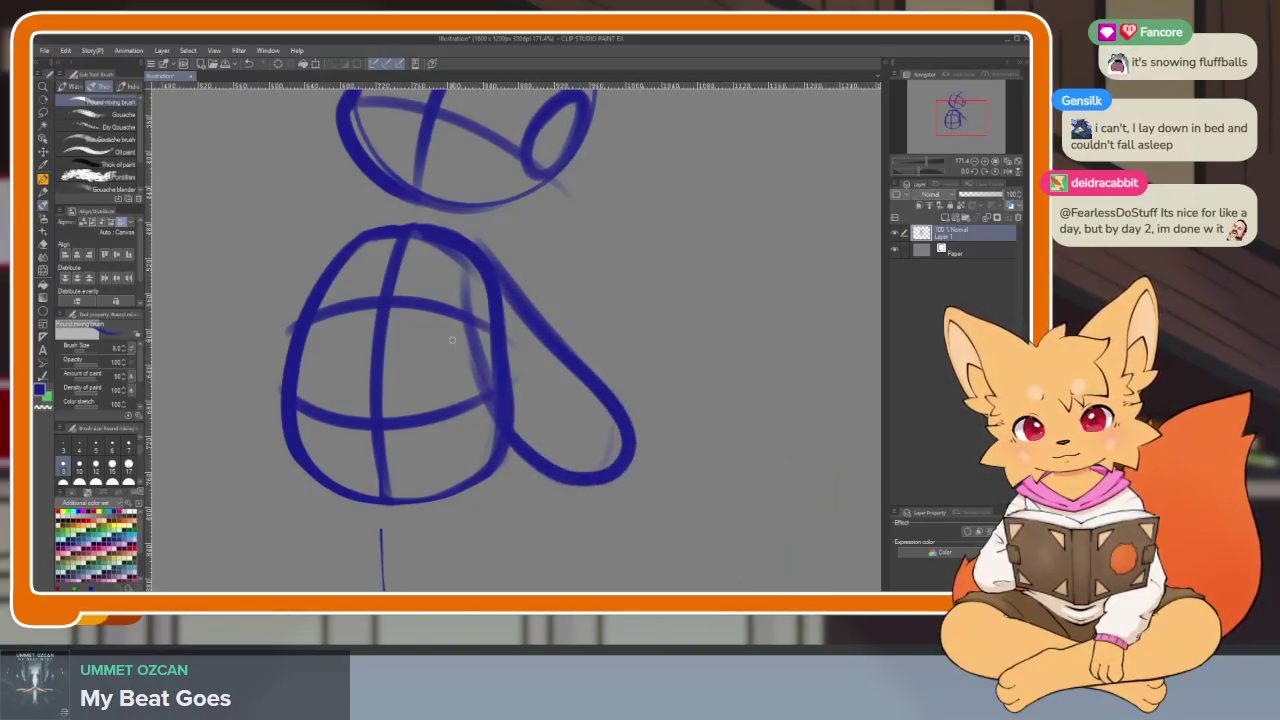
pyautogui.moveTo(560, 490); pyautogui.dragTo(612, 392)
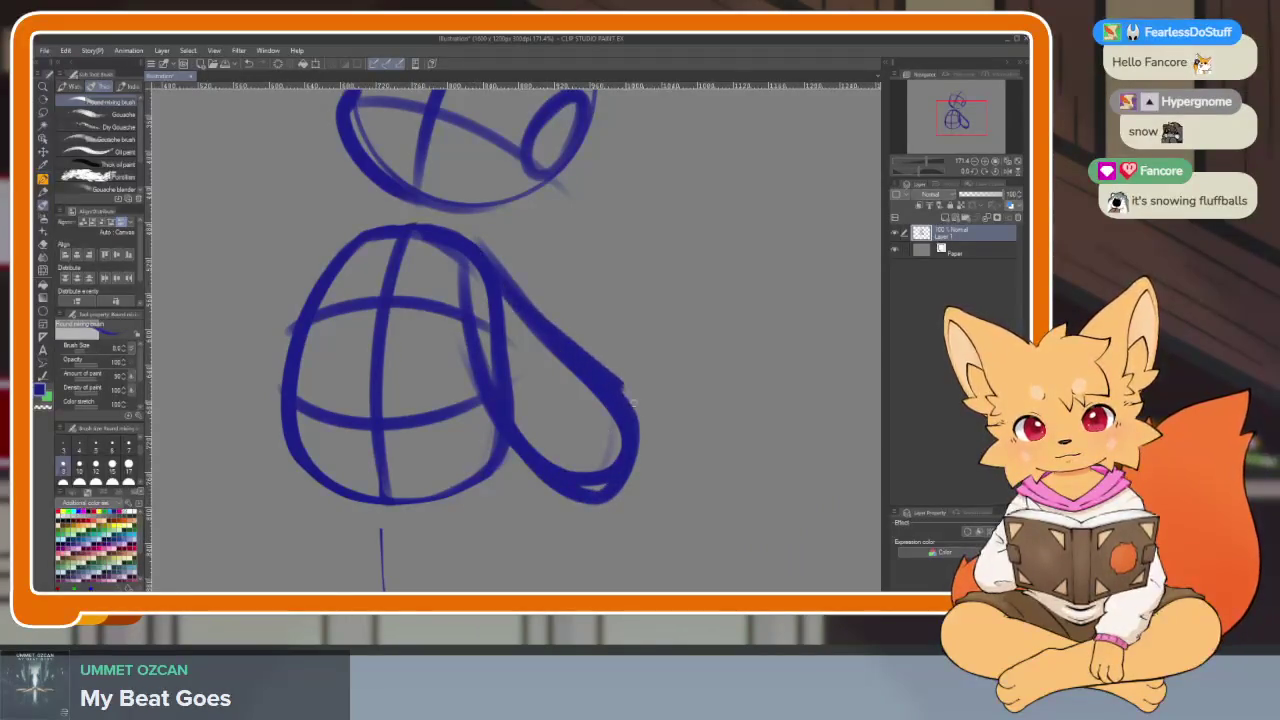
pyautogui.moveTo(535, 440); pyautogui.dragTo(513, 460)
# - Erase the thick stray stroke left inside the tail loop
pyautogui.press('e')
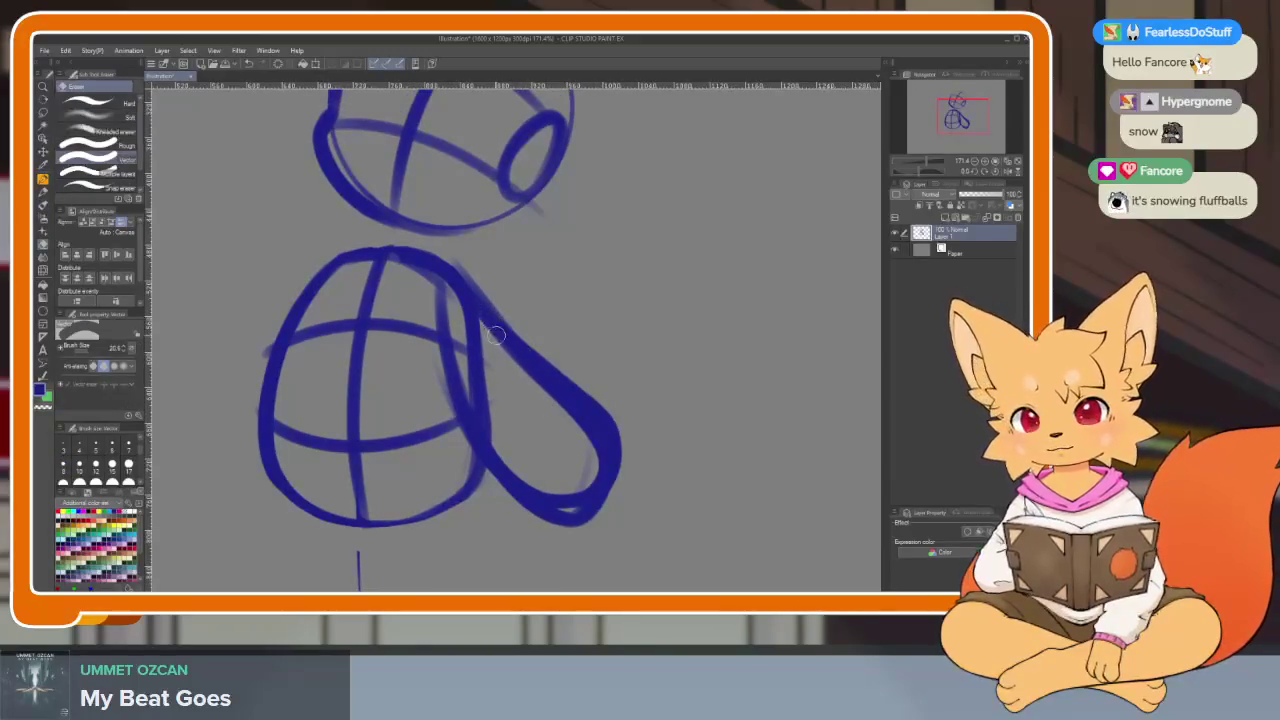
pyautogui.moveTo(522, 362); pyautogui.dragTo(603, 464)
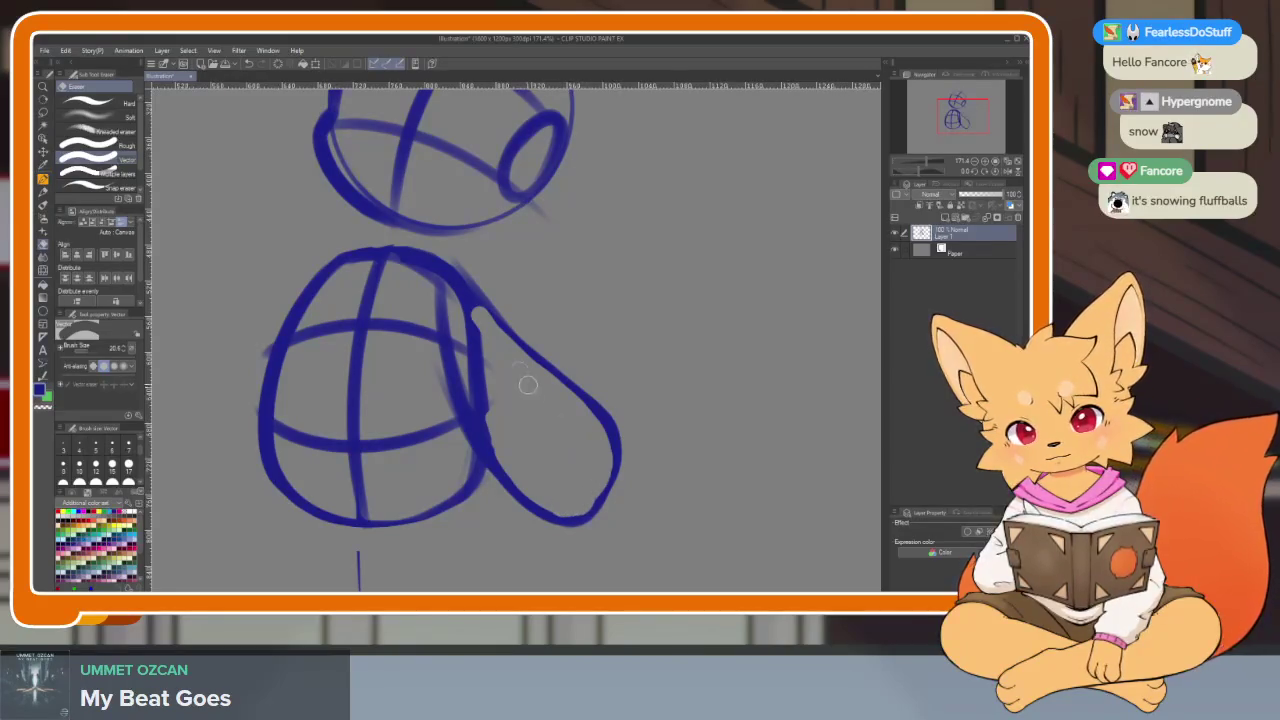
pyautogui.scroll(-3, 528, 385)
pyautogui.press('b')
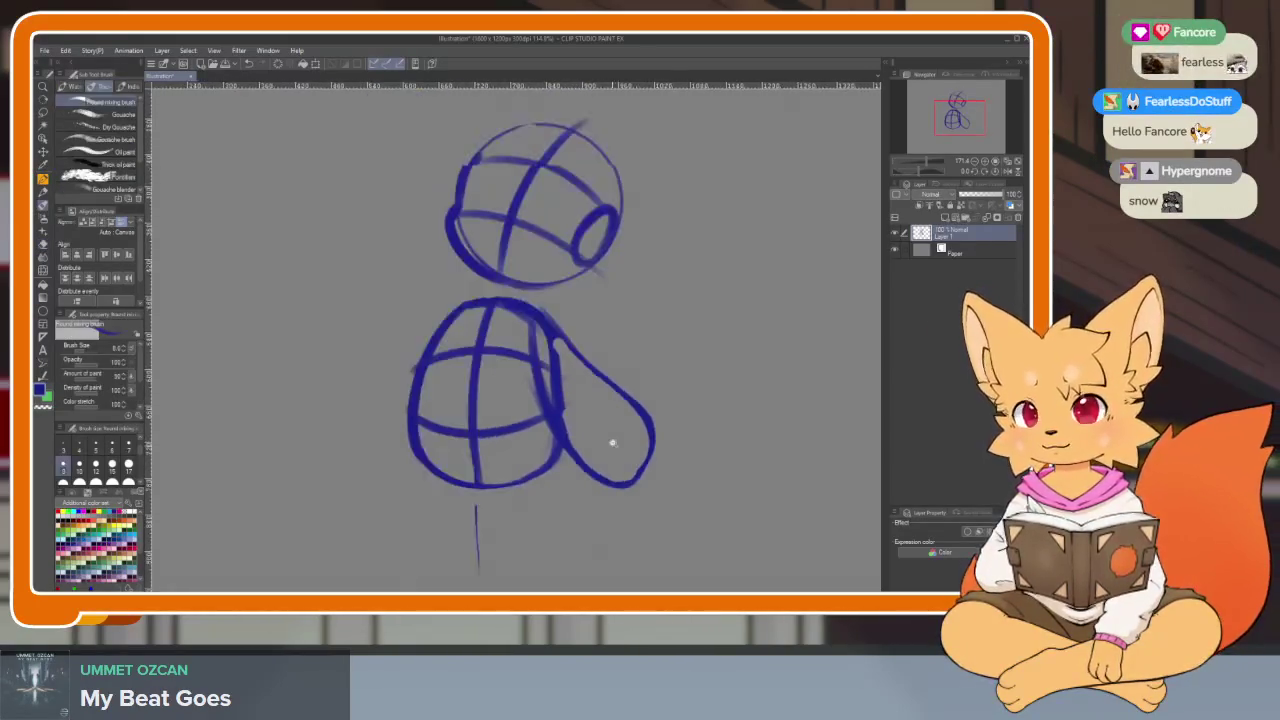
pyautogui.scroll(2, 613, 443)
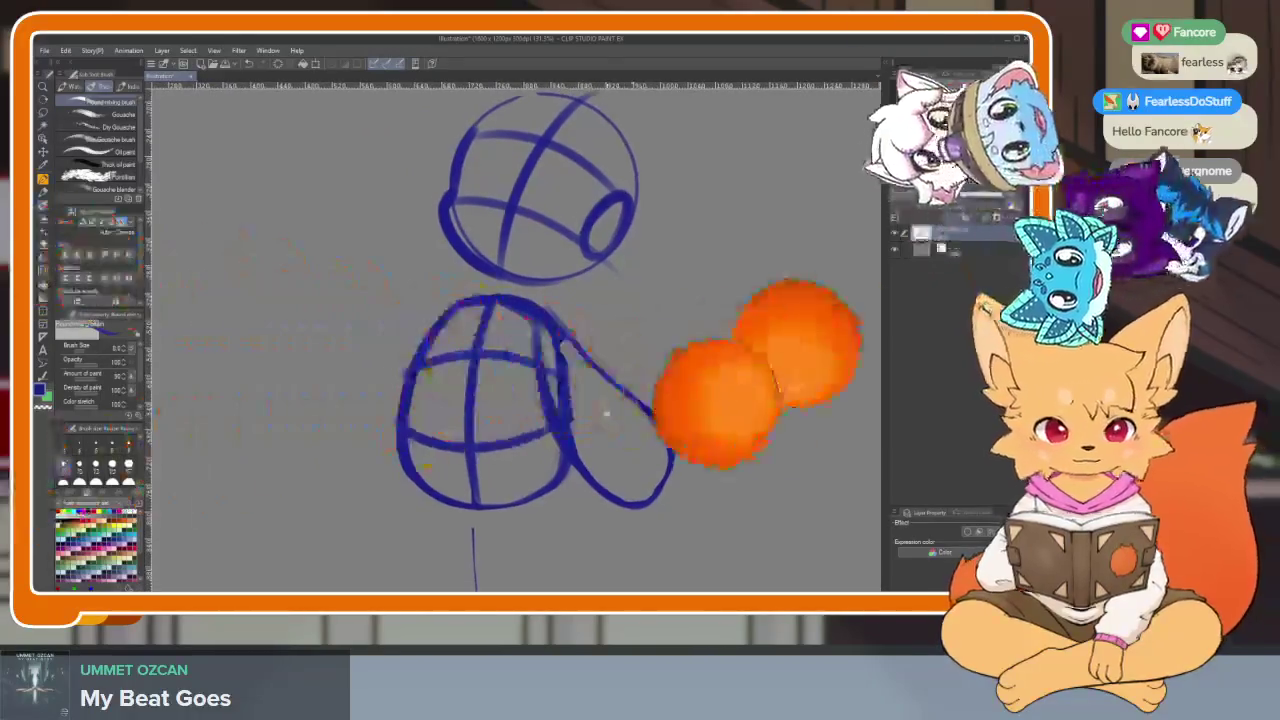
pyautogui.scroll(3, 606, 411)
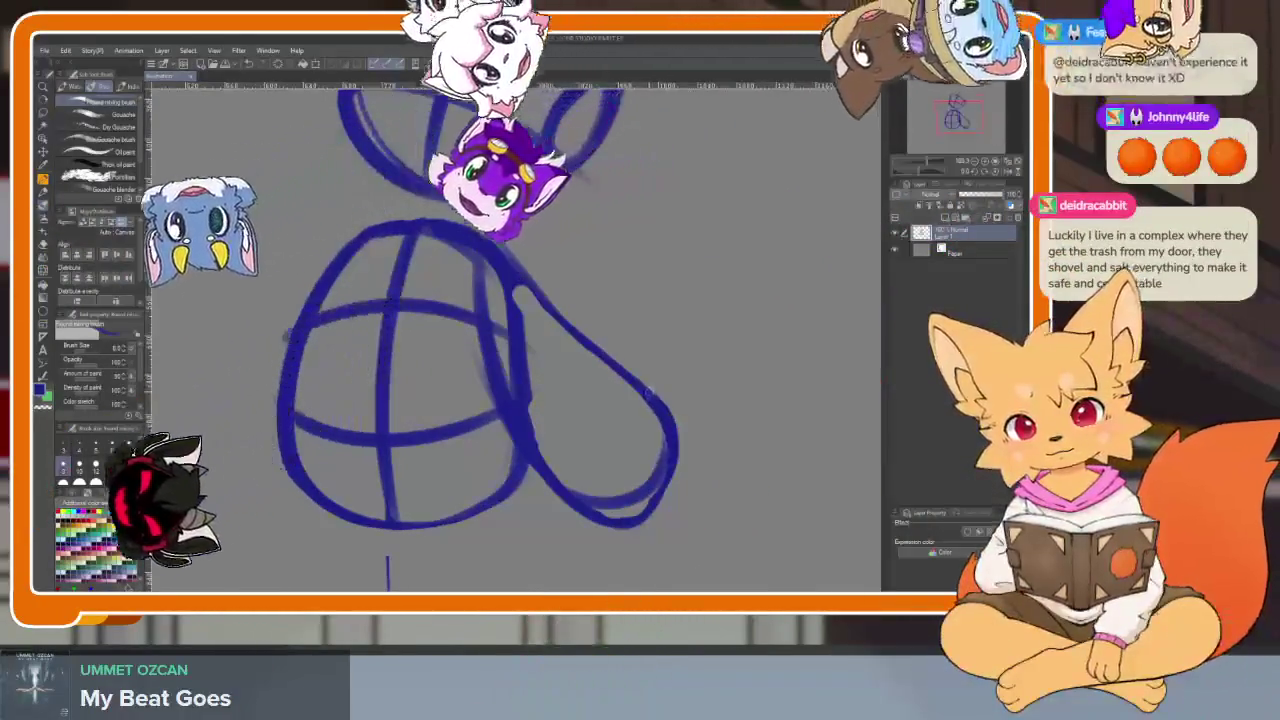
pyautogui.press('e')
pyautogui.scroll(-5, 630, 456)
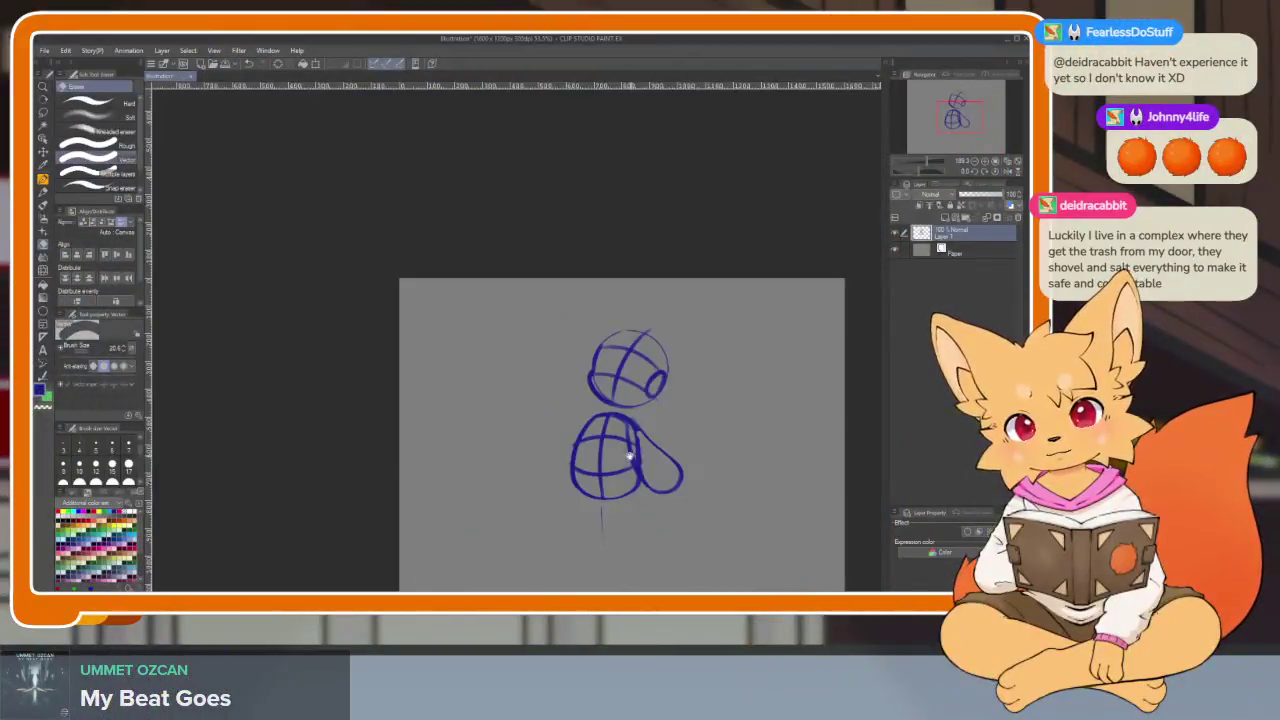
pyautogui.scroll(5, 632, 452)
pyautogui.press('b')
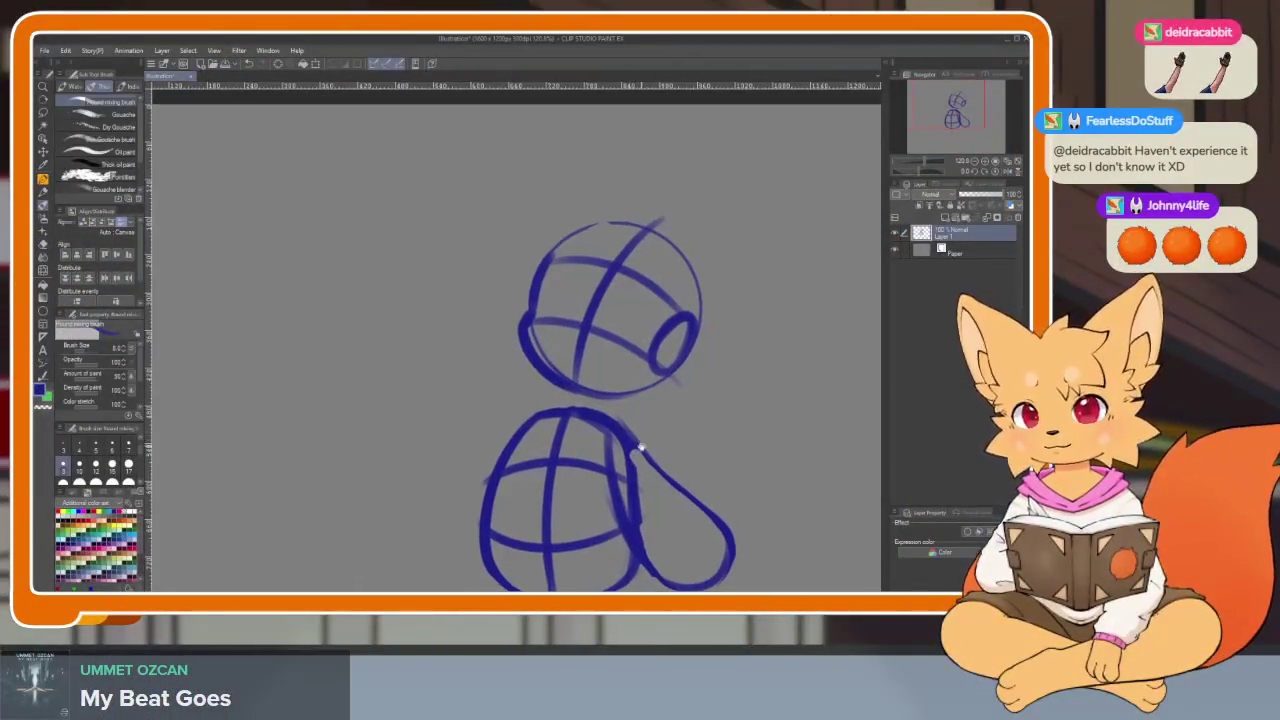
pyautogui.scroll(3, 634, 468)
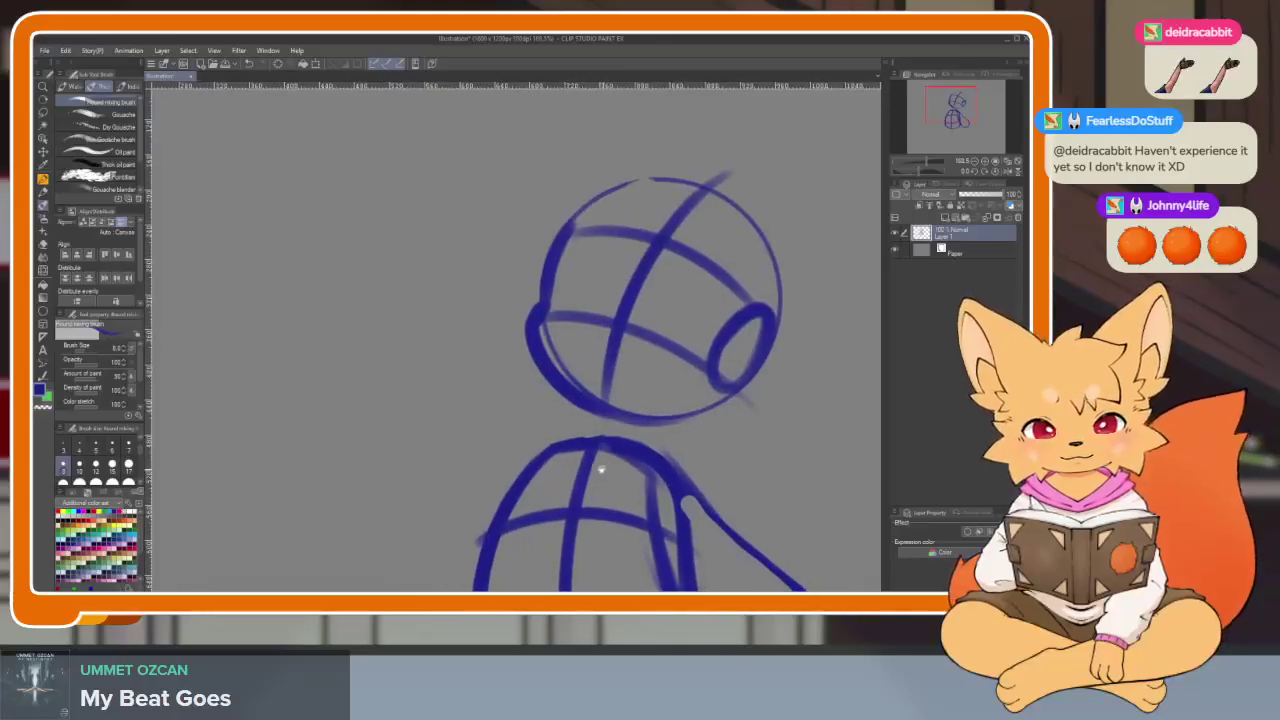
# - Brush a rounded raised paw left of the head, replacing the first stray curve
pyautogui.moveTo(320, 340); pyautogui.dragTo(410, 258)
pyautogui.hotkey('ctrl', 'z')
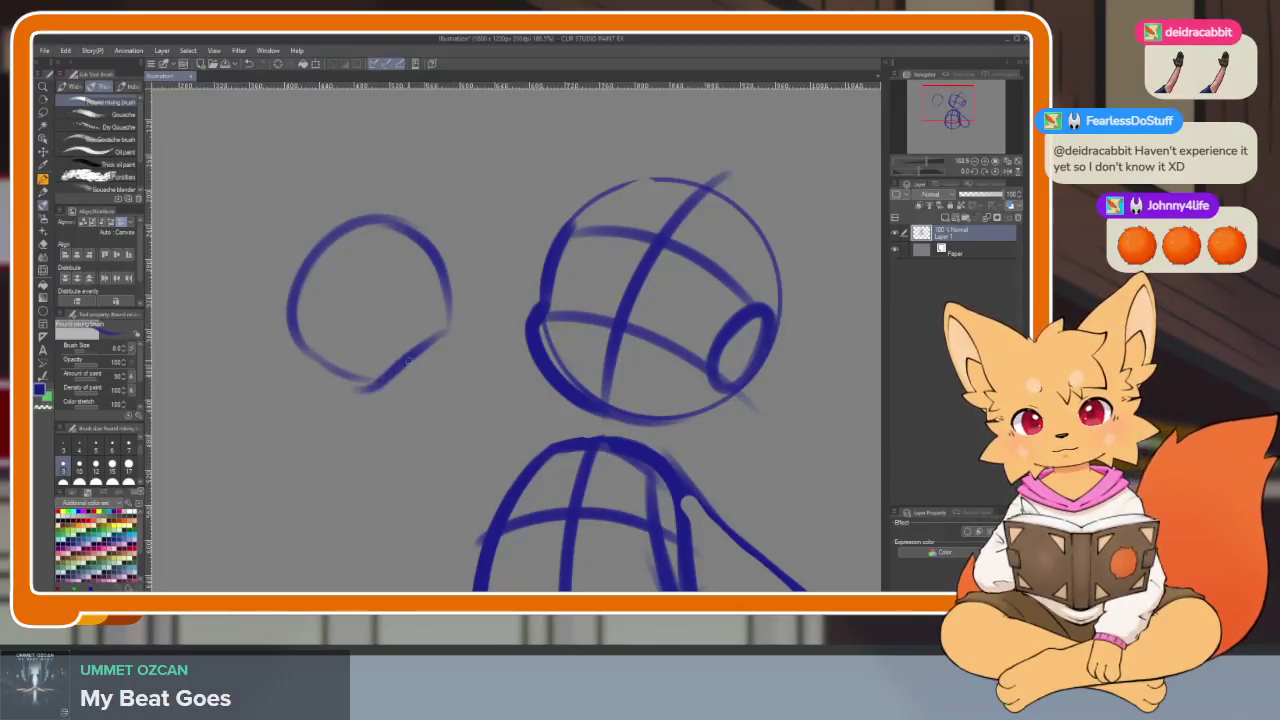
pyautogui.moveTo(446, 275)
pyautogui.mouseDown()
pyautogui.moveTo(340, 225)
pyautogui.moveTo(378, 378)
pyautogui.mouseUp()
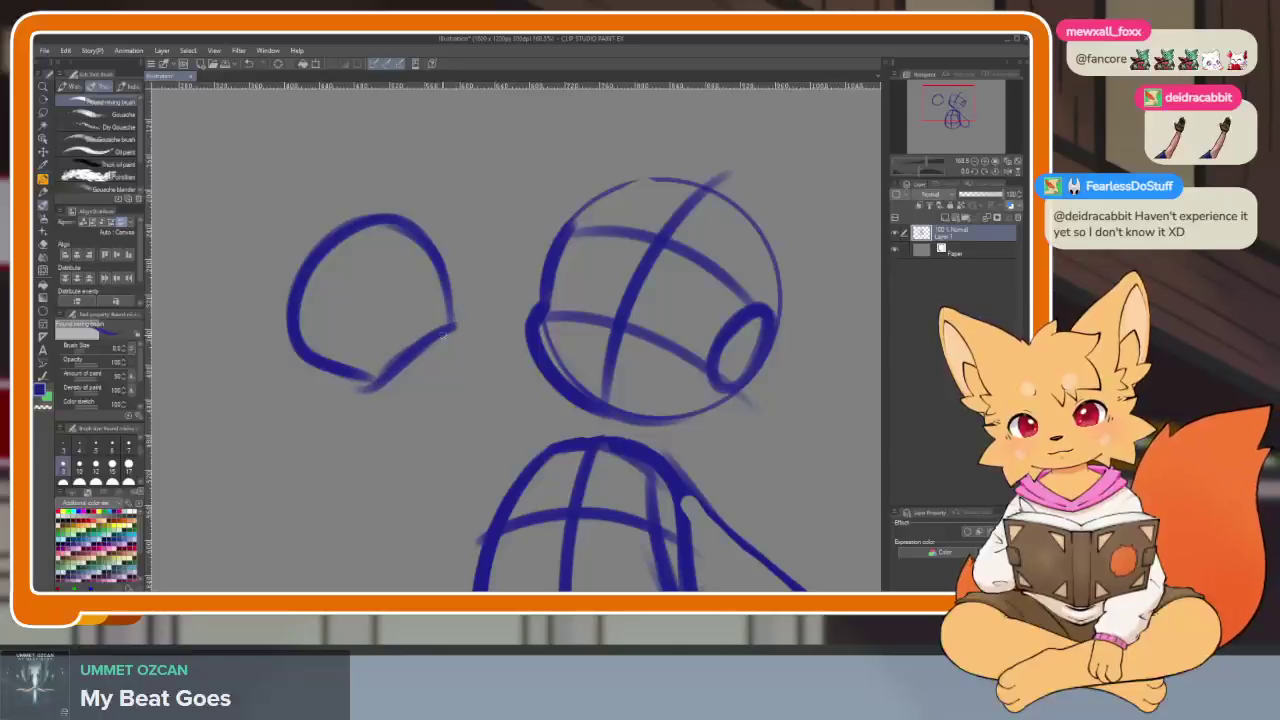
# - Close the tail loop right of the body and draw an arm line down from the paw
pyautogui.scroll(-2, 520, 383)
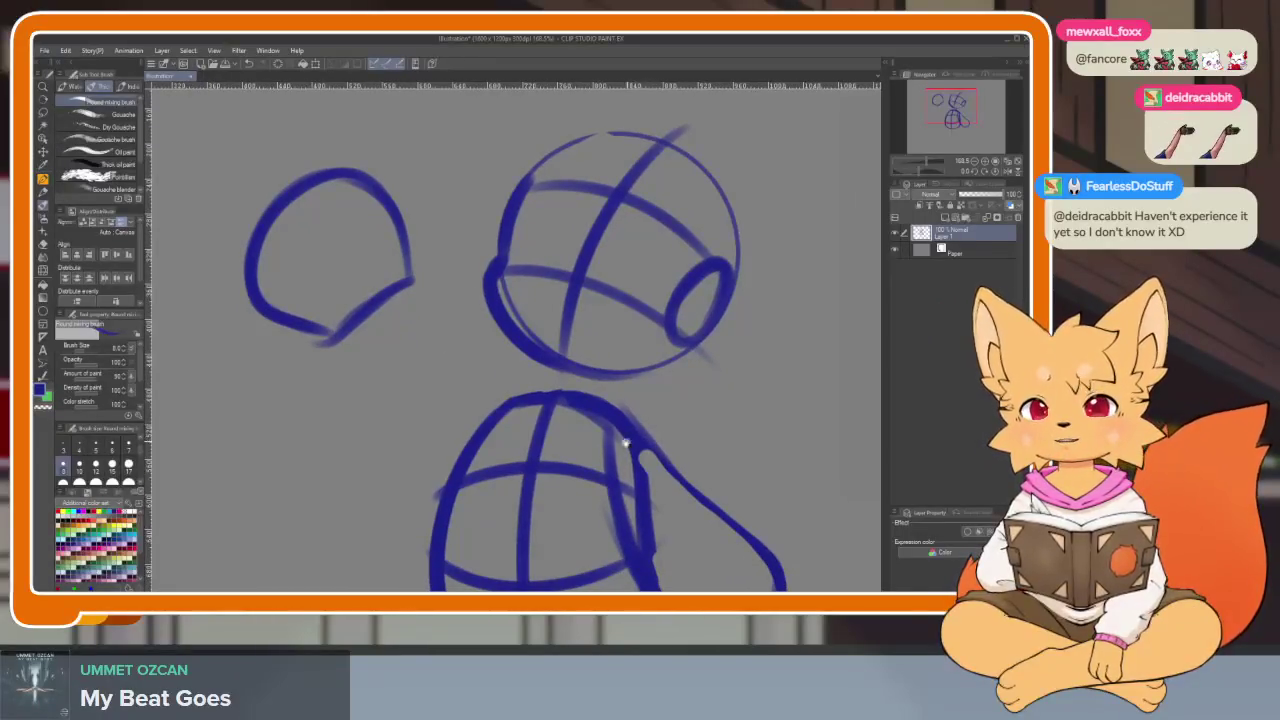
pyautogui.moveTo(700, 565); pyautogui.dragTo(629, 432)
pyautogui.scroll(2, 629, 432)
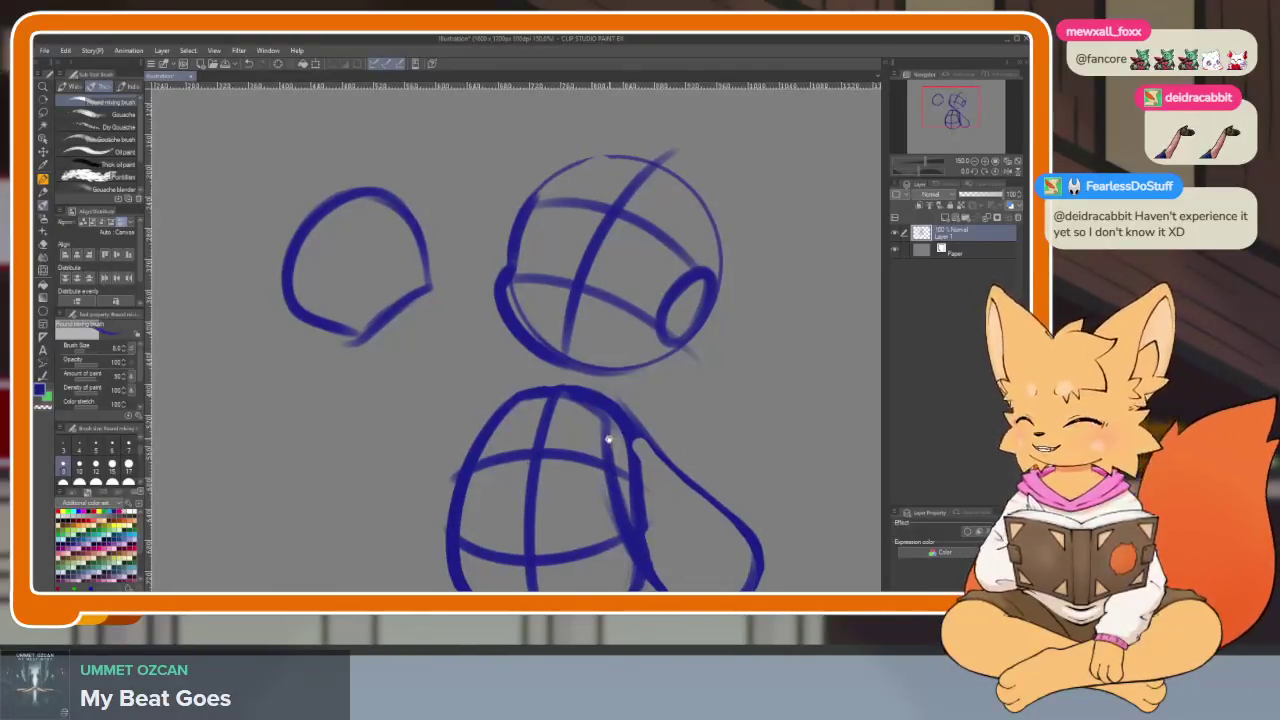
pyautogui.moveTo(381, 274)
pyautogui.mouseDown()
pyautogui.moveTo(371, 278)
pyautogui.moveTo(508, 434)
pyautogui.mouseUp()
pyautogui.moveTo(476, 330); pyautogui.dragTo(404, 530)
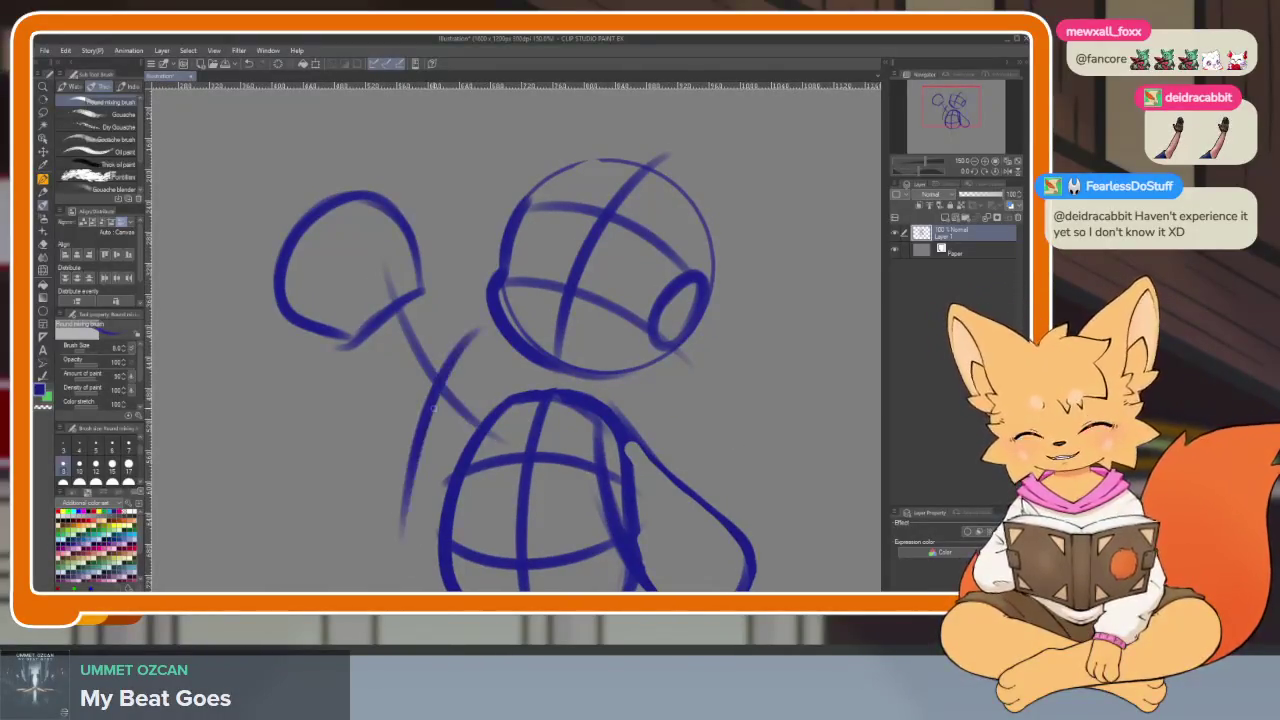
# - Draw diagonal arm lines from the head and paw toward the body, undoing stray attempts
pyautogui.scroll(2, 405, 355)
pyautogui.moveTo(424, 173); pyautogui.dragTo(486, 345)
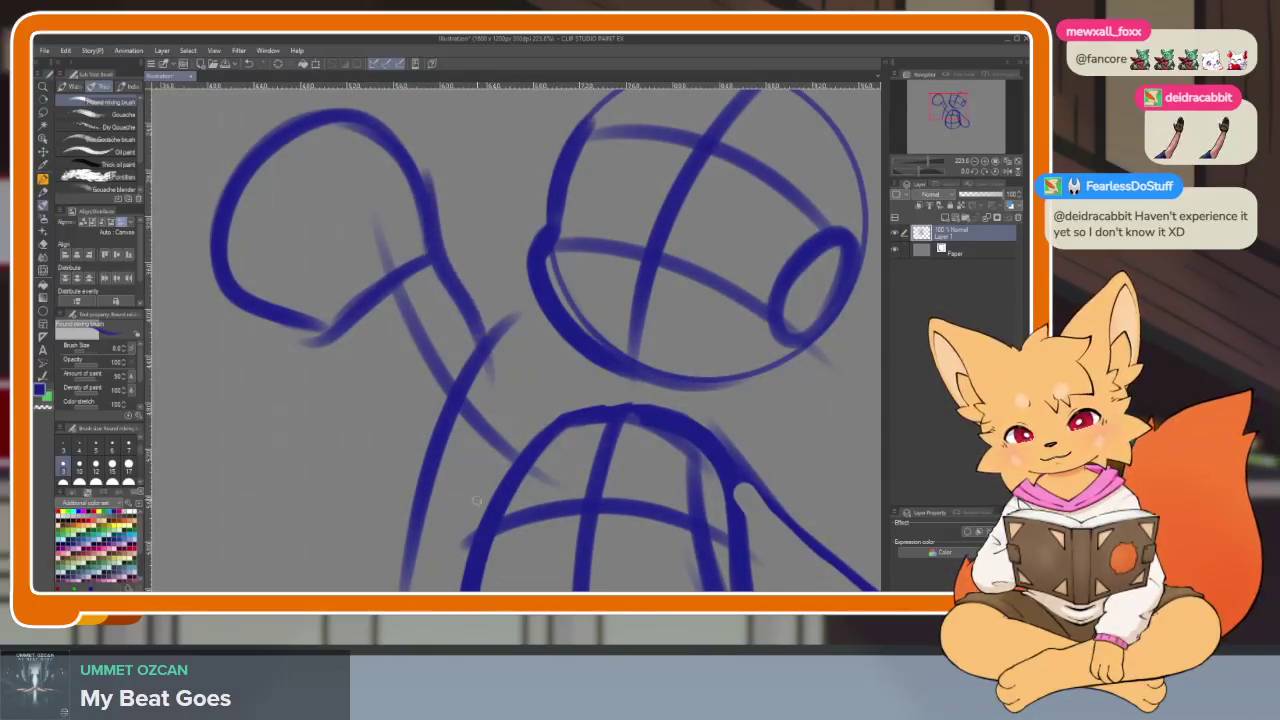
pyautogui.hotkey('ctrl', 'z')
pyautogui.moveTo(424, 184); pyautogui.dragTo(534, 412)
pyautogui.moveTo(454, 252); pyautogui.dragTo(546, 426)
pyautogui.moveTo(478, 312); pyautogui.dragTo(558, 422)
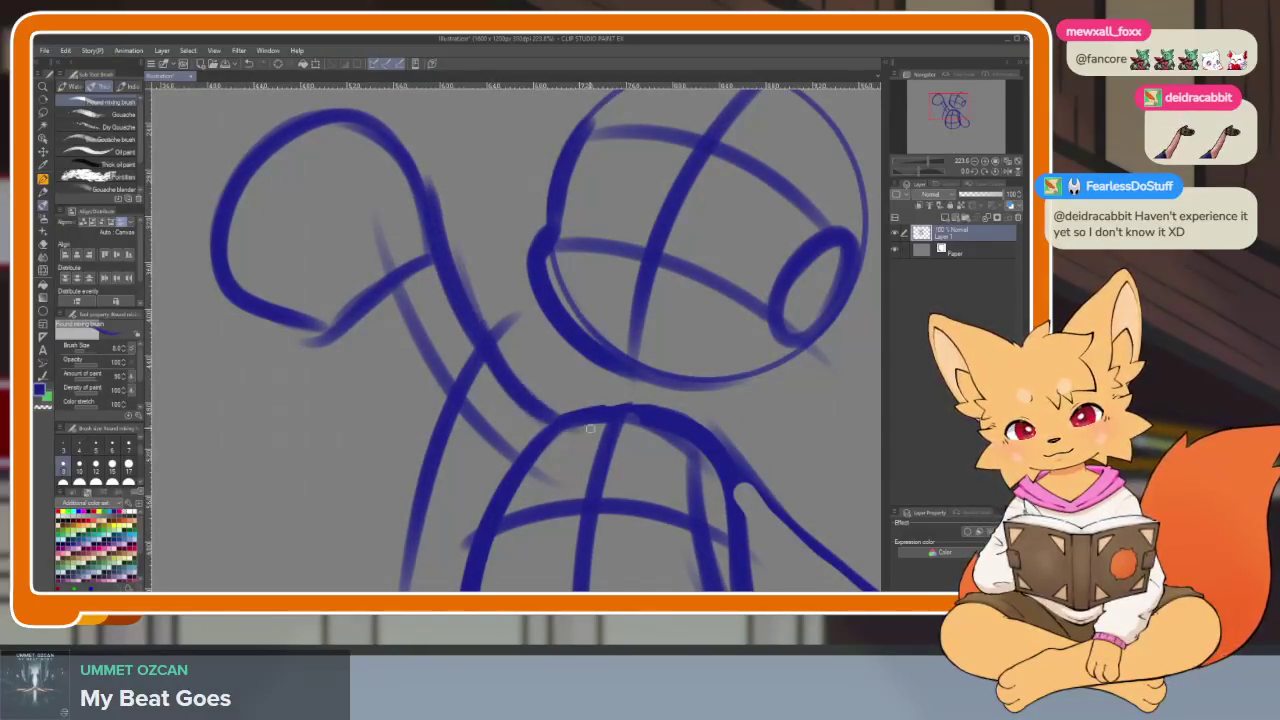
pyautogui.hotkey('ctrl', 'z')
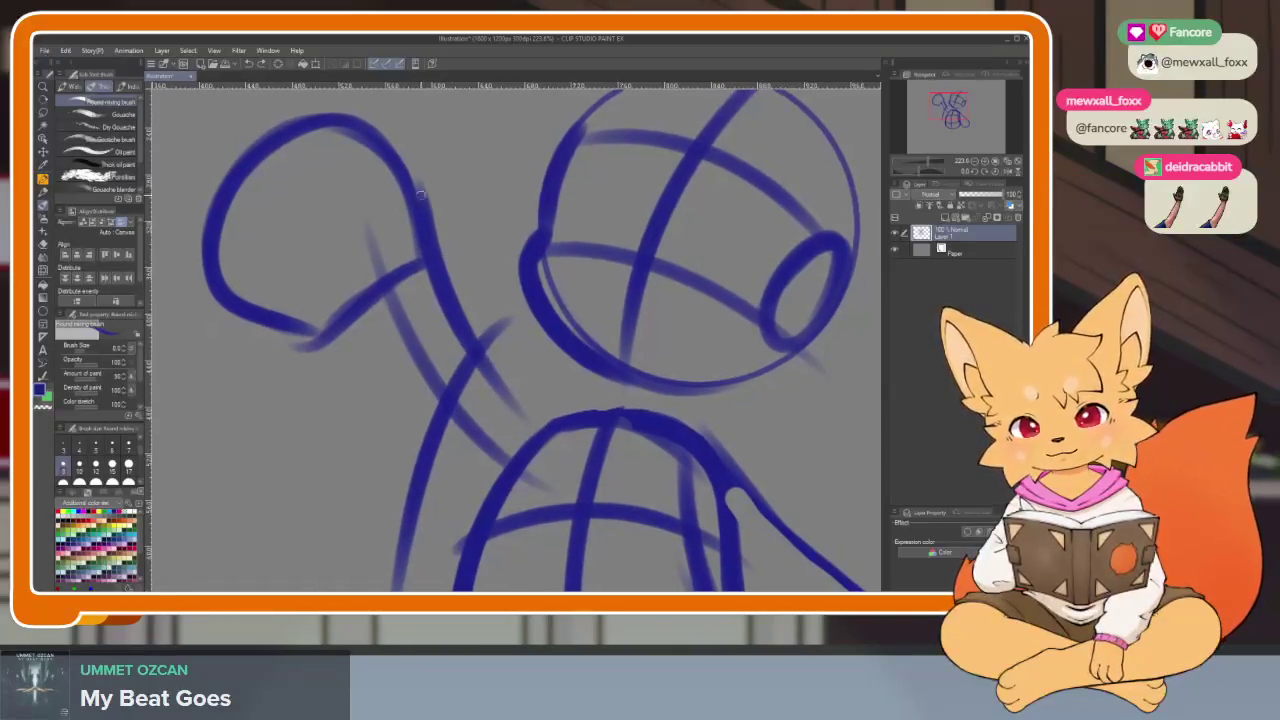
pyautogui.moveTo(573, 436); pyautogui.dragTo(558, 404)
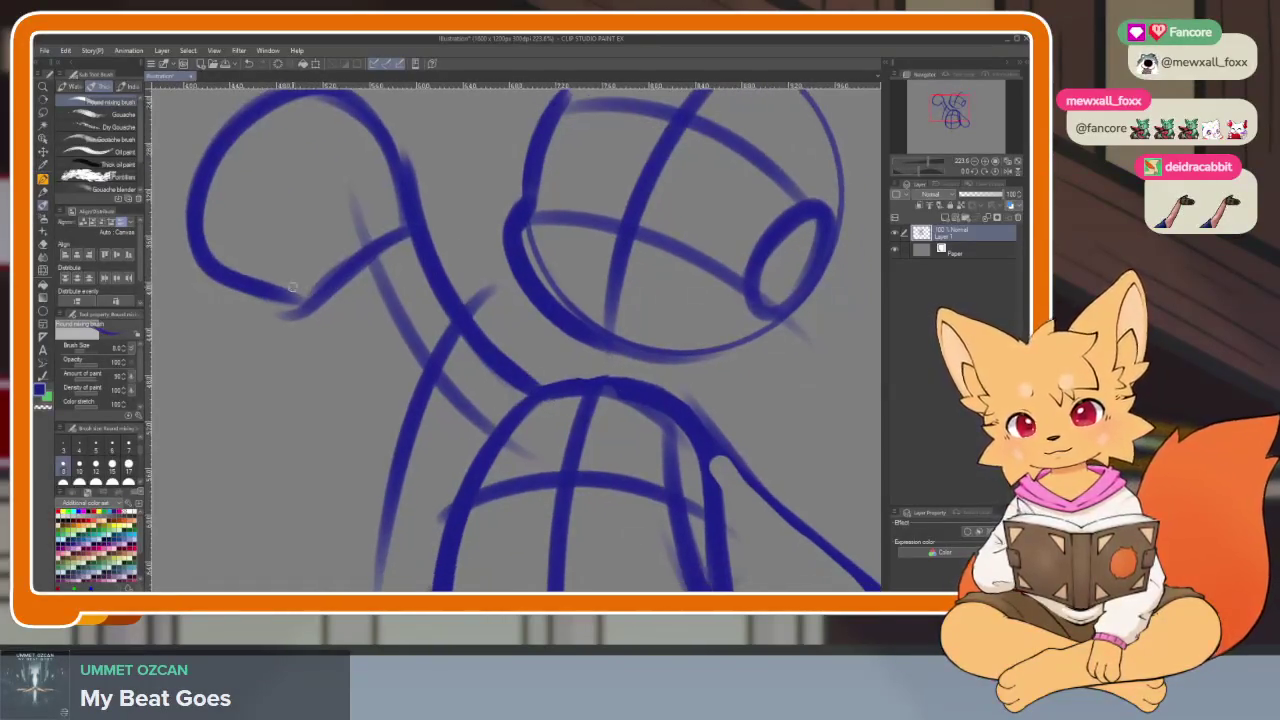
pyautogui.moveTo(240, 290); pyautogui.dragTo(332, 378)
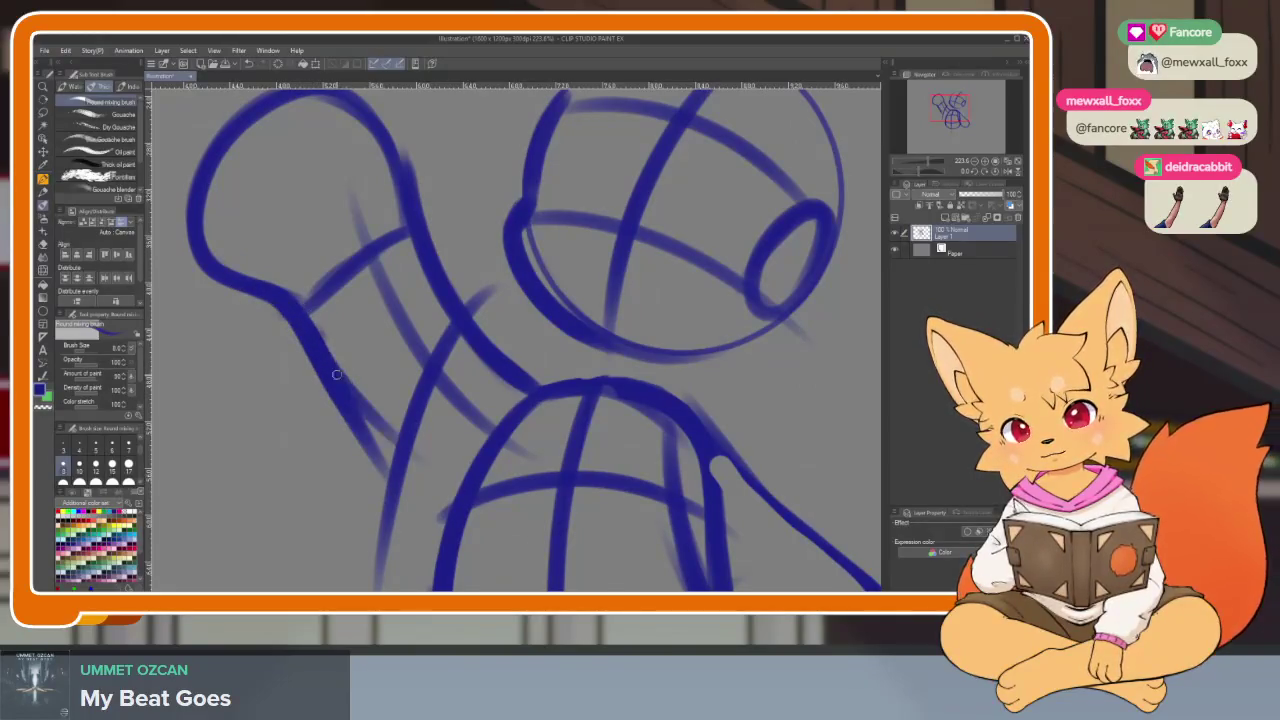
pyautogui.moveTo(337, 374); pyautogui.dragTo(440, 470)
# - Erase the stray left diagonal arm line, retrying with a thinner pass
pyautogui.press('e')
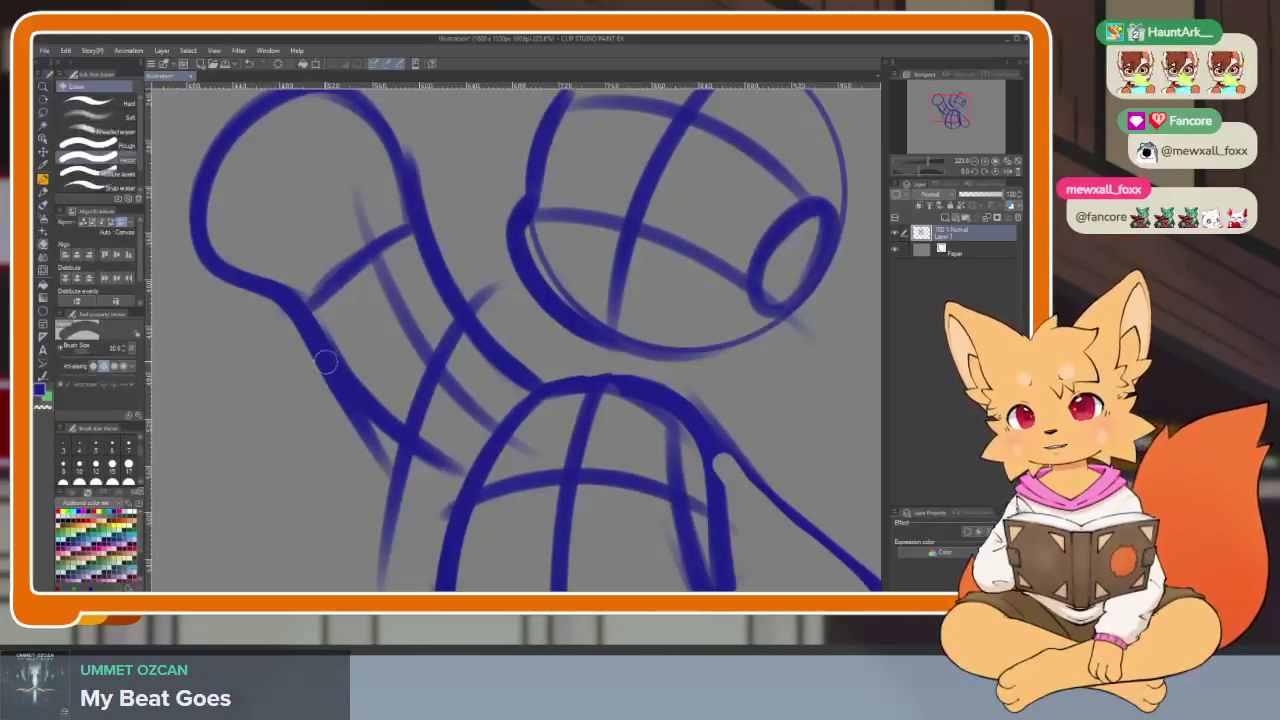
pyautogui.moveTo(280, 312); pyautogui.dragTo(405, 470)
pyautogui.hotkey('ctrl', 'z')
pyautogui.moveTo(282, 318)
pyautogui.mouseDown()
pyautogui.moveTo(405, 475)
pyautogui.moveTo(357, 402)
pyautogui.mouseUp()
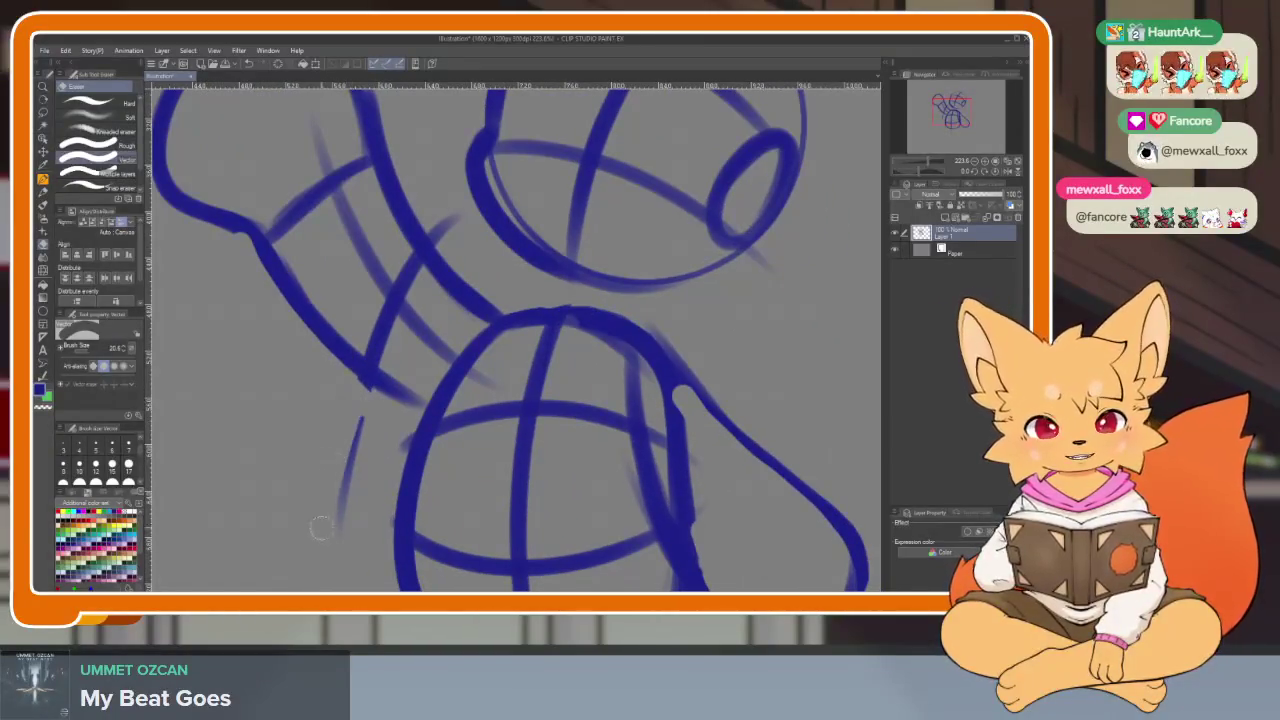
pyautogui.moveTo(503, 430); pyautogui.dragTo(497, 418)
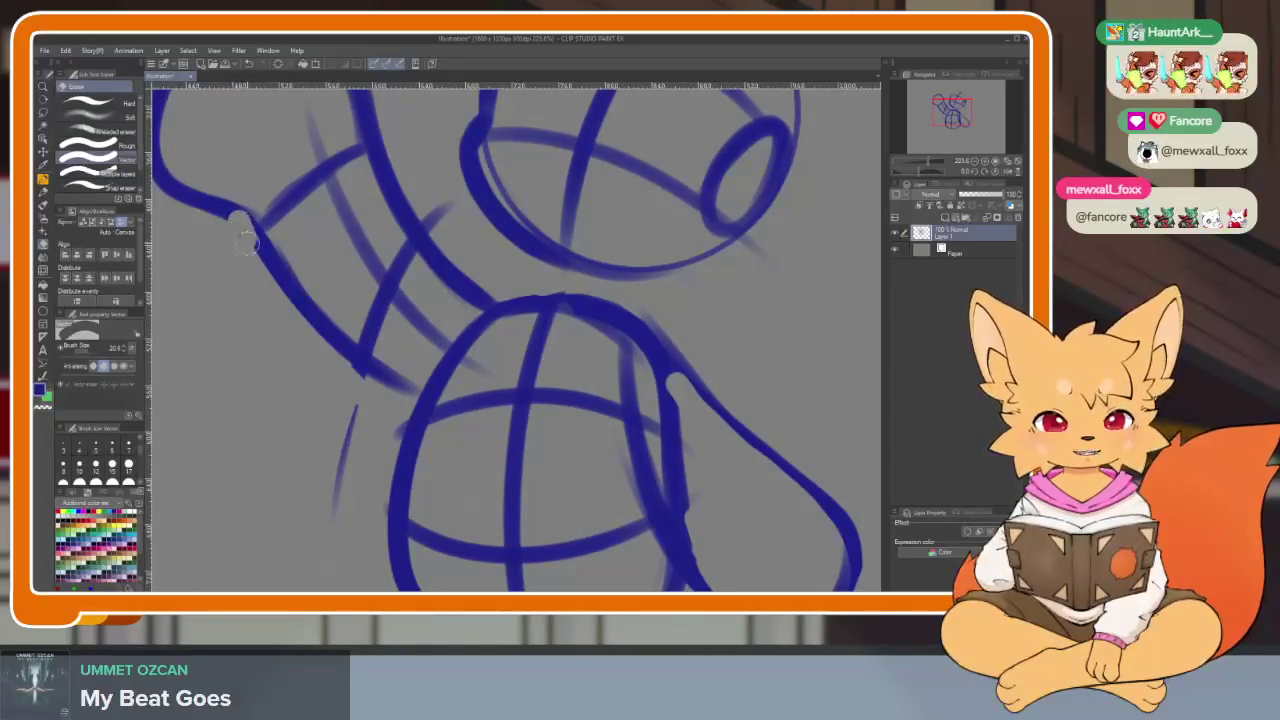
pyautogui.moveTo(410, 410); pyautogui.dragTo(486, 440)
pyautogui.press('b')
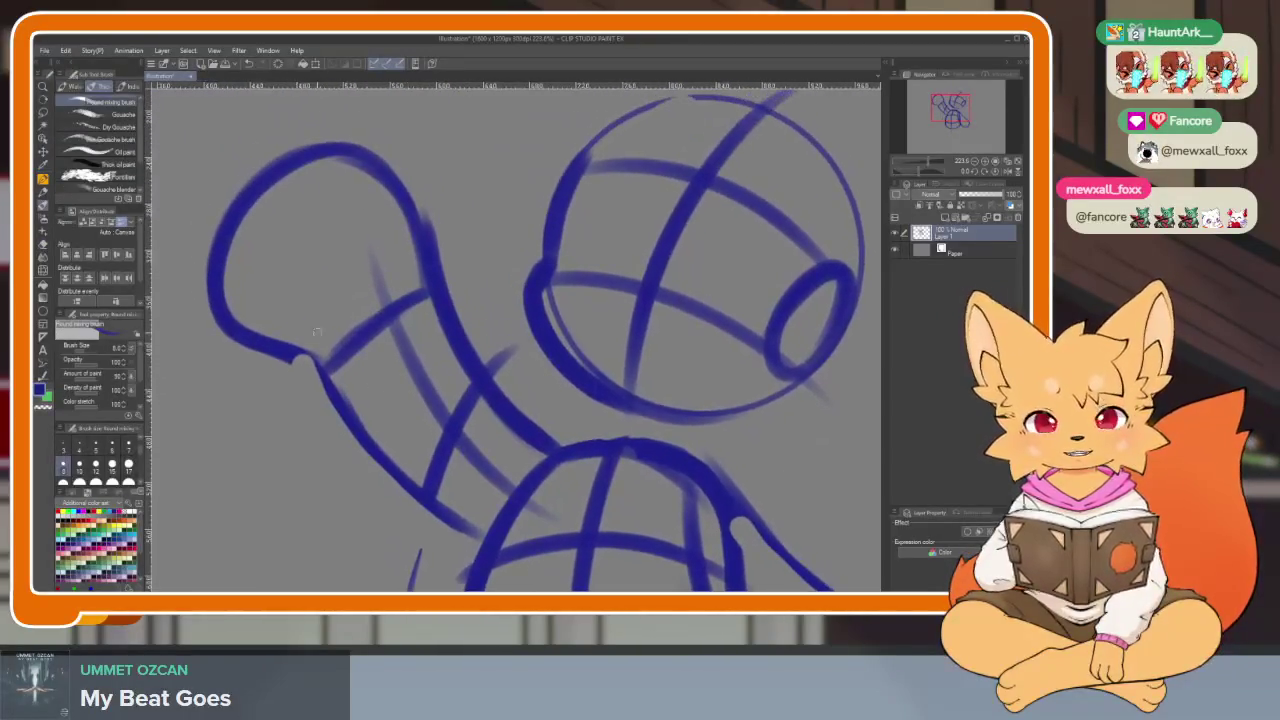
# - Redraw the arm's lower outline and thicken the curve along its edge
pyautogui.moveTo(307, 367); pyautogui.dragTo(322, 381)
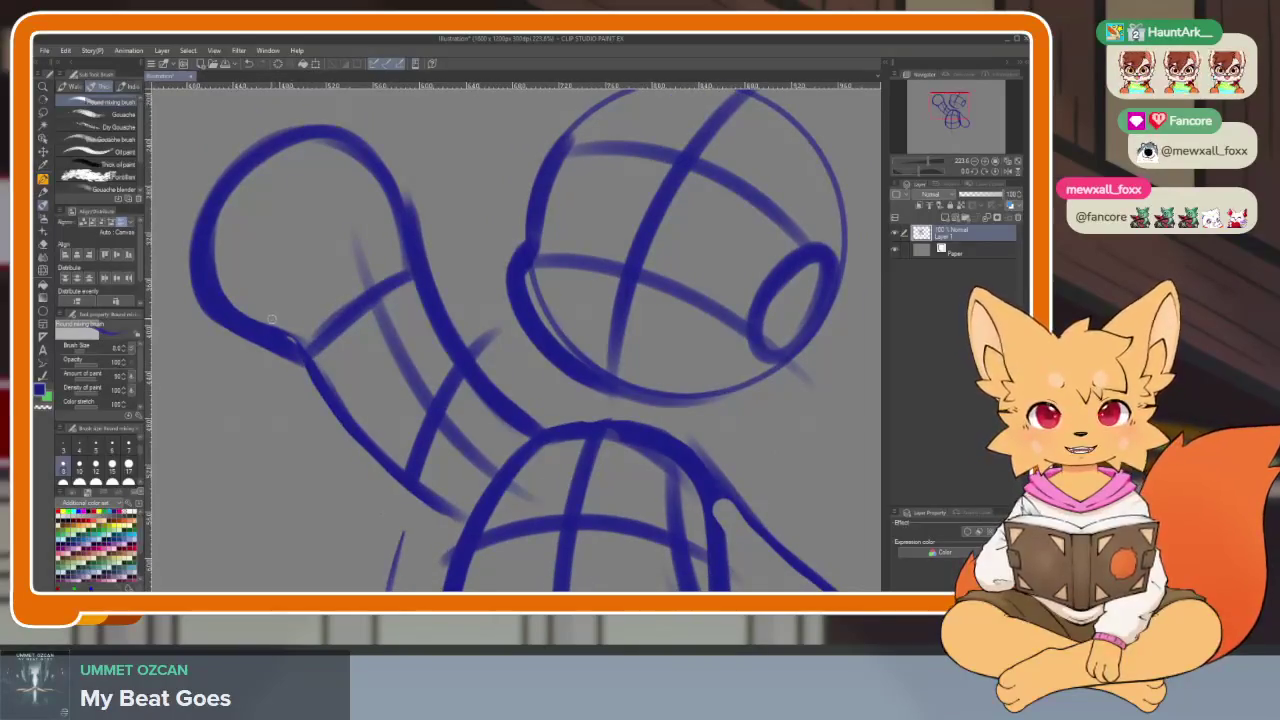
pyautogui.hotkey('ctrl', 'z')
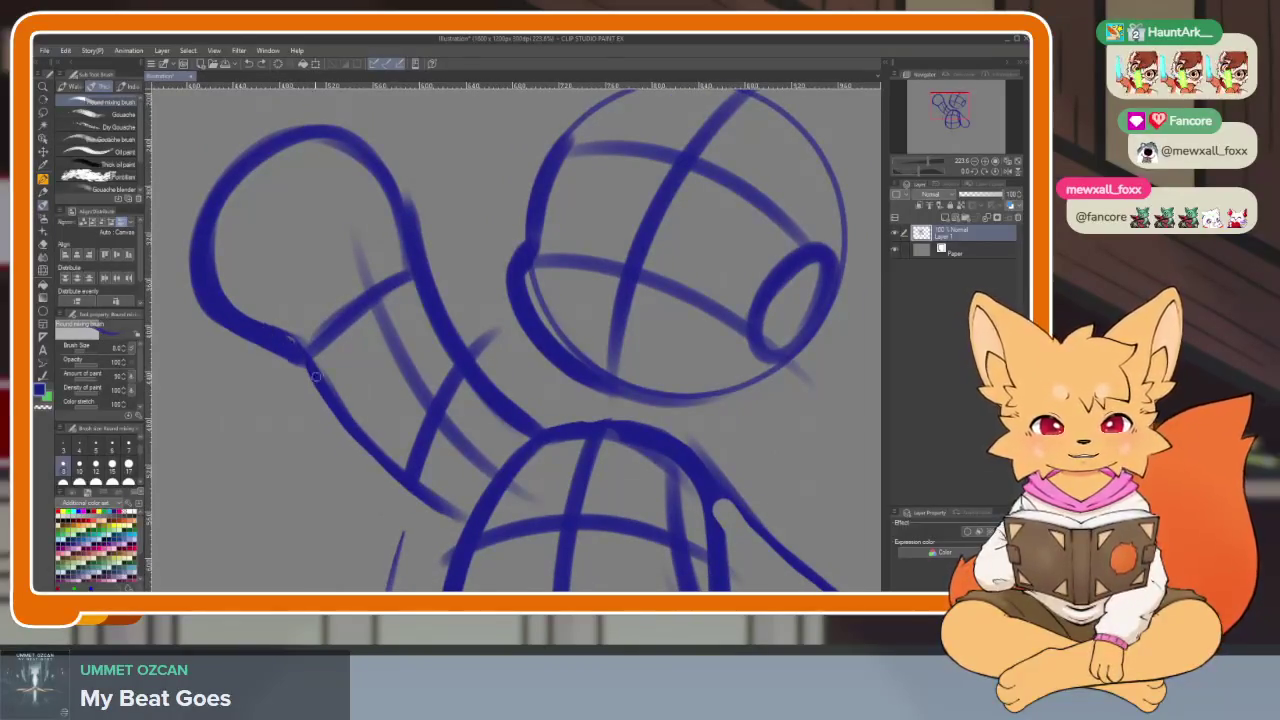
pyautogui.moveTo(315, 376); pyautogui.dragTo(460, 530)
pyautogui.moveTo(452, 469); pyautogui.dragTo(427, 364)
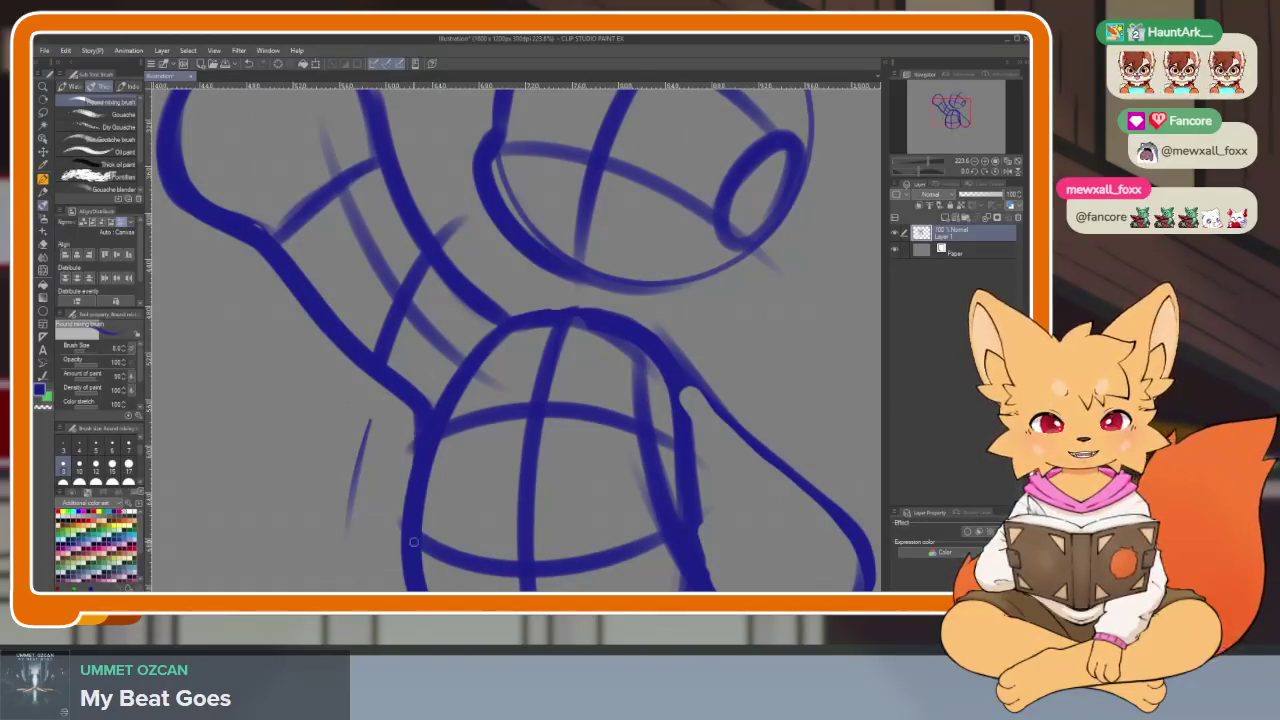
pyautogui.scroll(-3, 669, 443)
pyautogui.scroll(4, 600, 455)
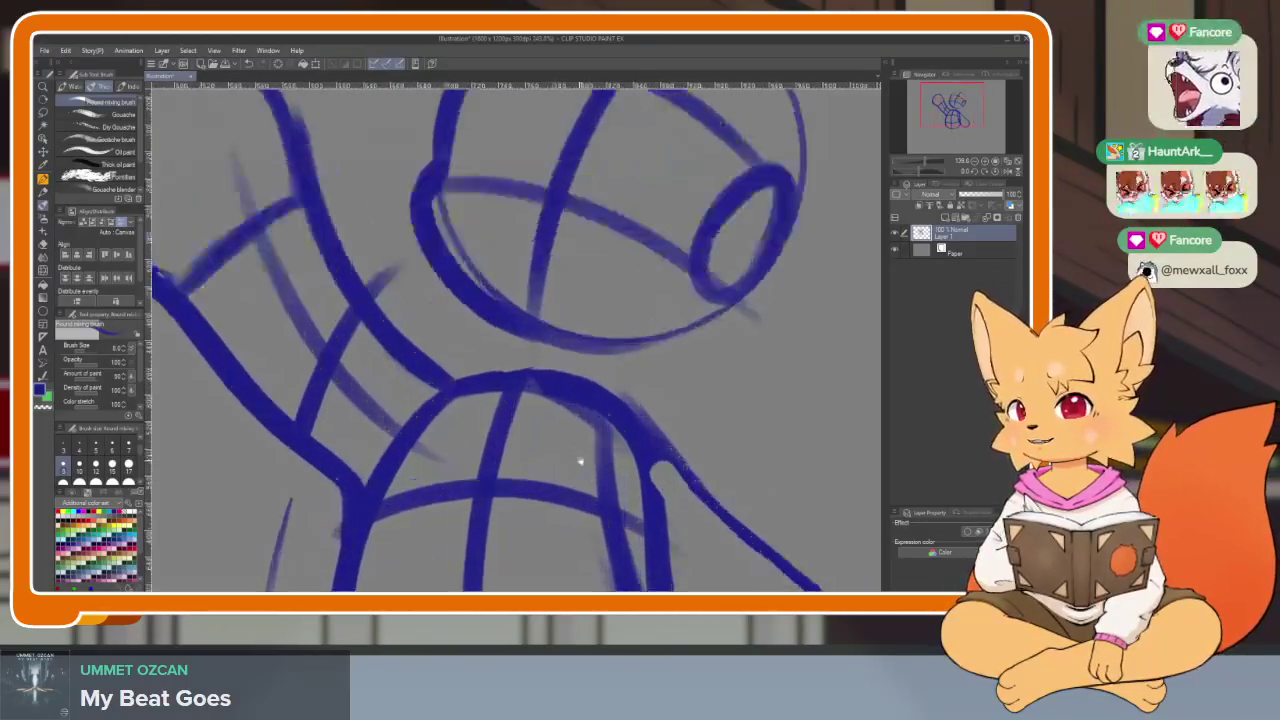
pyautogui.scroll(1, 580, 461)
pyautogui.moveTo(295, 207); pyautogui.dragTo(440, 395)
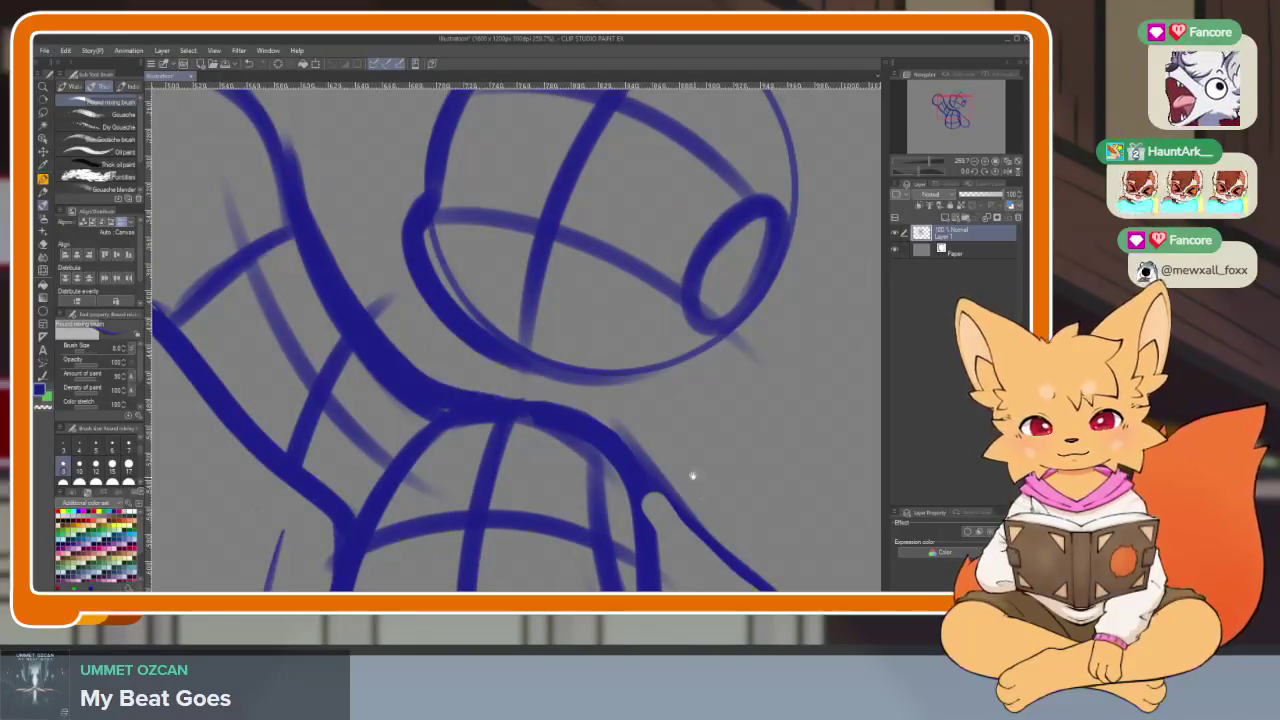
pyautogui.scroll(-3, 692, 476)
pyautogui.scroll(3, 623, 457)
pyautogui.scroll(1, 623, 457)
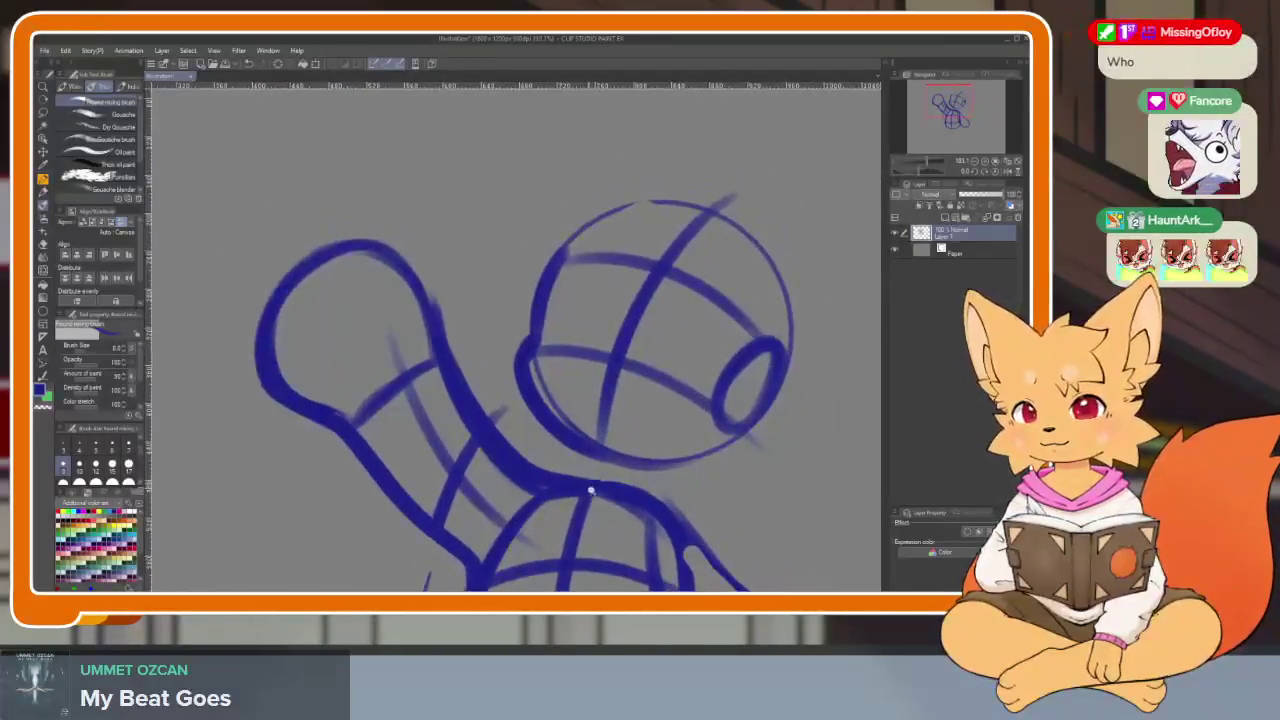
pyautogui.scroll(2, 590, 490)
# - Add a contour stroke across the arm with the Gouache brush
pyautogui.press('e')
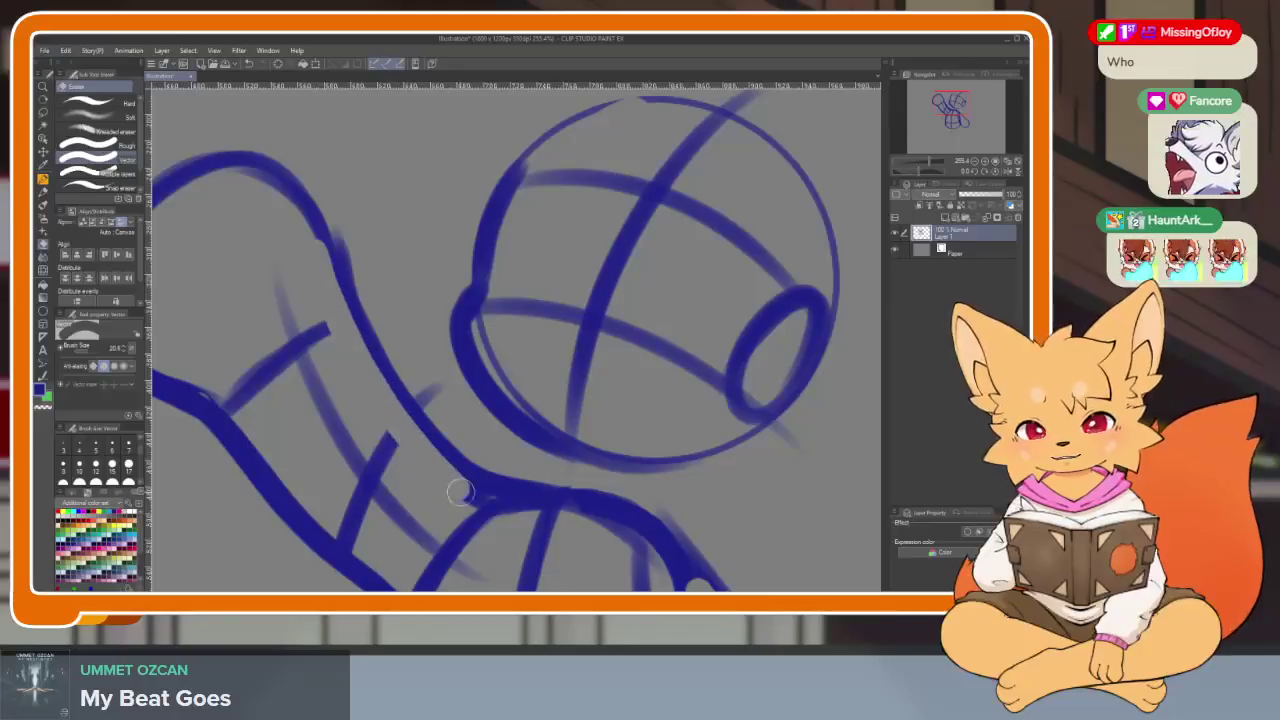
pyautogui.scroll(-3, 640, 500)
pyautogui.scroll(4, 600, 429)
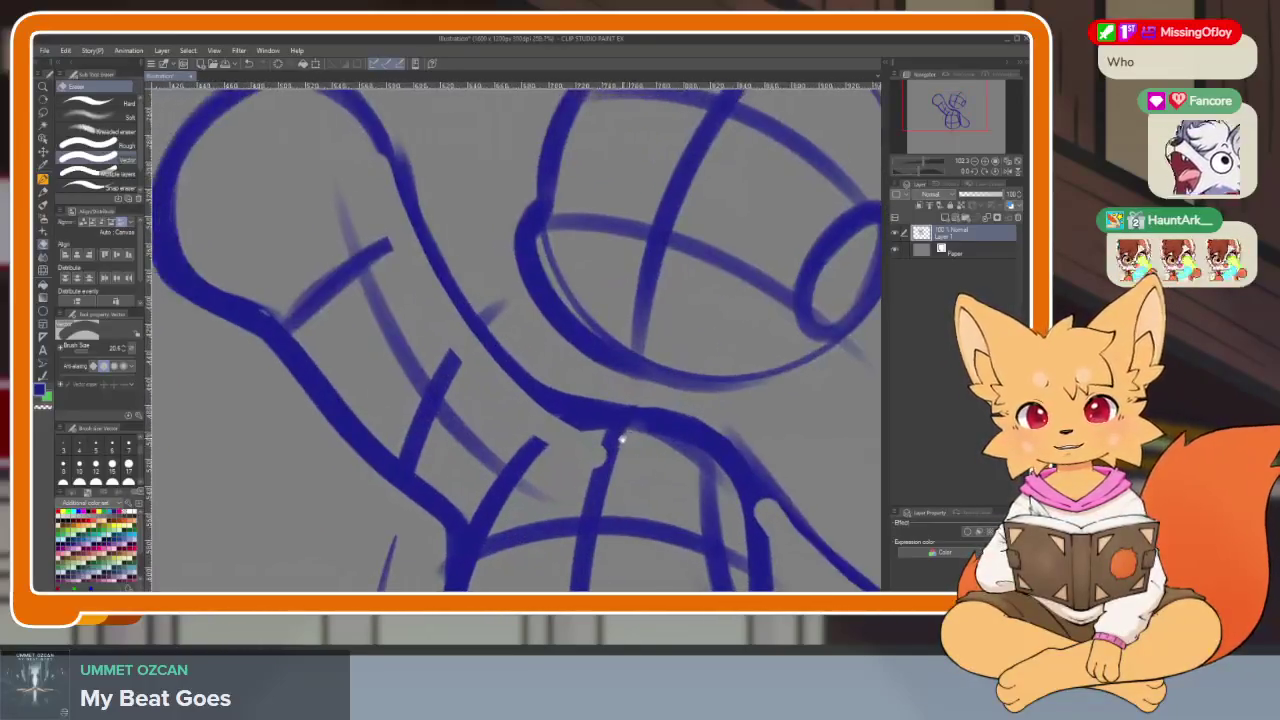
pyautogui.scroll(-1, 620, 440)
pyautogui.press('b')
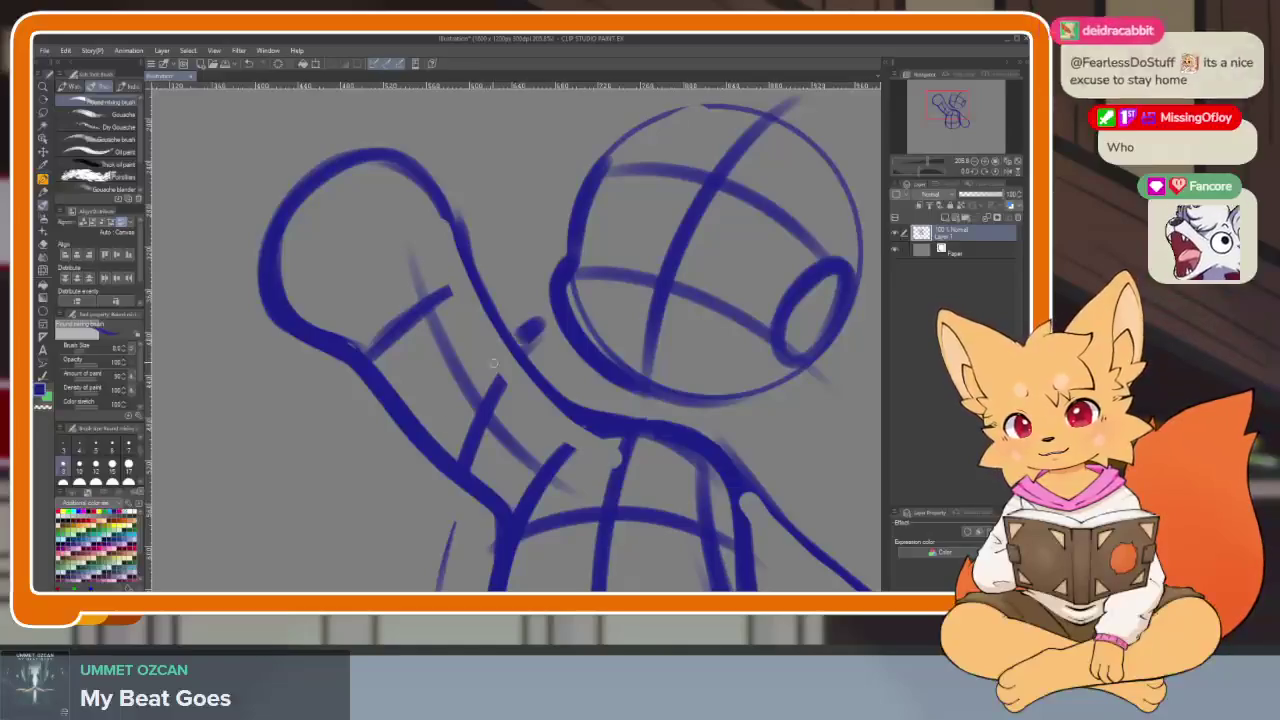
pyautogui.moveTo(510, 346); pyautogui.dragTo(440, 454)
pyautogui.scroll(-2, 600, 400)
pyautogui.scroll(-1, 650, 400)
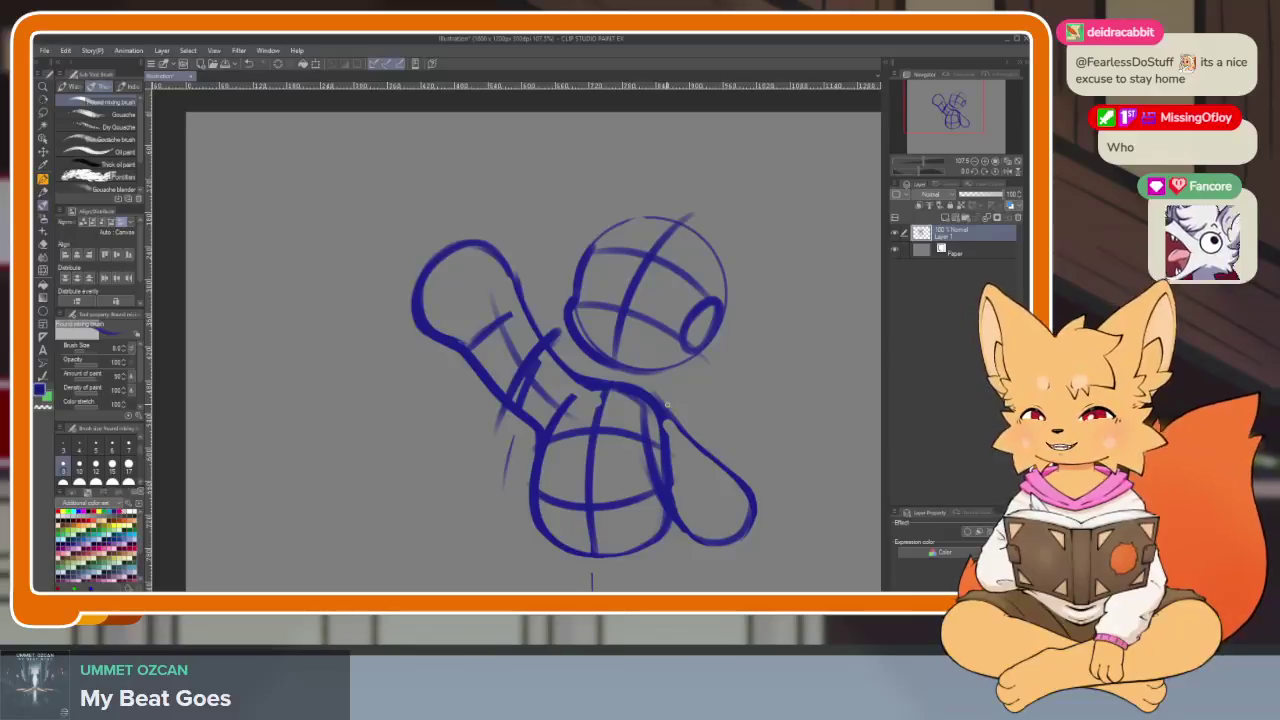
# - Thicken the head's right outline and draw the neck, shoulder and body lines
pyautogui.moveTo(726, 429); pyautogui.dragTo(493, 303)
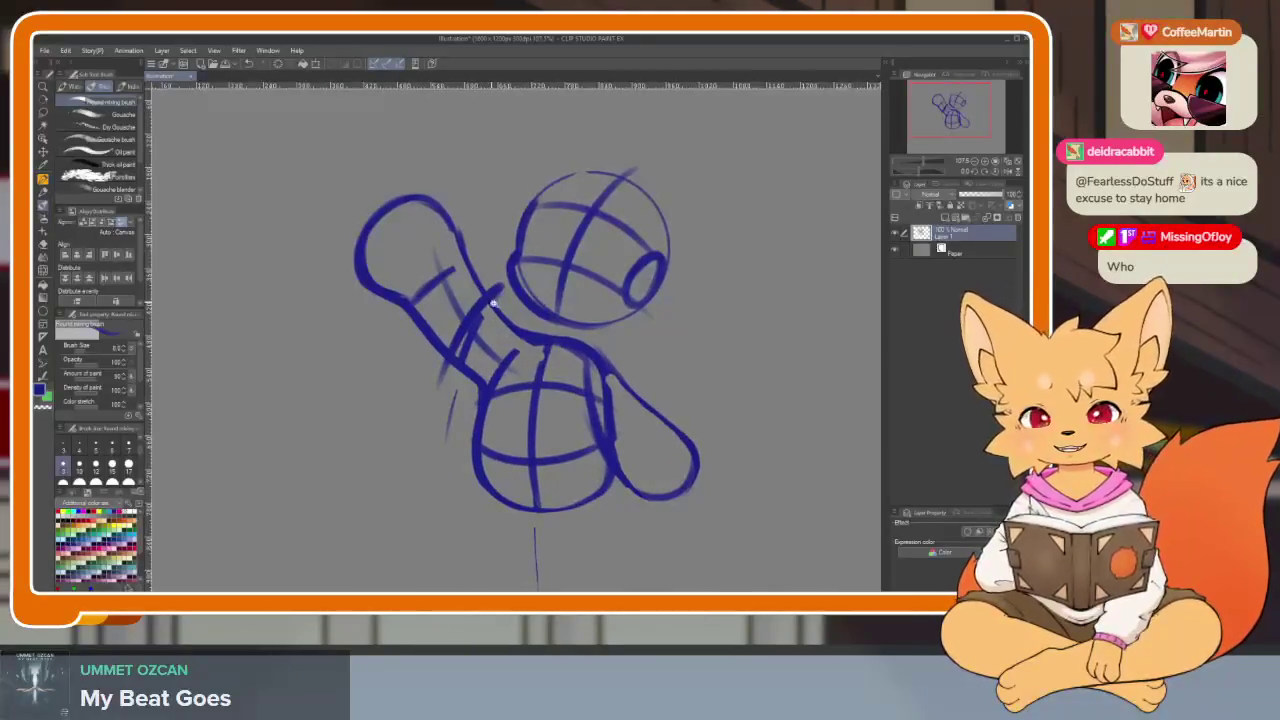
pyautogui.scroll(2, 534, 374)
pyautogui.moveTo(418, 188); pyautogui.dragTo(478, 318)
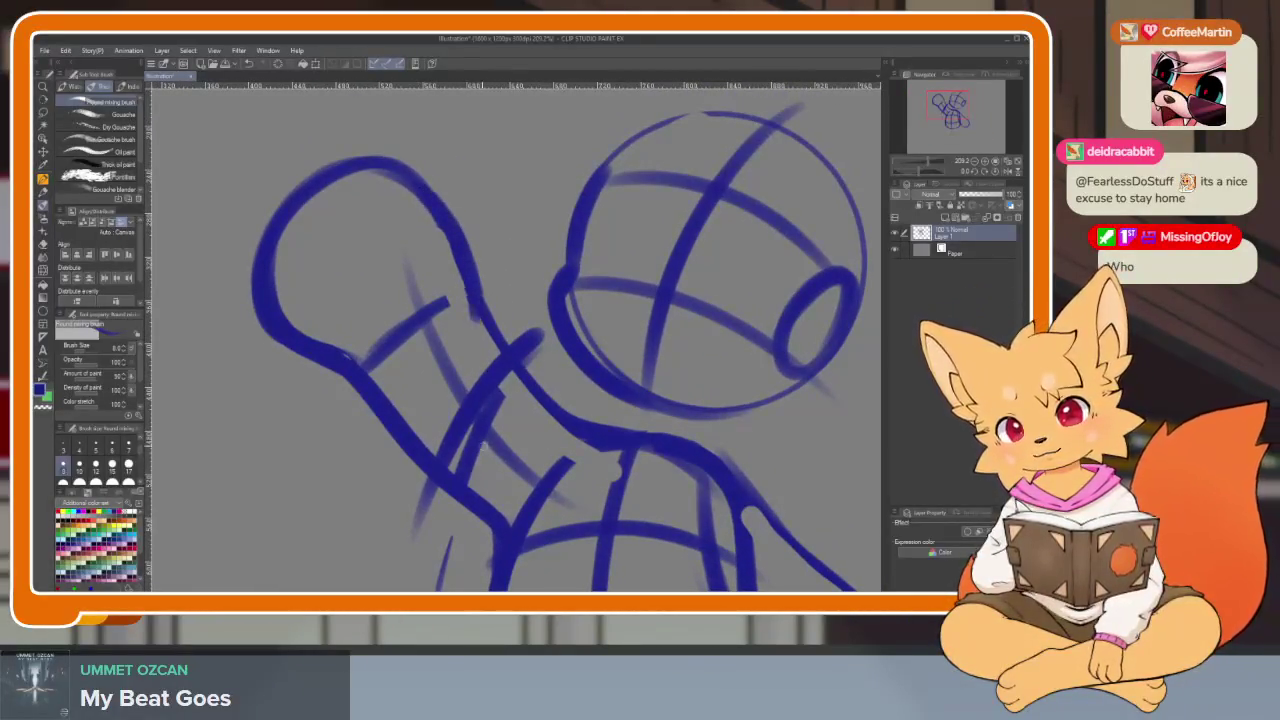
pyautogui.moveTo(322, 361); pyautogui.dragTo(392, 530)
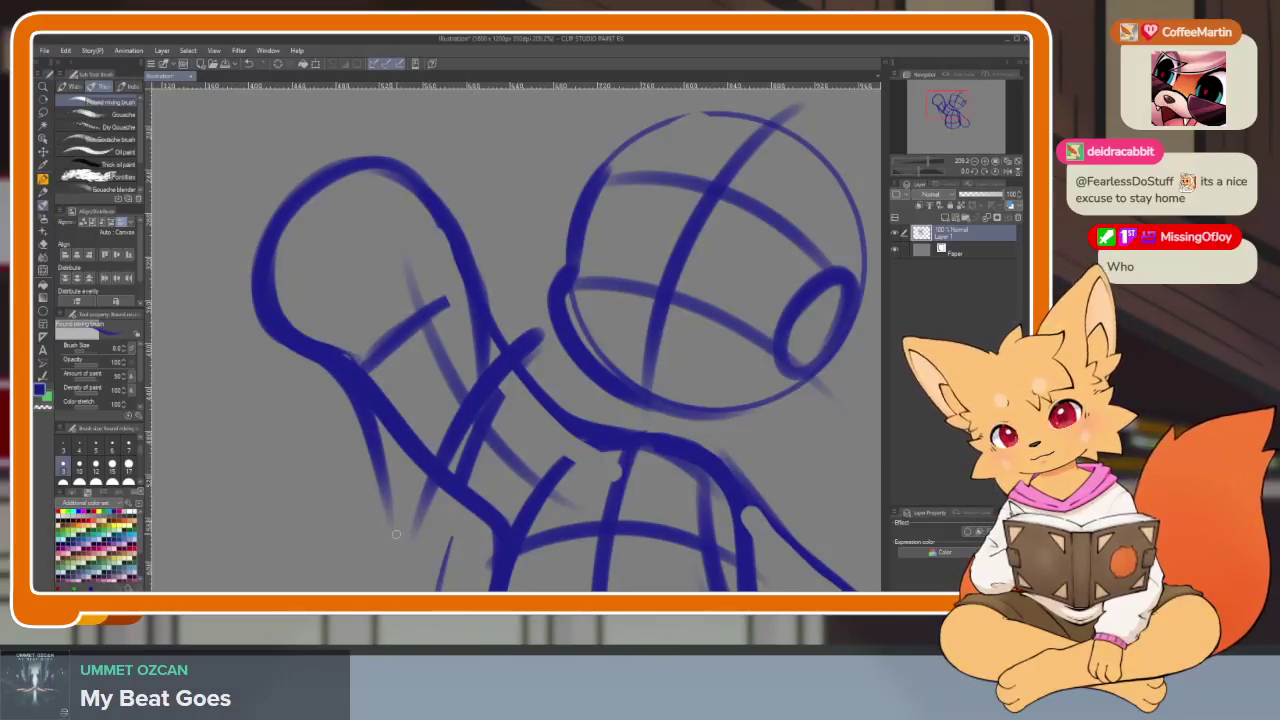
pyautogui.moveTo(350, 395); pyautogui.dragTo(494, 530)
pyautogui.moveTo(478, 322); pyautogui.dragTo(640, 456)
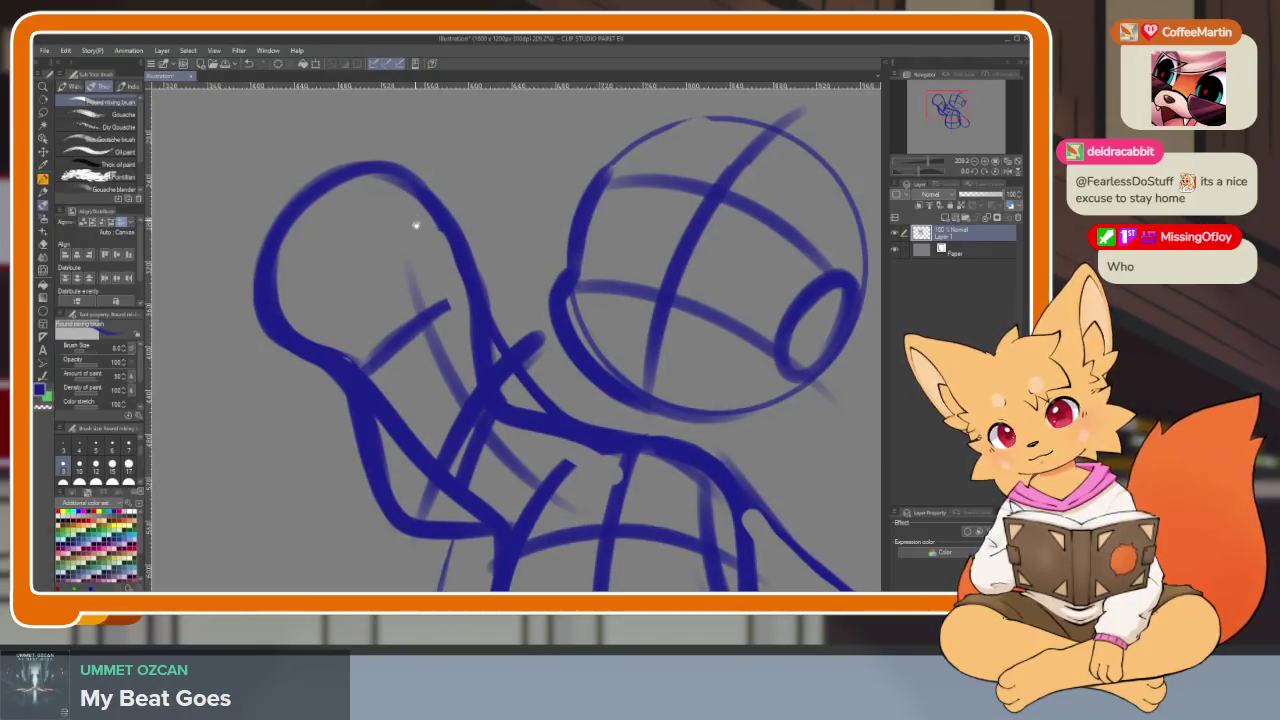
pyautogui.scroll(-5, 401, 183)
pyautogui.scroll(2, 369, 249)
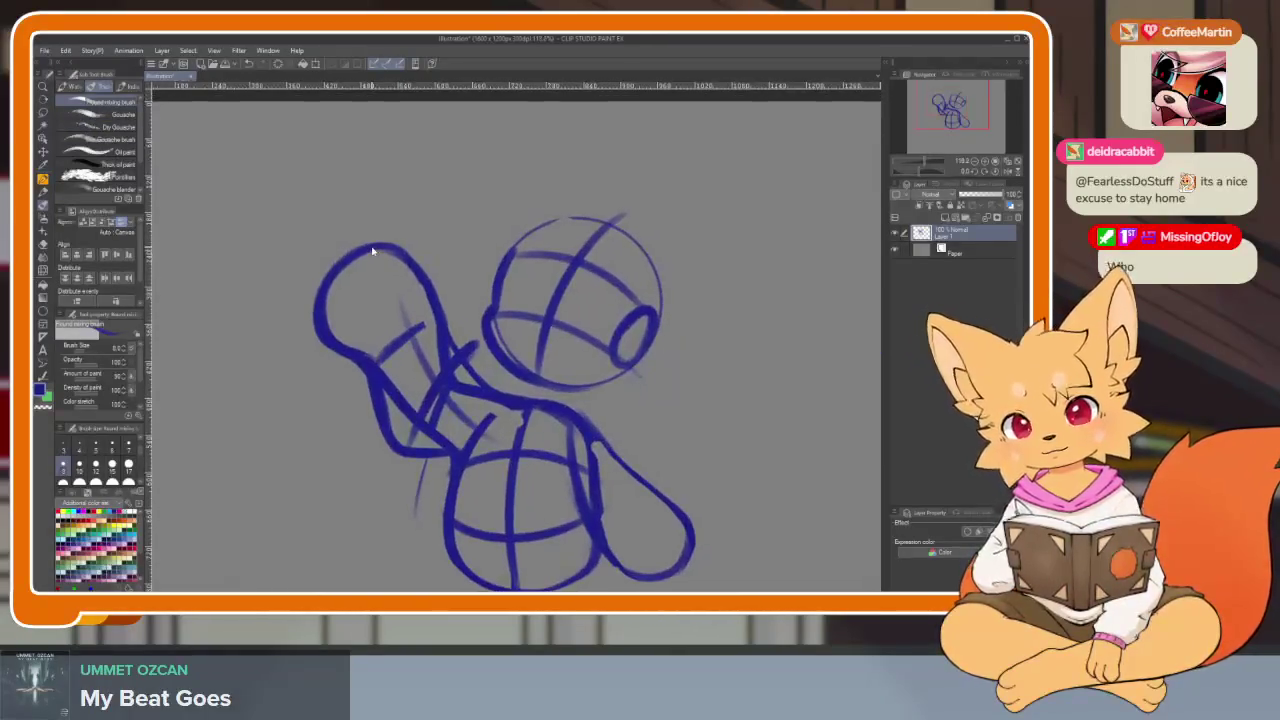
# - Erase the raised arm's strokes, leaving only the paw beside the head
pyautogui.moveTo(470, 330); pyautogui.dragTo(400, 470)
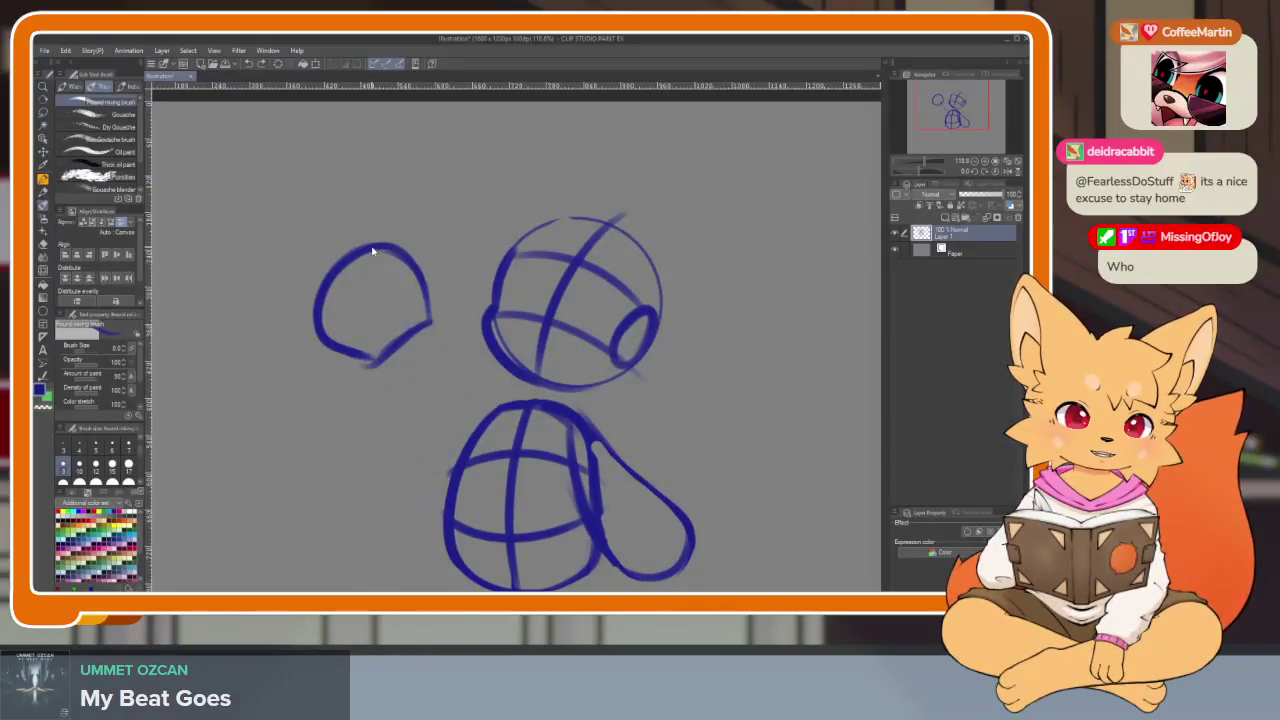
pyautogui.moveTo(330, 345); pyautogui.dragTo(410, 265)
pyautogui.moveTo(320, 300)
pyautogui.mouseDown()
pyautogui.moveTo(395, 250)
pyautogui.moveTo(372, 405)
pyautogui.mouseUp()
# - Close the paw shape with cleaner side and top arcs
pyautogui.scroll(2, 394, 291)
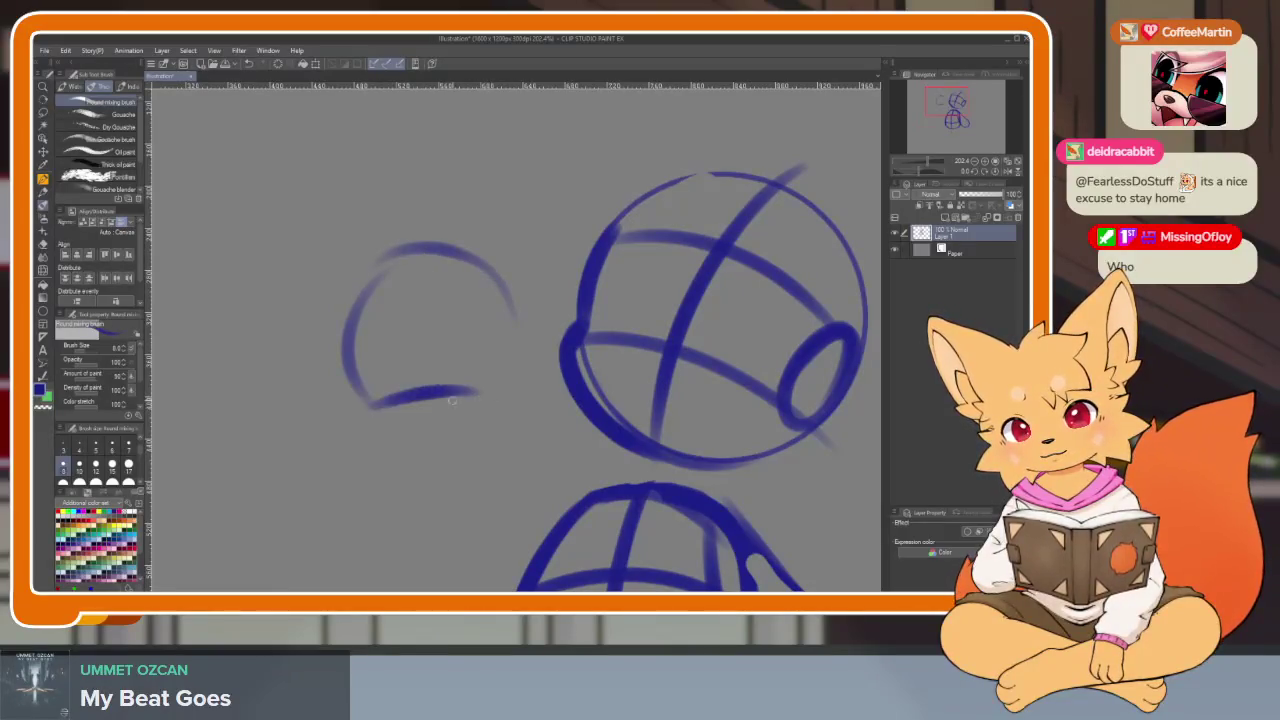
pyautogui.moveTo(506, 310)
pyautogui.mouseDown()
pyautogui.moveTo(474, 396)
pyautogui.moveTo(380, 252)
pyautogui.moveTo(345, 388)
pyautogui.moveTo(432, 402)
pyautogui.moveTo(526, 306)
pyautogui.moveTo(495, 266)
pyautogui.mouseUp()
pyautogui.moveTo(480, 258); pyautogui.dragTo(396, 256)
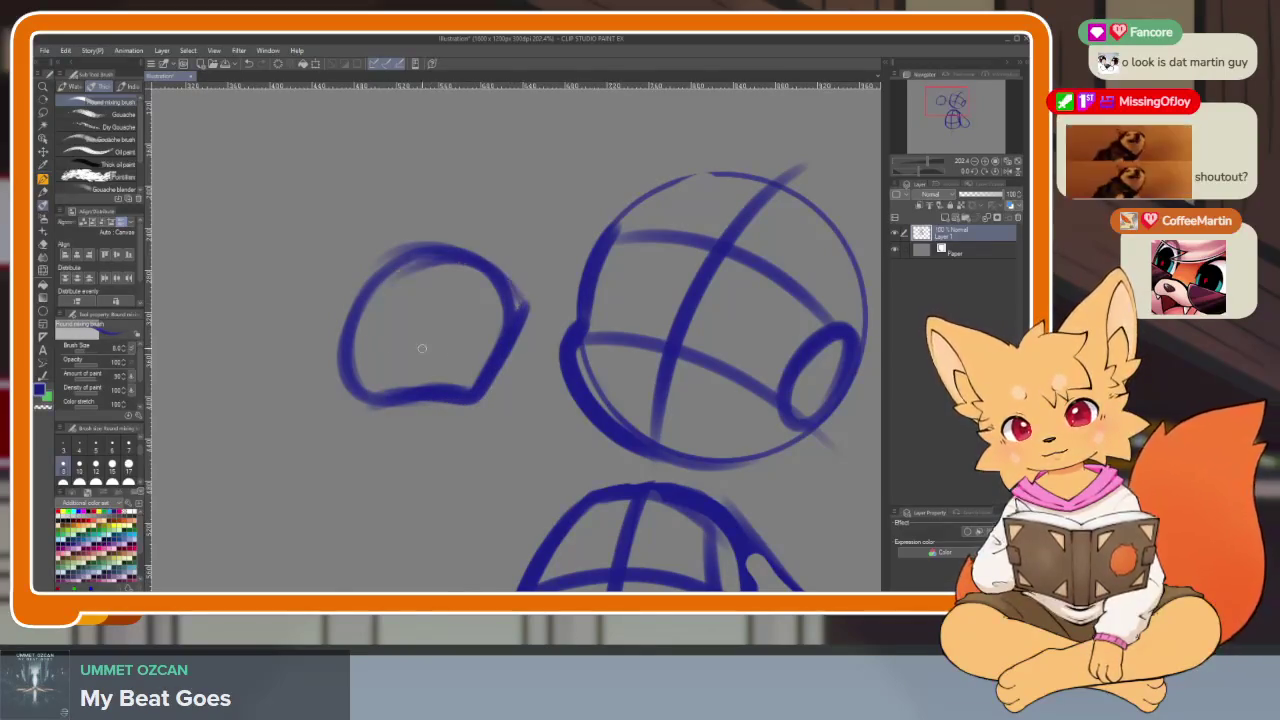
pyautogui.scroll(-2, 586, 380)
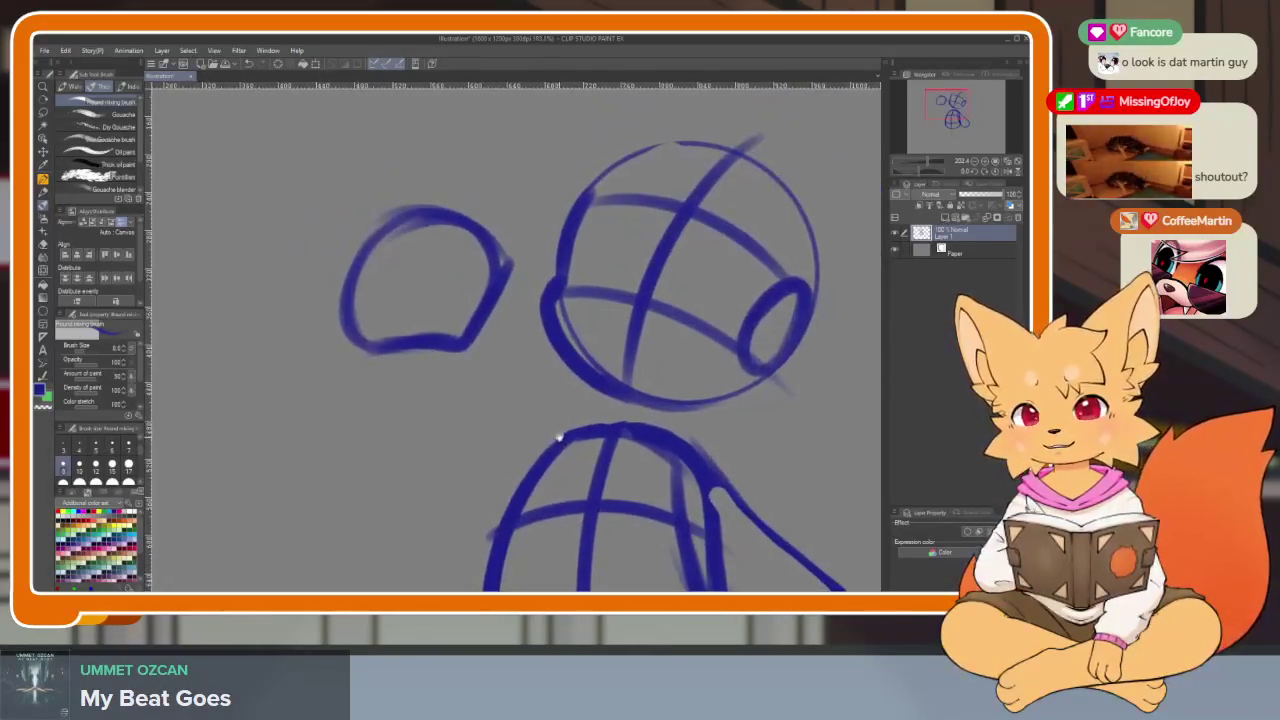
pyautogui.moveTo(558, 437); pyautogui.dragTo(533, 417)
# - Draw new arm lines from the paw down to the shoulder, undoing the stray stroke
pyautogui.moveTo(383, 282); pyautogui.dragTo(497, 442)
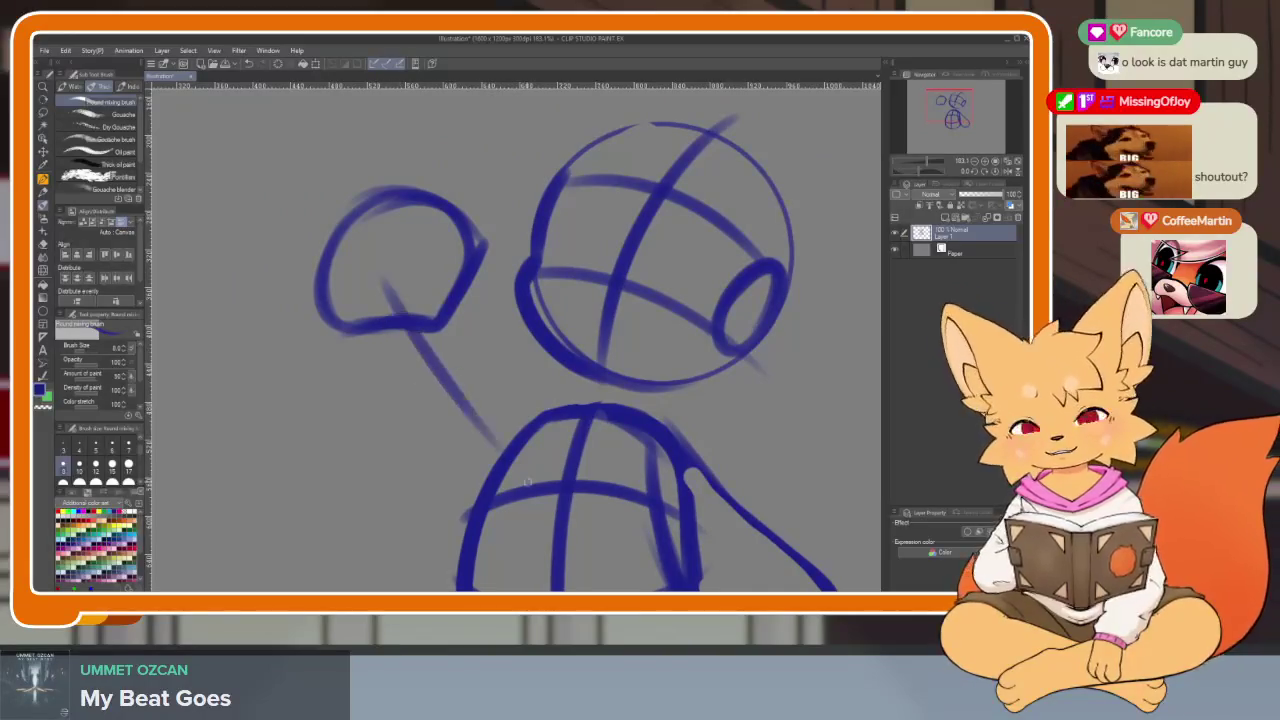
pyautogui.scroll(-1, 494, 479)
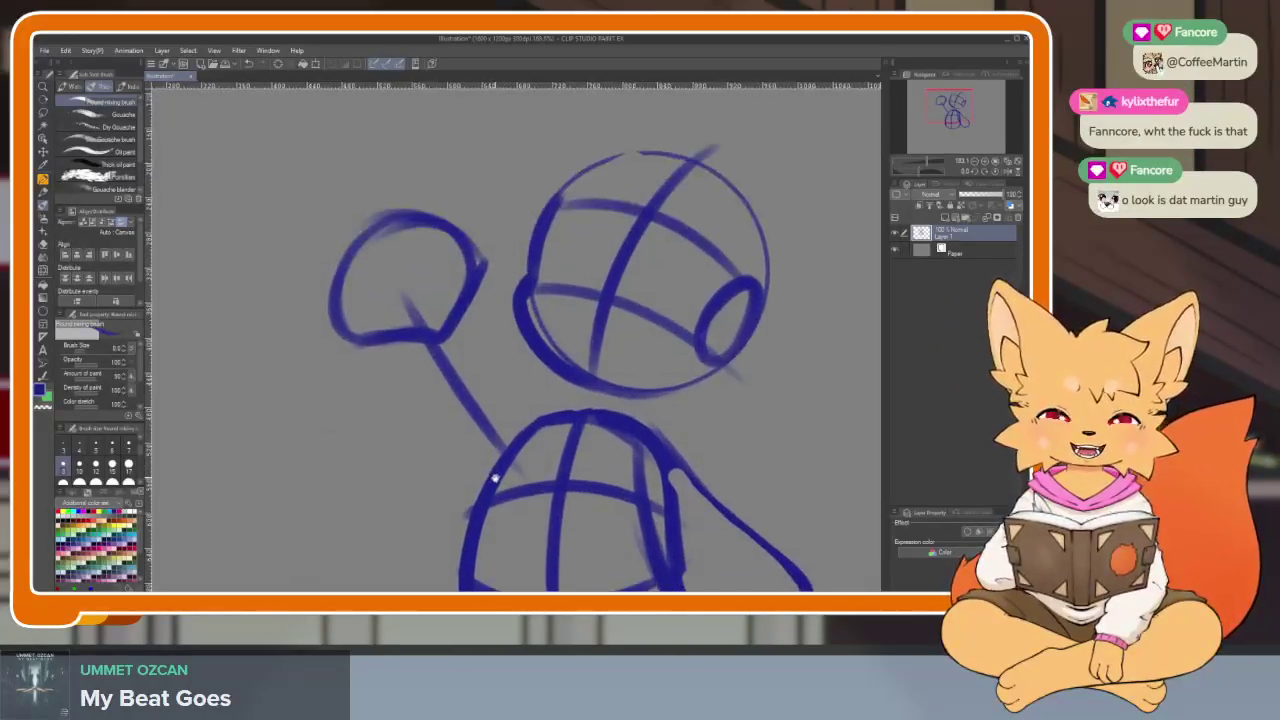
pyautogui.scroll(-4, 494, 479)
pyautogui.scroll(4, 497, 466)
pyautogui.moveTo(505, 372); pyautogui.dragTo(330, 530)
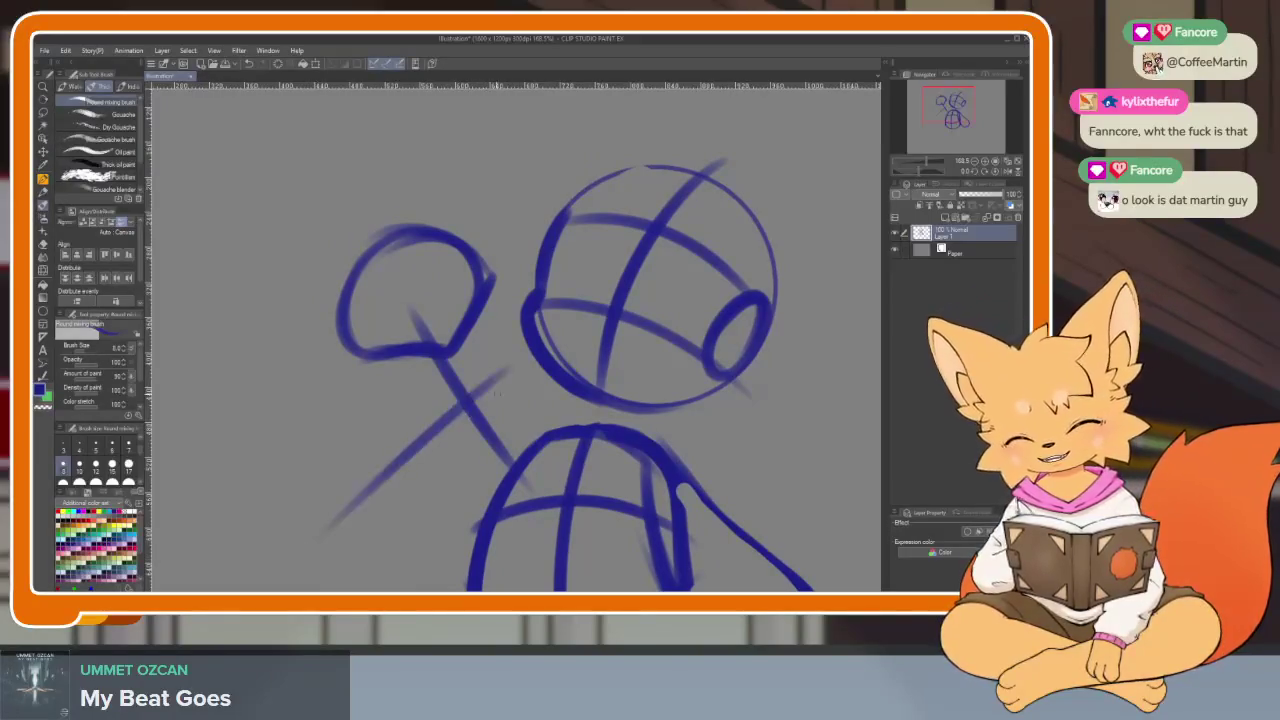
pyautogui.moveTo(452, 362); pyautogui.dragTo(462, 505)
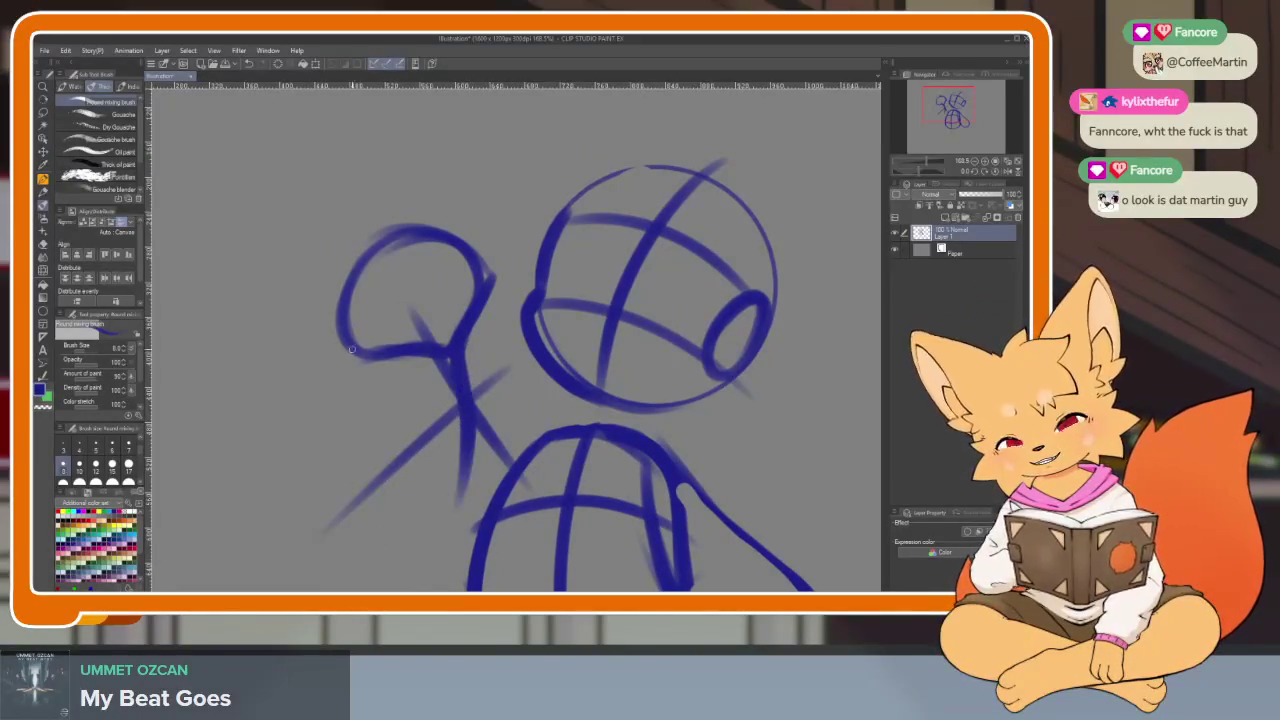
pyautogui.moveTo(347, 342); pyautogui.dragTo(400, 527)
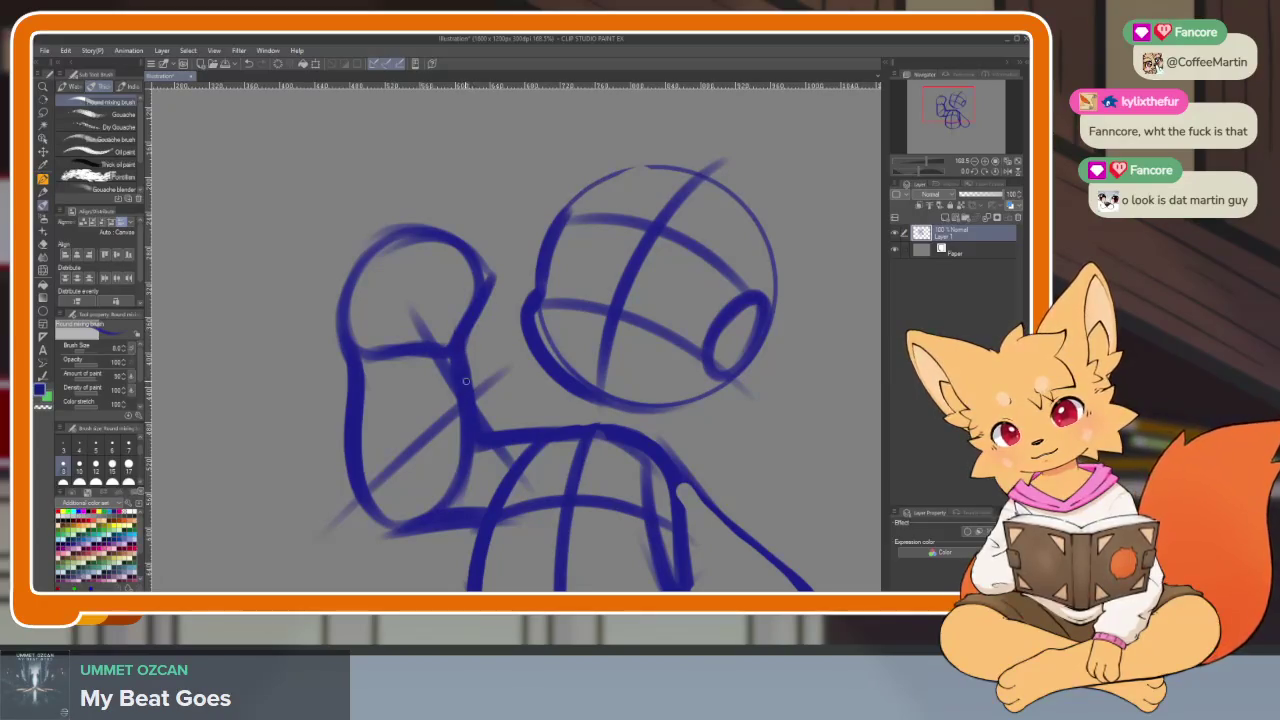
pyautogui.hotkey('ctrl', 'z')
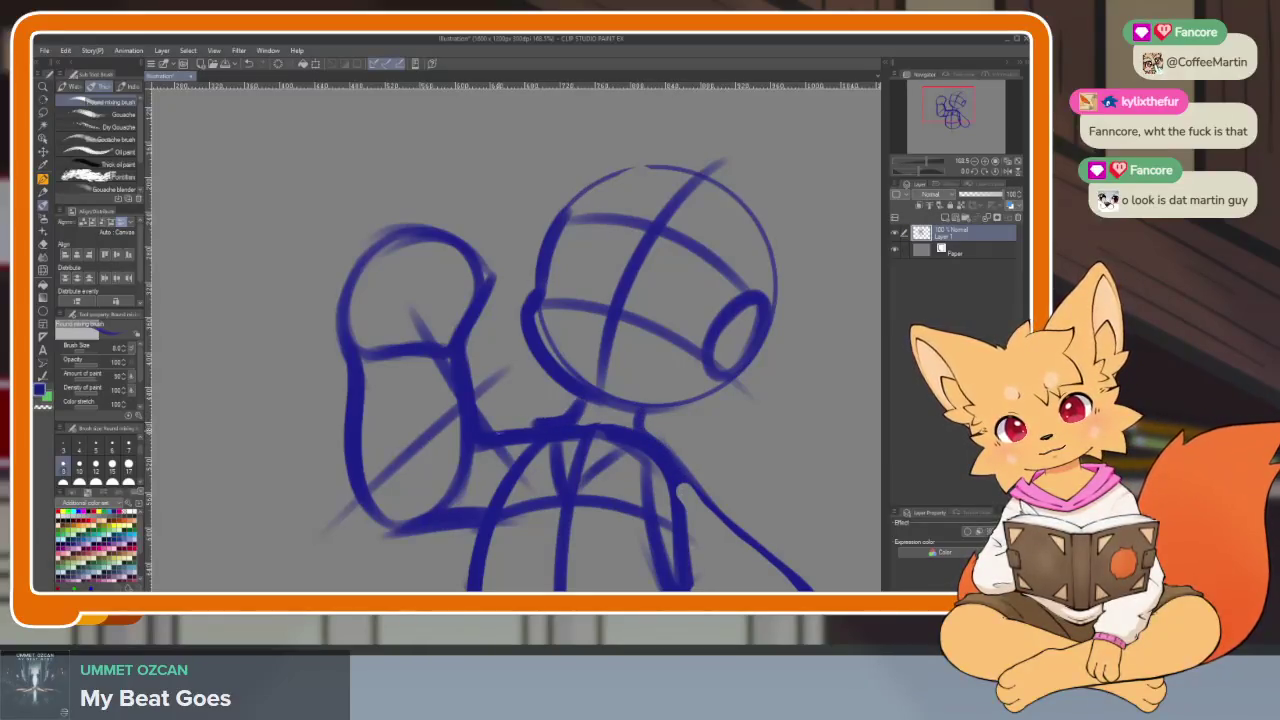
pyautogui.scroll(-2, 685, 490)
pyautogui.scroll(-3, 690, 450)
pyautogui.scroll(5, 700, 406)
pyautogui.scroll(-1, 692, 415)
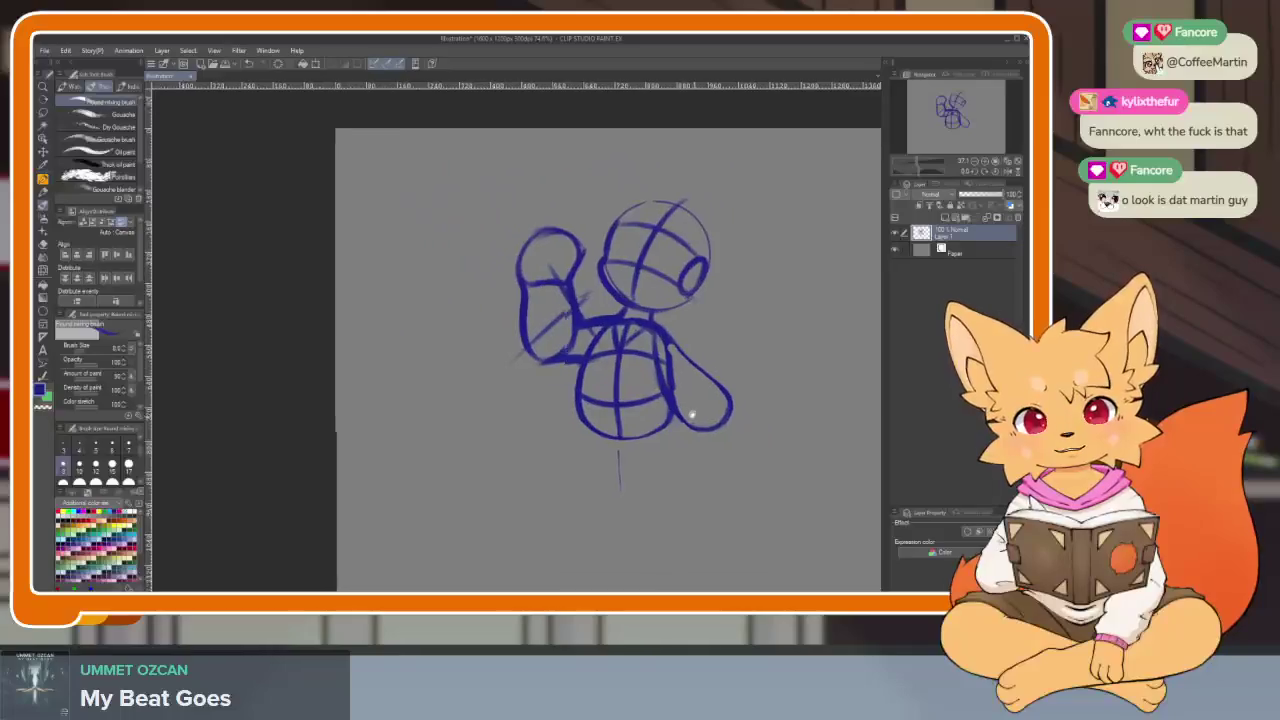
pyautogui.scroll(2, 692, 415)
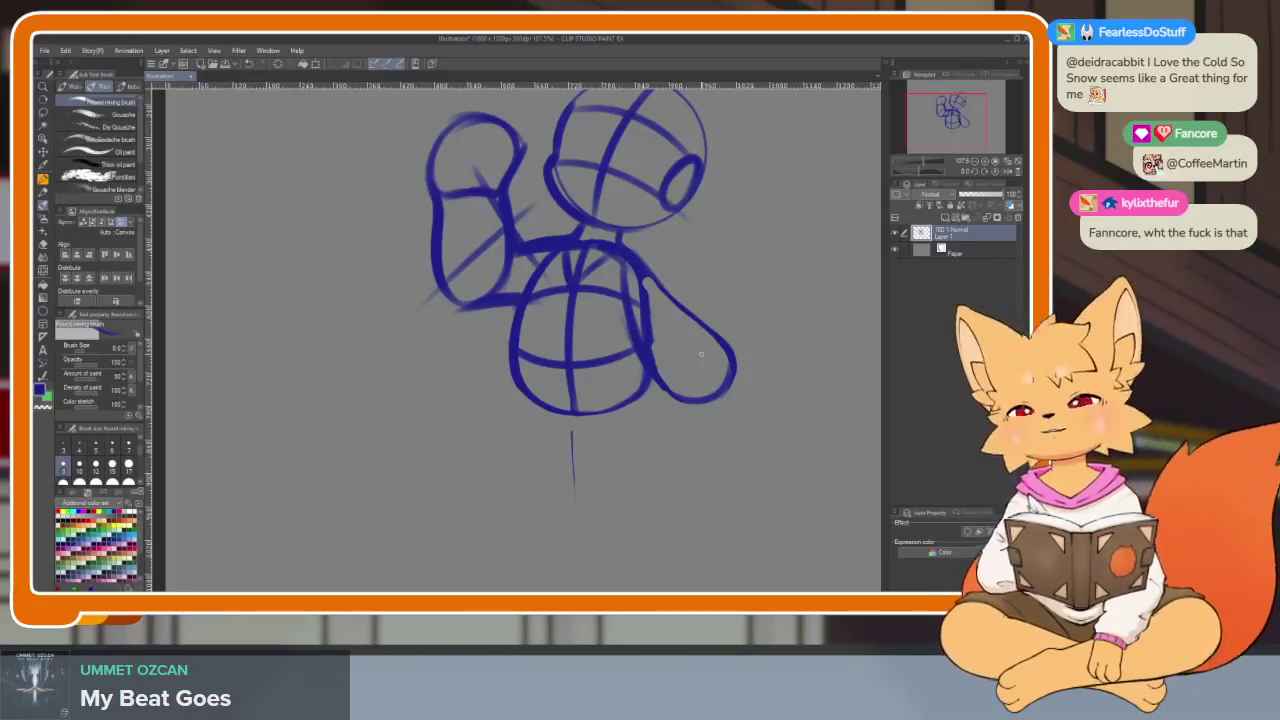
# - Undo the stray stroke and draw the standing leg with its foot line
pyautogui.moveTo(674, 480)
pyautogui.mouseDown()
pyautogui.moveTo(462, 322)
pyautogui.moveTo(470, 505)
pyautogui.mouseUp()
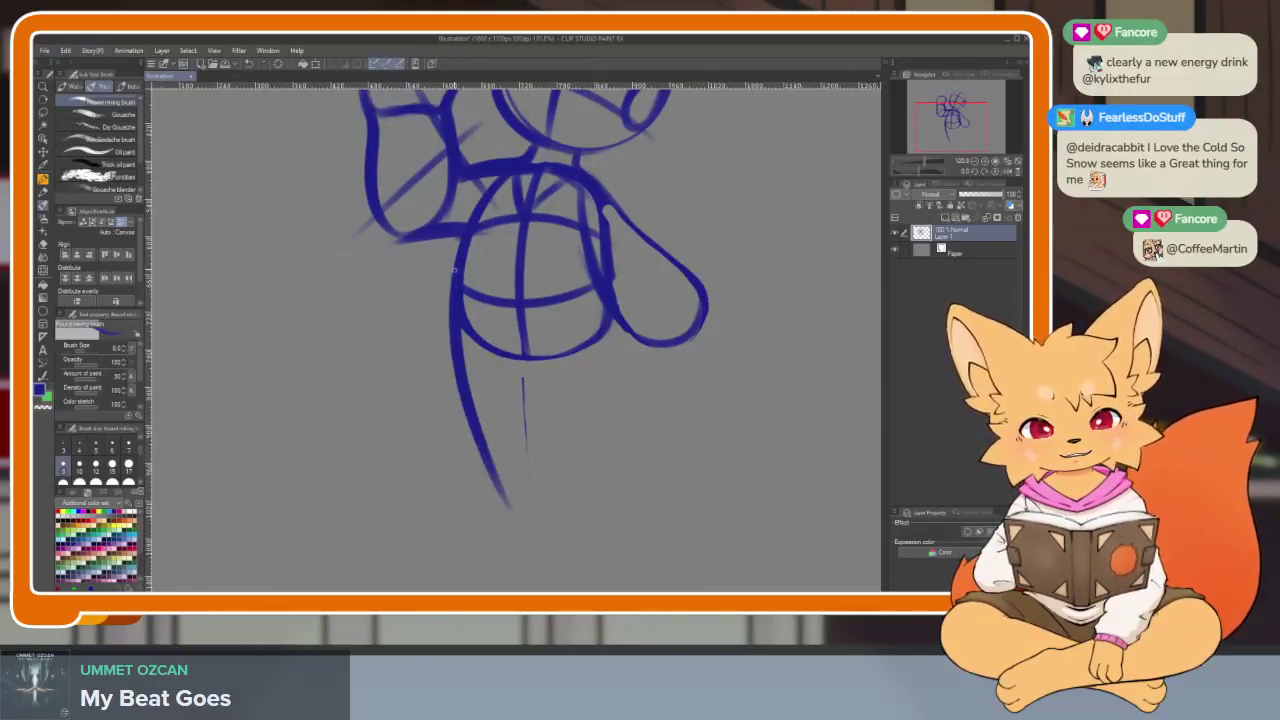
pyautogui.hotkey('ctrl', 'z')
pyautogui.moveTo(450, 305); pyautogui.dragTo(478, 505)
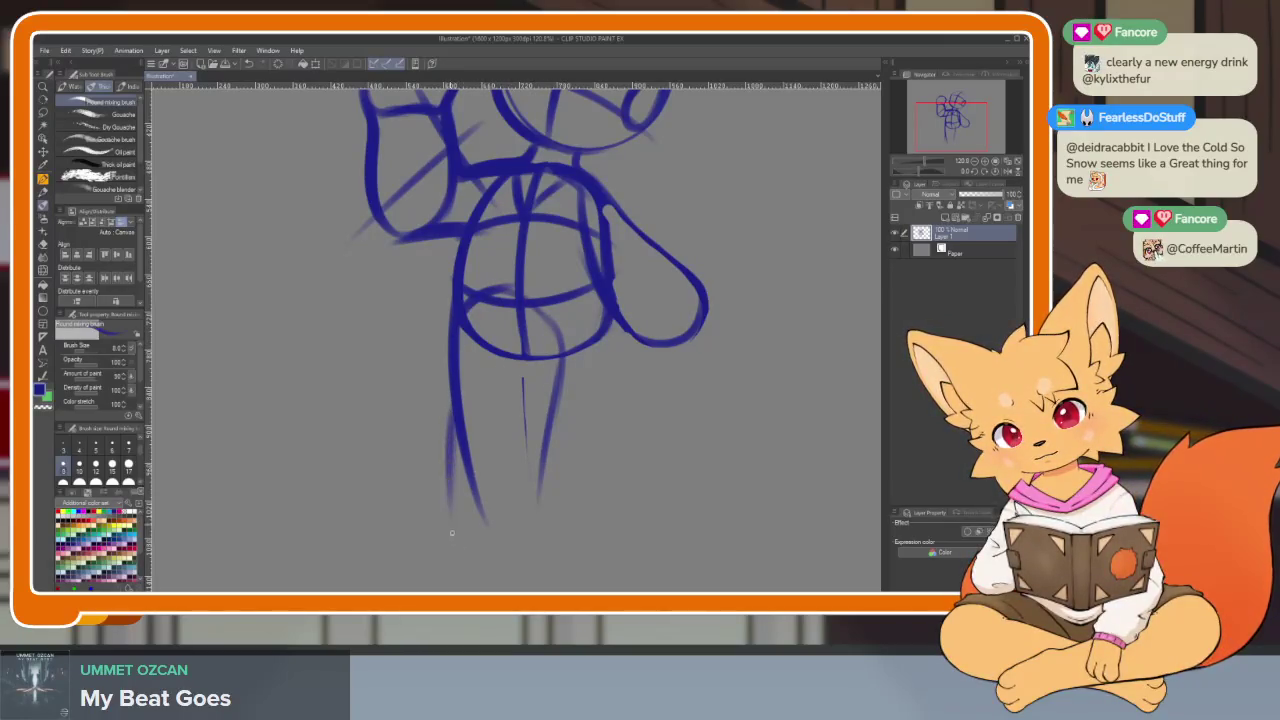
pyautogui.moveTo(420, 534); pyautogui.dragTo(585, 532)
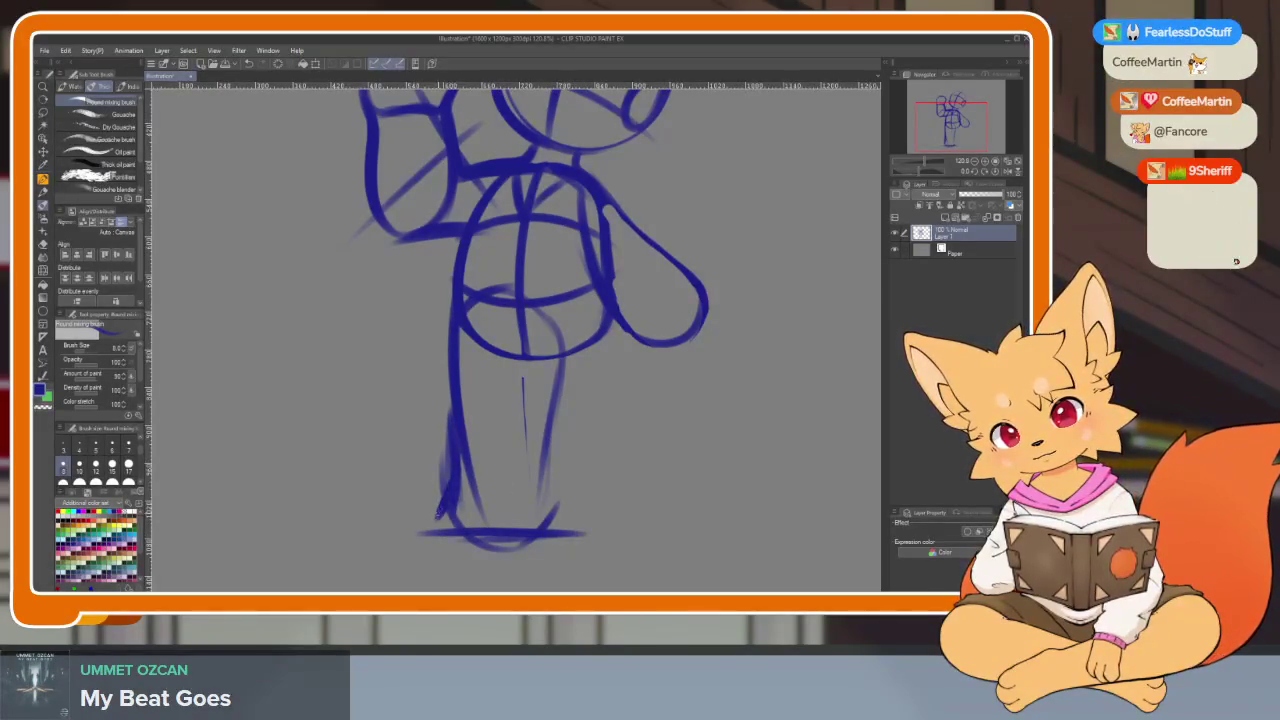
pyautogui.moveTo(458, 408)
pyautogui.mouseDown()
pyautogui.moveTo(470, 536)
pyautogui.moveTo(552, 540)
pyautogui.moveTo(441, 535)
pyautogui.mouseUp()
pyautogui.moveTo(560, 500); pyautogui.dragTo(548, 516)
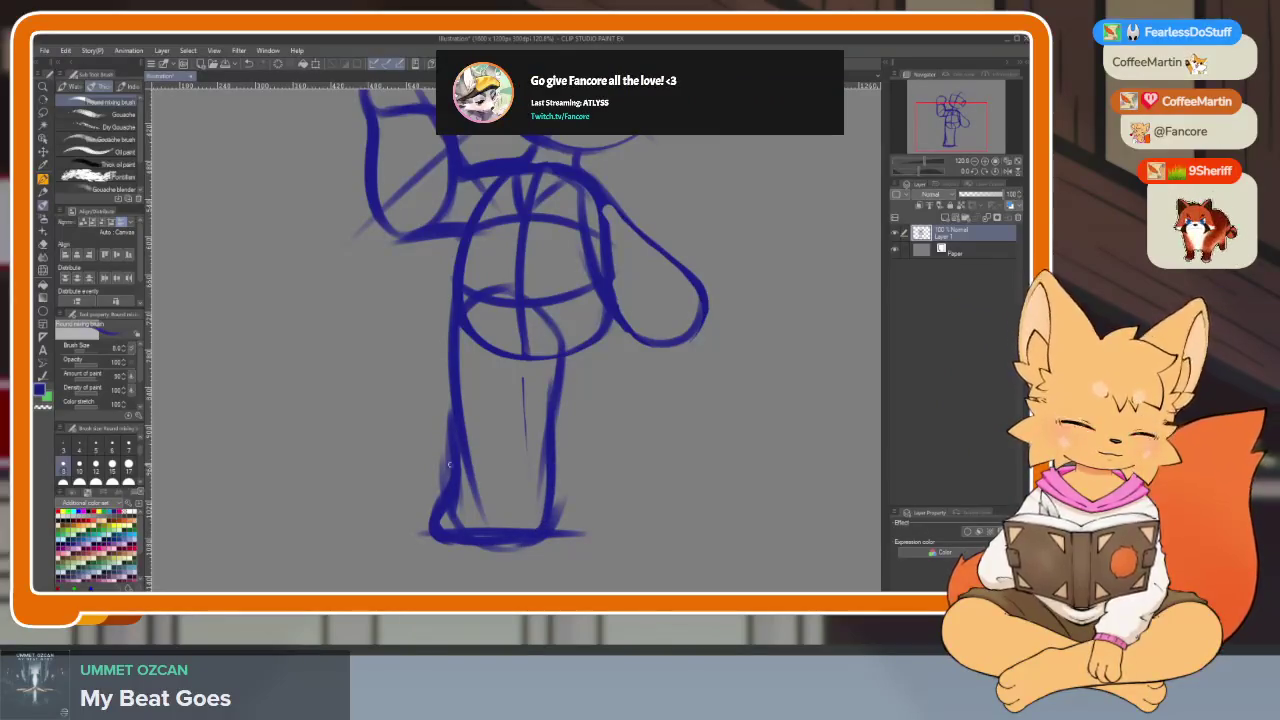
# - Sketch the bent second leg's raised knee and lower part beside the standing leg
pyautogui.moveTo(522, 281); pyautogui.dragTo(492, 301)
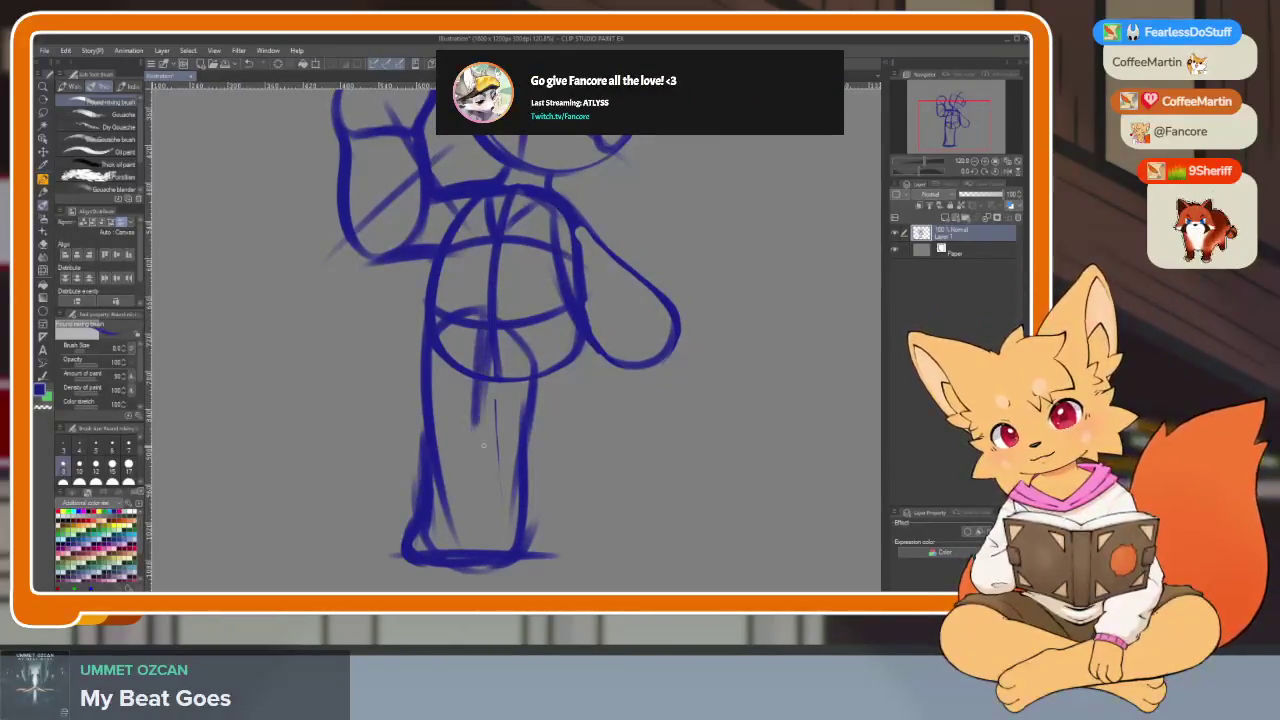
pyautogui.moveTo(483, 445); pyautogui.dragTo(498, 480)
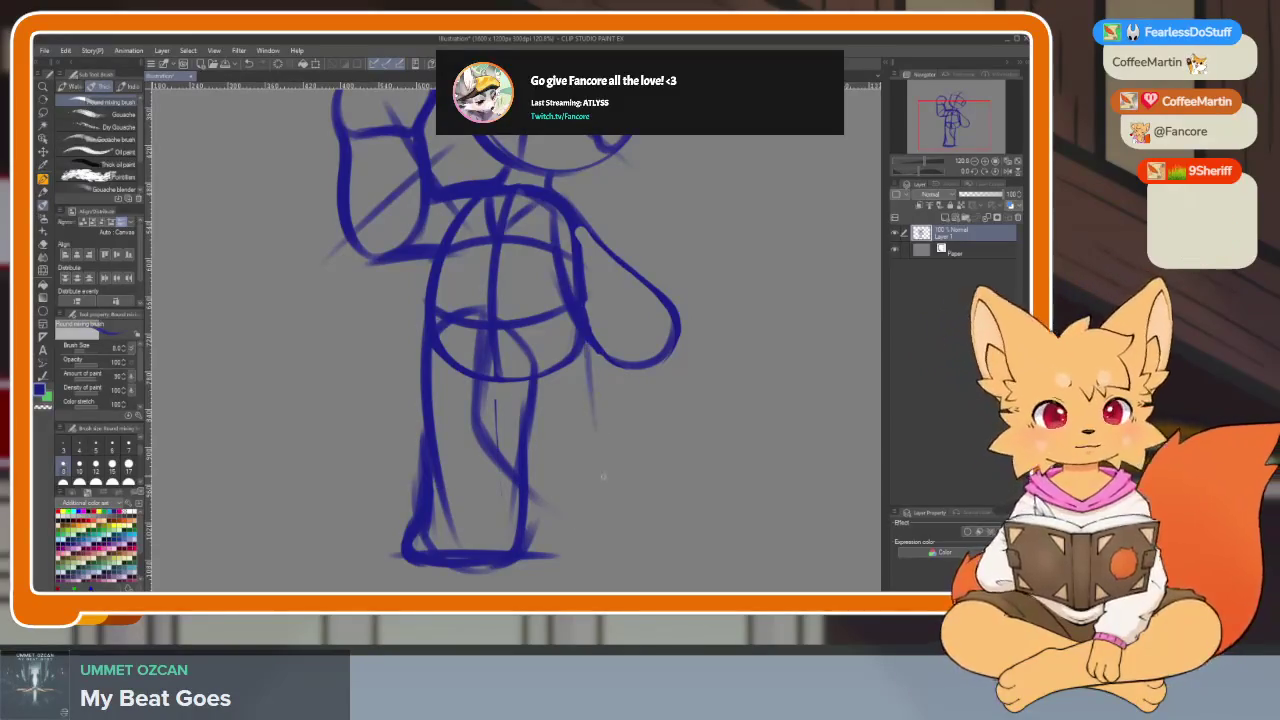
pyautogui.moveTo(585, 355); pyautogui.dragTo(591, 448)
pyautogui.moveTo(540, 390); pyautogui.dragTo(628, 438)
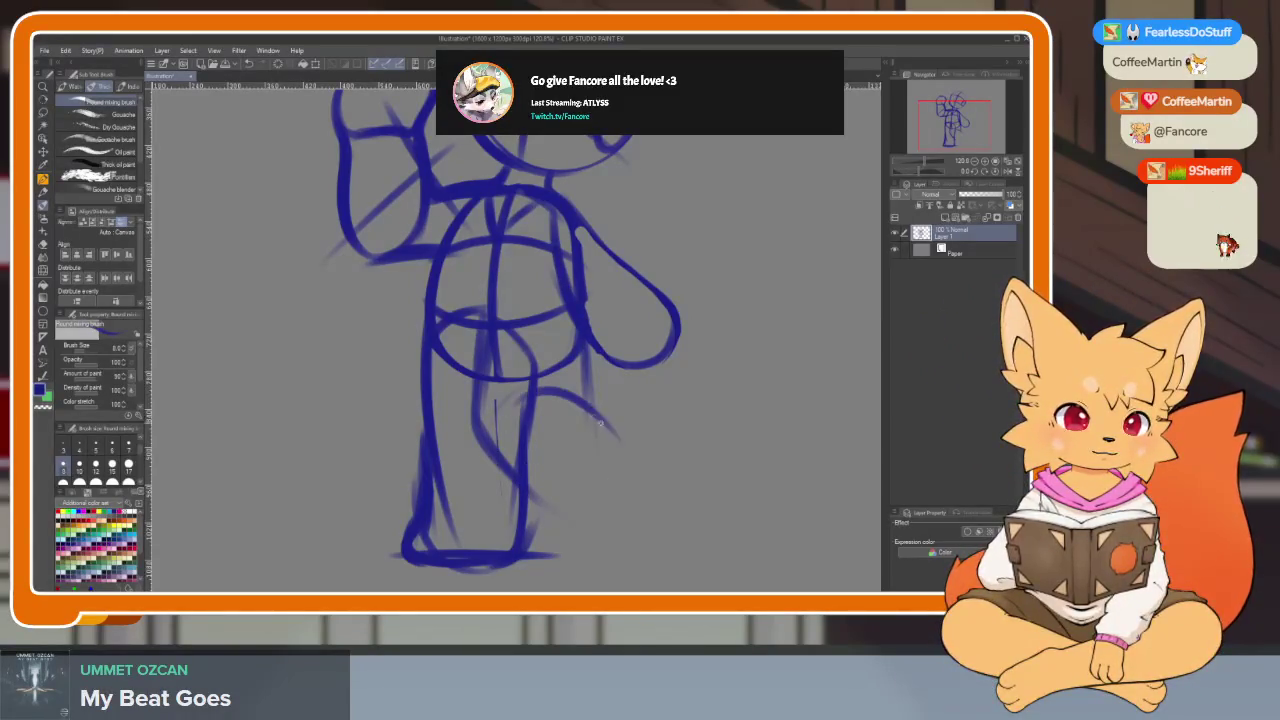
pyautogui.moveTo(520, 465)
pyautogui.mouseDown()
pyautogui.moveTo(575, 518)
pyautogui.moveTo(606, 446)
pyautogui.mouseUp()
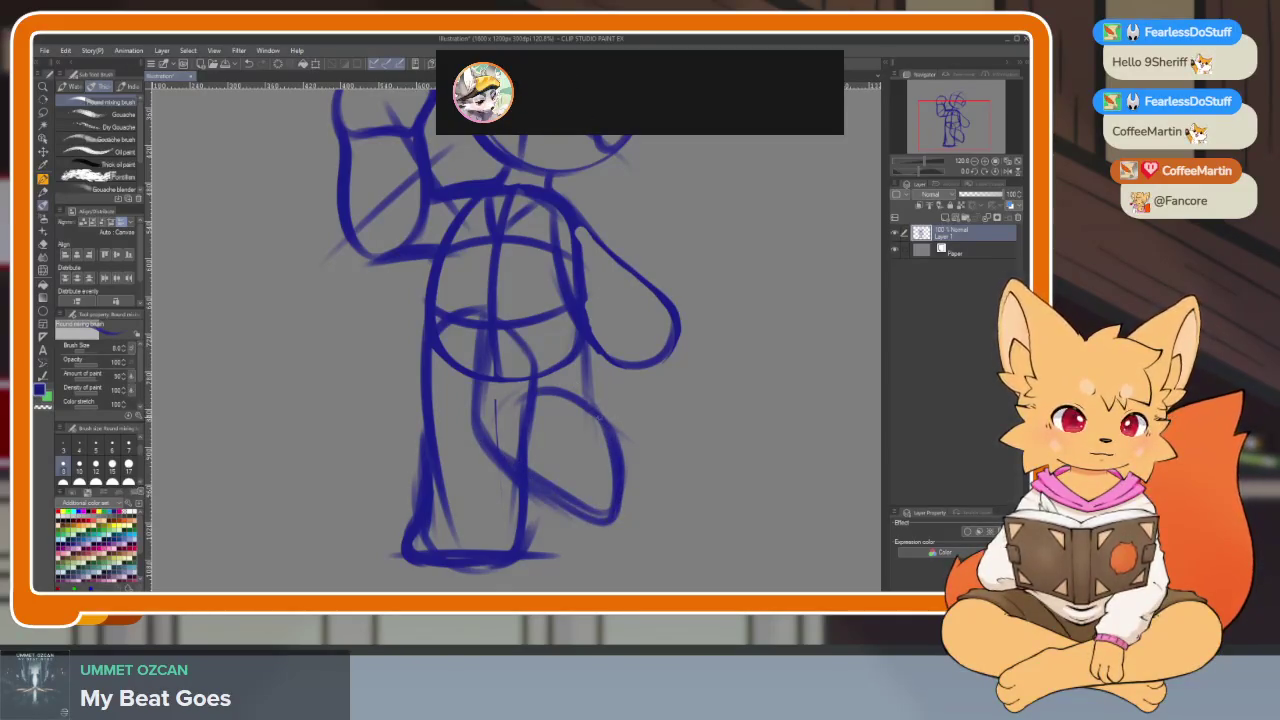
pyautogui.moveTo(580, 350); pyautogui.dragTo(585, 400)
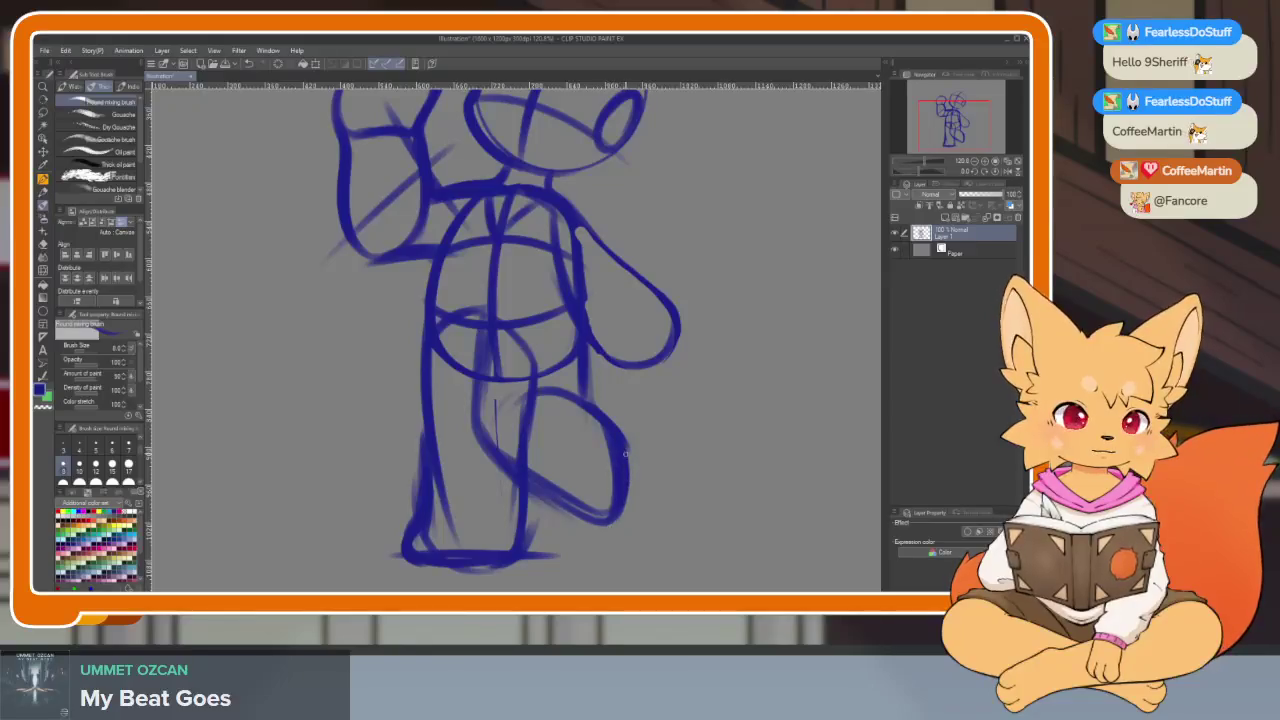
# - Strengthen the lowered arm with an extra dark-blue gouache stroke
pyautogui.press('e')
pyautogui.scroll(-3, 608, 452)
pyautogui.scroll(-3, 640, 470)
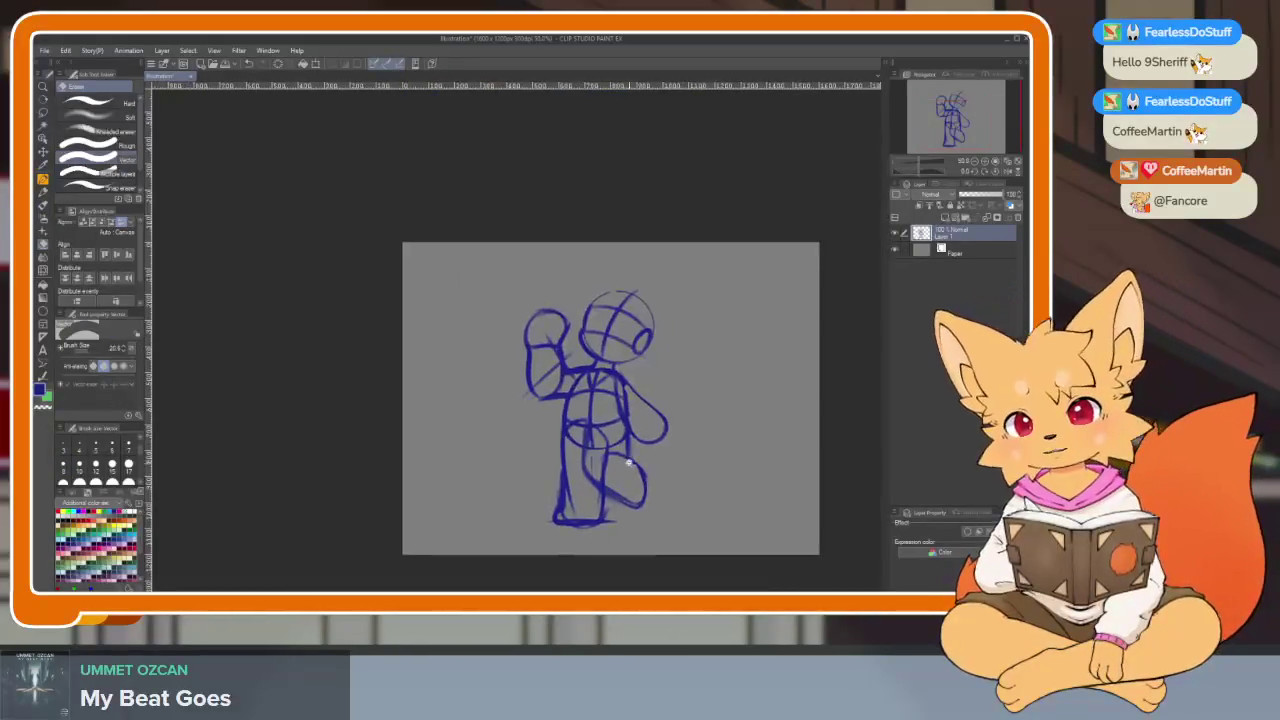
pyautogui.scroll(2, 660, 460)
pyautogui.press('b')
pyautogui.scroll(2, 640, 460)
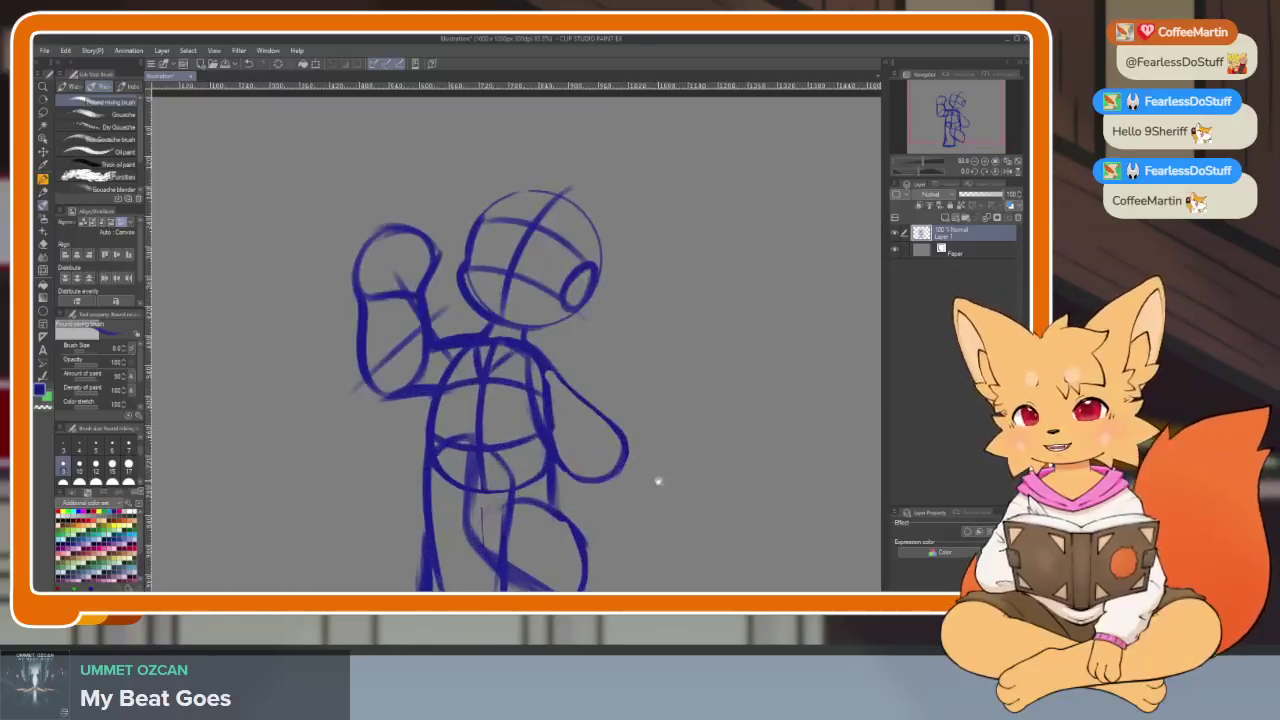
pyautogui.scroll(1, 600, 440)
pyautogui.moveTo(530, 368); pyautogui.dragTo(598, 436)
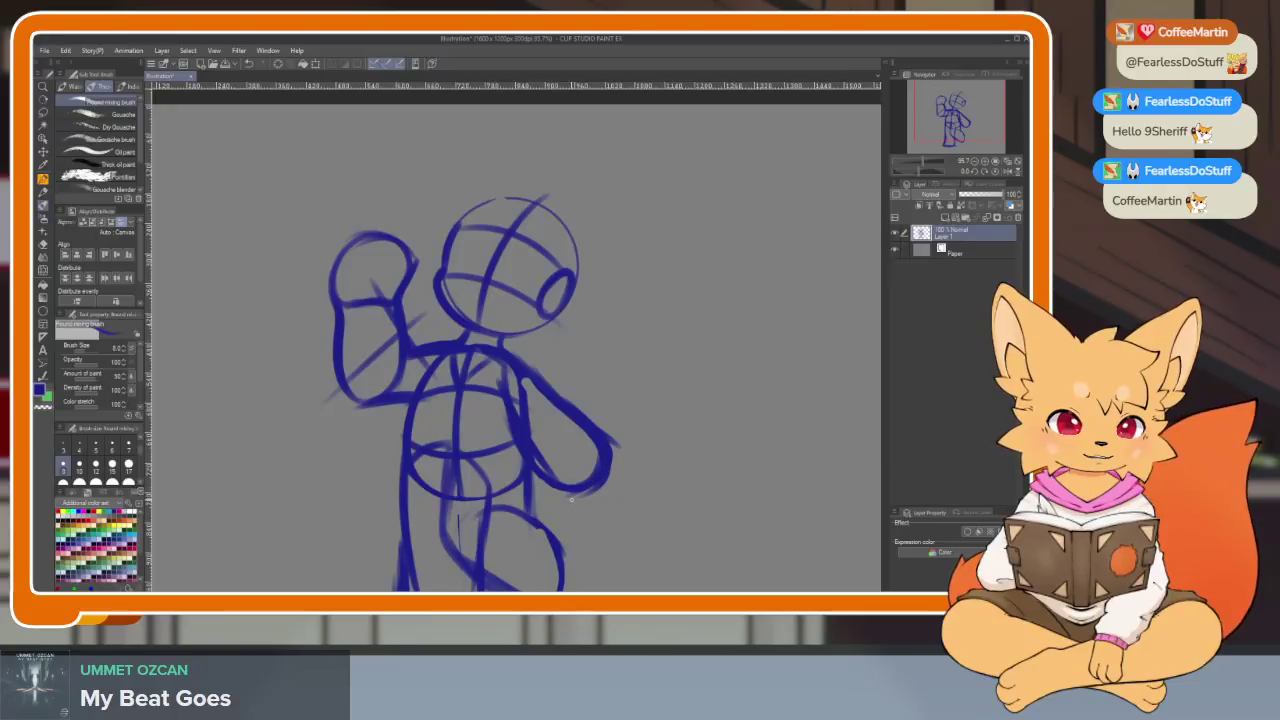
# - Redraw the left leg line and add a thigh-to-knee stroke on the bent leg
pyautogui.press('e')
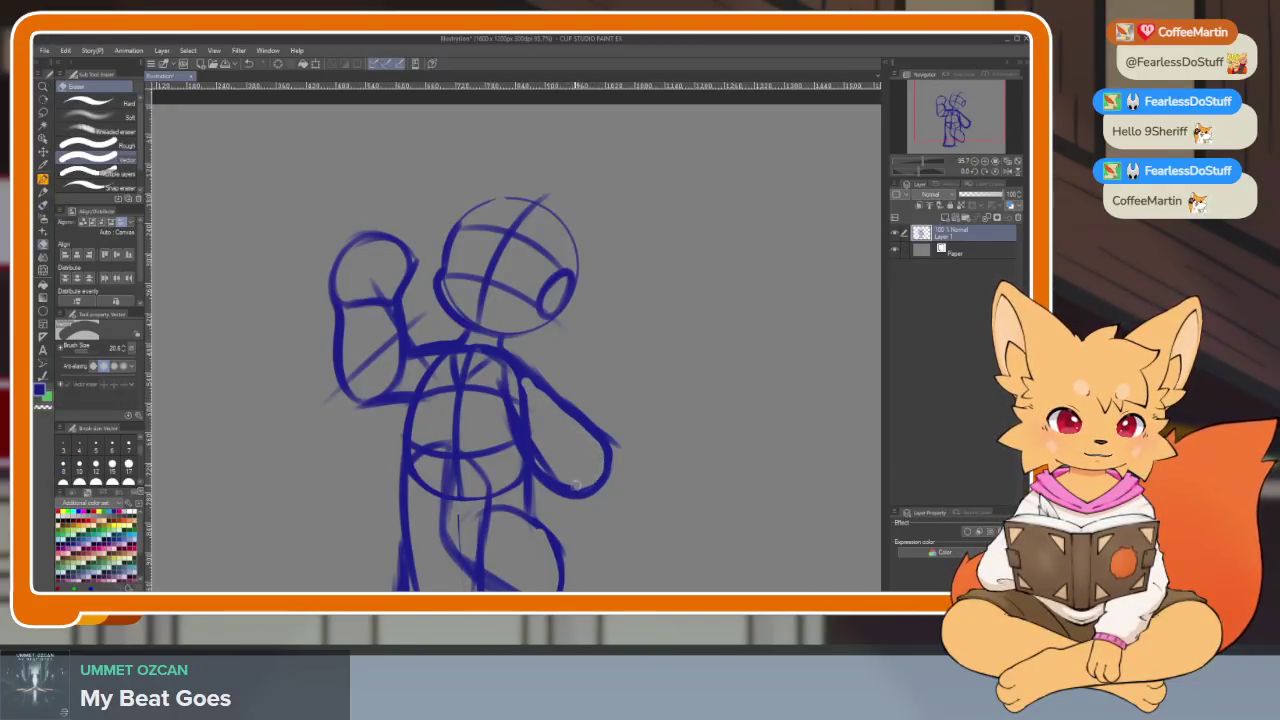
pyautogui.scroll(-3, 600, 432)
pyautogui.scroll(3, 663, 437)
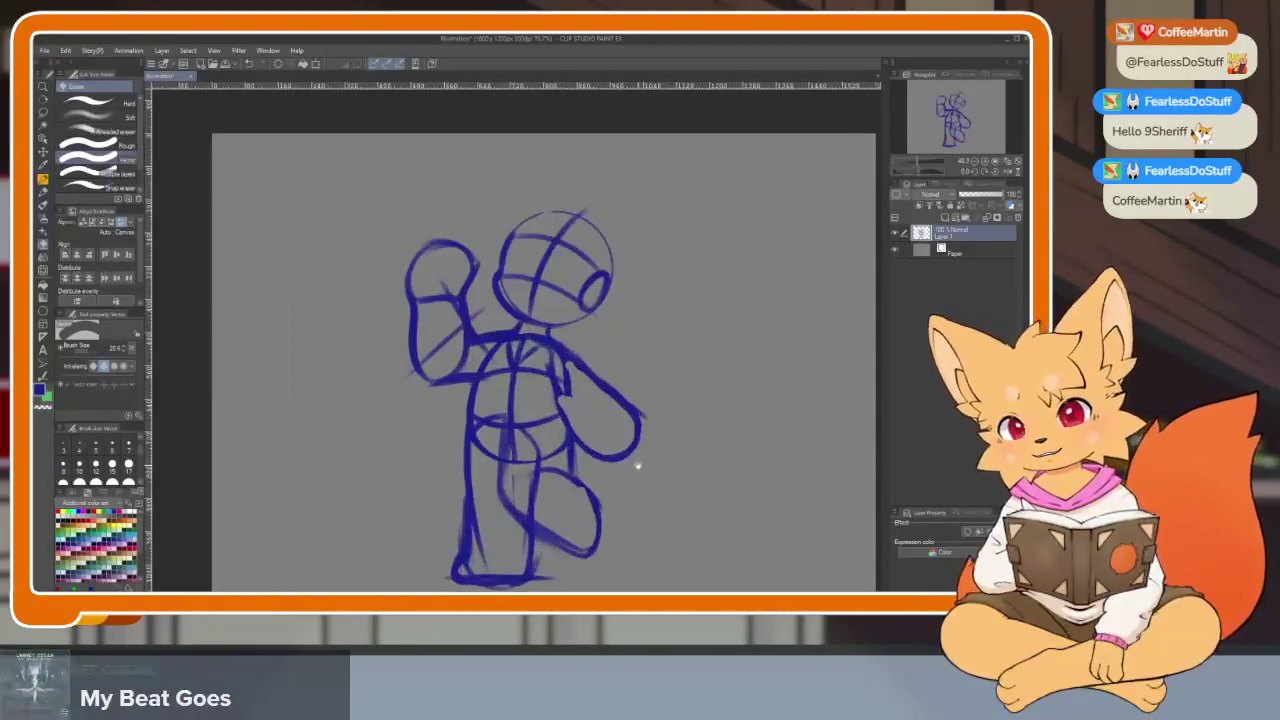
pyautogui.scroll(-1, 643, 477)
pyautogui.scroll(3, 630, 455)
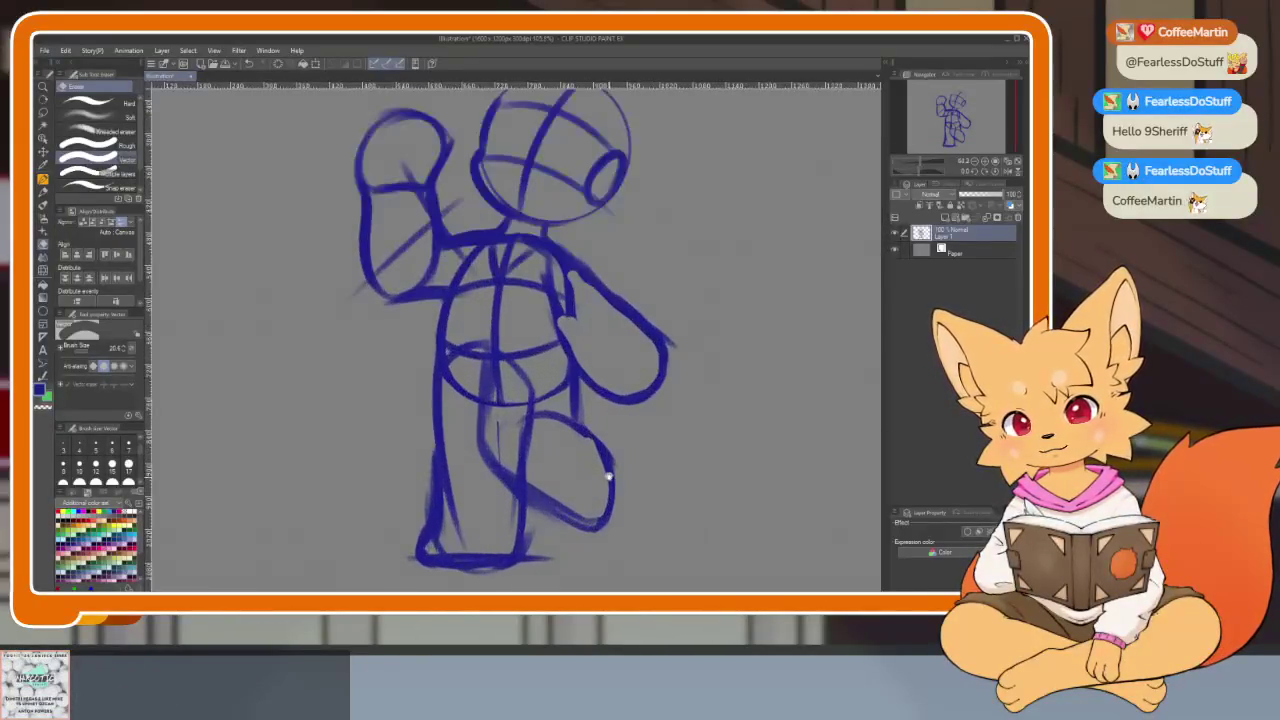
pyautogui.press('b')
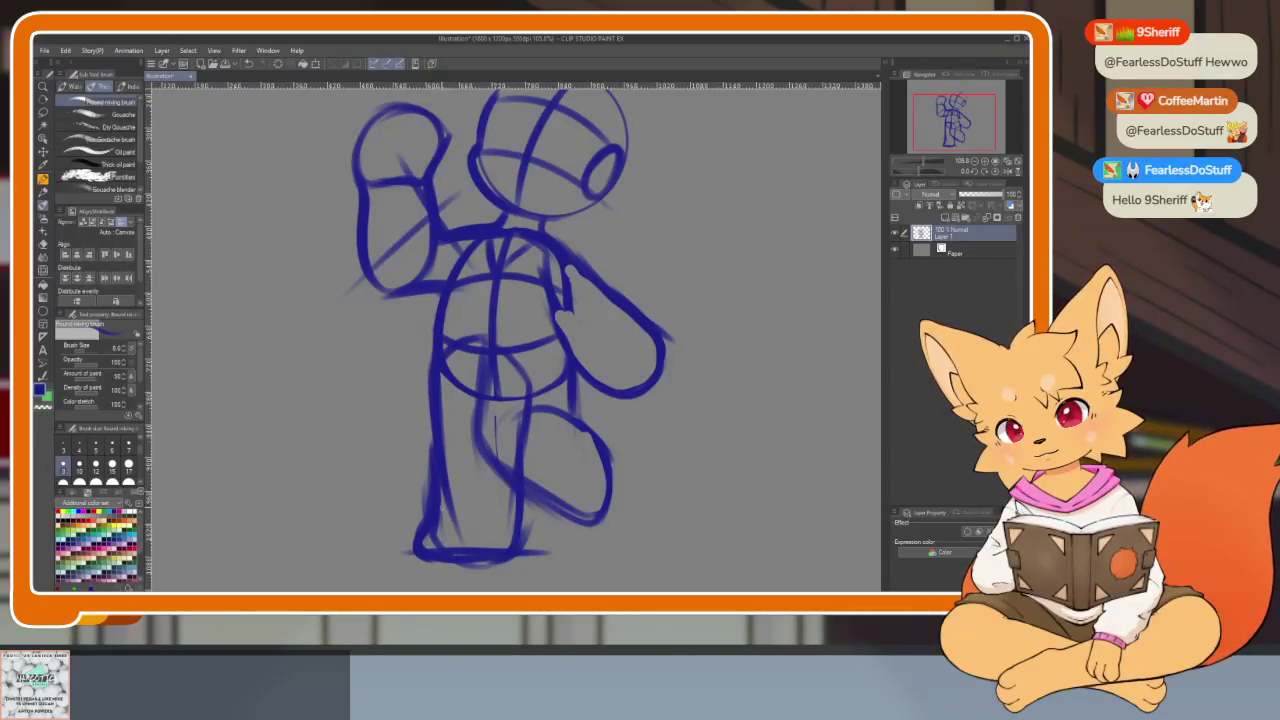
pyautogui.press('e')
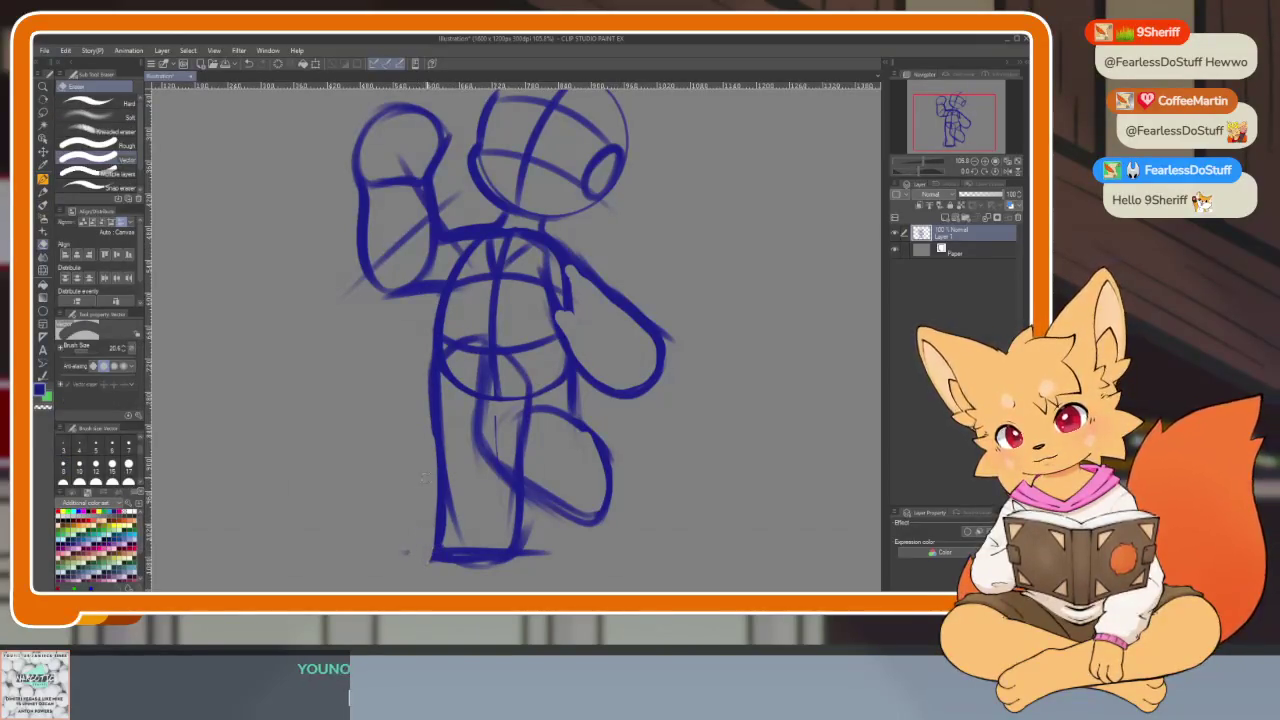
pyautogui.press('b')
pyautogui.moveTo(434, 450); pyautogui.dragTo(432, 528)
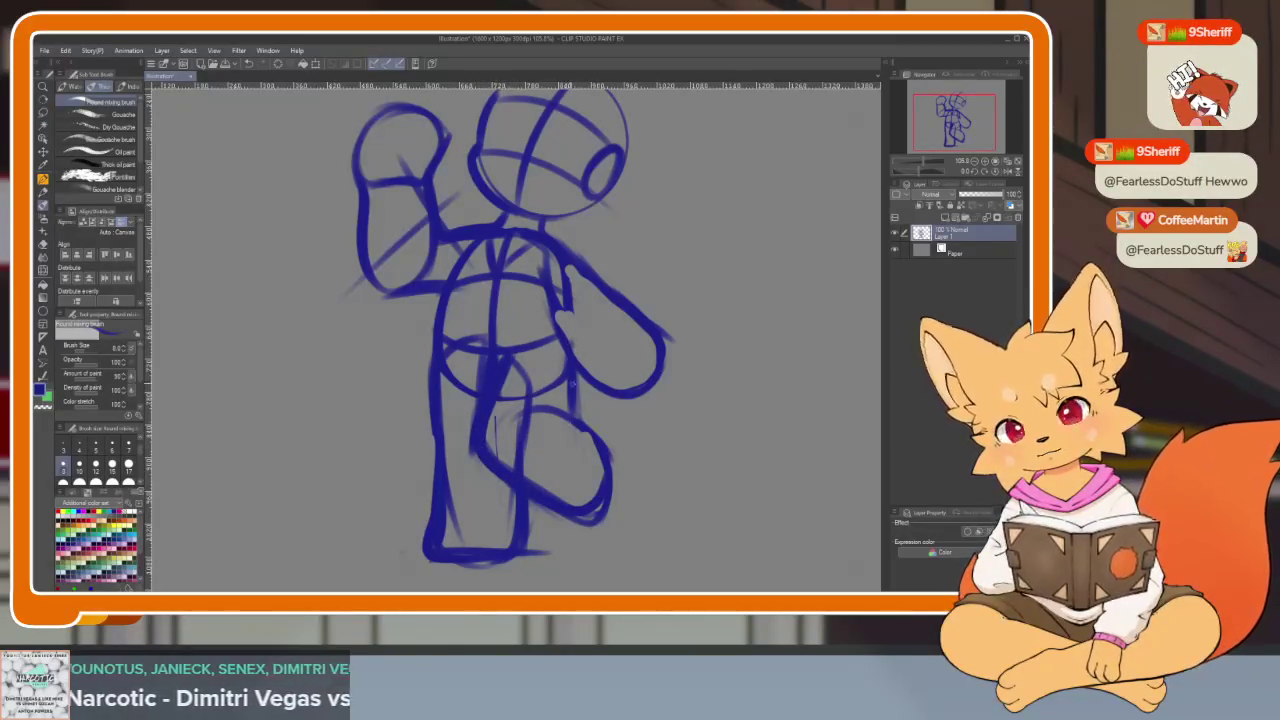
pyautogui.moveTo(580, 370); pyautogui.dragTo(553, 438)
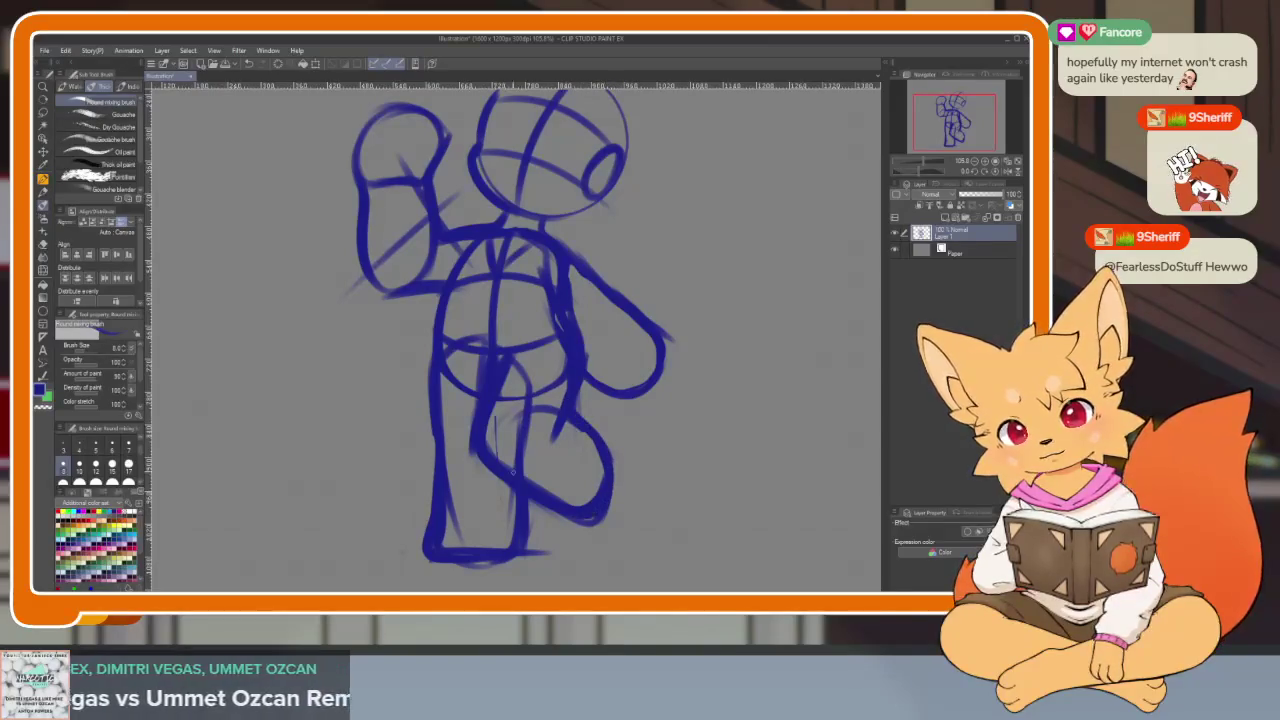
# - Zoom in and out to review the reinforced arm and legs
pyautogui.scroll(-3, 654, 451)
pyautogui.scroll(-1, 654, 451)
pyautogui.scroll(3, 669, 433)
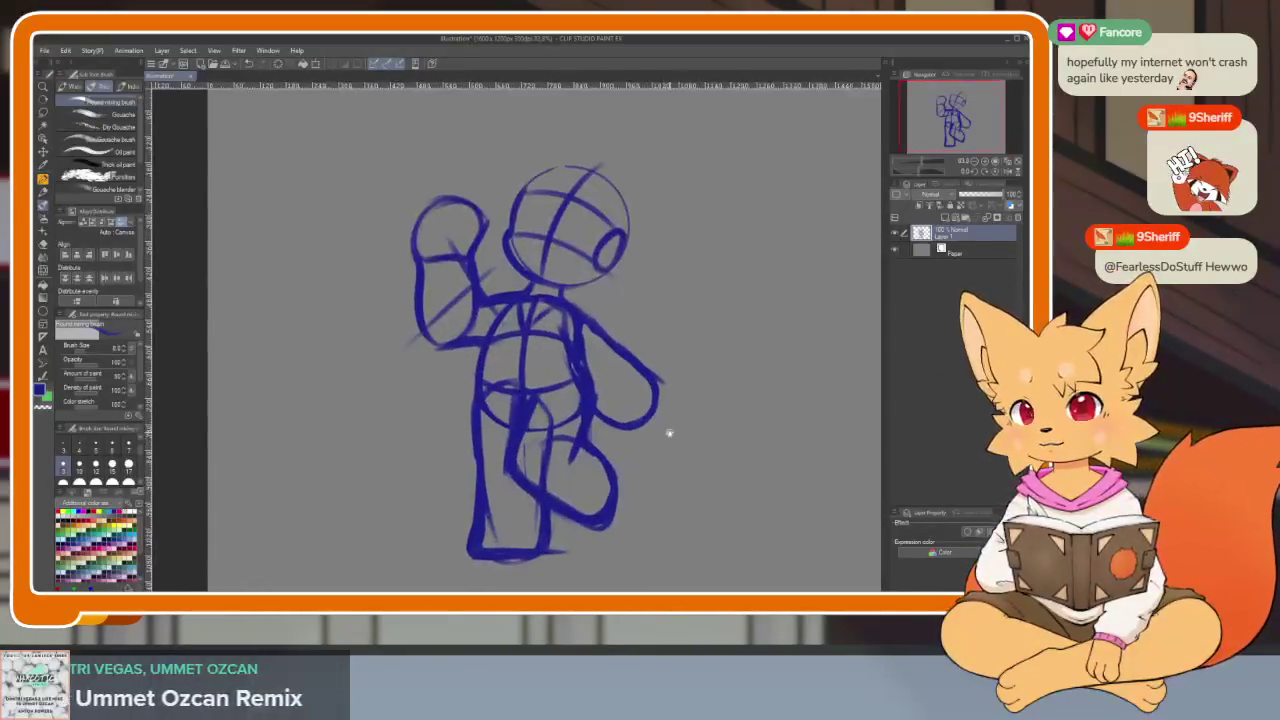
pyautogui.scroll(2, 669, 433)
pyautogui.scroll(-2, 651, 446)
pyautogui.scroll(1, 651, 443)
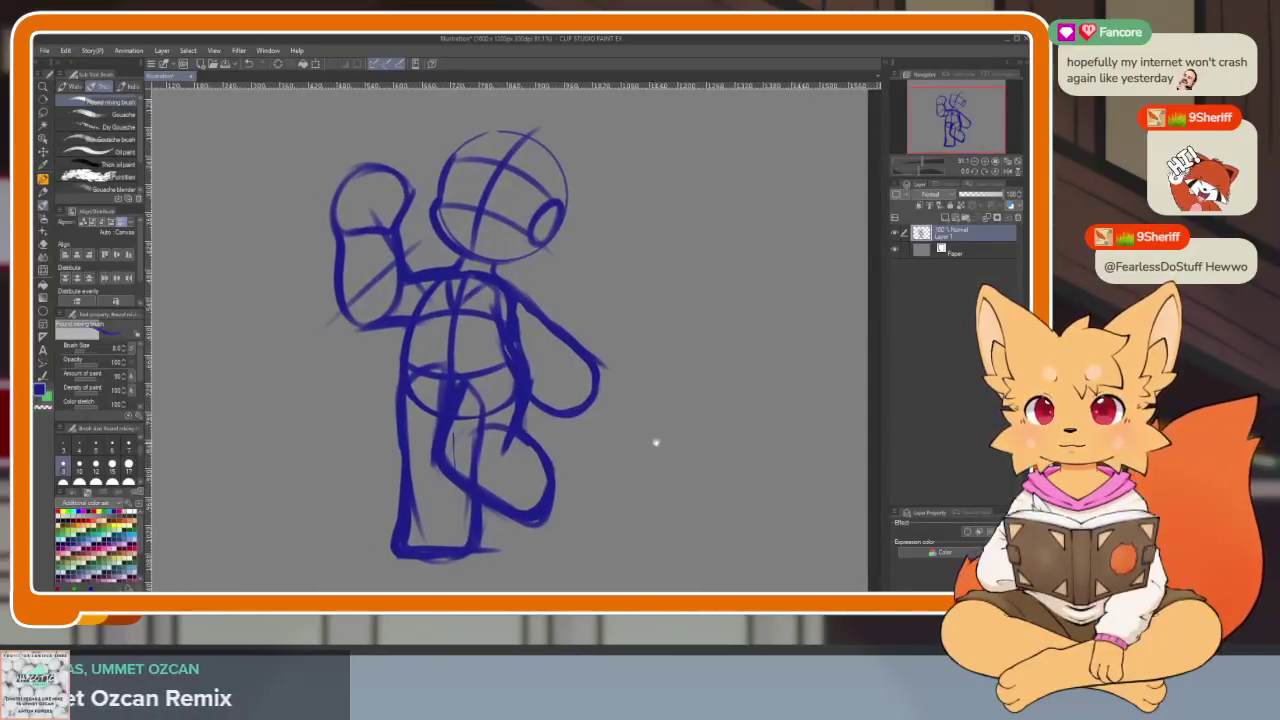
pyautogui.scroll(1, 623, 462)
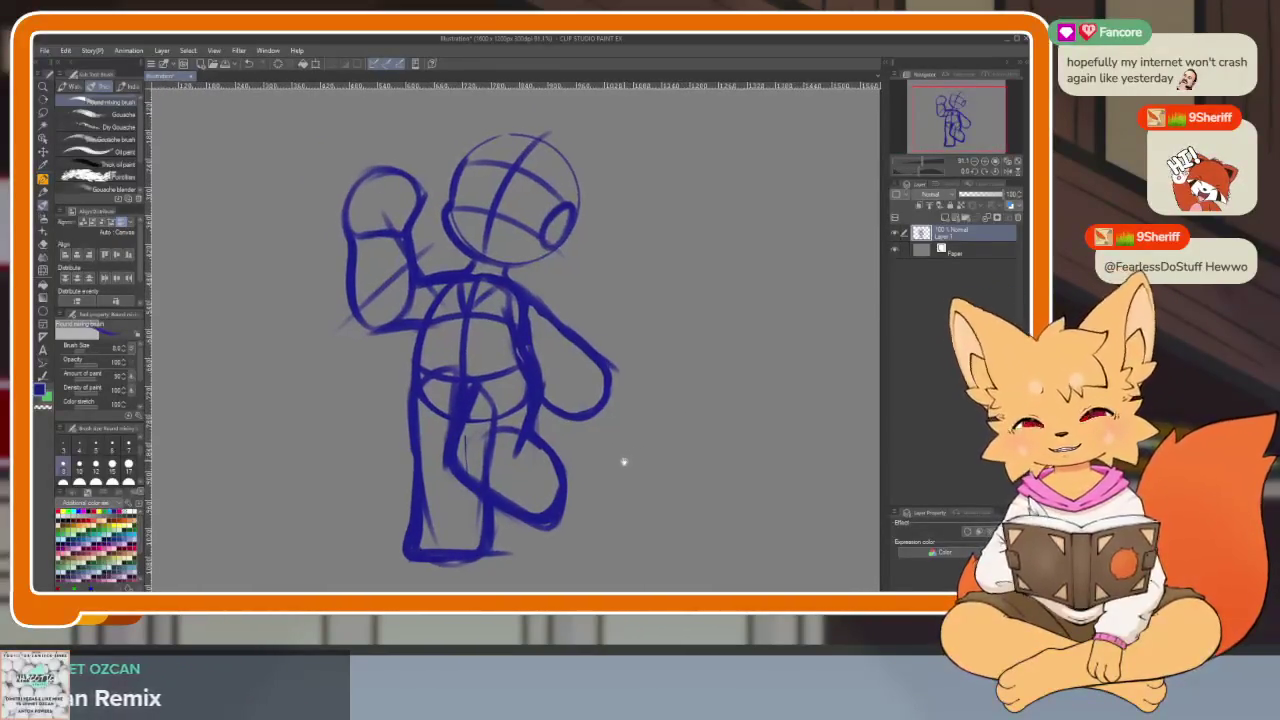
pyautogui.scroll(-1, 623, 462)
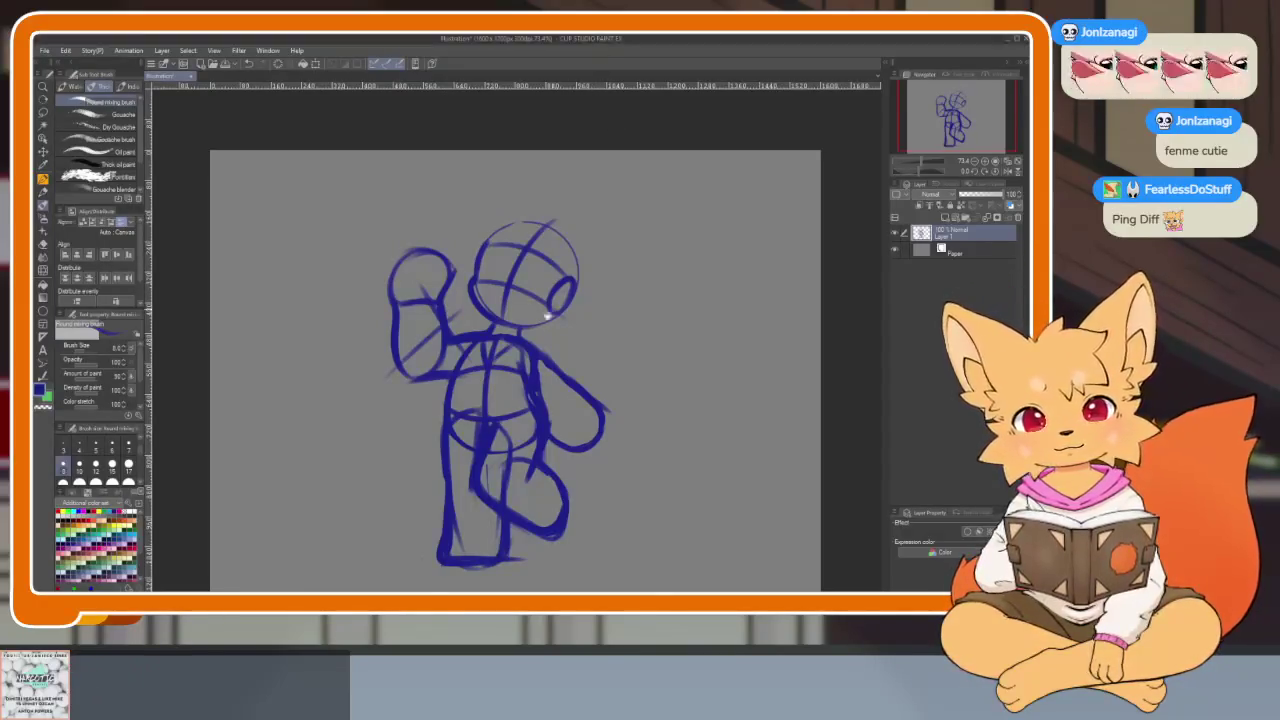
# - Draw two pointed ears, right then left, on top of the head
pyautogui.scroll(2, 577, 371)
pyautogui.scroll(2, 587, 391)
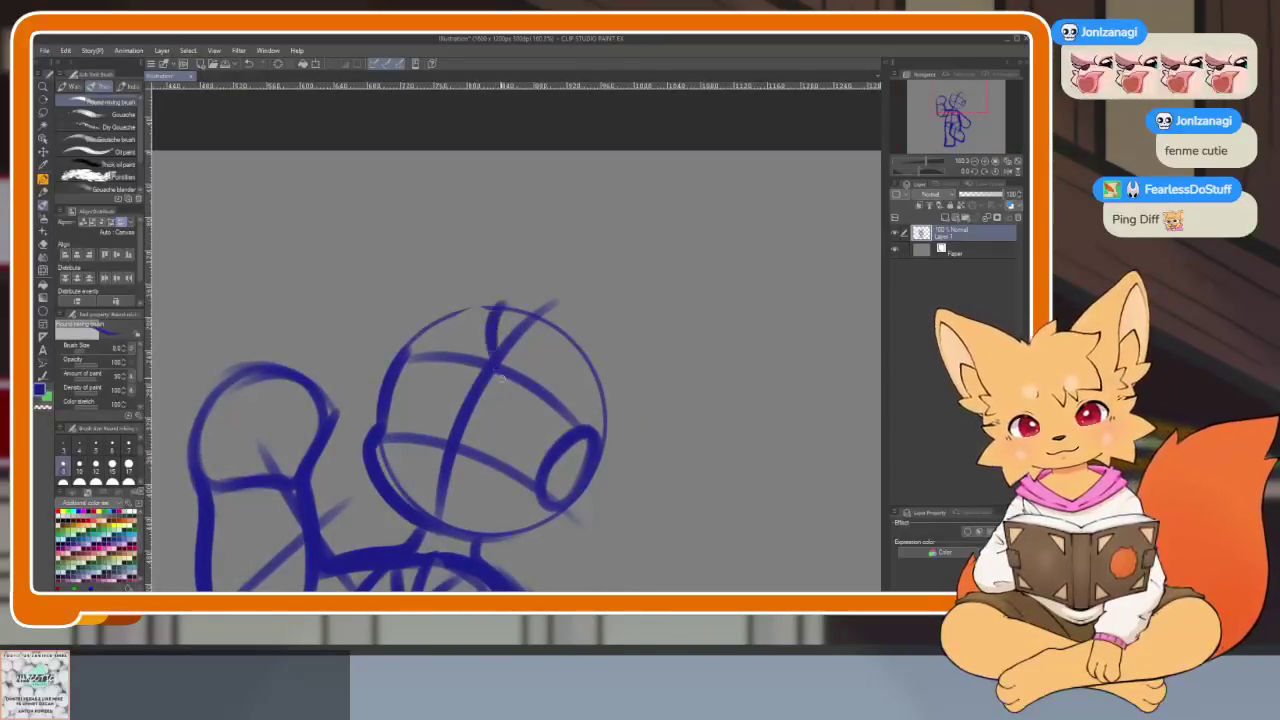
pyautogui.moveTo(591, 349); pyautogui.dragTo(549, 300)
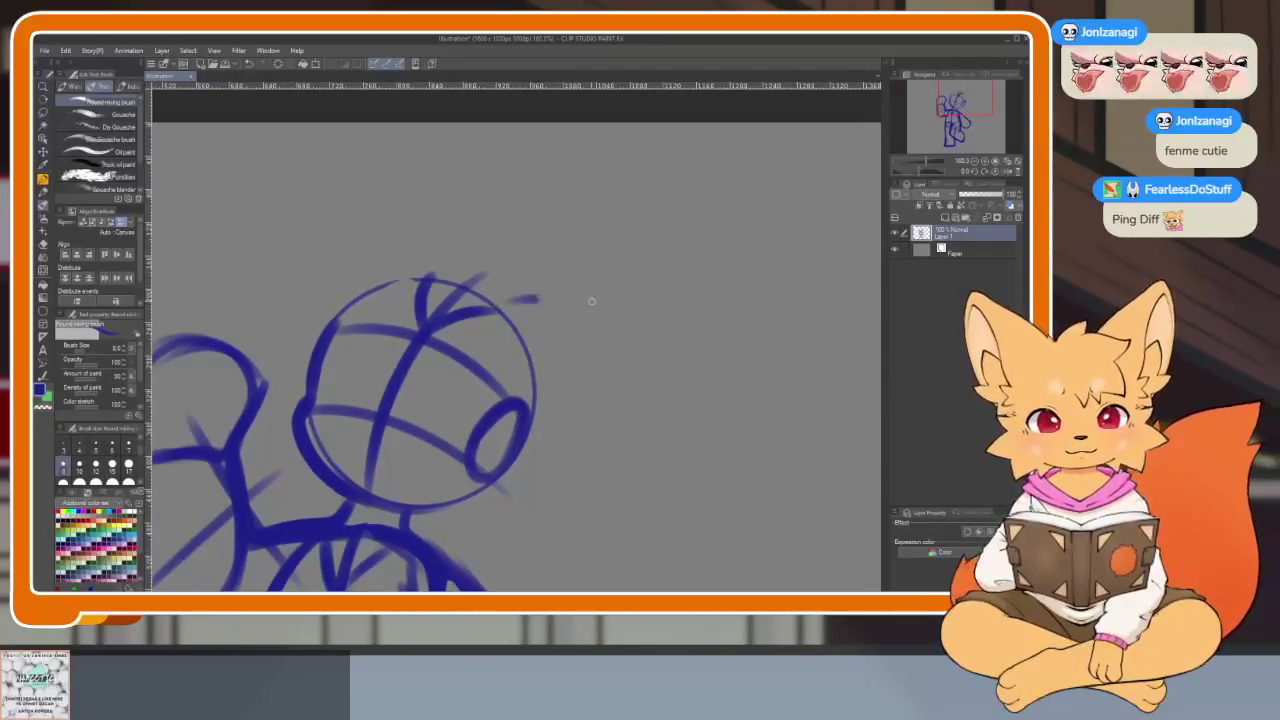
pyautogui.moveTo(661, 322); pyautogui.dragTo(530, 447)
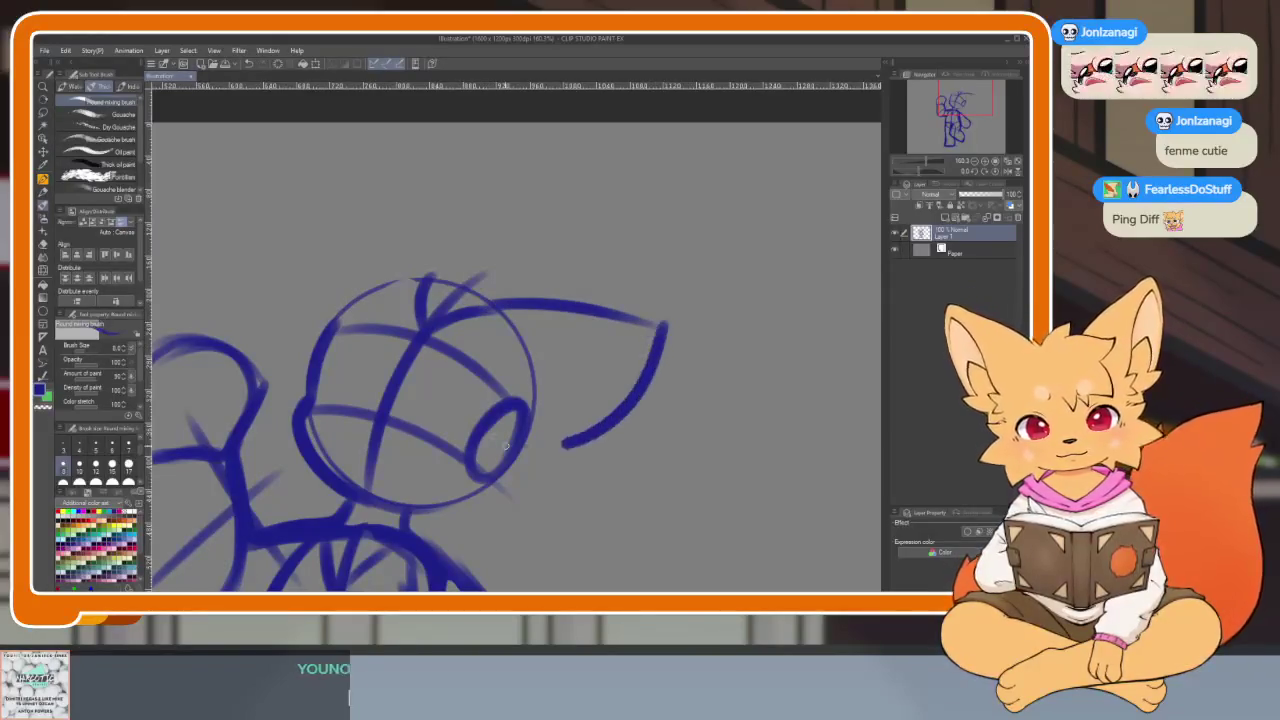
pyautogui.moveTo(501, 333); pyautogui.dragTo(601, 391)
pyautogui.moveTo(535, 330); pyautogui.dragTo(523, 223)
pyautogui.moveTo(457, 271); pyautogui.dragTo(514, 206)
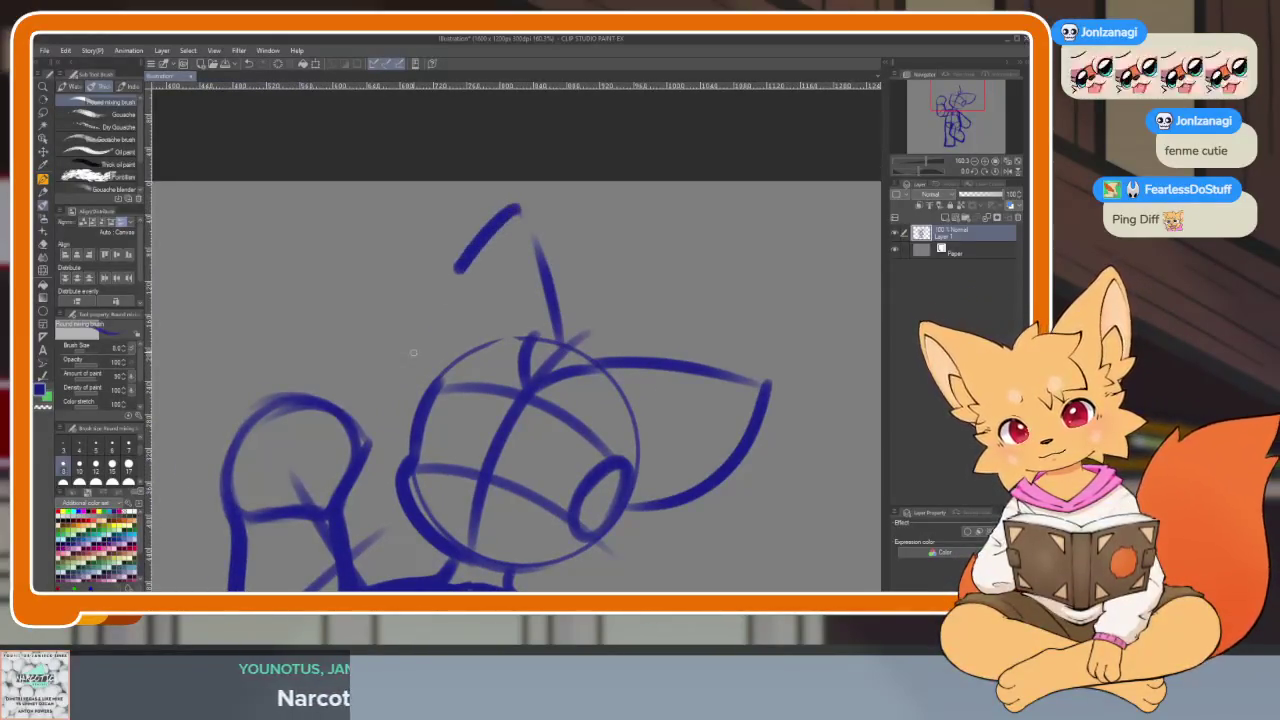
pyautogui.moveTo(414, 371); pyautogui.dragTo(700, 371)
# - Nudge the whole sketch slightly down and left with Move layer, then dab a small mark
pyautogui.scroll(-5, 741, 426)
pyautogui.moveTo(741, 426); pyautogui.dragTo(694, 386)
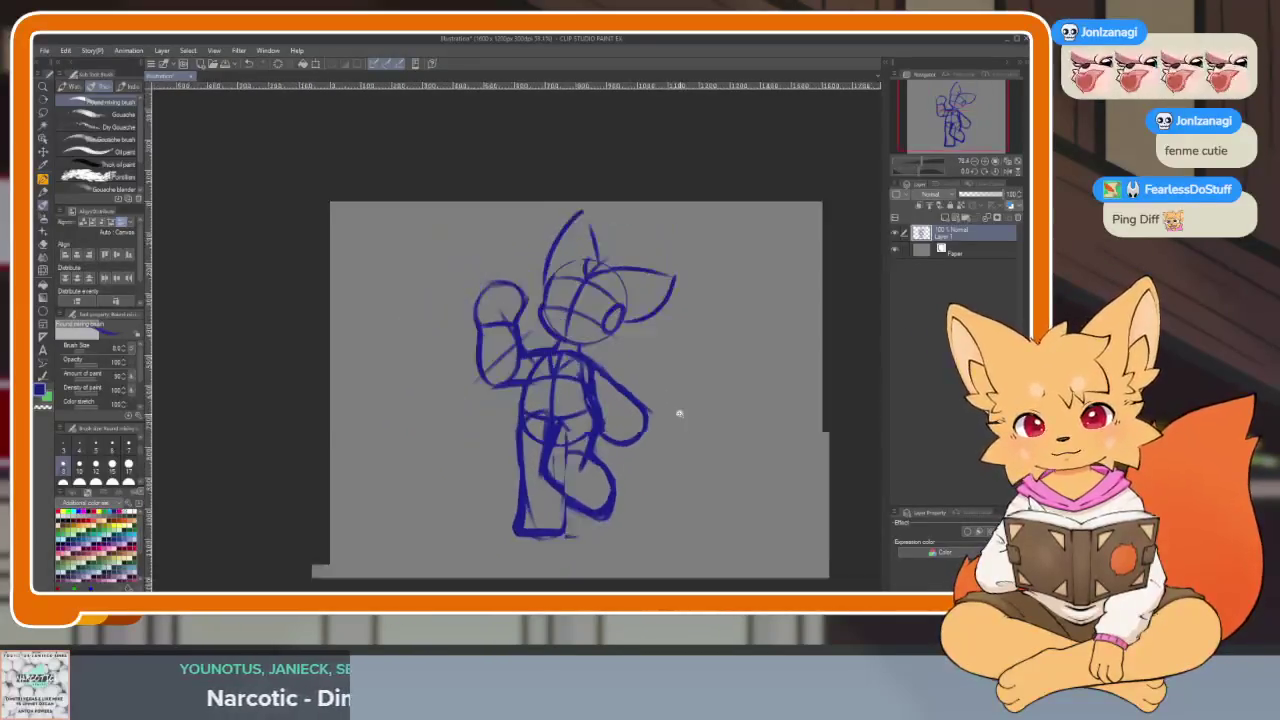
pyautogui.scroll(2, 677, 414)
pyautogui.scroll(-1, 667, 436)
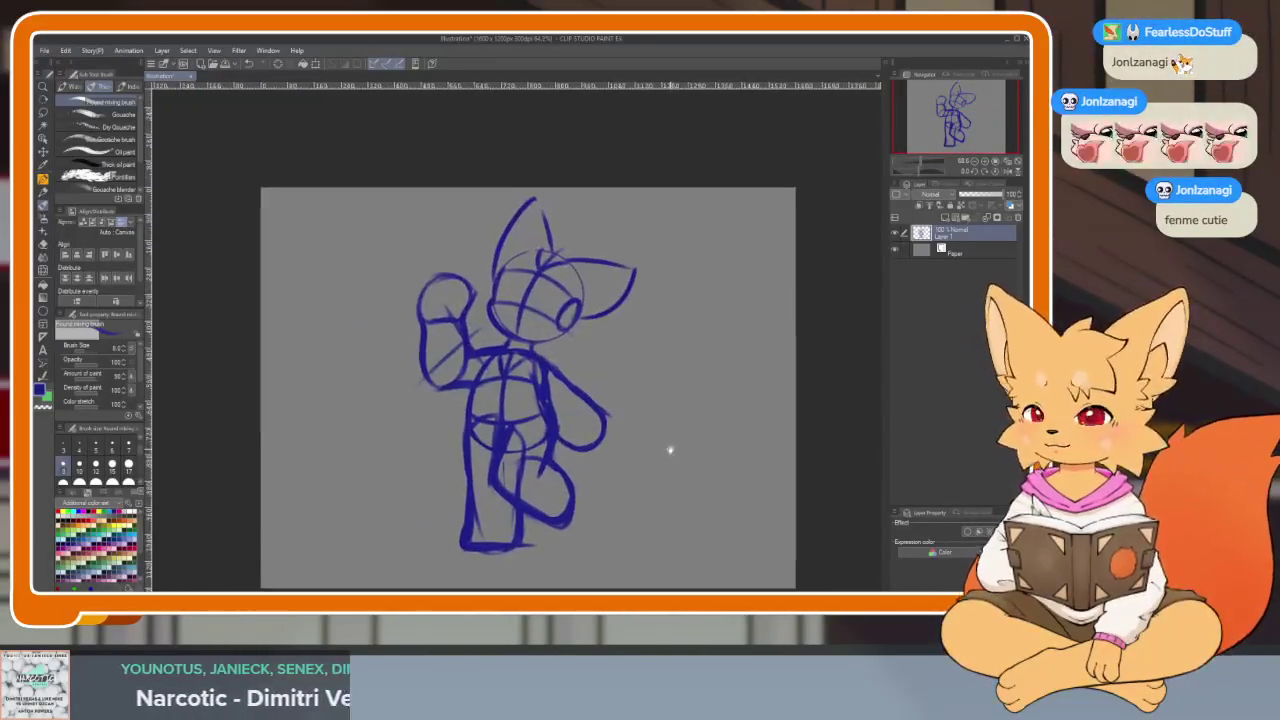
pyautogui.moveTo(659, 435); pyautogui.dragTo(576, 434)
pyautogui.press('k')
pyautogui.scroll(1, 556, 464)
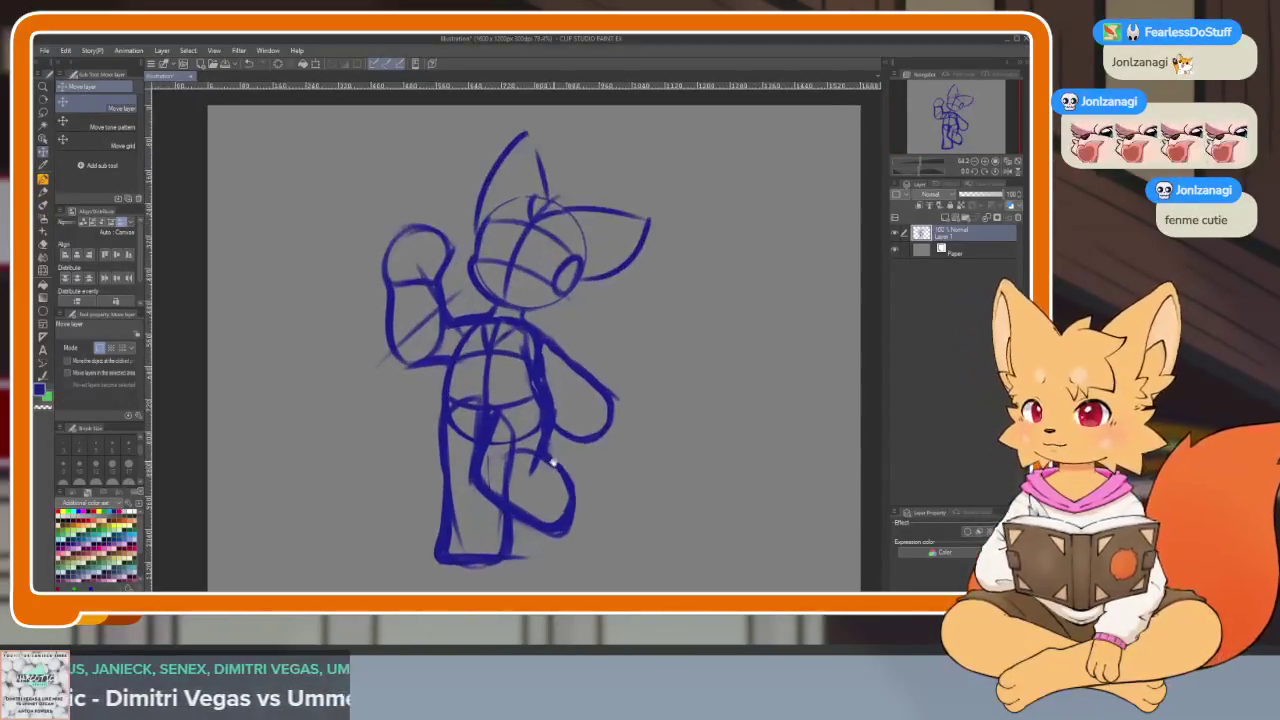
pyautogui.press('b')
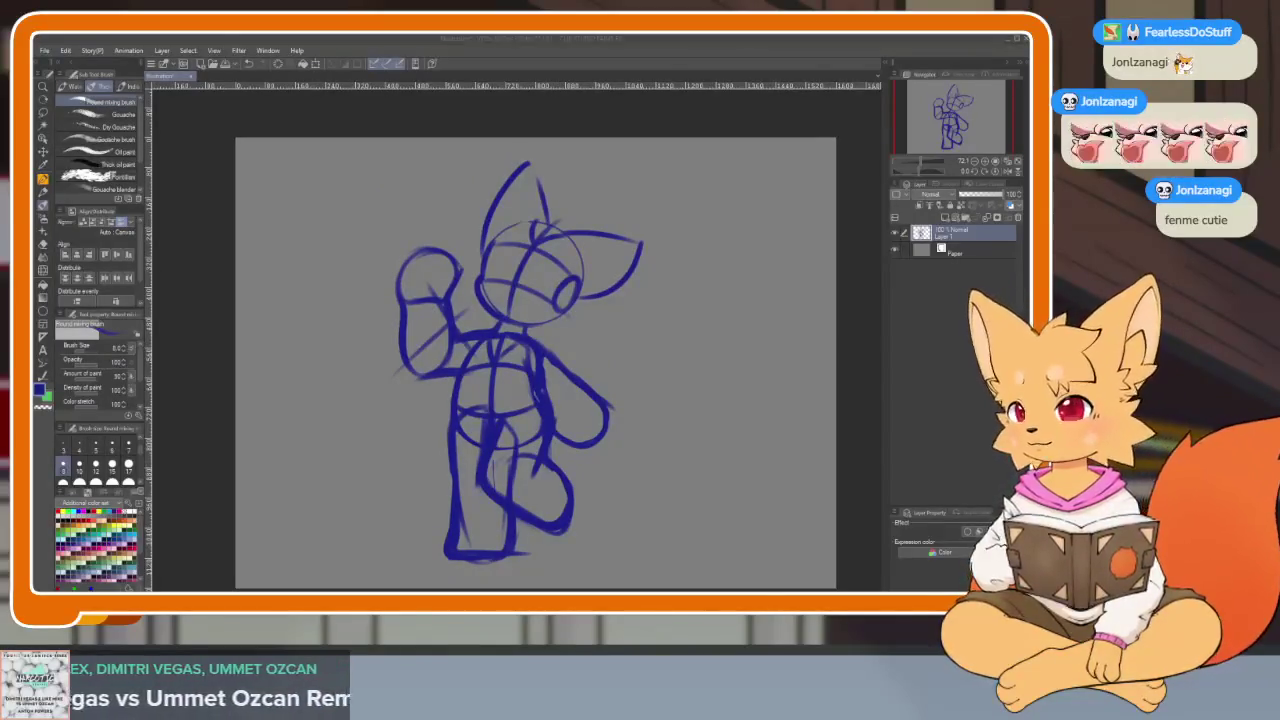
pyautogui.click(662, 419)
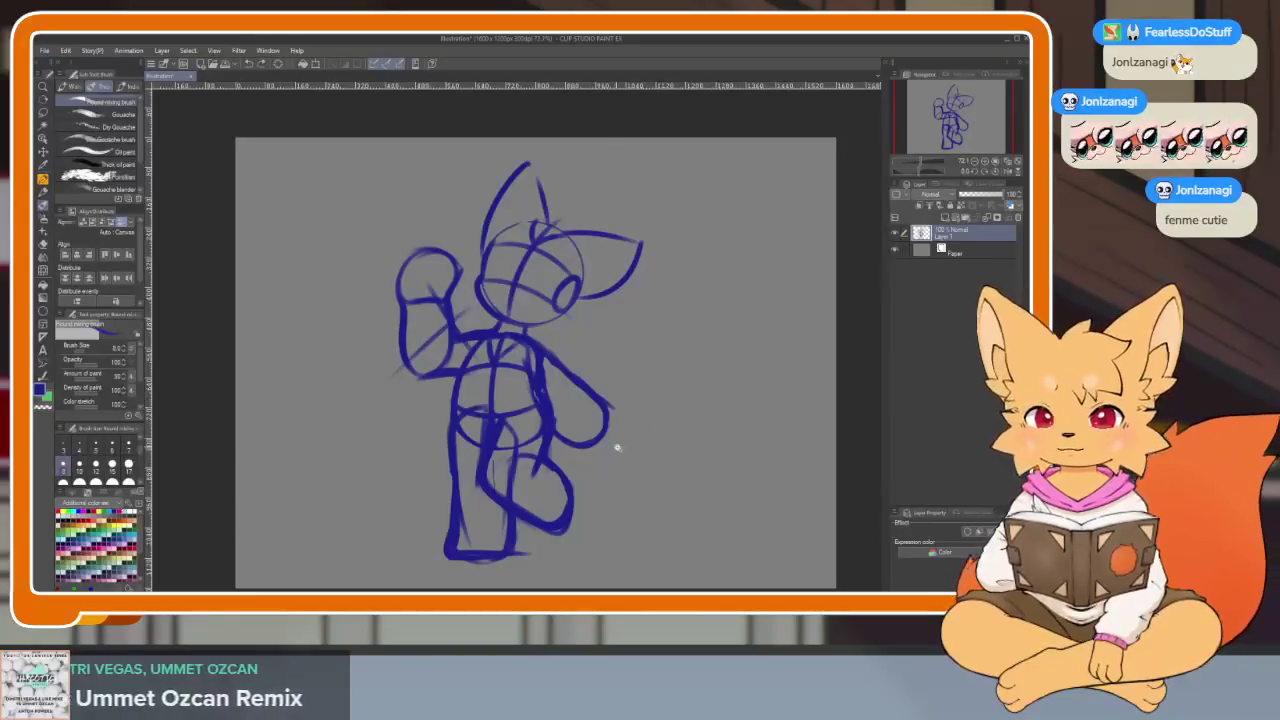
# - Add extra sweeping gouache curves to the tail behind the hip, then zoom out to view the figure
pyautogui.scroll(2, 617, 448)
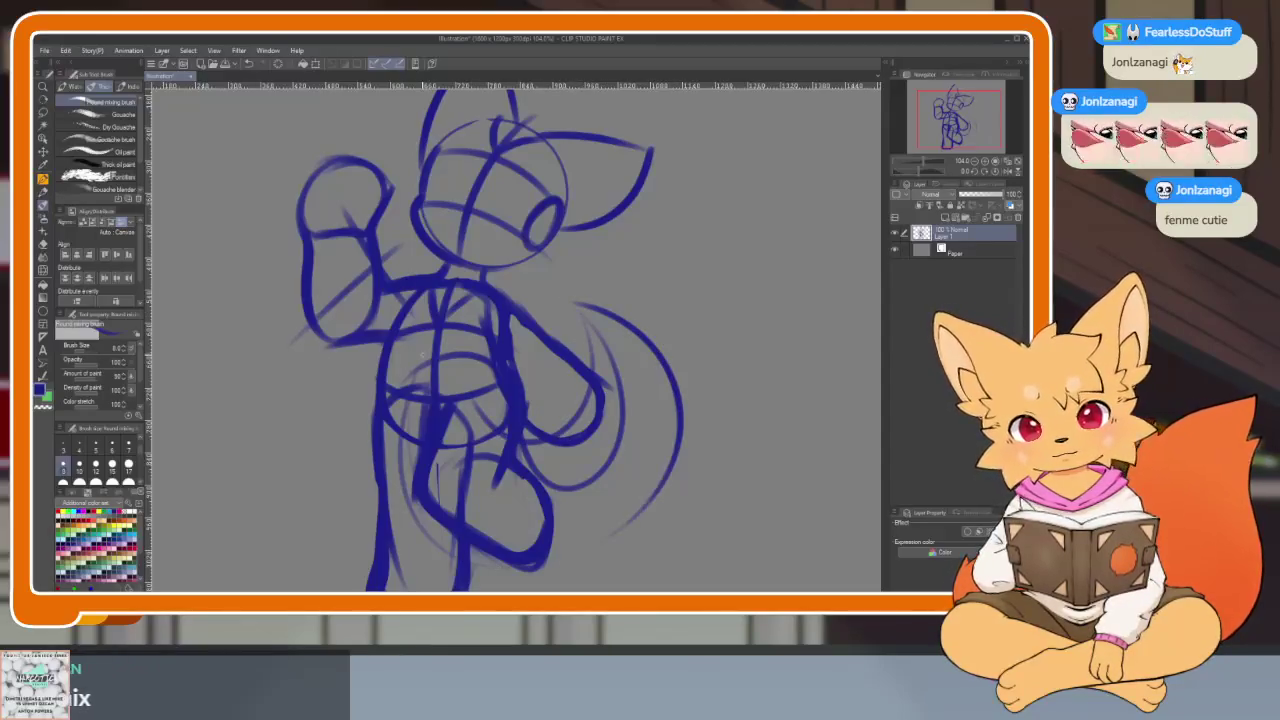
pyautogui.scroll(-1, 600, 330)
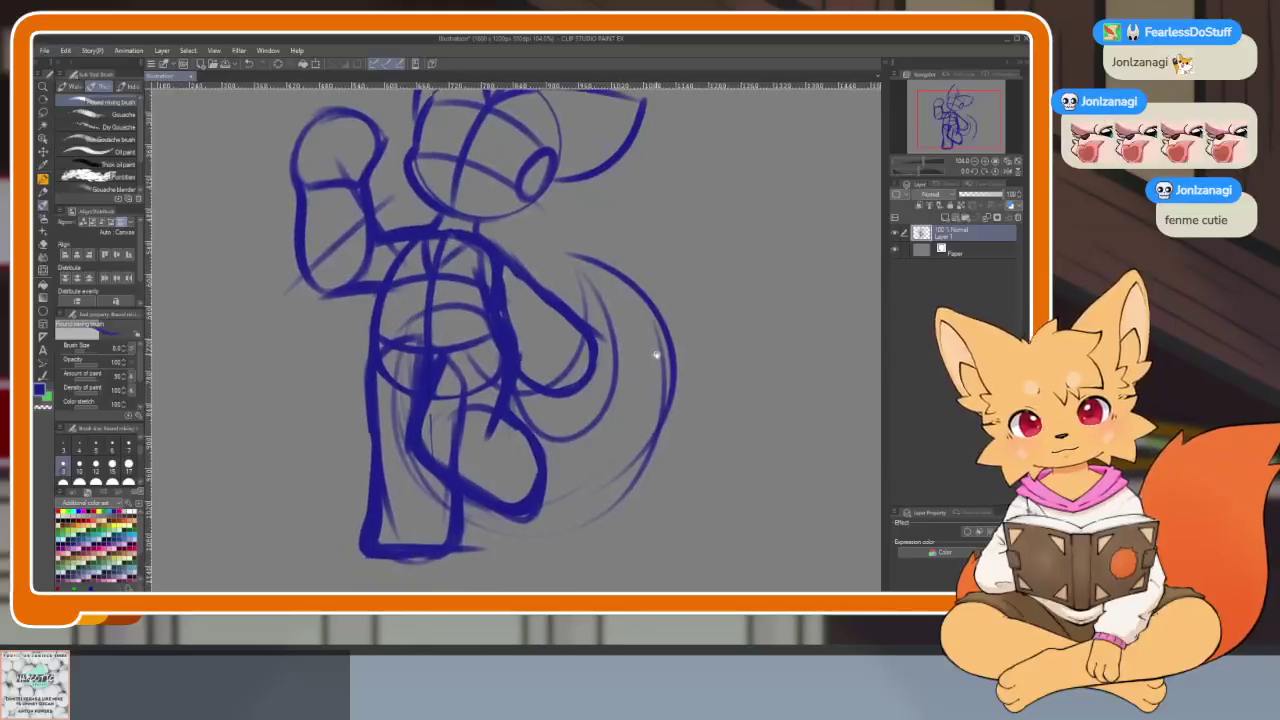
pyautogui.scroll(-1, 657, 357)
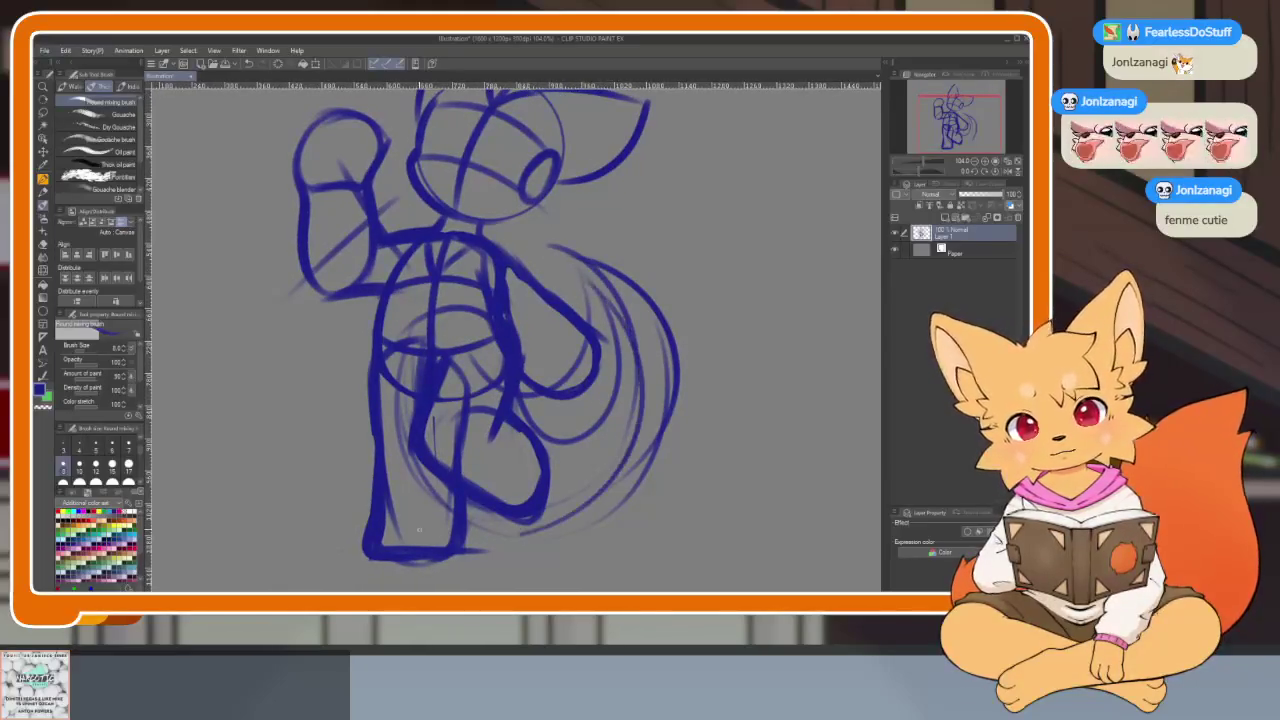
pyautogui.press('e')
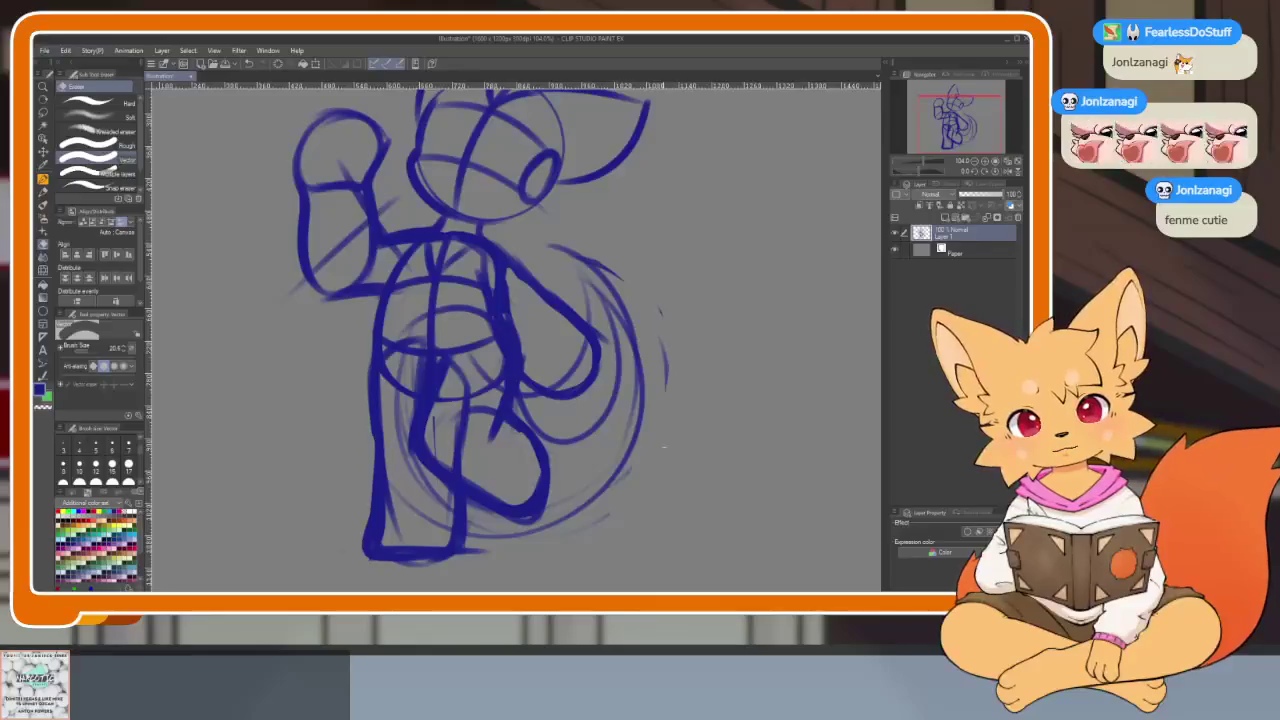
pyautogui.press('b')
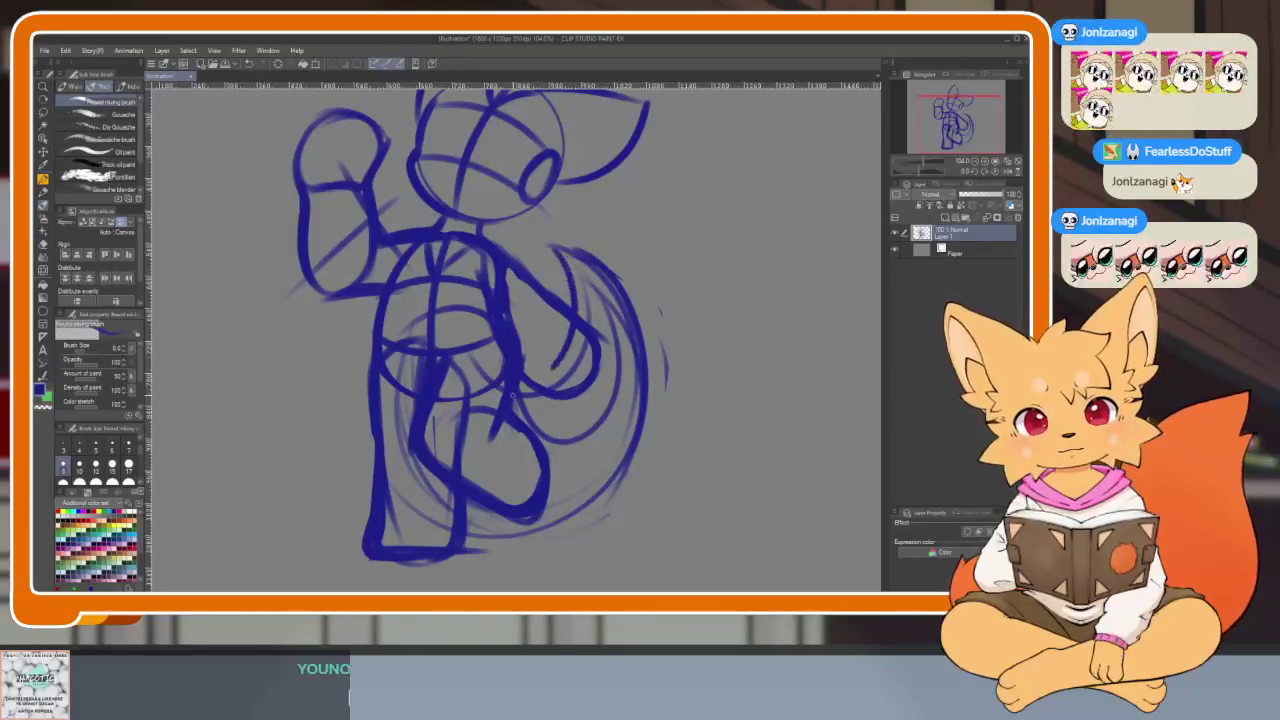
pyautogui.scroll(-3, 728, 423)
pyautogui.scroll(2, 700, 430)
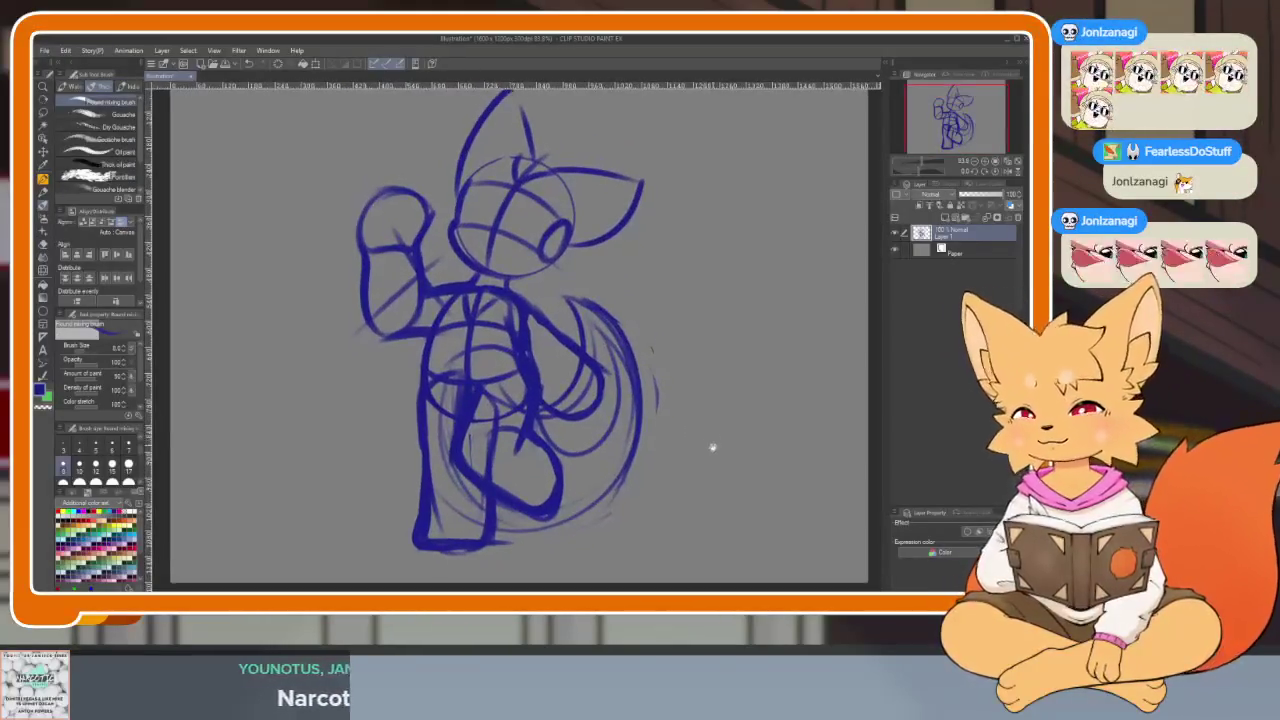
pyautogui.scroll(-1, 710, 446)
pyautogui.scroll(-1, 705, 444)
pyautogui.scroll(-1, 700, 442)
pyautogui.scroll(-1, 692, 439)
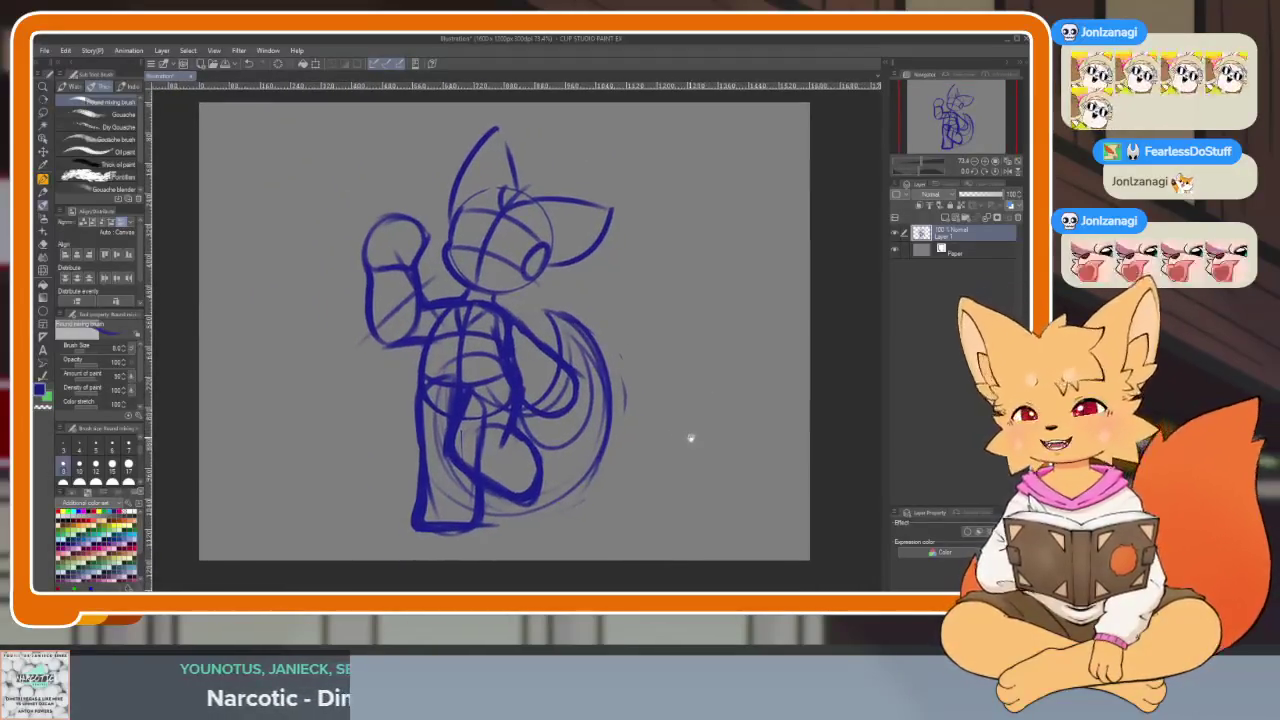
pyautogui.scroll(-1, 690, 438)
pyautogui.scroll(-1, 688, 438)
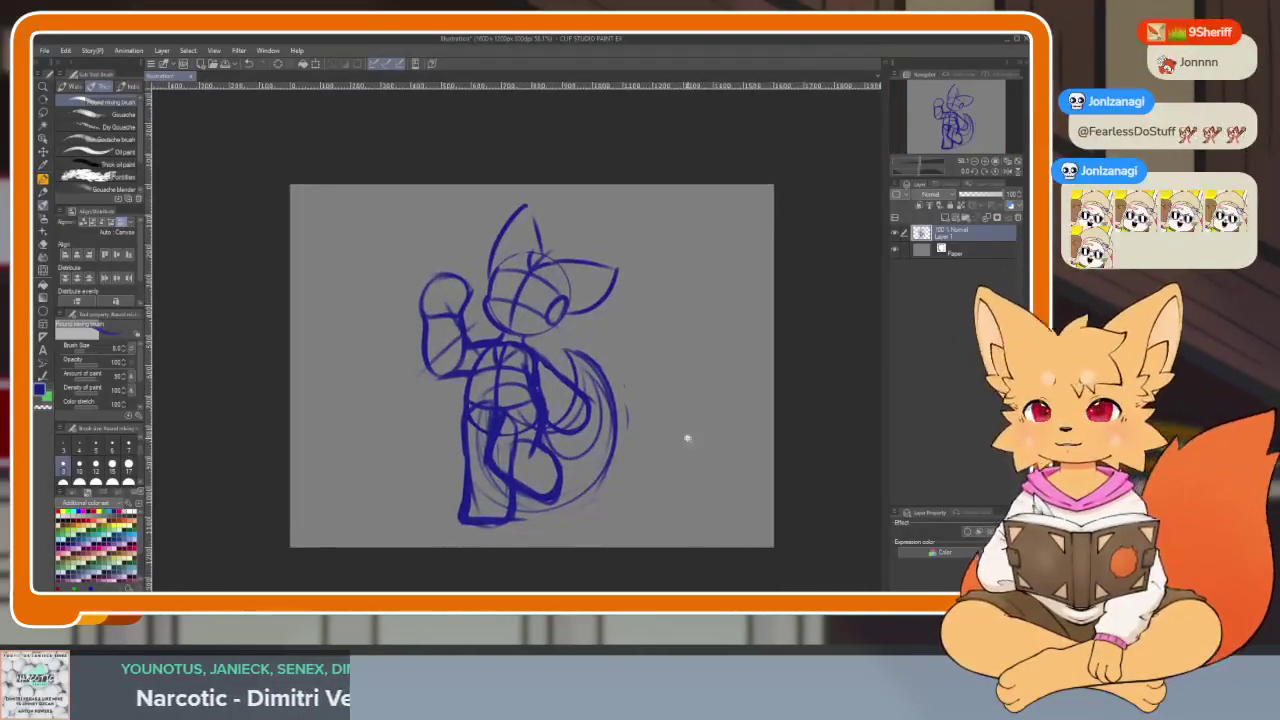
pyautogui.scroll(1, 687, 440)
pyautogui.scroll(-1, 684, 457)
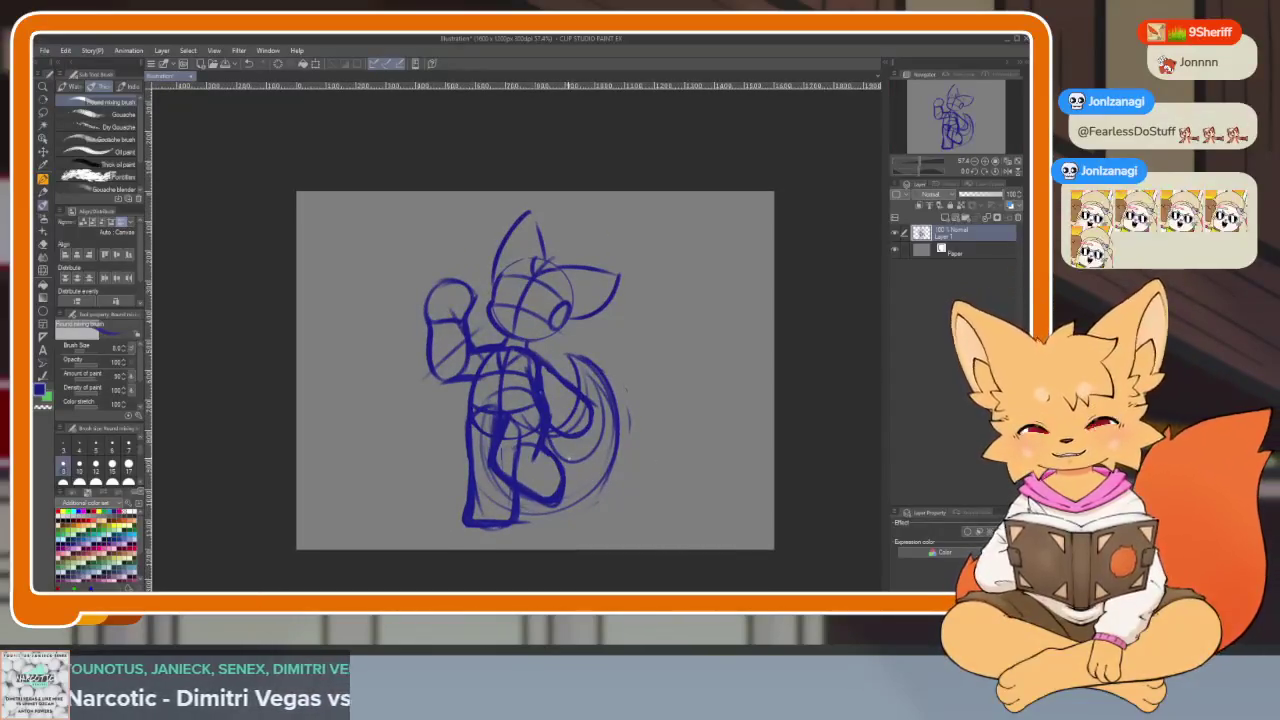
# - Lower Layer 1's opacity to about 25% to fade the rough sketch
pyautogui.press('k')
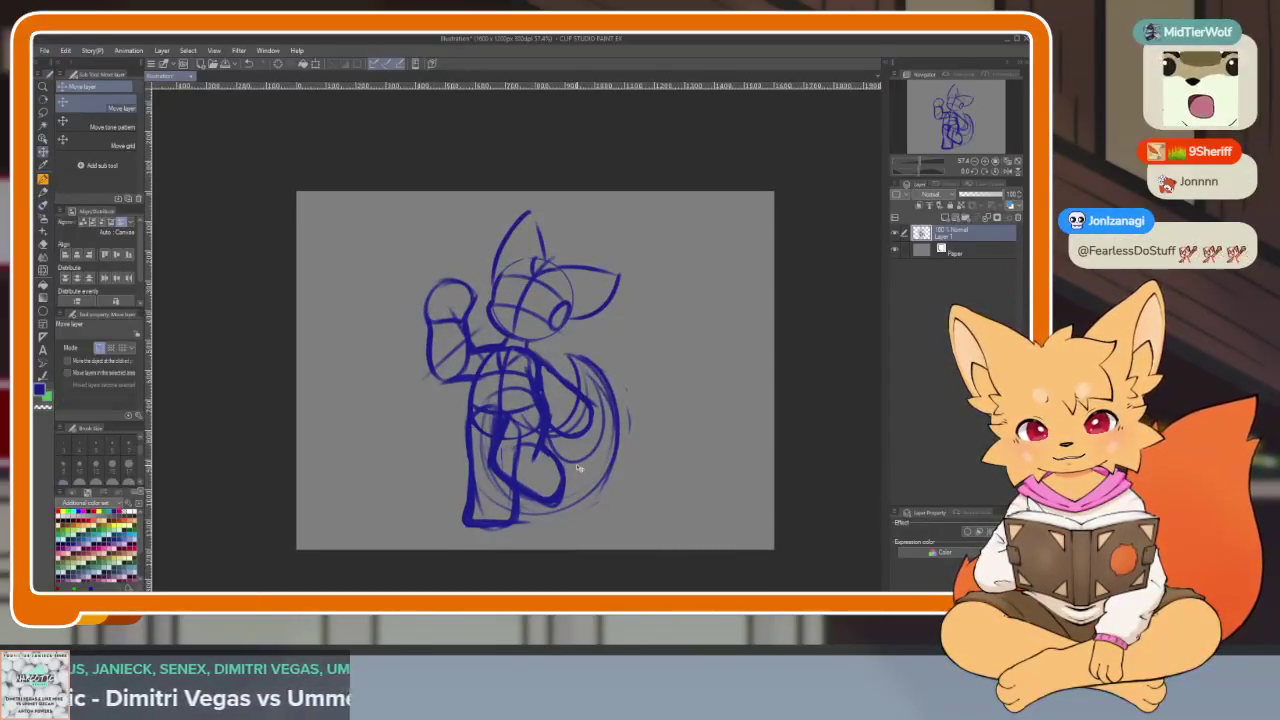
pyautogui.scroll(1, 580, 475)
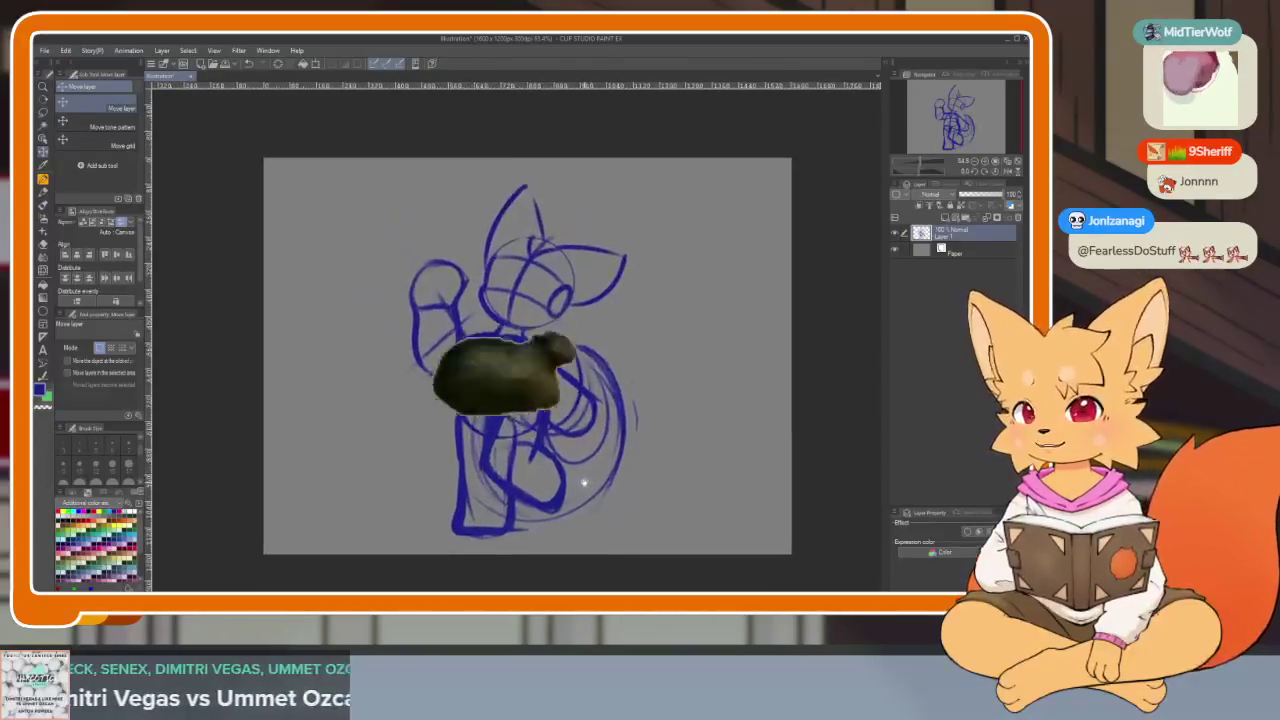
pyautogui.press('b')
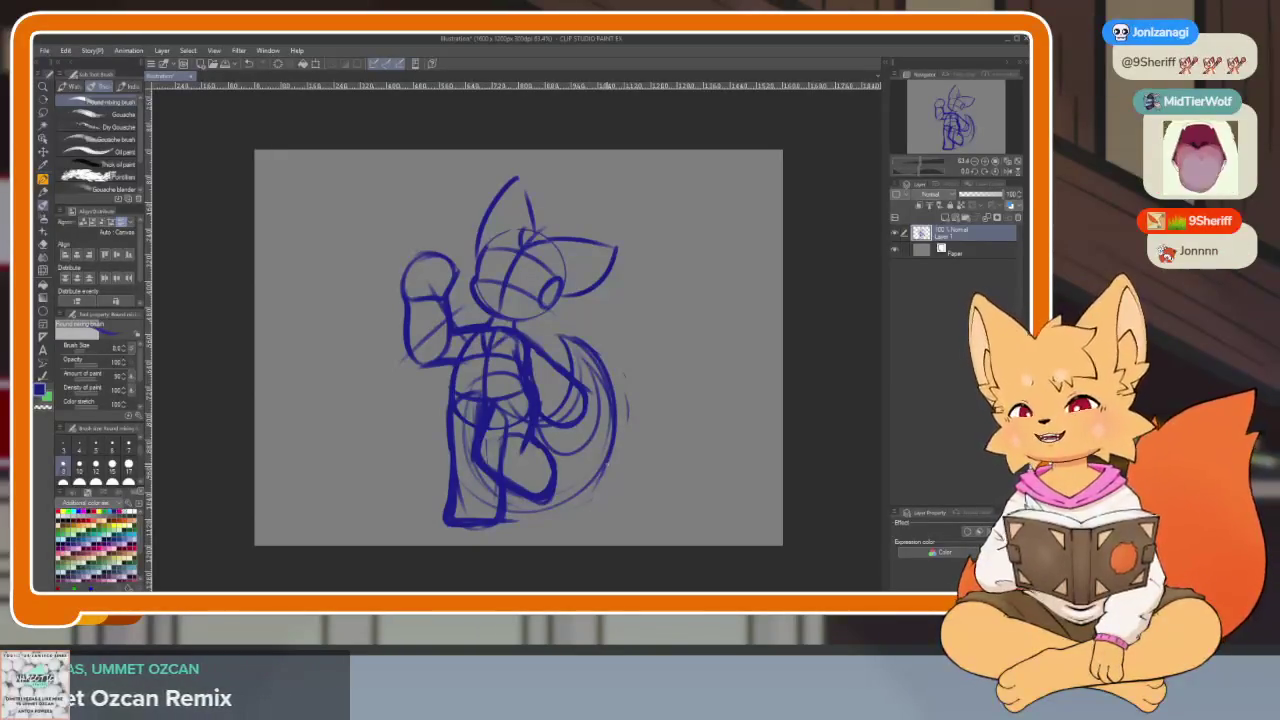
pyautogui.hscroll(2, 620, 433)
pyautogui.hscroll(2, 635, 440)
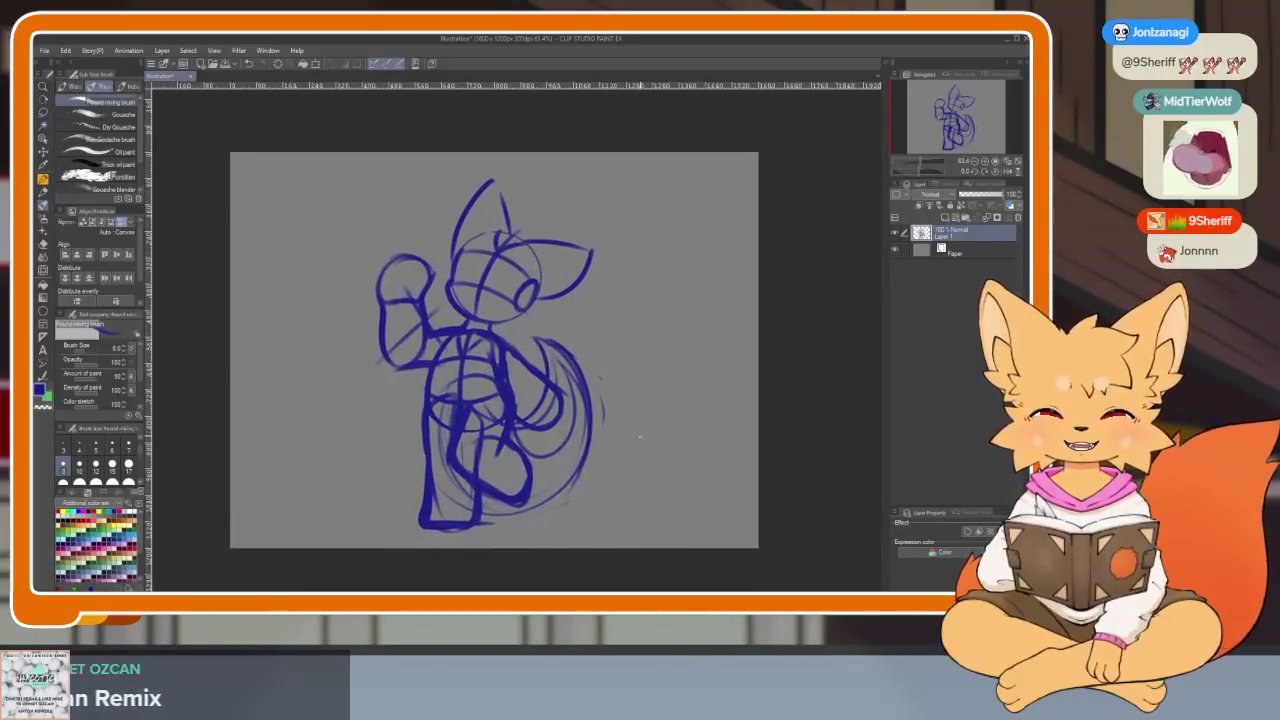
pyautogui.hscroll(1, 645, 437)
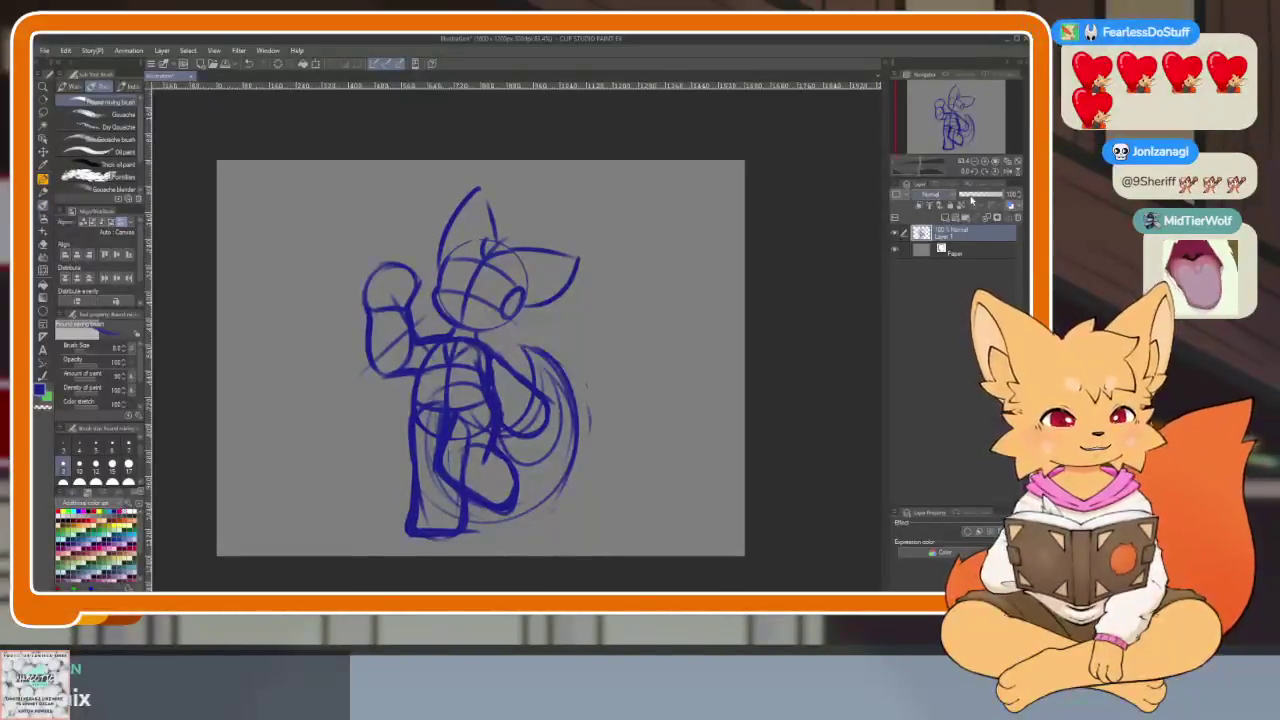
pyautogui.click(997, 201)
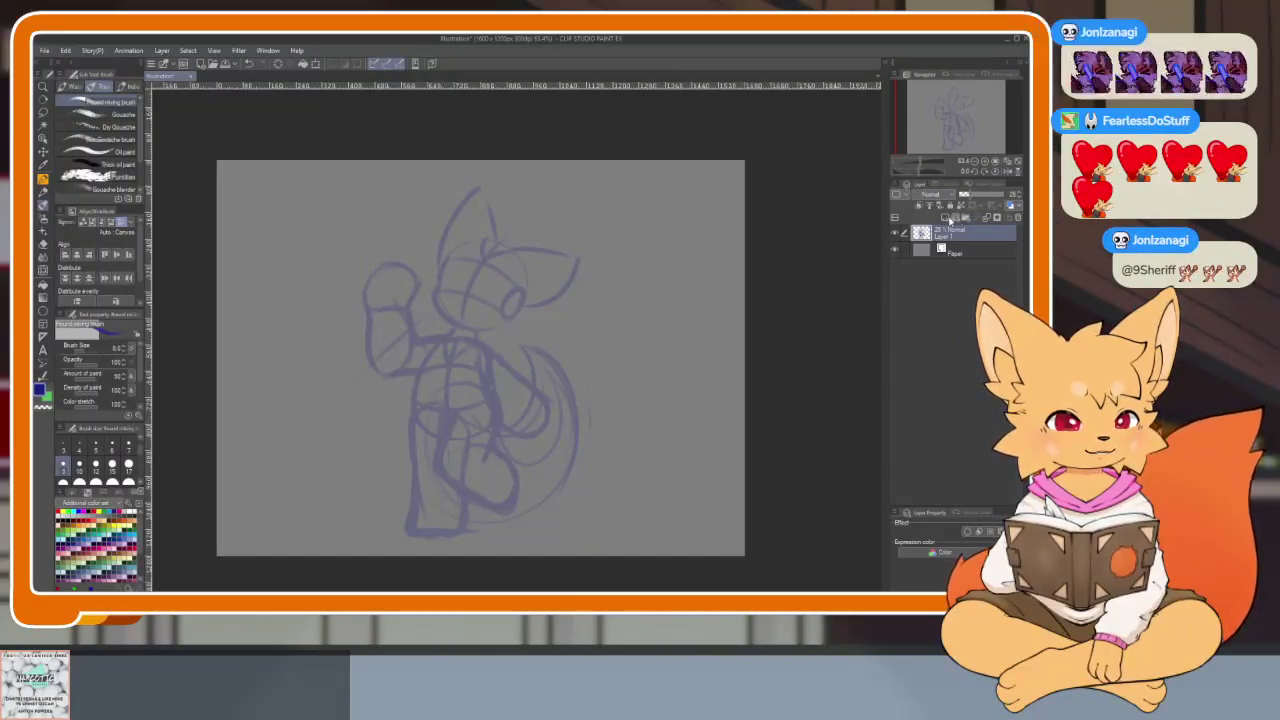
# - Add a new raster layer above the sketch and draw a first dark-blue head curve
pyautogui.click(945, 218)
pyautogui.press('Tab')
pyautogui.press('Tab')
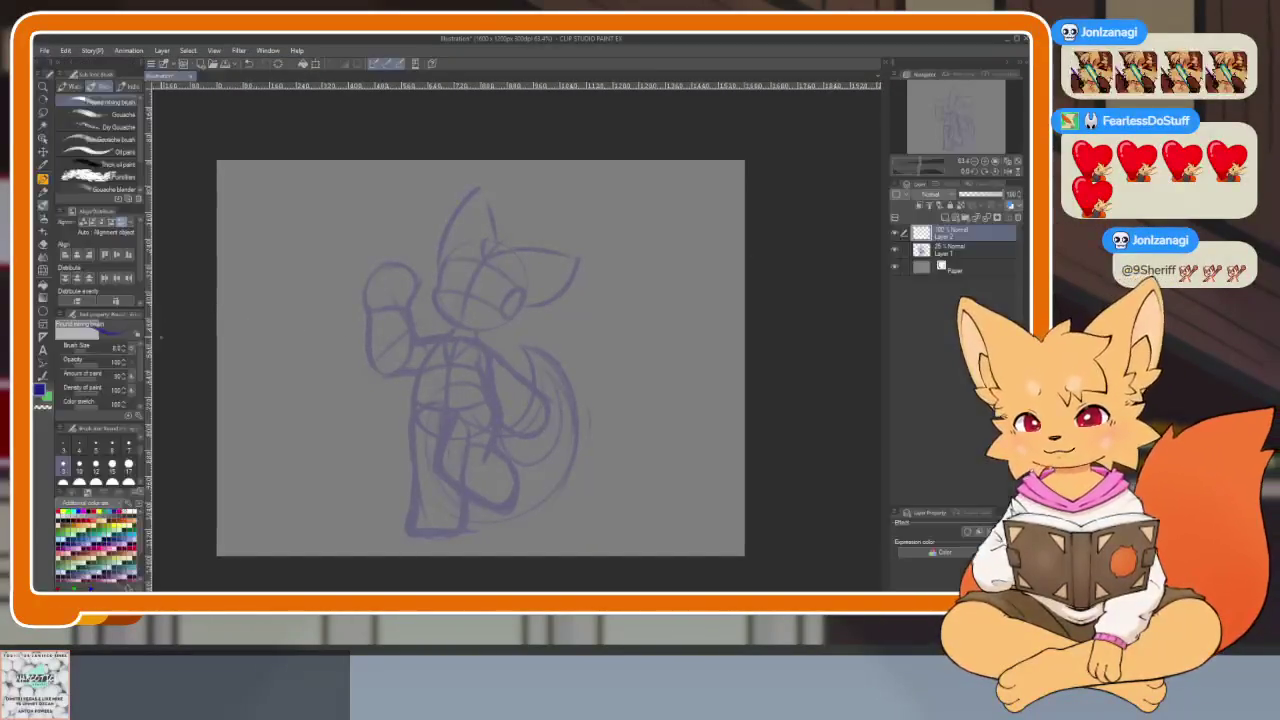
pyautogui.press('Tab')
pyautogui.moveTo(515, 265); pyautogui.dragTo(532, 430)
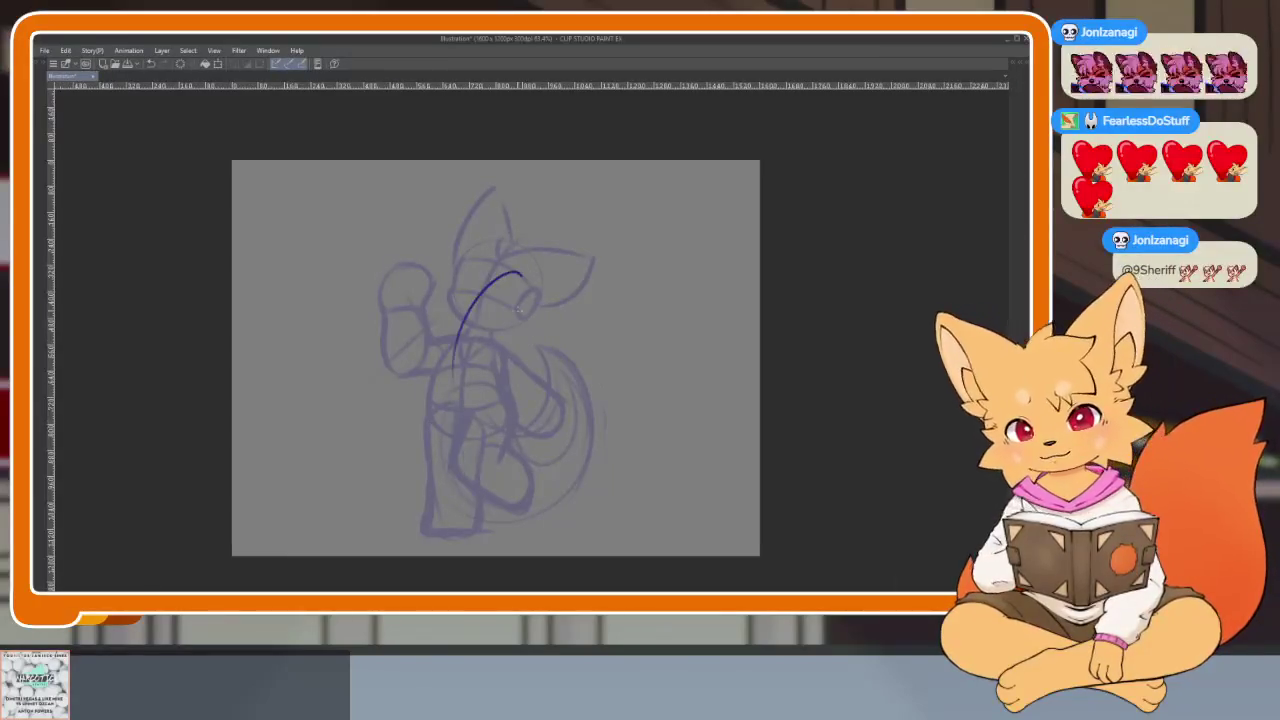
pyautogui.hotkey('ctrl', 'z')
pyautogui.scroll(4, 515, 290)
pyautogui.scroll(-1, 571, 380)
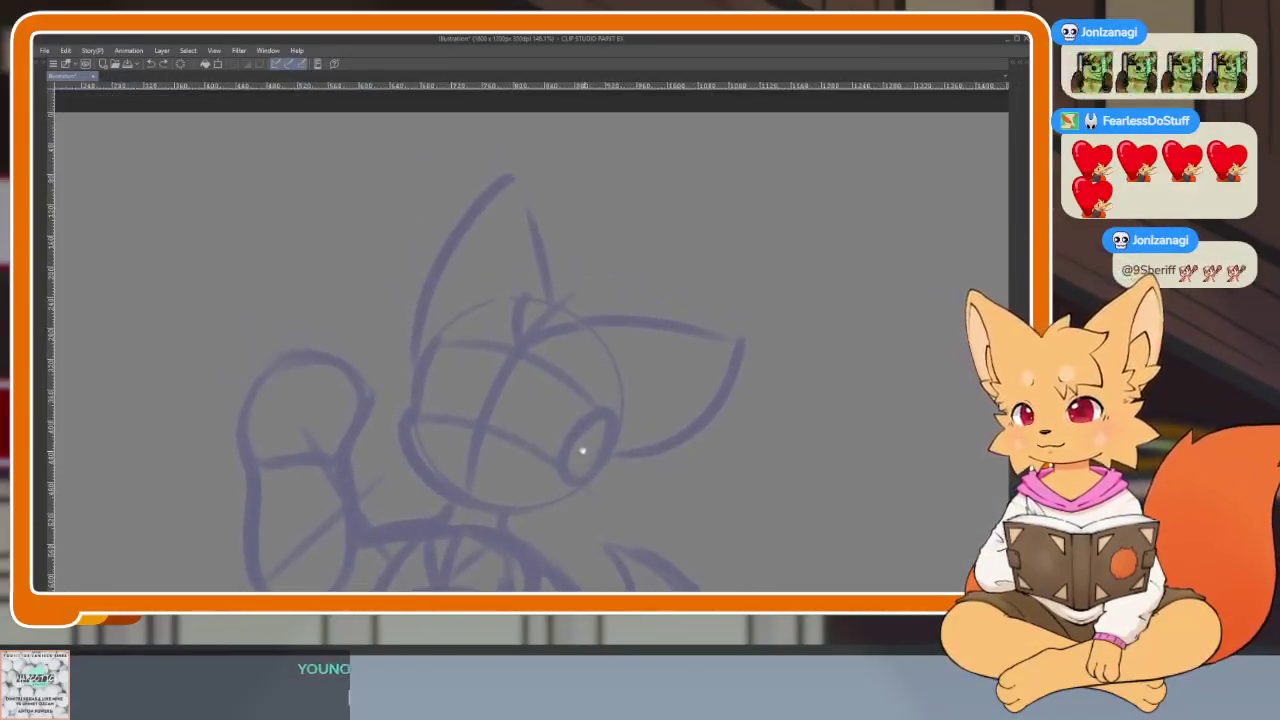
pyautogui.scroll(2, 562, 418)
pyautogui.scroll(1, 551, 440)
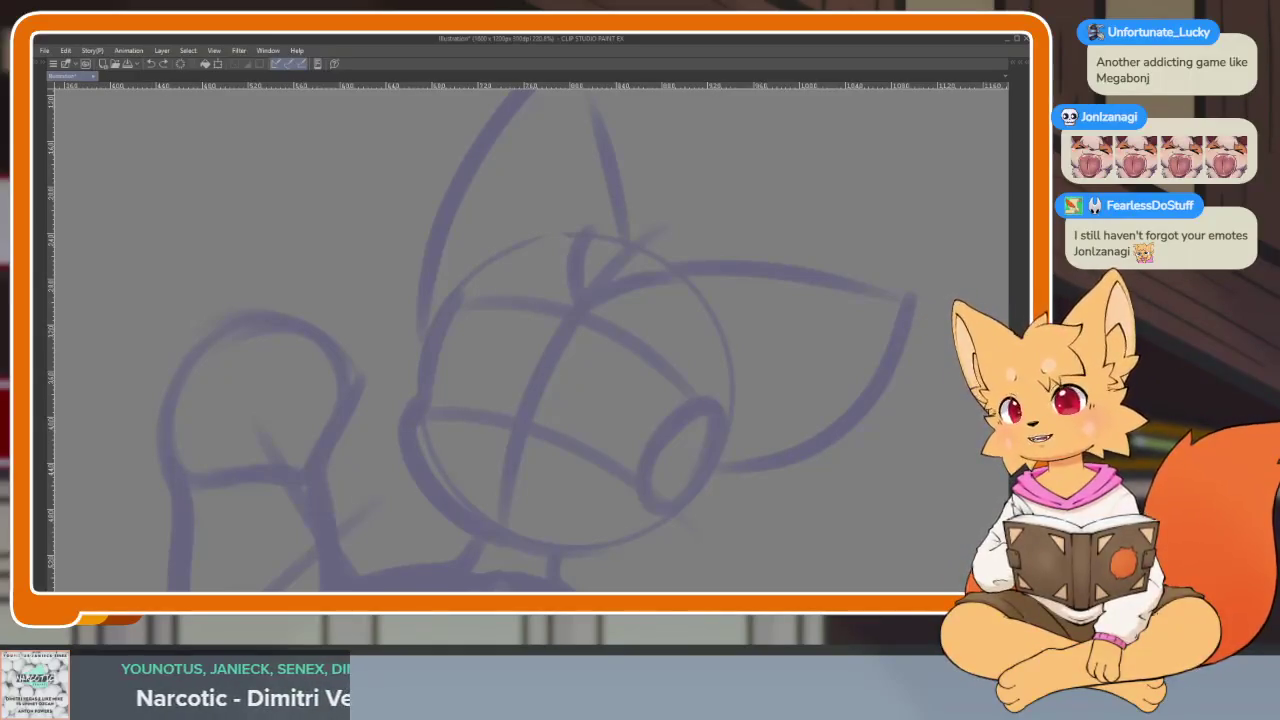
pyautogui.moveTo(624, 392)
pyautogui.mouseDown()
pyautogui.moveTo(662, 356)
pyautogui.moveTo(620, 429)
pyautogui.mouseUp()
pyautogui.hotkey('ctrl', 'z')
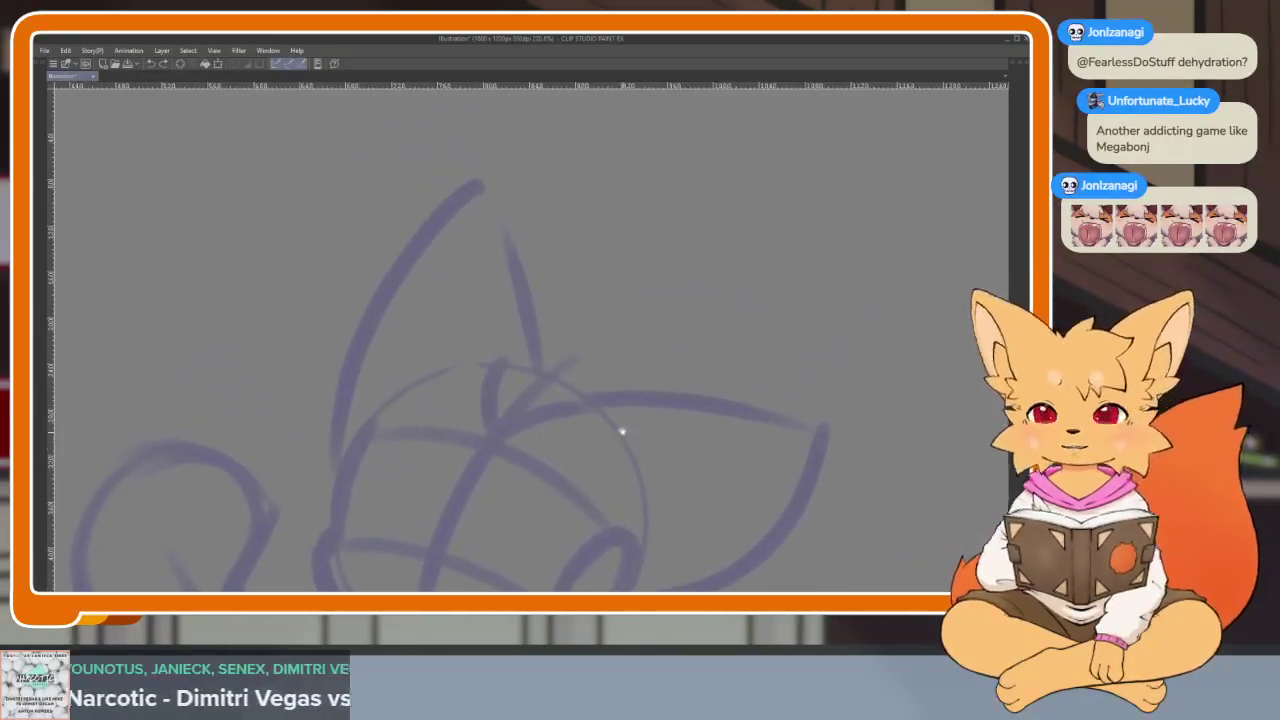
pyautogui.scroll(3, 638, 432)
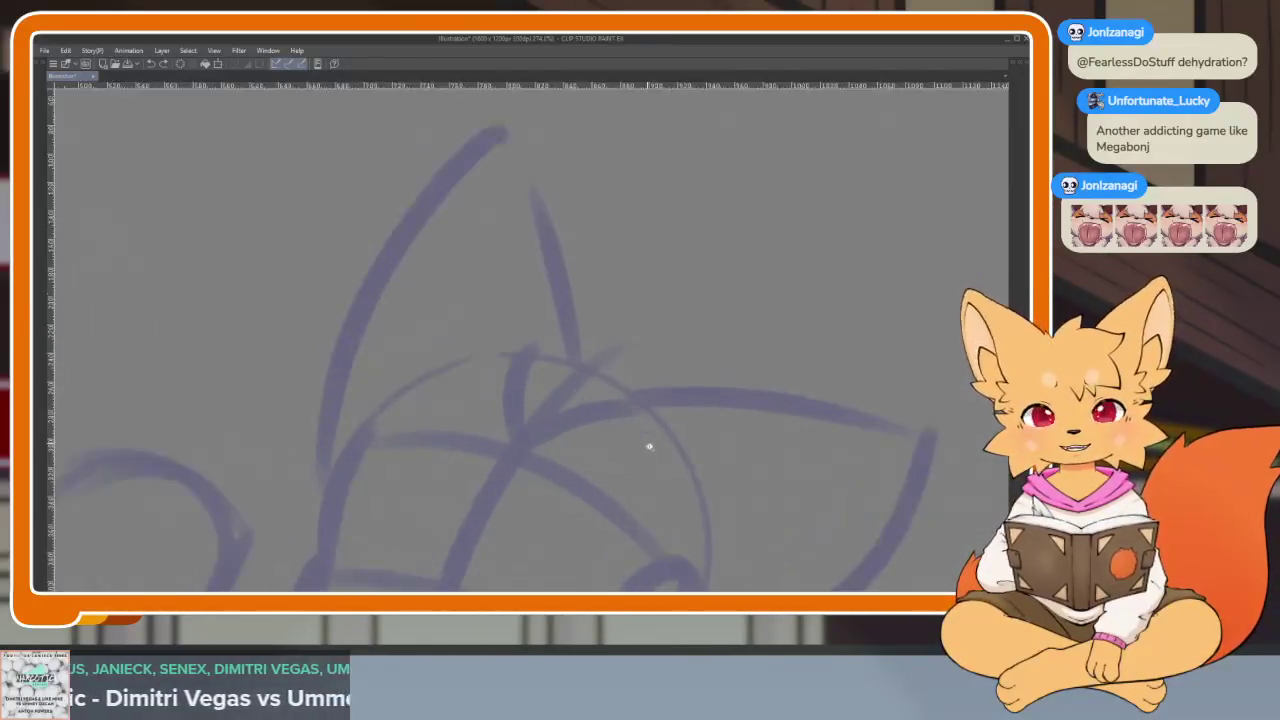
pyautogui.scroll(-2, 649, 436)
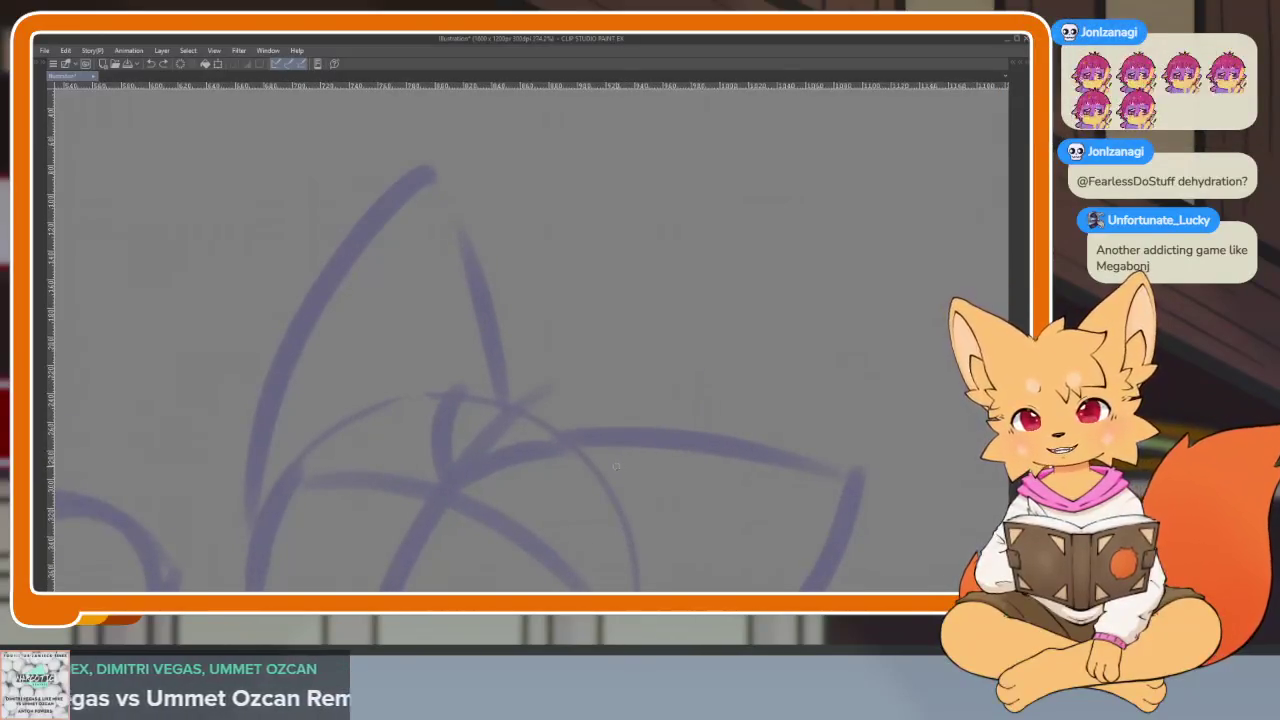
pyautogui.scroll(1, 607, 477)
pyautogui.moveTo(625, 476); pyautogui.dragTo(615, 470)
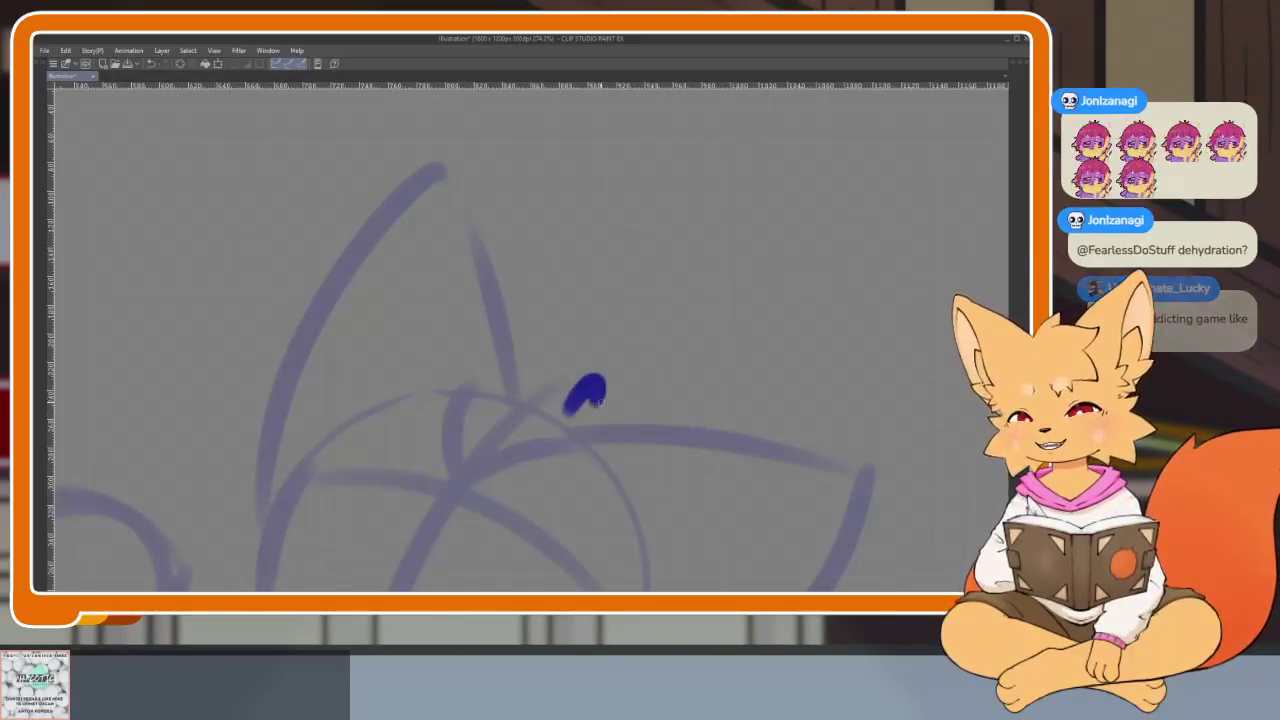
pyautogui.scroll(1, 629, 443)
pyautogui.scroll(1, 614, 440)
pyautogui.scroll(-1, 614, 440)
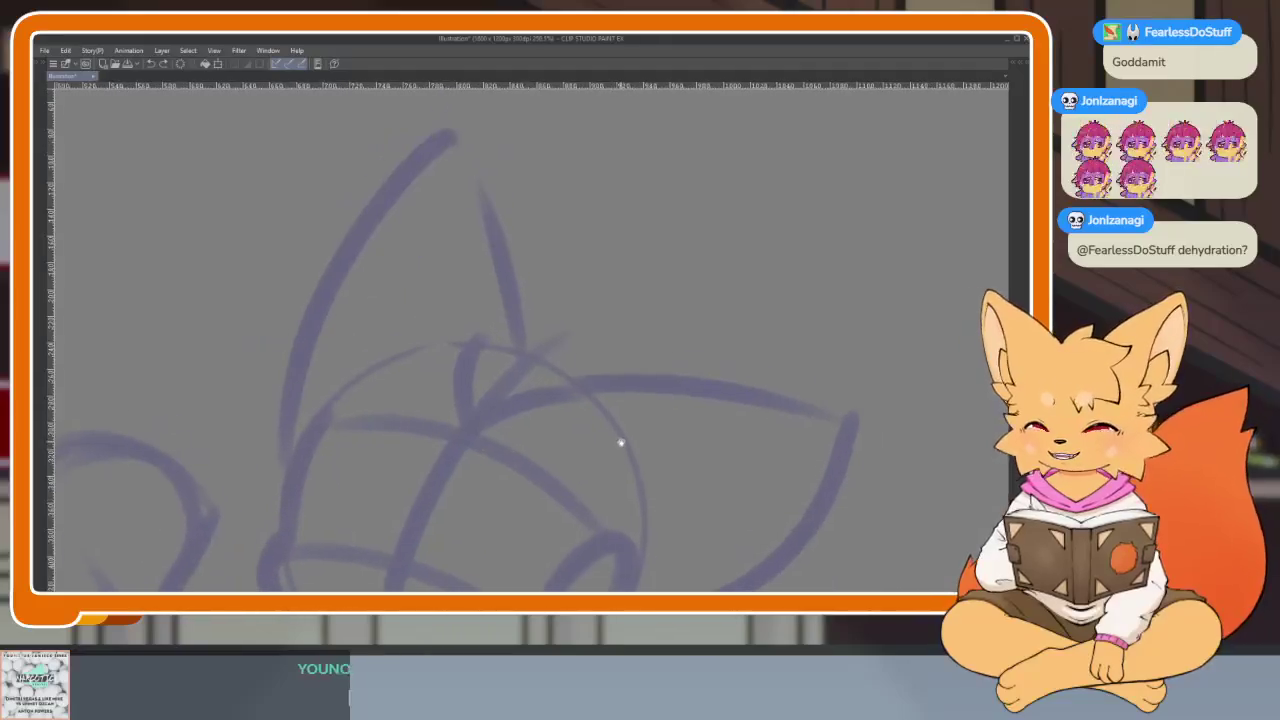
pyautogui.scroll(-1, 620, 443)
pyautogui.moveTo(585, 418); pyautogui.dragTo(628, 272)
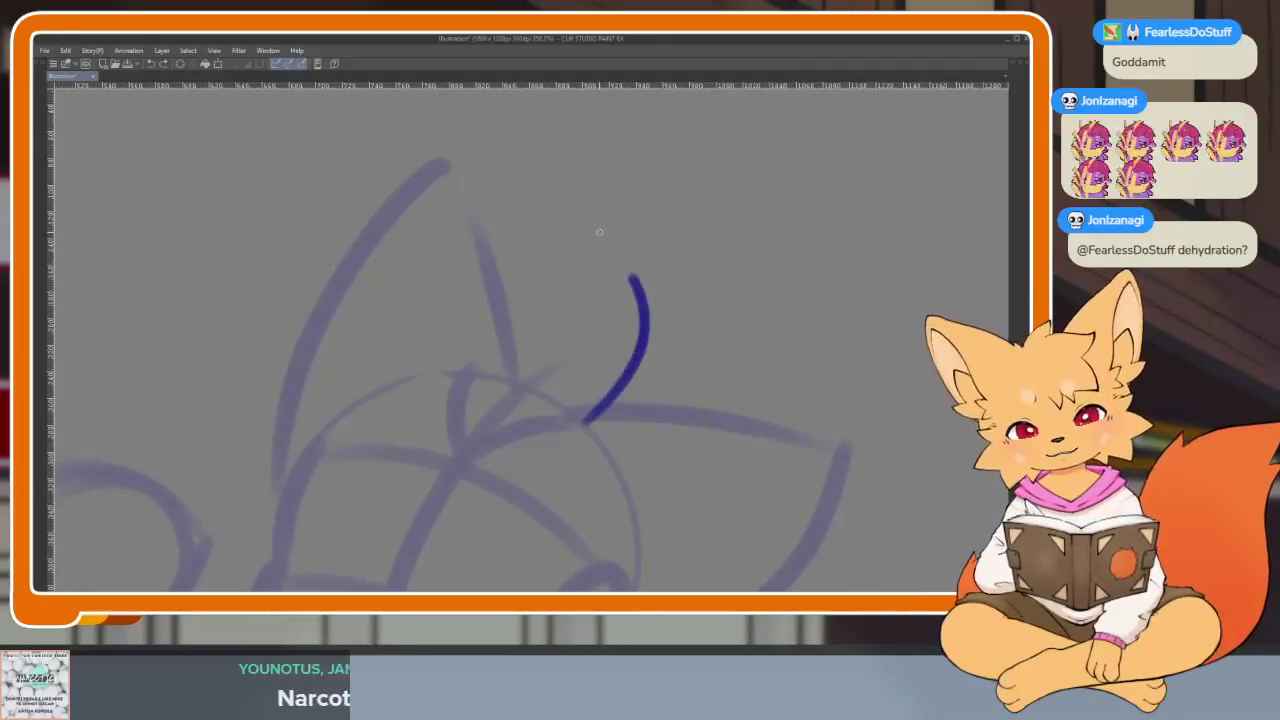
pyautogui.hotkey('ctrl', 'z')
pyautogui.scroll(-1, 640, 380)
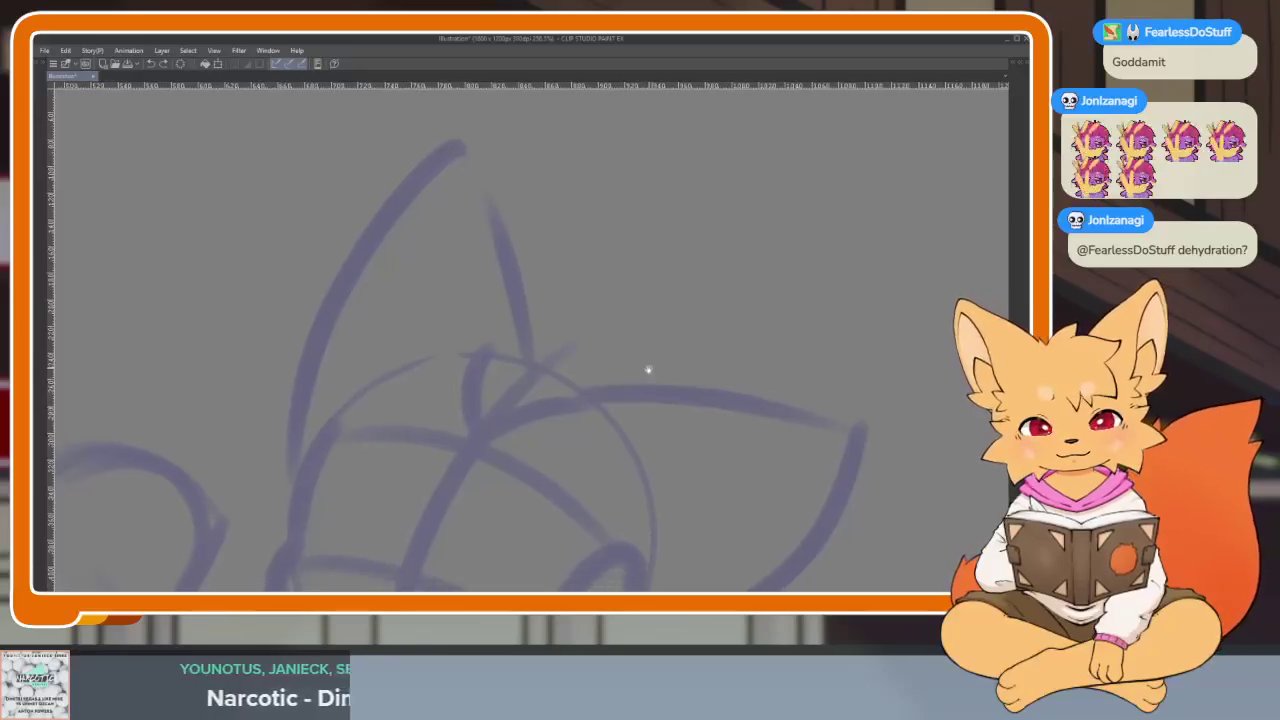
pyautogui.scroll(1, 645, 370)
pyautogui.moveTo(590, 228); pyautogui.dragTo(585, 425)
pyautogui.moveTo(403, 235); pyautogui.dragTo(565, 415)
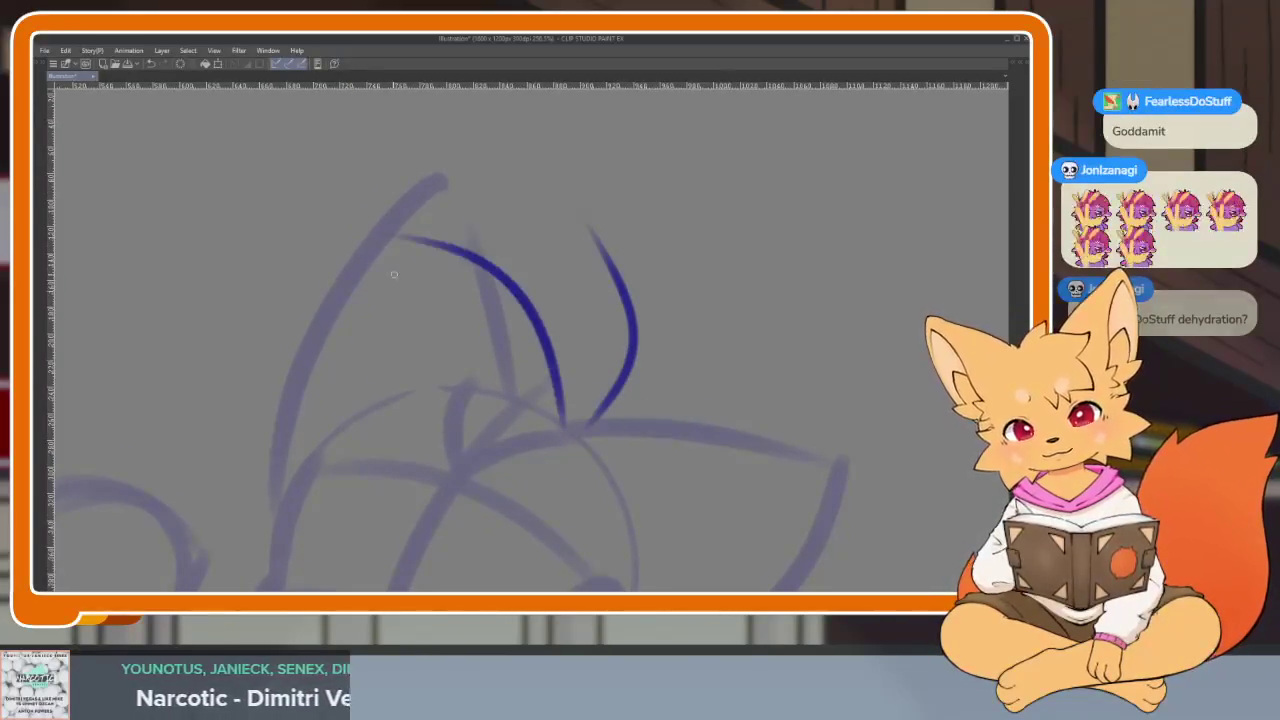
pyautogui.moveTo(258, 343)
pyautogui.mouseDown()
pyautogui.moveTo(558, 410)
pyautogui.moveTo(615, 362)
pyautogui.mouseUp()
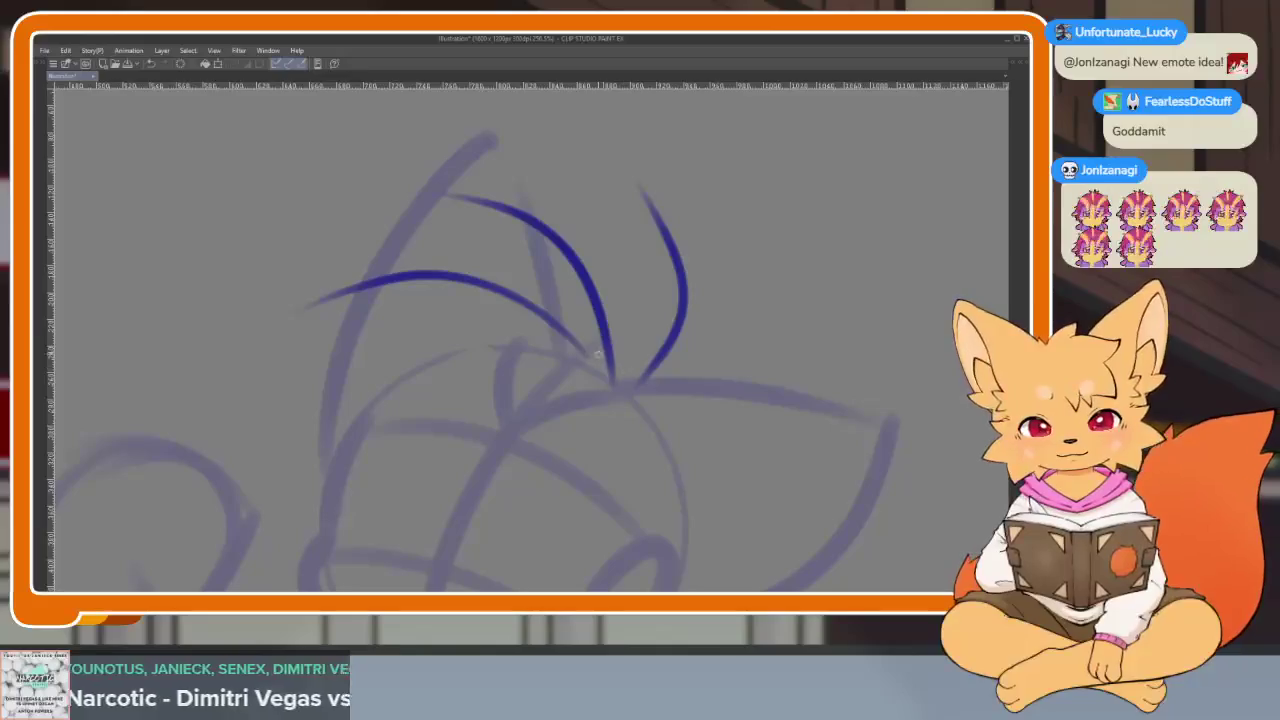
pyautogui.moveTo(476, 362); pyautogui.dragTo(606, 340)
pyautogui.scroll(-3, 669, 437)
pyautogui.scroll(-1, 684, 432)
pyautogui.scroll(2, 684, 432)
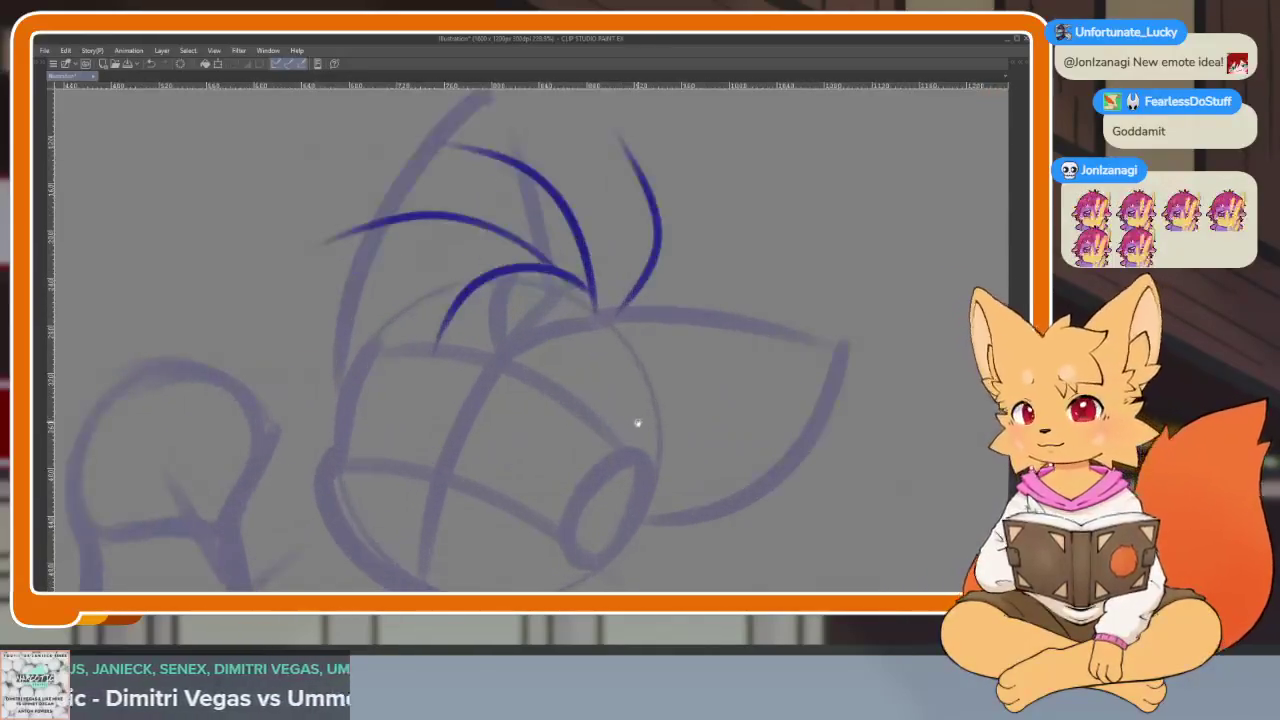
pyautogui.scroll(1, 690, 428)
pyautogui.scroll(1, 690, 430)
pyautogui.scroll(1, 687, 441)
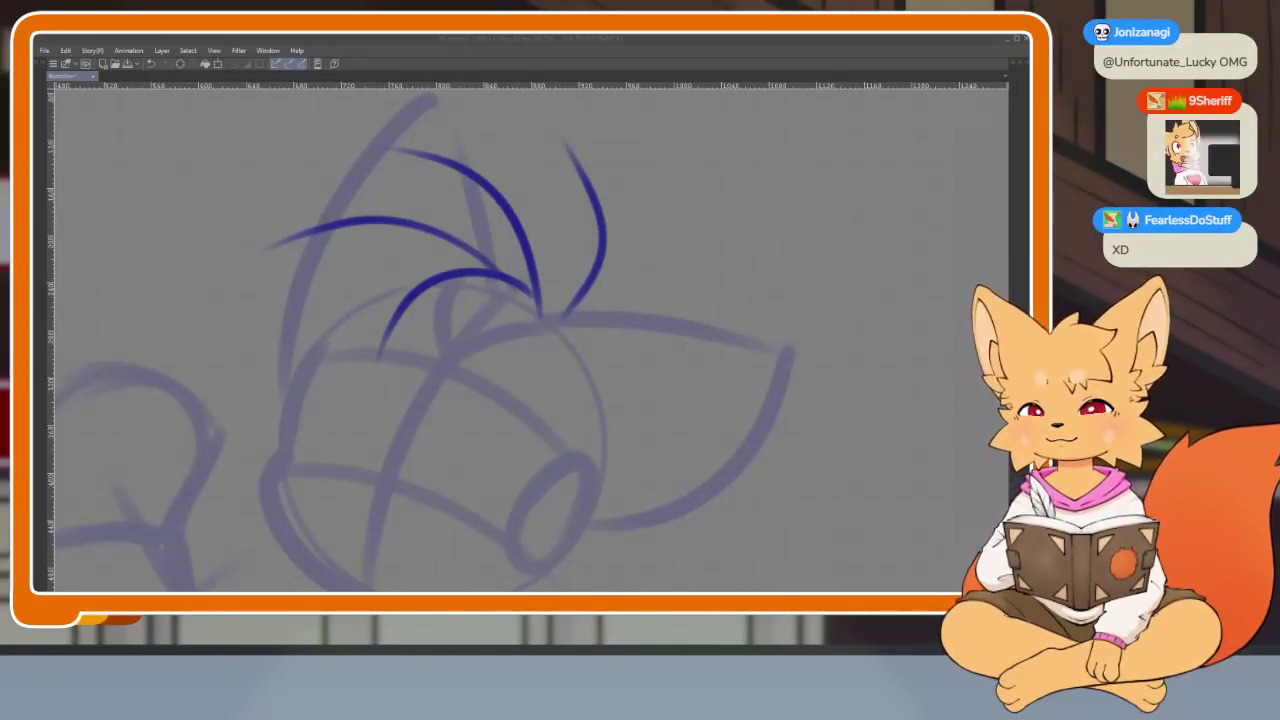
pyautogui.scroll(-2, 634, 437)
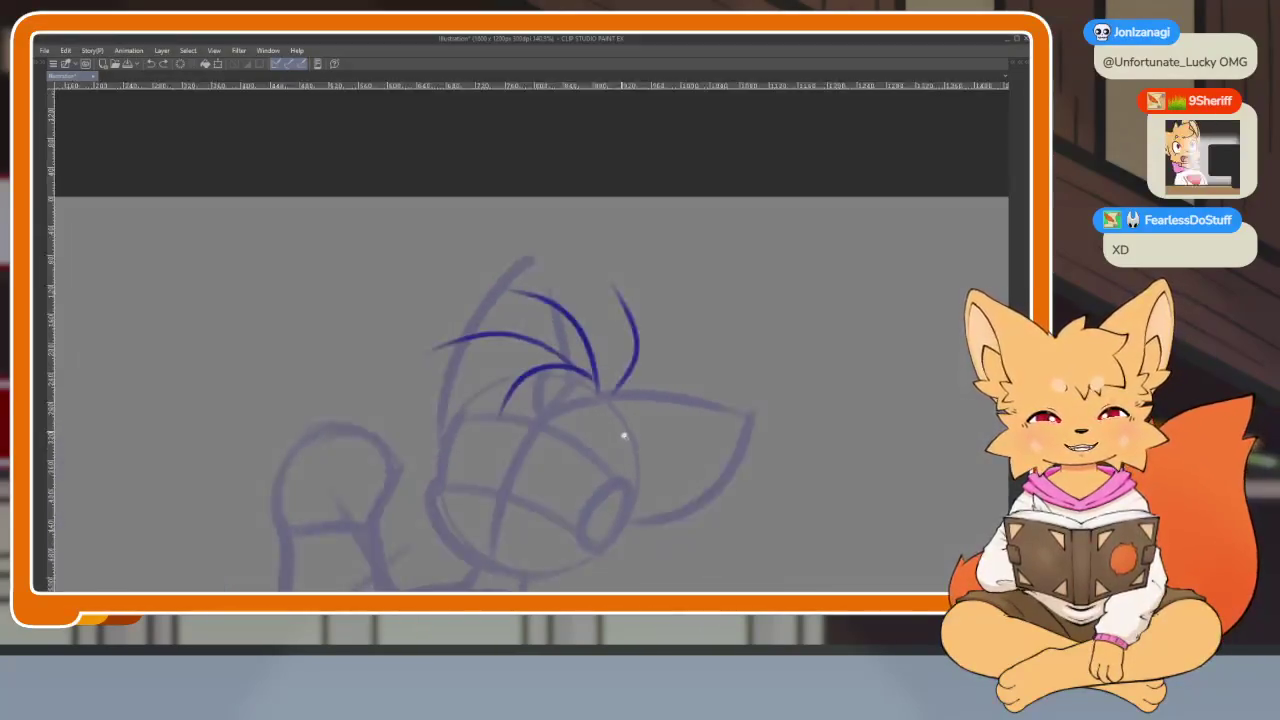
pyautogui.scroll(2, 620, 434)
pyautogui.scroll(1, 630, 440)
pyautogui.scroll(1, 590, 440)
pyautogui.scroll(1, 500, 443)
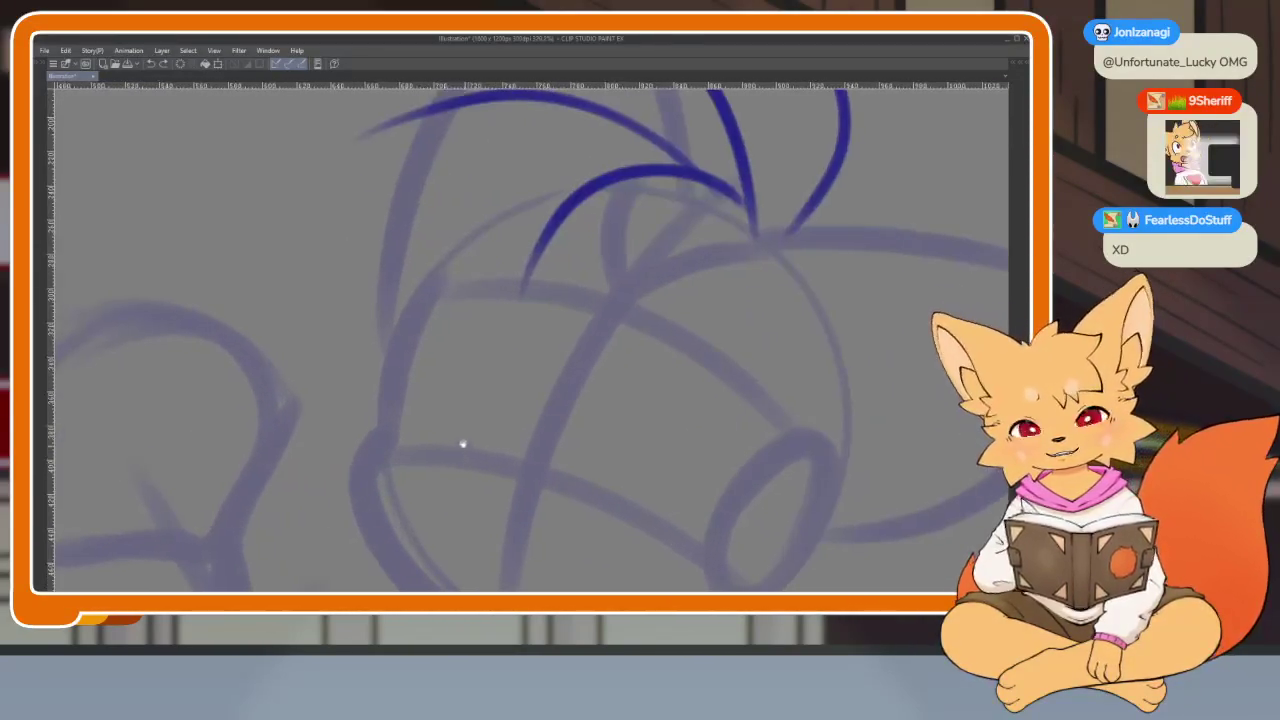
pyautogui.moveTo(464, 236); pyautogui.dragTo(389, 416)
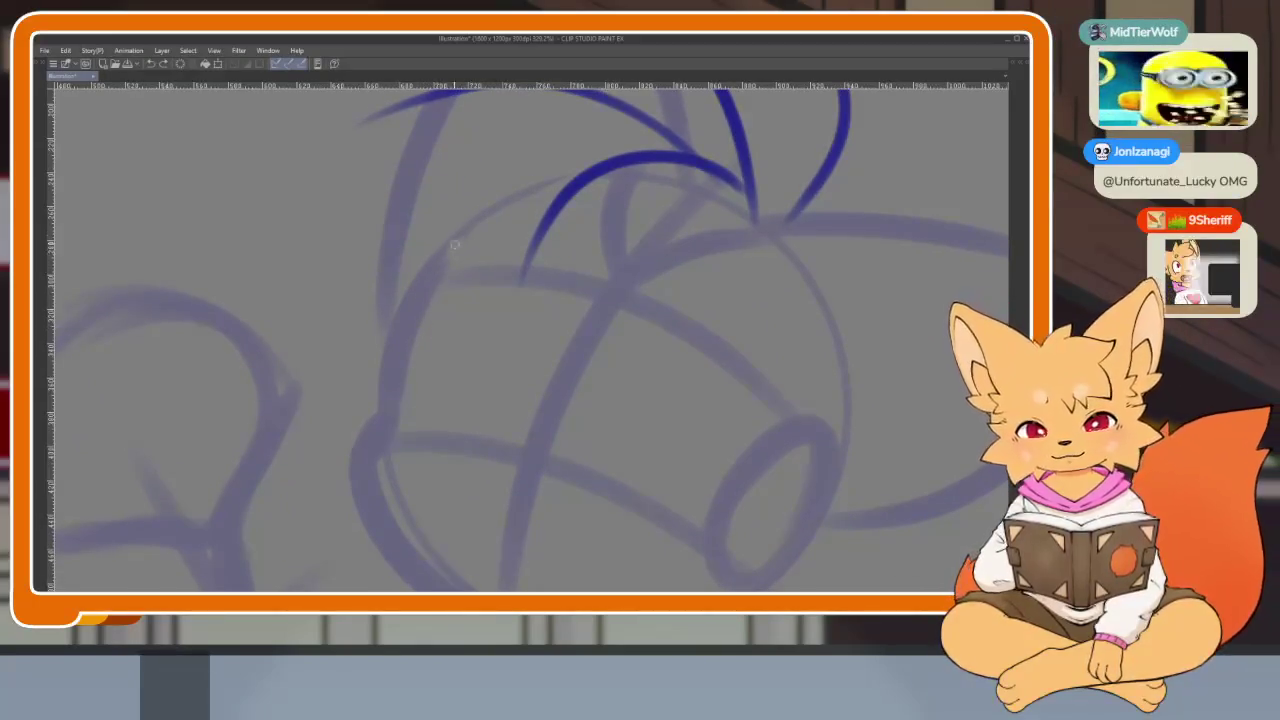
# - Ink the upper cheek tuft, the chin and right-cheek fur, and a closed muzzle oval
pyautogui.moveTo(410, 332)
pyautogui.mouseDown()
pyautogui.moveTo(364, 376)
pyautogui.moveTo(345, 430)
pyautogui.moveTo(420, 500)
pyautogui.moveTo(540, 542)
pyautogui.mouseUp()
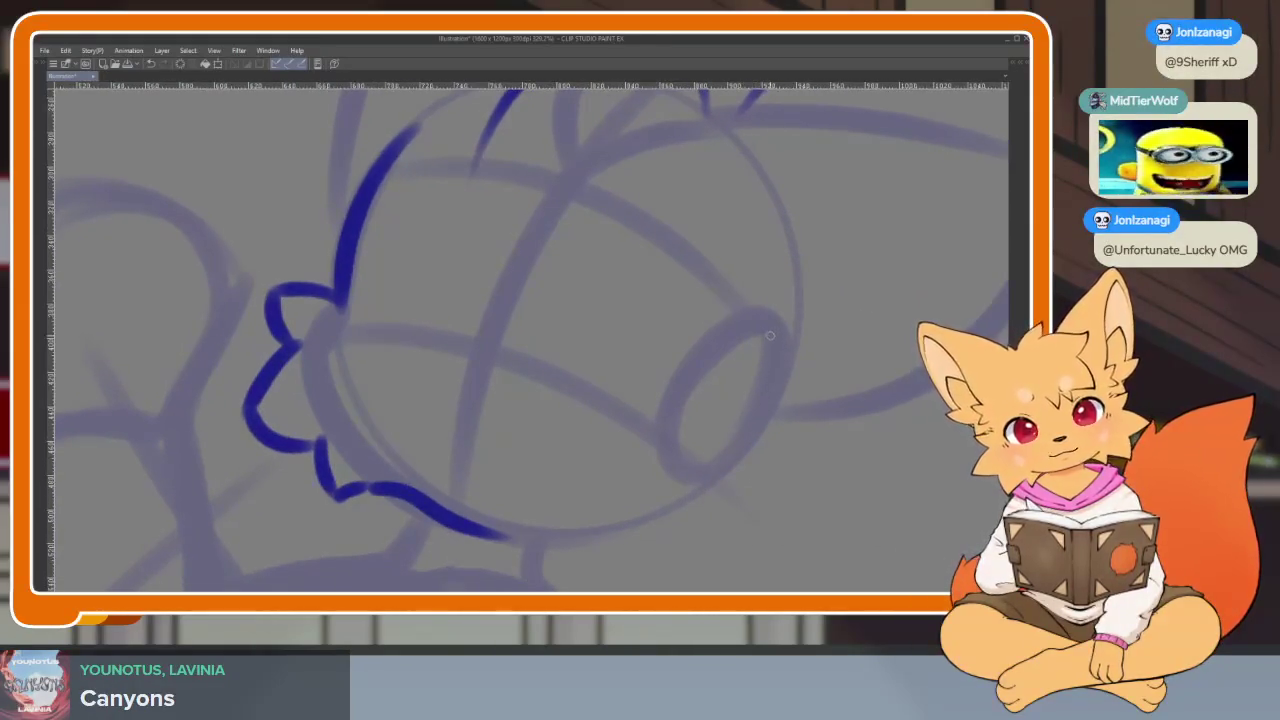
pyautogui.moveTo(765, 322); pyautogui.dragTo(710, 450)
pyautogui.moveTo(743, 493)
pyautogui.mouseDown()
pyautogui.moveTo(668, 568)
pyautogui.moveTo(565, 548)
pyautogui.mouseUp()
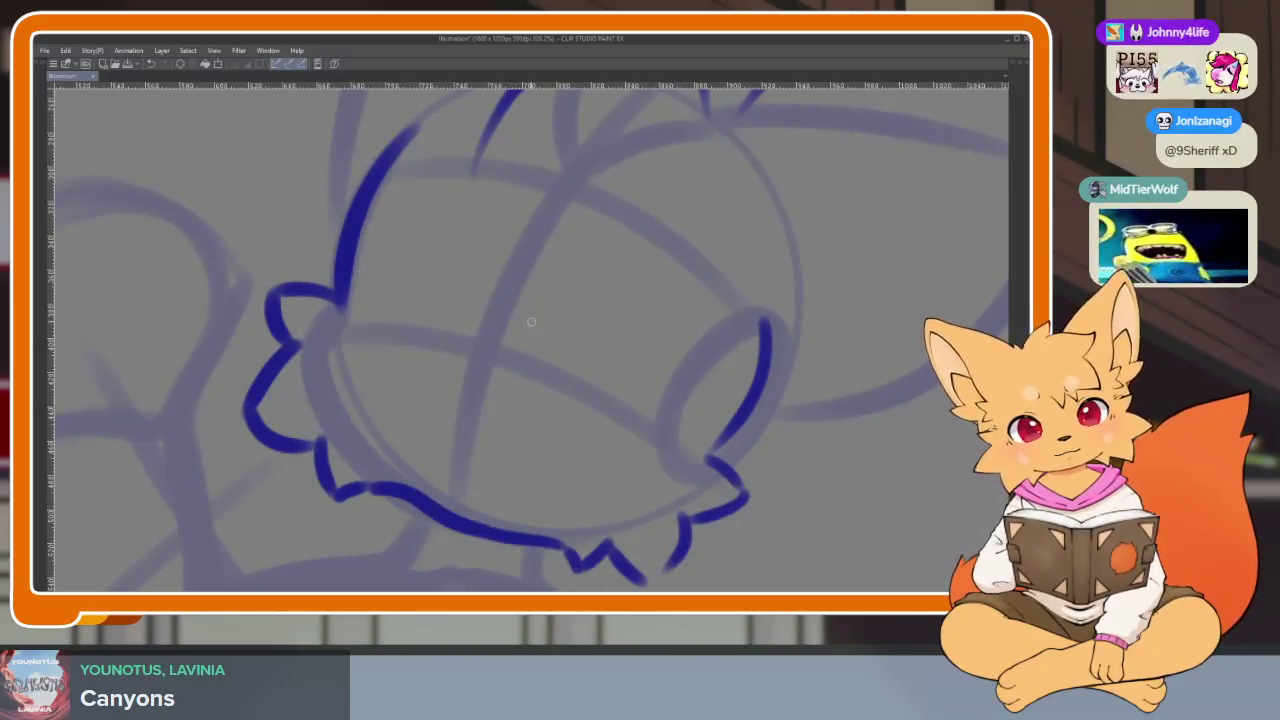
pyautogui.moveTo(418, 333); pyautogui.dragTo(545, 380)
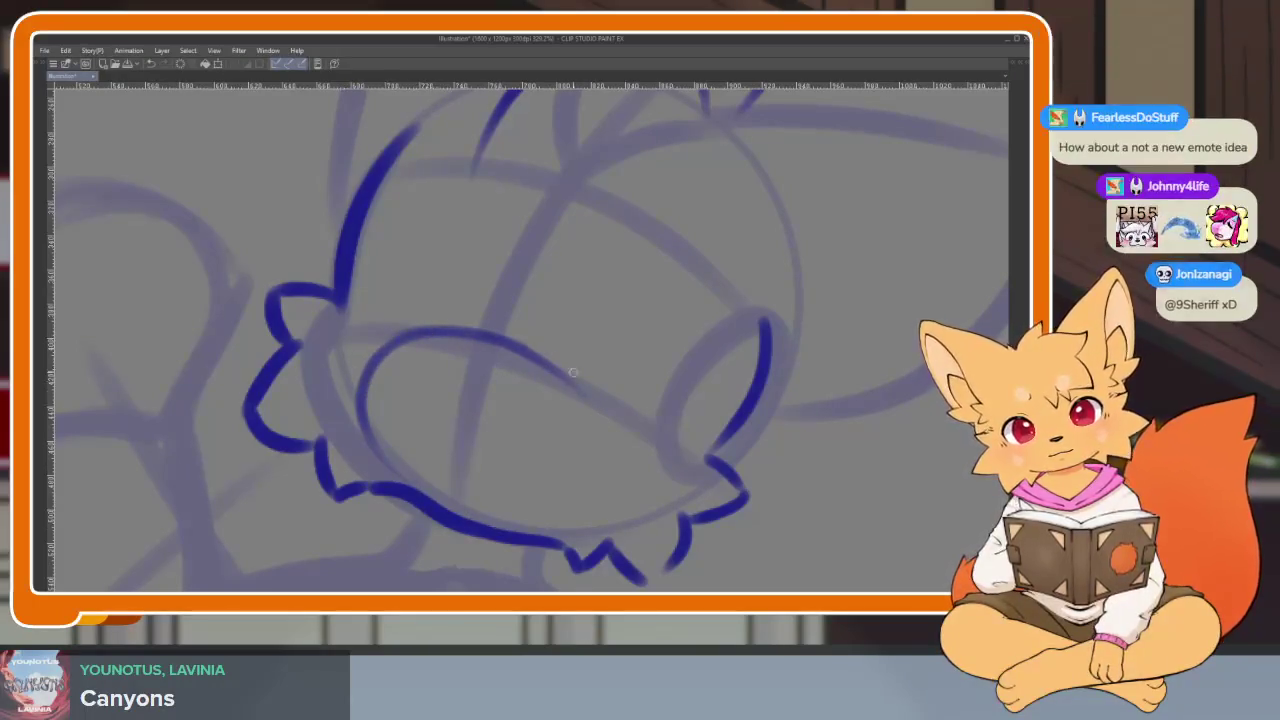
pyautogui.moveTo(565, 378); pyautogui.dragTo(420, 500)
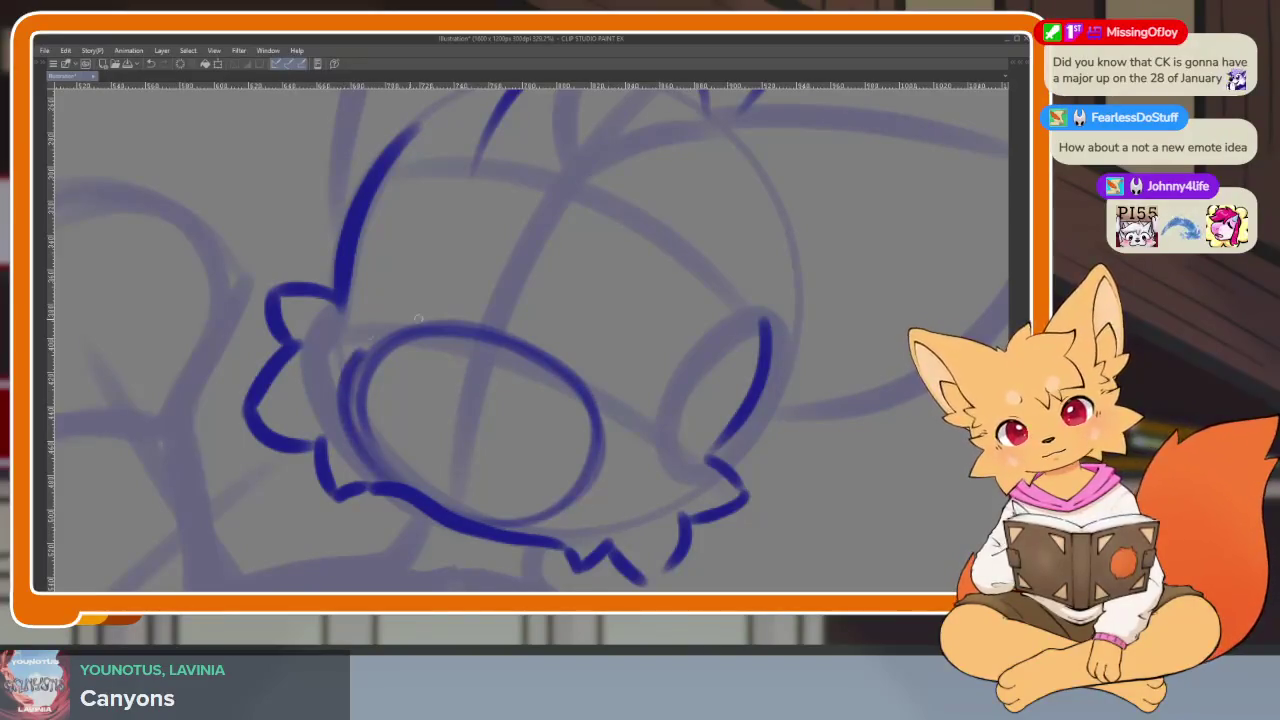
# - Draw a wavy mouth line inside the muzzle, redoing the first attempt
pyautogui.scroll(2, 490, 400)
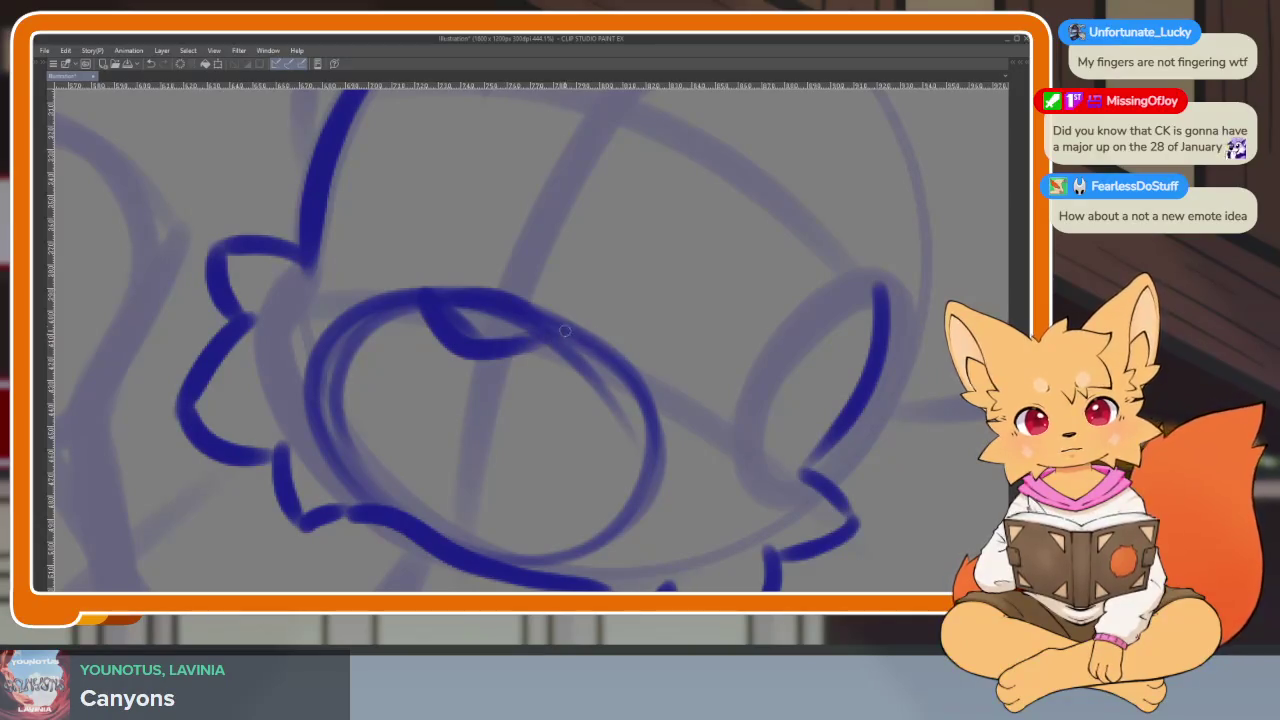
pyautogui.scroll(-5, 629, 337)
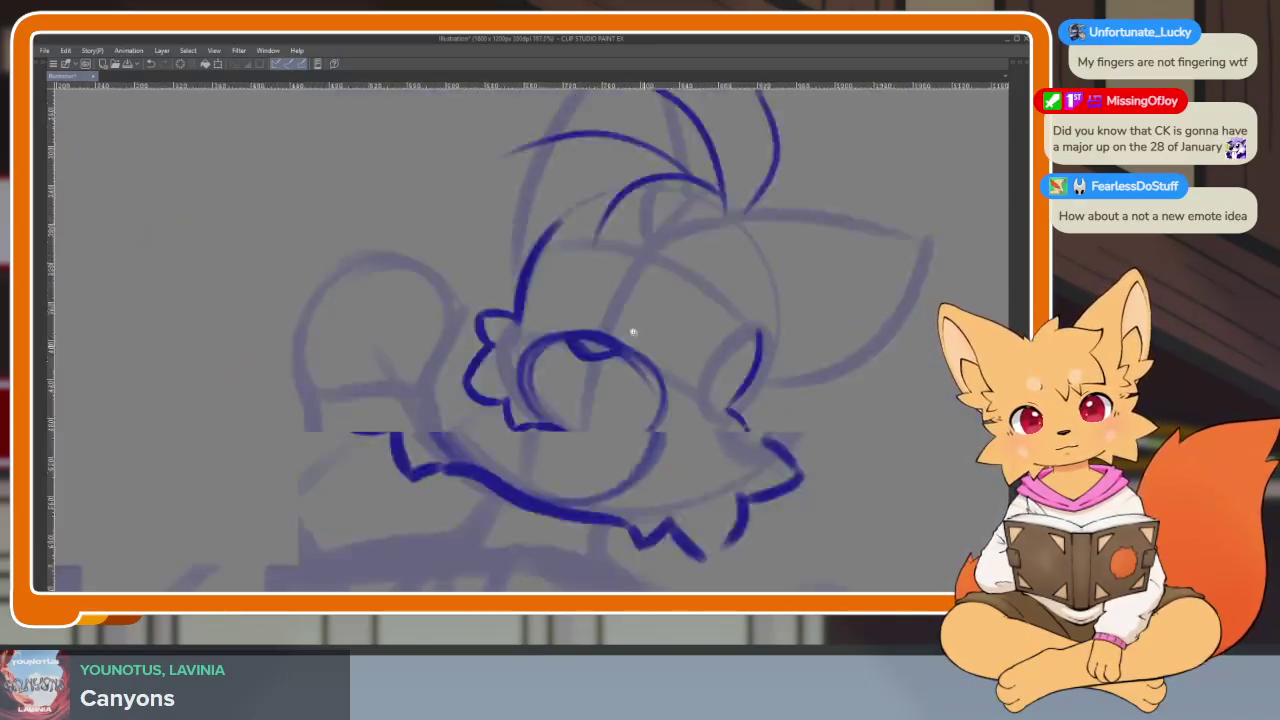
pyautogui.scroll(3, 654, 409)
pyautogui.scroll(2, 631, 418)
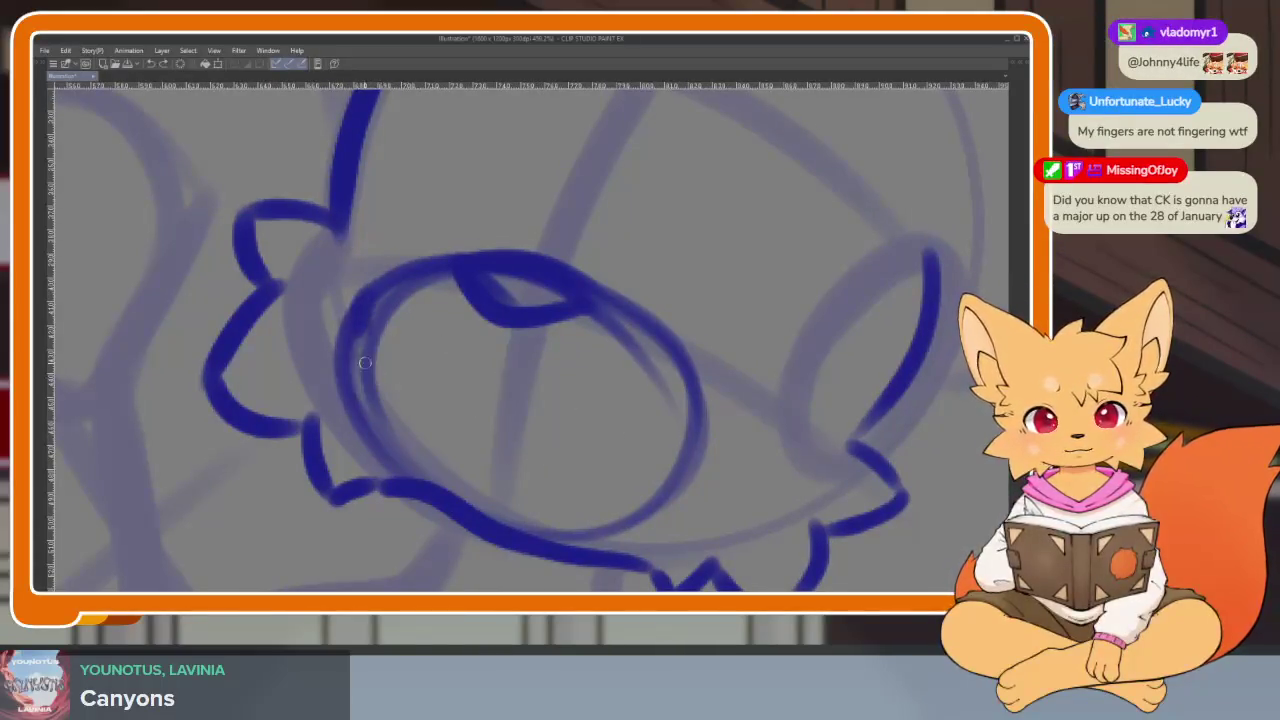
pyautogui.moveTo(512, 412); pyautogui.dragTo(712, 420)
pyautogui.hotkey('ctrl', 'z')
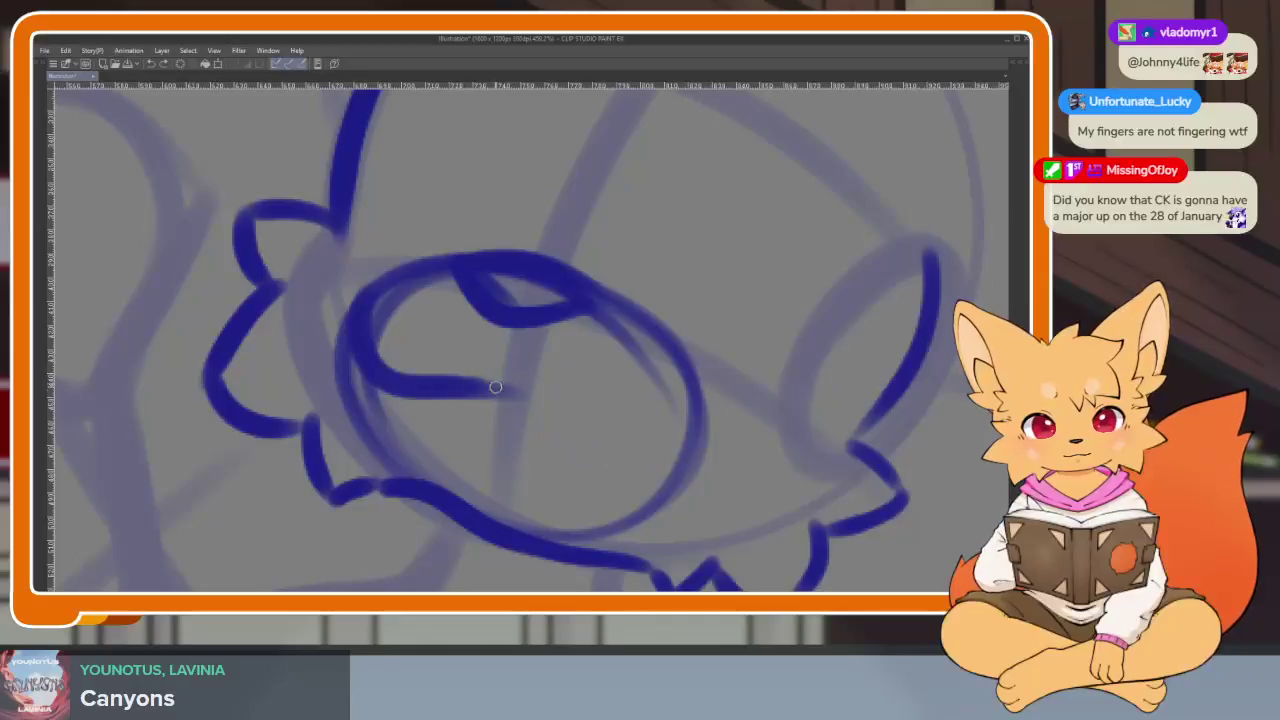
pyautogui.moveTo(480, 382); pyautogui.dragTo(712, 425)
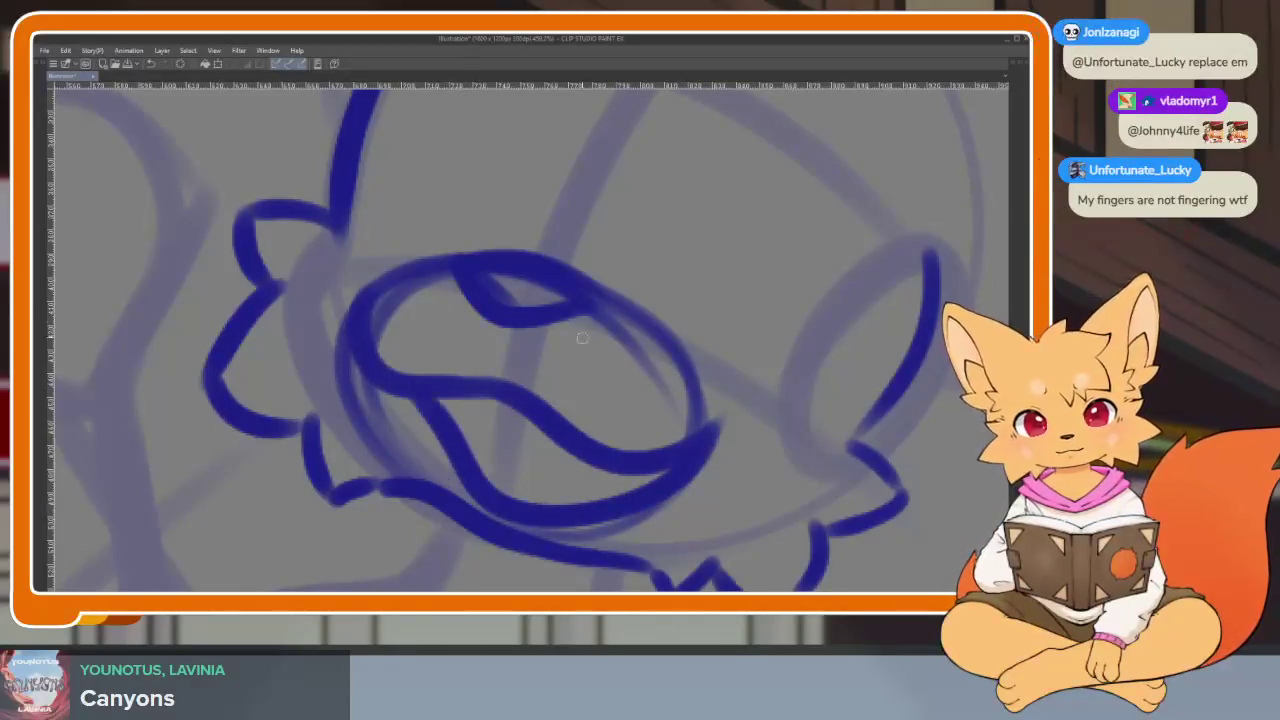
# - Draw both oval eyes, removing an extra inner oval from the right eye
pyautogui.scroll(-5, 710, 432)
pyautogui.scroll(4, 734, 424)
pyautogui.scroll(1, 700, 437)
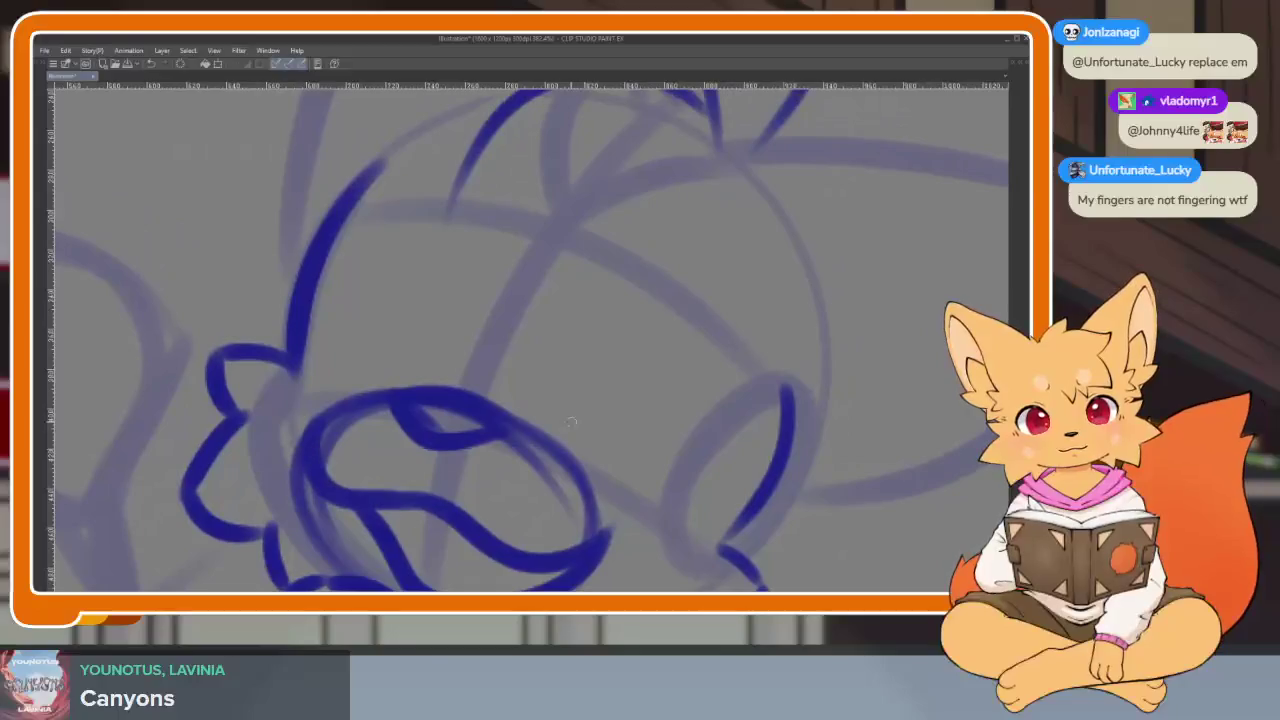
pyautogui.moveTo(417, 391); pyautogui.dragTo(442, 419)
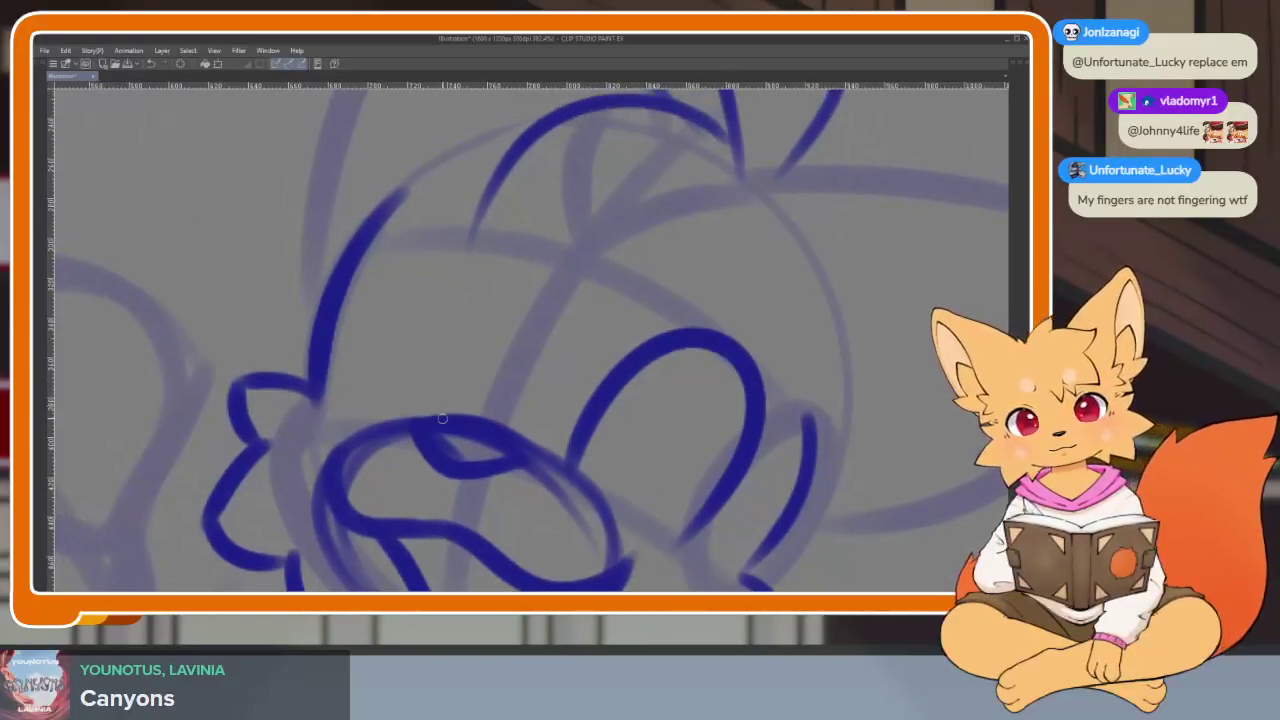
pyautogui.scroll(-4, 650, 390)
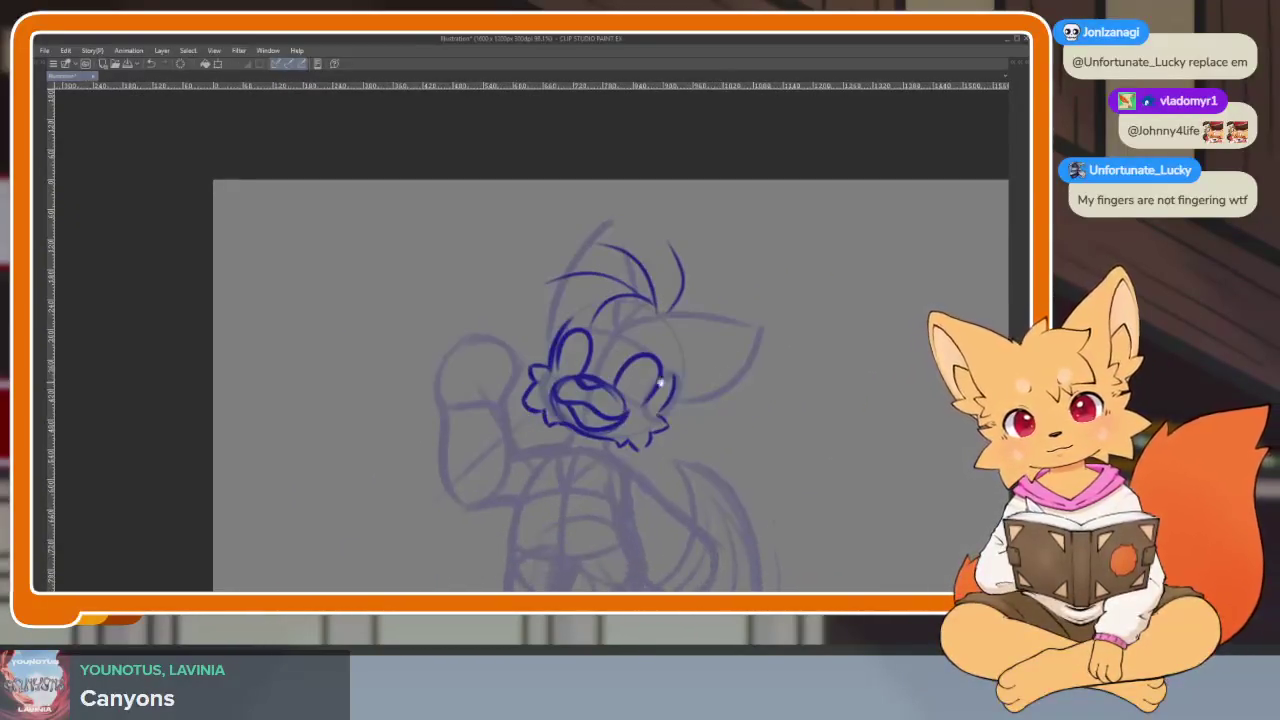
pyautogui.scroll(4, 680, 374)
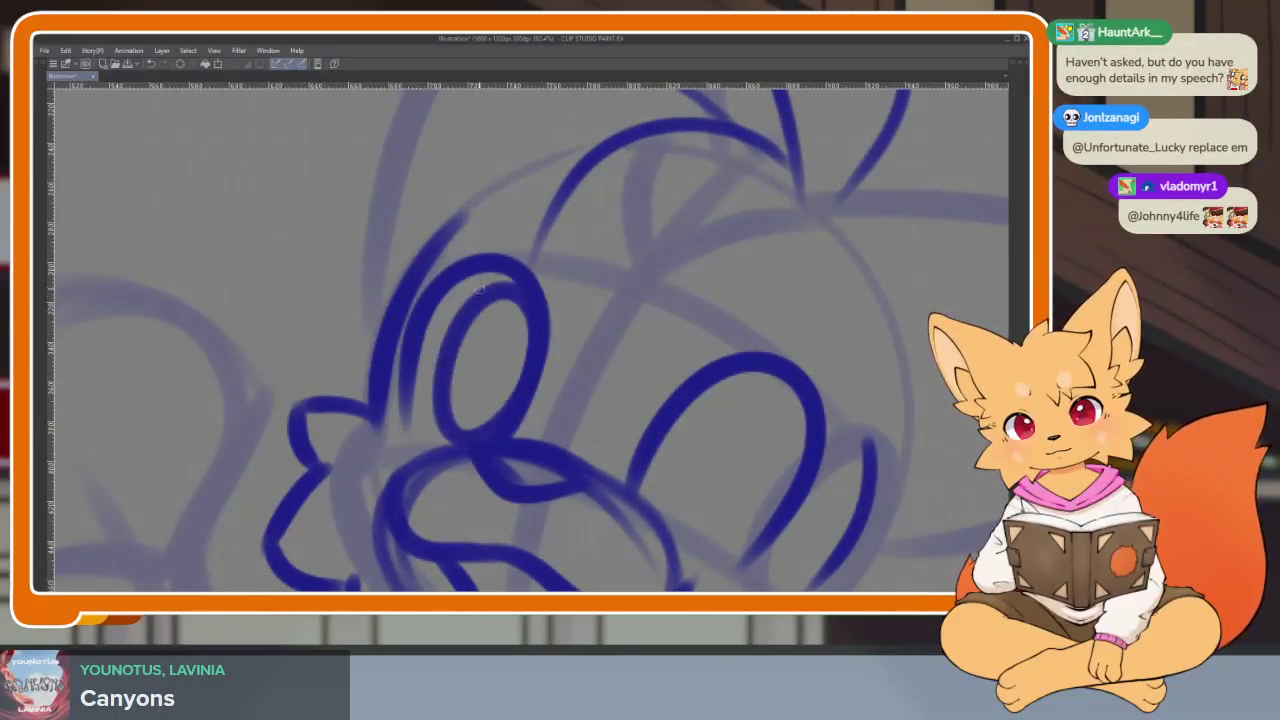
pyautogui.moveTo(700, 414); pyautogui.dragTo(630, 371)
pyautogui.moveTo(638, 472); pyautogui.dragTo(684, 345)
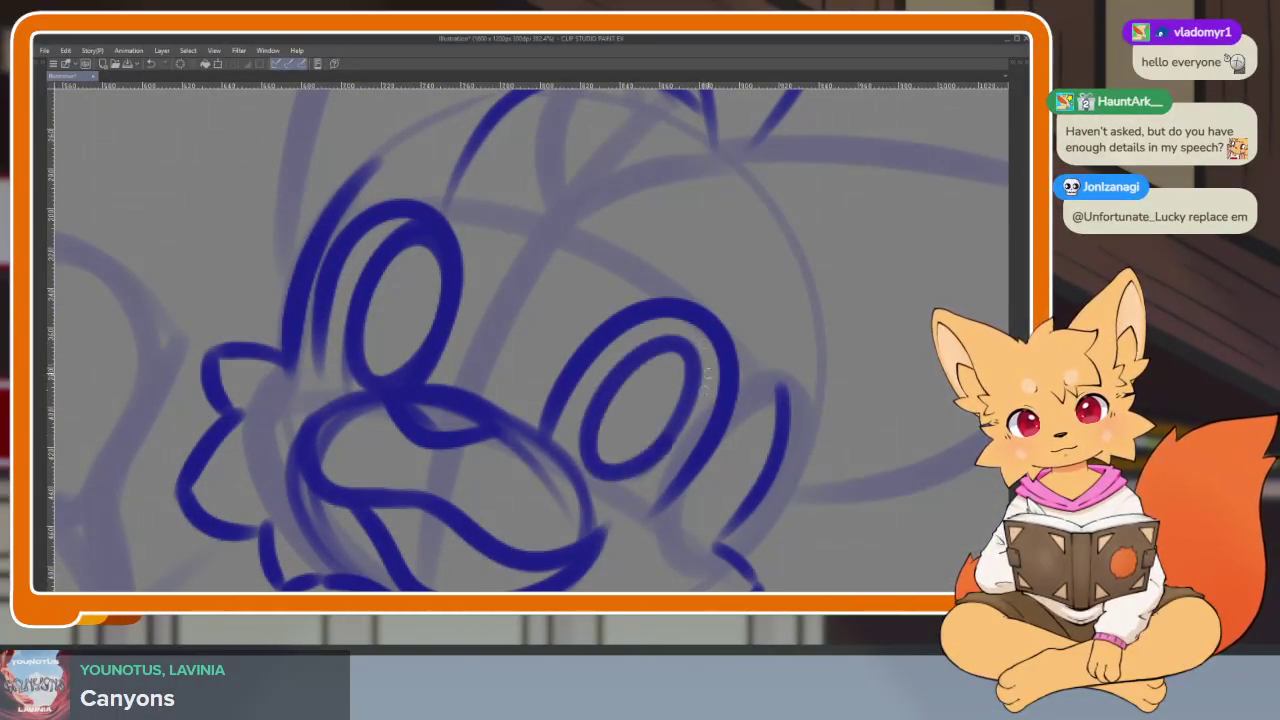
pyautogui.hotkey('ctrl', 'z')
pyautogui.hotkey('ctrl', 'z')
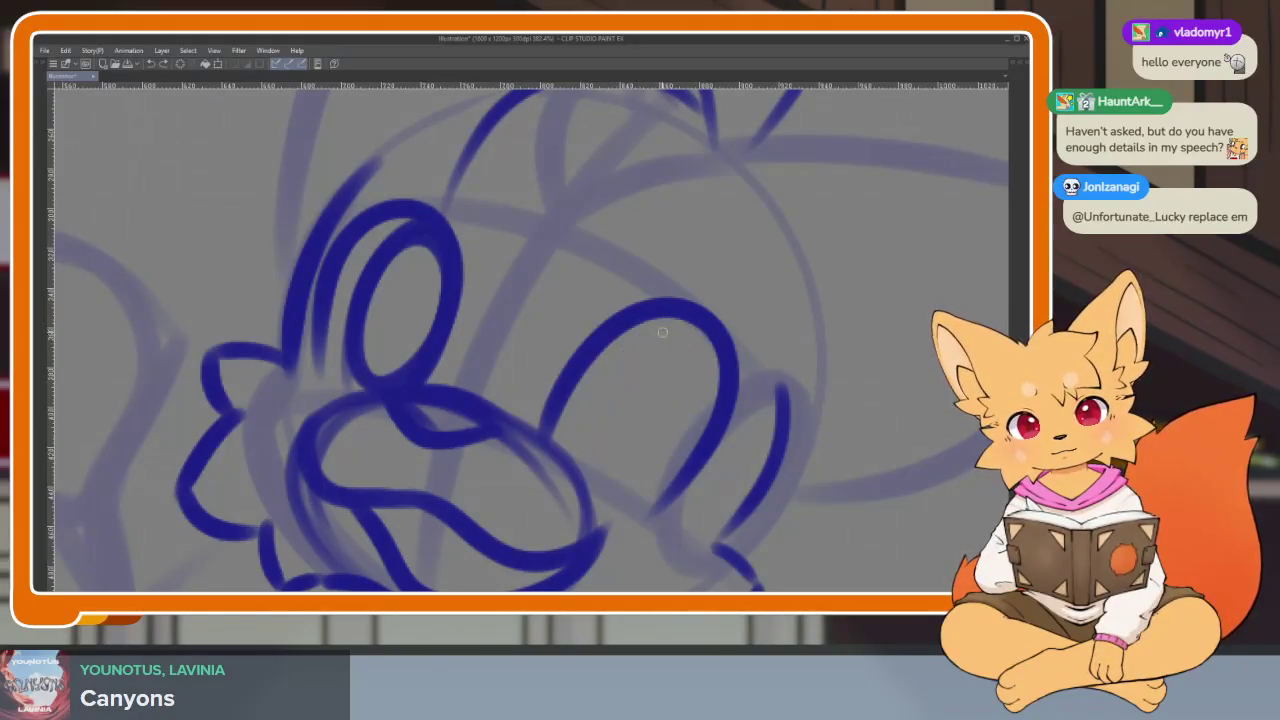
pyautogui.scroll(-5, 700, 390)
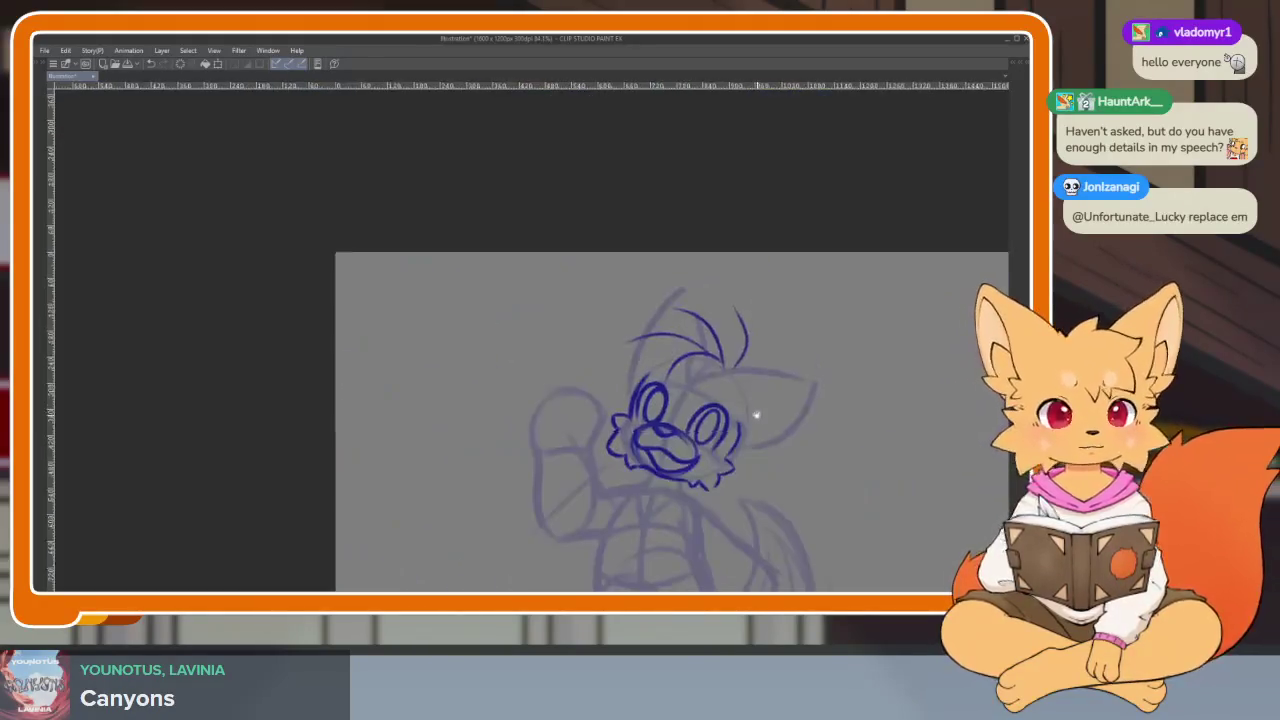
pyautogui.scroll(2, 720, 420)
pyautogui.scroll(1, 706, 398)
pyautogui.scroll(1, 706, 398)
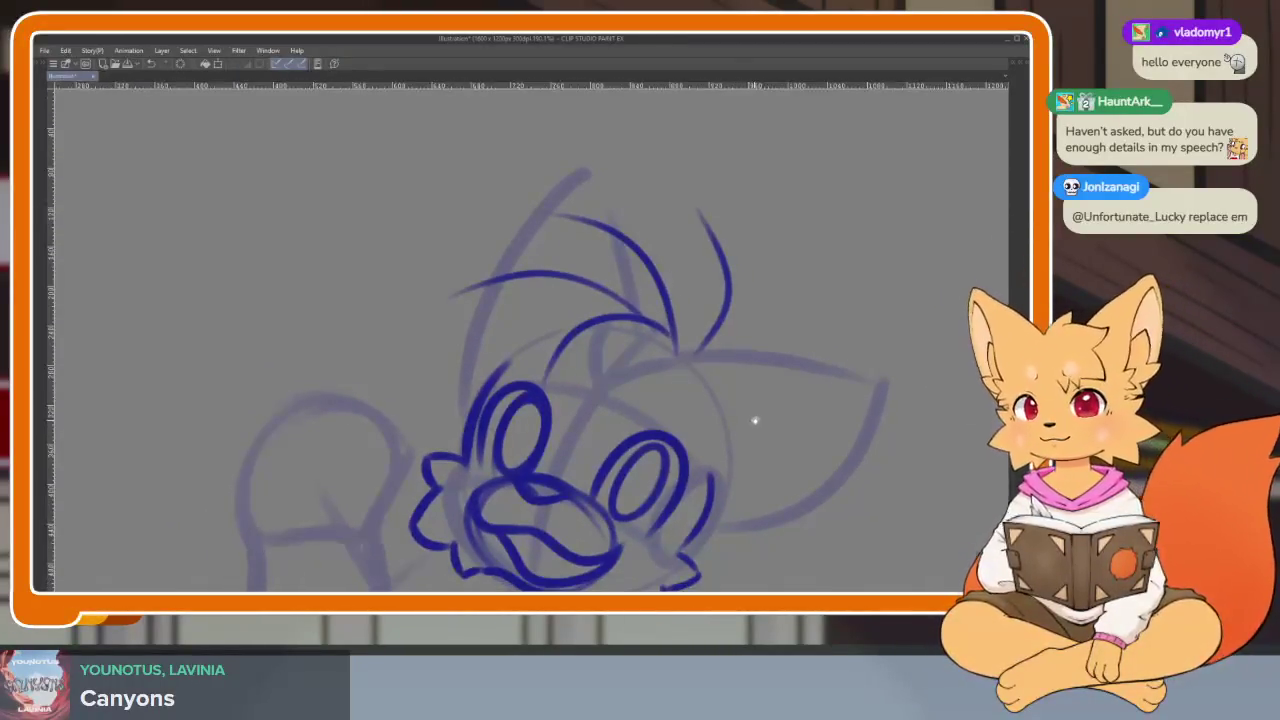
# - Frame the top of the head and ink three curved hair strands
pyautogui.scroll(-2, 735, 428)
pyautogui.moveTo(726, 425)
pyautogui.mouseDown()
pyautogui.moveTo(714, 429)
pyautogui.moveTo(726, 446)
pyautogui.moveTo(683, 417)
pyautogui.moveTo(692, 453)
pyautogui.moveTo(680, 443)
pyautogui.moveTo(698, 466)
pyautogui.moveTo(725, 461)
pyautogui.mouseUp()
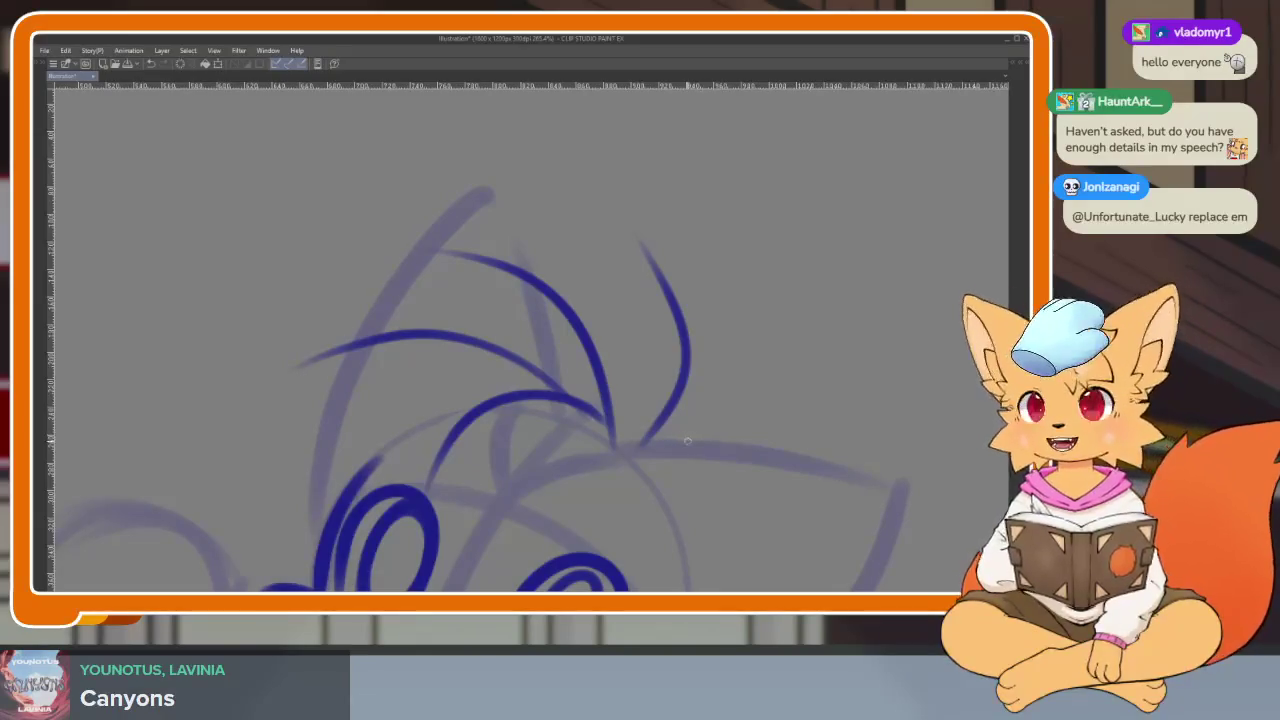
pyautogui.moveTo(686, 431)
pyautogui.mouseDown()
pyautogui.moveTo(665, 426)
pyautogui.moveTo(706, 388)
pyautogui.moveTo(700, 295)
pyautogui.moveTo(536, 184)
pyautogui.moveTo(553, 322)
pyautogui.moveTo(318, 256)
pyautogui.mouseUp()
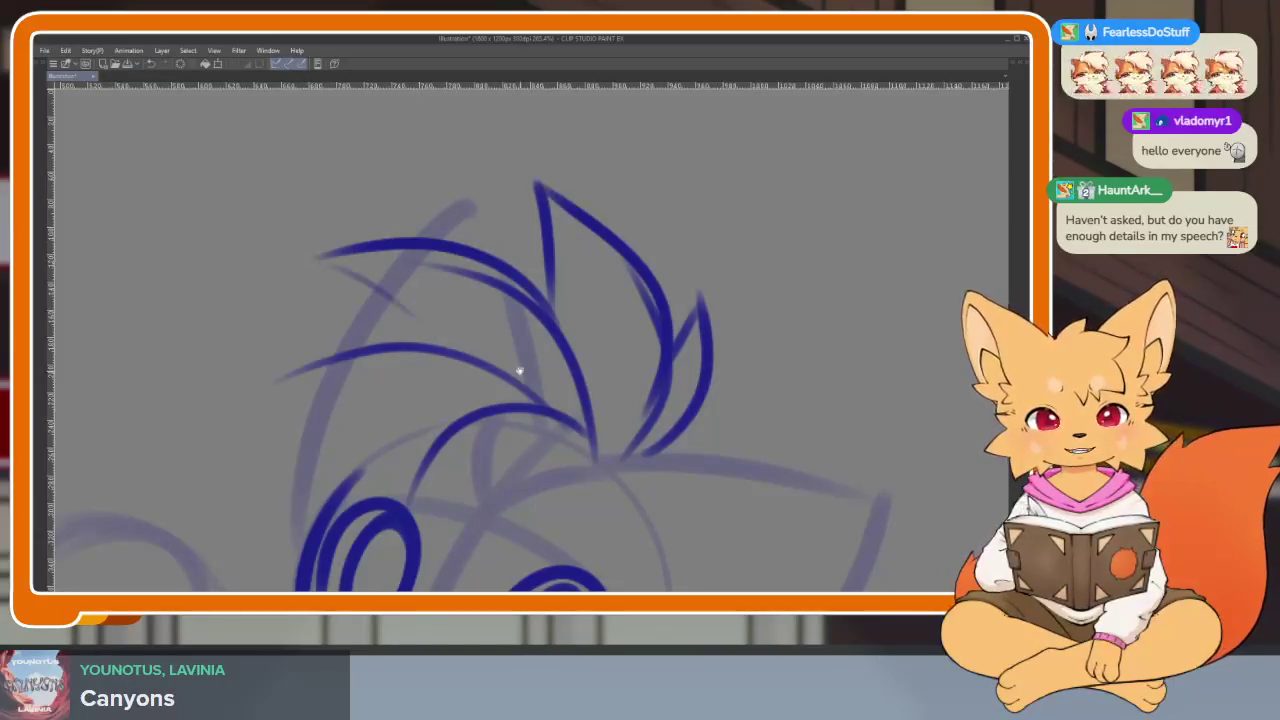
pyautogui.moveTo(490, 272); pyautogui.dragTo(250, 440)
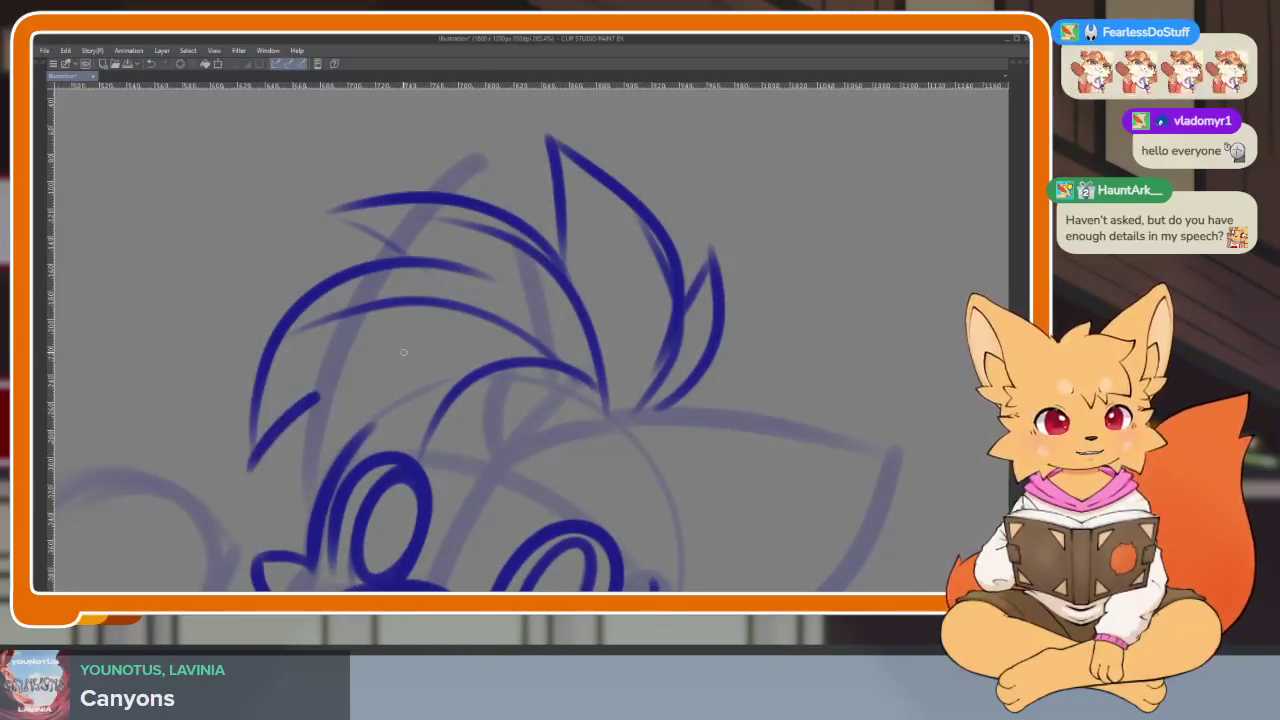
pyautogui.moveTo(470, 340); pyautogui.dragTo(455, 516)
pyautogui.moveTo(512, 458); pyautogui.dragTo(612, 418)
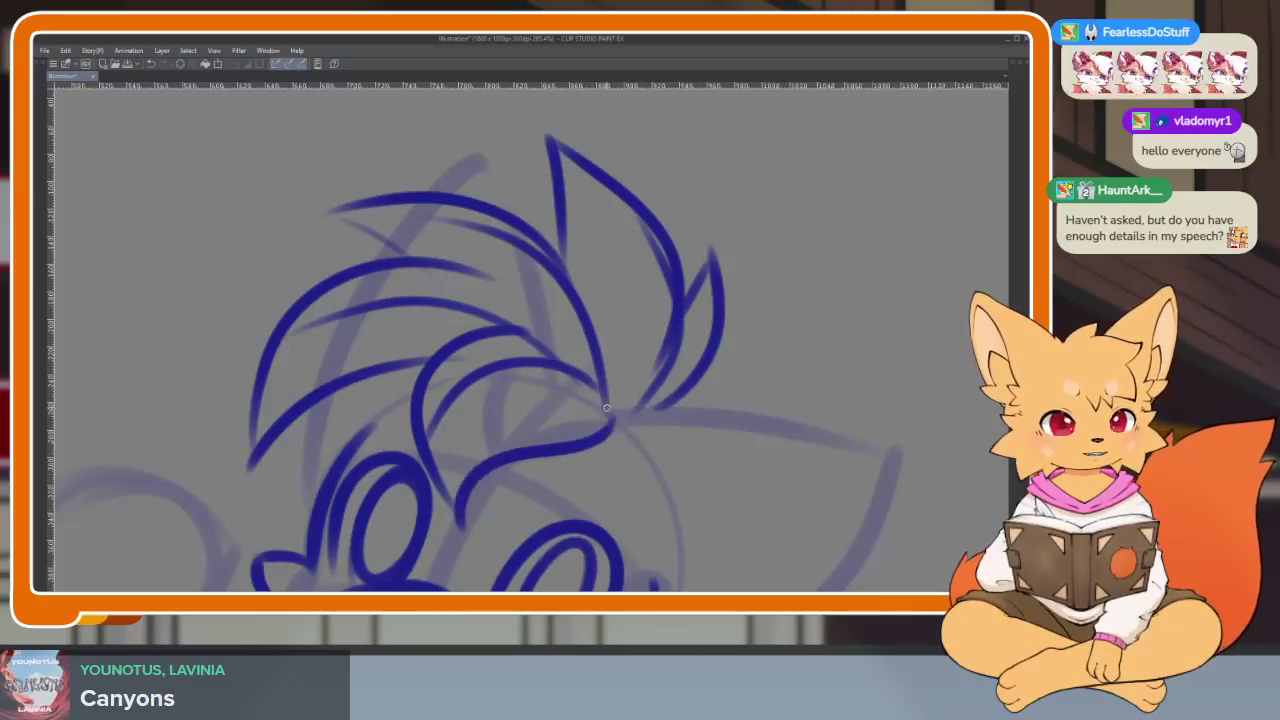
# - Replace the left hair strand with one large redrawn hair arc
pyautogui.scroll(-5, 606, 407)
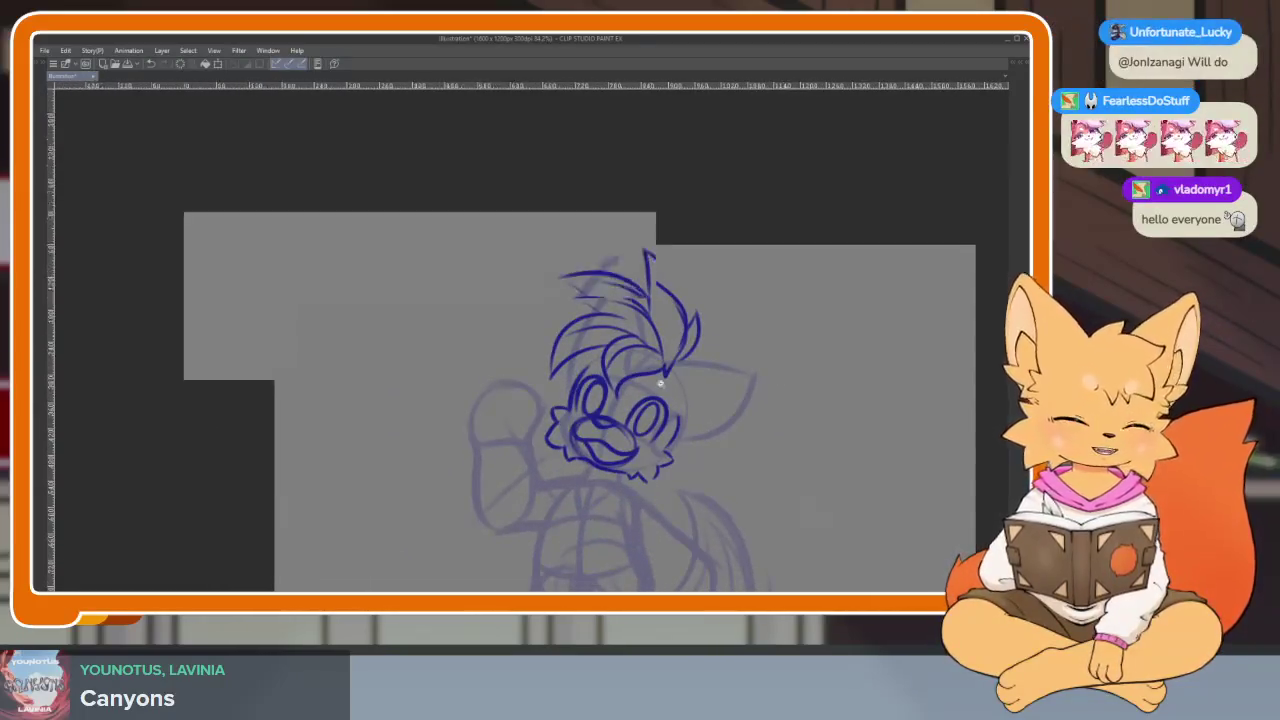
pyautogui.scroll(2, 660, 383)
pyautogui.scroll(2, 663, 417)
pyautogui.scroll(1, 700, 451)
pyautogui.scroll(2, 680, 443)
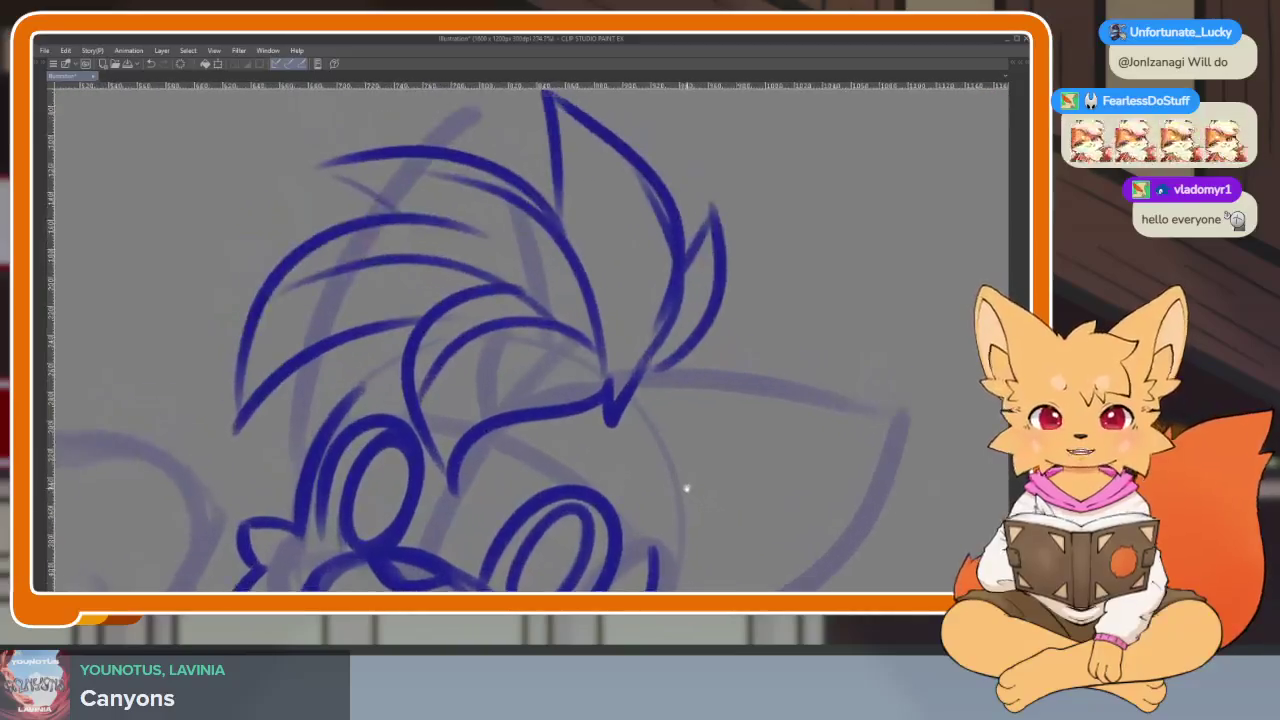
pyautogui.scroll(-1, 686, 488)
pyautogui.hotkey('ctrl', 'z')
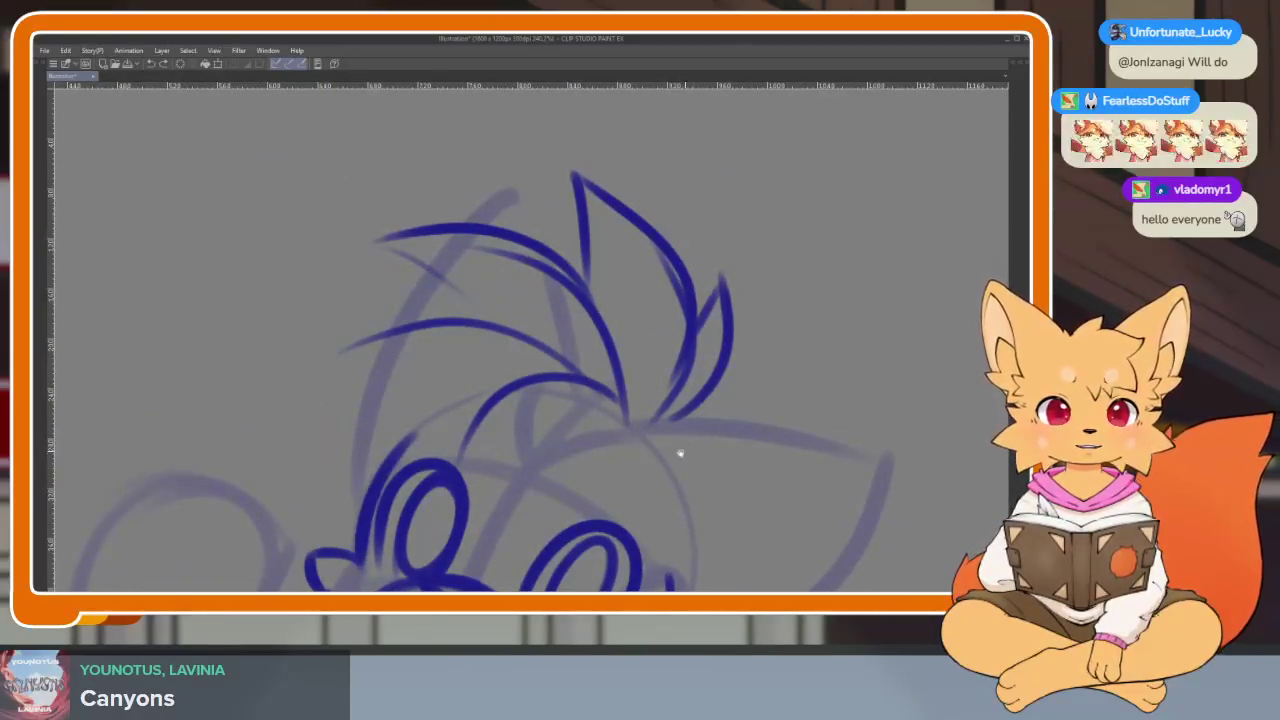
pyautogui.moveTo(520, 298)
pyautogui.mouseDown()
pyautogui.moveTo(348, 478)
pyautogui.moveTo(488, 427)
pyautogui.moveTo(524, 540)
pyautogui.moveTo(590, 480)
pyautogui.moveTo(686, 436)
pyautogui.mouseUp()
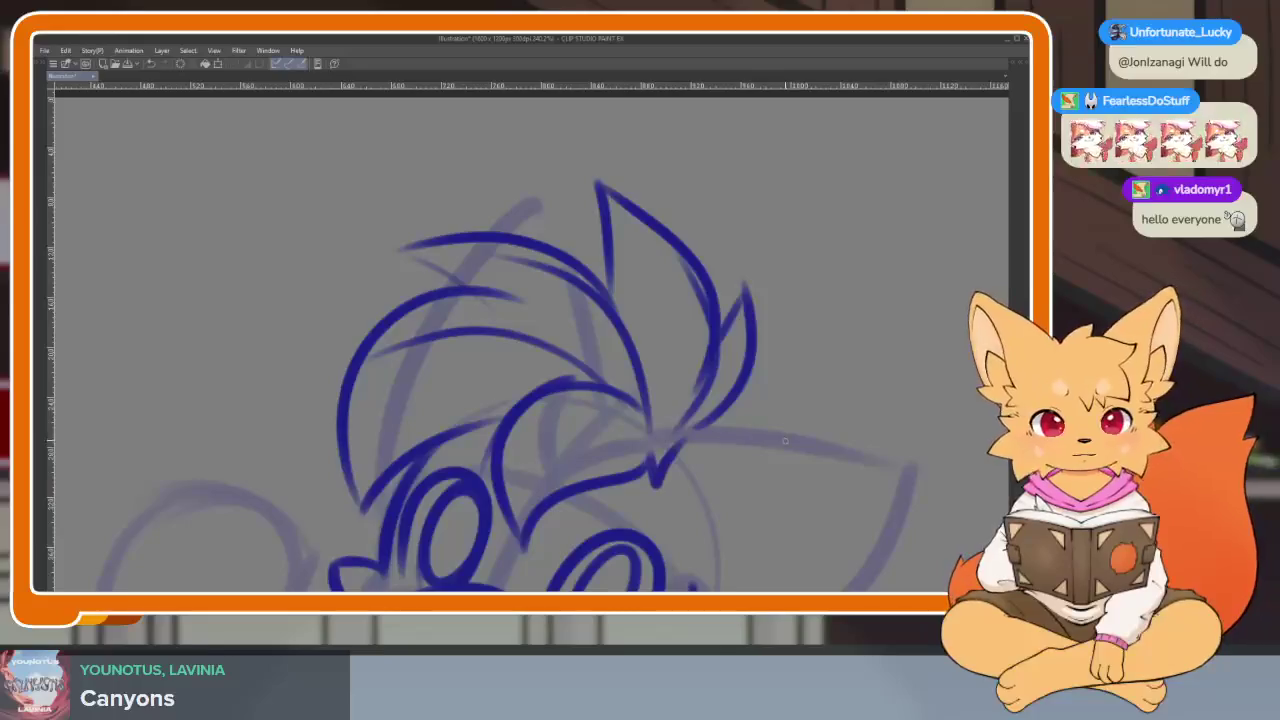
# - Zoom out and back in to check the finished head lineart
pyautogui.scroll(-4, 785, 440)
pyautogui.scroll(3, 777, 414)
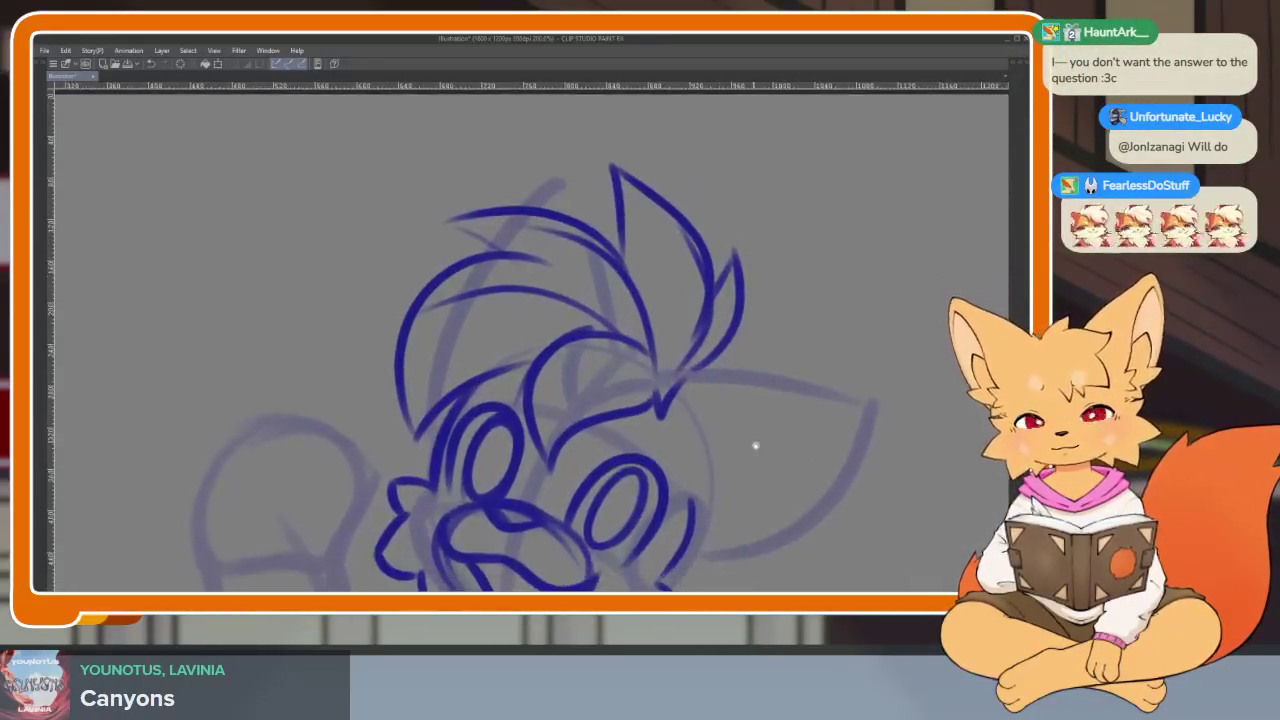
pyautogui.scroll(-1, 755, 445)
pyautogui.scroll(-1, 743, 440)
pyautogui.scroll(-1, 729, 414)
pyautogui.scroll(-1, 740, 437)
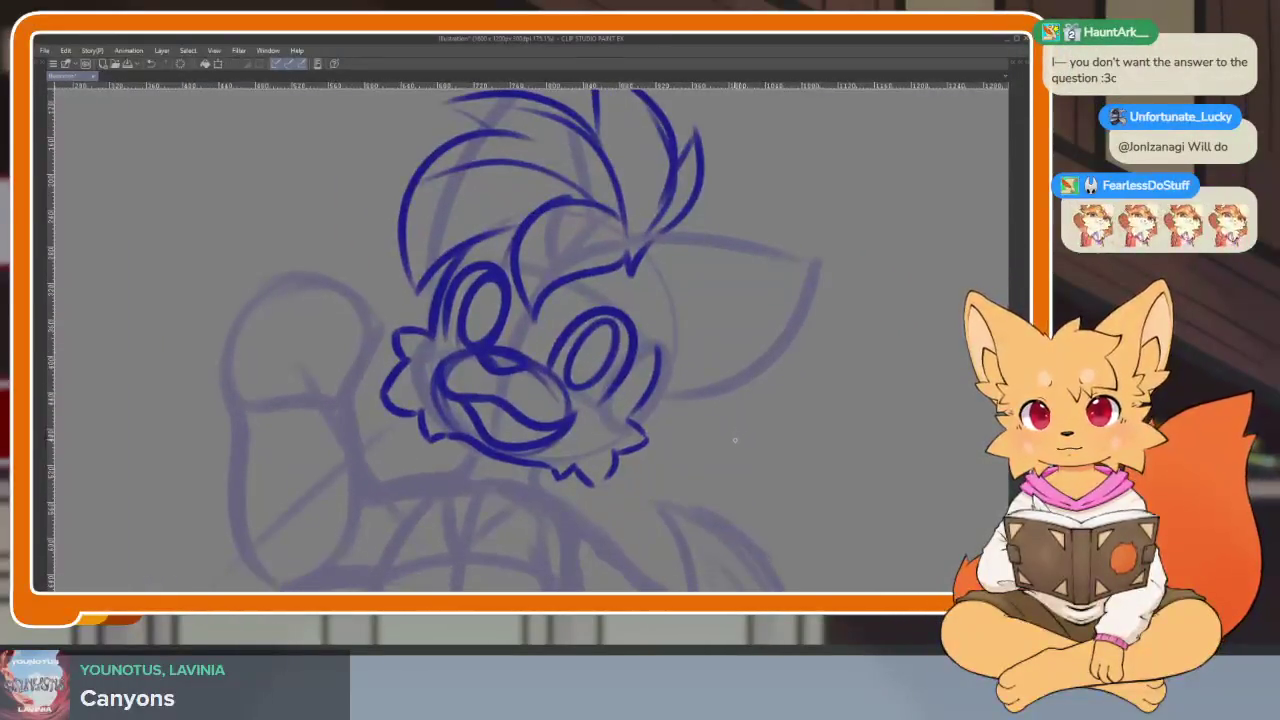
pyautogui.scroll(2, 586, 449)
pyautogui.scroll(1, 584, 462)
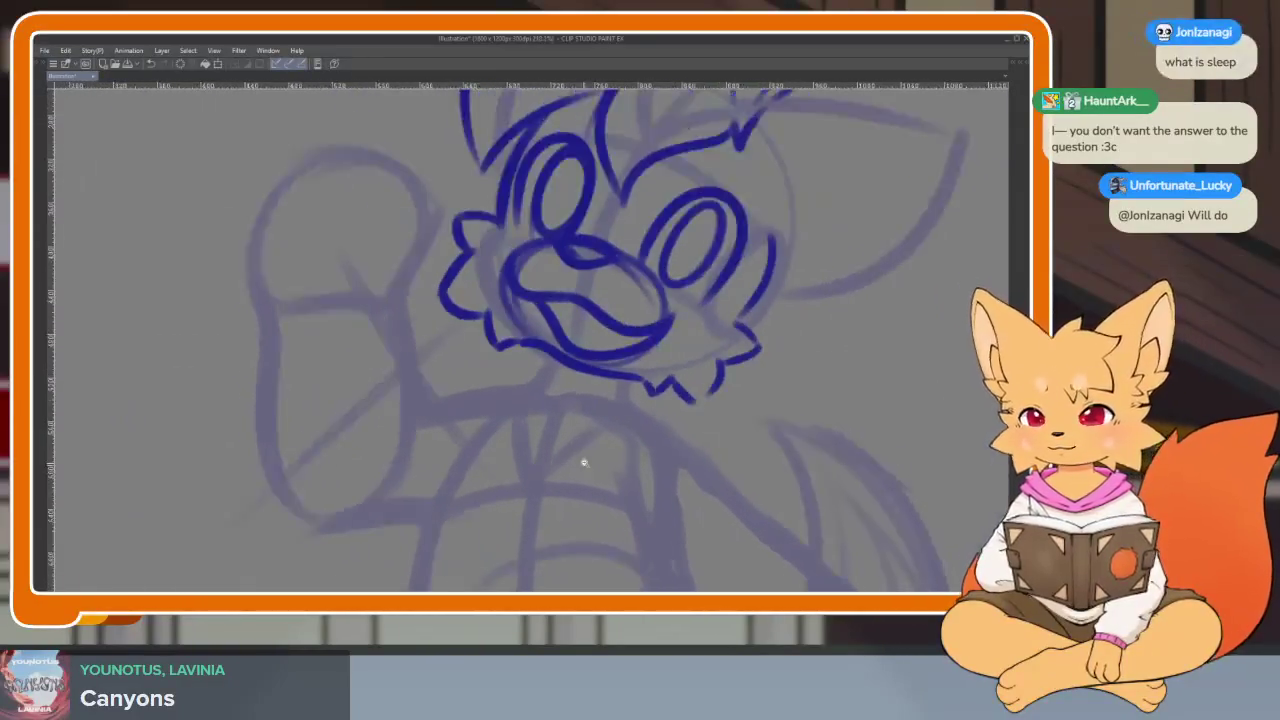
pyautogui.scroll(1, 584, 462)
pyautogui.scroll(1, 560, 461)
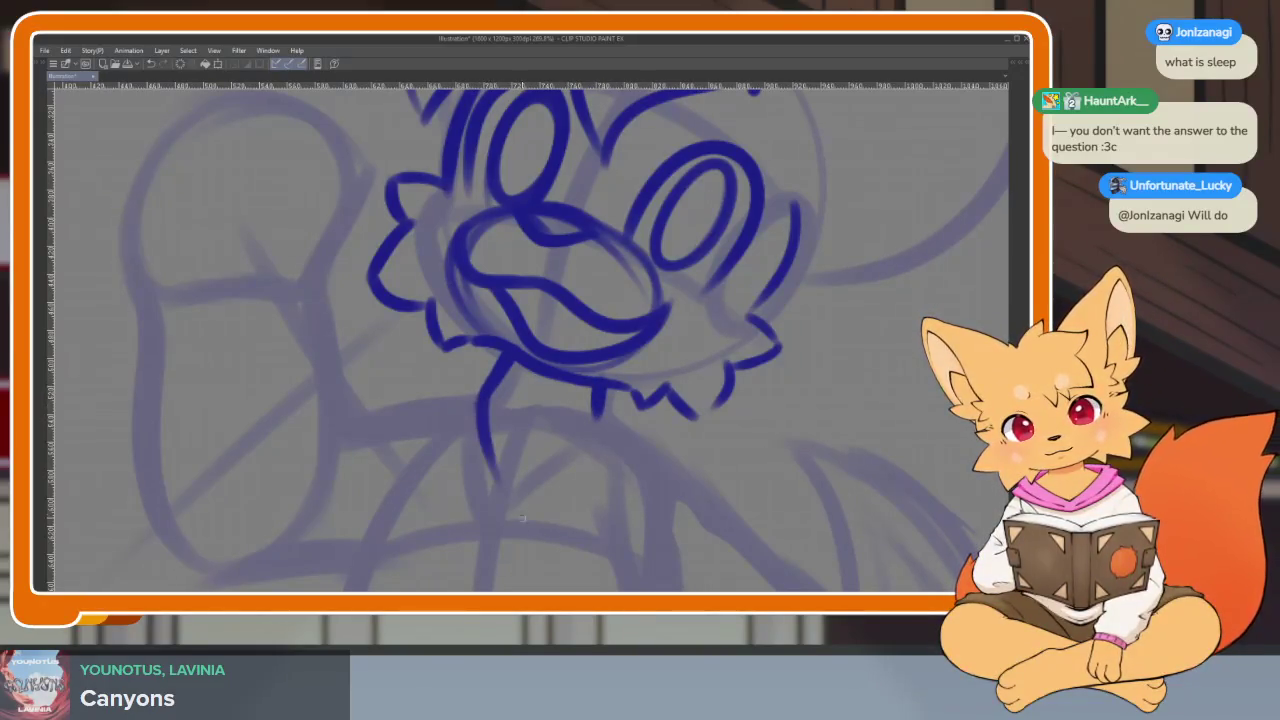
pyautogui.scroll(-3, 645, 466)
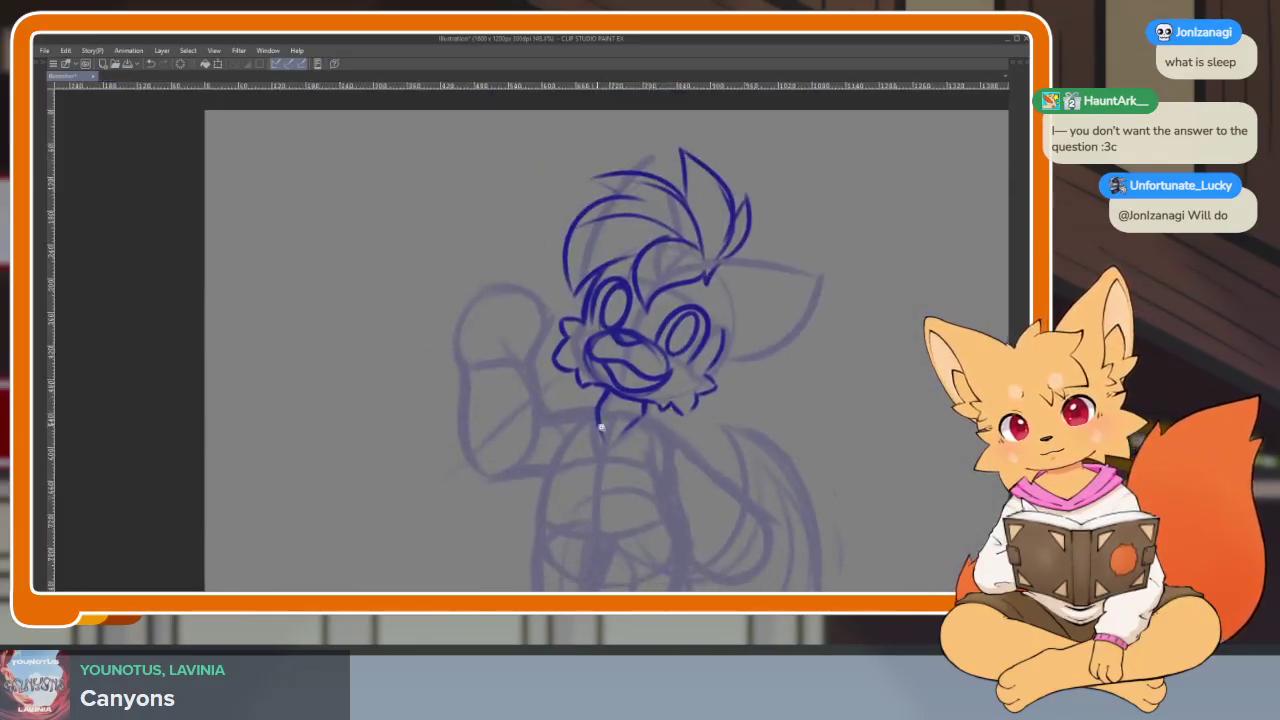
# - Zoom into the raised paw and ink its outline in dark blue
pyautogui.scroll(2, 604, 386)
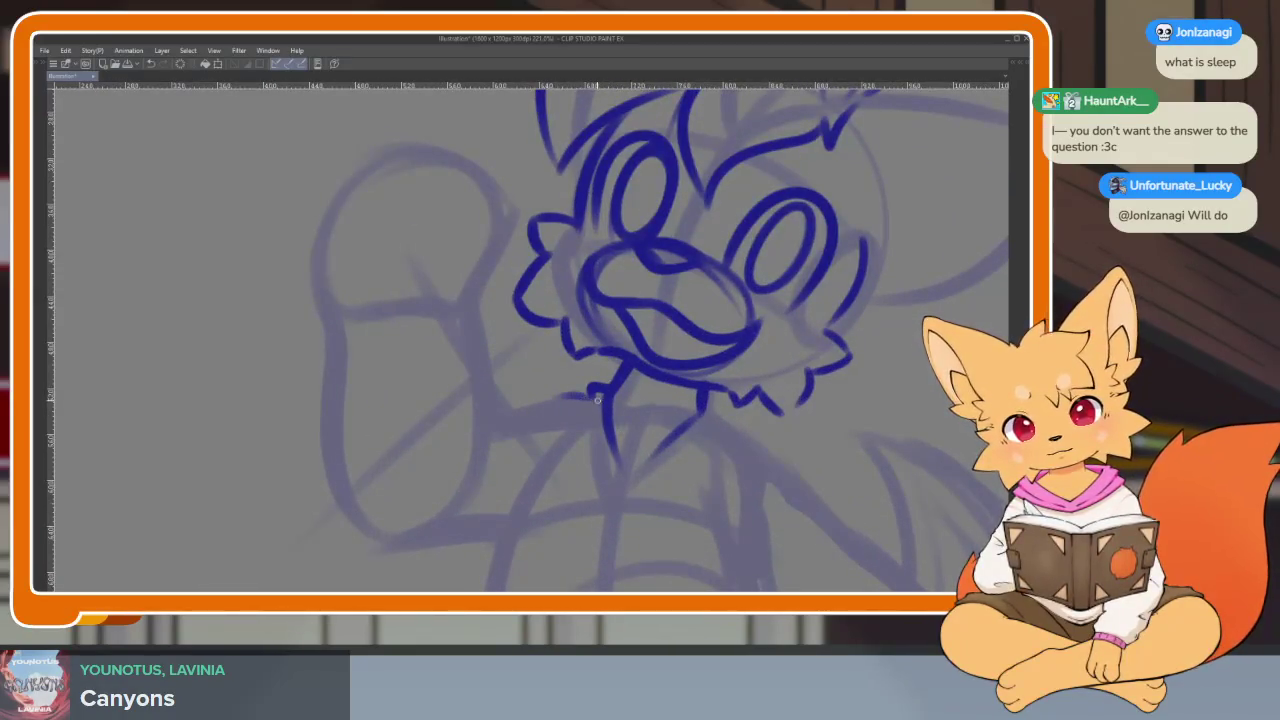
pyautogui.scroll(2, 530, 405)
pyautogui.scroll(2, 500, 420)
pyautogui.scroll(2, 430, 320)
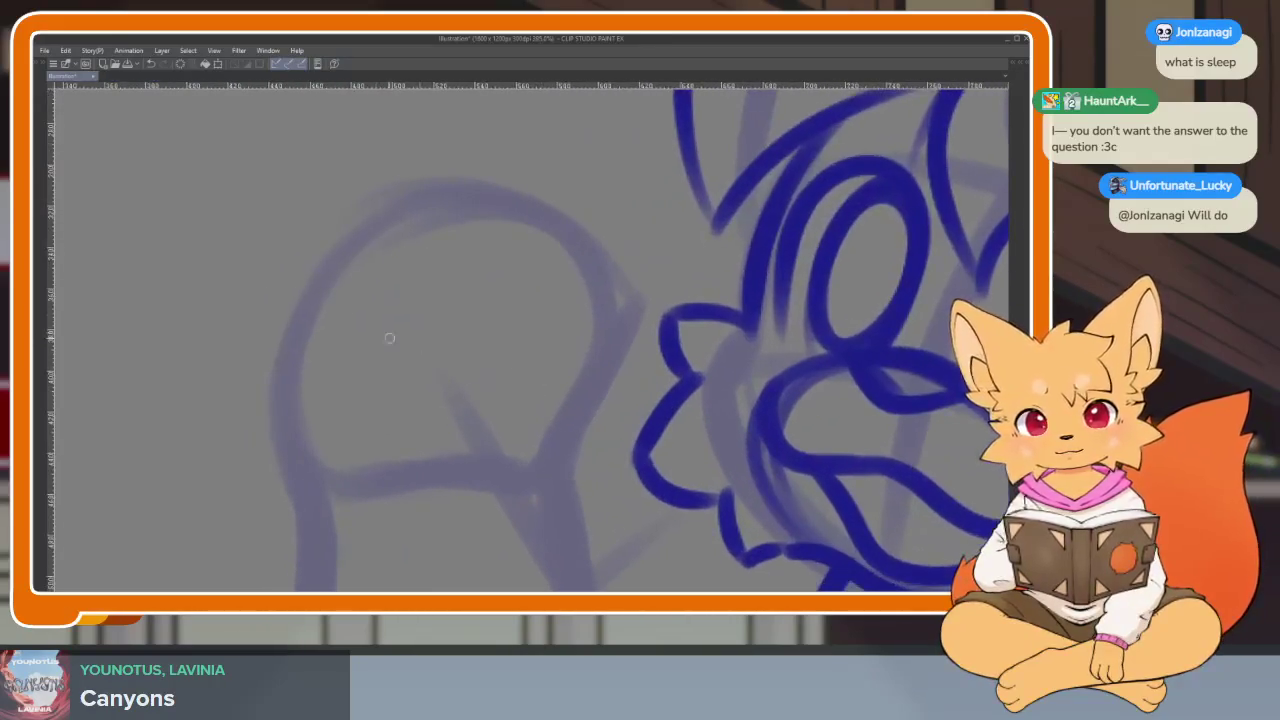
pyautogui.moveTo(287, 338); pyautogui.dragTo(348, 272)
pyautogui.moveTo(570, 268); pyautogui.dragTo(345, 252)
pyautogui.moveTo(284, 325)
pyautogui.mouseDown()
pyautogui.moveTo(346, 492)
pyautogui.moveTo(530, 455)
pyautogui.mouseUp()
pyautogui.moveTo(548, 260); pyautogui.dragTo(545, 455)
pyautogui.moveTo(325, 432); pyautogui.dragTo(558, 340)
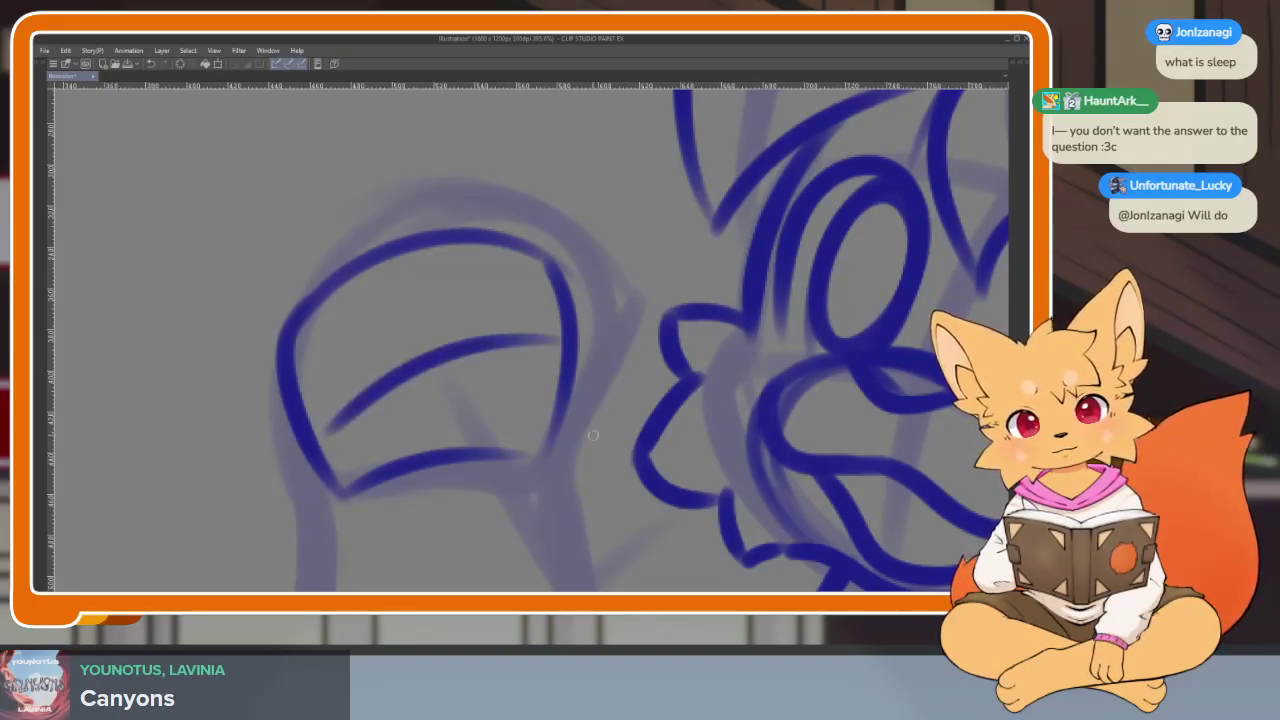
pyautogui.moveTo(535, 465)
pyautogui.mouseDown()
pyautogui.moveTo(592, 418)
pyautogui.moveTo(575, 308)
pyautogui.mouseUp()
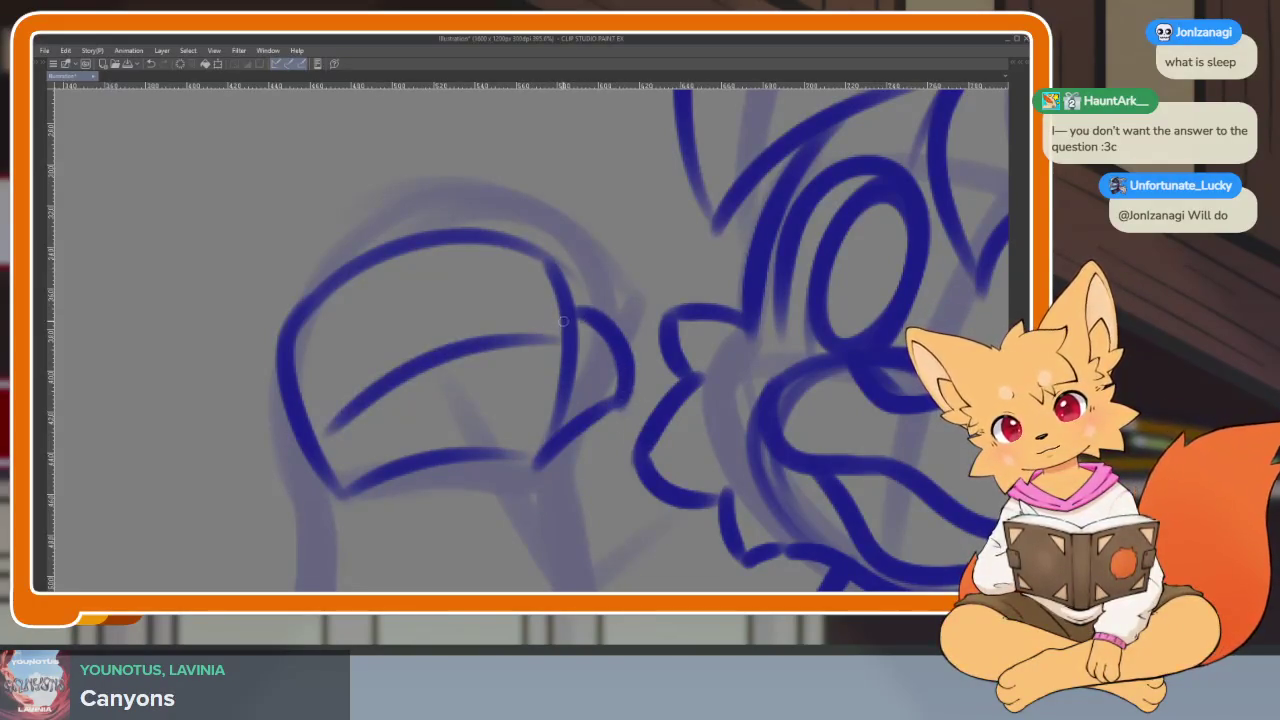
# - Add the paw's top-right curve, finger lines and outer left curves
pyautogui.moveTo(470, 222); pyautogui.dragTo(566, 276)
pyautogui.moveTo(443, 250); pyautogui.dragTo(462, 336)
pyautogui.moveTo(330, 265); pyautogui.dragTo(372, 378)
pyautogui.moveTo(295, 435)
pyautogui.mouseDown()
pyautogui.moveTo(238, 375)
pyautogui.moveTo(325, 285)
pyautogui.moveTo(448, 226)
pyautogui.moveTo(578, 290)
pyautogui.mouseUp()
pyautogui.moveTo(244, 347); pyautogui.dragTo(338, 495)
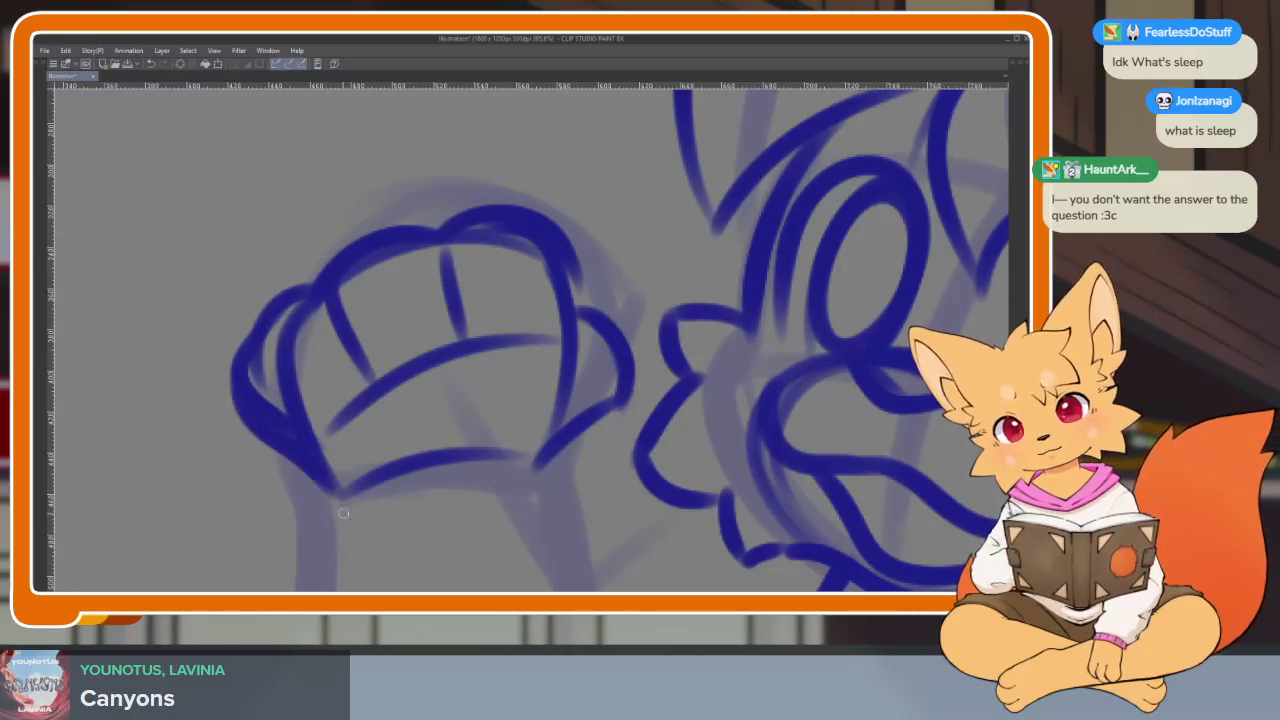
# - Ink the arm's edges down toward the elbow, then zoom out to review
pyautogui.moveTo(482, 526); pyautogui.dragTo(467, 436)
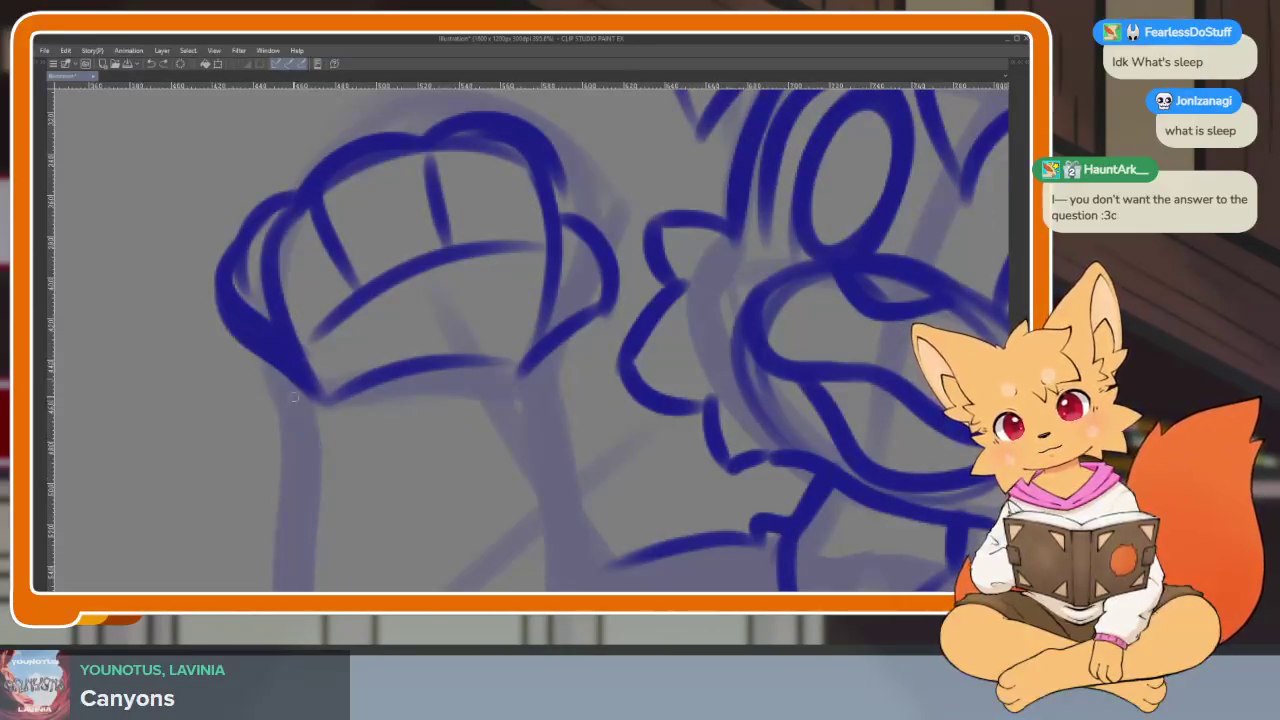
pyautogui.moveTo(617, 372)
pyautogui.mouseDown()
pyautogui.moveTo(602, 370)
pyautogui.moveTo(586, 273)
pyautogui.mouseUp()
pyautogui.moveTo(520, 230); pyautogui.dragTo(536, 500)
pyautogui.moveTo(437, 391); pyautogui.dragTo(477, 266)
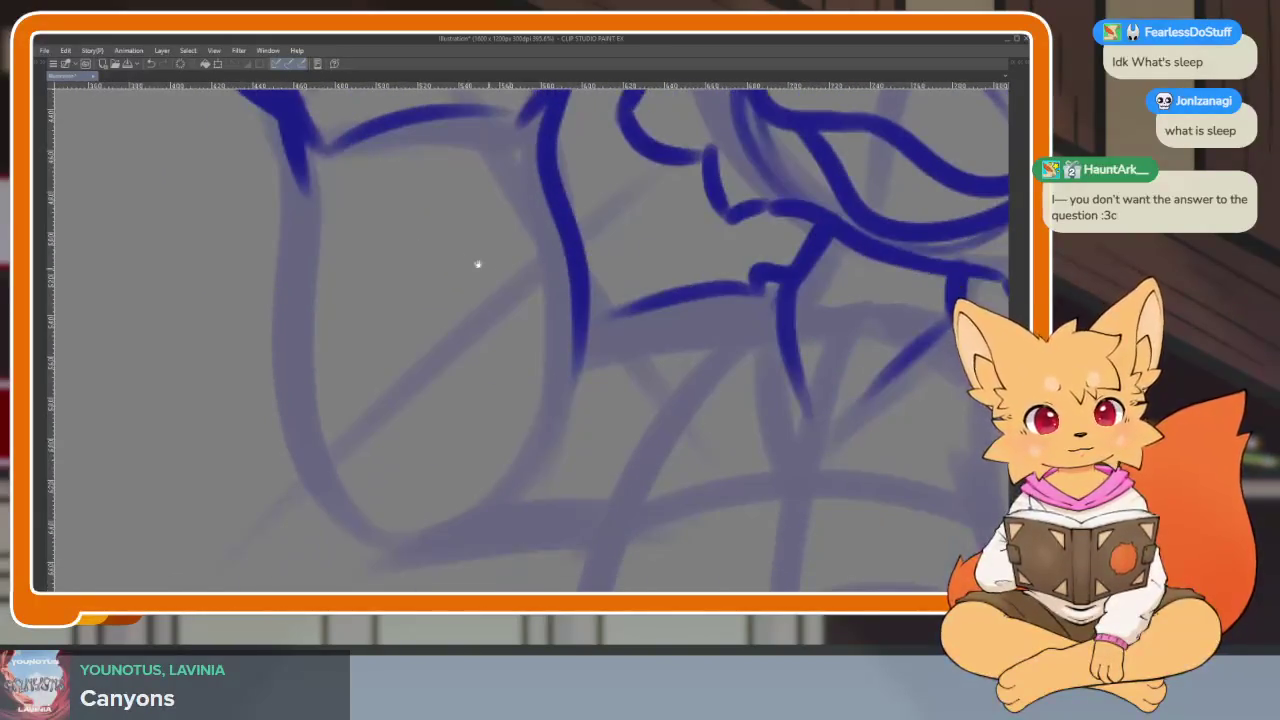
pyautogui.moveTo(280, 140); pyautogui.dragTo(413, 540)
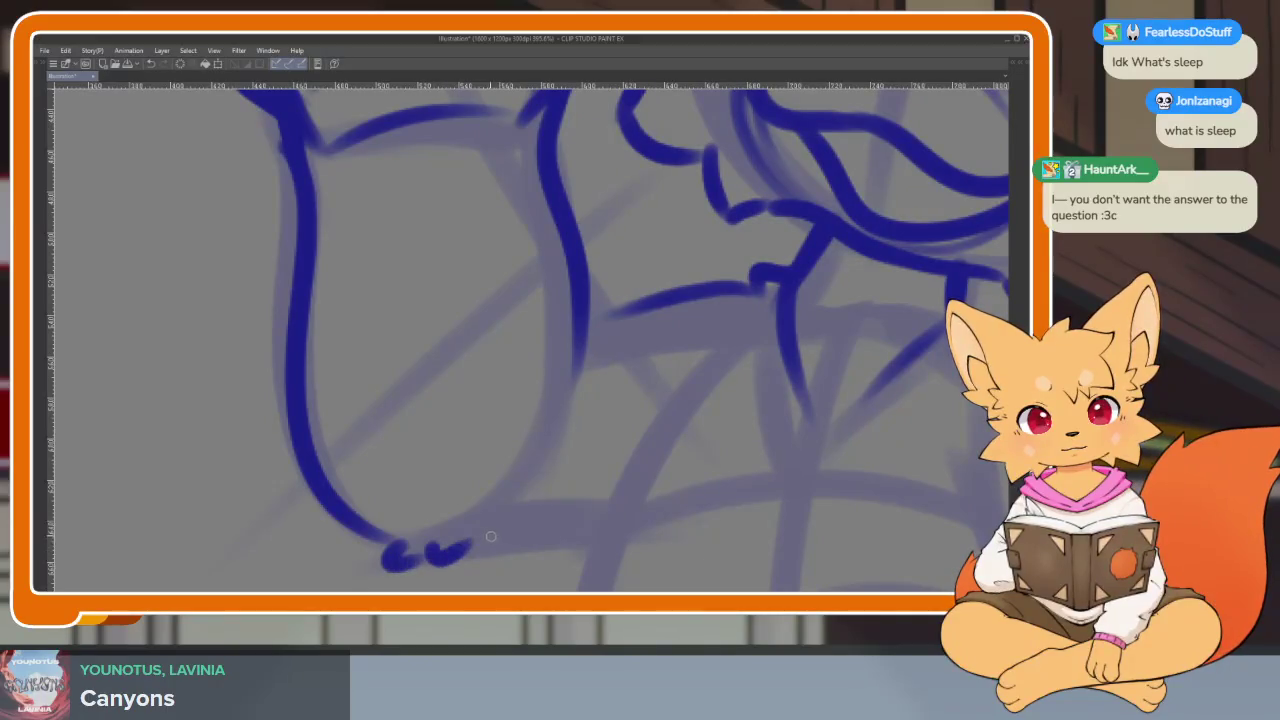
pyautogui.moveTo(536, 524)
pyautogui.mouseDown()
pyautogui.moveTo(591, 517)
pyautogui.moveTo(649, 477)
pyautogui.moveTo(531, 299)
pyautogui.mouseUp()
pyautogui.moveTo(523, 356)
pyautogui.mouseDown()
pyautogui.moveTo(510, 216)
pyautogui.moveTo(440, 540)
pyautogui.mouseUp()
pyautogui.scroll(-3, 714, 371)
pyautogui.scroll(3, 638, 430)
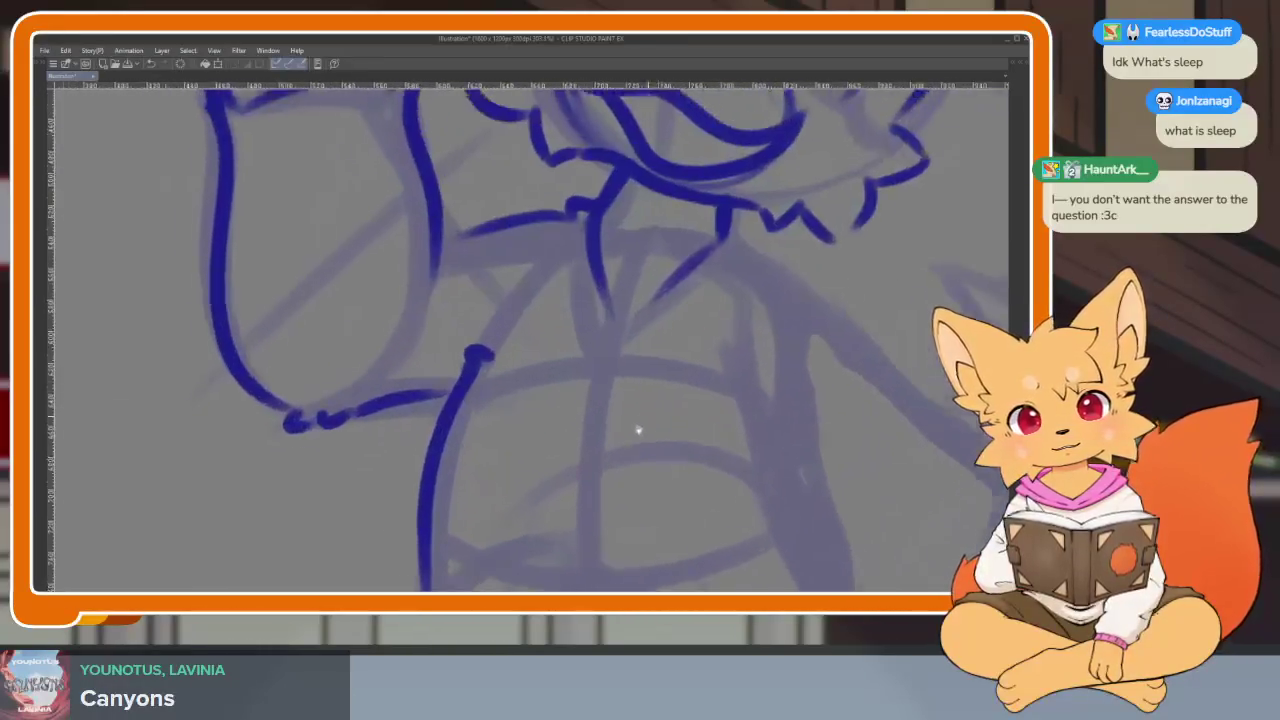
pyautogui.scroll(3, 638, 430)
pyautogui.scroll(-3, 709, 433)
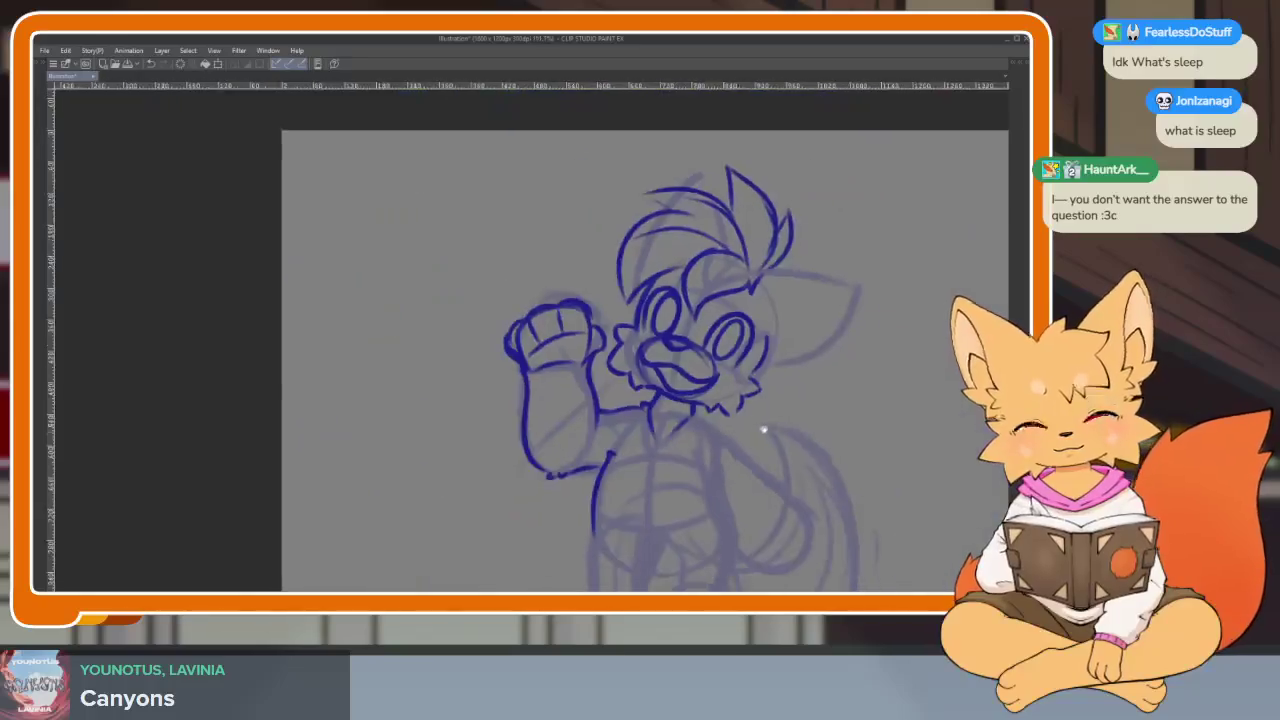
pyautogui.scroll(1, 689, 429)
pyautogui.scroll(1, 591, 391)
pyautogui.scroll(1, 421, 299)
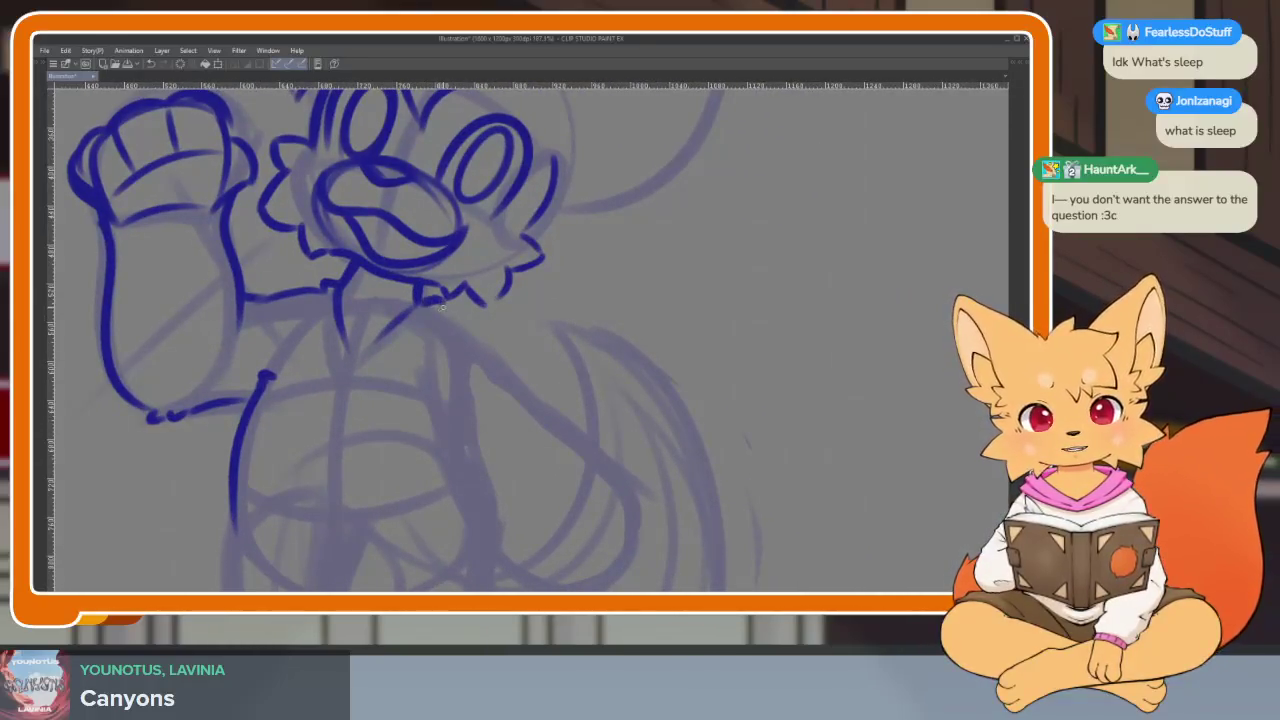
pyautogui.scroll(1, 460, 330)
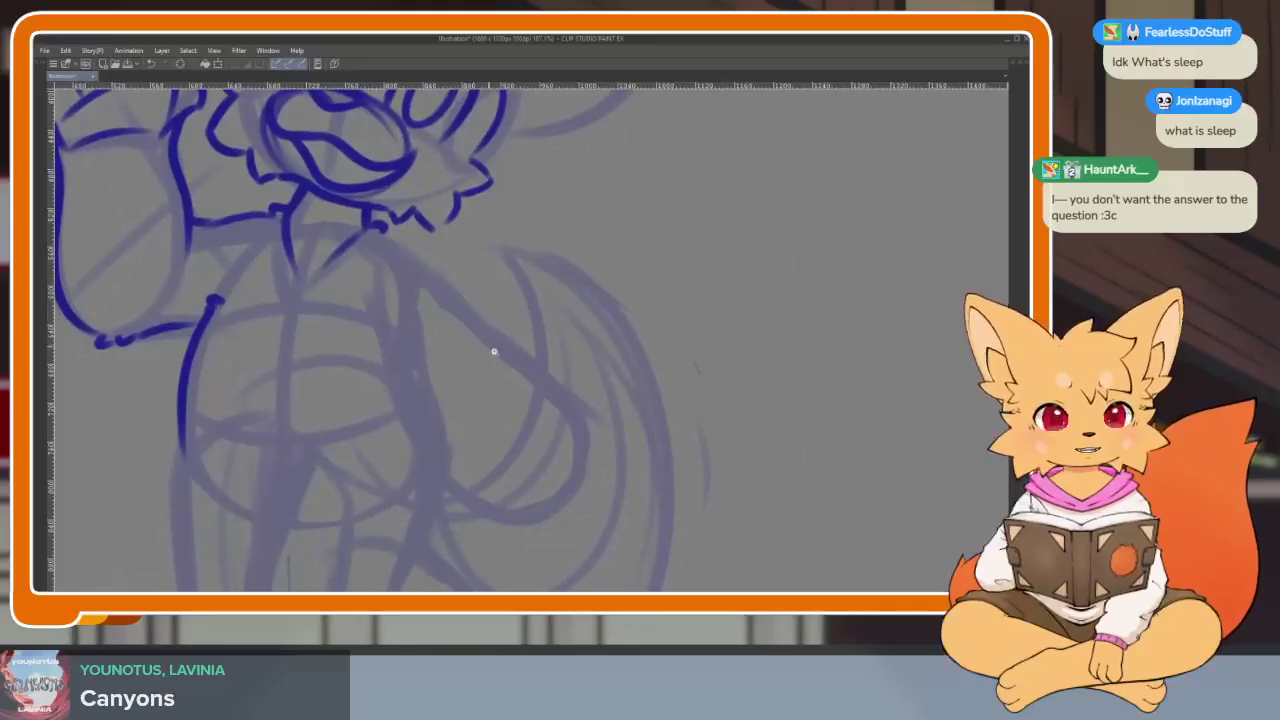
# - Ink the crescent's outer curve right of the body, redoing the first stroke
pyautogui.scroll(2, 505, 330)
pyautogui.moveTo(534, 300); pyautogui.dragTo(430, 480)
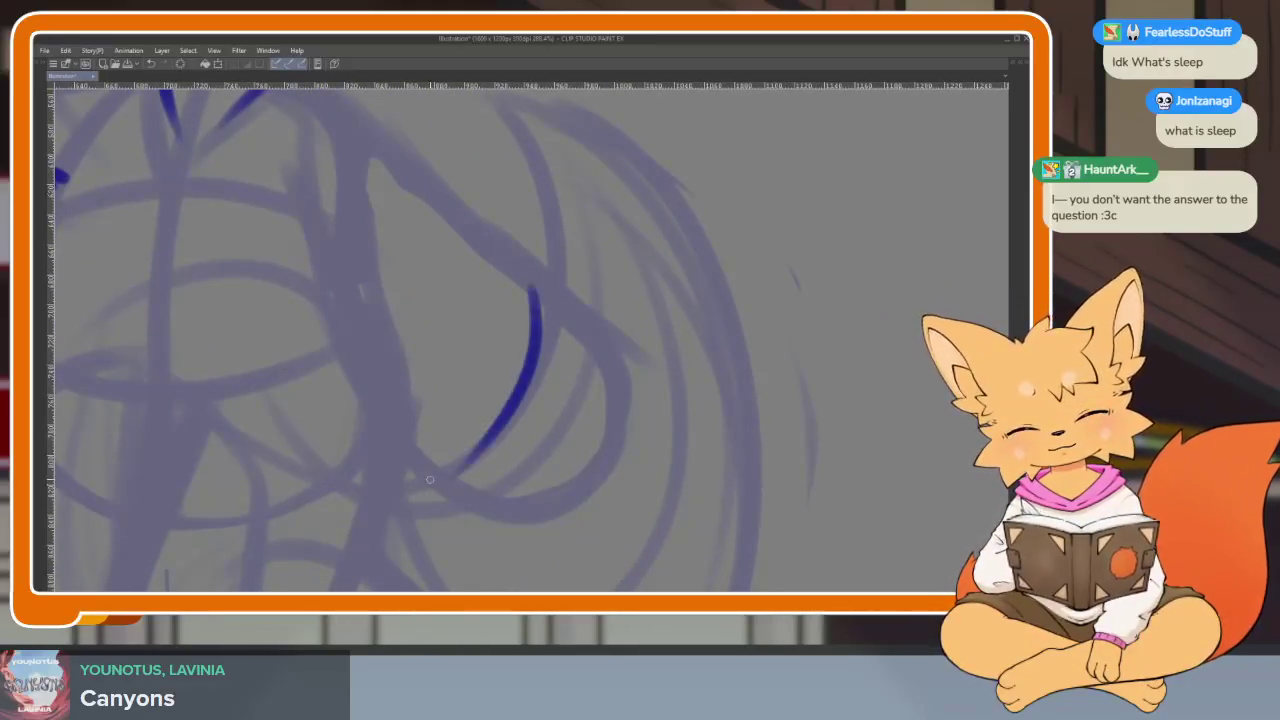
pyautogui.hotkey('ctrl', 'z')
pyautogui.hotkey('ctrl', 'z')
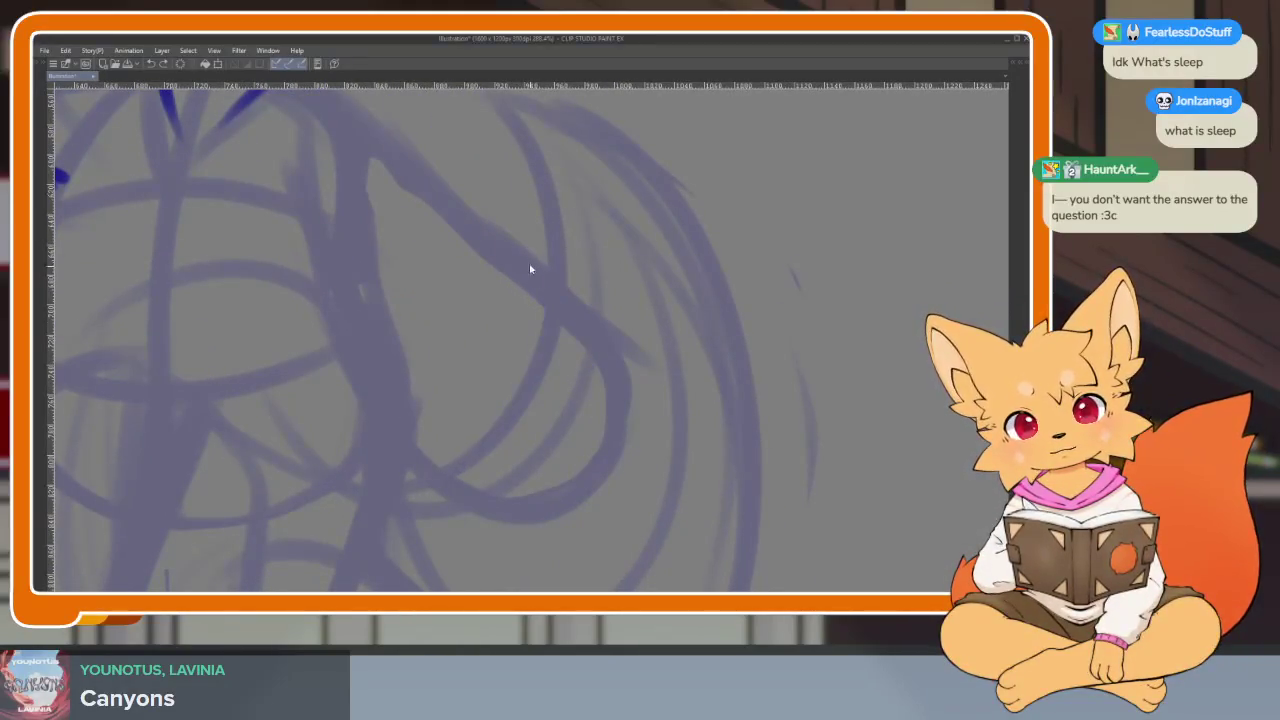
pyautogui.moveTo(527, 252); pyautogui.dragTo(511, 368)
pyautogui.moveTo(524, 252); pyautogui.dragTo(625, 333)
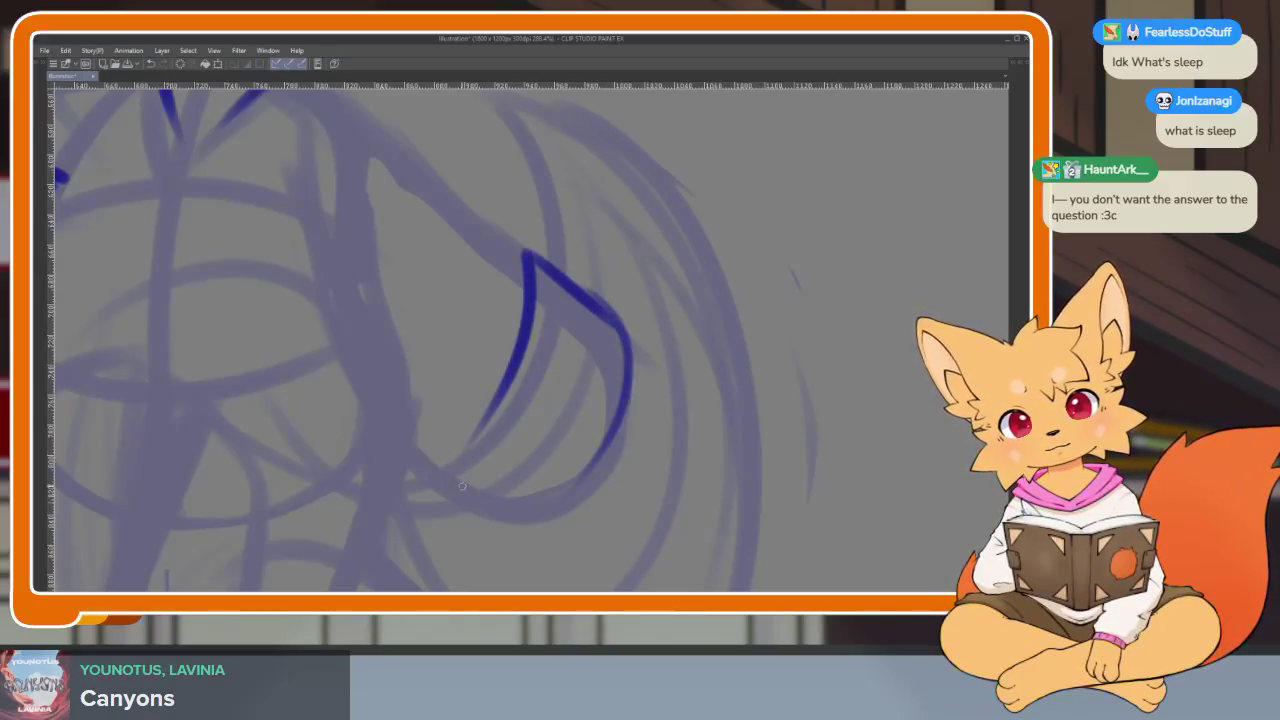
pyautogui.moveTo(528, 273); pyautogui.dragTo(460, 443)
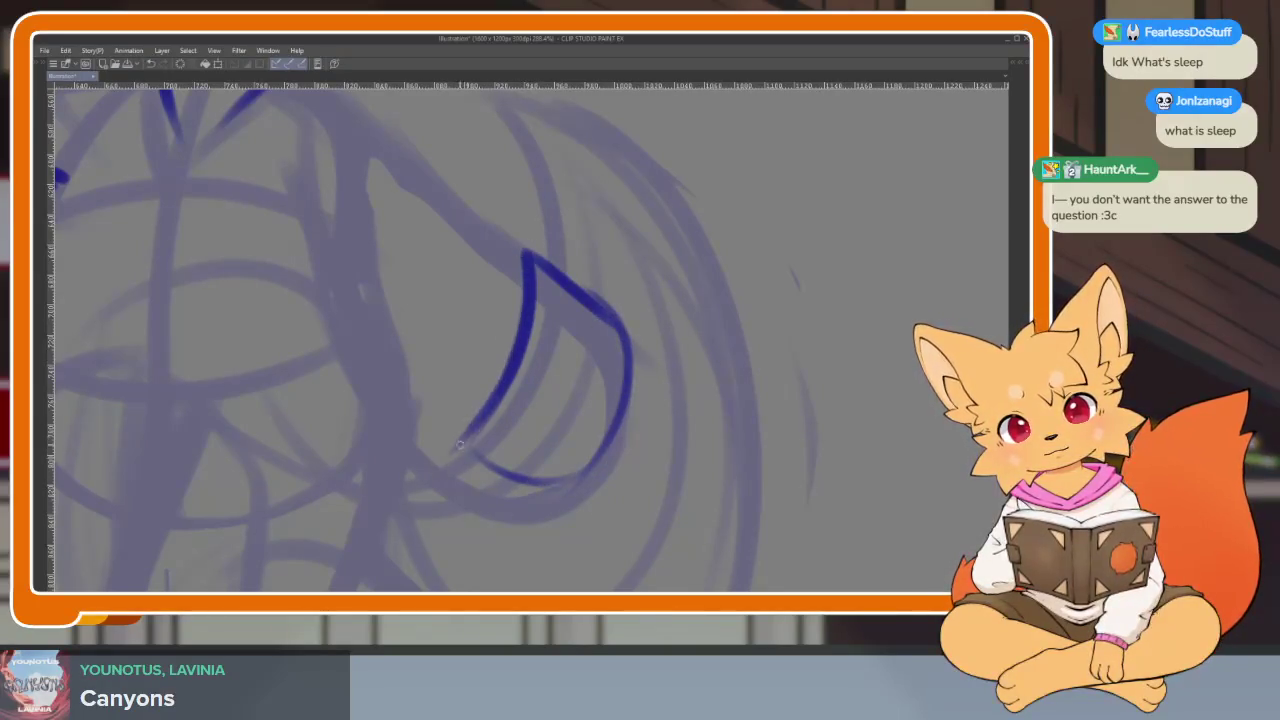
pyautogui.moveTo(508, 302); pyautogui.dragTo(432, 460)
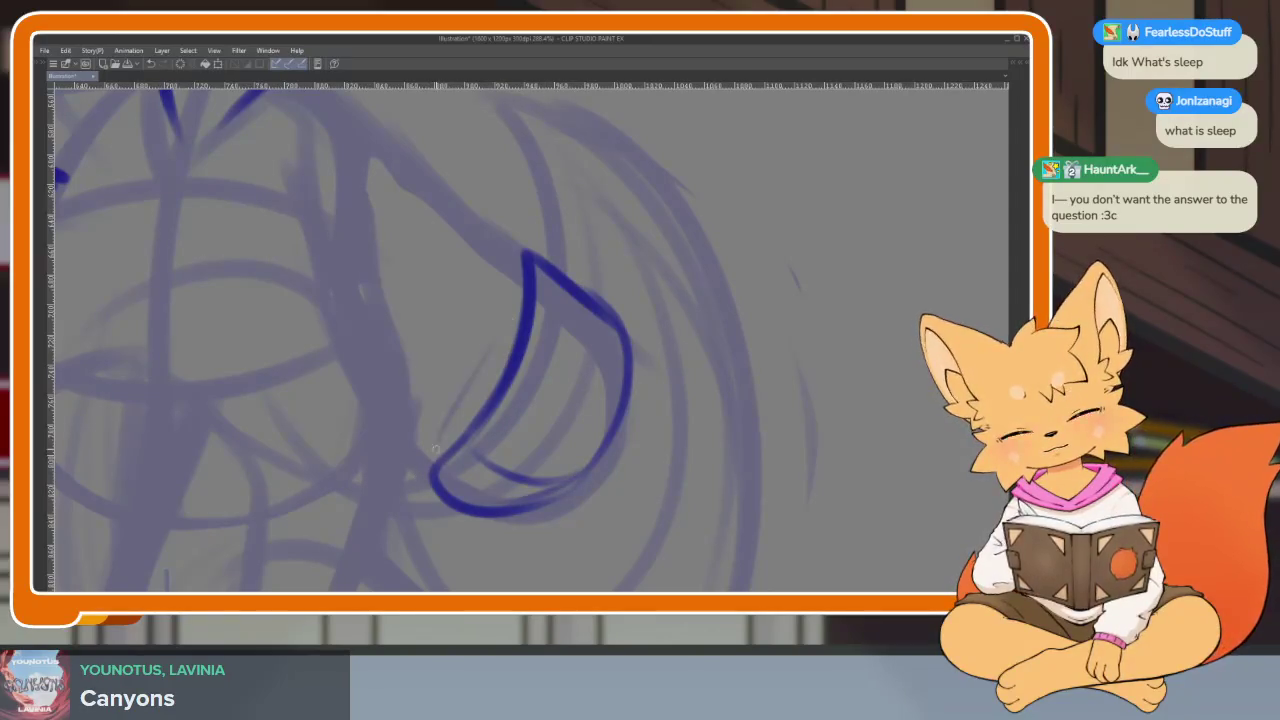
pyautogui.scroll(1, 569, 356)
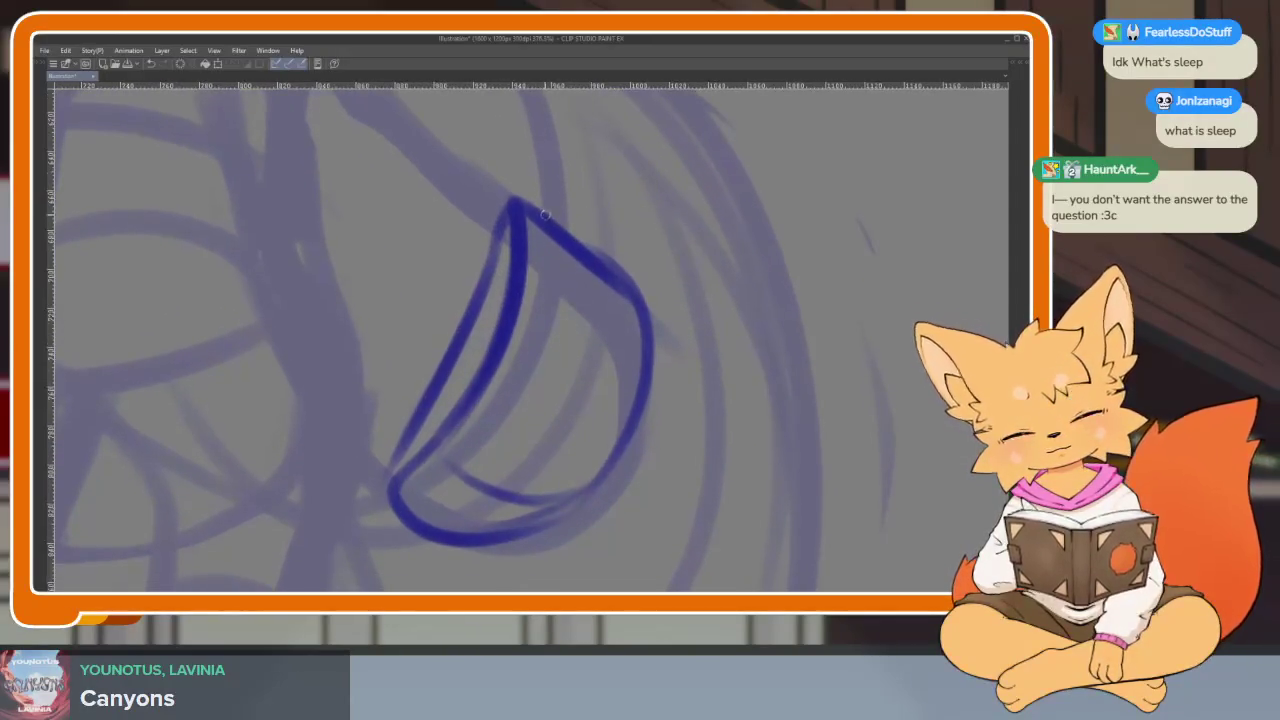
# - Add the crescent's inner line and bottom loop, undoing stray strokes, then tilt the canvas to review
pyautogui.moveTo(590, 252); pyautogui.dragTo(520, 488)
pyautogui.moveTo(493, 345); pyautogui.dragTo(405, 520)
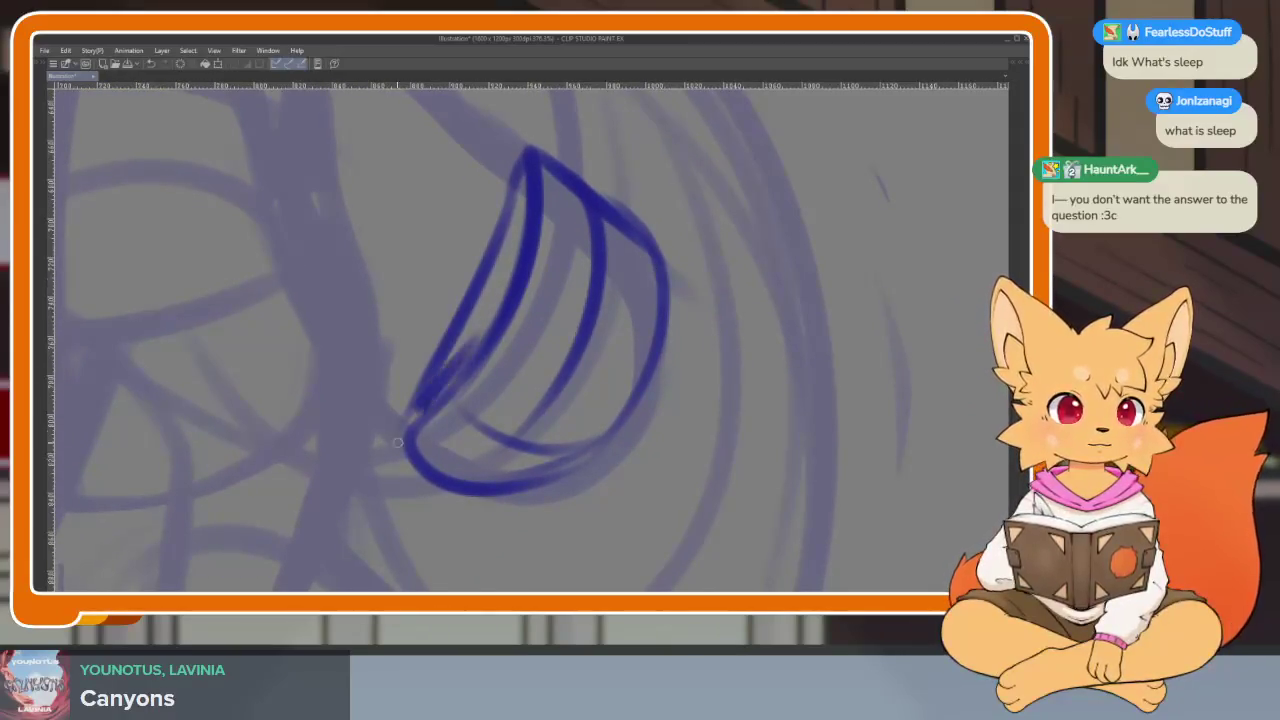
pyautogui.moveTo(480, 405); pyautogui.dragTo(535, 510)
pyautogui.hotkey('ctrl', 'z')
pyautogui.hotkey('ctrl', 'z')
pyautogui.moveTo(426, 392)
pyautogui.mouseDown()
pyautogui.moveTo(455, 548)
pyautogui.moveTo(526, 455)
pyautogui.moveTo(535, 505)
pyautogui.mouseUp()
pyautogui.moveTo(702, 432); pyautogui.dragTo(675, 459)
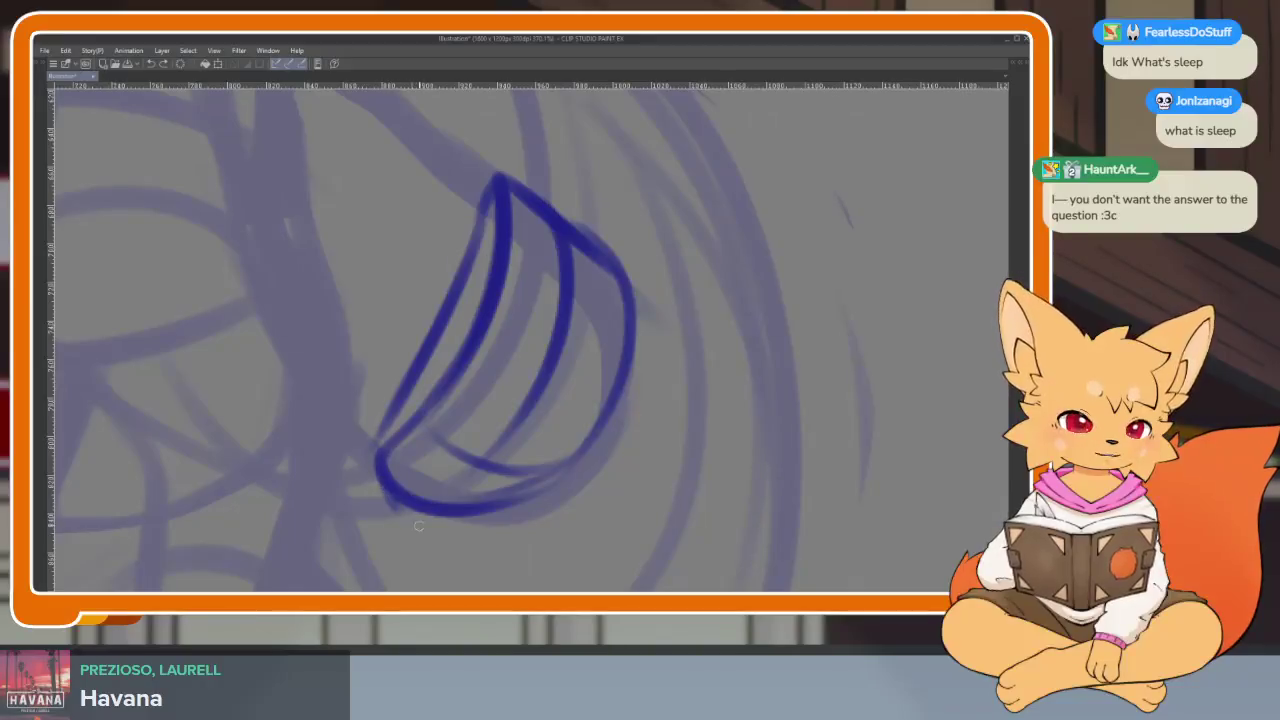
pyautogui.moveTo(400, 500); pyautogui.dragTo(470, 545)
pyautogui.moveTo(594, 486); pyautogui.dragTo(551, 486)
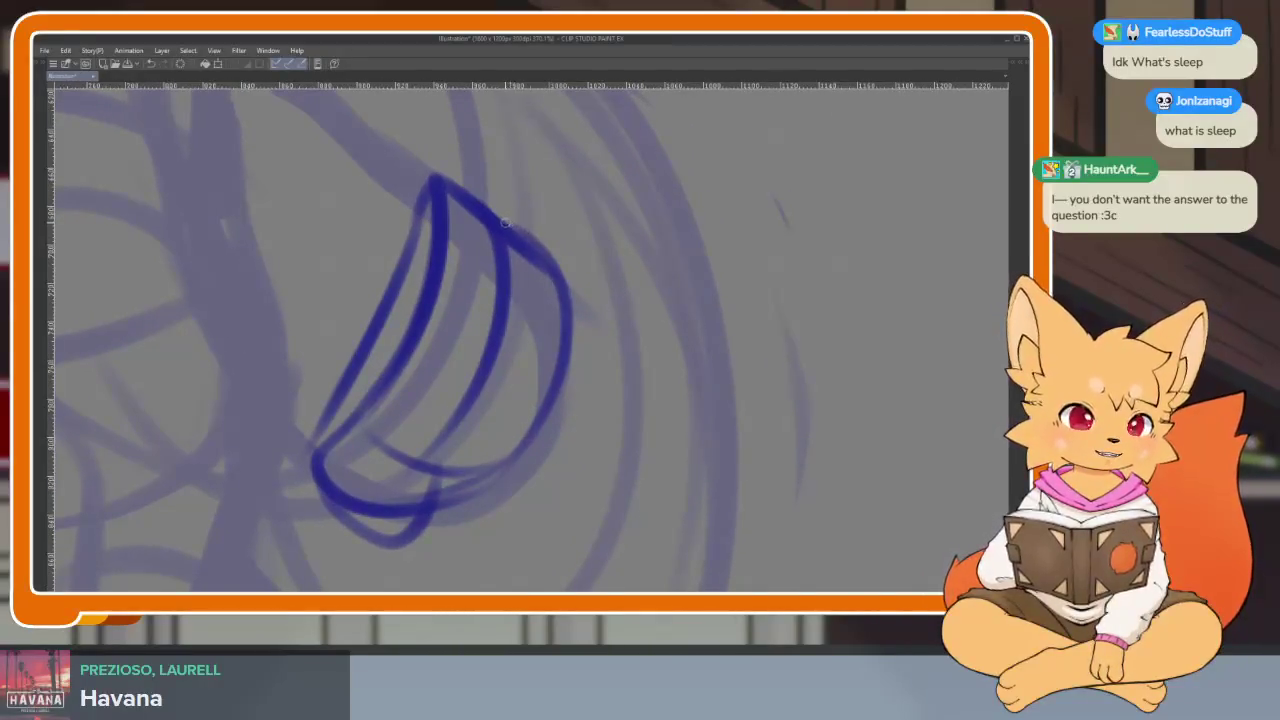
pyautogui.moveTo(502, 218); pyautogui.dragTo(548, 420)
pyautogui.hotkey('ctrl', 'z')
pyautogui.moveTo(634, 388)
pyautogui.mouseDown()
pyautogui.moveTo(663, 423)
pyautogui.moveTo(589, 449)
pyautogui.moveTo(593, 476)
pyautogui.mouseUp()
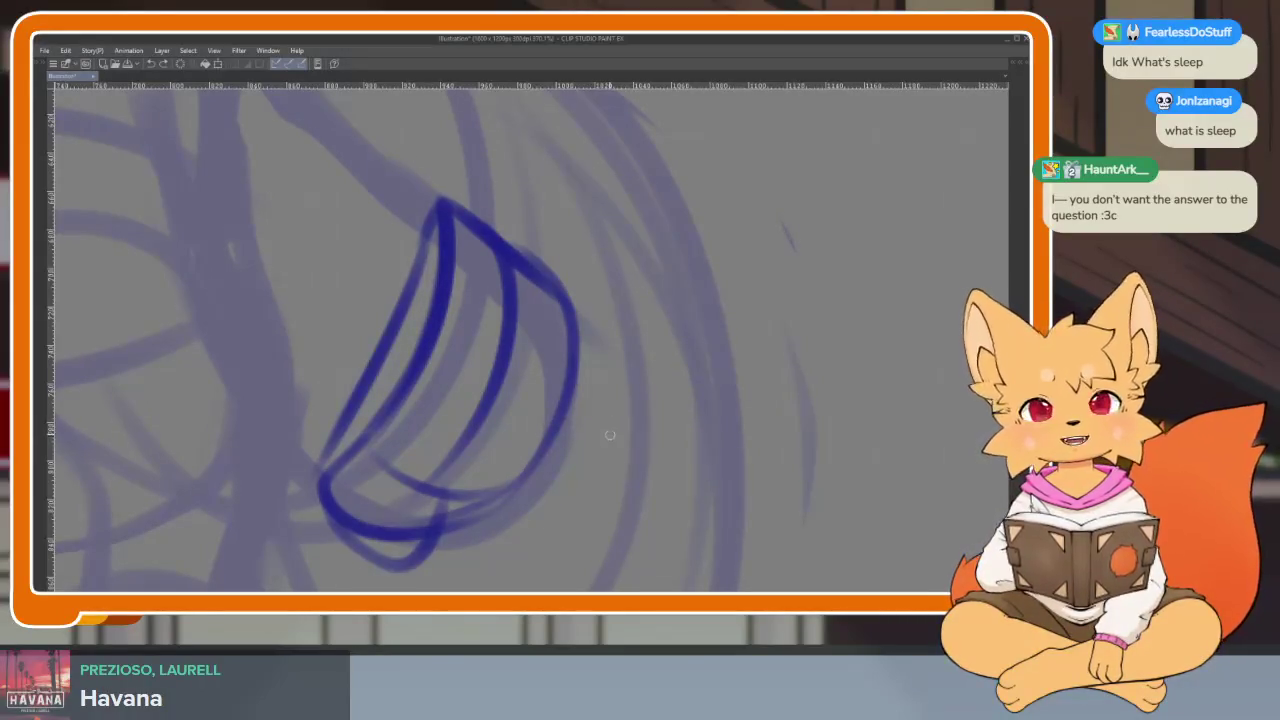
pyautogui.moveTo(600, 435); pyautogui.dragTo(606, 450)
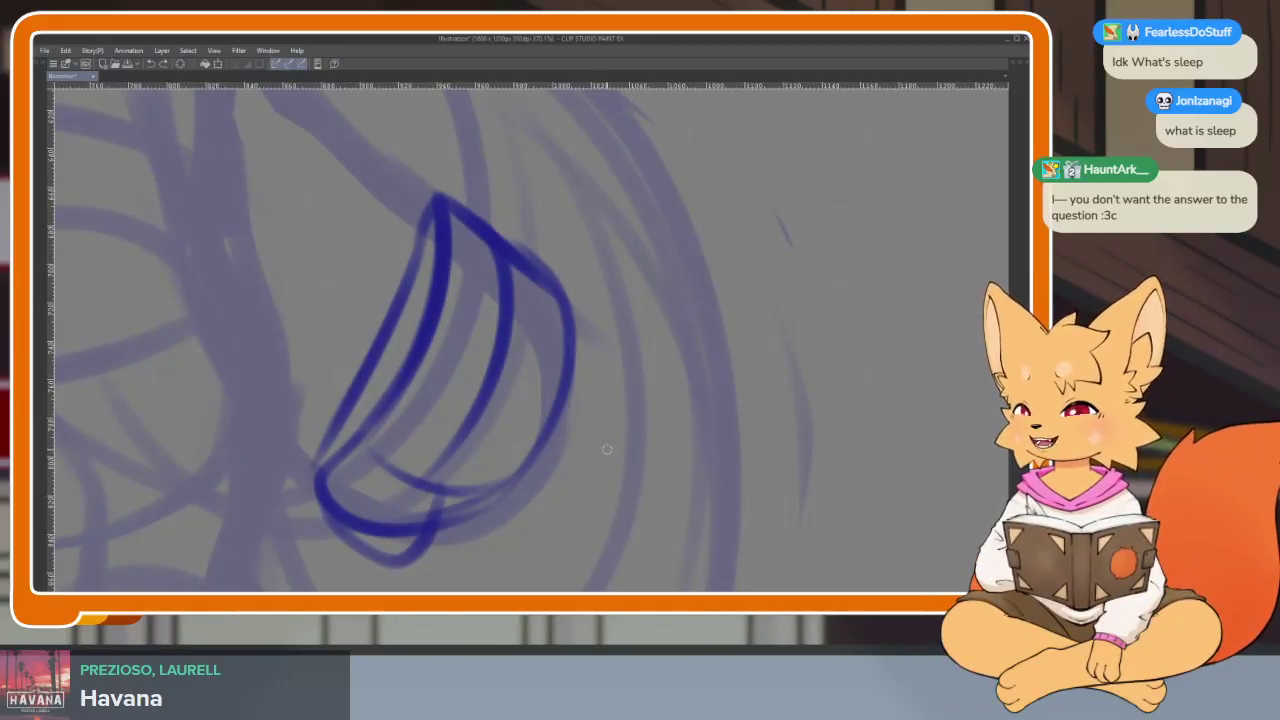
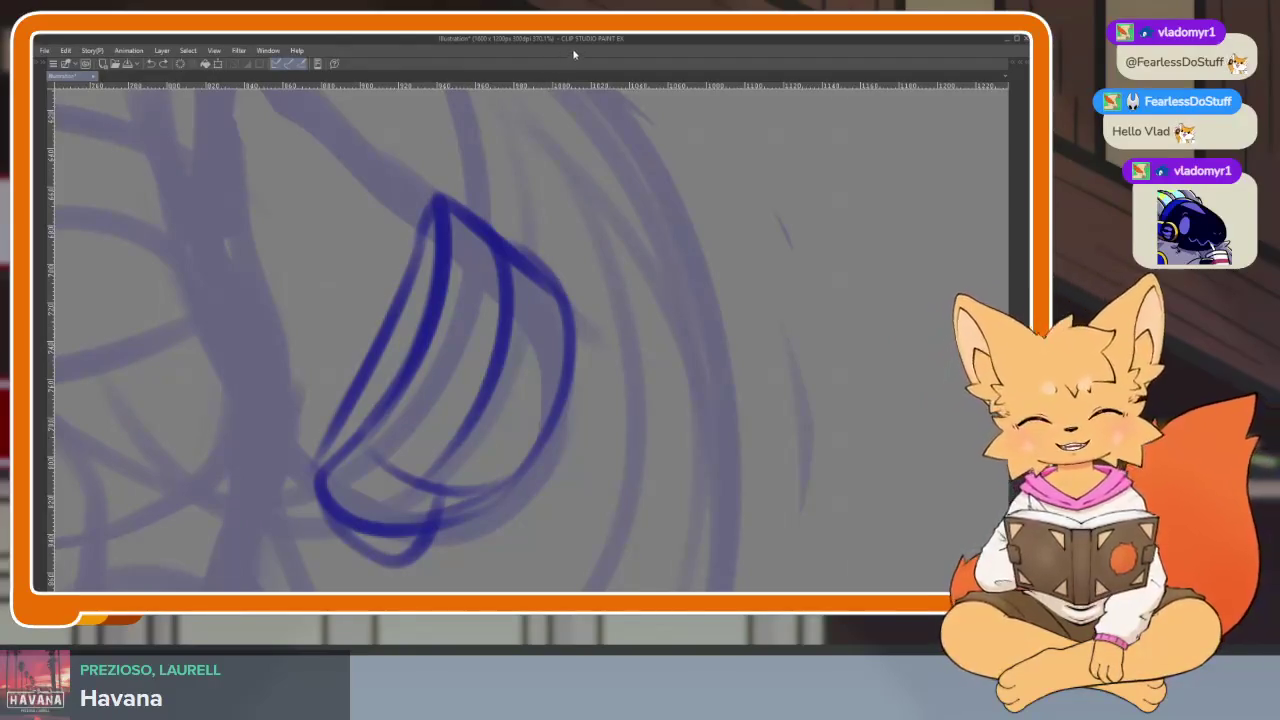
# - Ink the paw's finger curves and knuckle line, redrawing the misplaced right-edge stroke
pyautogui.scroll(3, 558, 443)
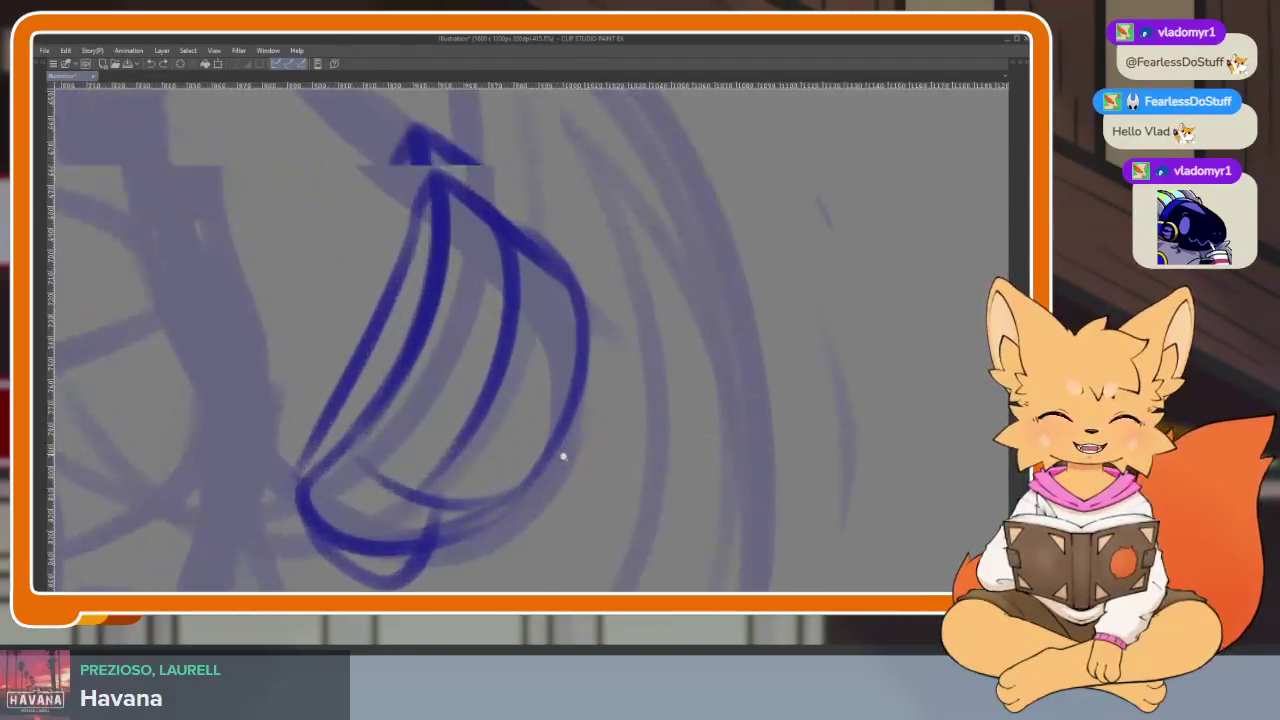
pyautogui.hscroll(2, 558, 443)
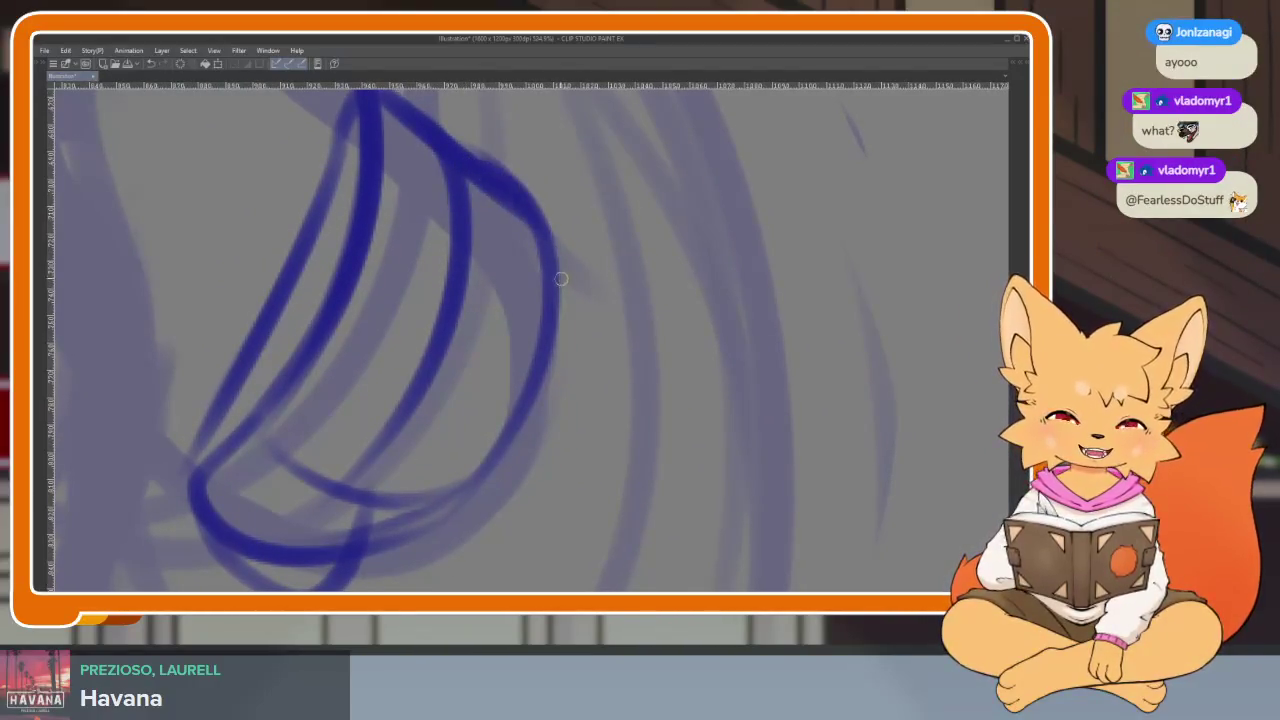
pyautogui.moveTo(486, 163); pyautogui.dragTo(562, 262)
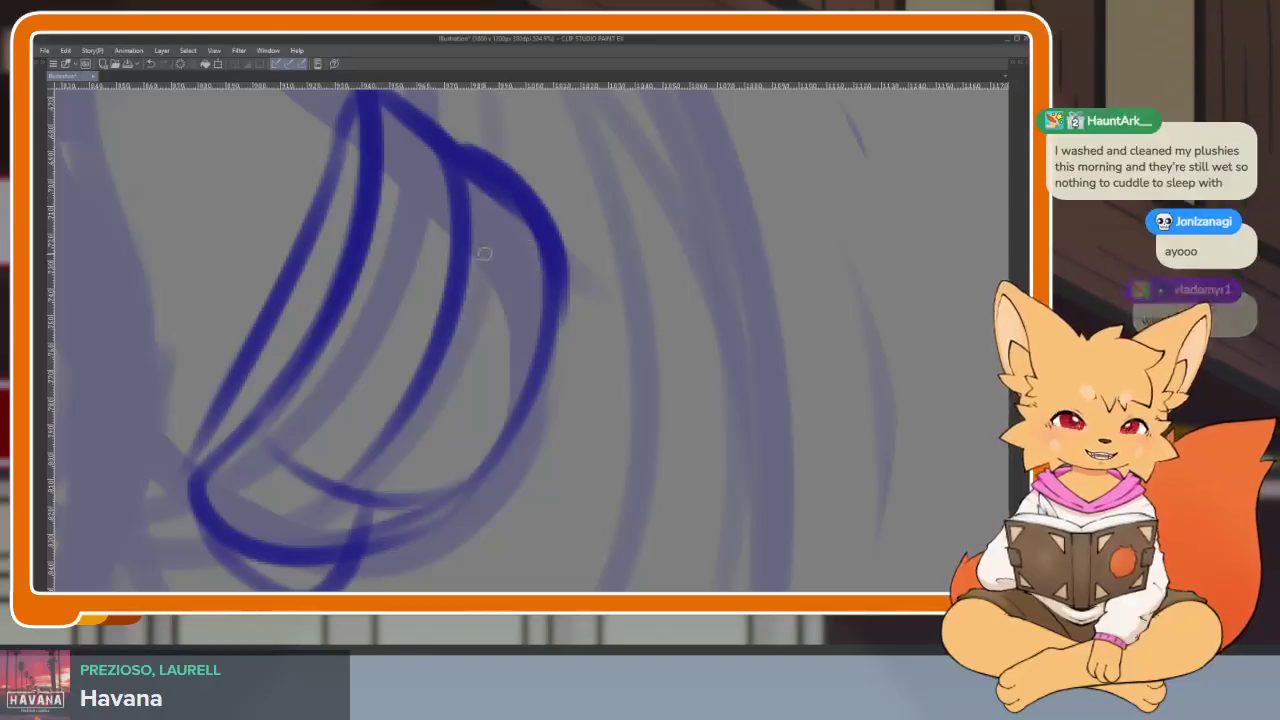
pyautogui.moveTo(458, 248); pyautogui.dragTo(562, 410)
pyautogui.scroll(-2, 498, 484)
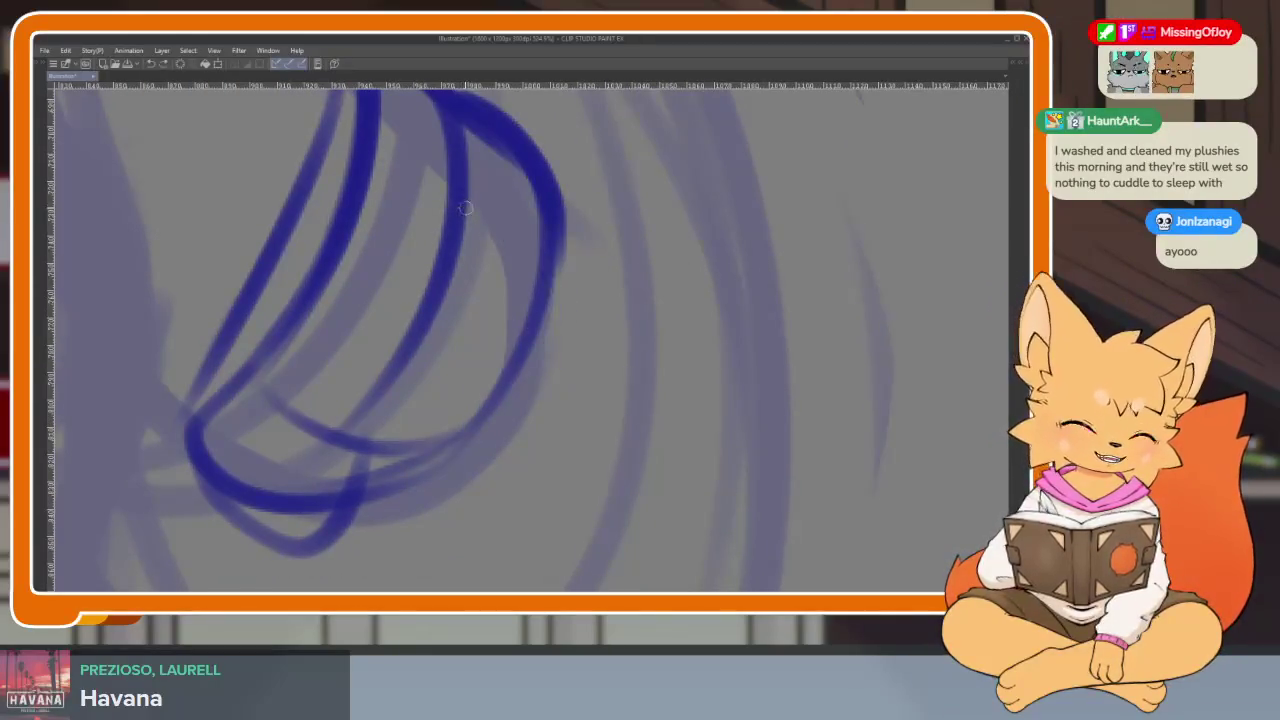
pyautogui.moveTo(444, 331)
pyautogui.mouseDown()
pyautogui.moveTo(472, 430)
pyautogui.moveTo(348, 461)
pyautogui.mouseUp()
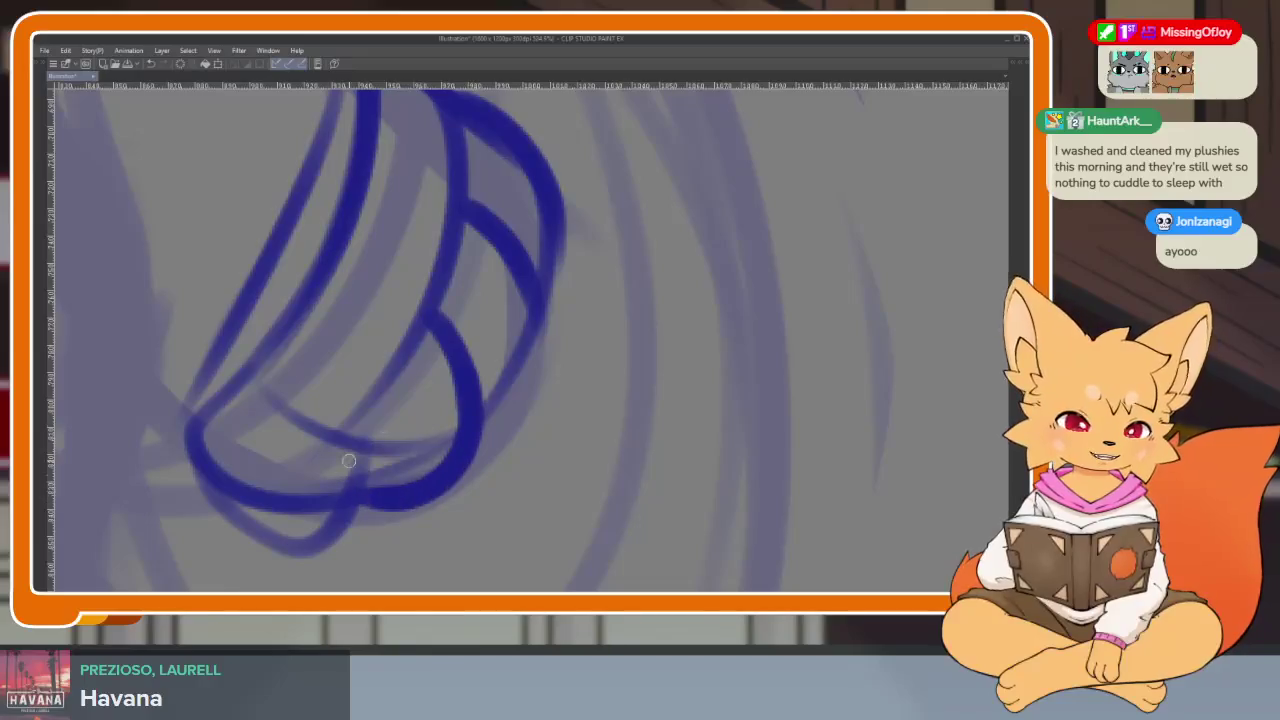
pyautogui.moveTo(452, 486); pyautogui.dragTo(552, 262)
pyautogui.hotkey('ctrl', 'z')
pyautogui.moveTo(468, 460); pyautogui.dragTo(546, 275)
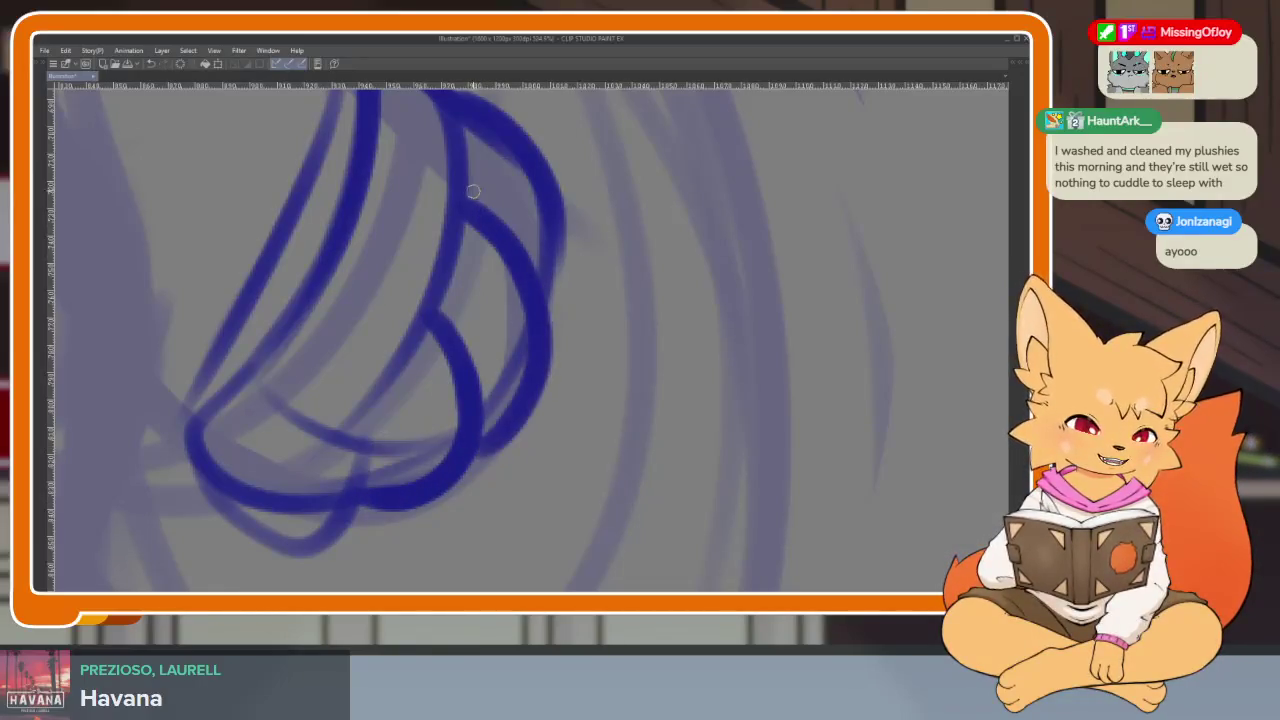
# - Scroll around the canvas to inspect the newly inked paw
pyautogui.scroll(2, 551, 395)
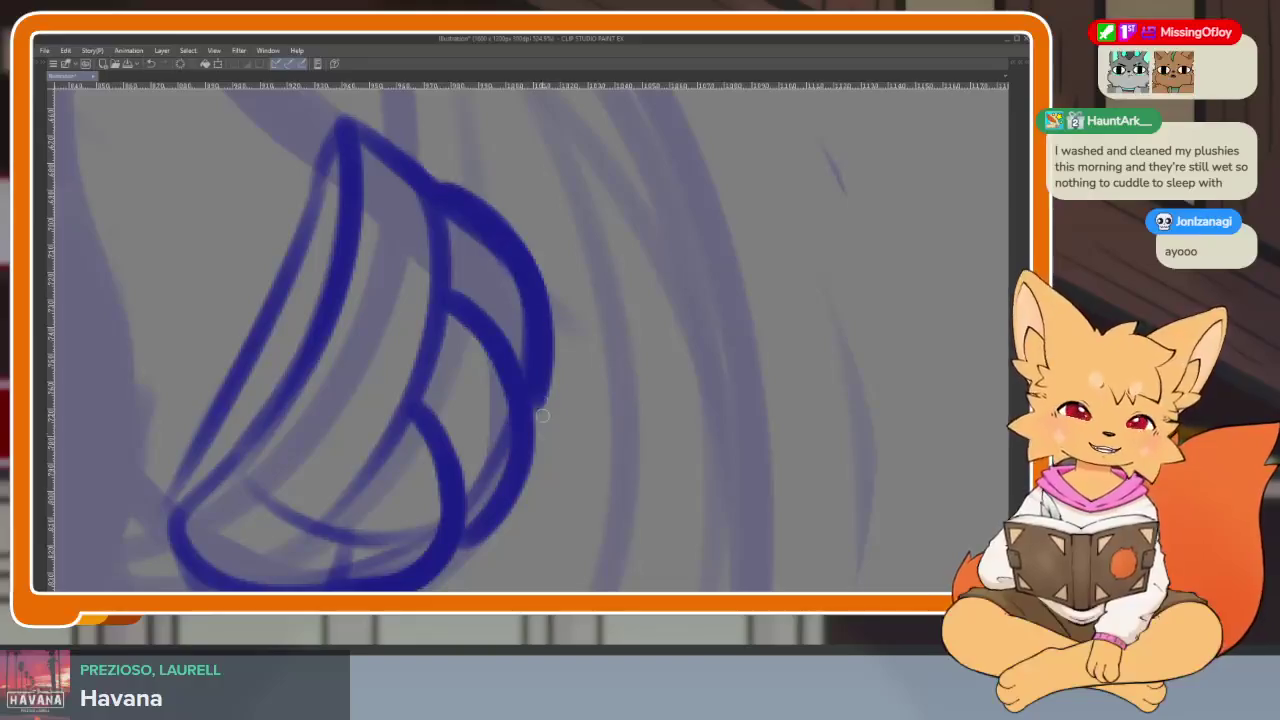
pyautogui.hscroll(1, 651, 434)
pyautogui.scroll(-1, 547, 480)
pyautogui.scroll(-1, 560, 477)
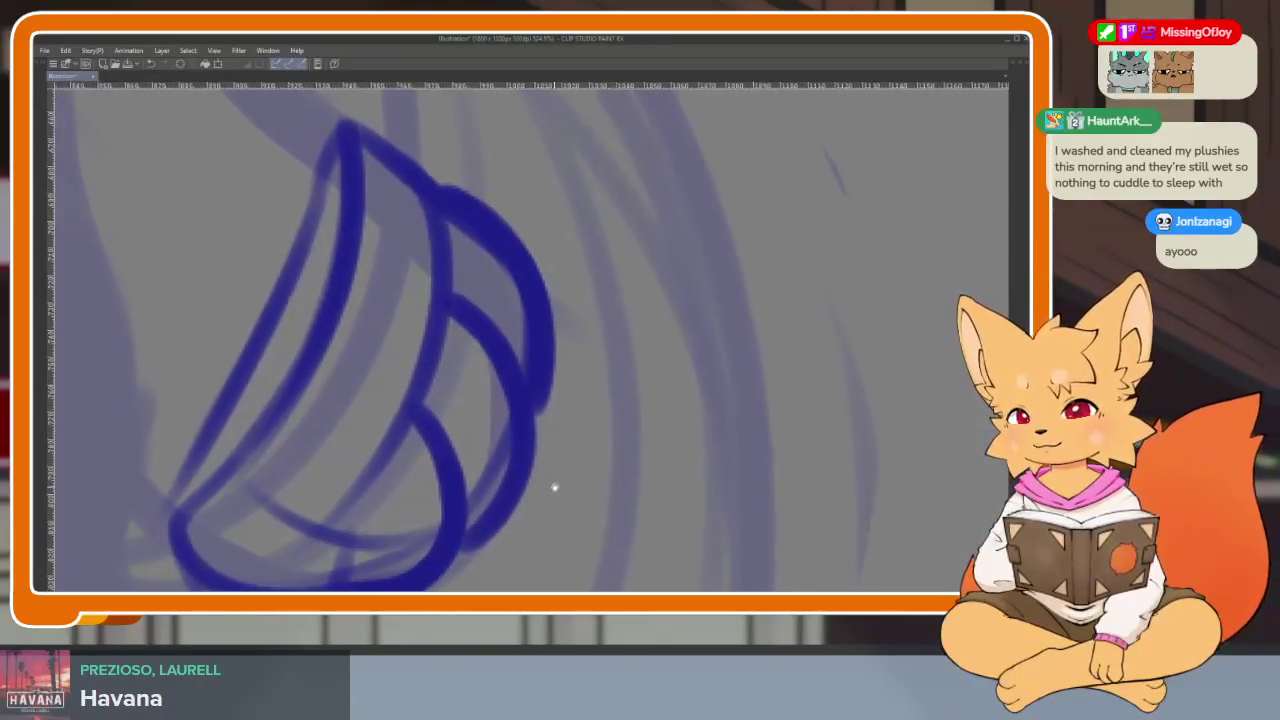
pyautogui.scroll(-1, 554, 486)
pyautogui.scroll(-1, 577, 460)
pyautogui.scroll(1, 575, 486)
pyautogui.scroll(1, 525, 468)
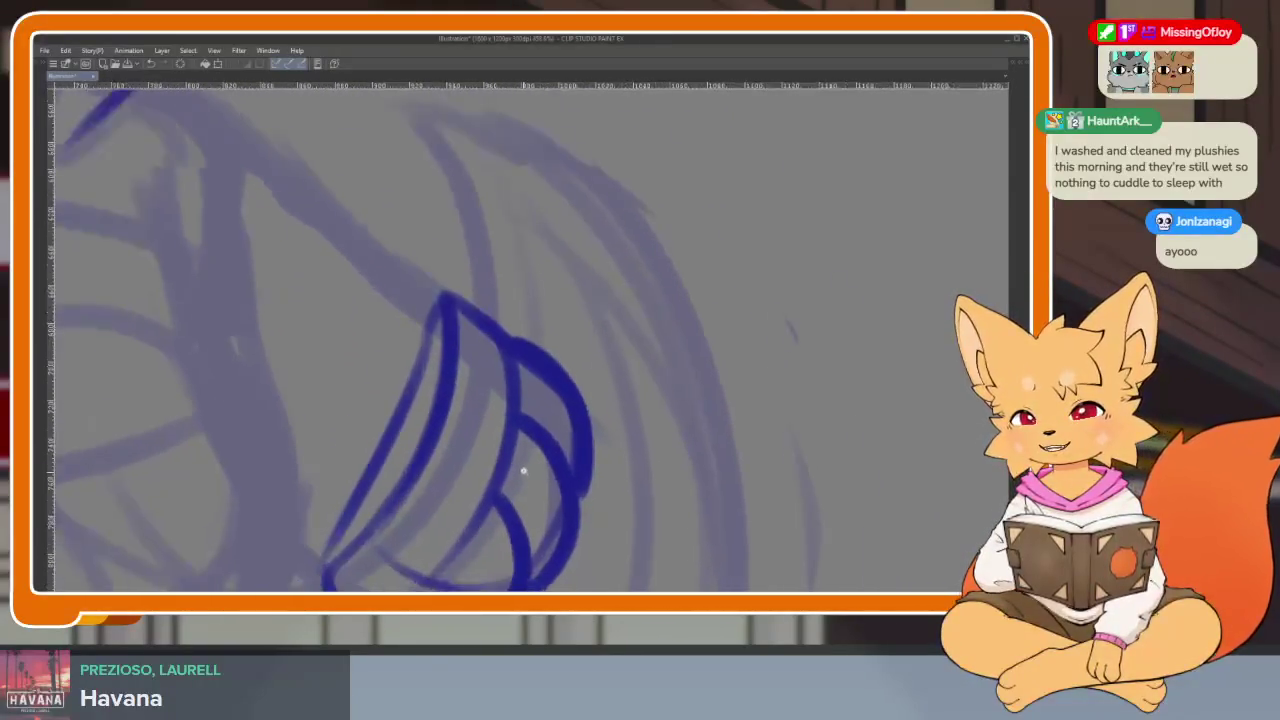
pyautogui.scroll(1, 529, 480)
pyautogui.scroll(1, 531, 490)
pyautogui.scroll(-1, 531, 490)
pyautogui.scroll(-1, 543, 500)
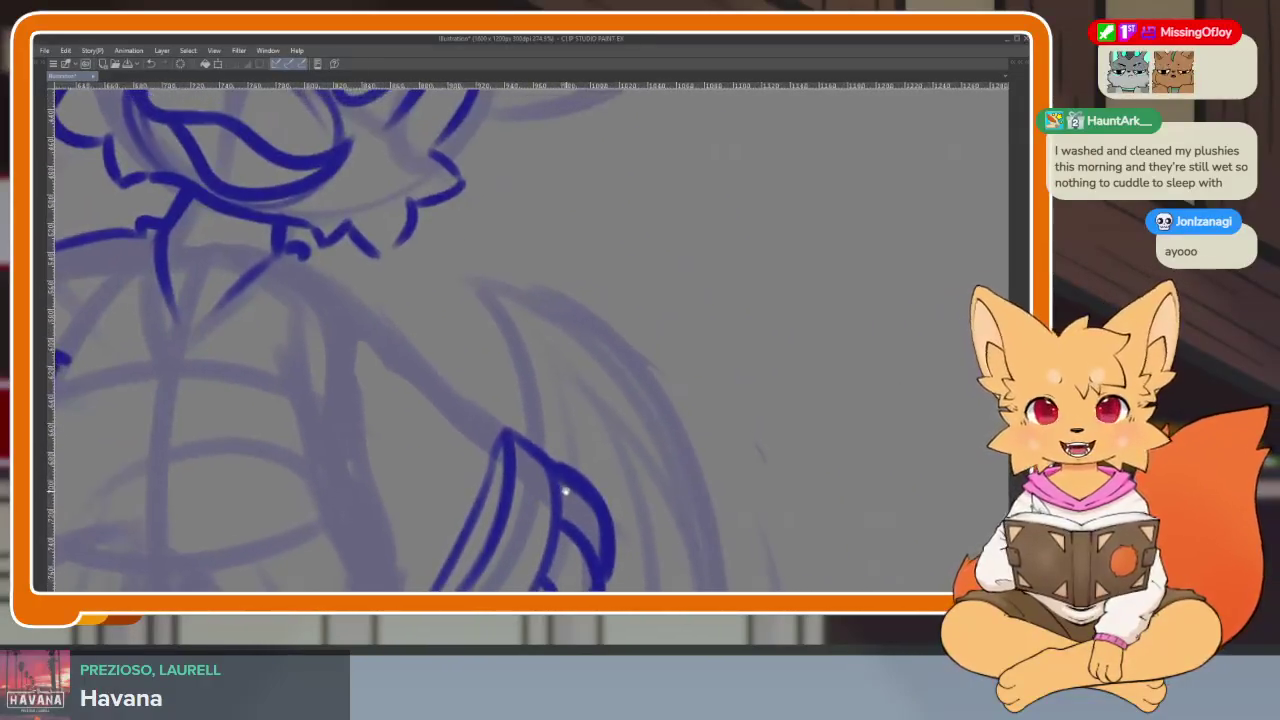
pyautogui.scroll(1, 600, 470)
pyautogui.scroll(-1, 620, 443)
pyautogui.scroll(1, 571, 466)
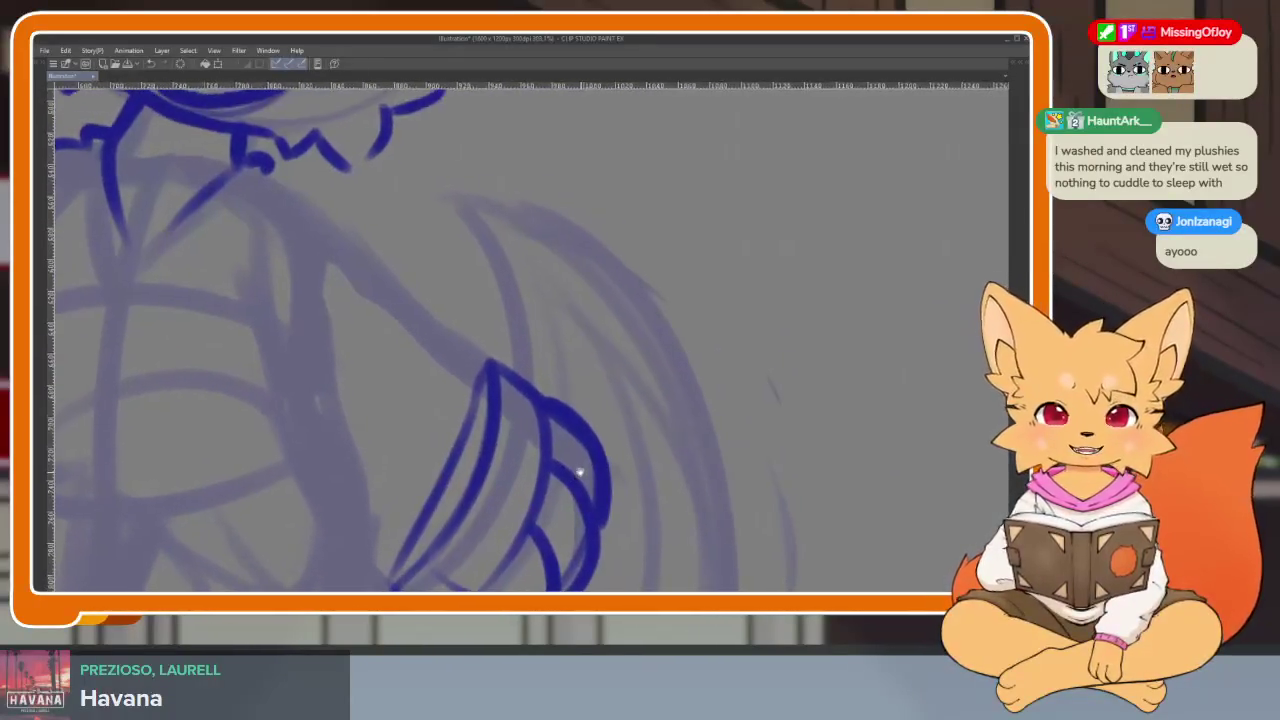
pyautogui.scroll(1, 580, 486)
pyautogui.scroll(1, 563, 484)
pyautogui.scroll(-1, 559, 477)
pyautogui.scroll(1, 566, 483)
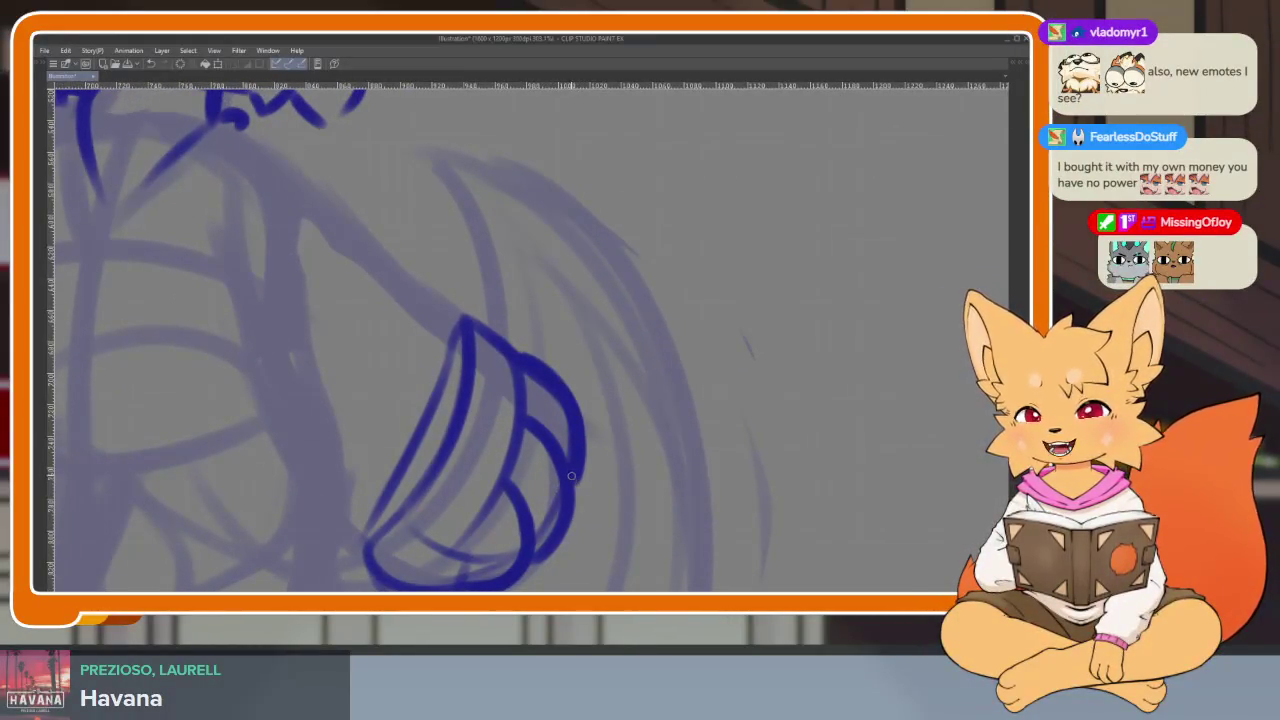
pyautogui.scroll(-1, 553, 494)
pyautogui.scroll(1, 565, 470)
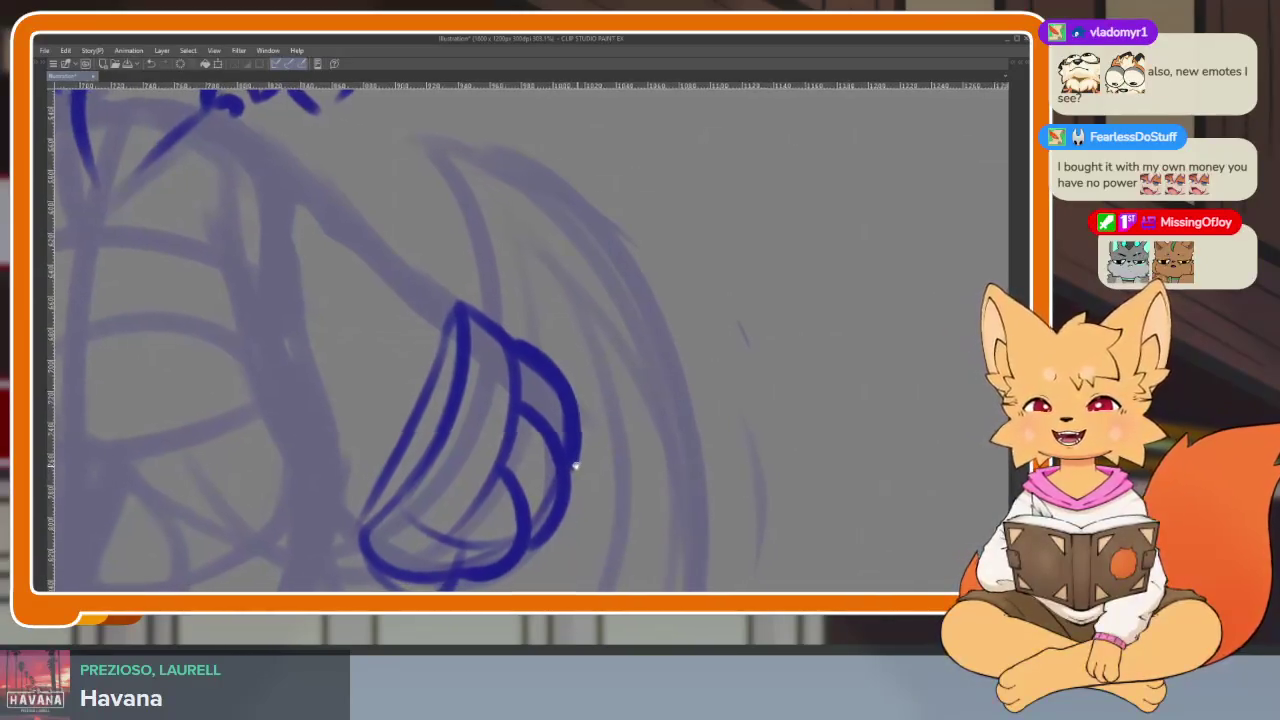
pyautogui.scroll(-1, 543, 478)
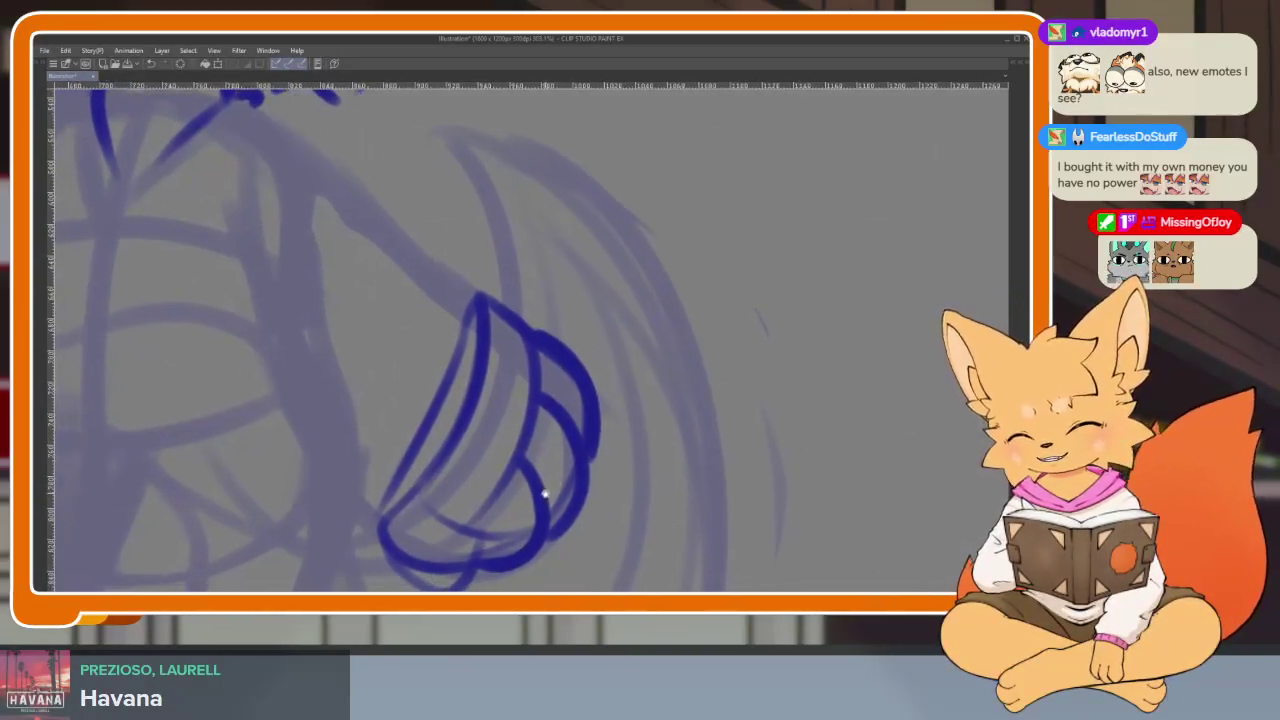
pyautogui.scroll(1, 550, 495)
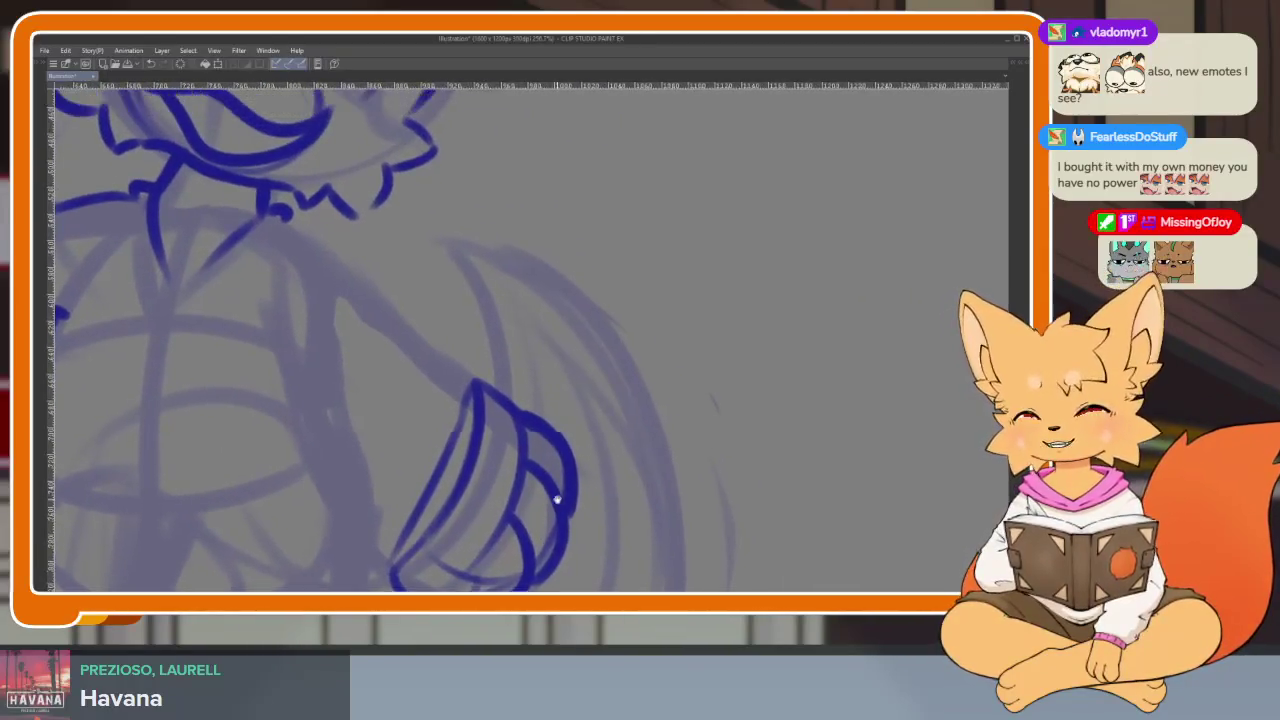
pyautogui.scroll(1, 545, 505)
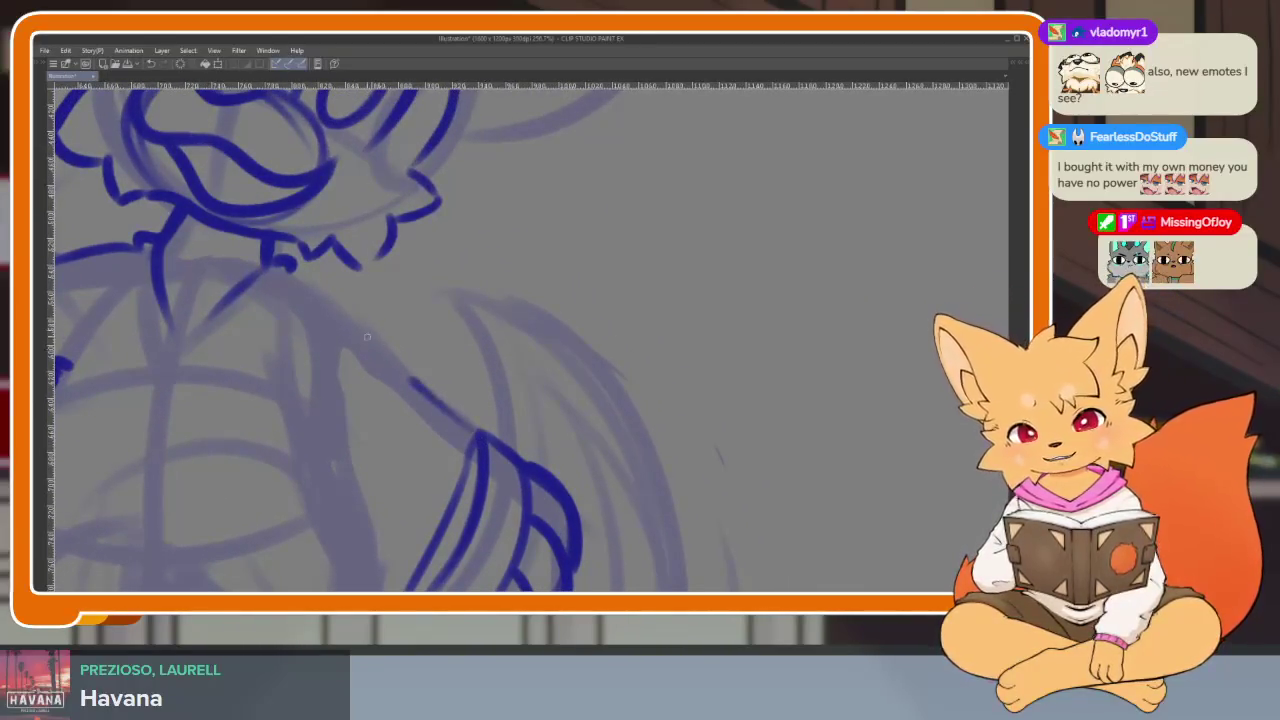
# - Extend the arm's outer line up to the shoulder and ink its inner edge down to the paw
pyautogui.moveTo(367, 337); pyautogui.dragTo(299, 271)
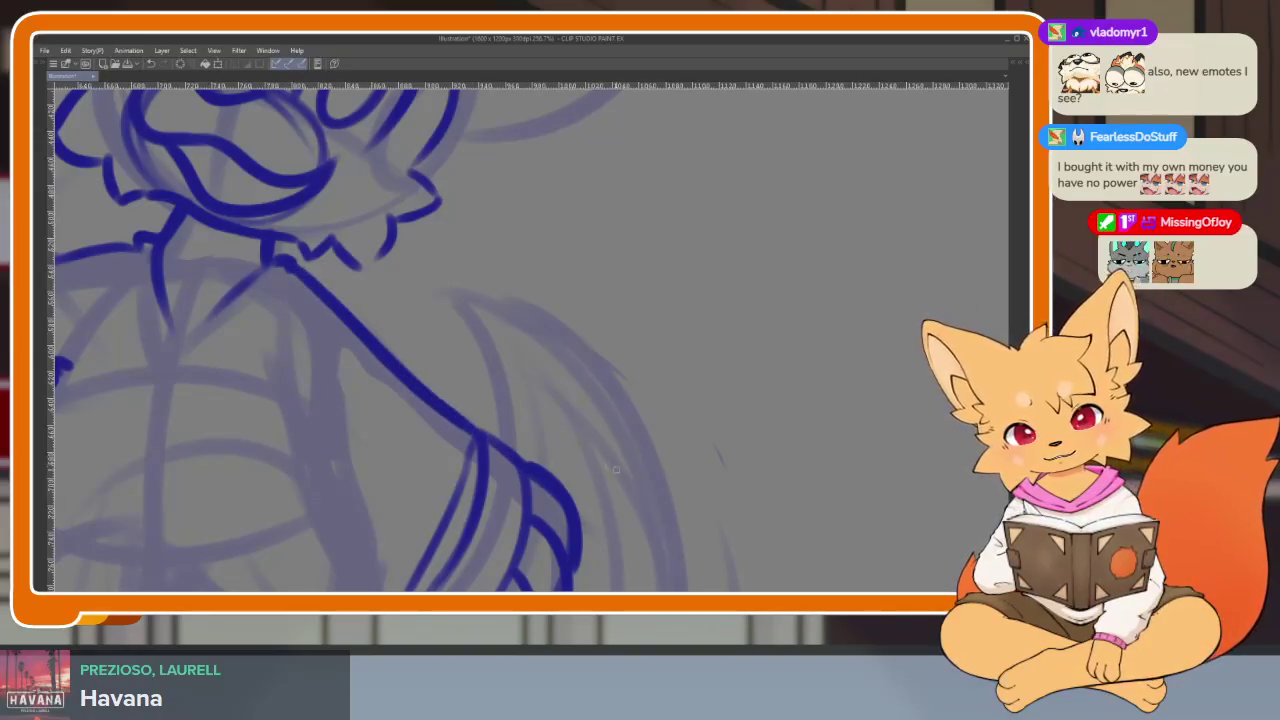
pyautogui.scroll(-2, 553, 300)
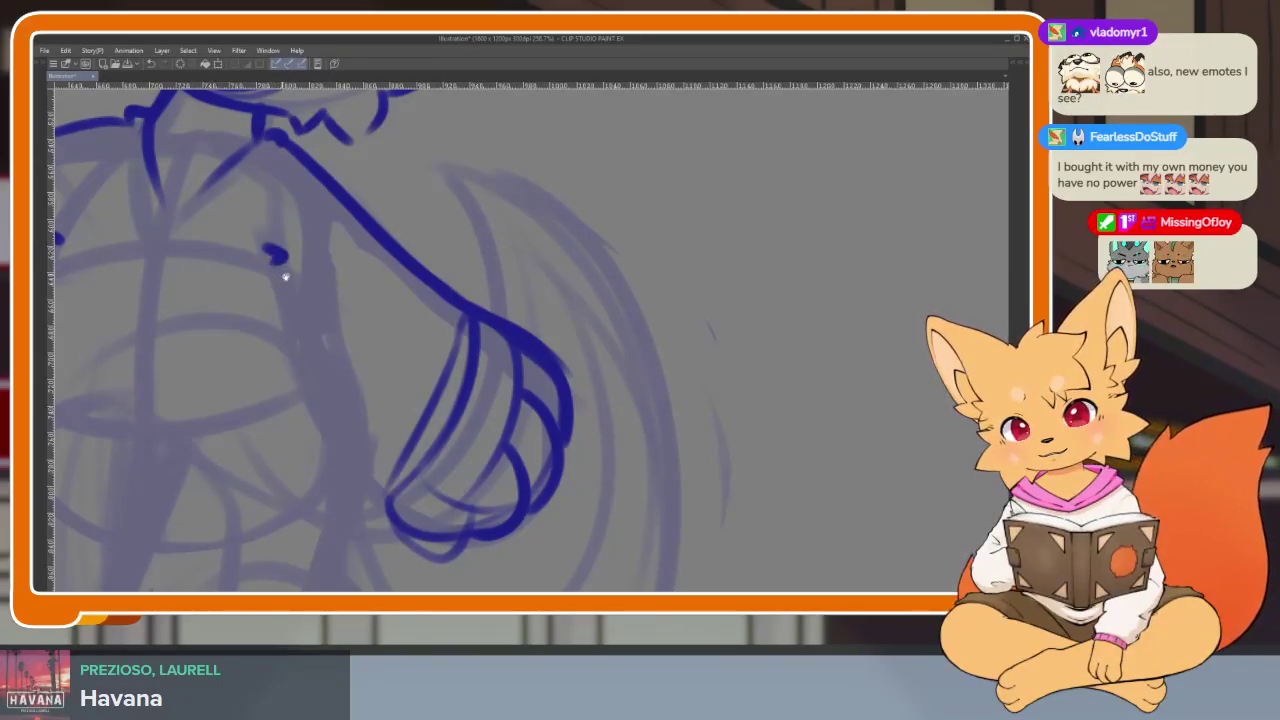
pyautogui.moveTo(285, 277); pyautogui.dragTo(346, 190)
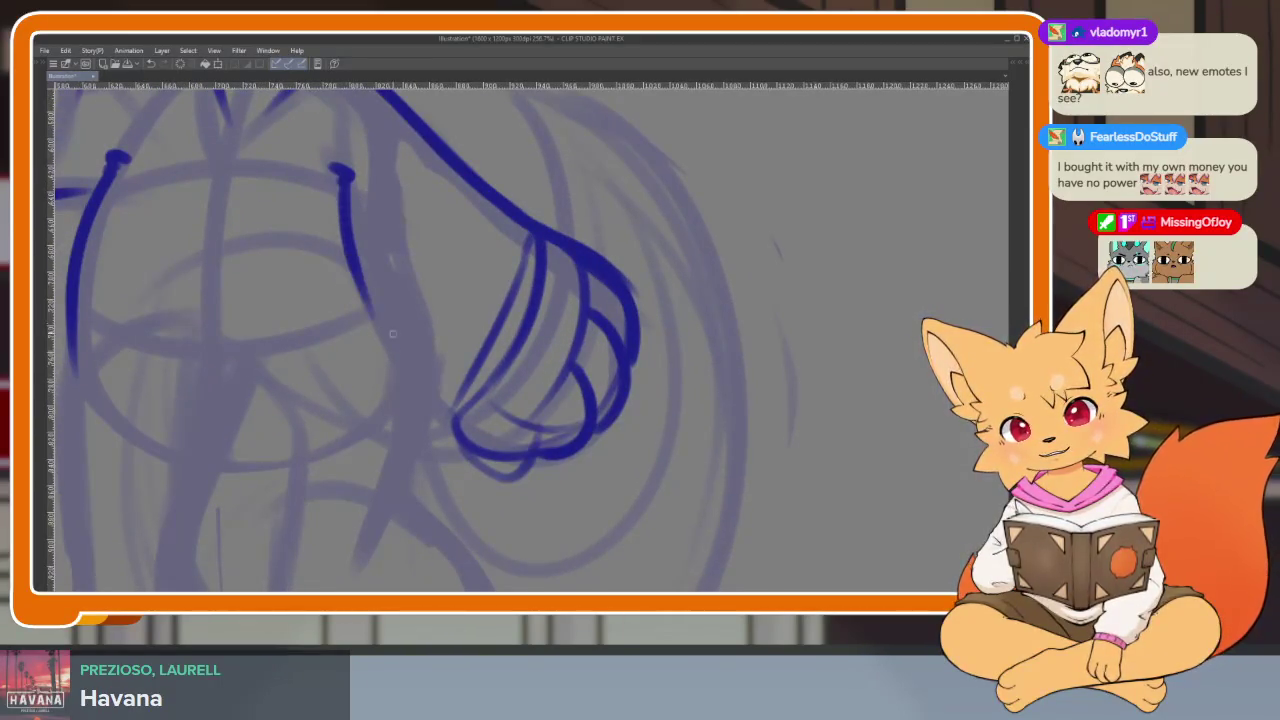
pyautogui.scroll(-5, 509, 366)
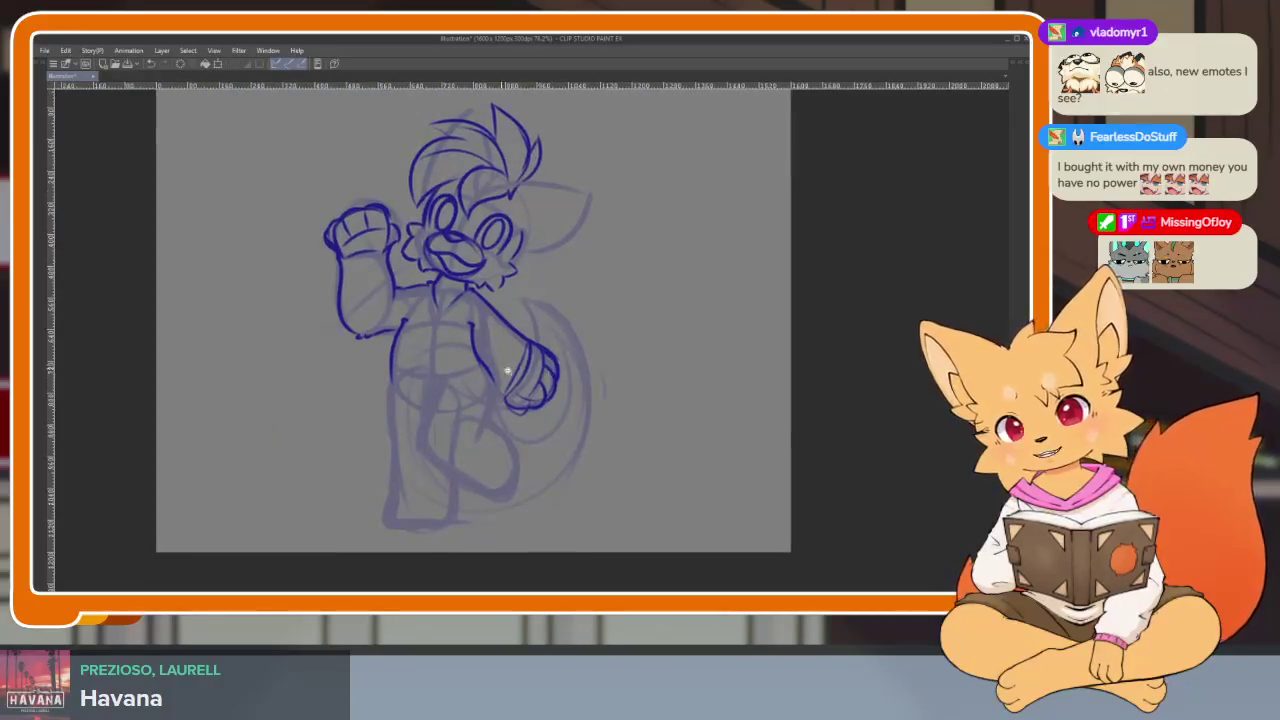
pyautogui.scroll(5, 509, 371)
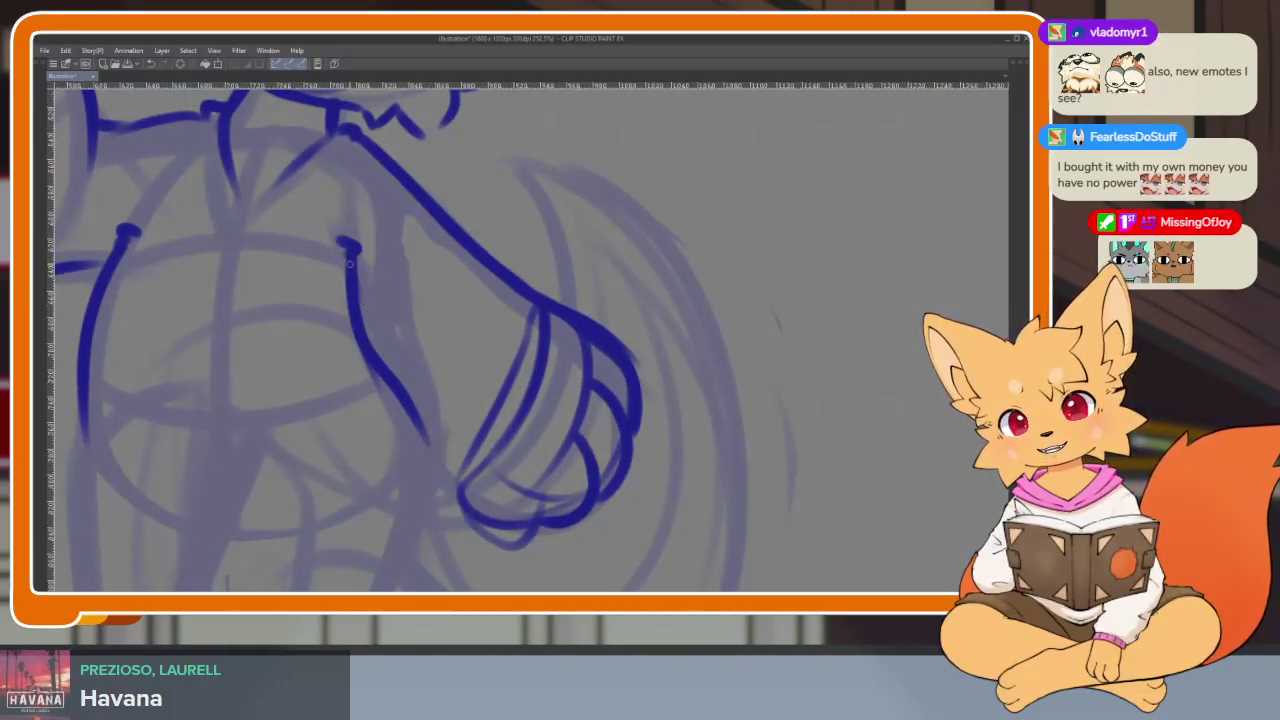
pyautogui.moveTo(350, 268); pyautogui.dragTo(453, 490)
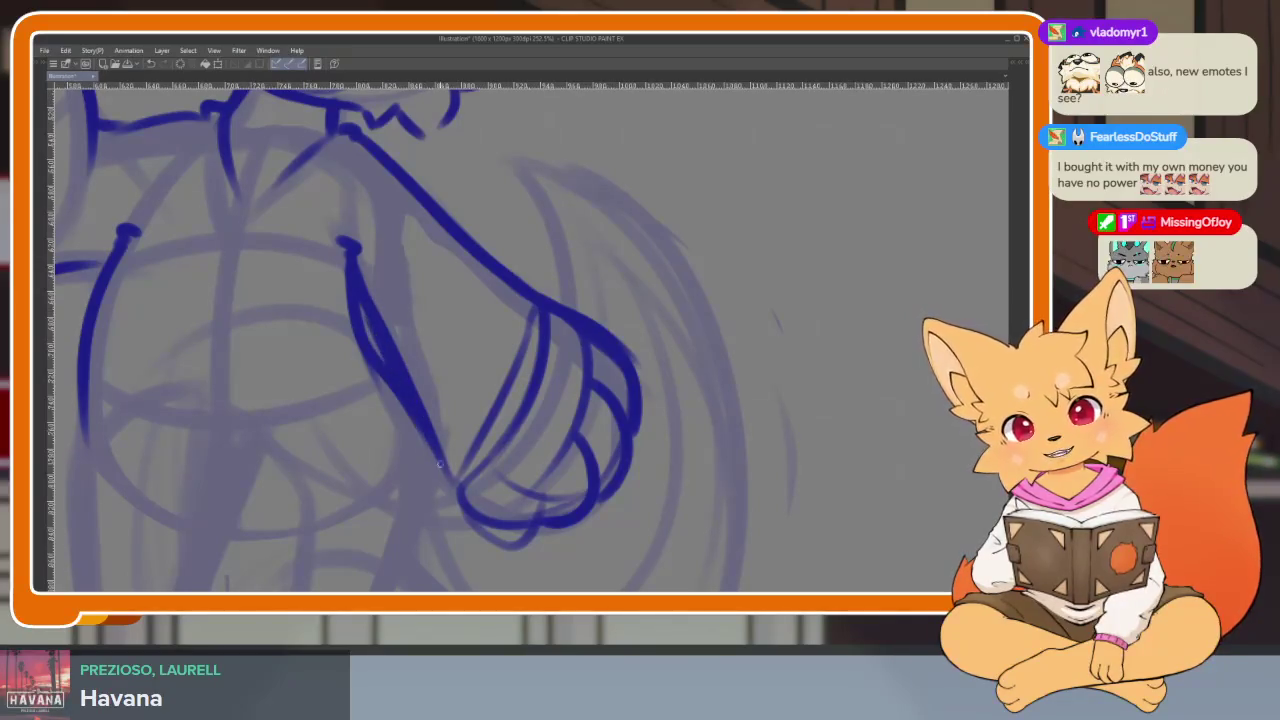
# - Fit the whole drawing in view with Ctrl+0 to check the arm's proportions
pyautogui.scroll(-5, 512, 547)
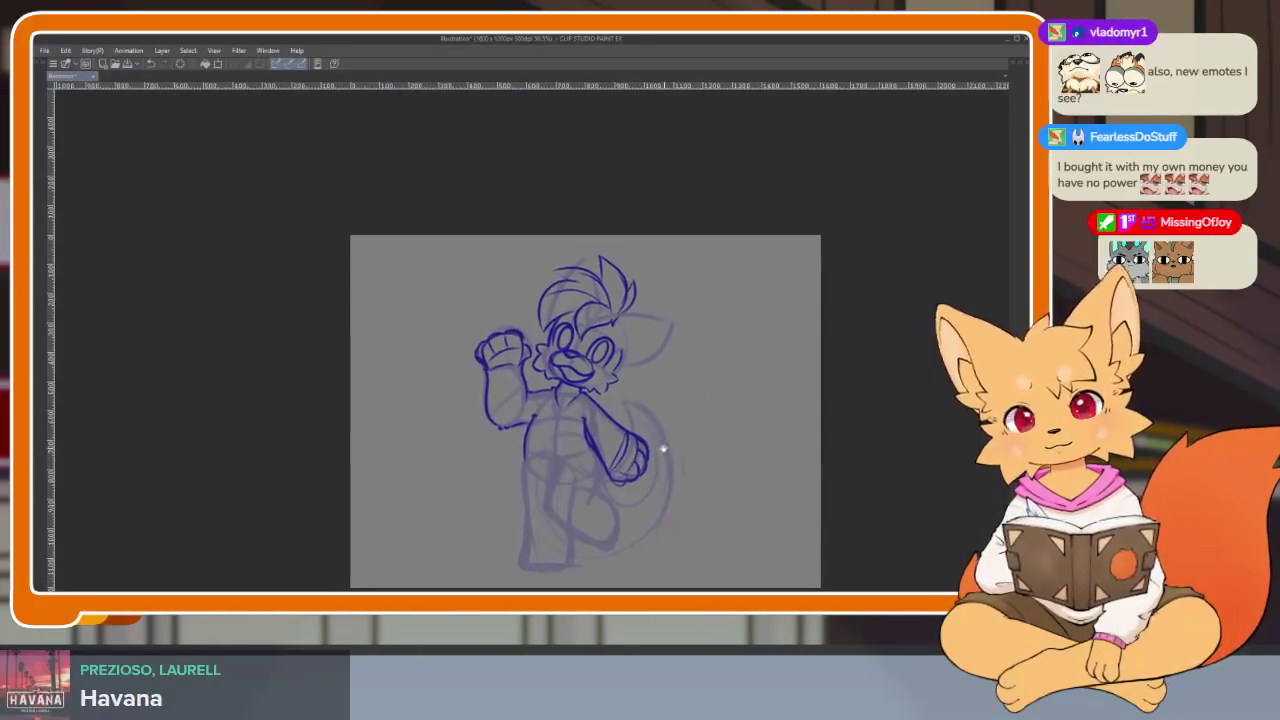
pyautogui.scroll(4, 654, 449)
pyautogui.scroll(2, 600, 445)
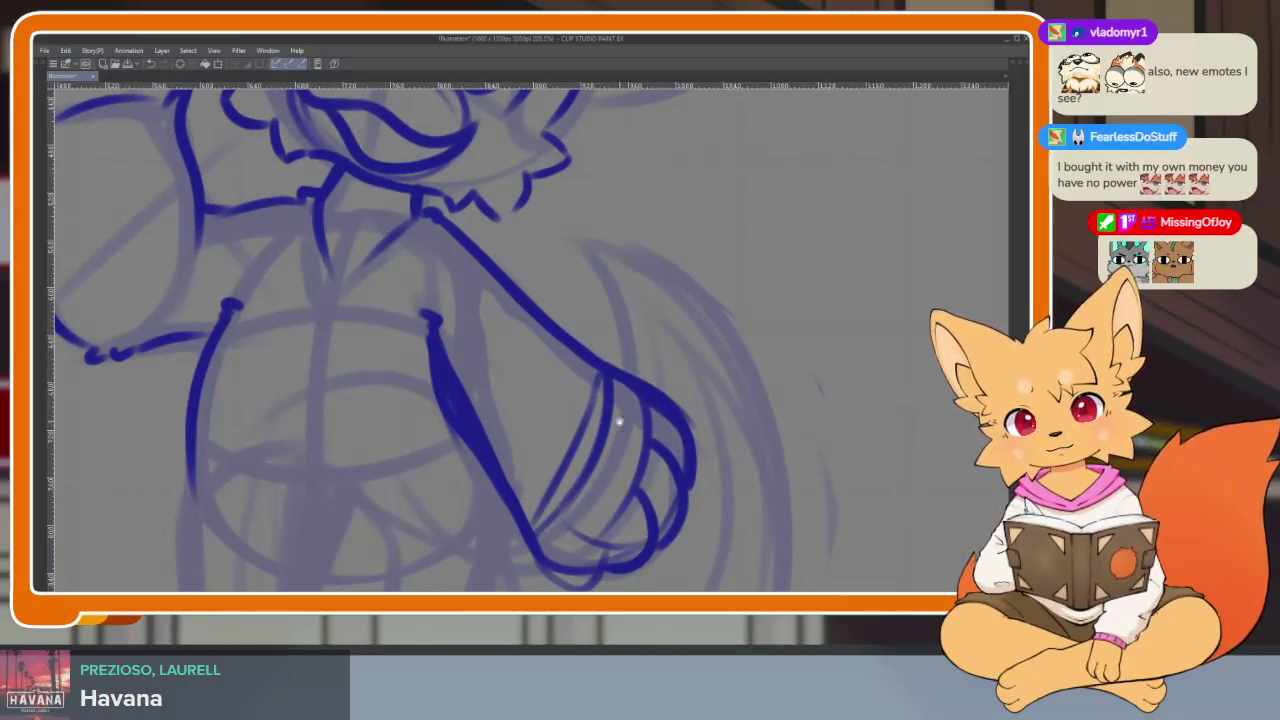
pyautogui.scroll(-5, 619, 422)
pyautogui.scroll(4, 586, 423)
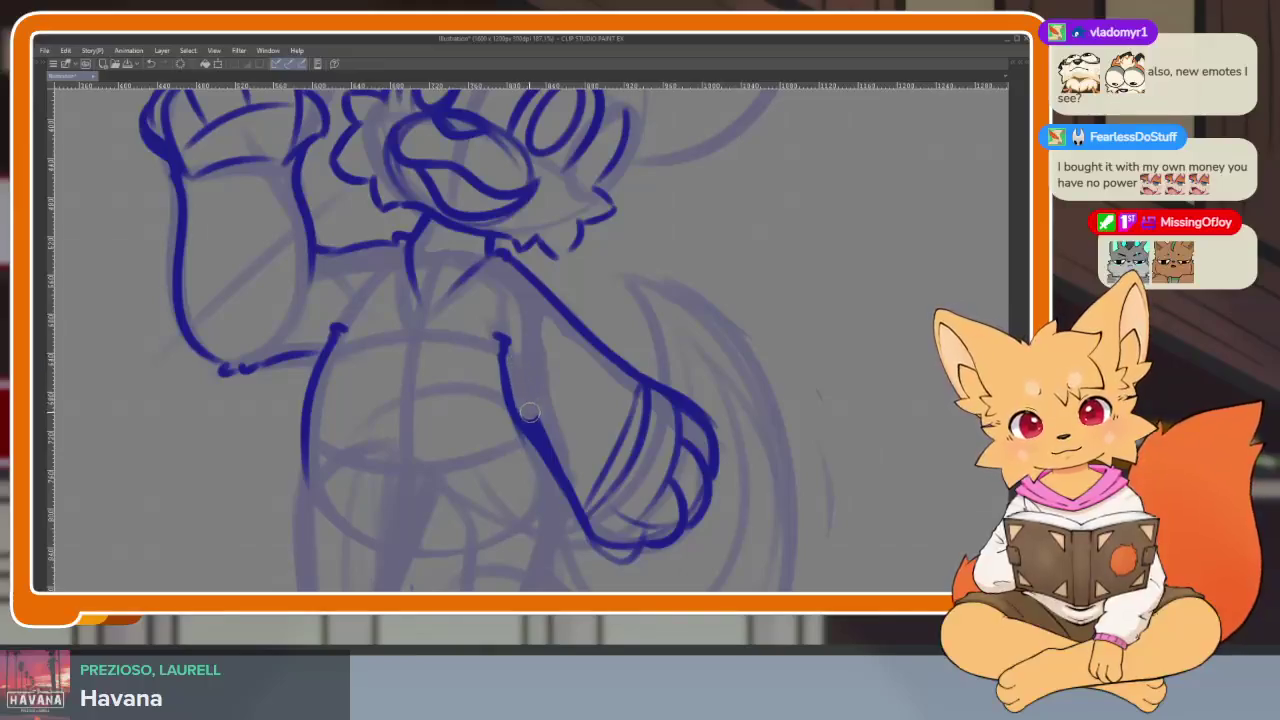
pyautogui.scroll(2, 480, 313)
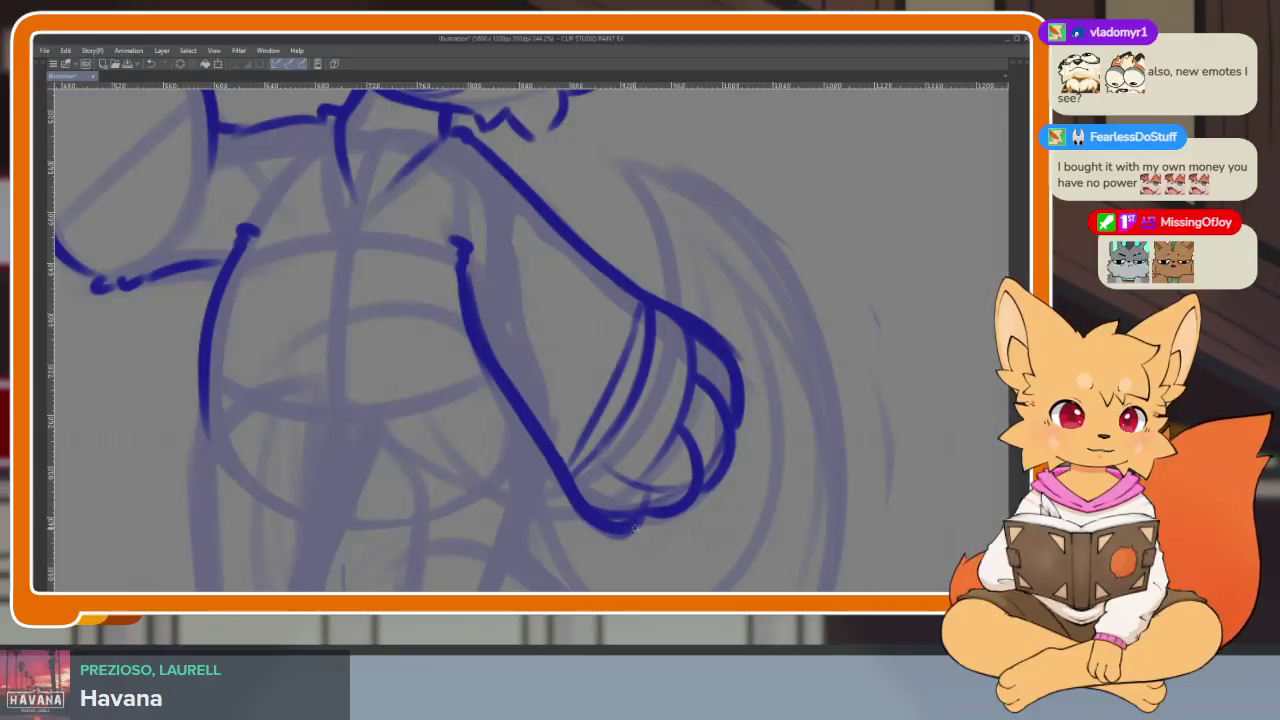
pyautogui.hotkey('ctrl', '0')
pyautogui.scroll(1, 766, 480)
pyautogui.scroll(5, 740, 470)
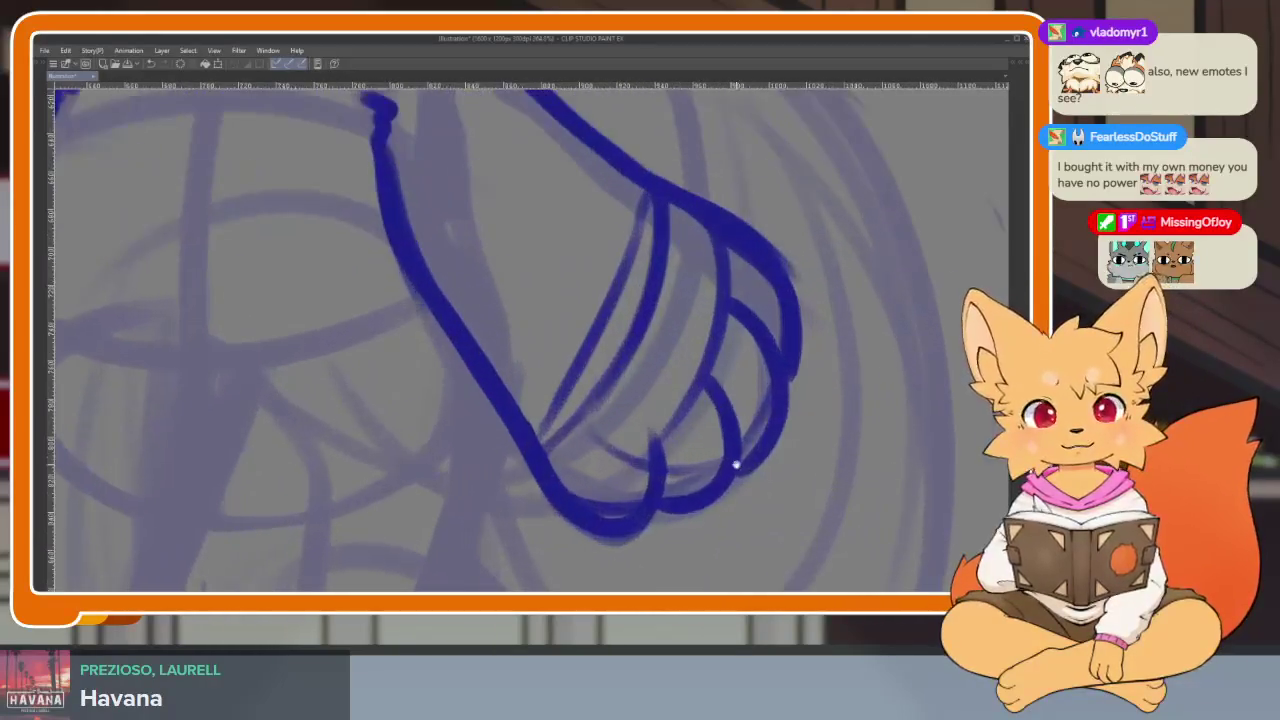
pyautogui.scroll(-2, 714, 461)
pyautogui.scroll(1, 714, 461)
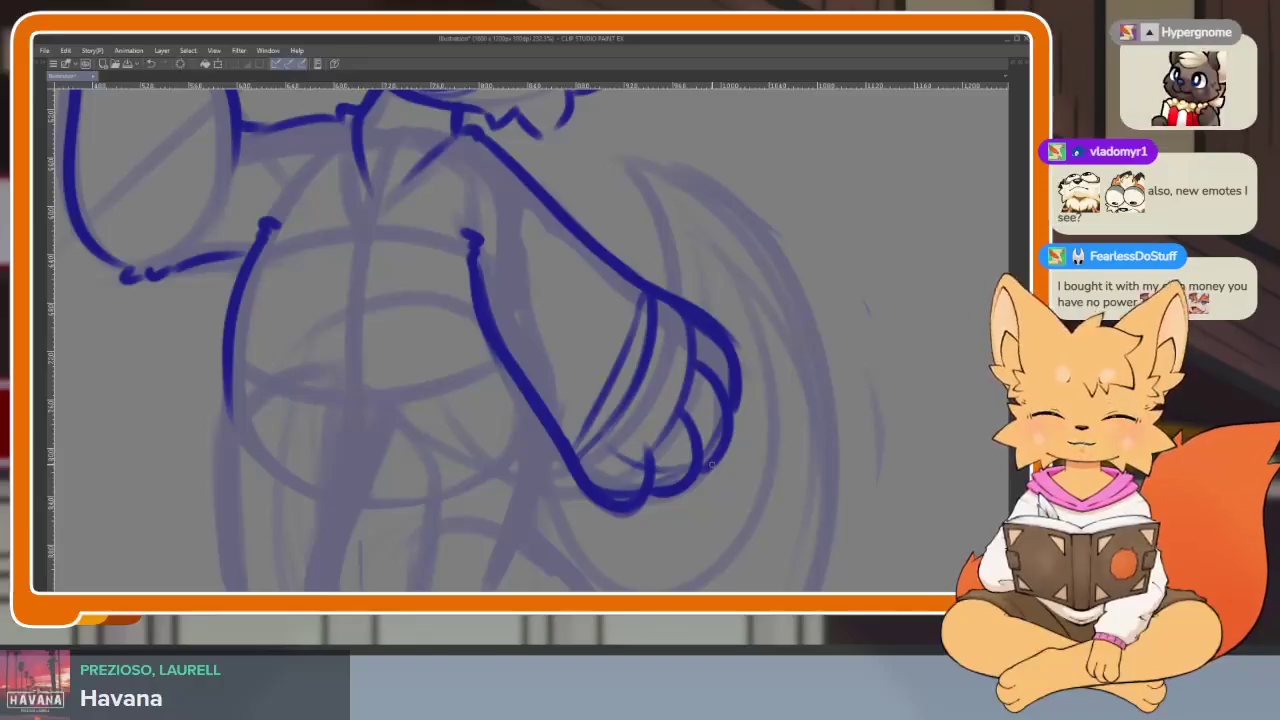
pyautogui.scroll(-1, 681, 449)
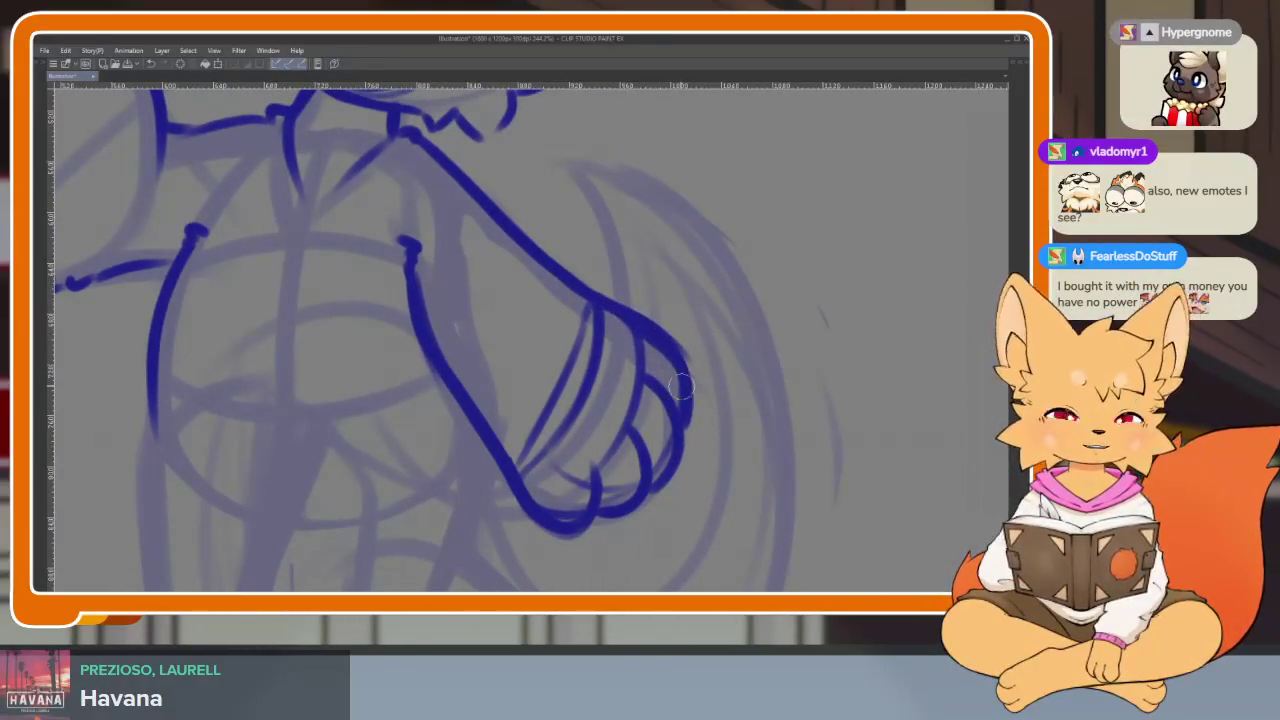
# - Erase the old inner strokes inside the lowered hand
pyautogui.moveTo(700, 440); pyautogui.dragTo(658, 451)
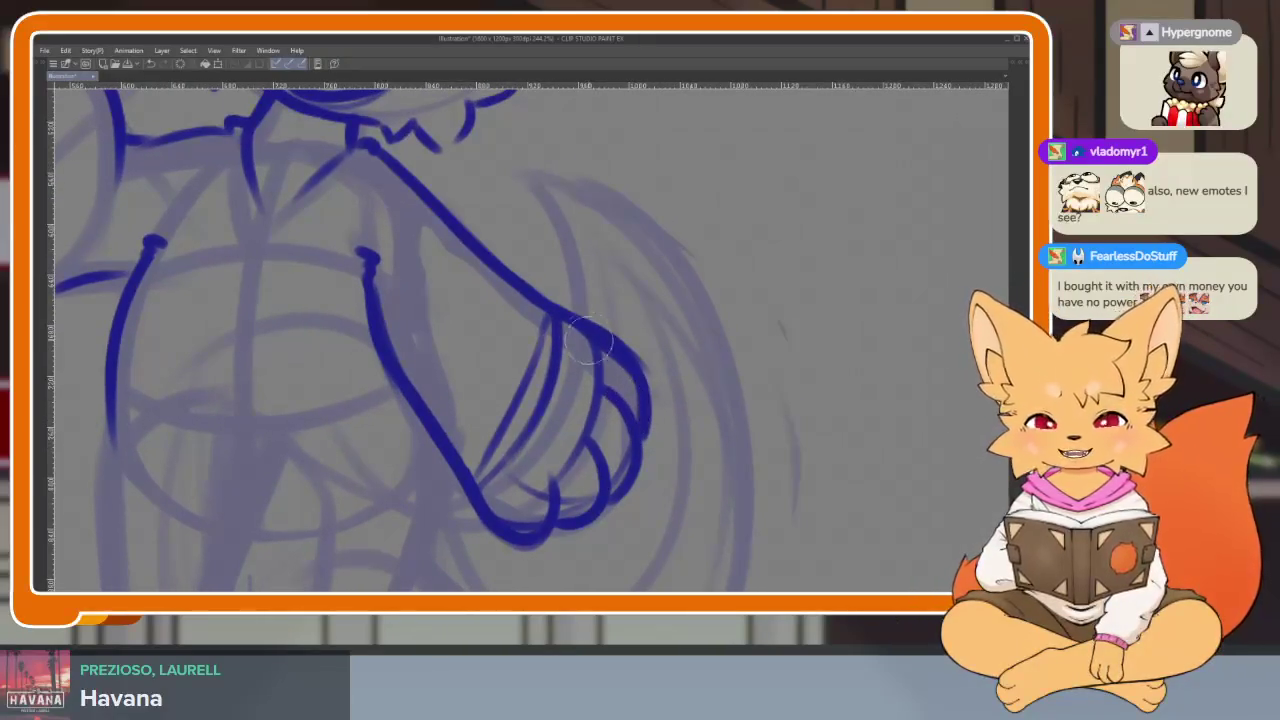
pyautogui.moveTo(590, 342)
pyautogui.mouseDown()
pyautogui.moveTo(550, 372)
pyautogui.moveTo(615, 390)
pyautogui.moveTo(520, 530)
pyautogui.mouseUp()
pyautogui.moveTo(640, 440); pyautogui.dragTo(580, 520)
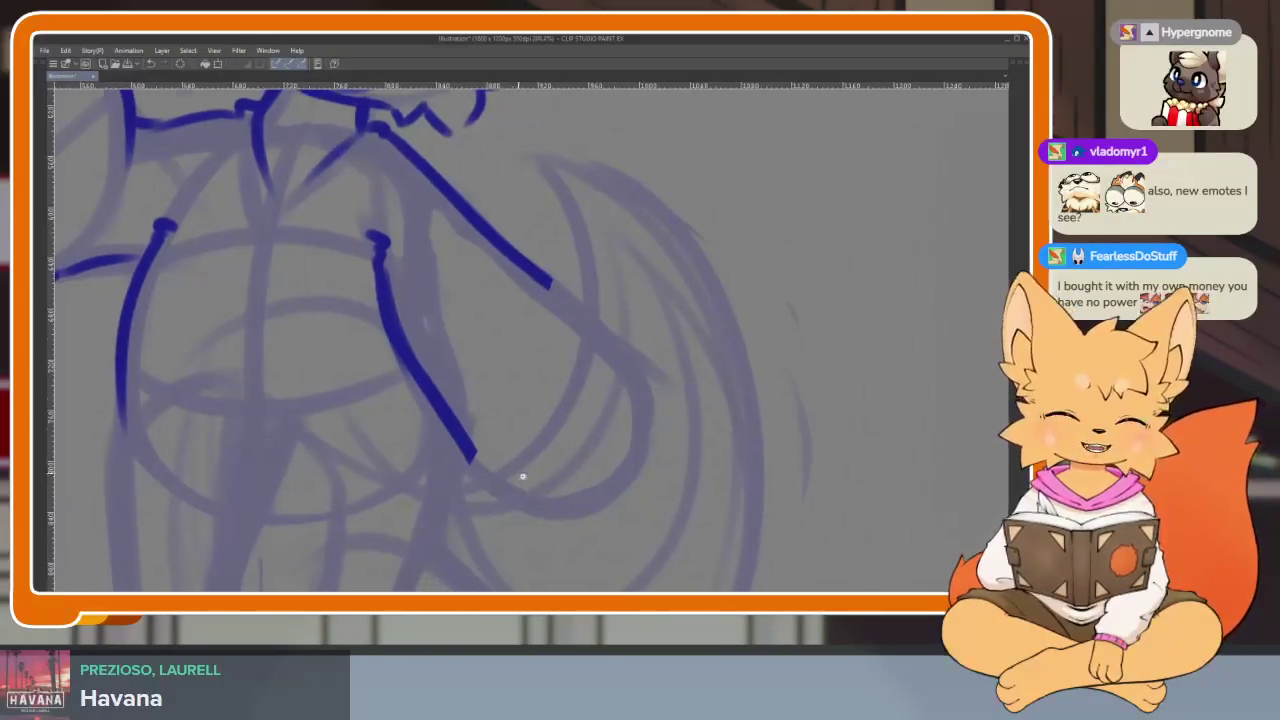
pyautogui.scroll(2, 534, 477)
pyautogui.scroll(-2, 540, 471)
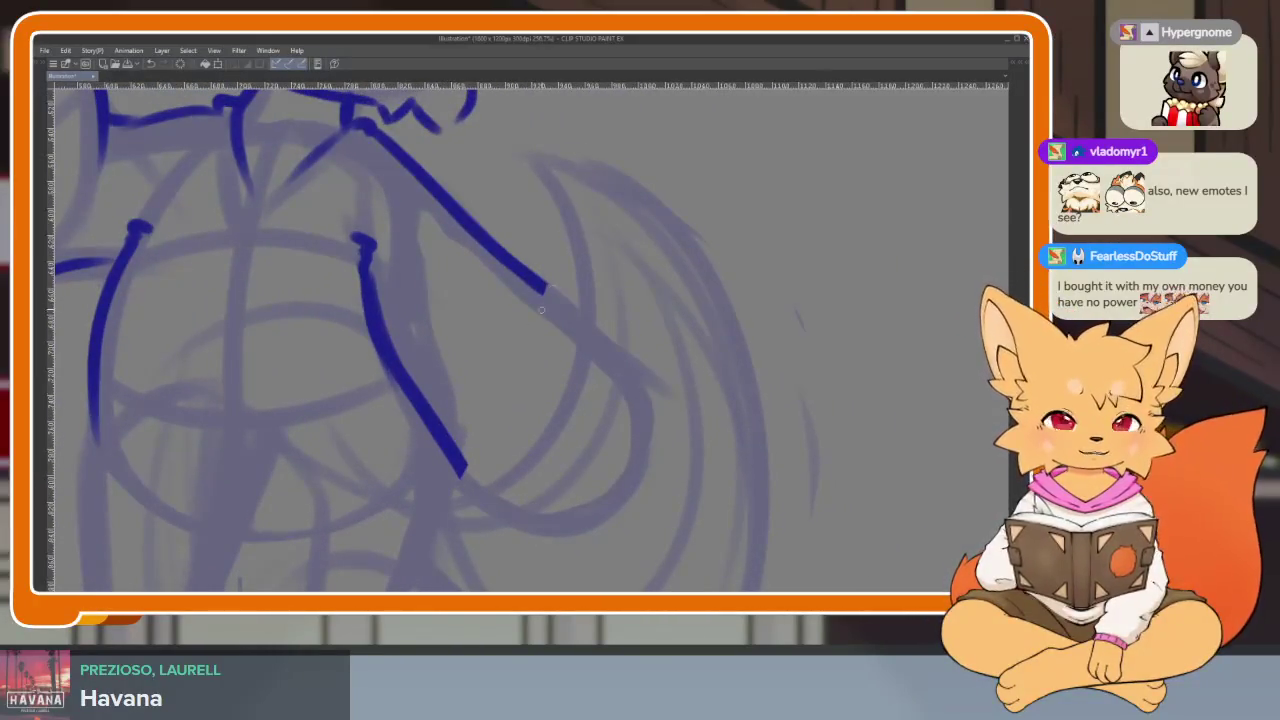
pyautogui.scroll(1, 500, 250)
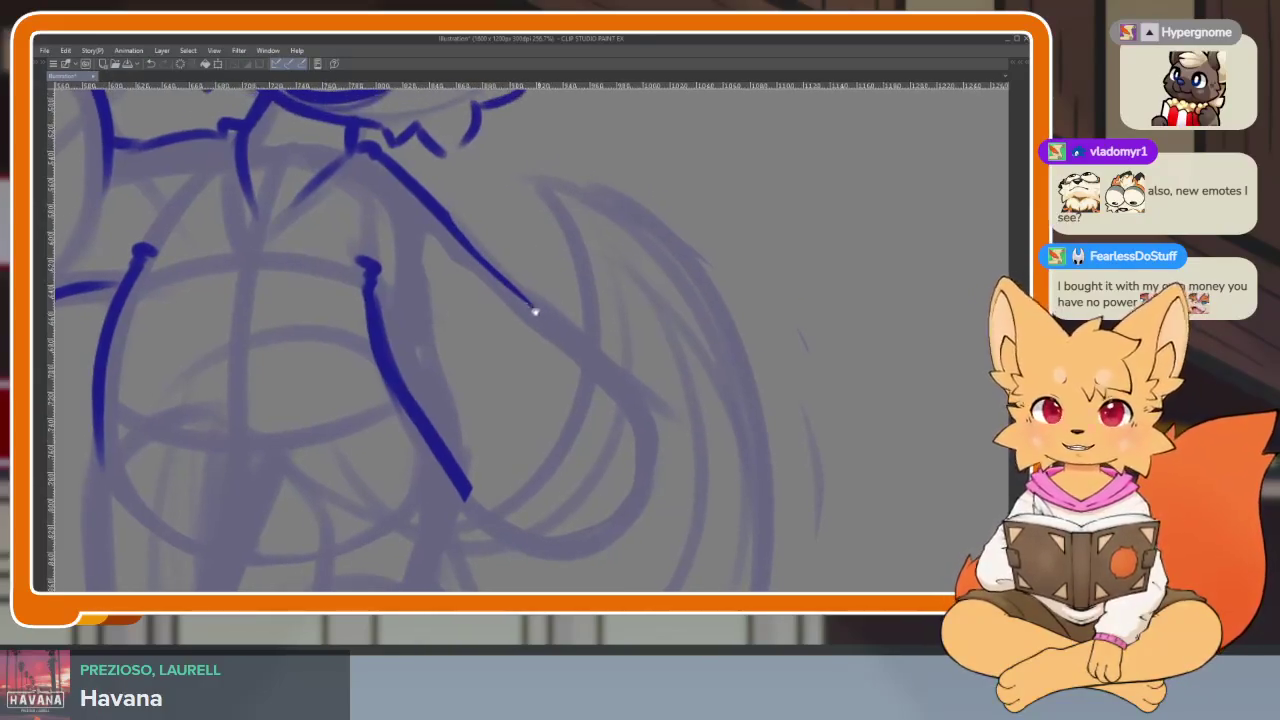
# - Keep the arm line's thick end, redraw it toward the fist and add a thin bottom curve
pyautogui.moveTo(531, 309)
pyautogui.mouseDown()
pyautogui.moveTo(480, 266)
pyautogui.moveTo(530, 370)
pyautogui.mouseUp()
pyautogui.scroll(1, 460, 262)
pyautogui.hotkey('ctrl', 'z')
pyautogui.moveTo(408, 226)
pyautogui.mouseDown()
pyautogui.moveTo(578, 396)
pyautogui.moveTo(466, 538)
pyautogui.mouseUp()
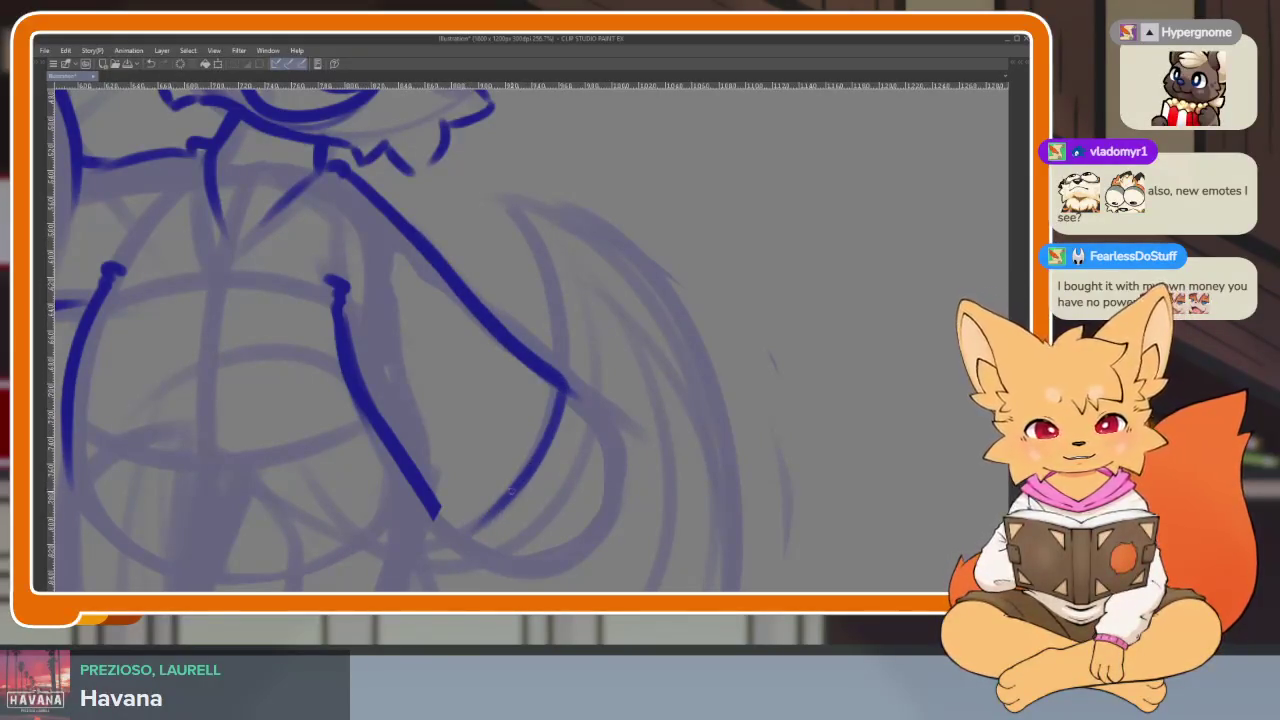
pyautogui.moveTo(516, 486); pyautogui.dragTo(602, 506)
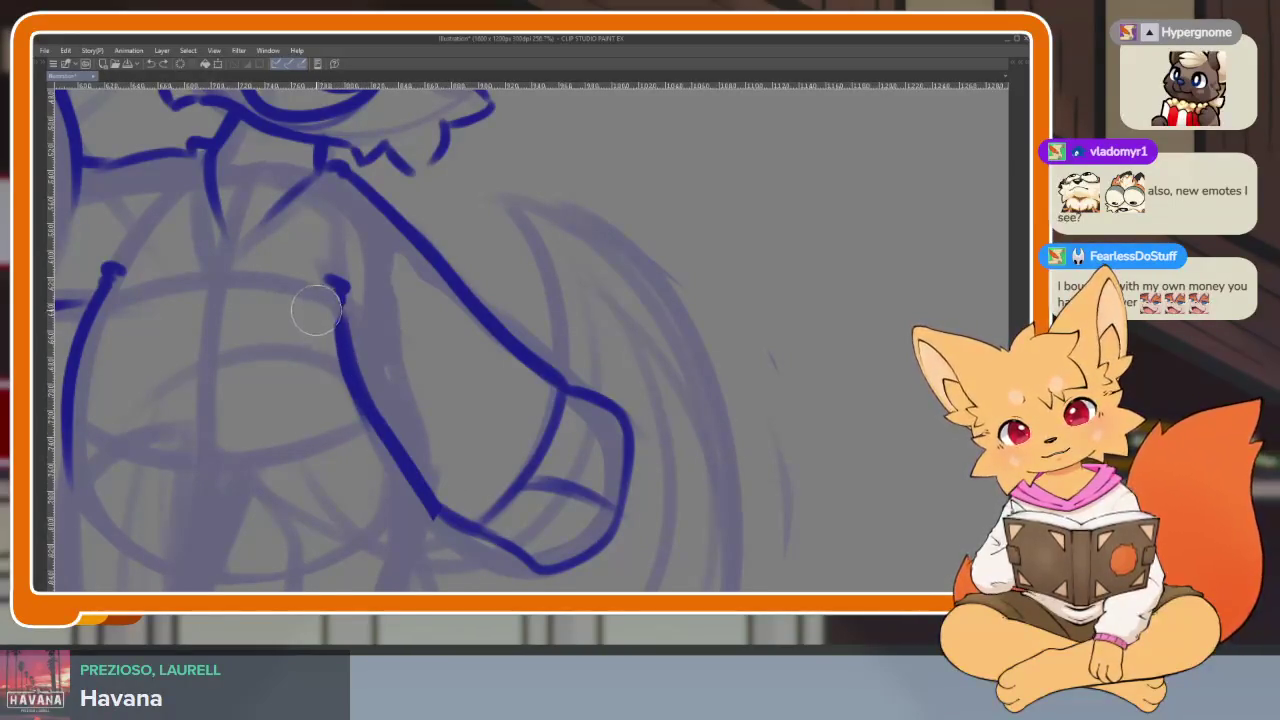
# - Redraw the lower arm line into the fist, then draw its inner curve and looping bottom outline
pyautogui.moveTo(316, 311)
pyautogui.mouseDown()
pyautogui.moveTo(420, 500)
pyautogui.moveTo(495, 555)
pyautogui.mouseUp()
pyautogui.moveTo(341, 322); pyautogui.dragTo(495, 540)
pyautogui.scroll(2, 530, 575)
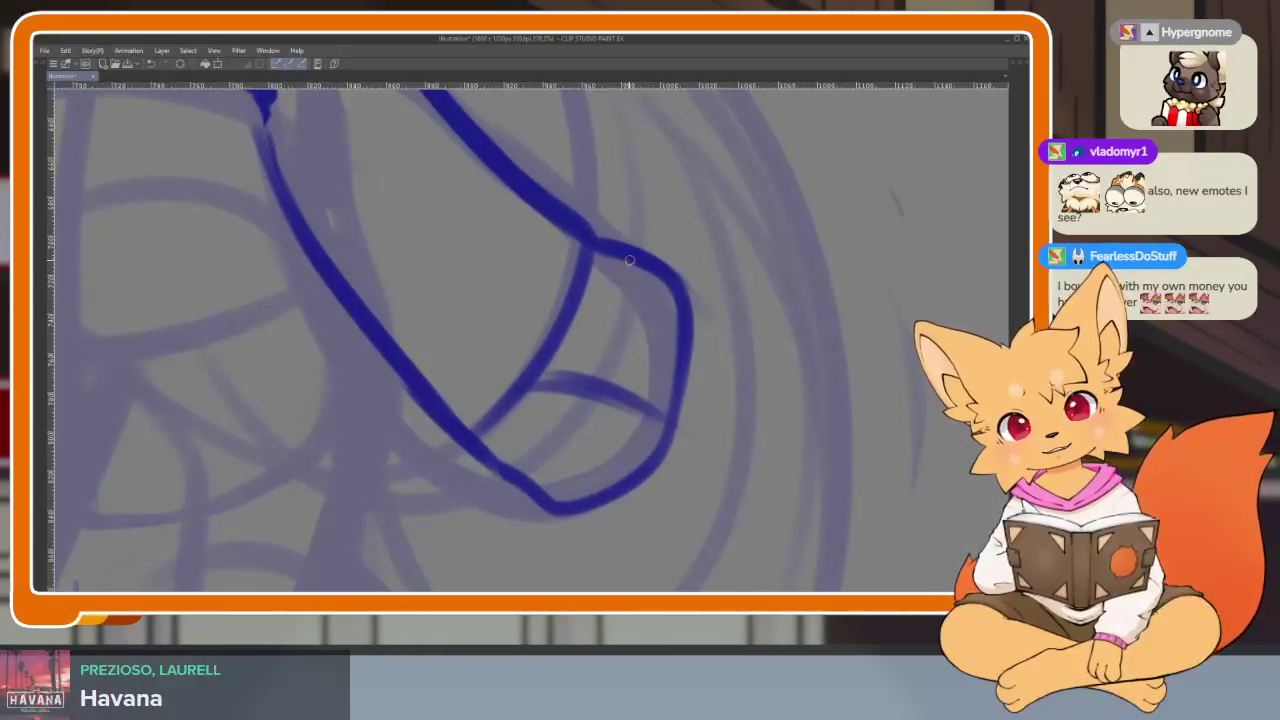
pyautogui.moveTo(648, 266); pyautogui.dragTo(556, 490)
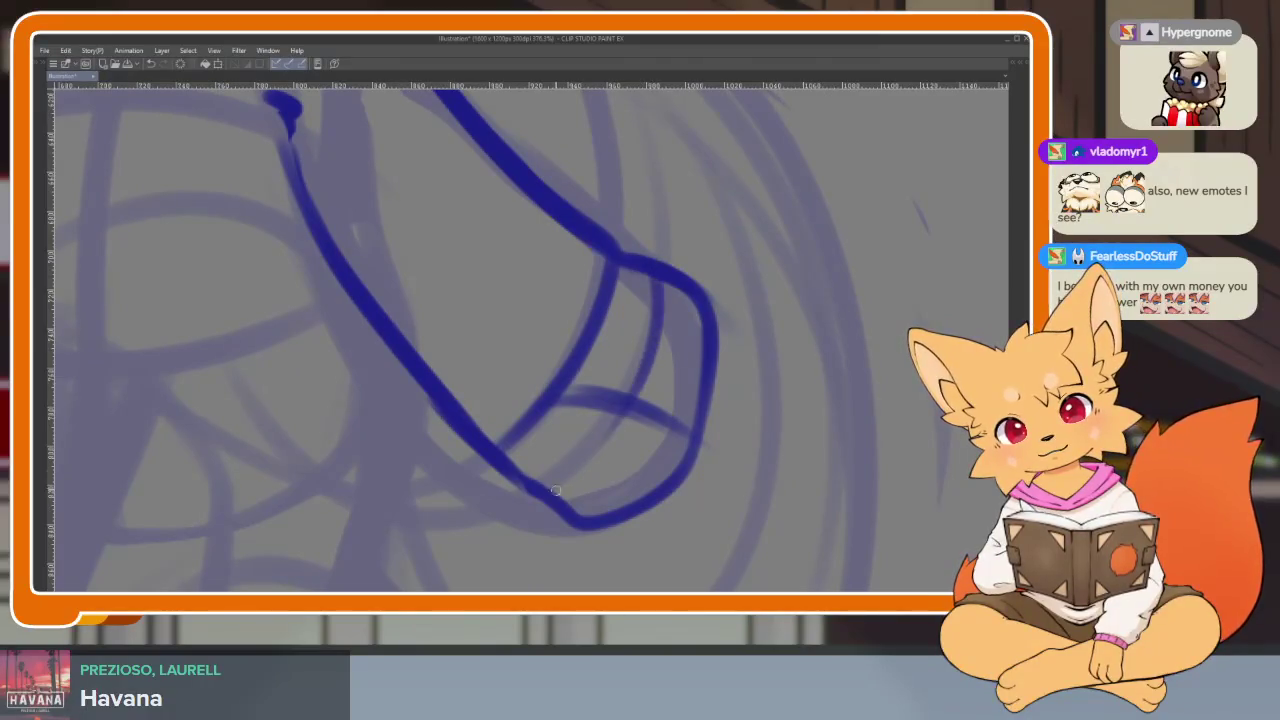
pyautogui.moveTo(607, 236)
pyautogui.mouseDown()
pyautogui.moveTo(508, 386)
pyautogui.moveTo(500, 540)
pyautogui.moveTo(585, 395)
pyautogui.moveTo(684, 440)
pyautogui.moveTo(548, 528)
pyautogui.mouseUp()
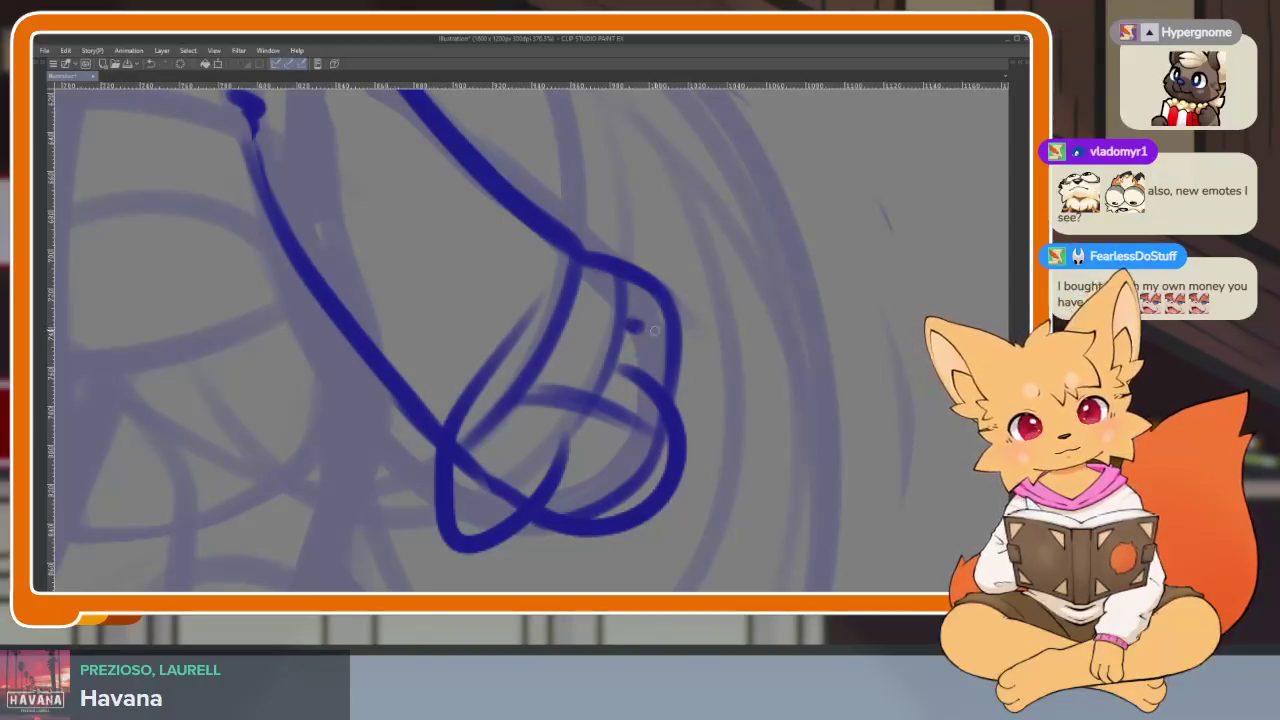
# - Draw two curved finger lines inside the fist
pyautogui.moveTo(654, 330); pyautogui.dragTo(698, 462)
pyautogui.moveTo(648, 272); pyautogui.dragTo(704, 364)
pyautogui.scroll(-5, 806, 408)
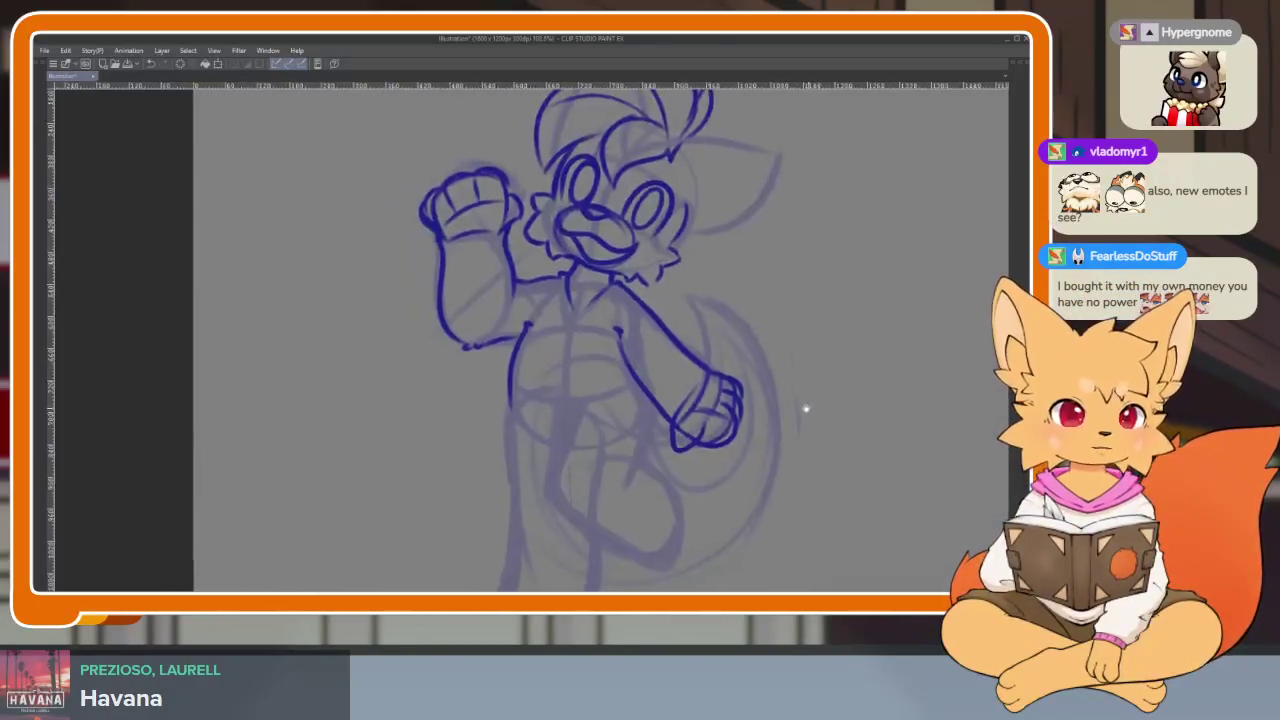
pyautogui.scroll(5, 730, 425)
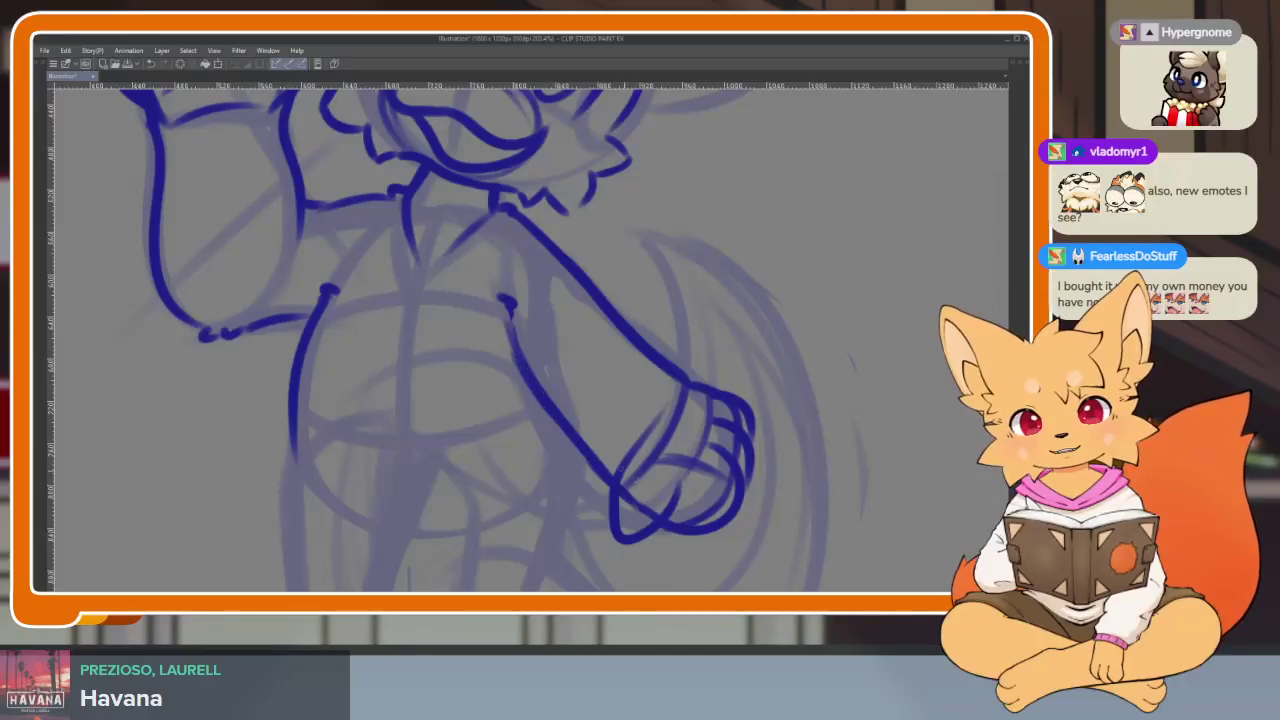
pyautogui.scroll(3, 540, 432)
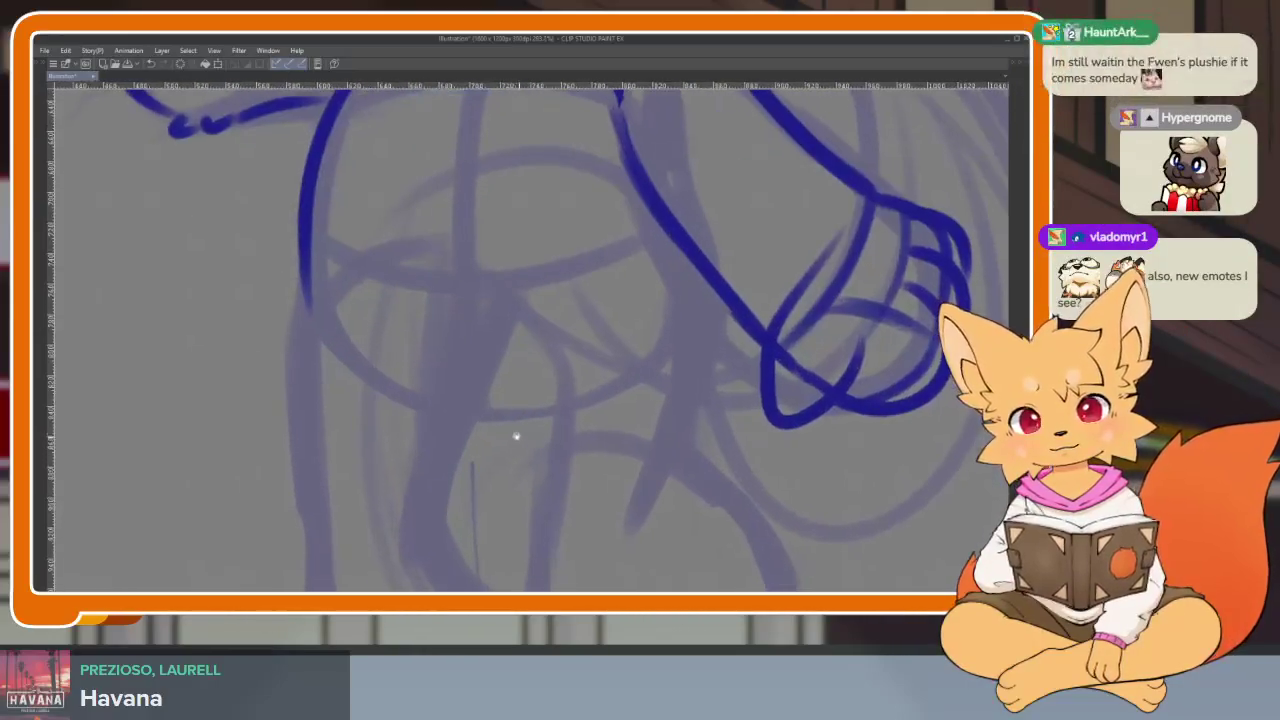
pyautogui.moveTo(449, 266); pyautogui.dragTo(456, 336)
pyautogui.scroll(-2, 514, 309)
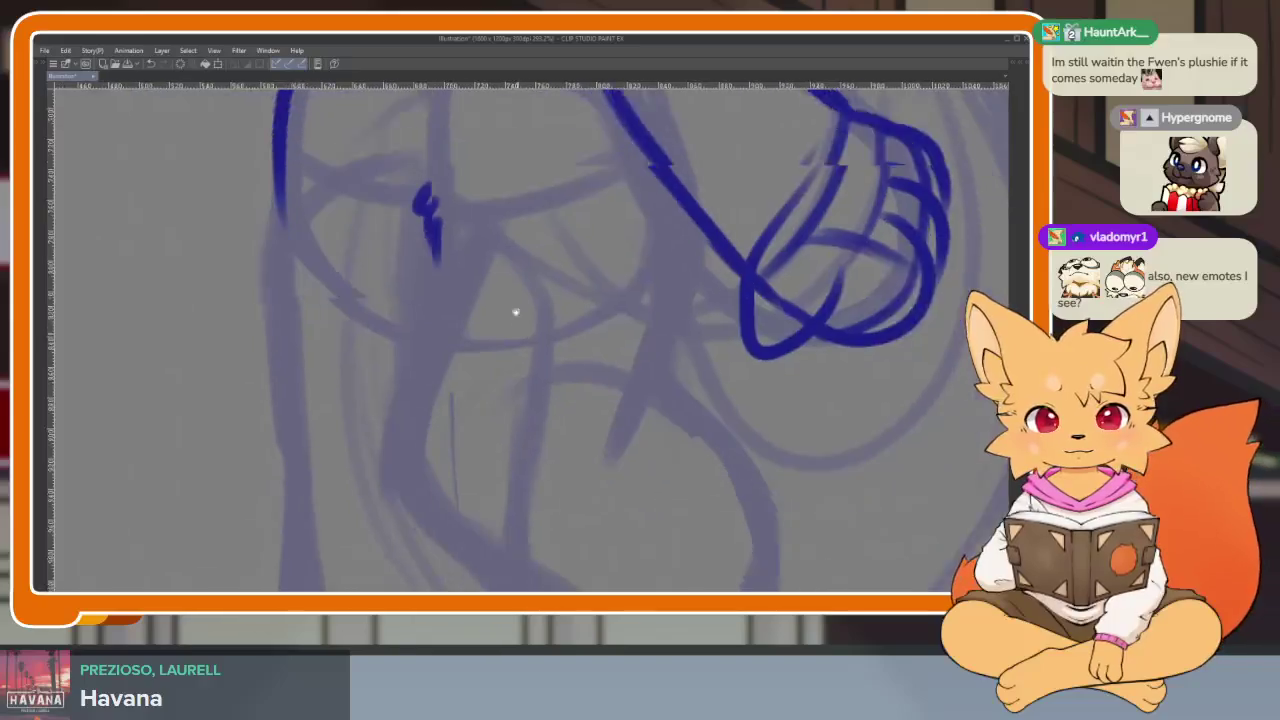
# - Ink the long torso-side and leg line around the raised foot, undoing its overshooting tail
pyautogui.scroll(-2, 412, 163)
pyautogui.moveTo(412, 163)
pyautogui.mouseDown()
pyautogui.moveTo(374, 310)
pyautogui.moveTo(376, 369)
pyautogui.moveTo(457, 386)
pyautogui.moveTo(625, 550)
pyautogui.mouseUp()
pyautogui.scroll(-2, 386, 416)
pyautogui.hscroll(1, 609, 506)
pyautogui.hotkey('ctrl', 'z')
pyautogui.moveTo(505, 500); pyautogui.dragTo(560, 565)
pyautogui.hotkey('ctrl', 'z')
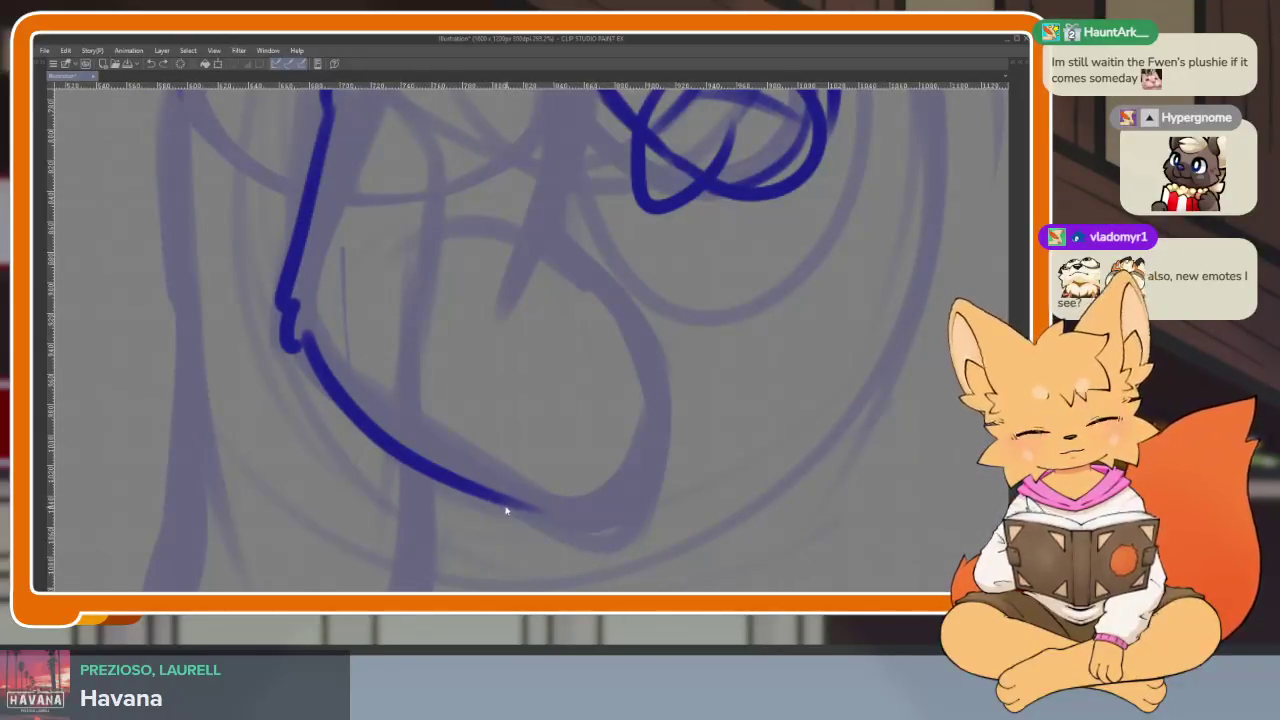
pyautogui.moveTo(530, 520); pyautogui.dragTo(660, 378)
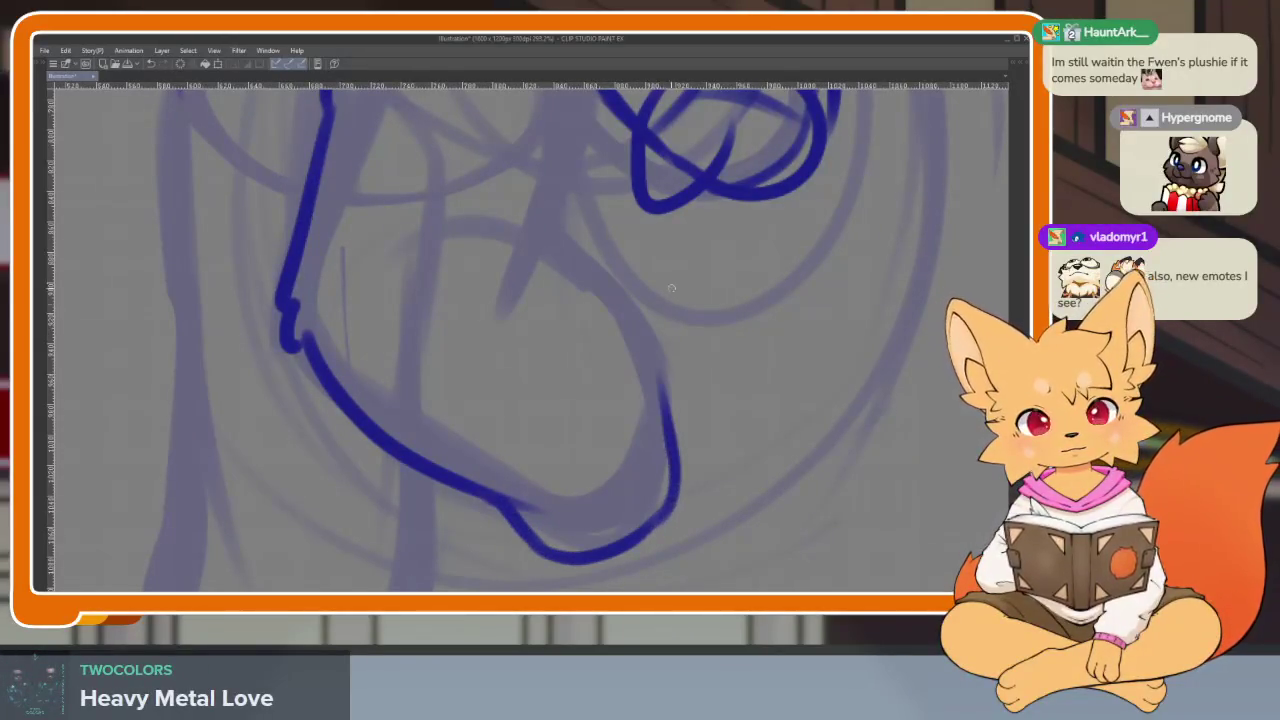
pyautogui.moveTo(670, 459); pyautogui.dragTo(640, 280)
pyautogui.scroll(3, 663, 337)
pyautogui.scroll(3, 614, 290)
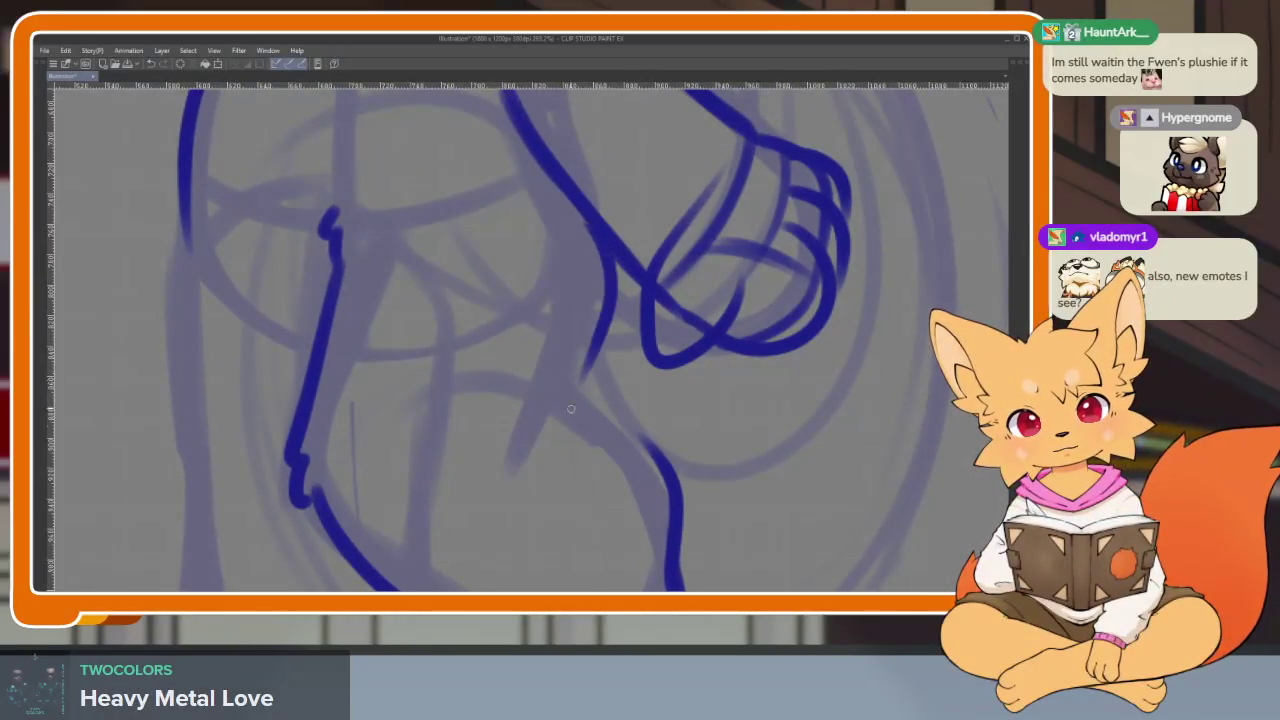
pyautogui.scroll(-2, 582, 200)
# - Draw the leg line down to the foot, undoing a bad stroke and trimming the lower-right line
pyautogui.moveTo(573, 238); pyautogui.dragTo(662, 420)
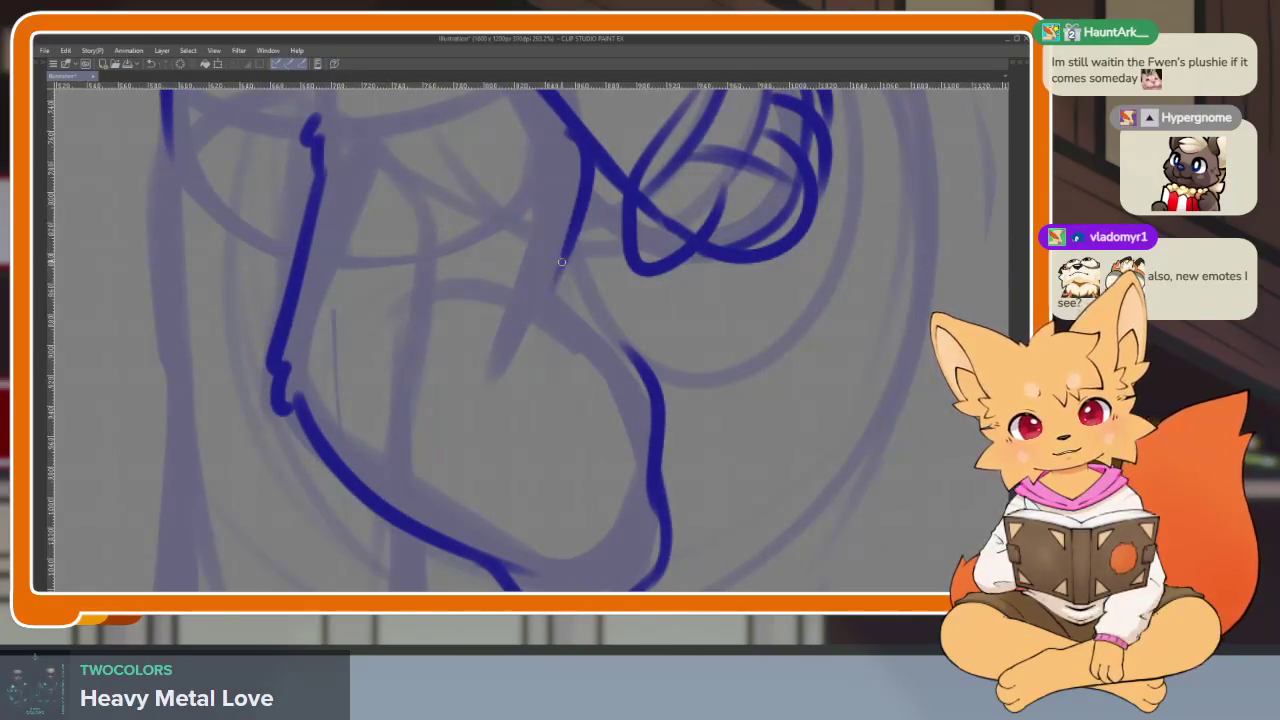
pyautogui.scroll(-4, 700, 410)
pyautogui.scroll(4, 700, 420)
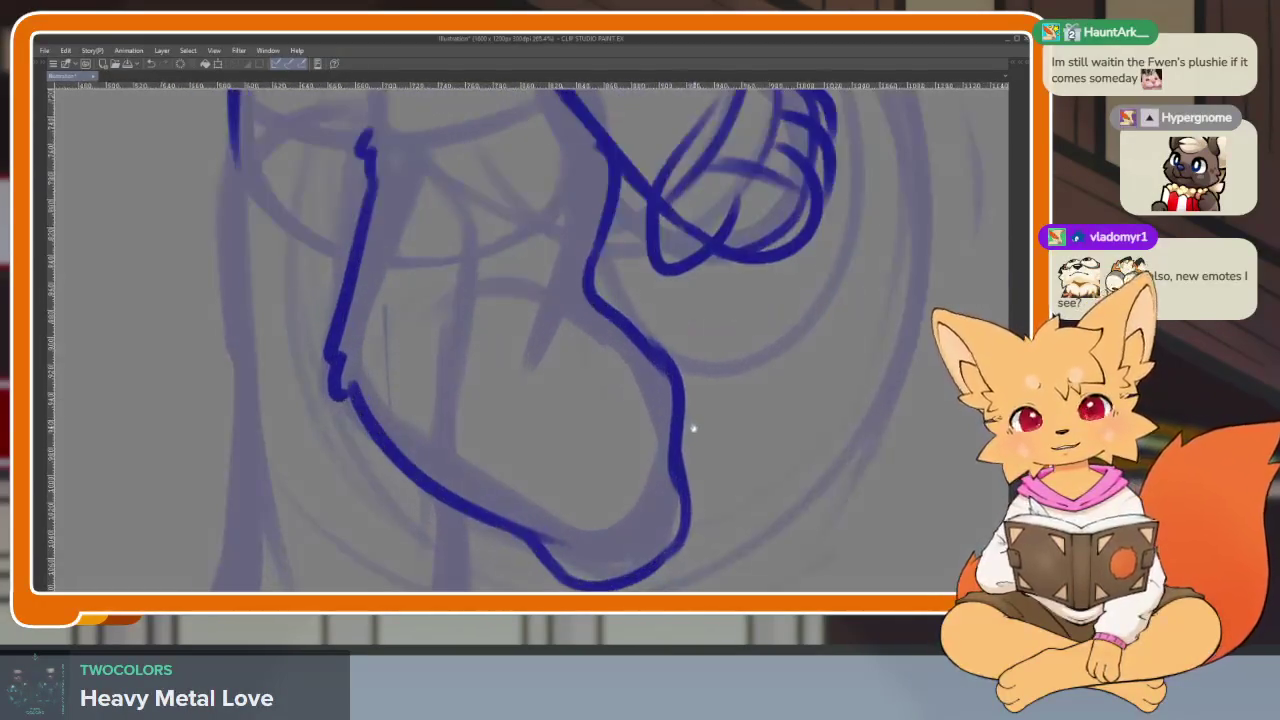
pyautogui.moveTo(605, 145)
pyautogui.mouseDown()
pyautogui.moveTo(560, 318)
pyautogui.moveTo(682, 408)
pyautogui.mouseUp()
pyautogui.hotkey('ctrl', 'z')
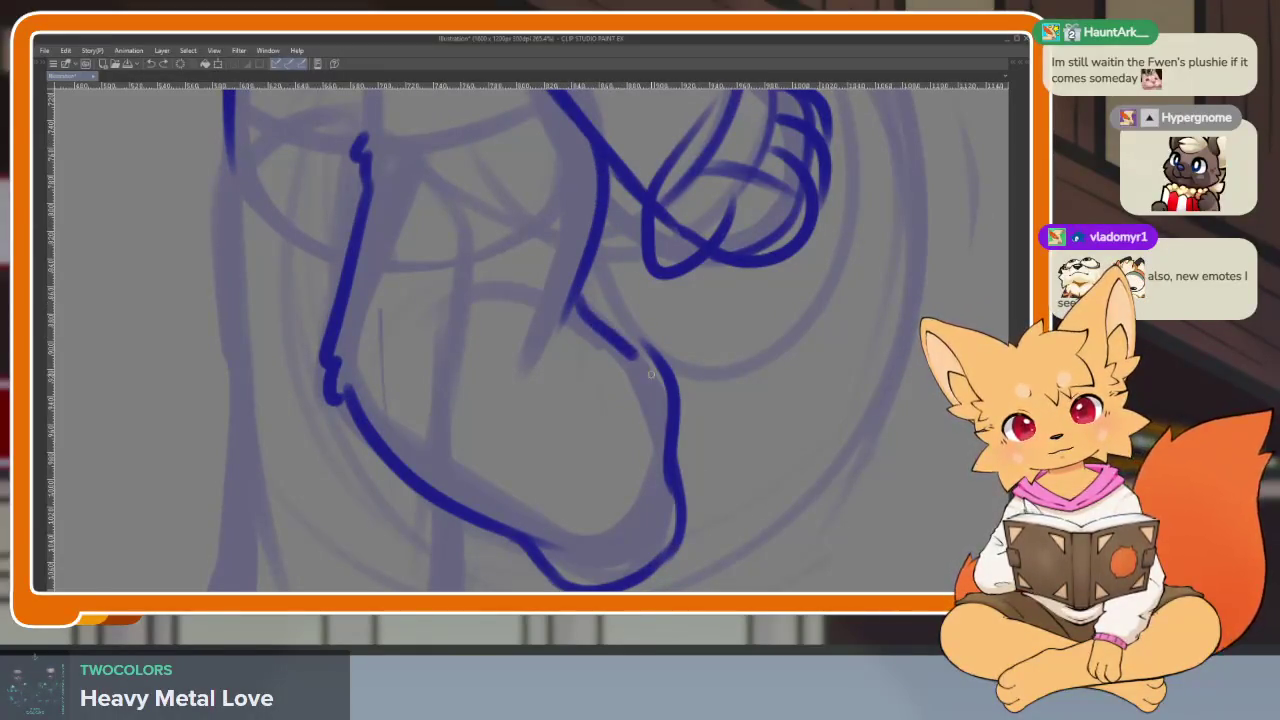
pyautogui.moveTo(648, 312); pyautogui.dragTo(700, 470)
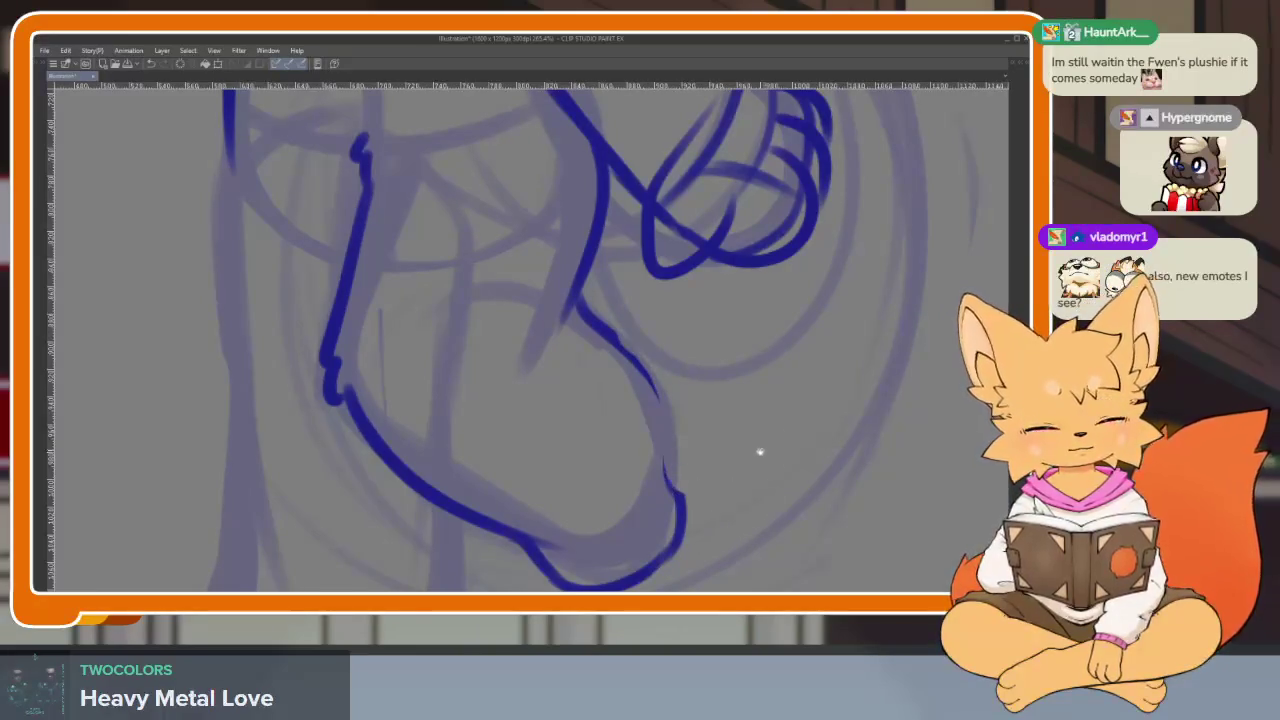
pyautogui.scroll(1, 754, 442)
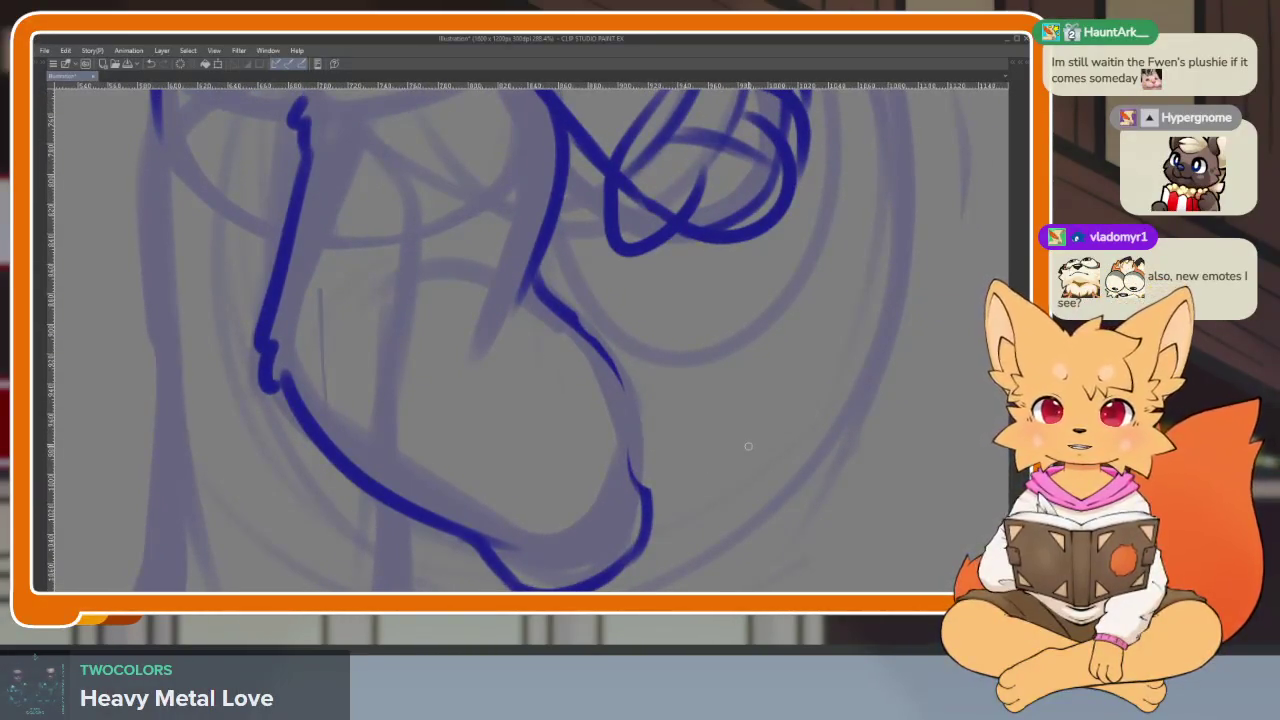
# - Switch to the eraser, extend the leg line to join the lower line, and smooth the foot's right curve
pyautogui.press('Tab')
pyautogui.press('e')
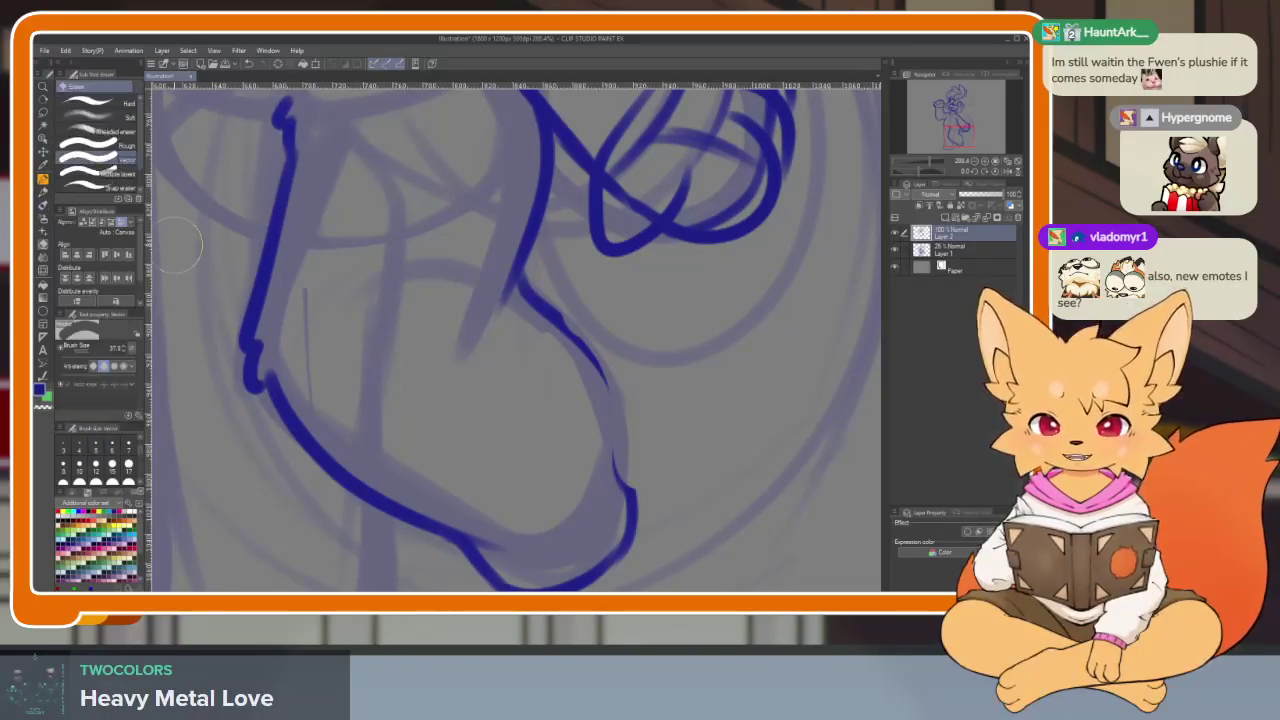
pyautogui.press('Tab')
pyautogui.scroll(2, 561, 300)
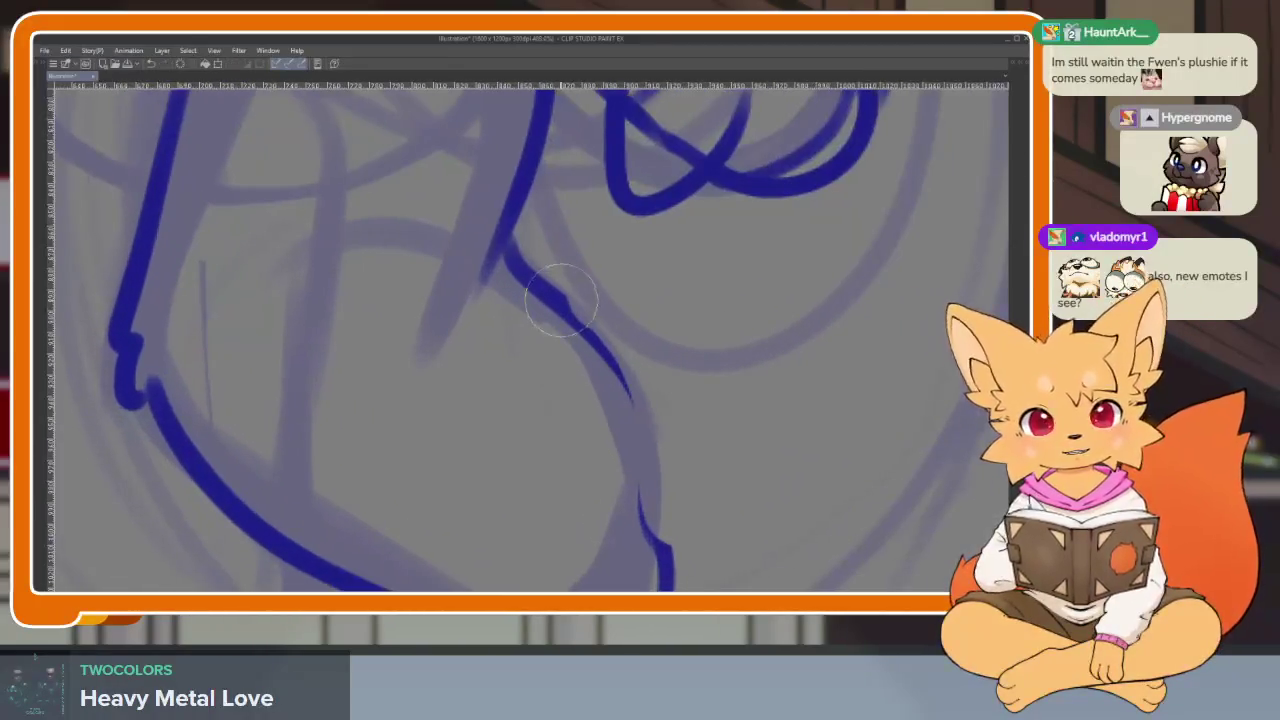
pyautogui.moveTo(593, 333); pyautogui.dragTo(660, 540)
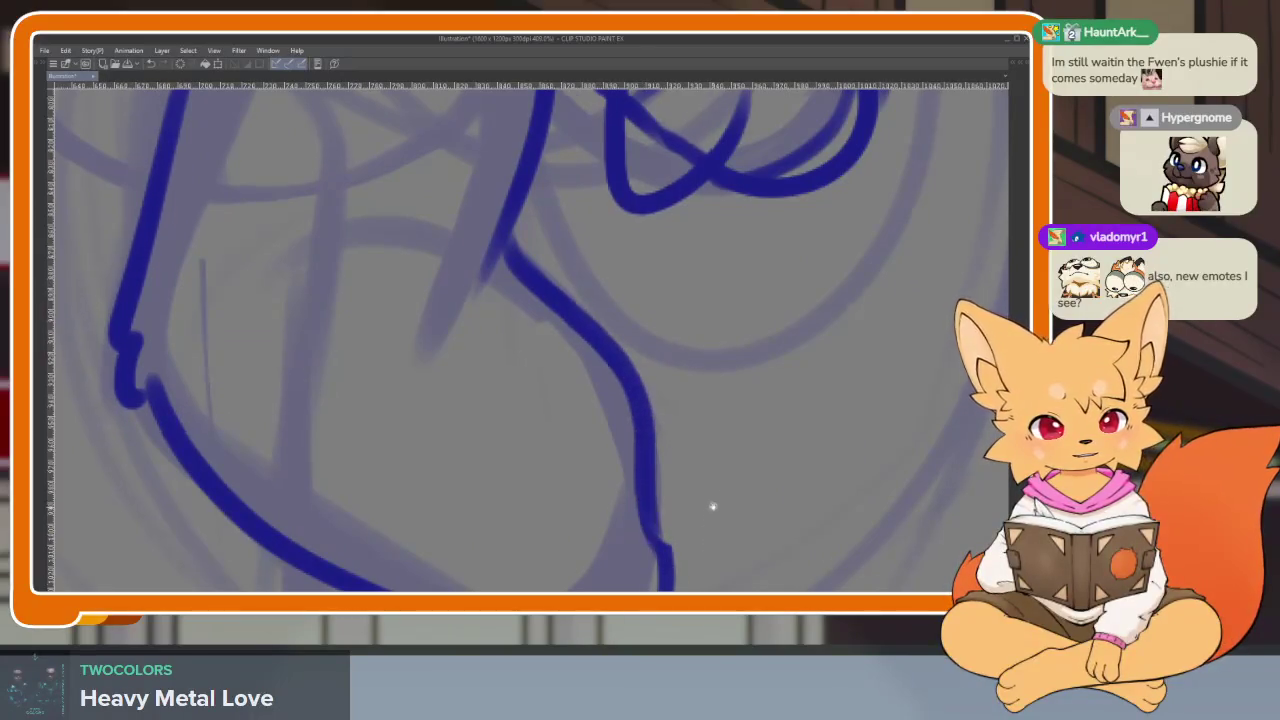
pyautogui.scroll(-2, 711, 506)
pyautogui.moveTo(710, 440); pyautogui.dragTo(672, 507)
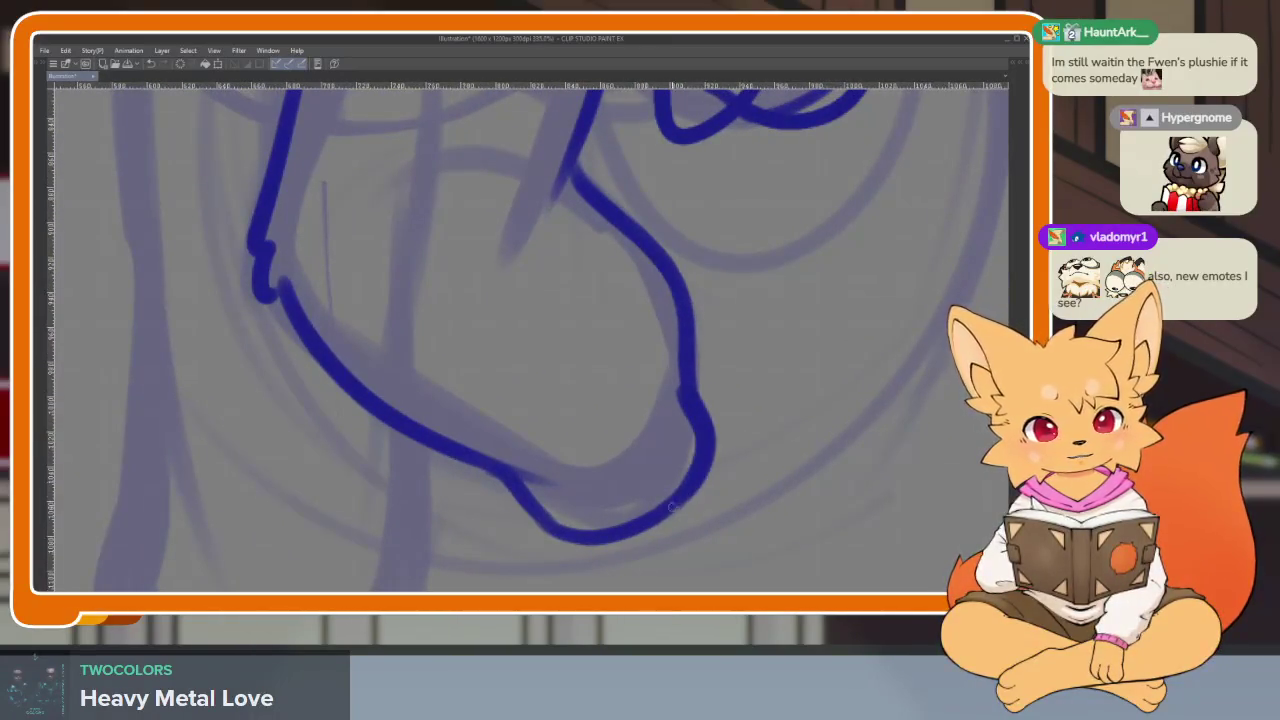
# - Erase the doubled line at the bottom of the leg, leaving a single clean line
pyautogui.scroll(-2, 685, 501)
pyautogui.scroll(-2, 650, 510)
pyautogui.scroll(-1, 634, 514)
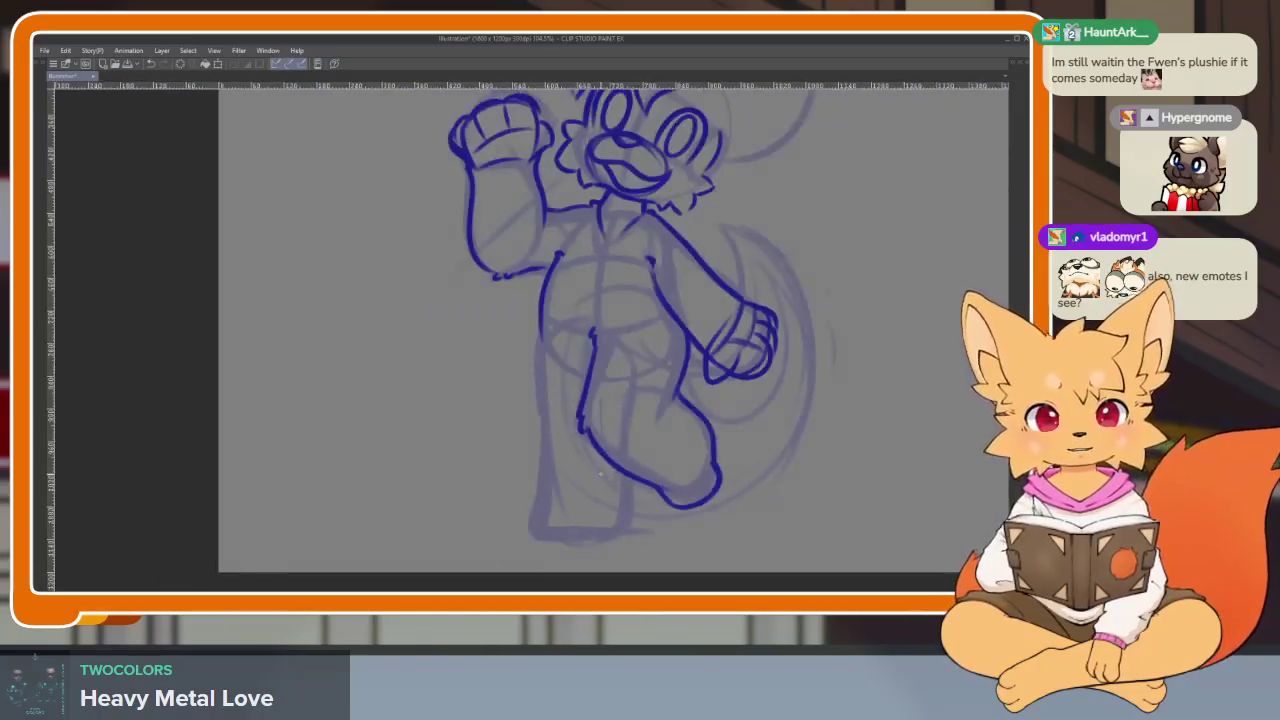
pyautogui.scroll(1, 600, 473)
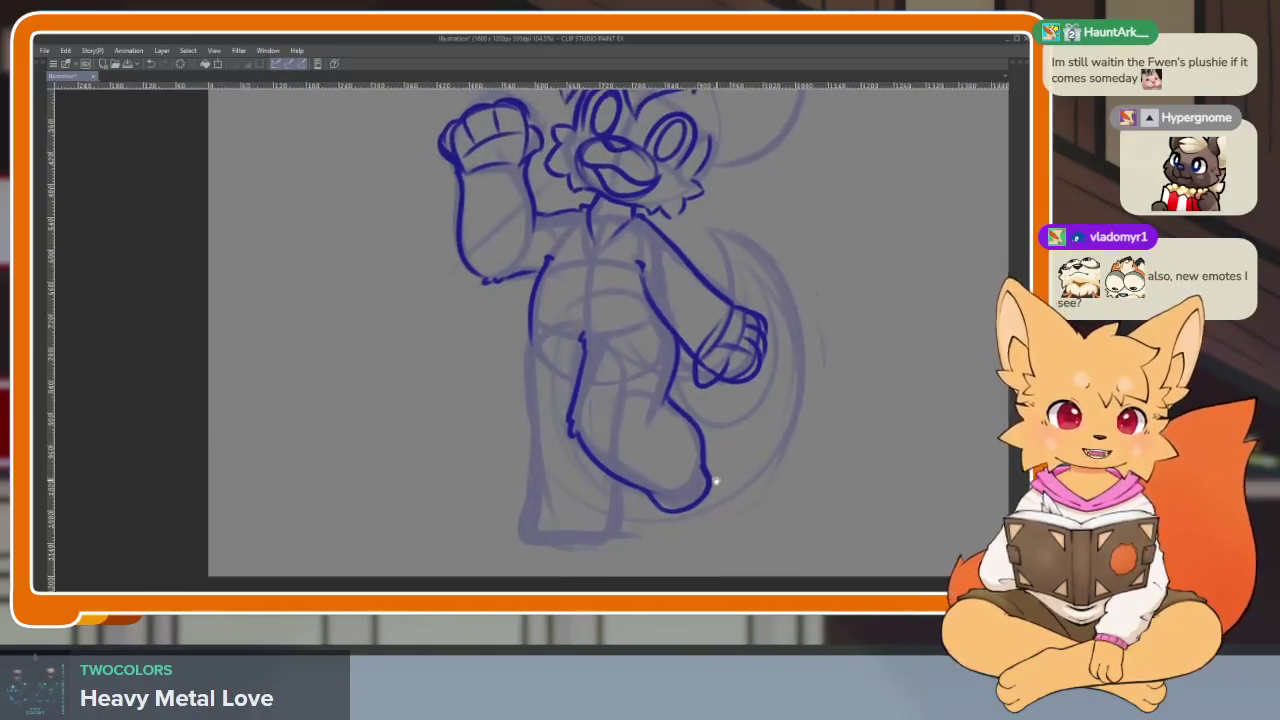
pyautogui.scroll(3, 640, 485)
pyautogui.hscroll(1, 655, 490)
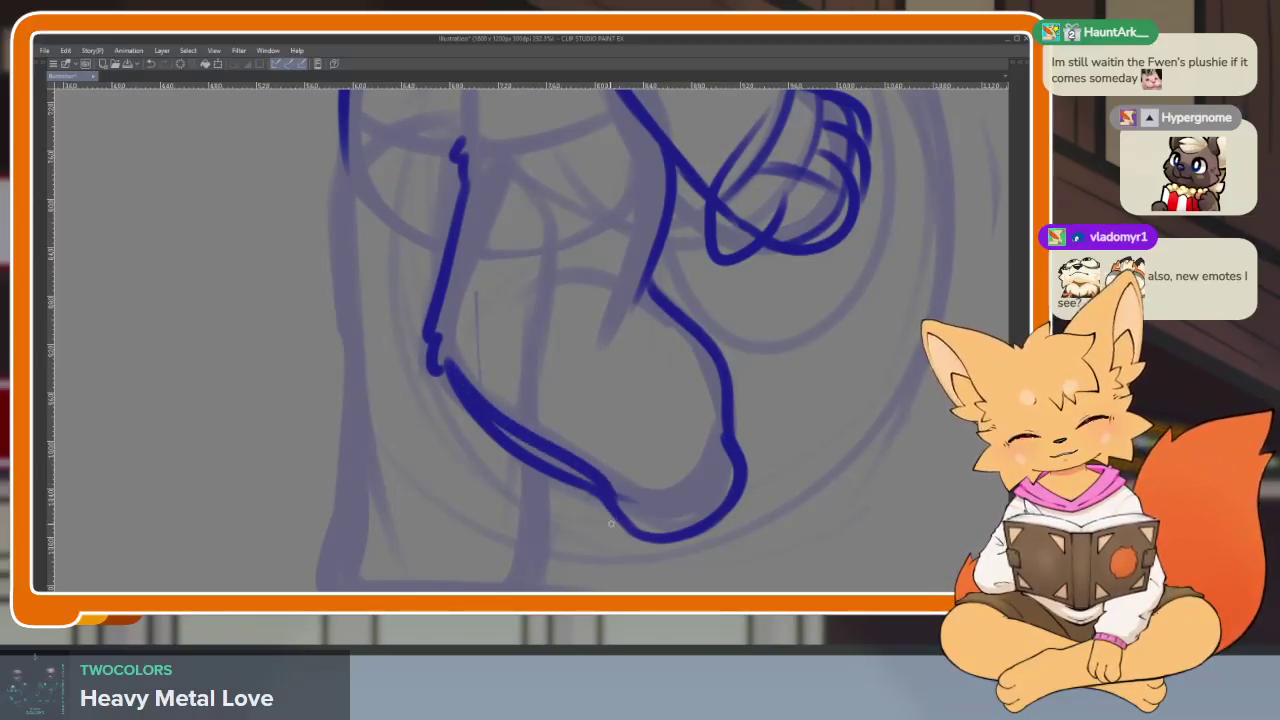
pyautogui.moveTo(463, 408); pyautogui.dragTo(576, 486)
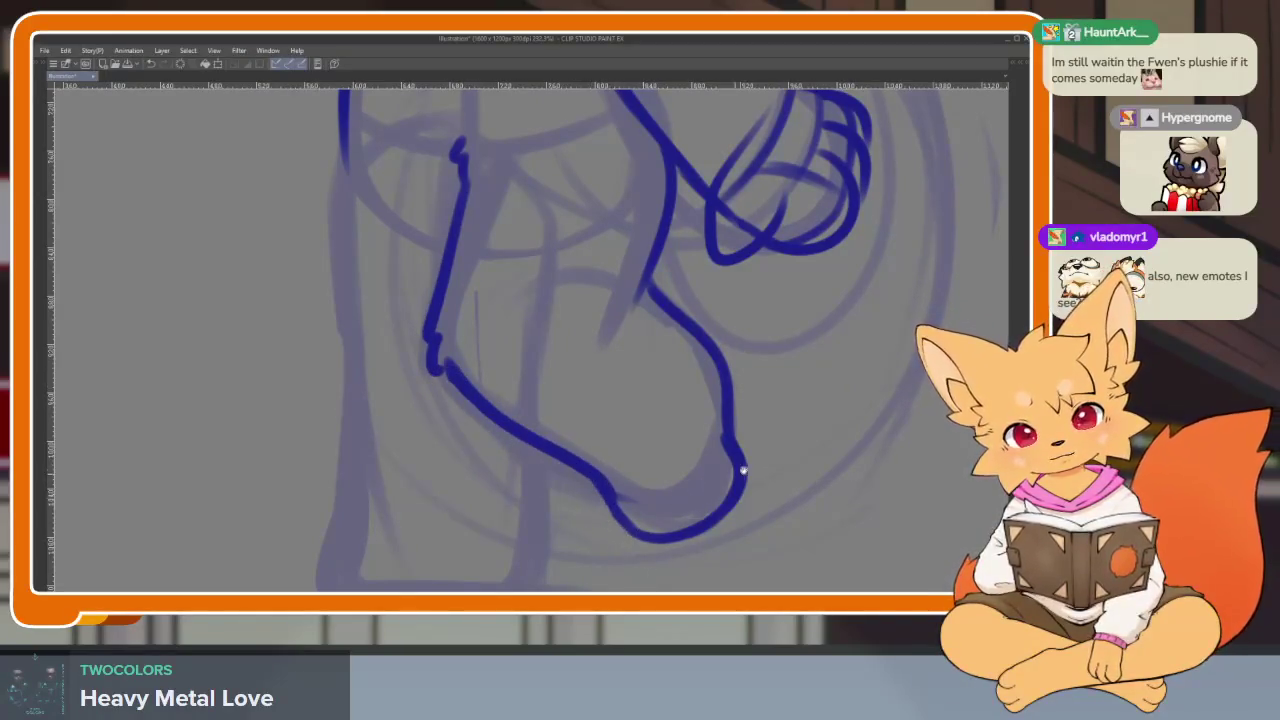
pyautogui.scroll(-4, 743, 470)
pyautogui.scroll(3, 632, 393)
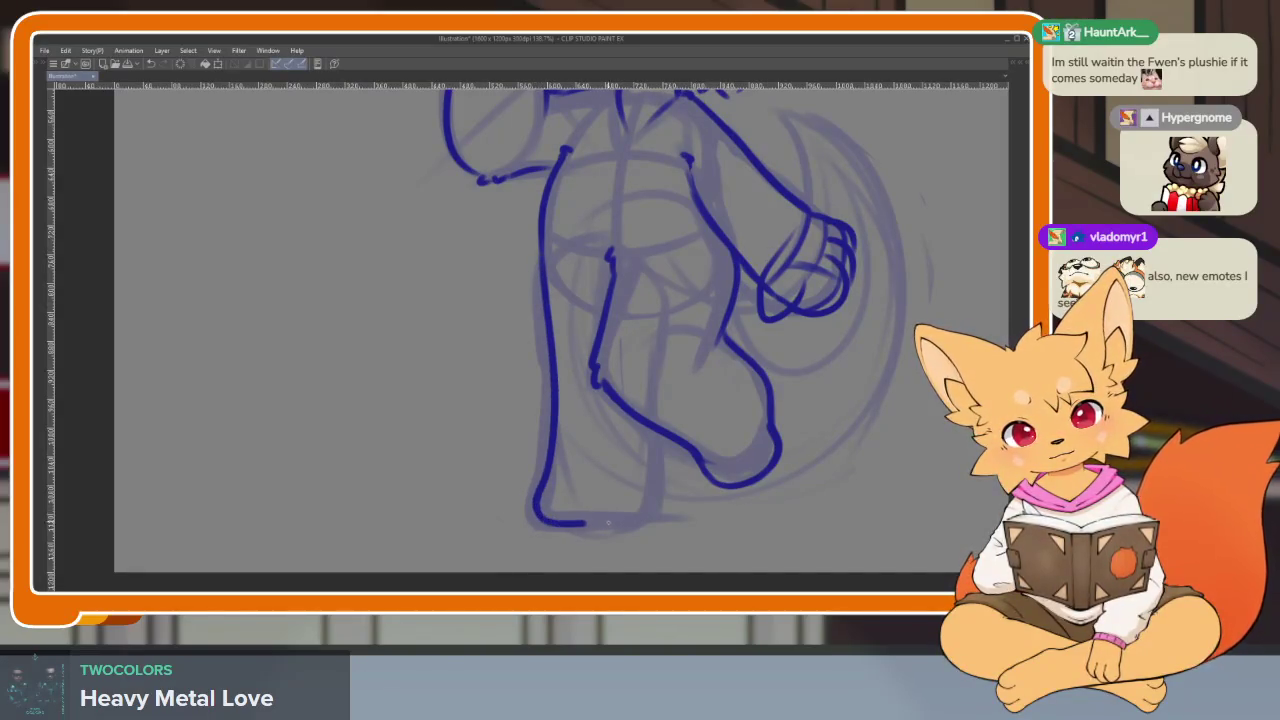
pyautogui.scroll(-4, 780, 434)
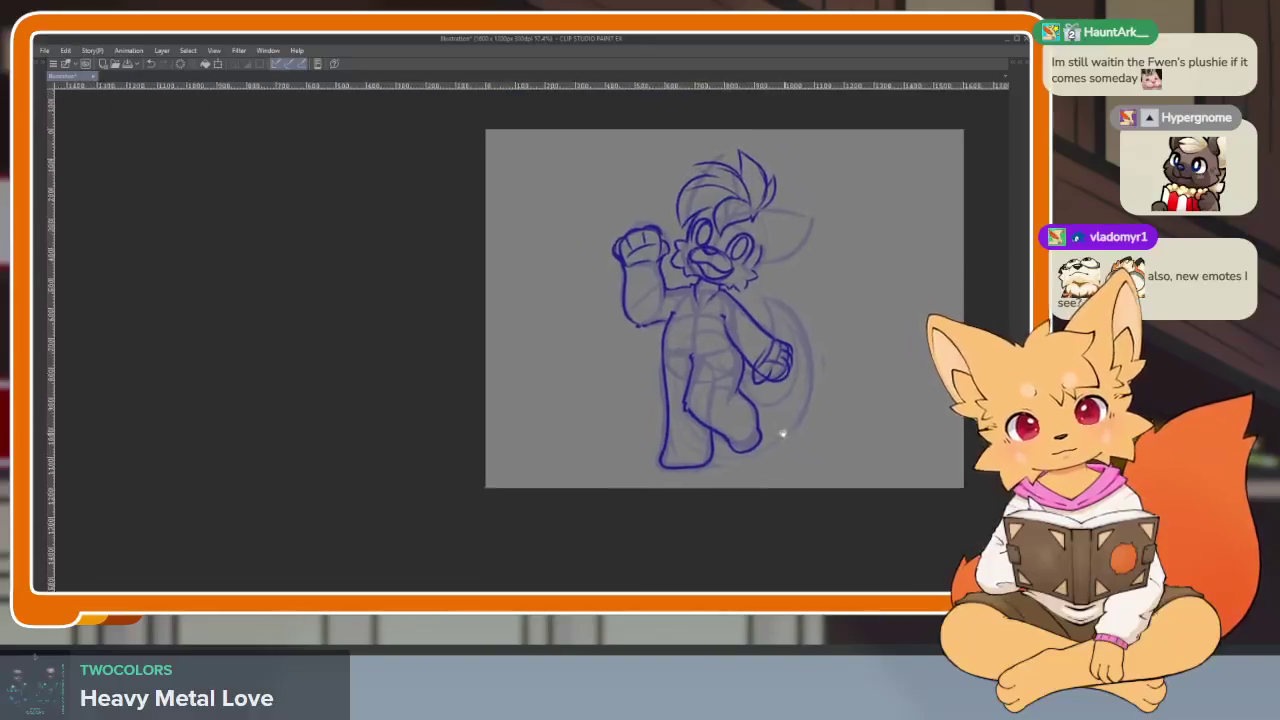
# - Ink the tail's inner edge beside the paw and its long curving outer edge, then review it
pyautogui.scroll(1, 746, 434)
pyautogui.scroll(1, 683, 480)
pyautogui.scroll(3, 684, 442)
pyautogui.moveTo(684, 442); pyautogui.dragTo(627, 453)
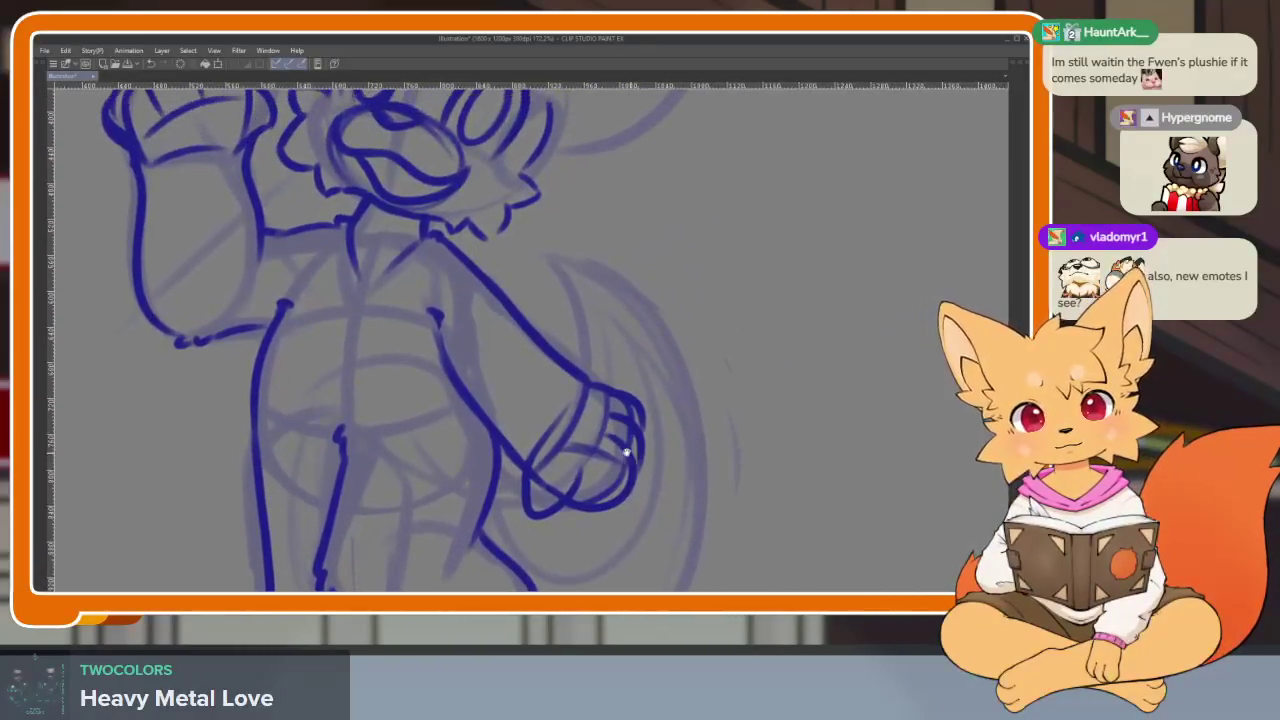
pyautogui.moveTo(562, 366)
pyautogui.mouseDown()
pyautogui.moveTo(580, 283)
pyautogui.moveTo(575, 220)
pyautogui.mouseUp()
pyautogui.moveTo(572, 190)
pyautogui.mouseDown()
pyautogui.moveTo(668, 485)
pyautogui.moveTo(684, 422)
pyautogui.moveTo(552, 552)
pyautogui.mouseUp()
pyautogui.scroll(1, 481, 510)
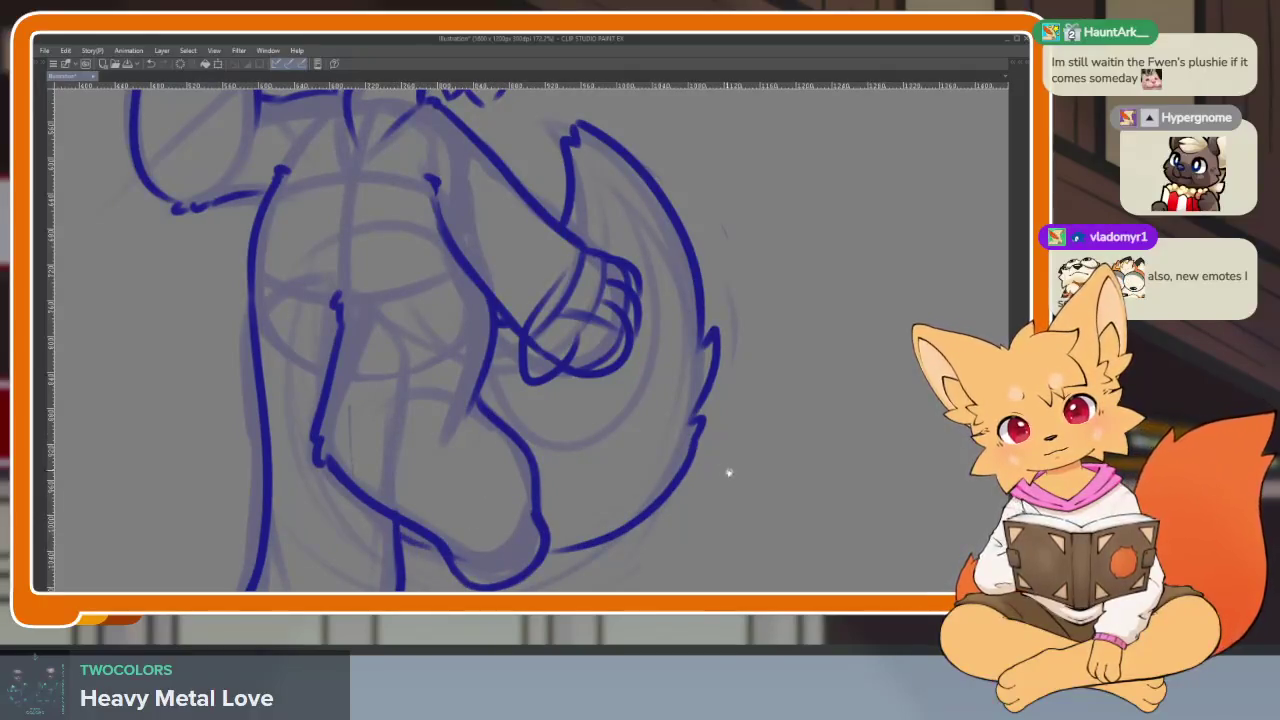
pyautogui.hotkey('ctrl', '0')
pyautogui.scroll(-3, 745, 468)
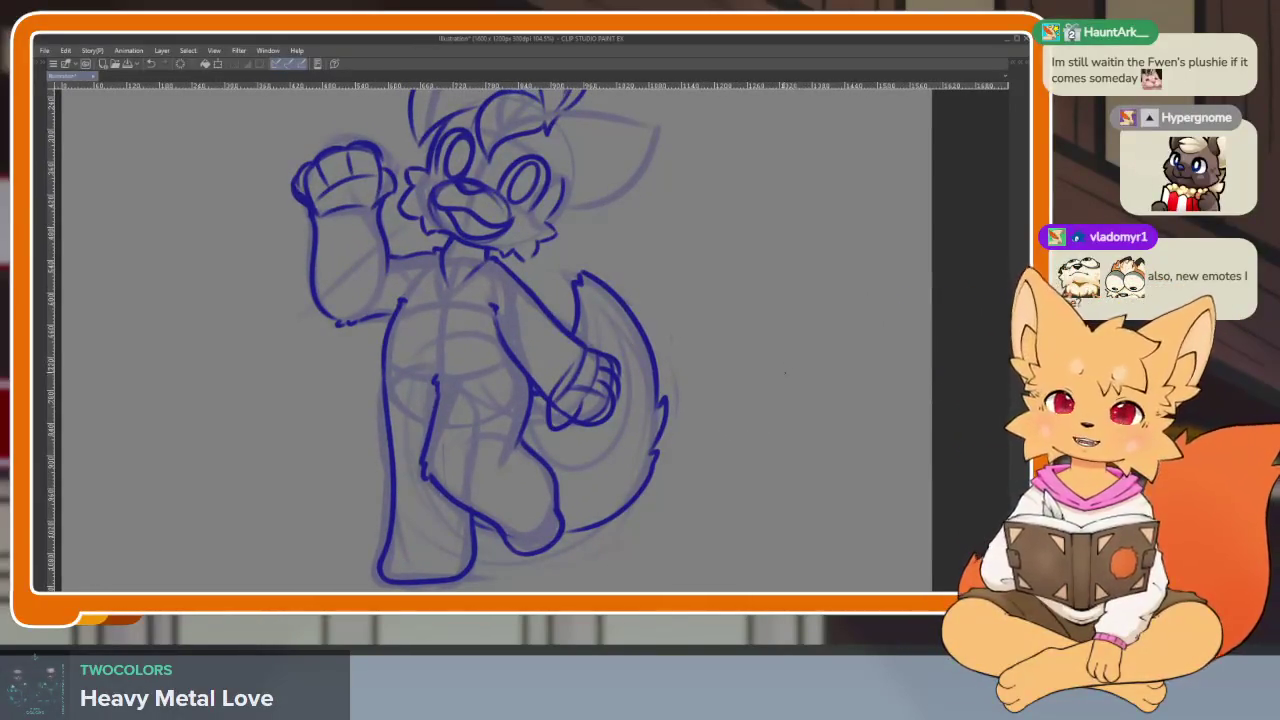
pyautogui.scroll(3, 614, 369)
# - Zoom into the head and try the ear curve on its right, undoing attempts that don't fit
pyautogui.scroll(3, 614, 369)
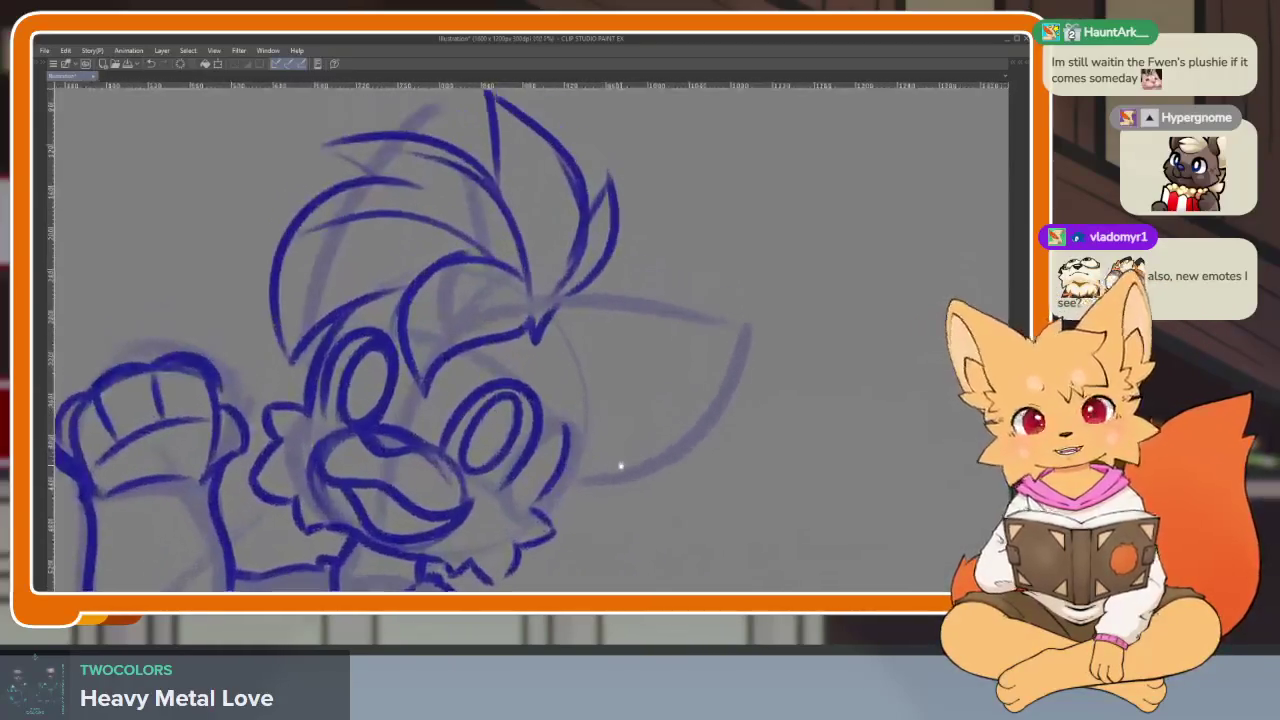
pyautogui.press('Tab')
pyautogui.press('Tab')
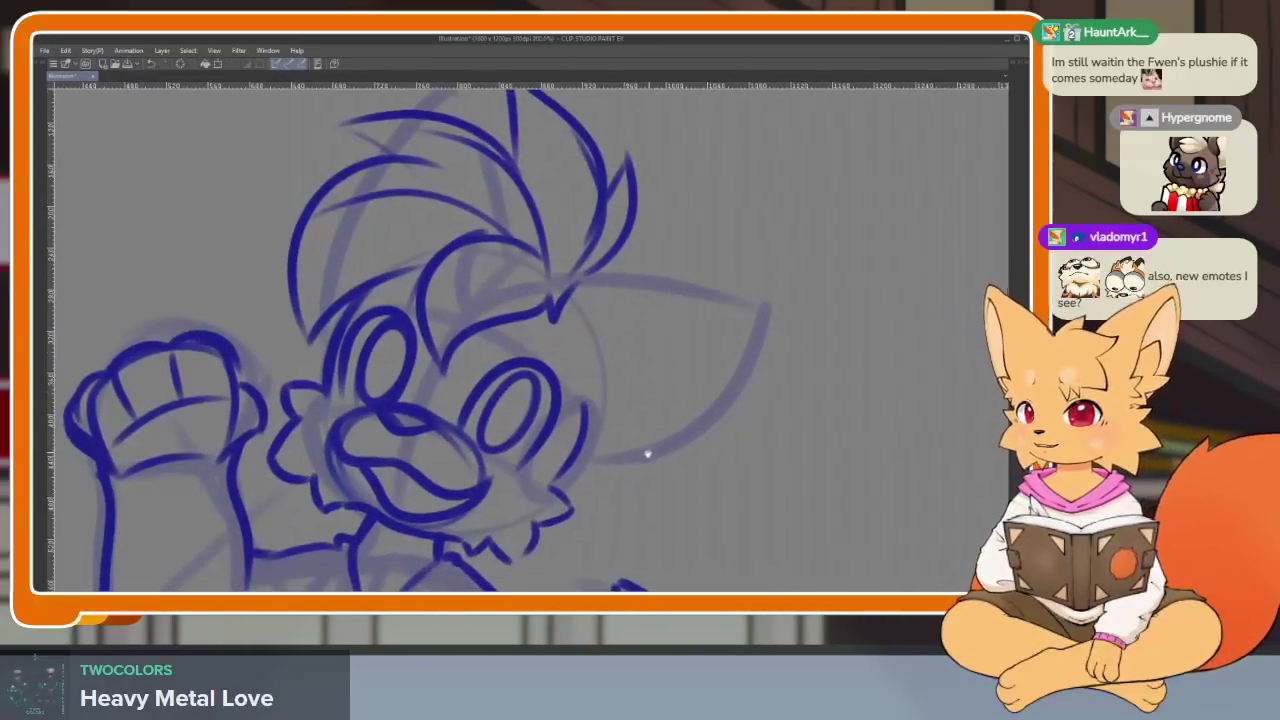
pyautogui.scroll(1, 646, 449)
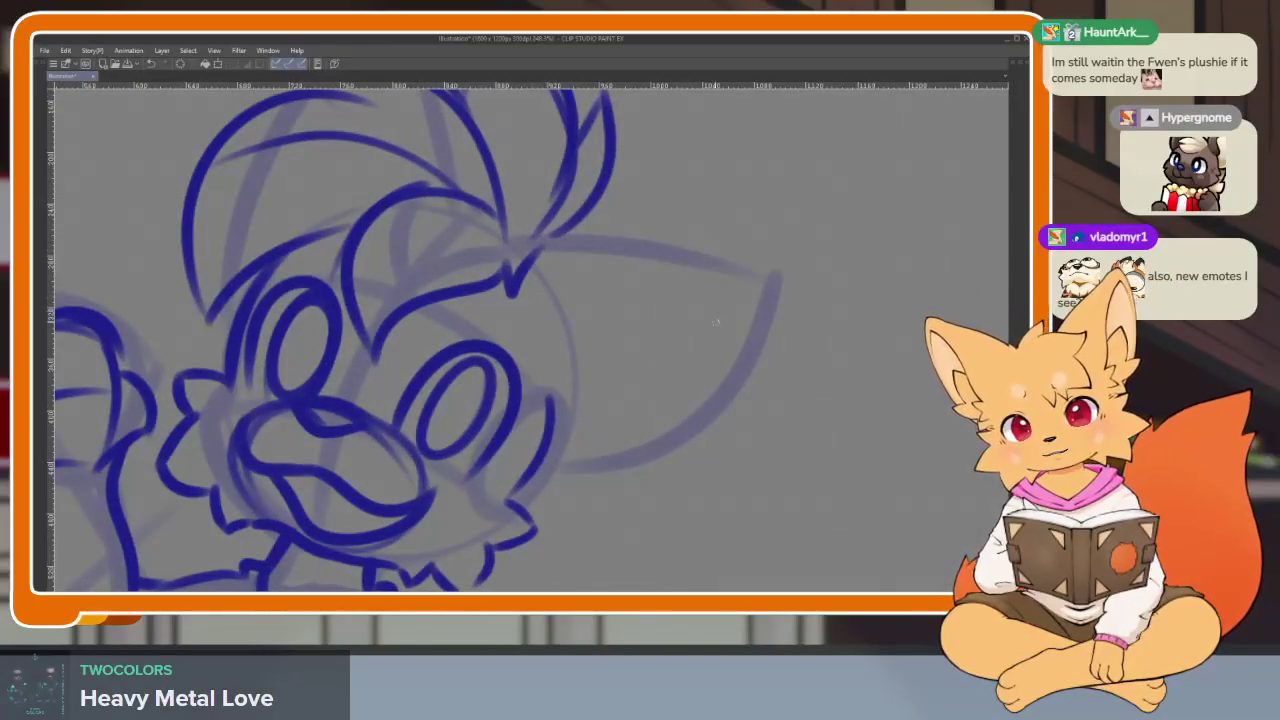
pyautogui.moveTo(662, 250); pyautogui.dragTo(705, 488)
pyautogui.hotkey('ctrl', 'z')
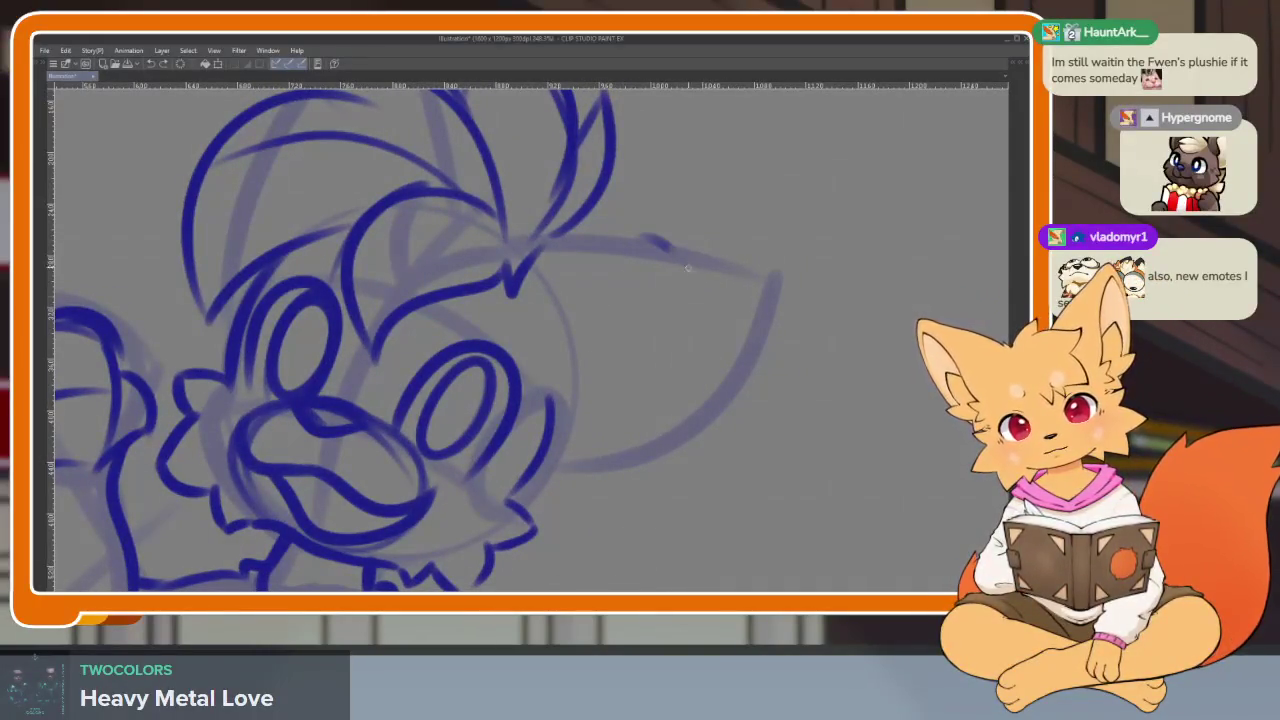
pyautogui.moveTo(668, 246); pyautogui.dragTo(692, 502)
pyautogui.hotkey('ctrl', 'z')
pyautogui.moveTo(660, 248)
pyautogui.mouseDown()
pyautogui.moveTo(685, 478)
pyautogui.moveTo(616, 396)
pyautogui.mouseUp()
pyautogui.hotkey('ctrl', 'z')
pyautogui.hotkey('ctrl', 'z')
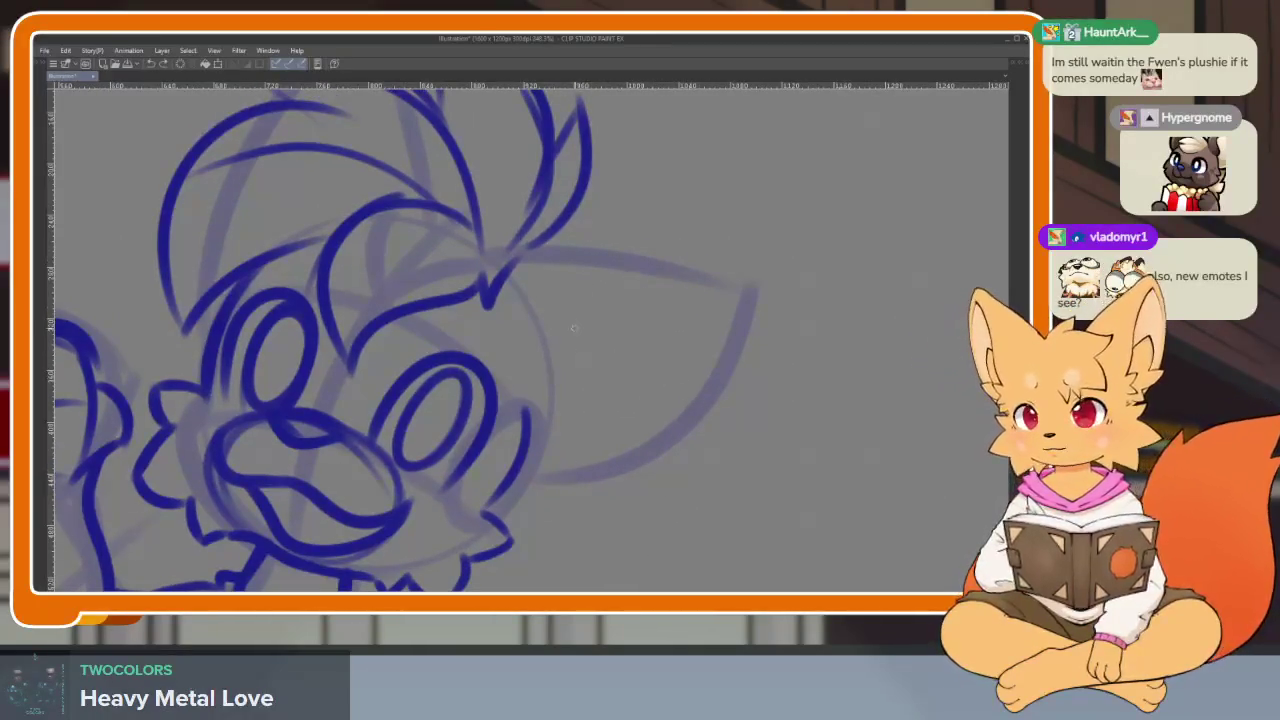
# - Ink the floppy ear's outer edge, a shorter lower edge and the inner edge
pyautogui.moveTo(574, 290); pyautogui.dragTo(558, 432)
pyautogui.moveTo(574, 320); pyautogui.dragTo(552, 478)
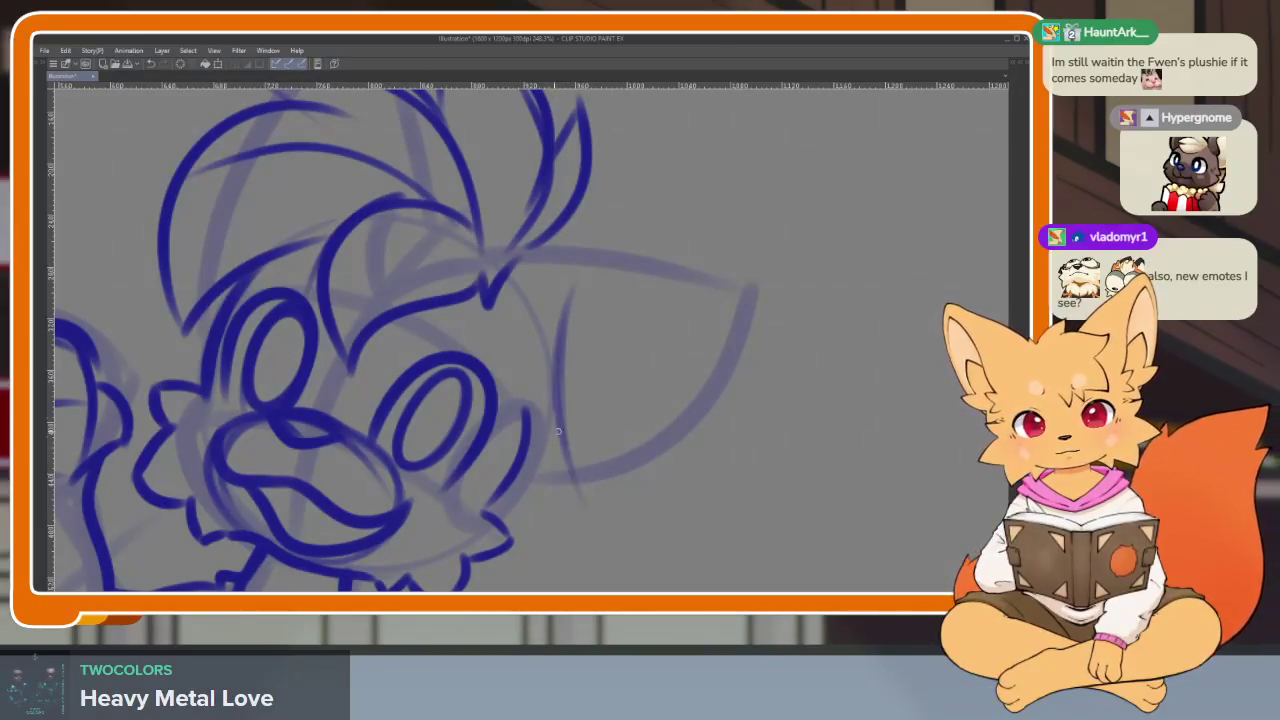
pyautogui.hotkey('ctrl', 'z')
pyautogui.moveTo(567, 283)
pyautogui.mouseDown()
pyautogui.moveTo(520, 500)
pyautogui.moveTo(604, 478)
pyautogui.moveTo(690, 405)
pyautogui.mouseUp()
pyautogui.hotkey('ctrl', 'z')
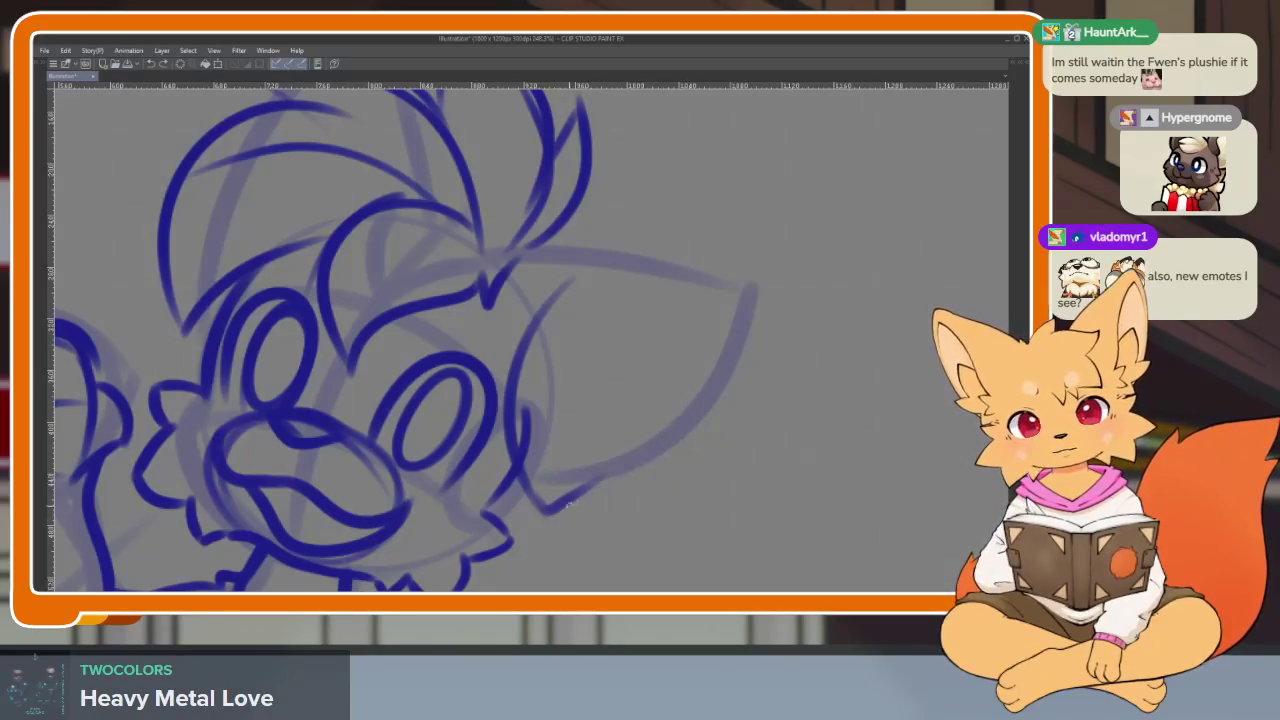
pyautogui.moveTo(545, 510); pyautogui.dragTo(665, 430)
pyautogui.moveTo(632, 298); pyautogui.dragTo(688, 385)
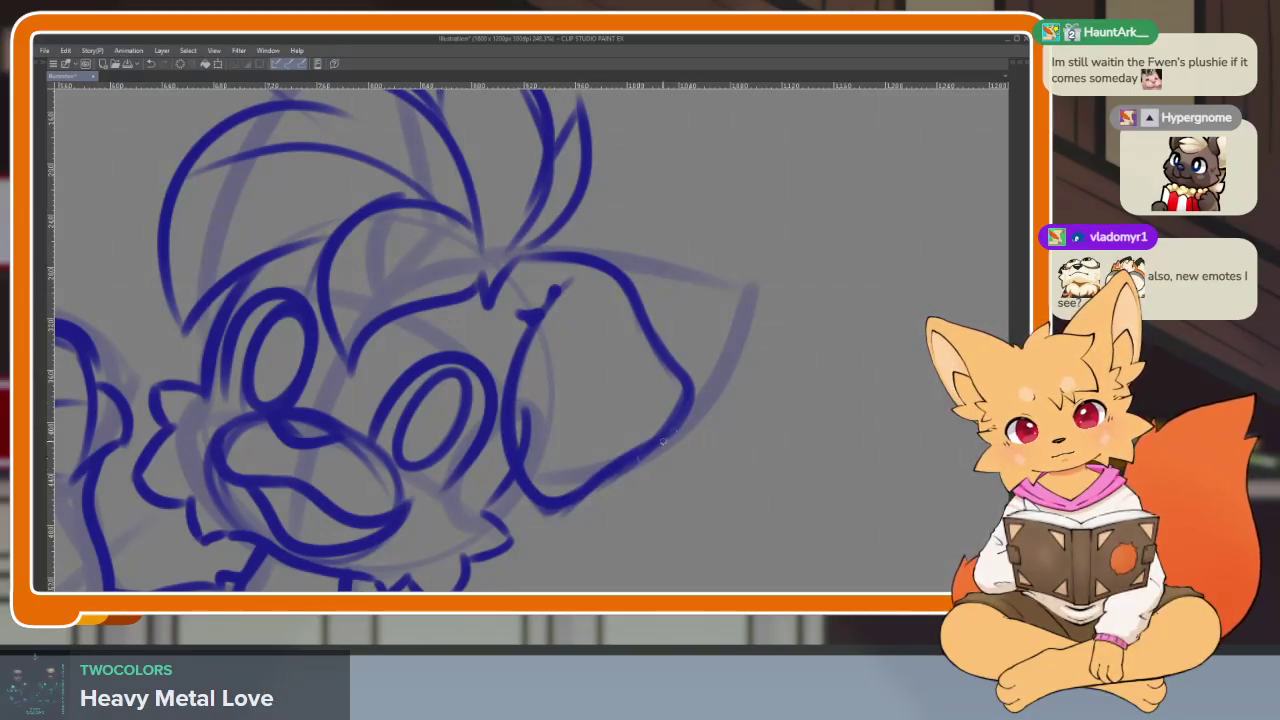
# - Pan to the left of the head and ink a line along the left side of the hair
pyautogui.moveTo(661, 441); pyautogui.dragTo(891, 491)
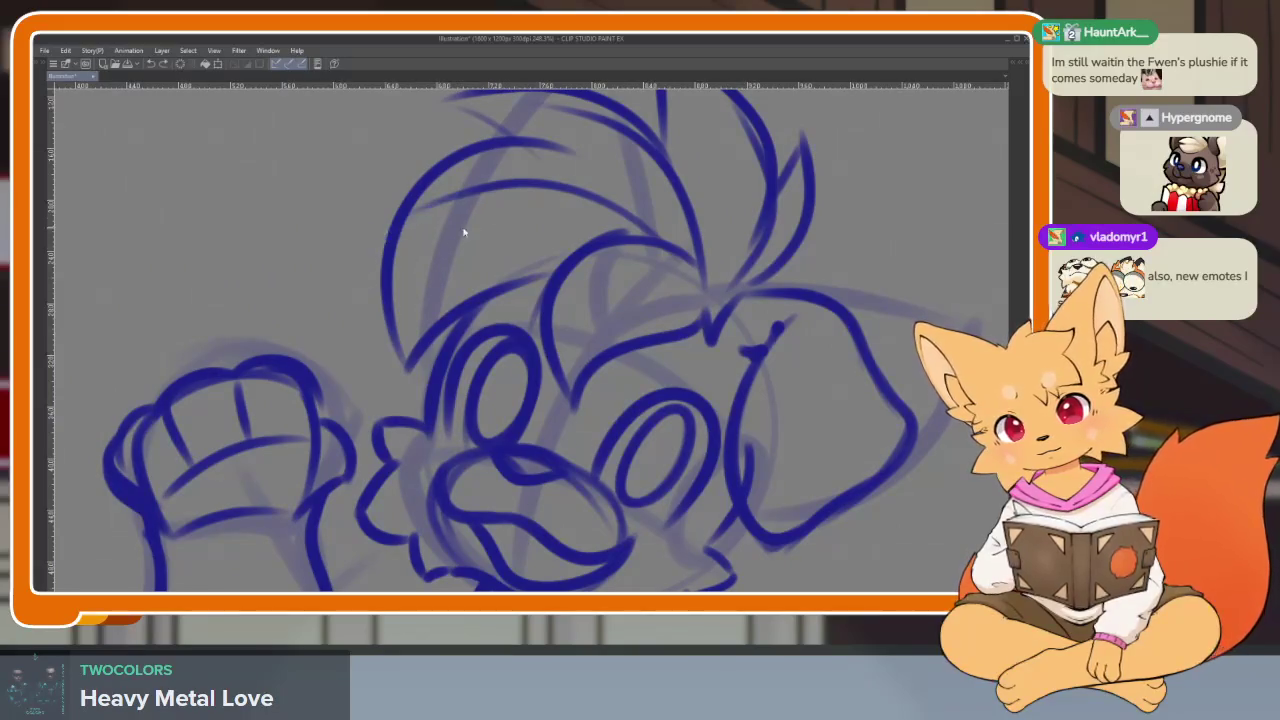
pyautogui.moveTo(440, 226); pyautogui.dragTo(316, 348)
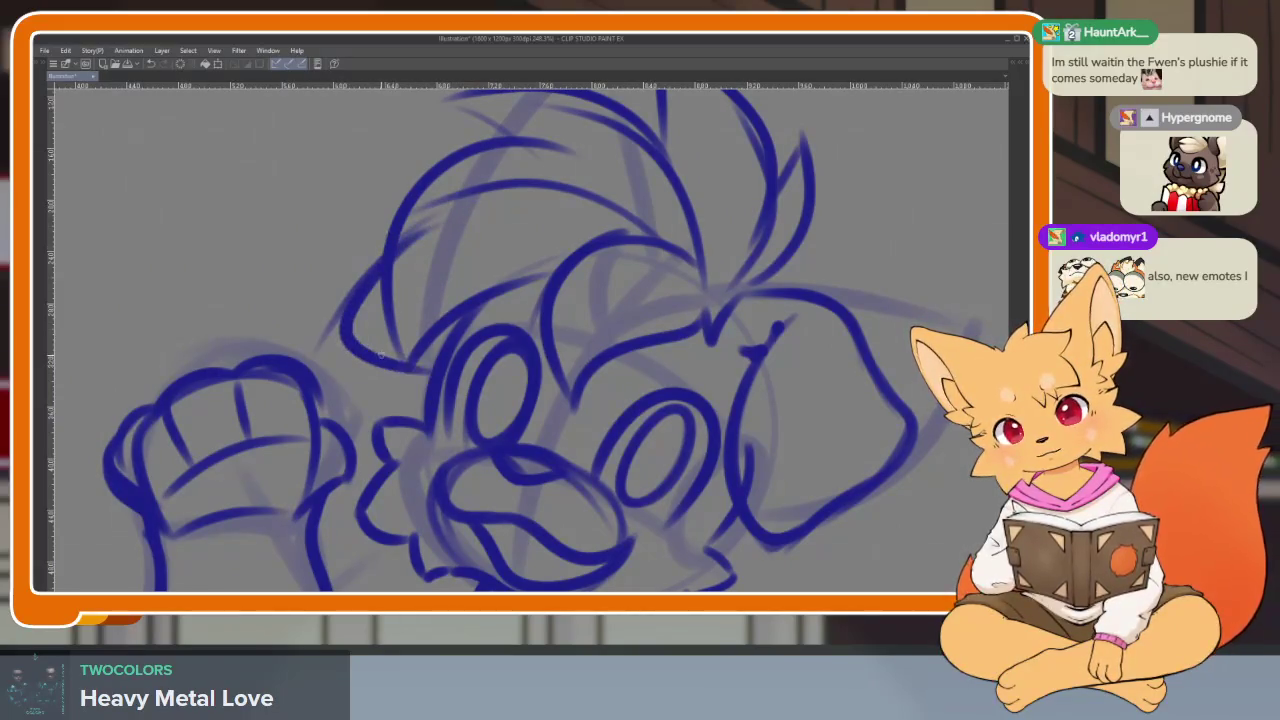
pyautogui.scroll(-3, 809, 349)
pyautogui.scroll(3, 851, 360)
pyautogui.scroll(2, 600, 350)
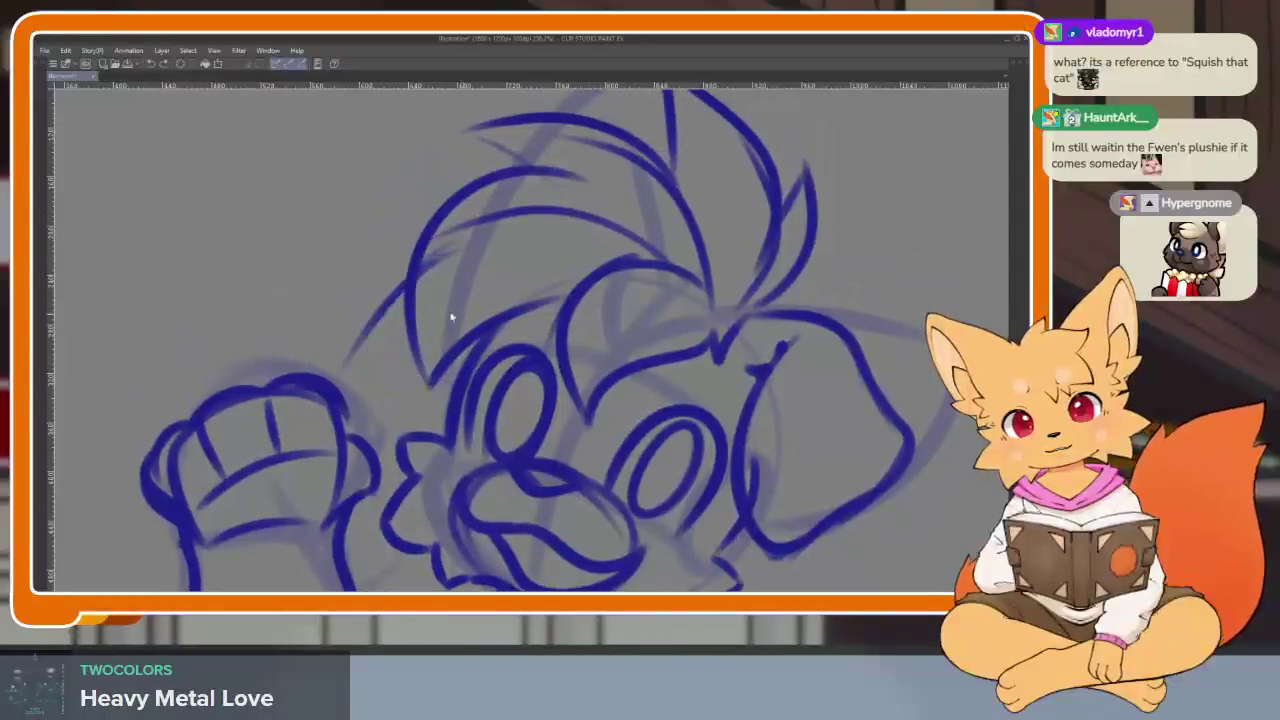
pyautogui.hotkey('ctrl', 'z')
pyautogui.moveTo(480, 256); pyautogui.dragTo(390, 372)
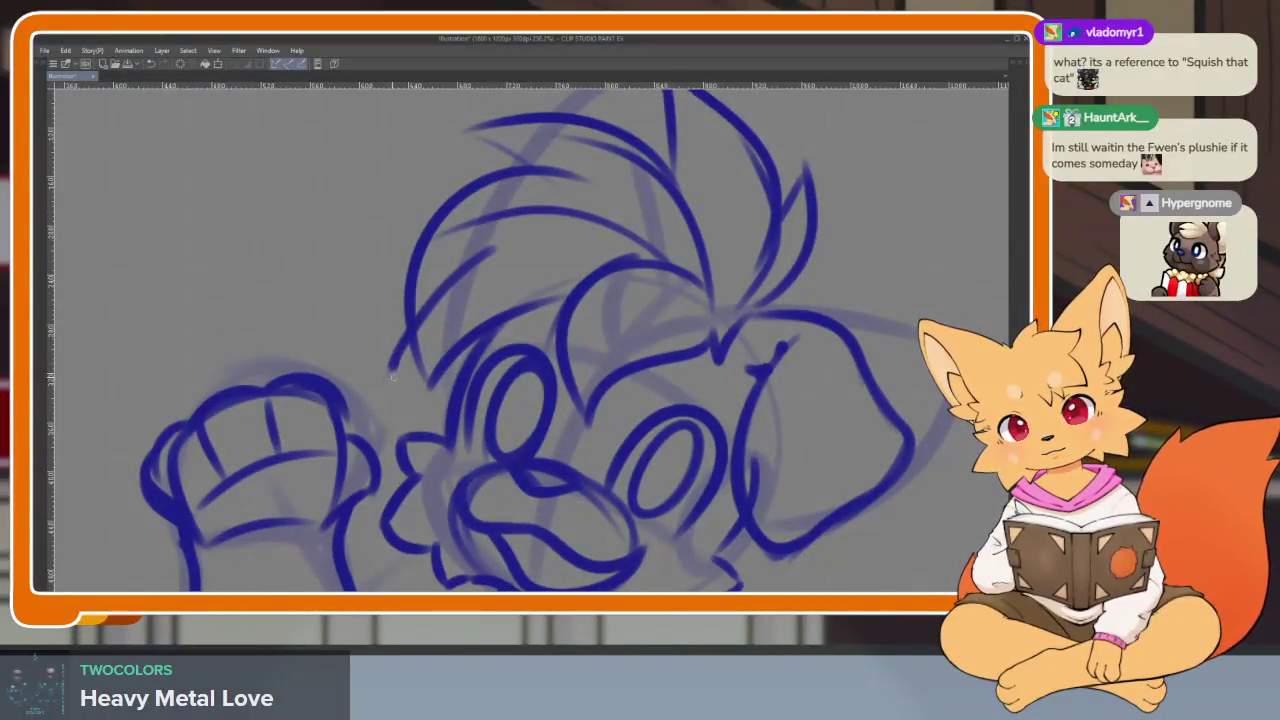
pyautogui.scroll(-1, 820, 403)
pyautogui.scroll(-2, 866, 417)
pyautogui.scroll(2, 837, 371)
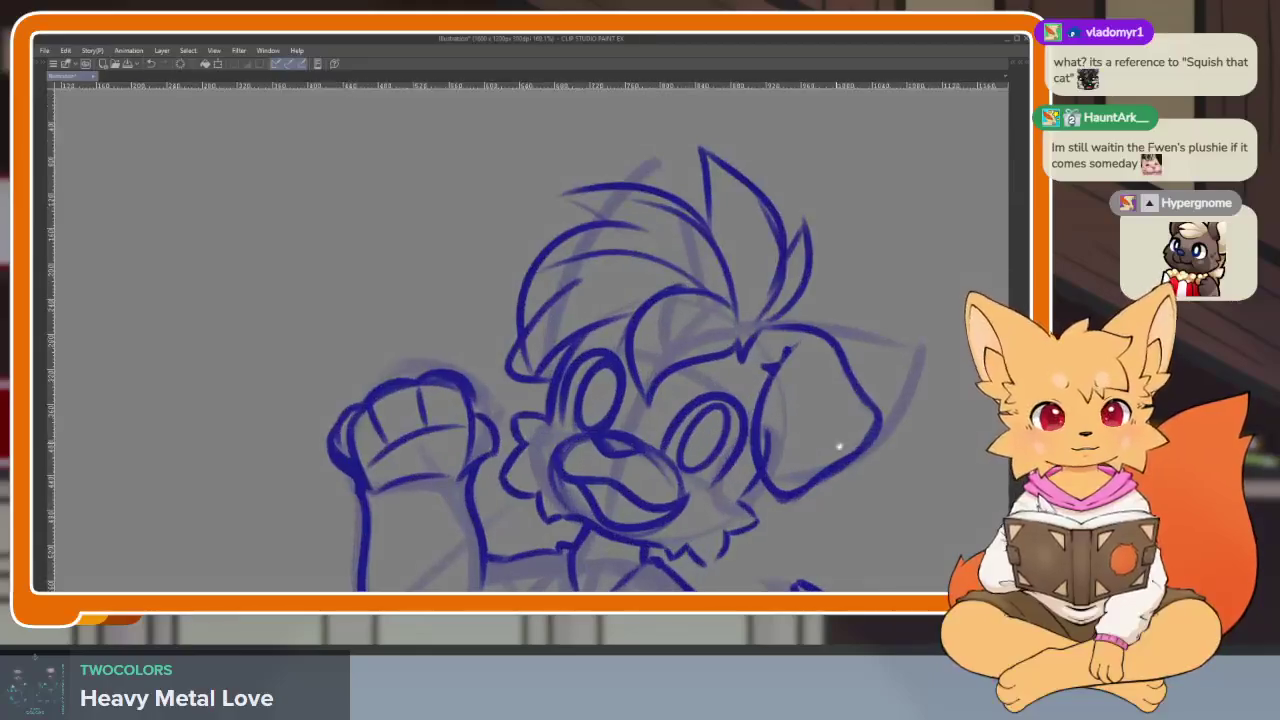
pyautogui.scroll(-1, 825, 408)
pyautogui.scroll(-1, 824, 408)
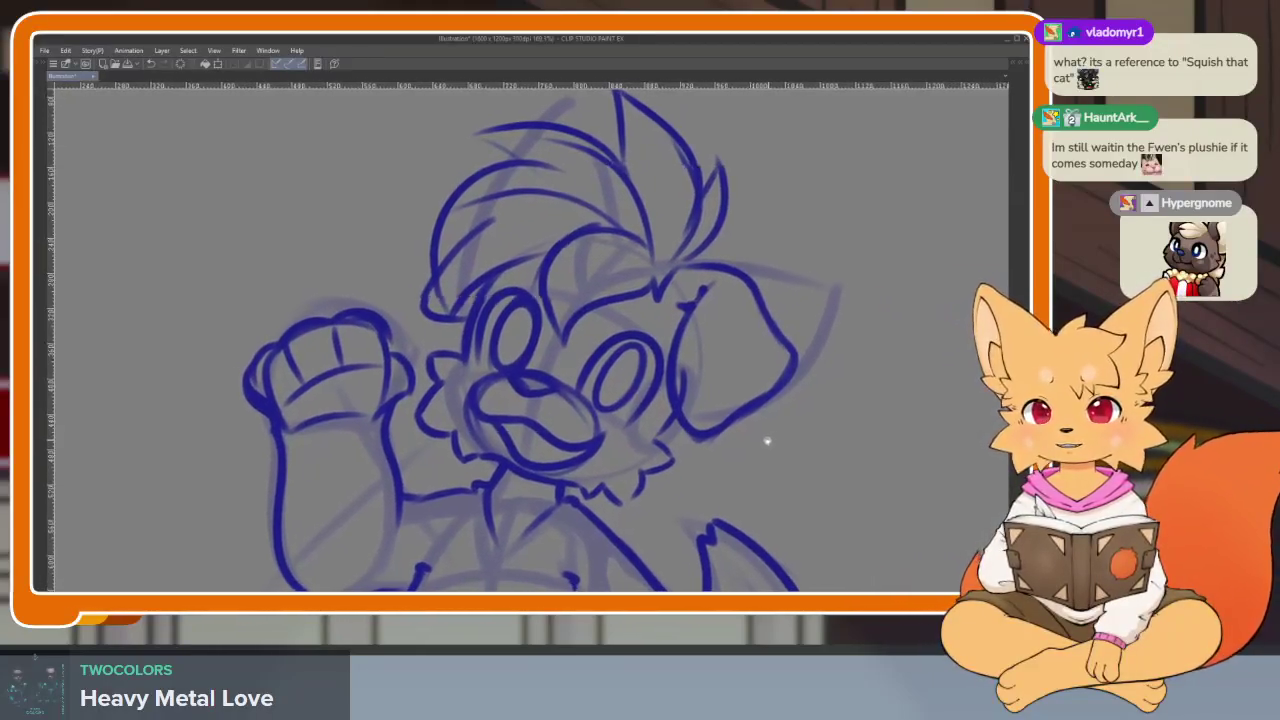
pyautogui.scroll(-1, 766, 437)
pyautogui.scroll(-1, 773, 462)
pyautogui.scroll(-1, 766, 449)
pyautogui.scroll(-1, 754, 437)
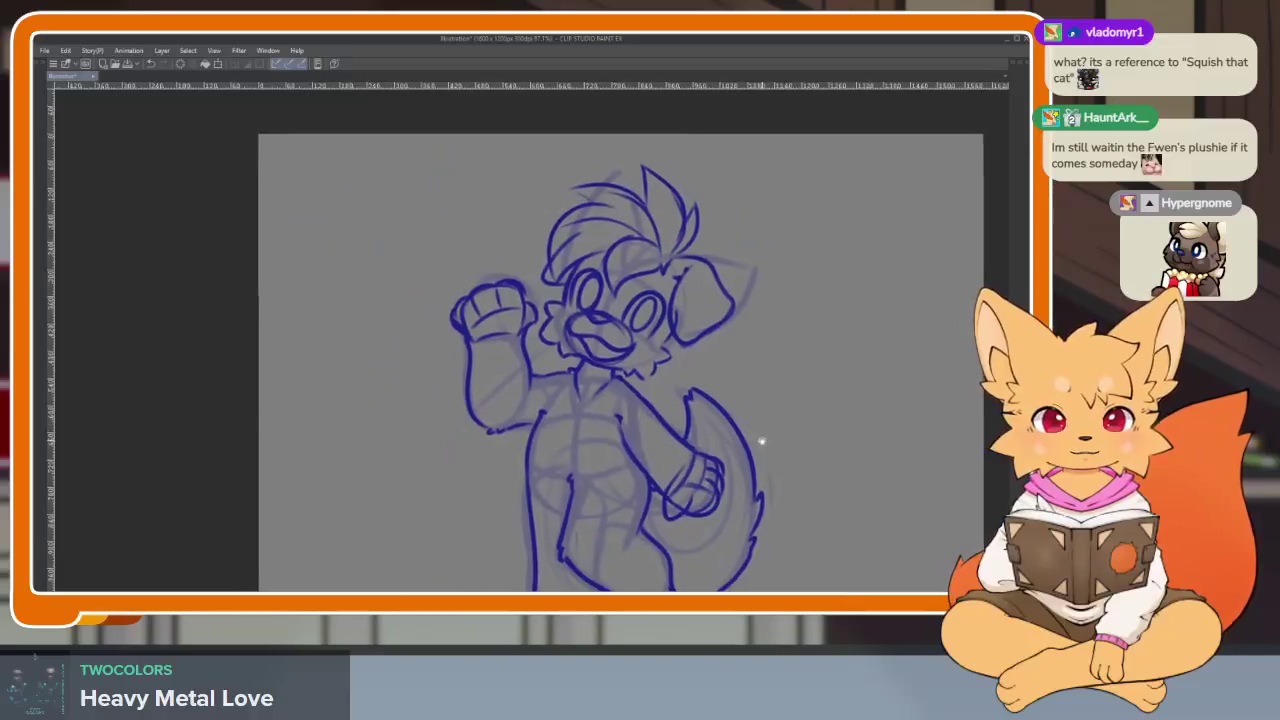
# - Fade Layer 2 to 25% opacity and Layer 1 to about 15%, then add a blank layer above
pyautogui.scroll(1, 757, 437)
pyautogui.scroll(-2, 625, 472)
pyautogui.scroll(-1, 628, 478)
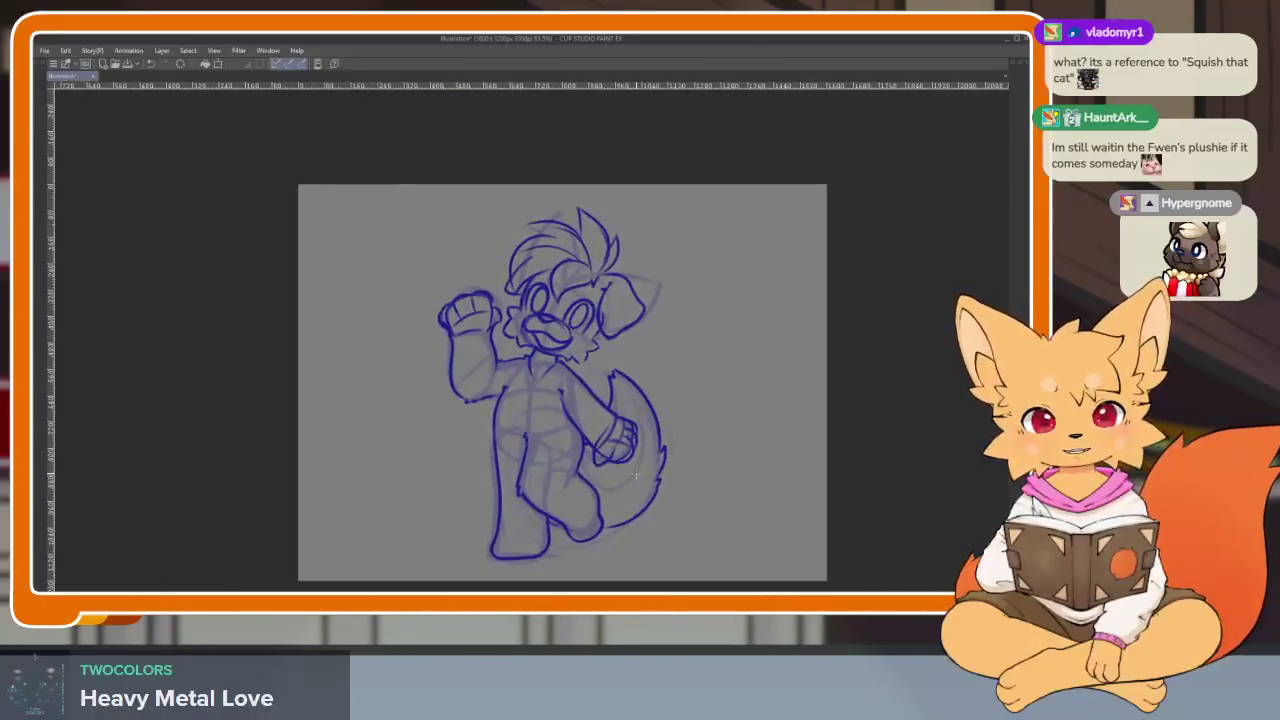
pyautogui.press('Tab')
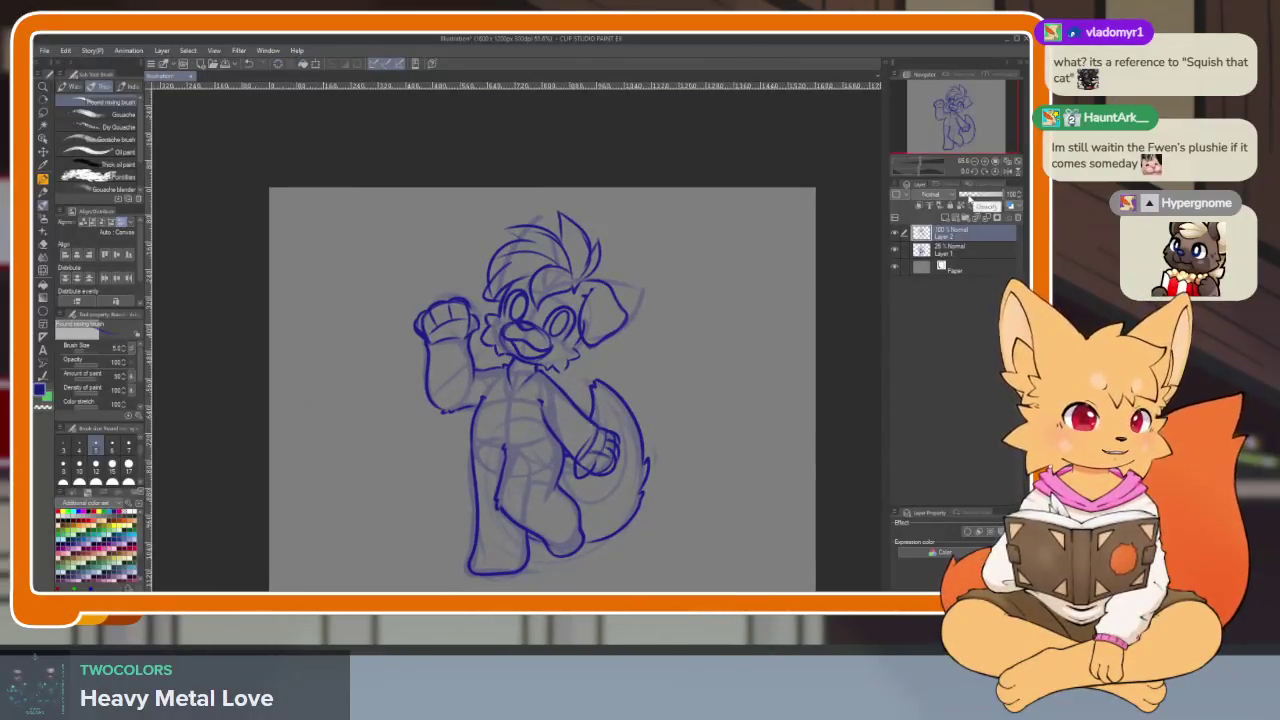
pyautogui.click(1019, 204)
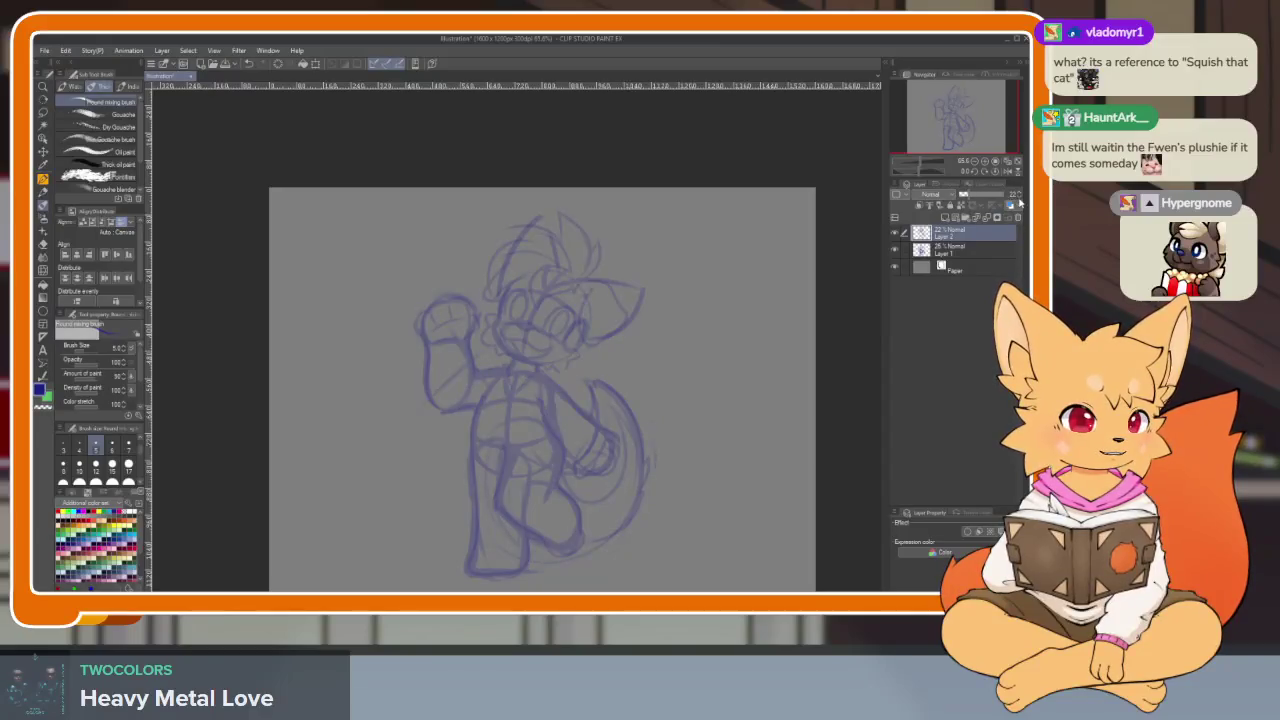
pyautogui.click(977, 253)
pyautogui.click(985, 199)
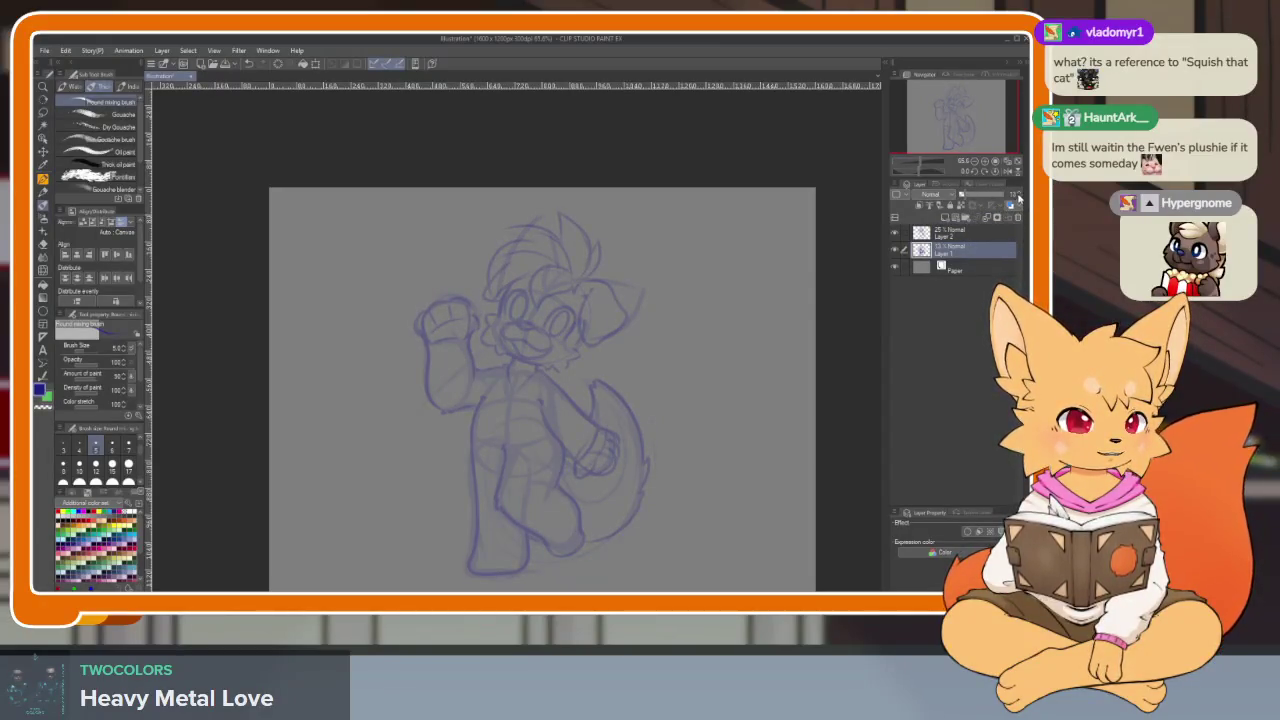
pyautogui.click(949, 237)
pyautogui.press('Tab')
pyautogui.press('Tab')
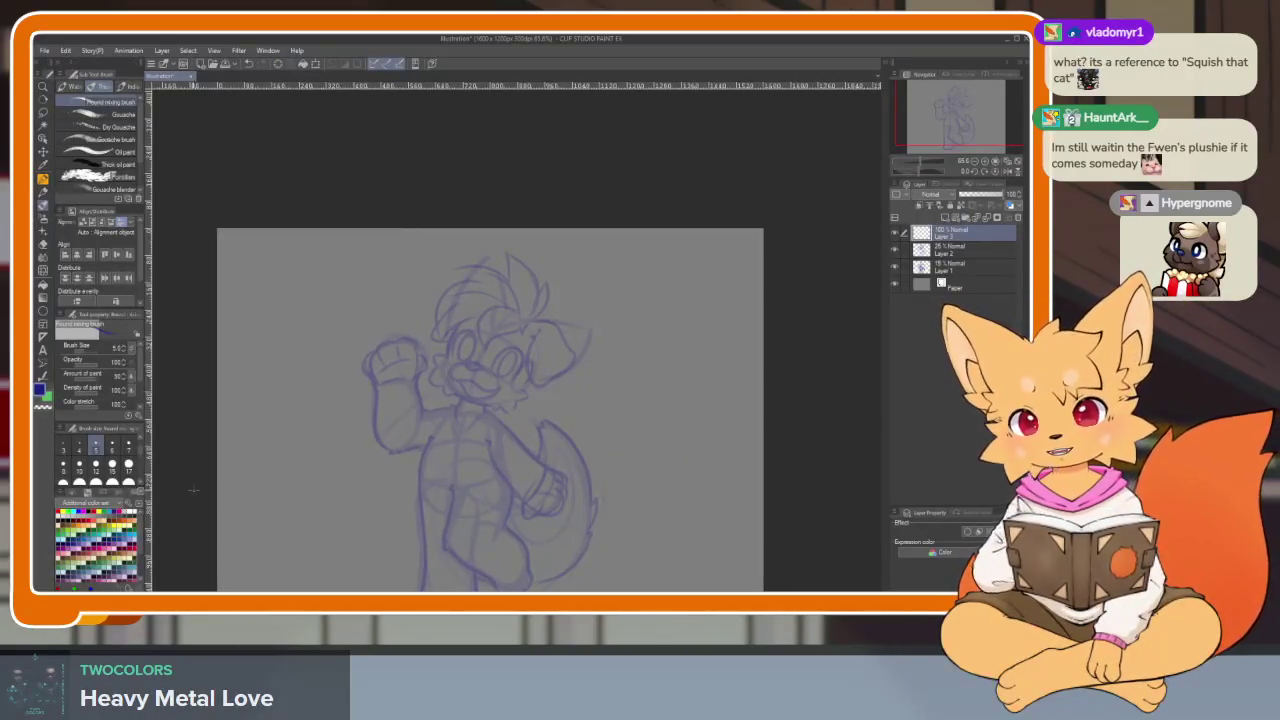
pyautogui.press('Tab')
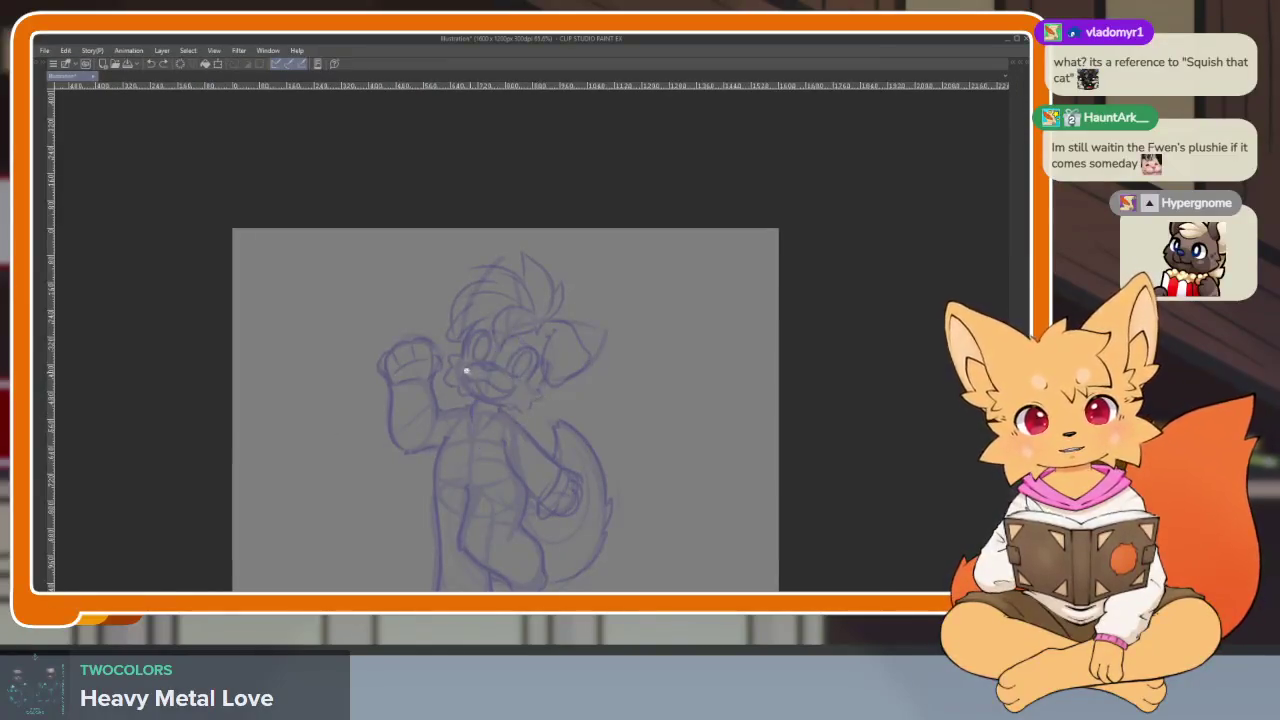
# - Ink clean lines down the face and along the side of the head
pyautogui.scroll(3, 500, 420)
pyautogui.scroll(3, 519, 447)
pyautogui.scroll(-2, 519, 447)
pyautogui.scroll(-2, 519, 450)
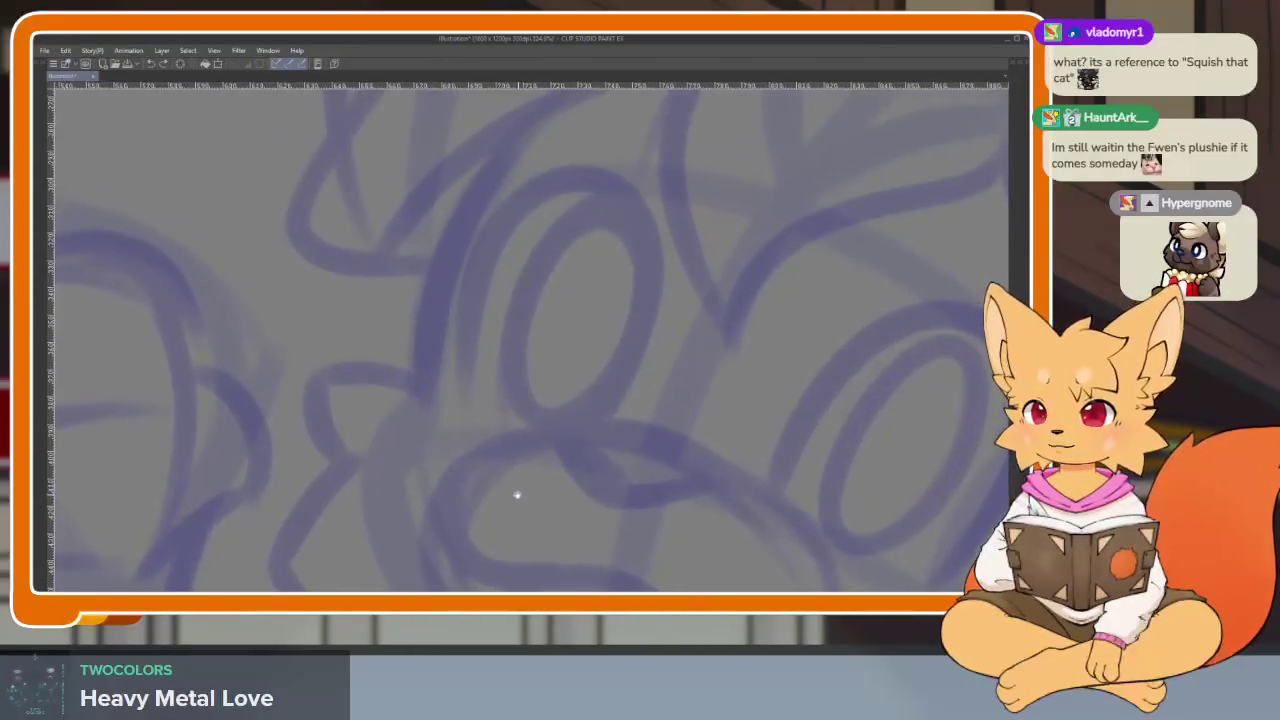
pyautogui.scroll(2, 523, 462)
pyautogui.moveTo(523, 462); pyautogui.dragTo(520, 467)
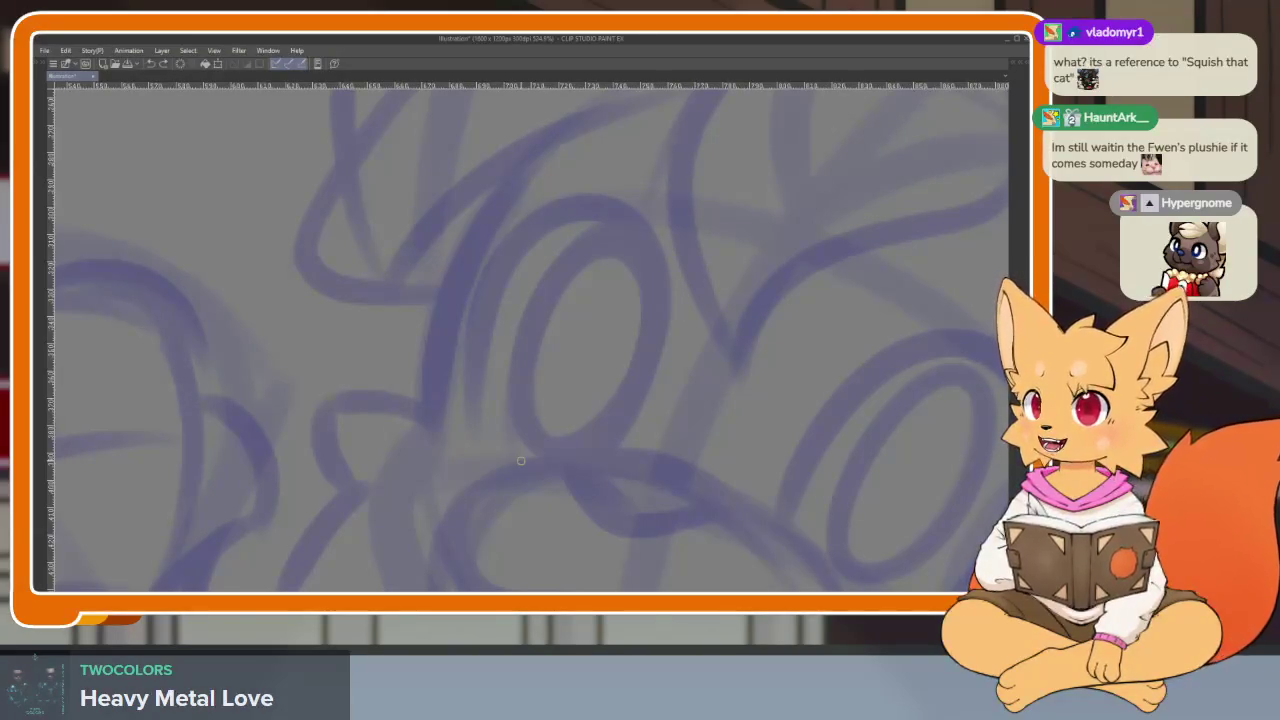
pyautogui.scroll(-2, 534, 391)
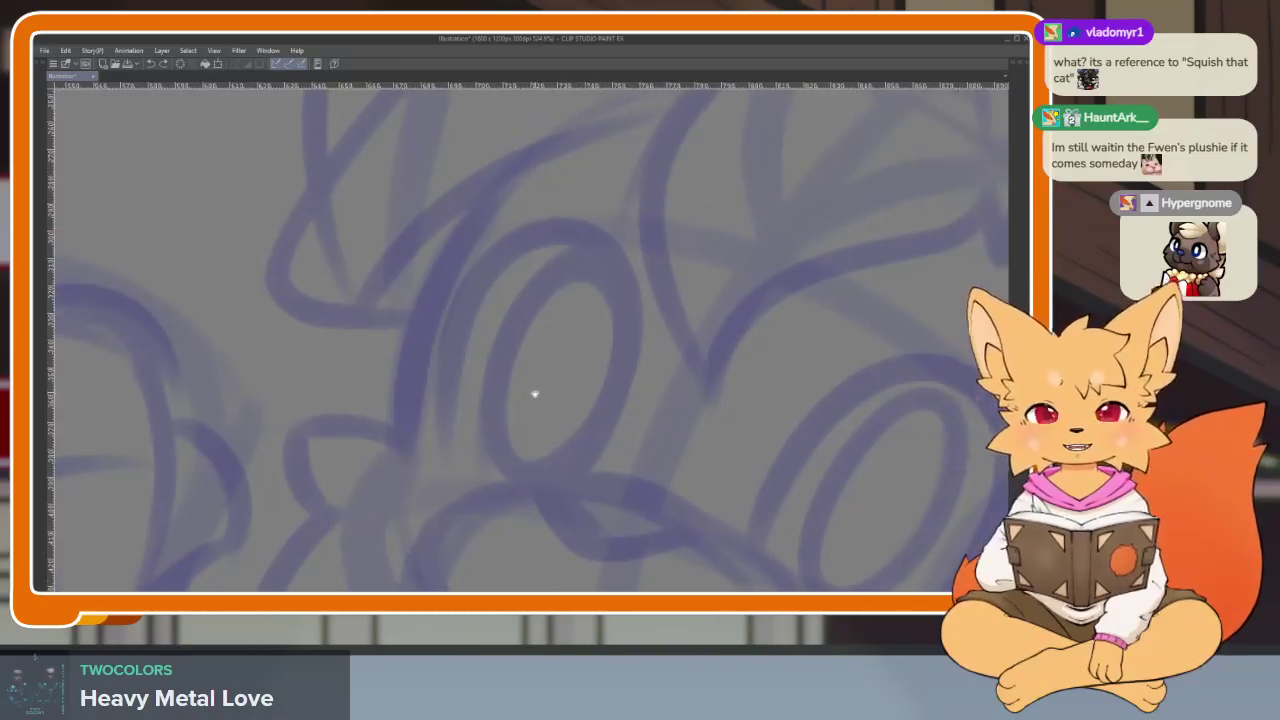
pyautogui.moveTo(499, 213)
pyautogui.mouseDown()
pyautogui.moveTo(460, 275)
pyautogui.moveTo(414, 440)
pyautogui.mouseUp()
pyautogui.scroll(-2, 443, 205)
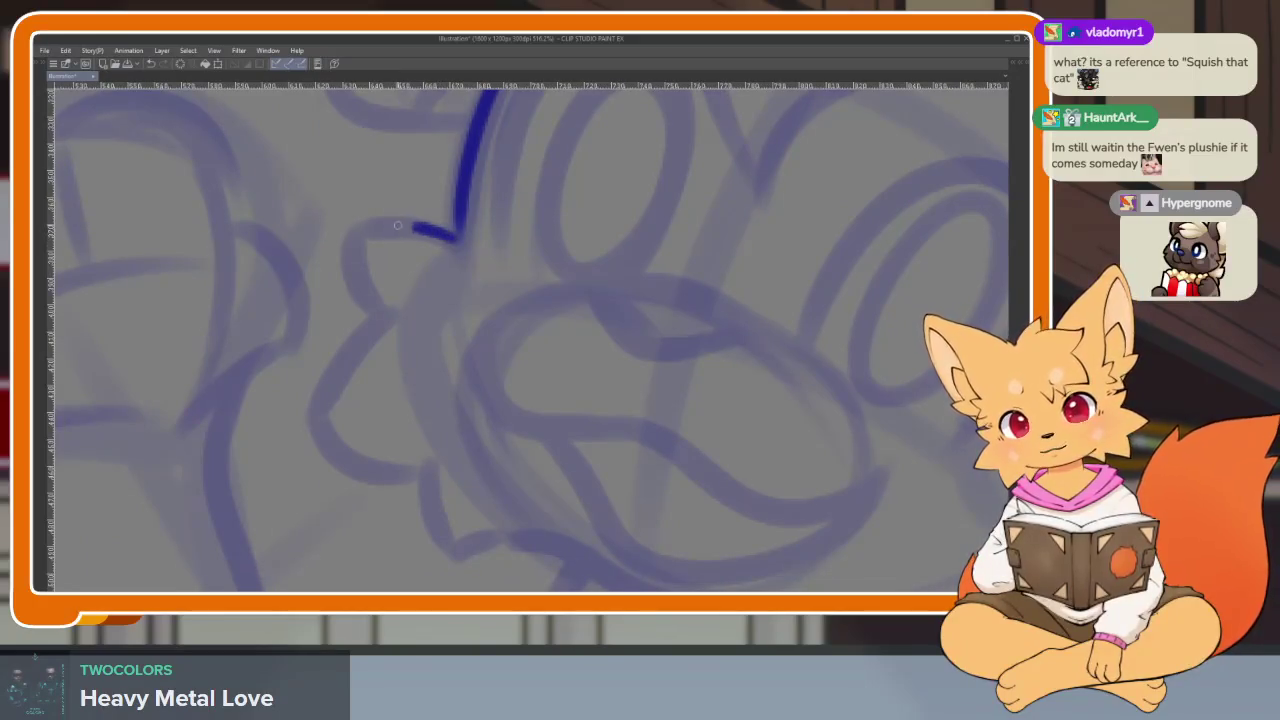
pyautogui.moveTo(397, 225); pyautogui.dragTo(360, 259)
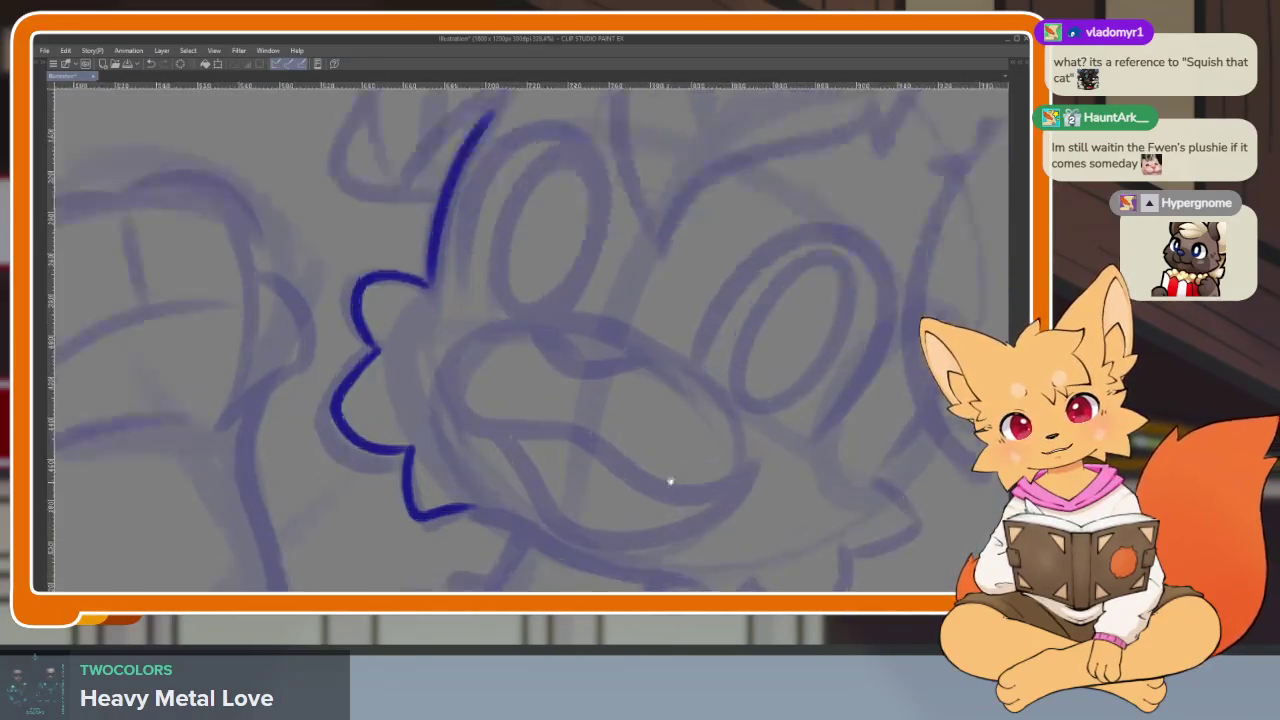
pyautogui.scroll(-1, 668, 480)
# - Ink the nose outline, removing a stray short stroke
pyautogui.moveTo(511, 345); pyautogui.dragTo(597, 355)
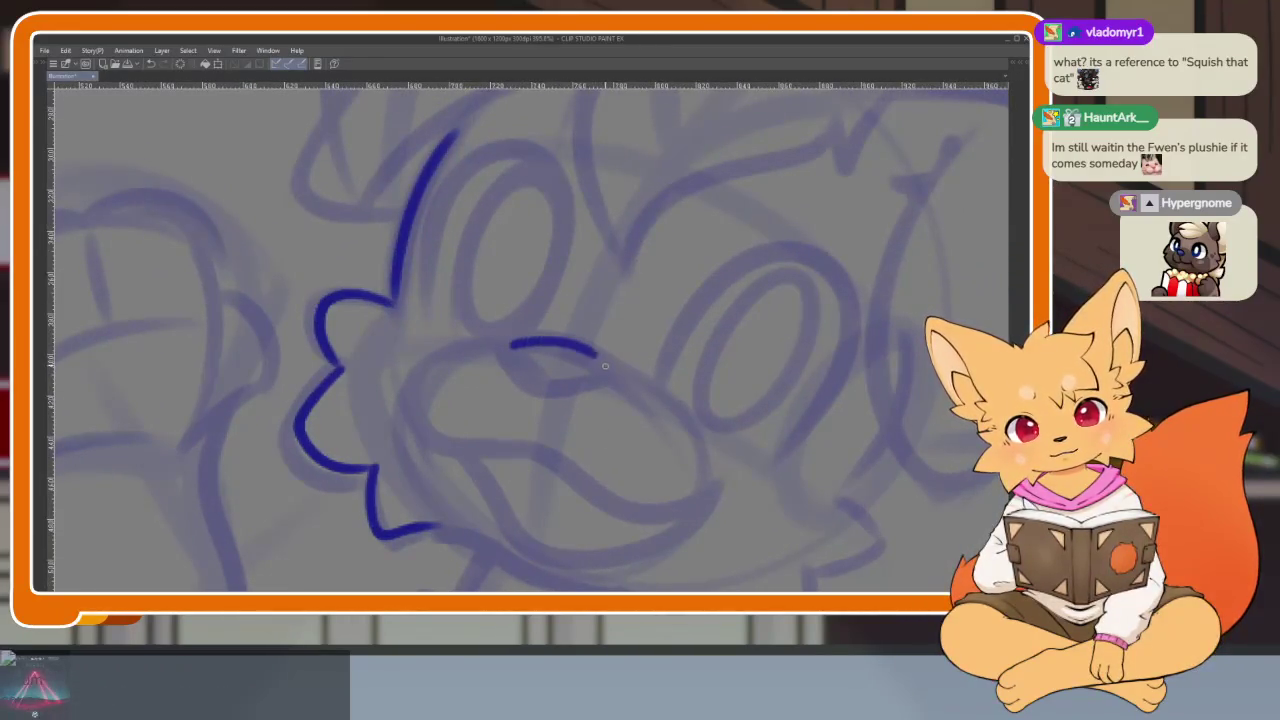
pyautogui.hotkey('ctrl', 'z')
pyautogui.scroll(1, 566, 363)
pyautogui.scroll(1, 609, 371)
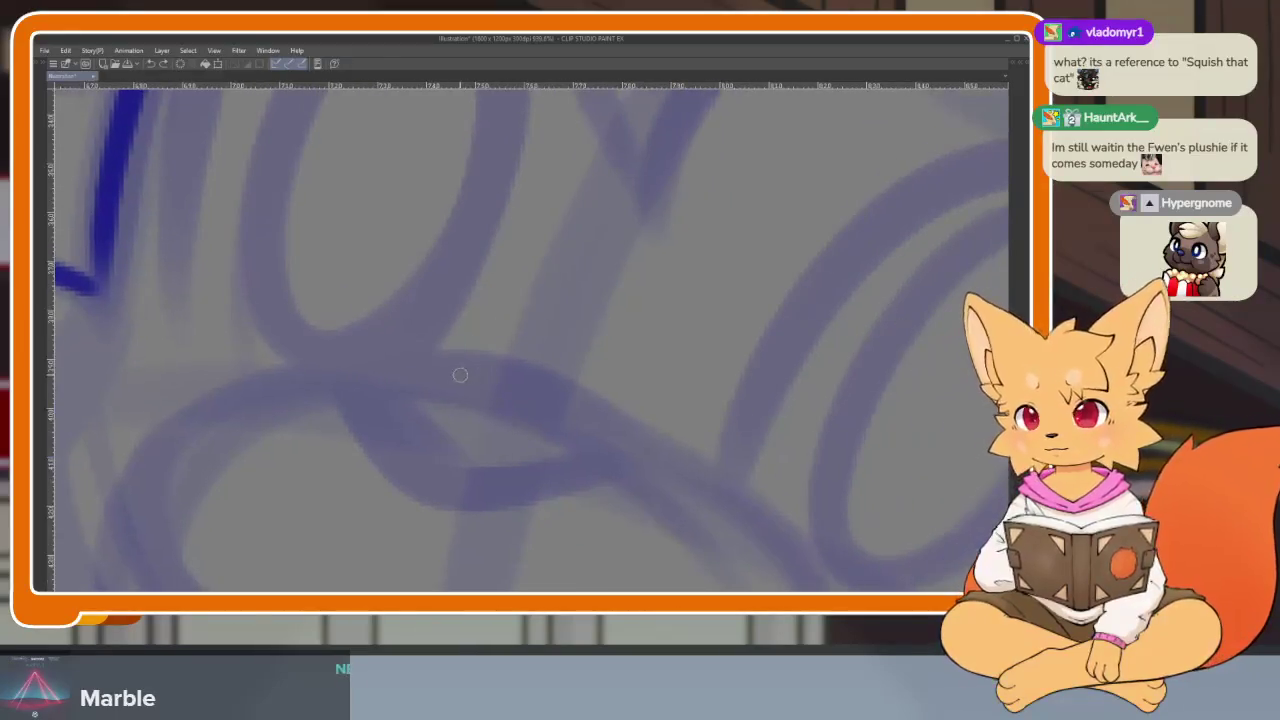
pyautogui.moveTo(380, 380)
pyautogui.mouseDown()
pyautogui.moveTo(414, 371)
pyautogui.moveTo(586, 423)
pyautogui.moveTo(560, 466)
pyautogui.moveTo(455, 480)
pyautogui.moveTo(397, 409)
pyautogui.mouseUp()
pyautogui.scroll(-5, 498, 362)
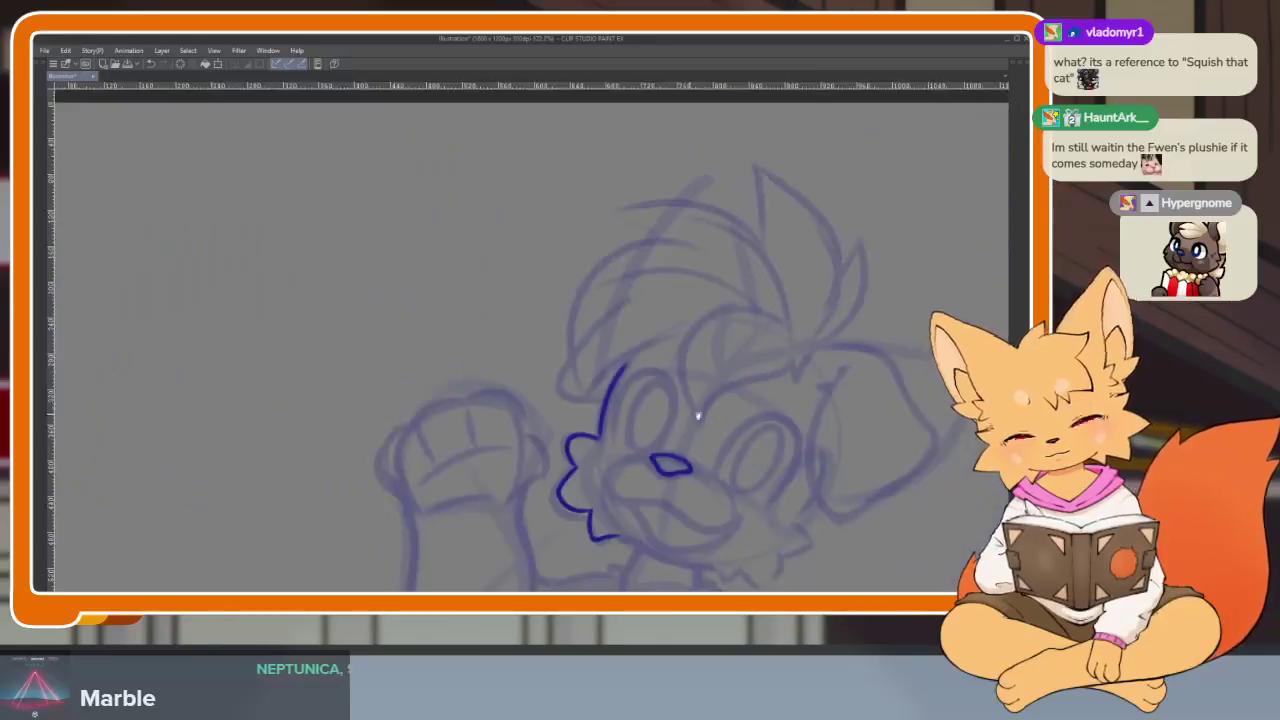
pyautogui.scroll(5, 563, 361)
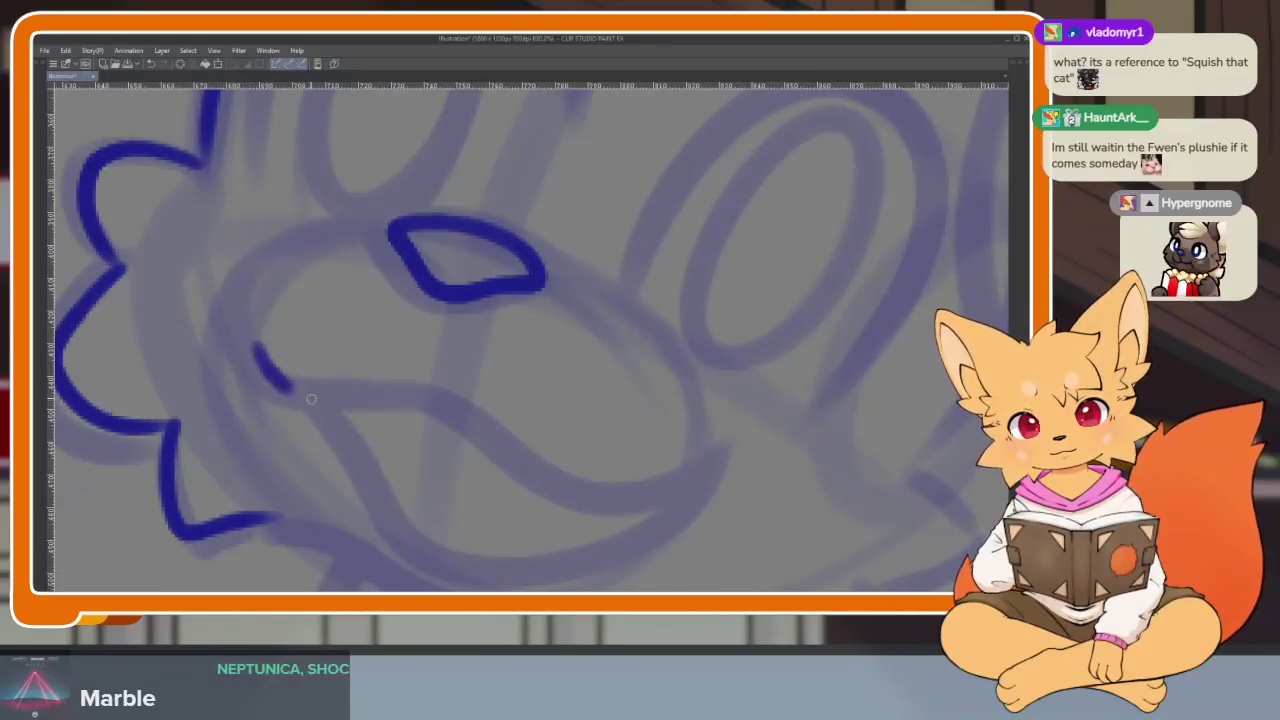
# - Ink the open mouth's upper line, lower curve and tongue, undoing stray marks
pyautogui.moveTo(437, 399)
pyautogui.mouseDown()
pyautogui.moveTo(543, 457)
pyautogui.moveTo(703, 441)
pyautogui.mouseUp()
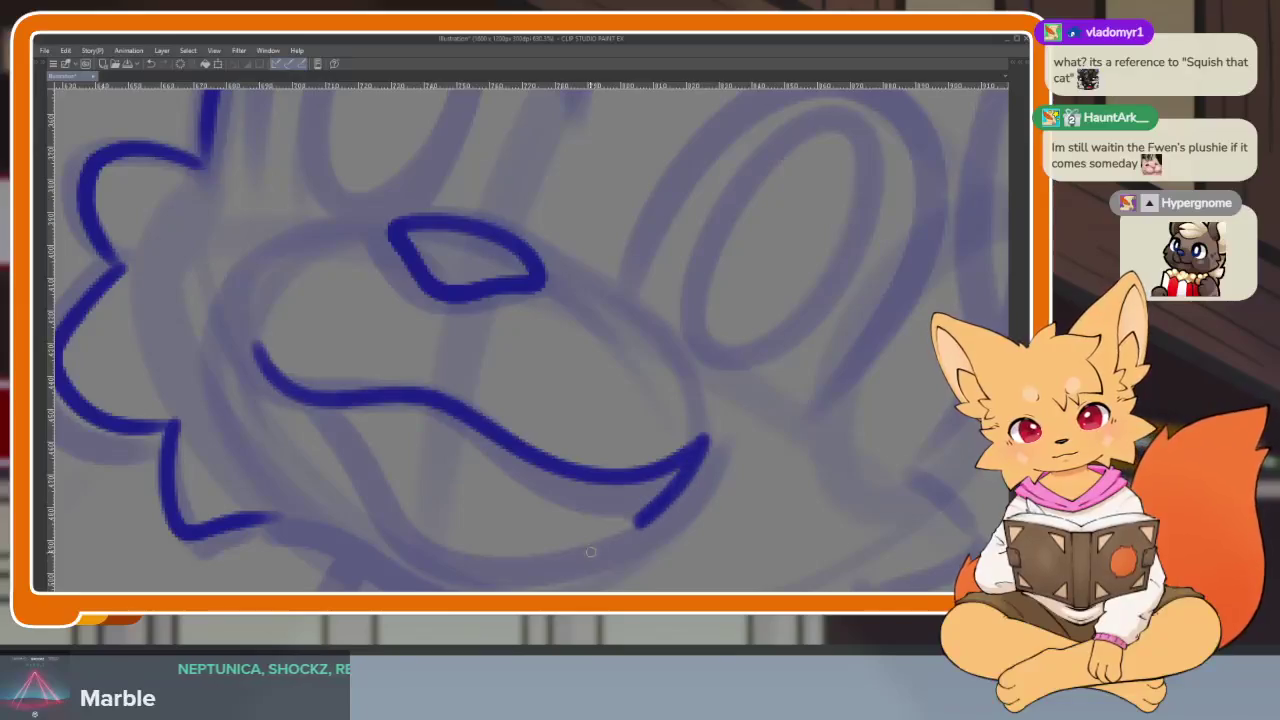
pyautogui.moveTo(590, 551); pyautogui.dragTo(378, 470)
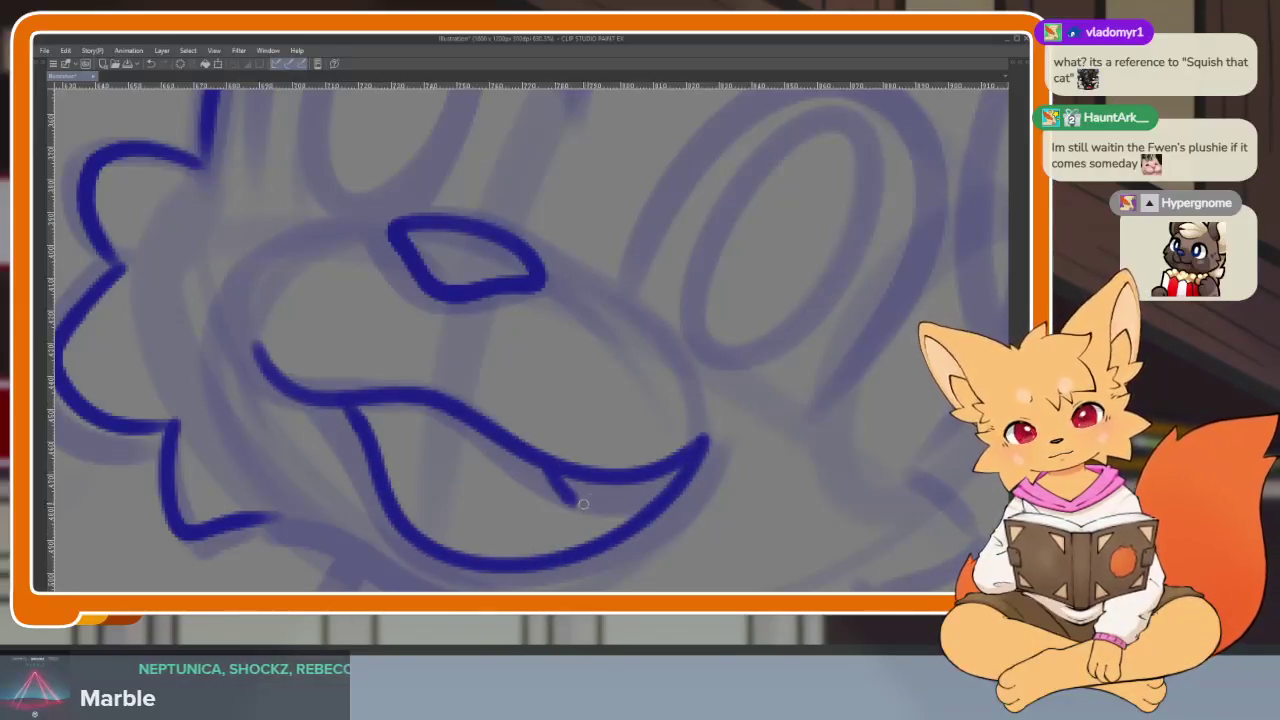
pyautogui.scroll(2, 479, 484)
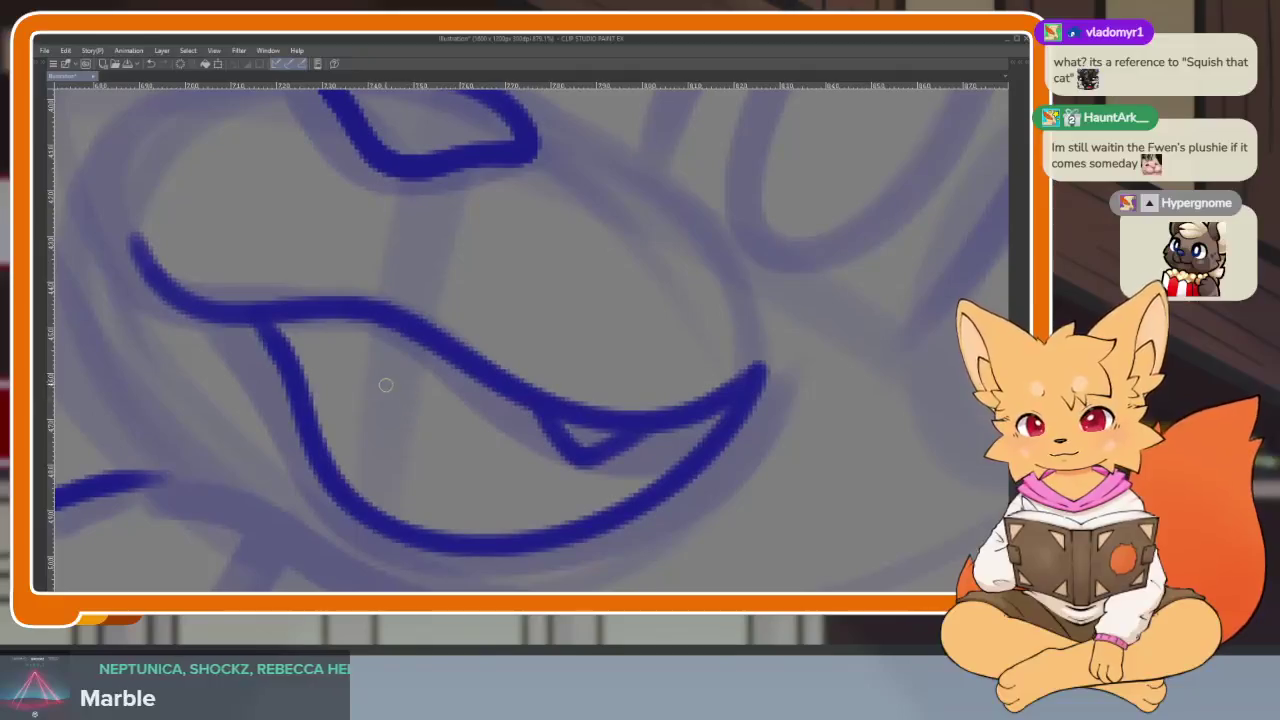
pyautogui.hotkey('ctrl', 'z')
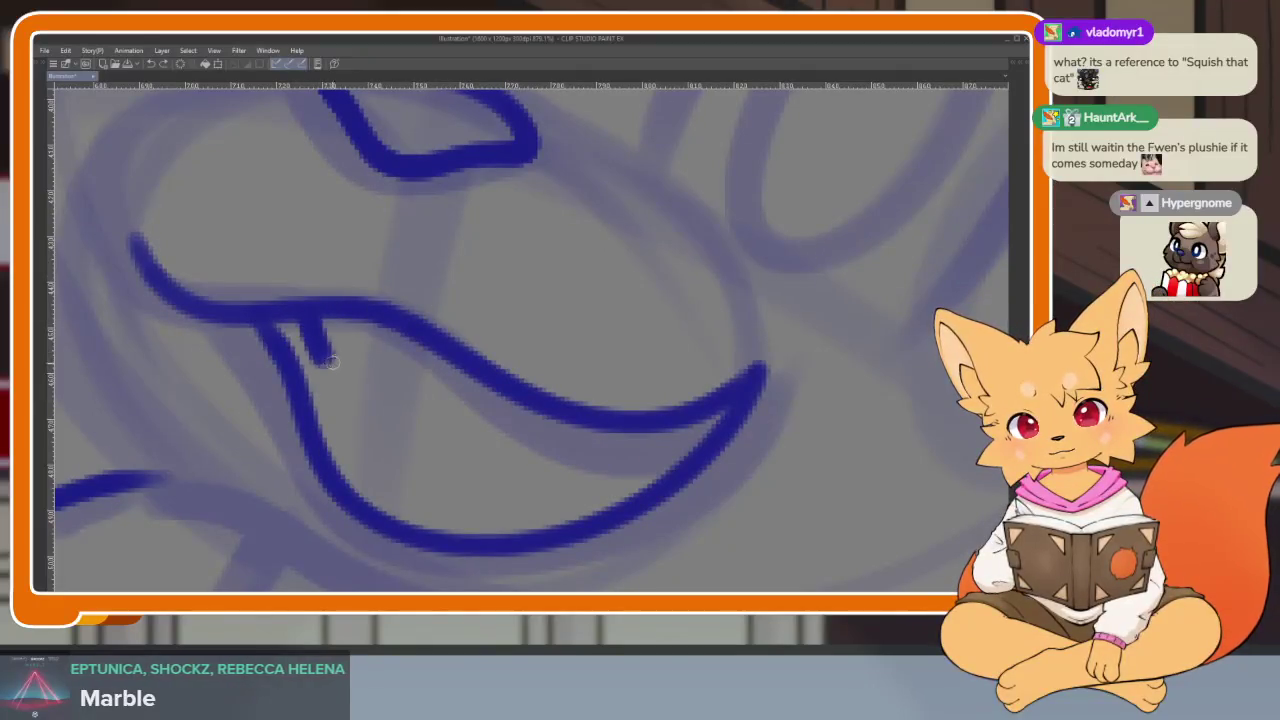
pyautogui.moveTo(363, 362)
pyautogui.mouseDown()
pyautogui.moveTo(440, 405)
pyautogui.moveTo(554, 441)
pyautogui.mouseUp()
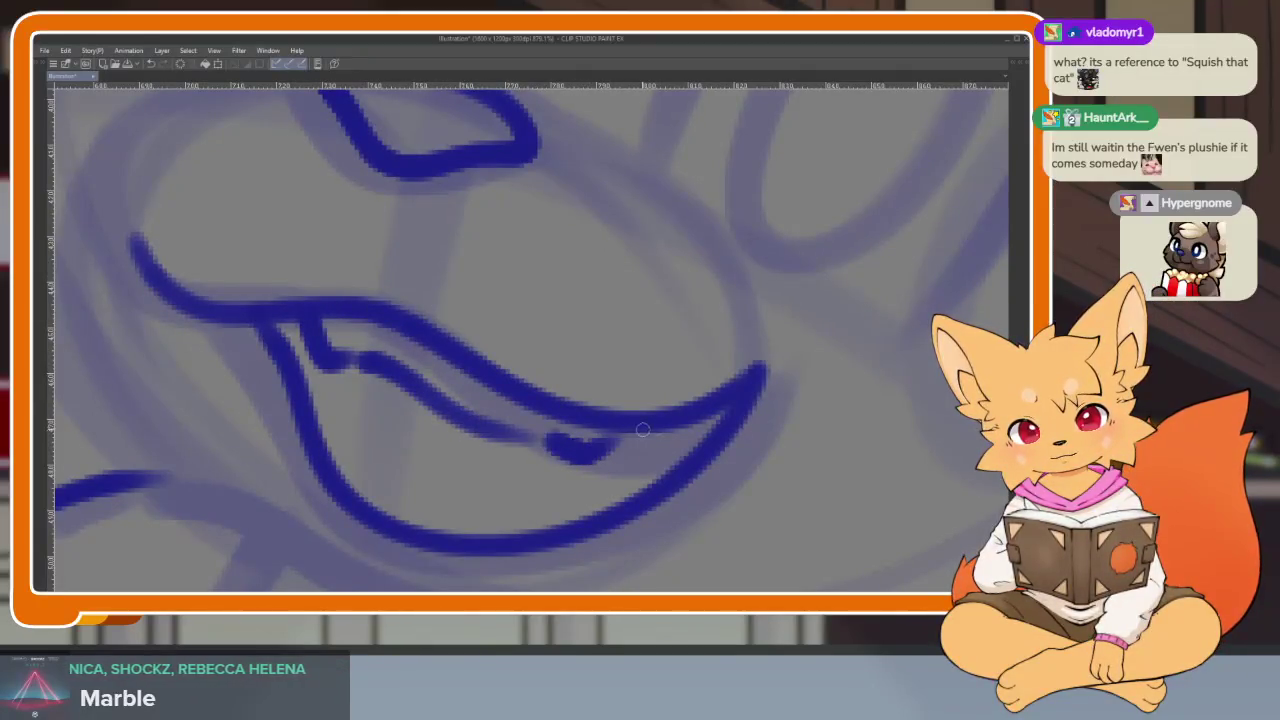
pyautogui.hotkey('ctrl', 'z')
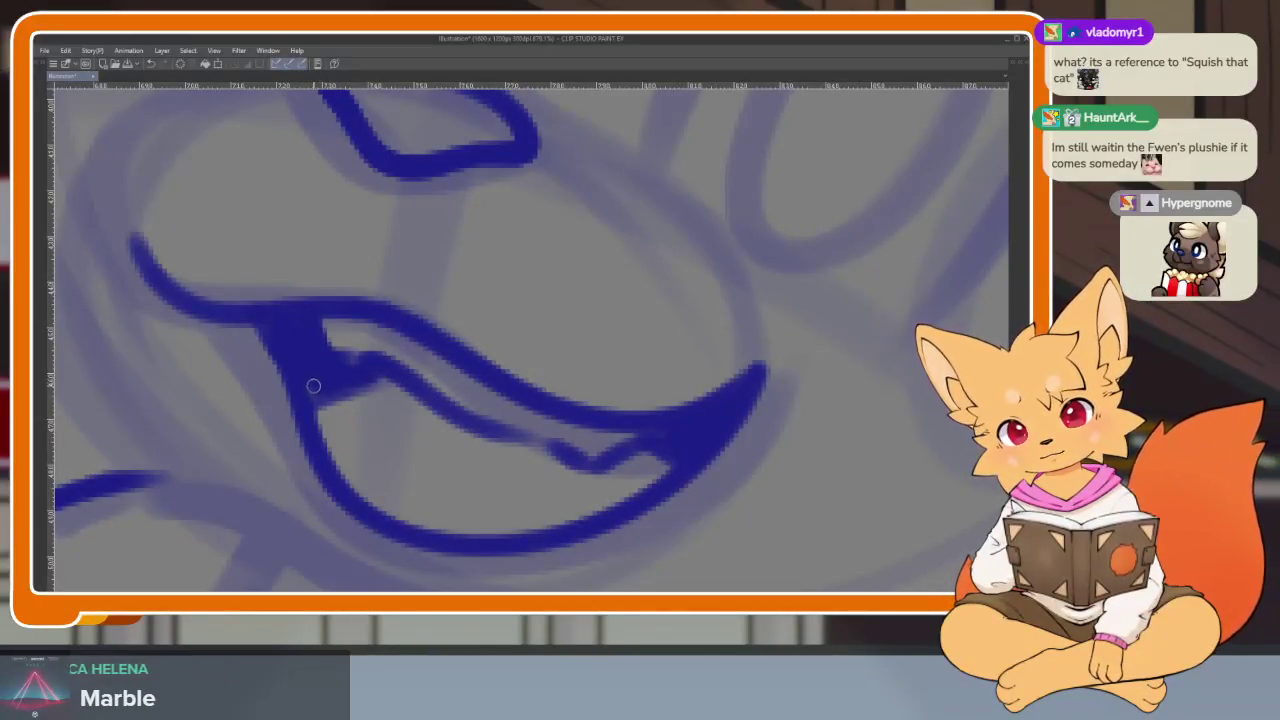
pyautogui.scroll(-5, 537, 373)
pyautogui.scroll(1, 651, 431)
pyautogui.scroll(2, 609, 471)
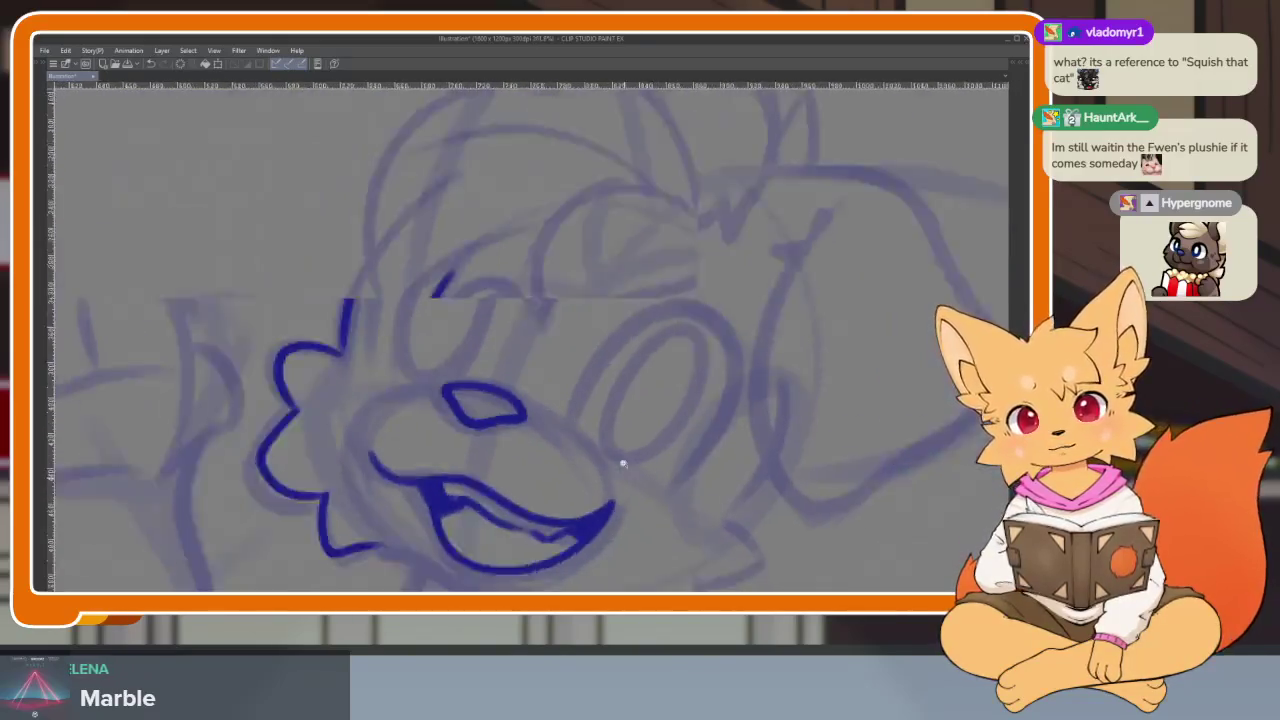
pyautogui.scroll(2, 620, 457)
pyautogui.scroll(-1, 681, 462)
pyautogui.scroll(-2, 631, 451)
pyautogui.scroll(2, 800, 349)
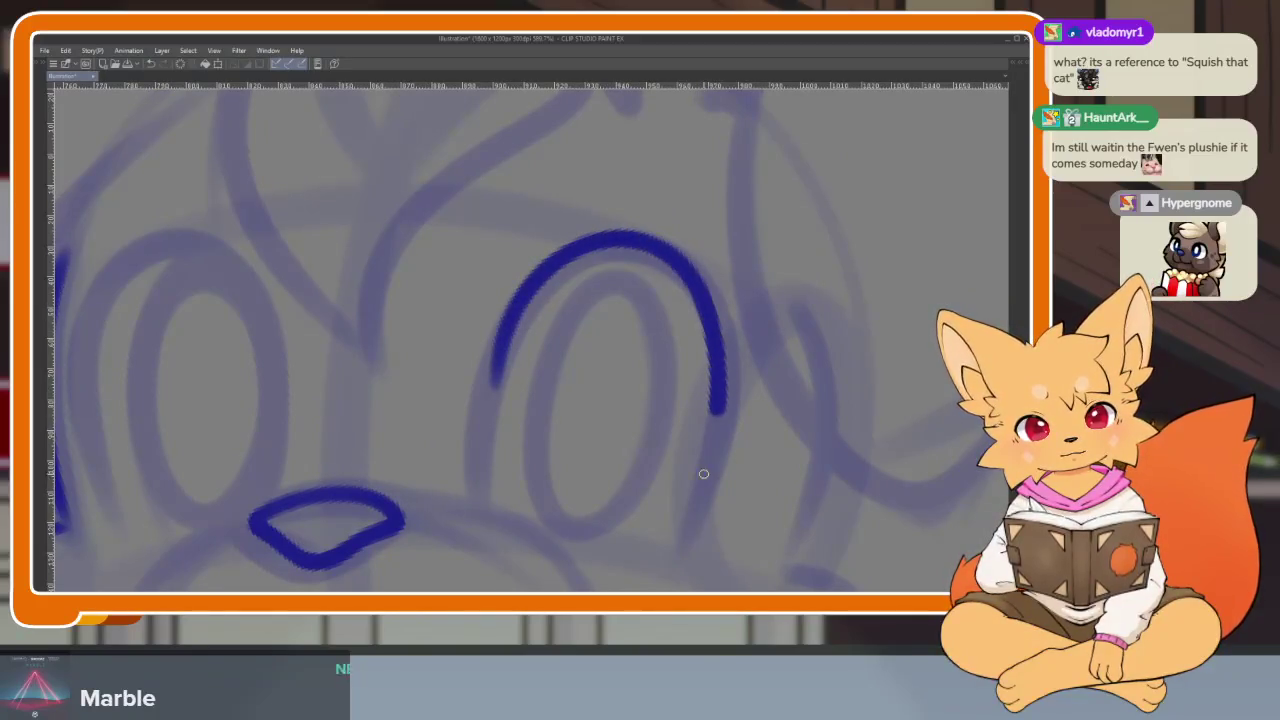
# - Ink the outer arcs over the right and left eyes
pyautogui.moveTo(503, 338); pyautogui.dragTo(655, 548)
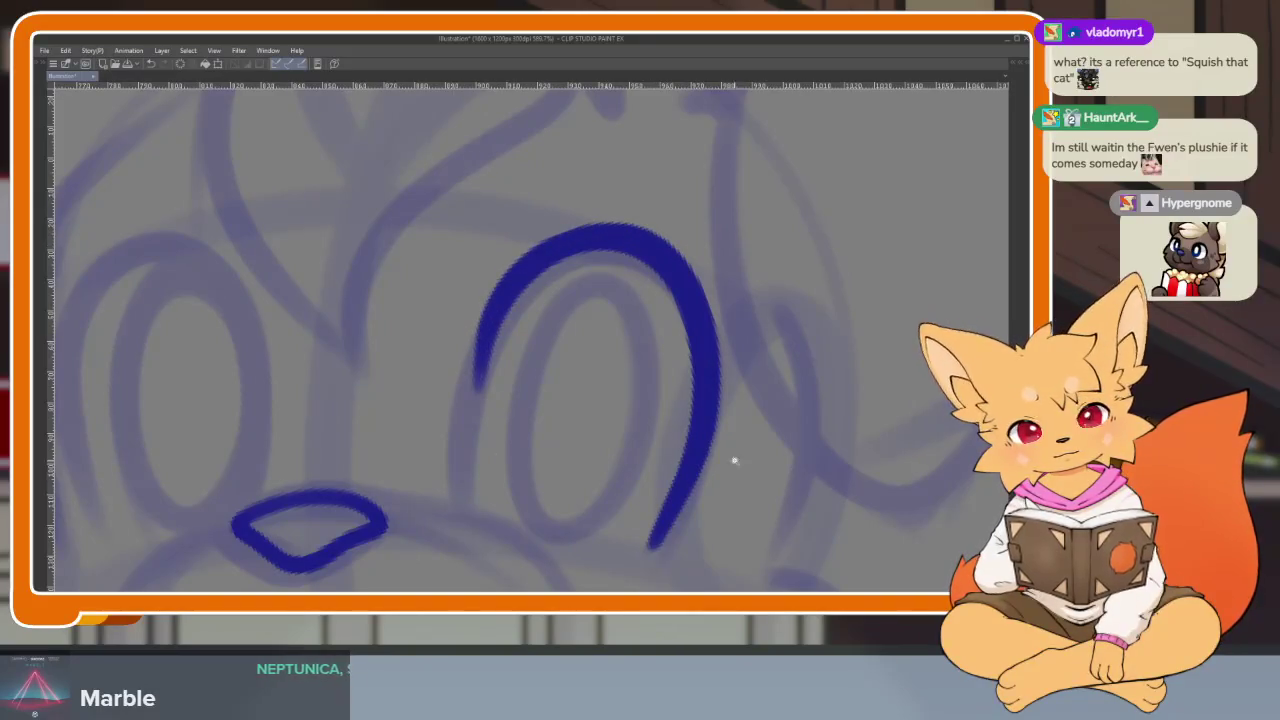
pyautogui.scroll(-5, 734, 460)
pyautogui.scroll(4, 702, 409)
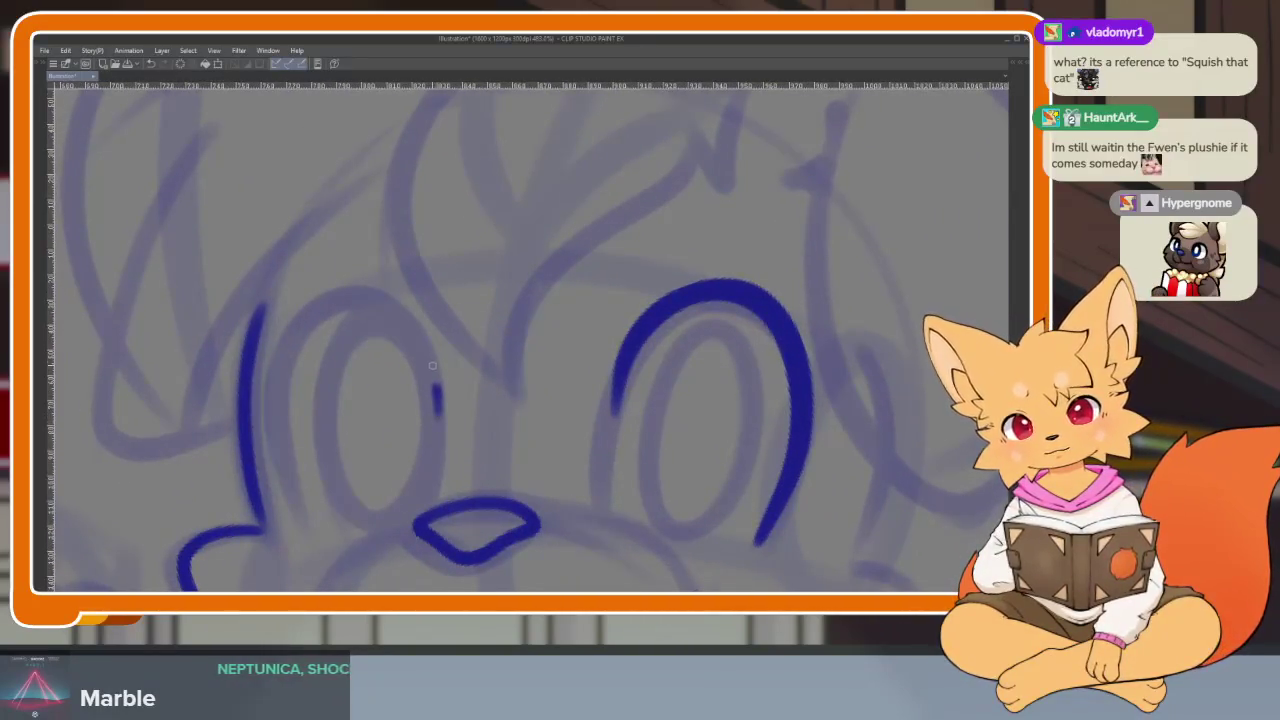
pyautogui.moveTo(350, 292); pyautogui.dragTo(285, 475)
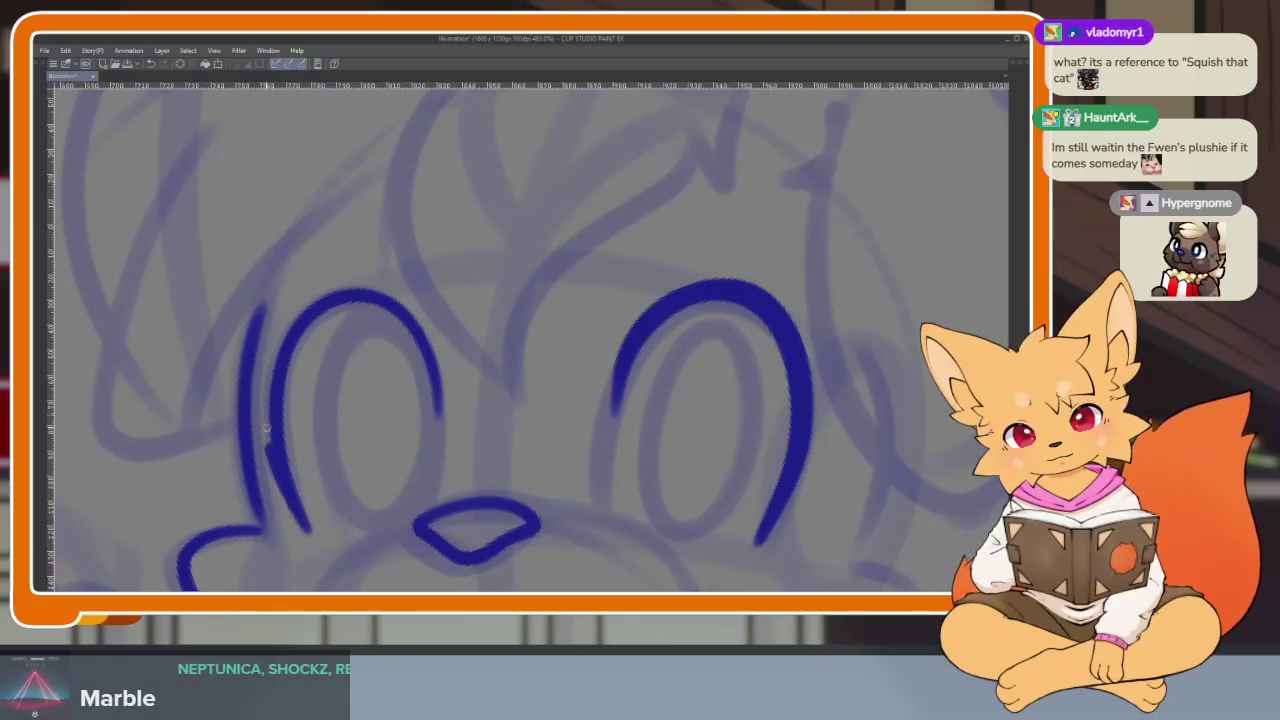
pyautogui.scroll(-5, 438, 460)
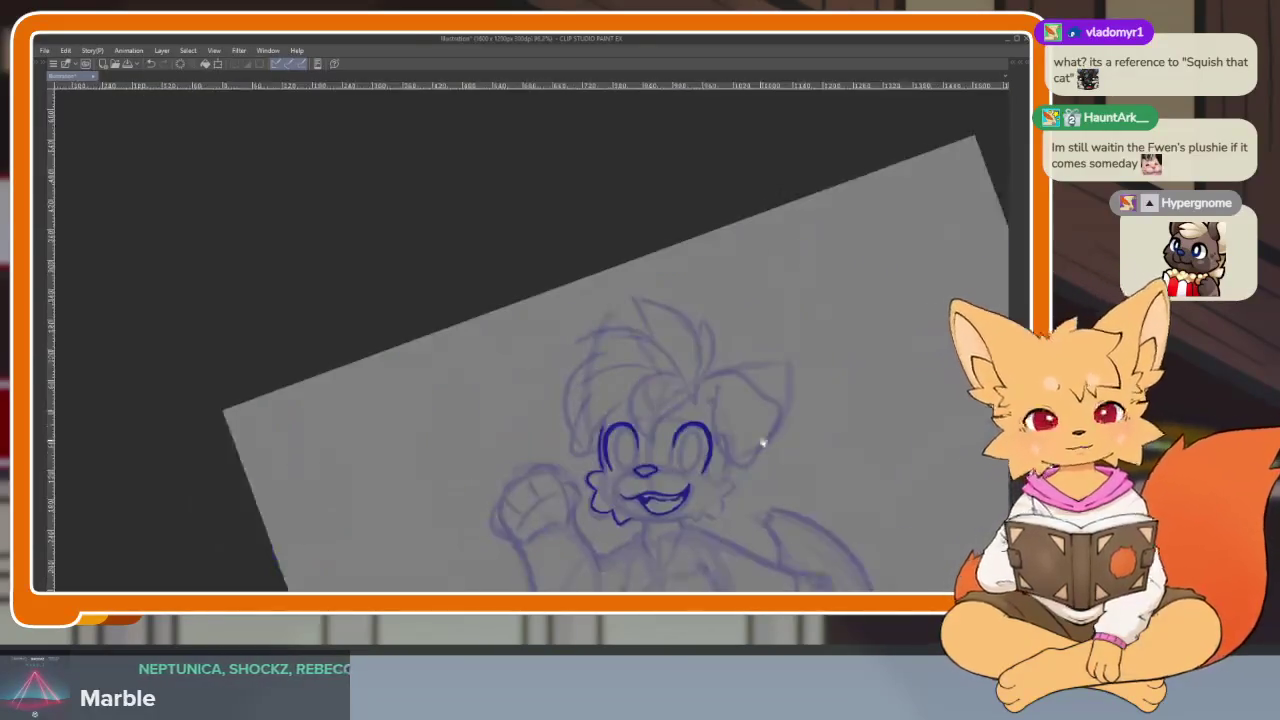
pyautogui.scroll(4, 666, 437)
pyautogui.scroll(1, 654, 463)
pyautogui.press('Tab')
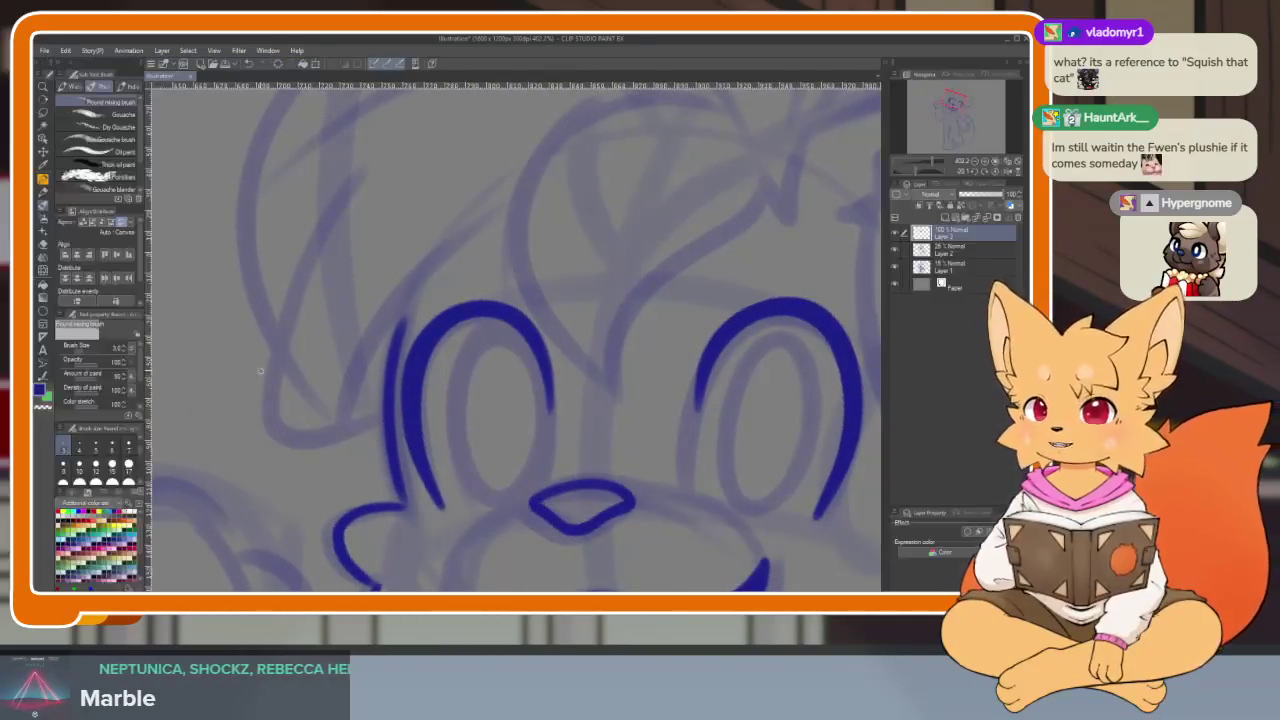
pyautogui.press('Tab')
pyautogui.scroll(2, 538, 418)
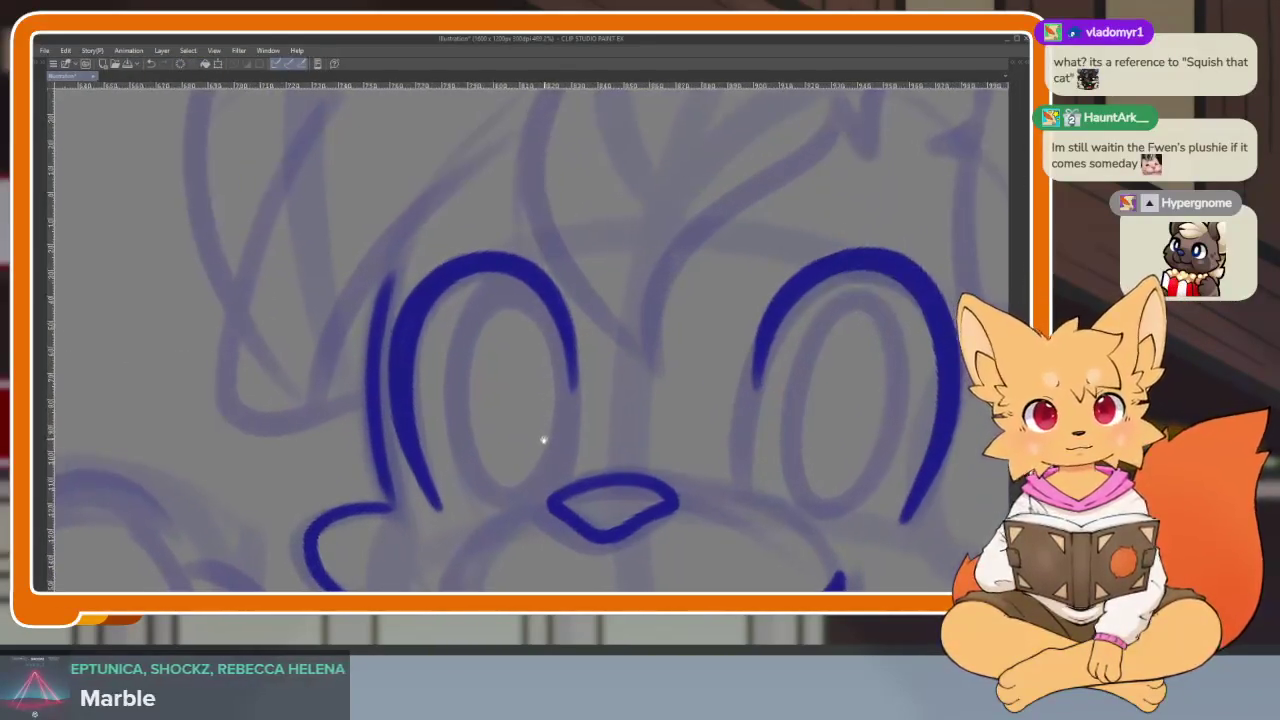
# - Trace the inner ovals of both eyes, redrawing the uneven right one
pyautogui.moveTo(500, 288); pyautogui.dragTo(545, 300)
pyautogui.moveTo(450, 390); pyautogui.dragTo(568, 400)
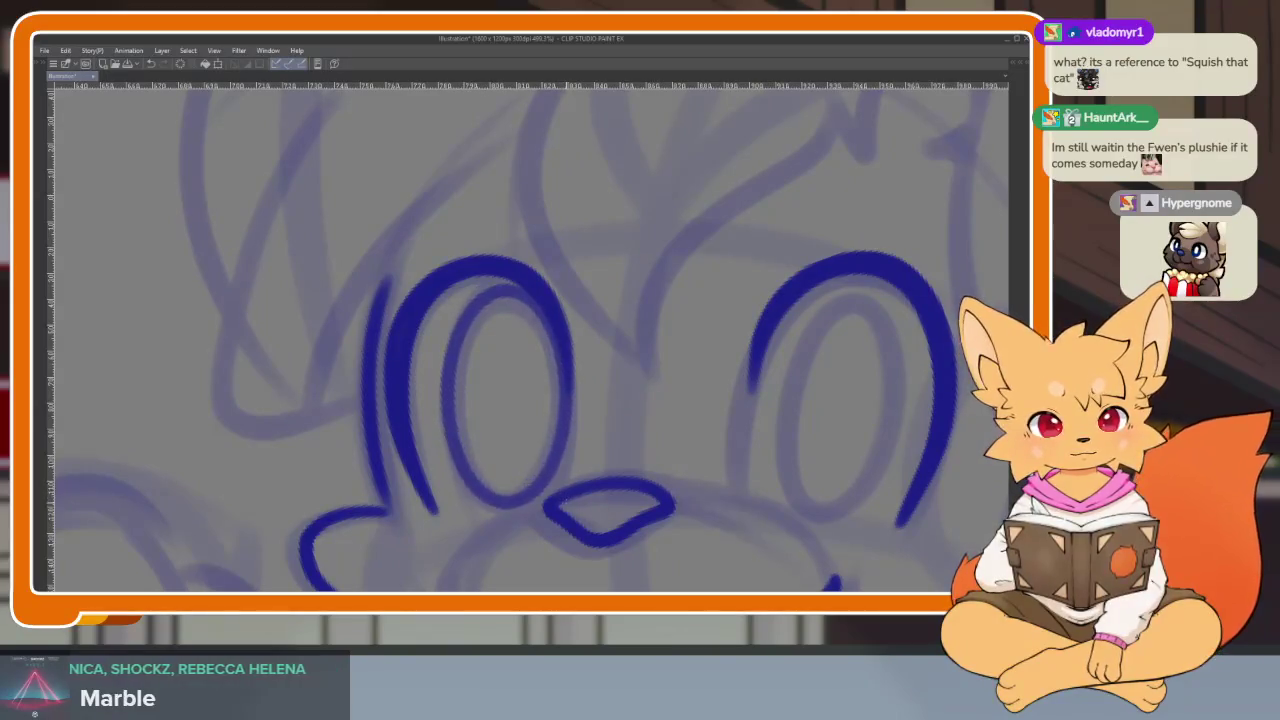
pyautogui.moveTo(832, 400); pyautogui.dragTo(602, 399)
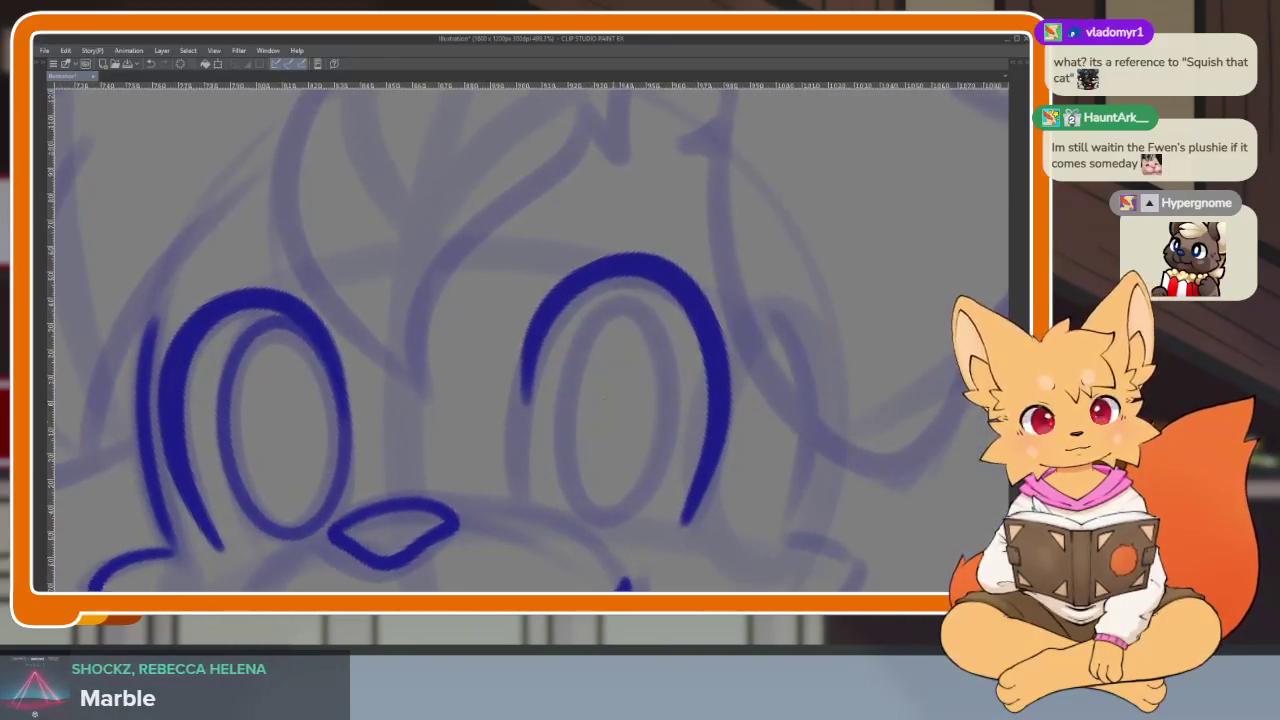
pyautogui.moveTo(620, 302)
pyautogui.mouseDown()
pyautogui.moveTo(615, 500)
pyautogui.moveTo(632, 304)
pyautogui.moveTo(556, 420)
pyautogui.moveTo(667, 515)
pyautogui.mouseUp()
pyautogui.hotkey('ctrl', 'z')
pyautogui.hotkey('ctrl', 'z')
pyautogui.hotkey('ctrl', 'z')
pyautogui.hotkey('ctrl', 'z')
pyautogui.hotkey('ctrl', 'z')
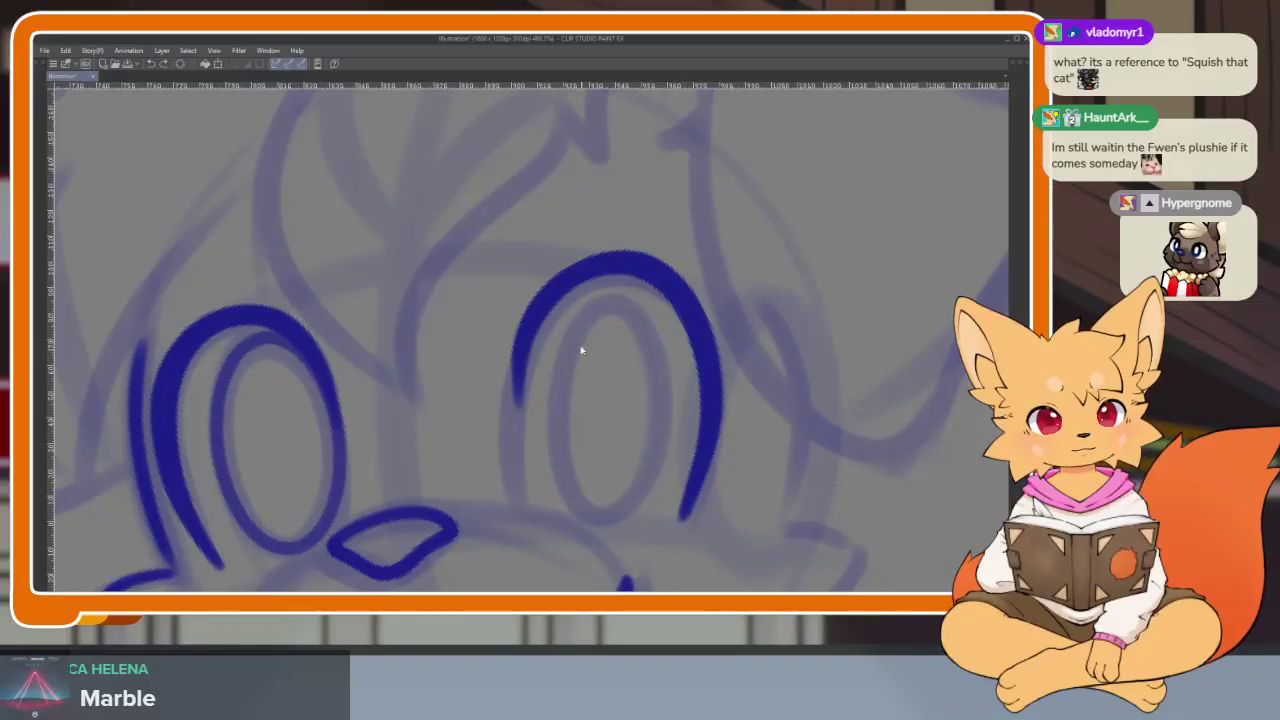
pyautogui.moveTo(558, 293)
pyautogui.mouseDown()
pyautogui.moveTo(664, 440)
pyautogui.moveTo(605, 518)
pyautogui.mouseUp()
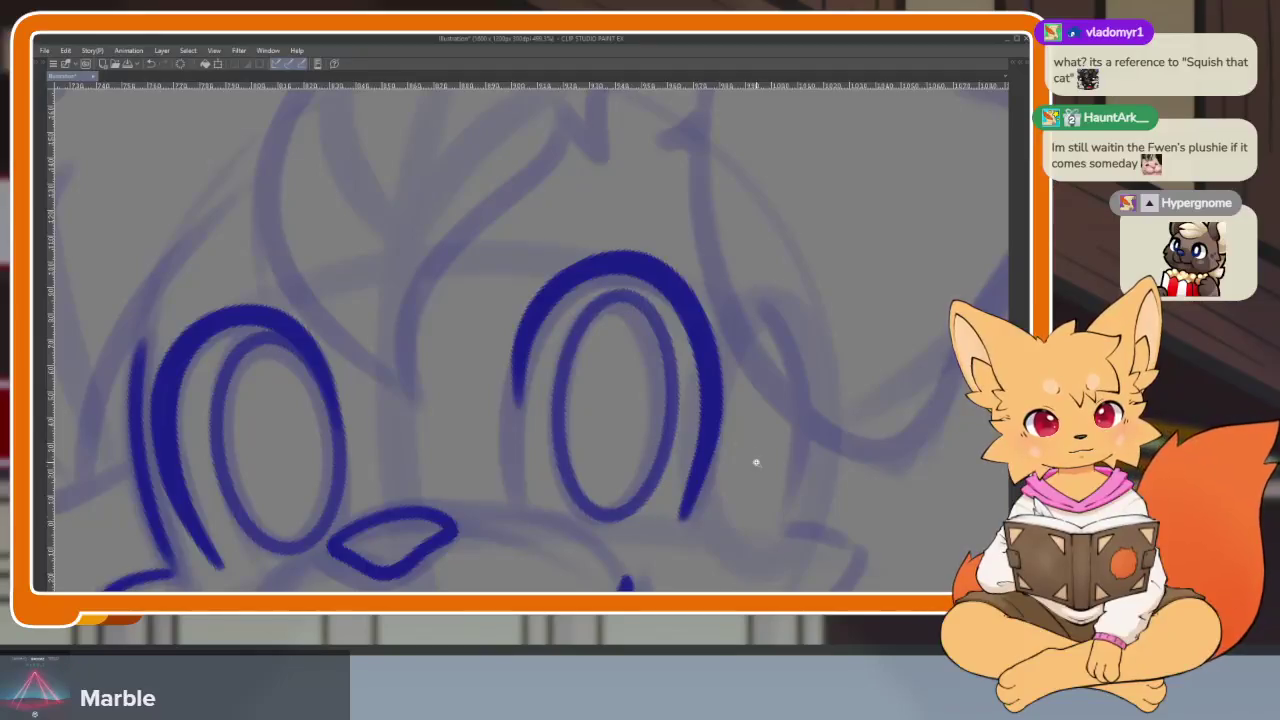
# - Undo the stroke above the eye and reposition and rotate the view of the face
pyautogui.scroll(-5, 780, 430)
pyautogui.scroll(1, 800, 397)
pyautogui.scroll(1, 786, 449)
pyautogui.scroll(3, 700, 450)
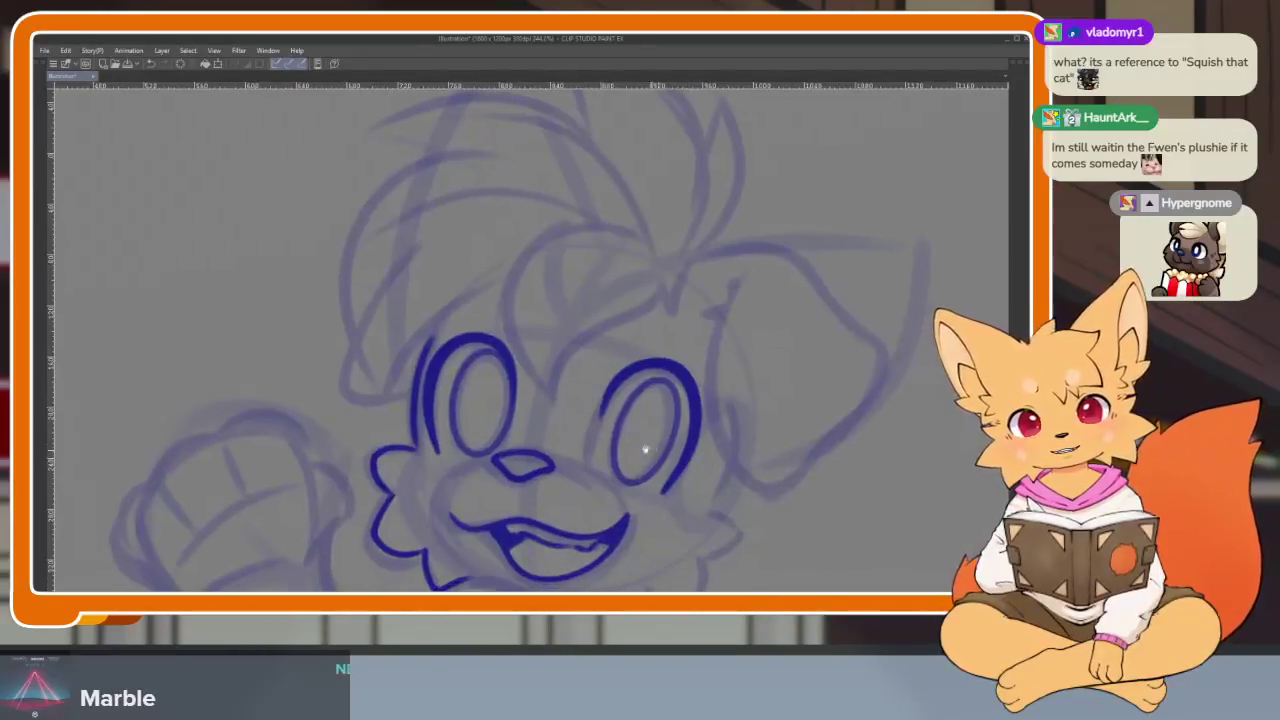
pyautogui.scroll(1, 644, 449)
pyautogui.scroll(1, 643, 444)
pyautogui.scroll(2, 713, 425)
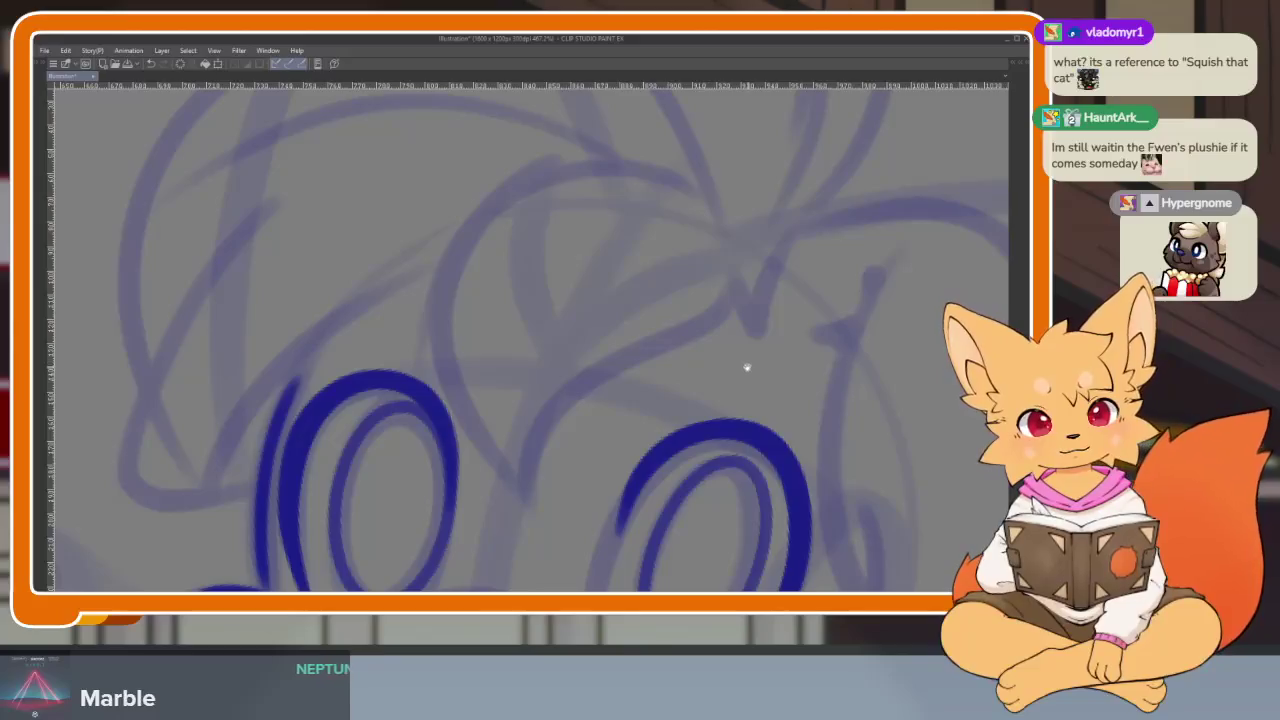
pyautogui.moveTo(746, 368); pyautogui.dragTo(738, 404)
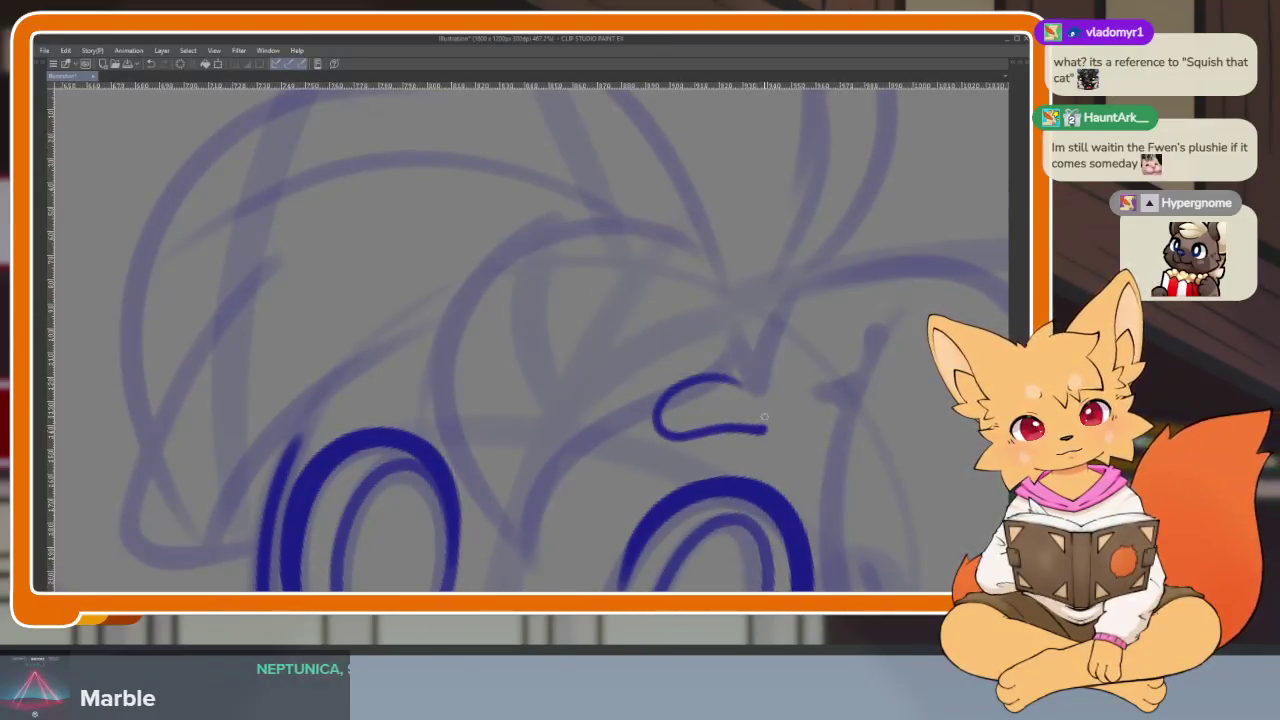
pyautogui.scroll(2, 740, 400)
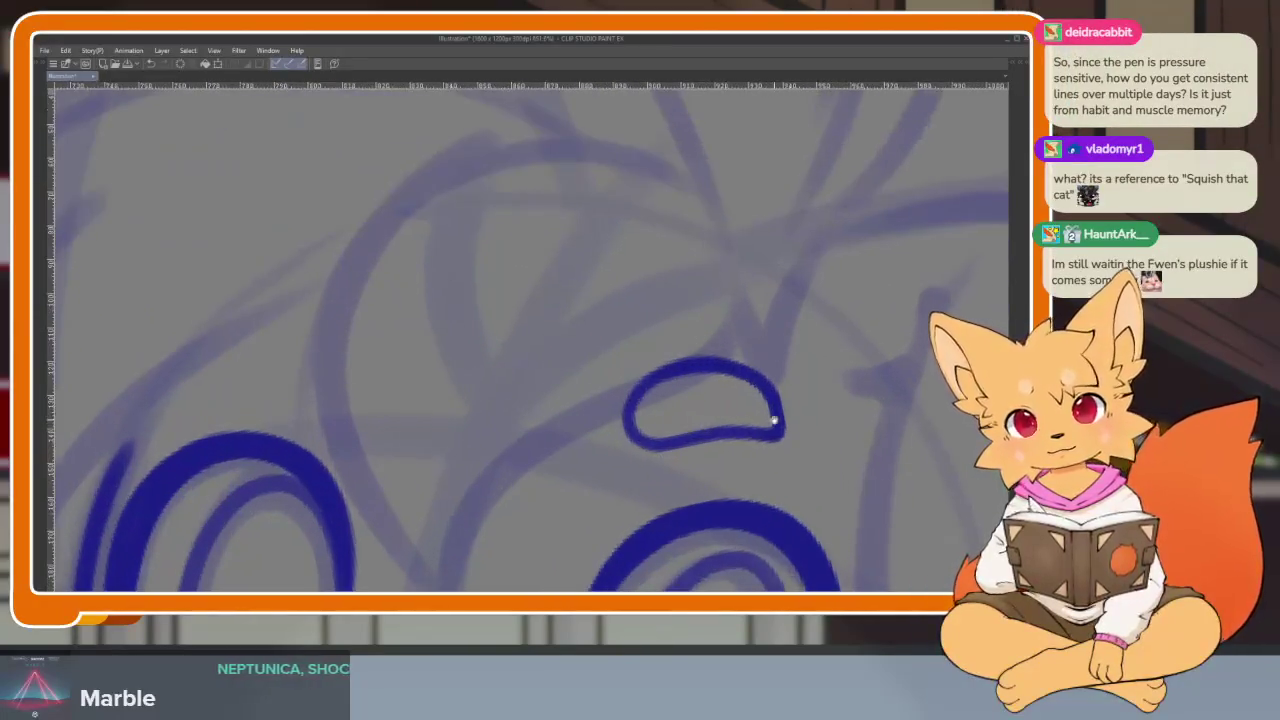
pyautogui.hotkey('ctrl', 'z')
pyautogui.moveTo(792, 437); pyautogui.dragTo(771, 448)
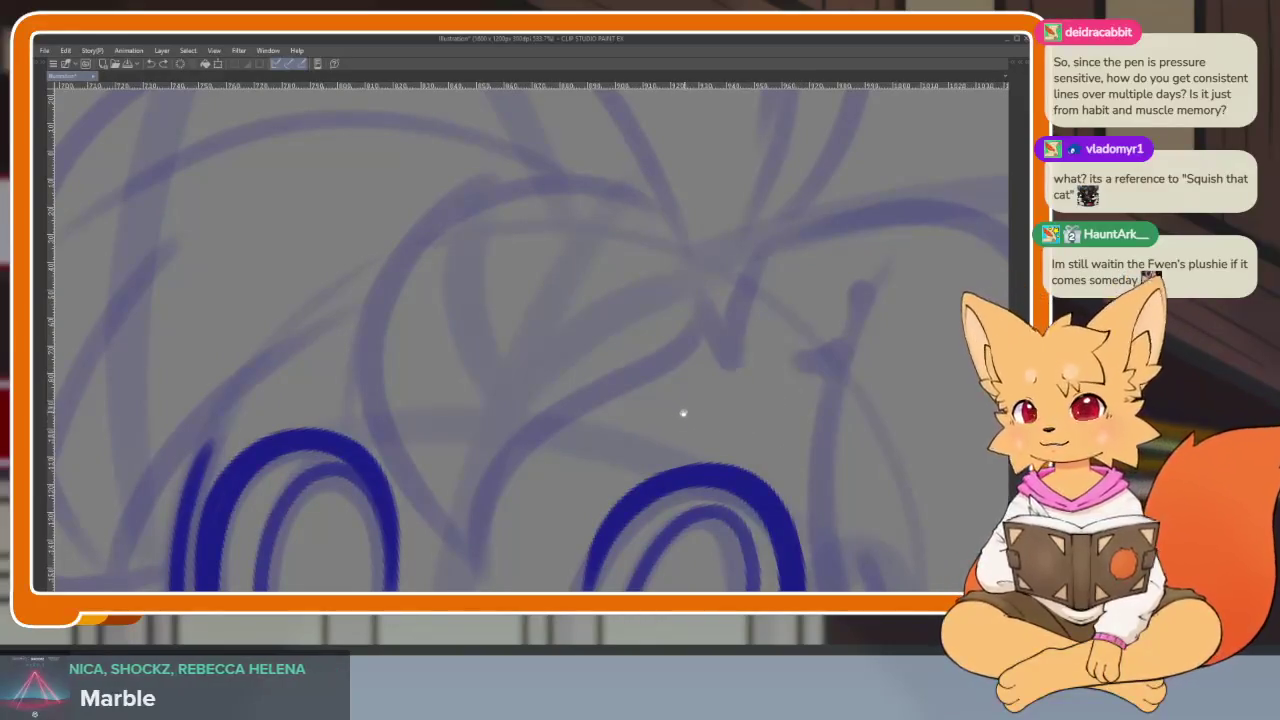
pyautogui.moveTo(683, 413)
pyautogui.mouseDown()
pyautogui.moveTo(731, 391)
pyautogui.moveTo(680, 446)
pyautogui.moveTo(698, 404)
pyautogui.moveTo(740, 437)
pyautogui.moveTo(723, 466)
pyautogui.moveTo(783, 470)
pyautogui.moveTo(731, 369)
pyautogui.moveTo(772, 415)
pyautogui.moveTo(669, 400)
pyautogui.mouseUp()
pyautogui.scroll(-5, 698, 404)
pyautogui.scroll(5, 720, 440)
# - Draw trial curves and an oval on the empty canvas, then undo them all
pyautogui.press('Tab')
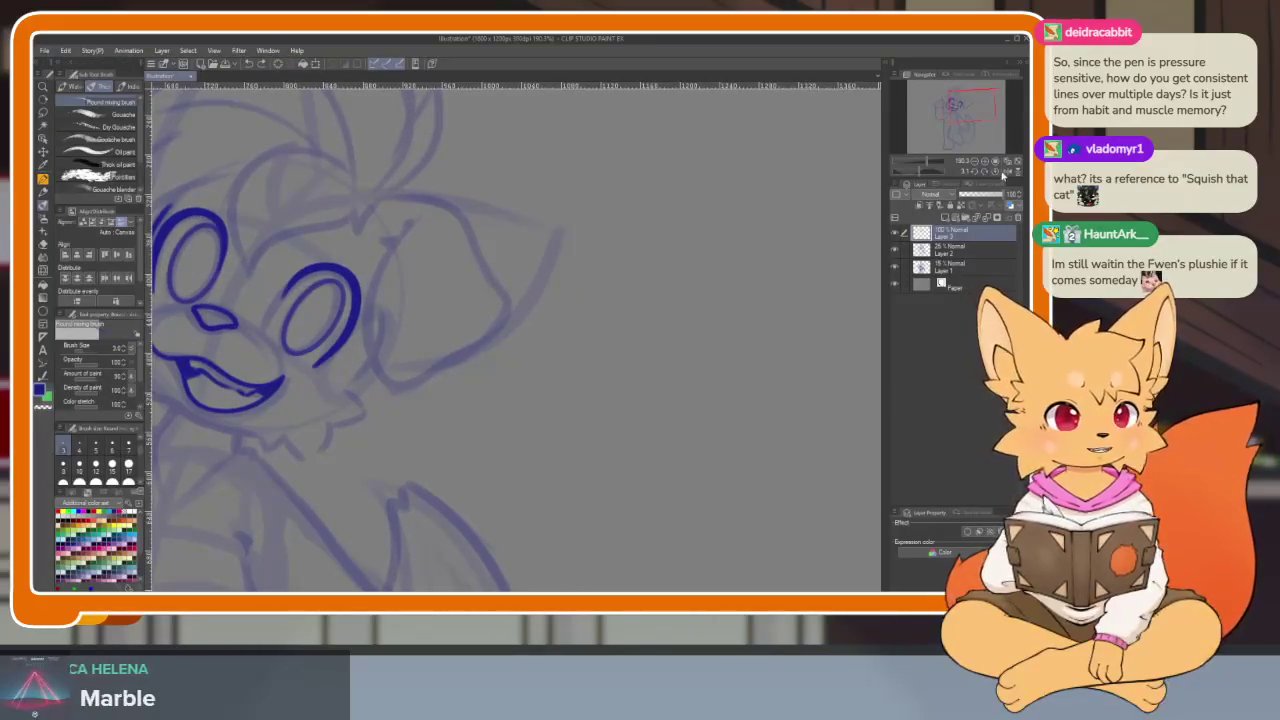
pyautogui.press('Tab')
pyautogui.moveTo(654, 437); pyautogui.dragTo(625, 370)
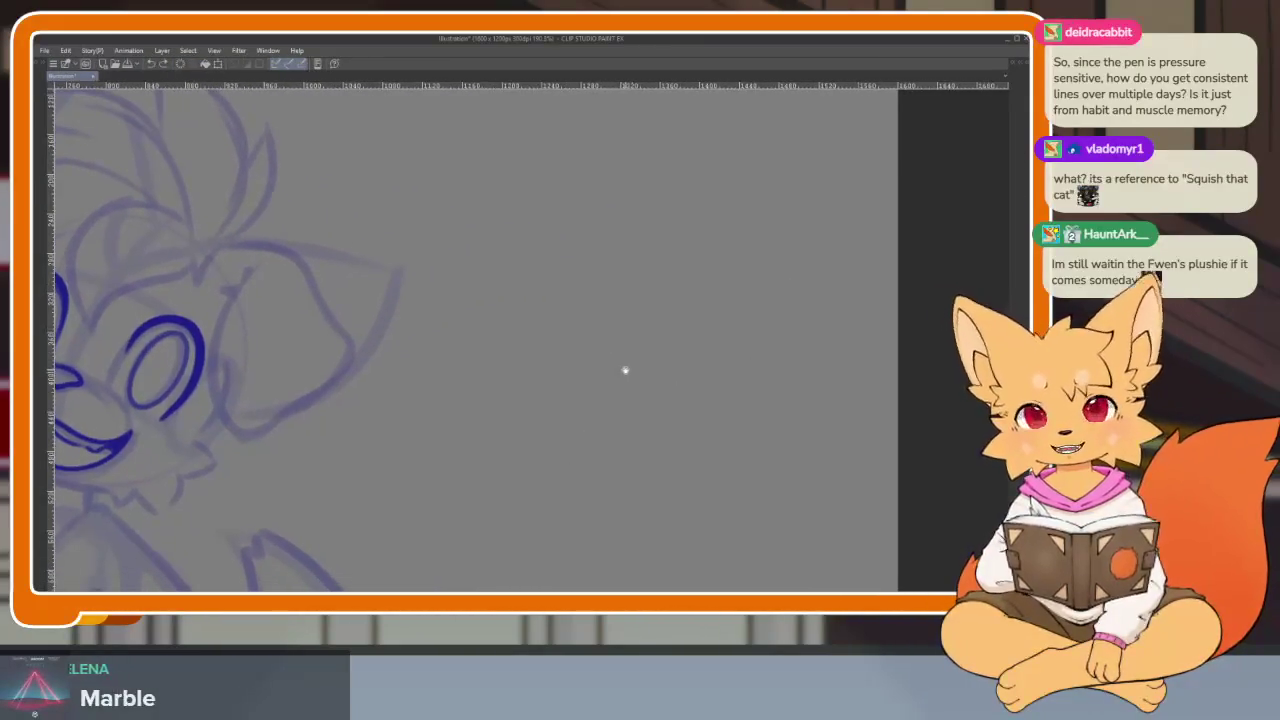
pyautogui.moveTo(675, 429); pyautogui.dragTo(670, 434)
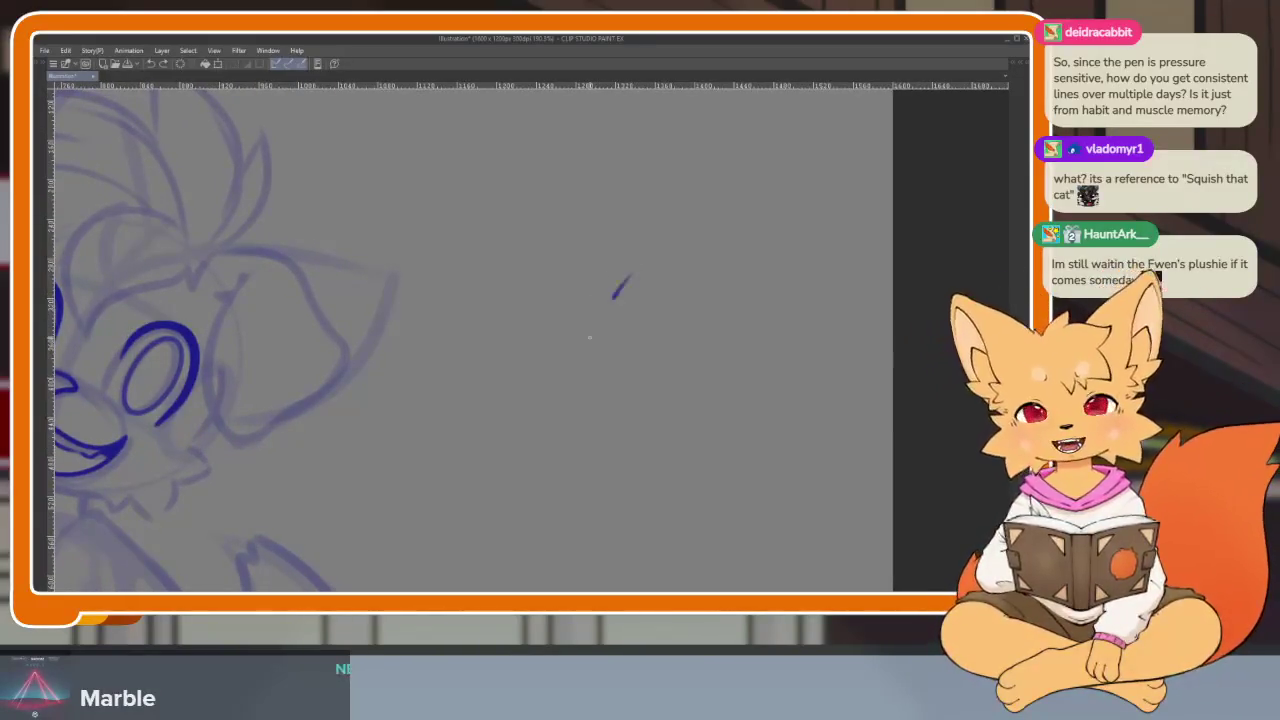
pyautogui.moveTo(629, 276); pyautogui.dragTo(563, 542)
pyautogui.moveTo(545, 362); pyautogui.dragTo(628, 362)
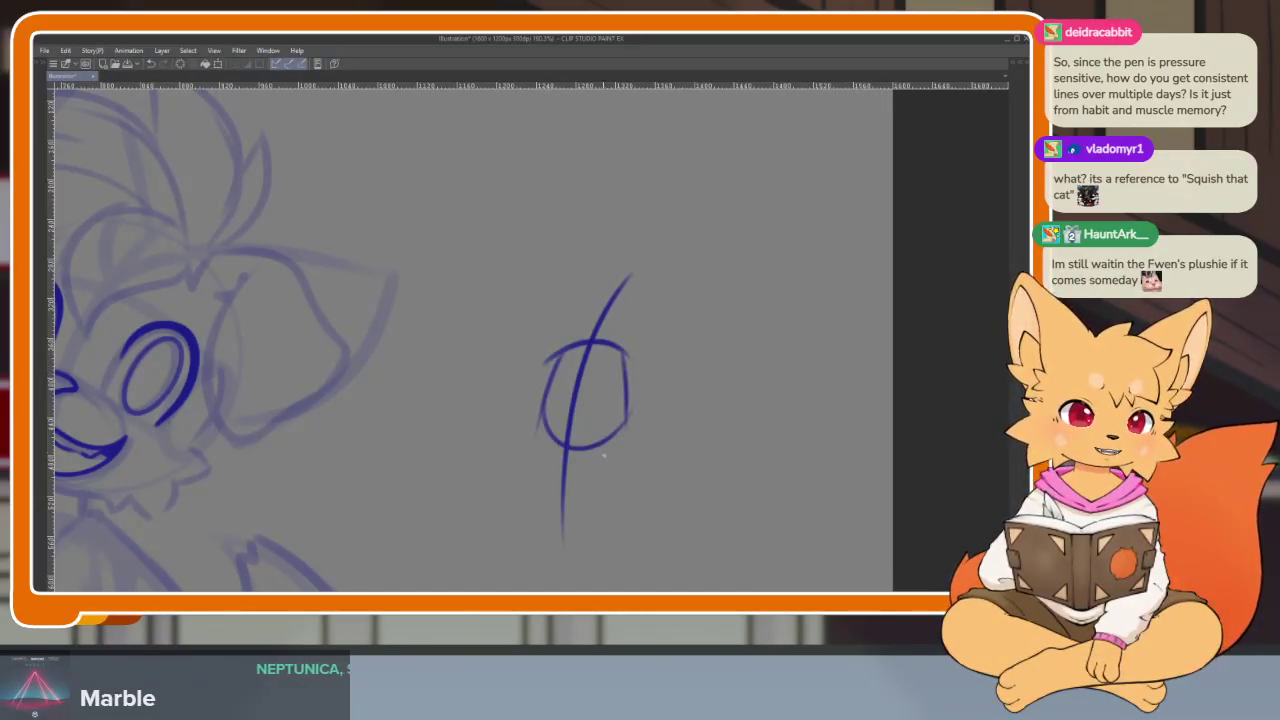
pyautogui.moveTo(691, 451); pyautogui.dragTo(679, 451)
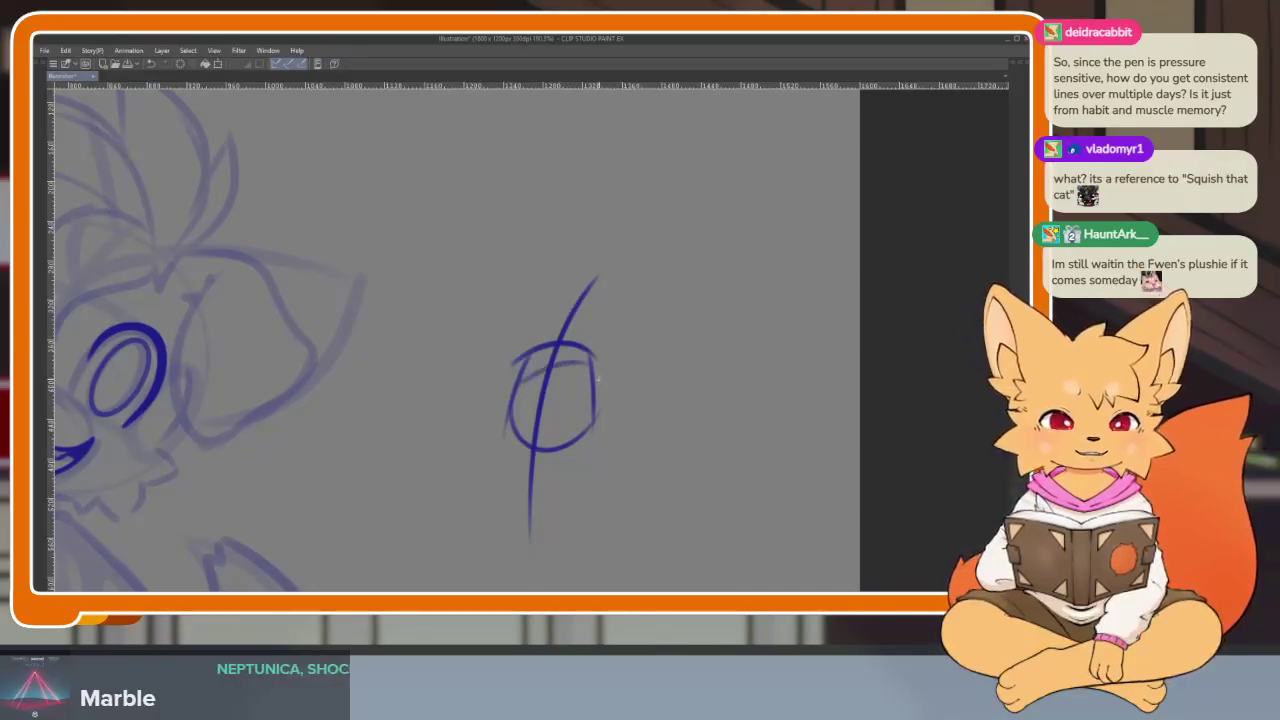
pyautogui.moveTo(515, 400); pyautogui.dragTo(592, 398)
pyautogui.hotkey('ctrl', 'z')
pyautogui.hotkey('ctrl', 'z')
pyautogui.hotkey('ctrl', 'z')
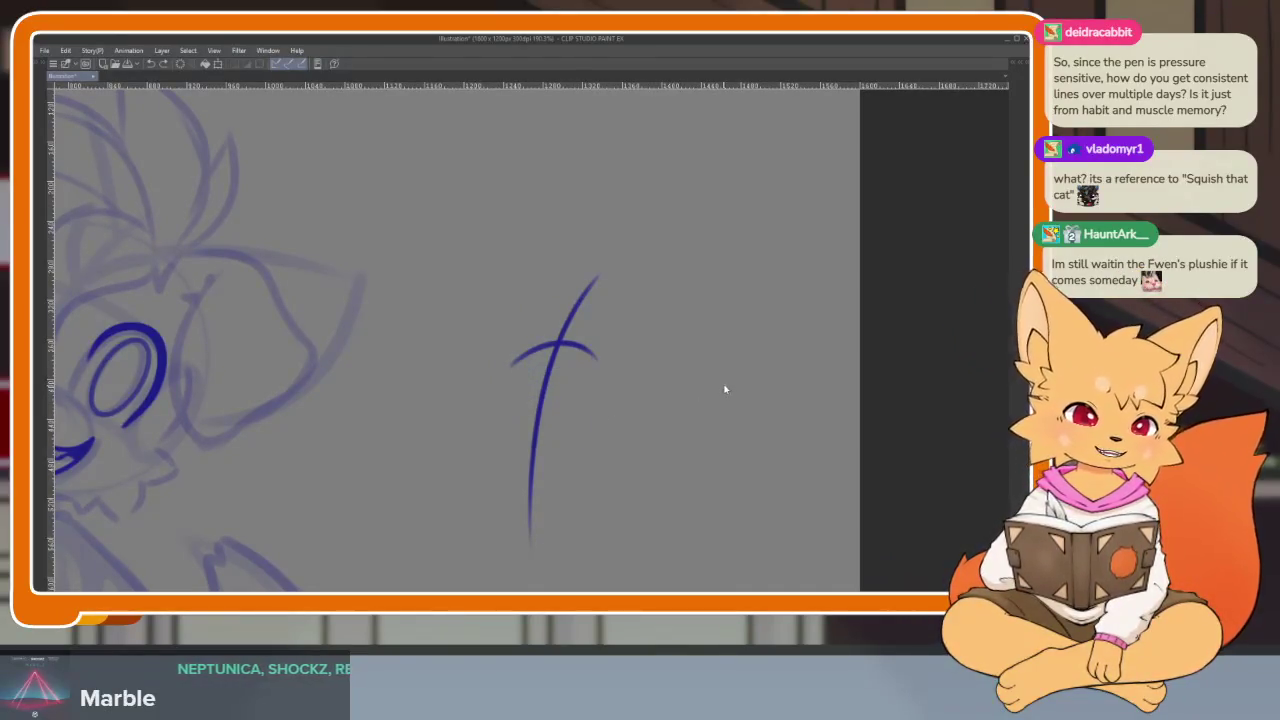
pyautogui.hotkey('ctrl', 'z')
pyautogui.hotkey('ctrl', 'z')
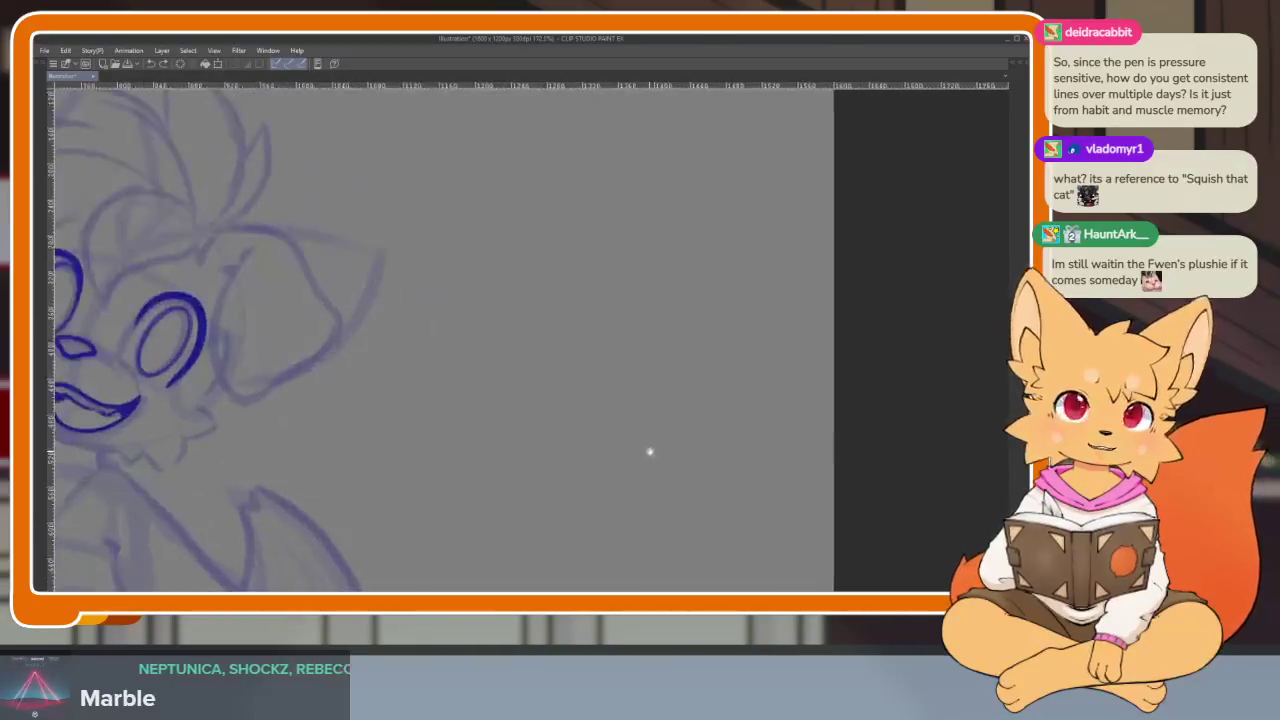
# - Pan and zoom the view back onto the character's face
pyautogui.moveTo(559, 480); pyautogui.dragTo(714, 426)
pyautogui.scroll(-1, 714, 426)
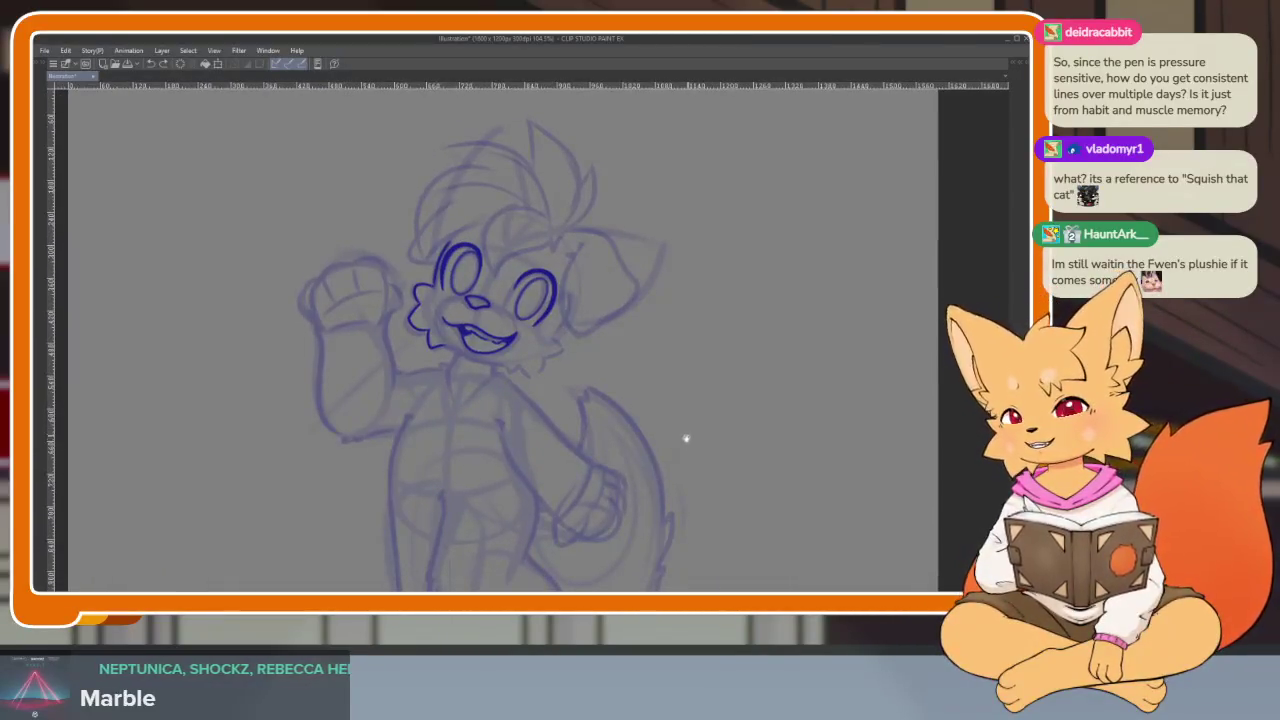
pyautogui.scroll(1, 571, 440)
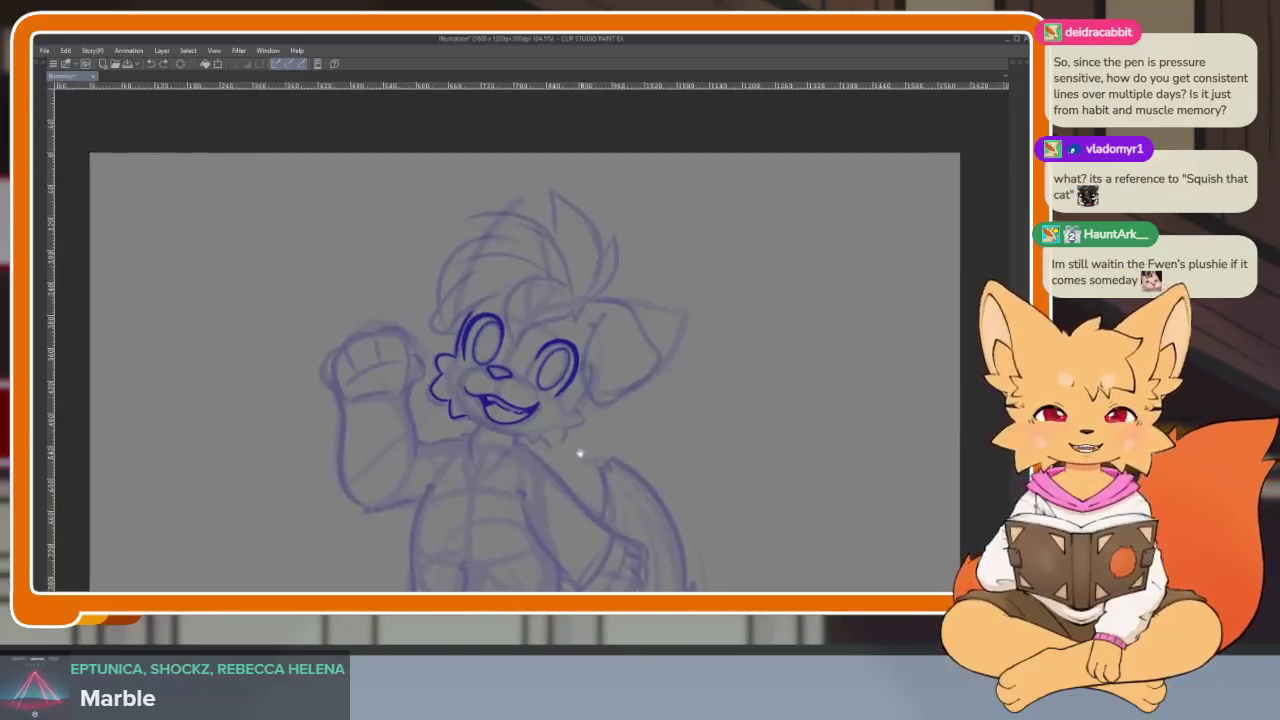
pyautogui.scroll(2, 565, 455)
pyautogui.moveTo(549, 459); pyautogui.dragTo(555, 514)
pyautogui.press('Tab')
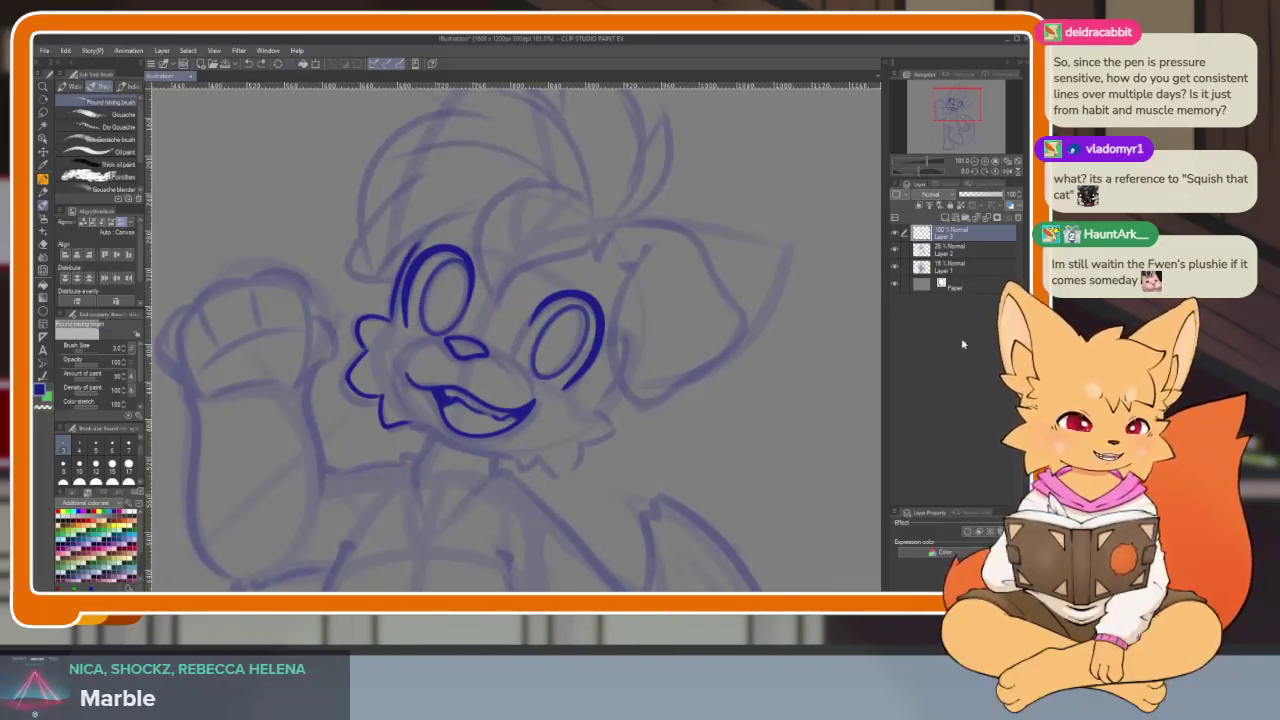
pyautogui.press('Tab')
pyautogui.scroll(1, 665, 420)
pyautogui.scroll(1, 660, 380)
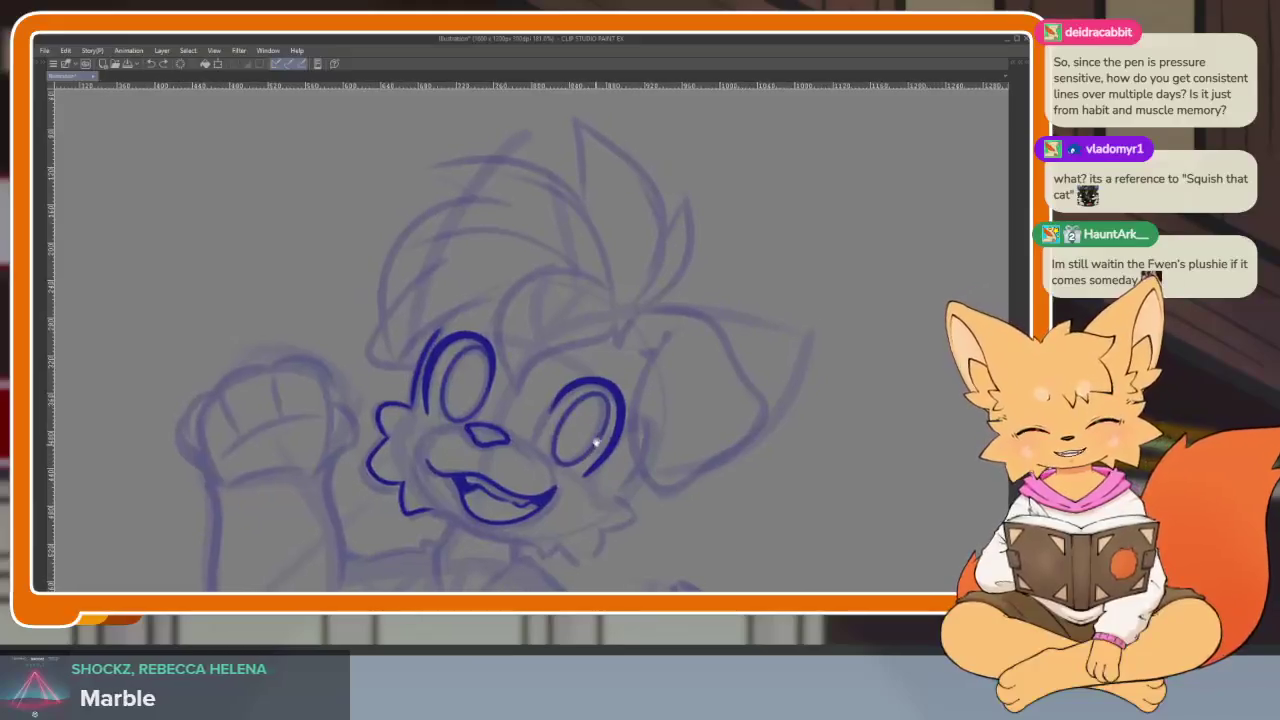
pyautogui.scroll(1, 654, 340)
pyautogui.moveTo(654, 333)
pyautogui.mouseDown()
pyautogui.moveTo(742, 442)
pyautogui.moveTo(728, 444)
pyautogui.mouseUp()
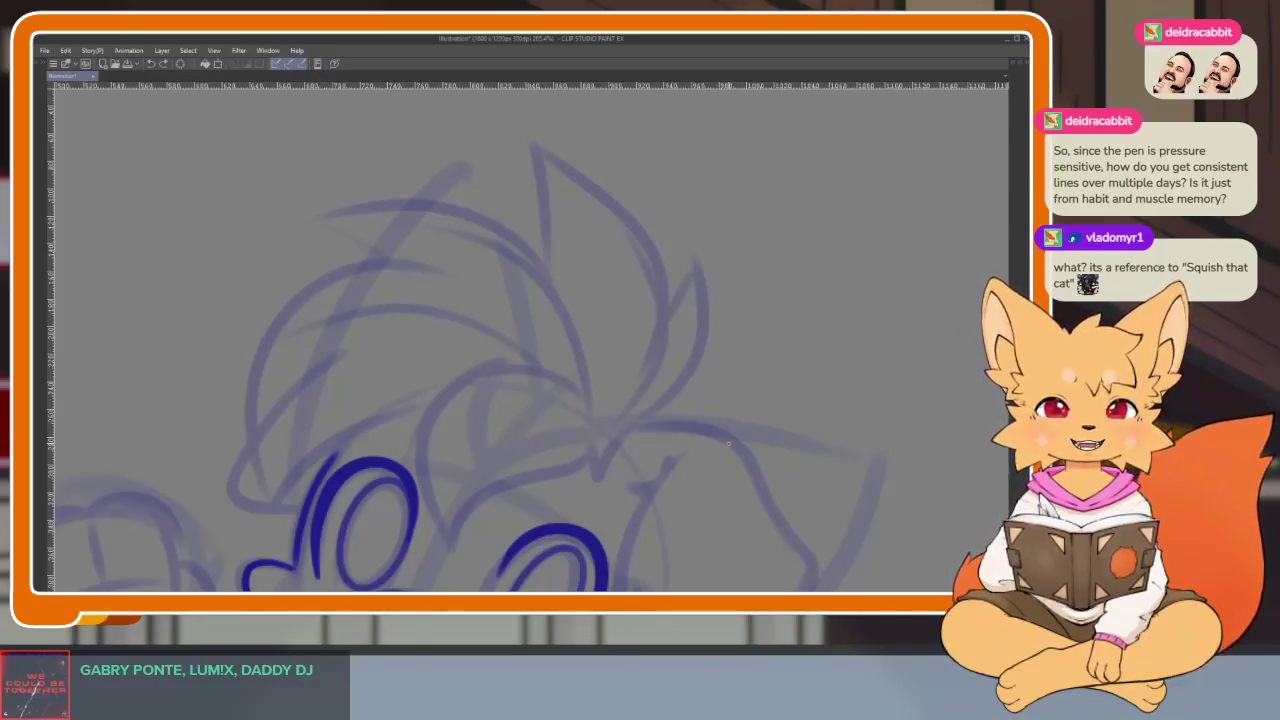
pyautogui.scroll(-2, 673, 326)
pyautogui.scroll(-1, 694, 371)
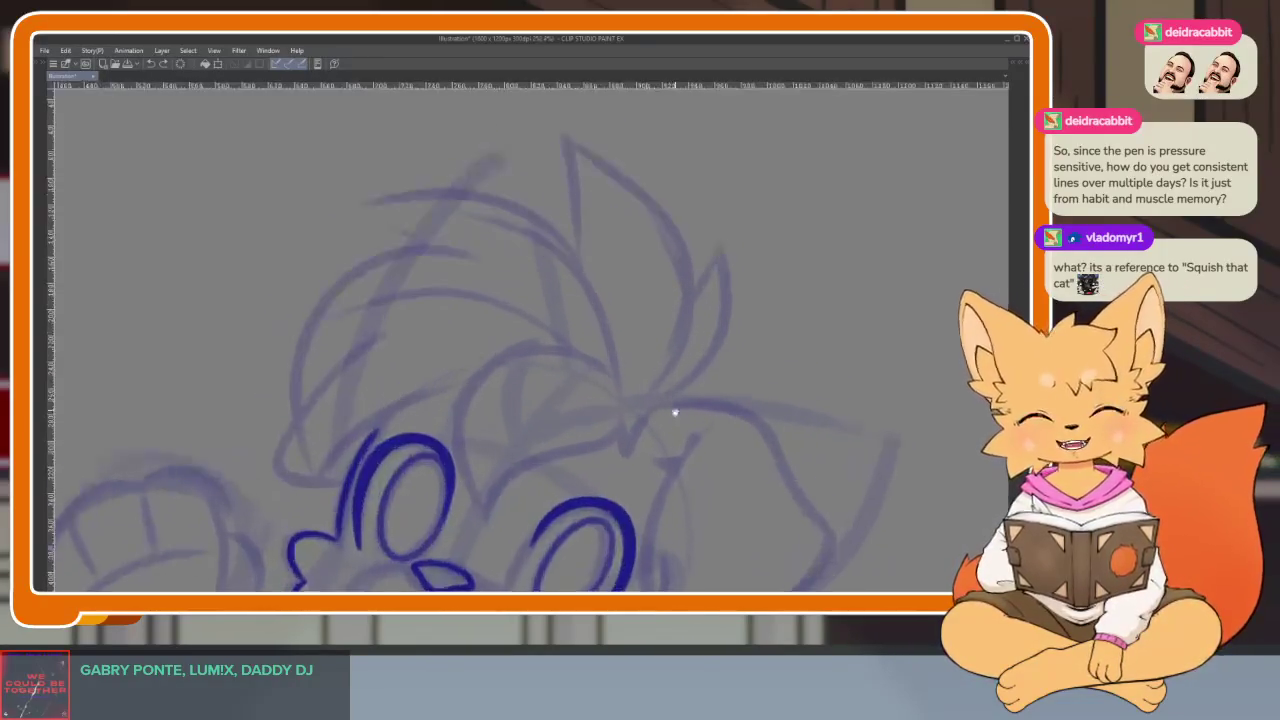
pyautogui.scroll(-1, 674, 417)
pyautogui.scroll(-1, 680, 457)
pyautogui.scroll(1, 650, 425)
pyautogui.scroll(2, 620, 450)
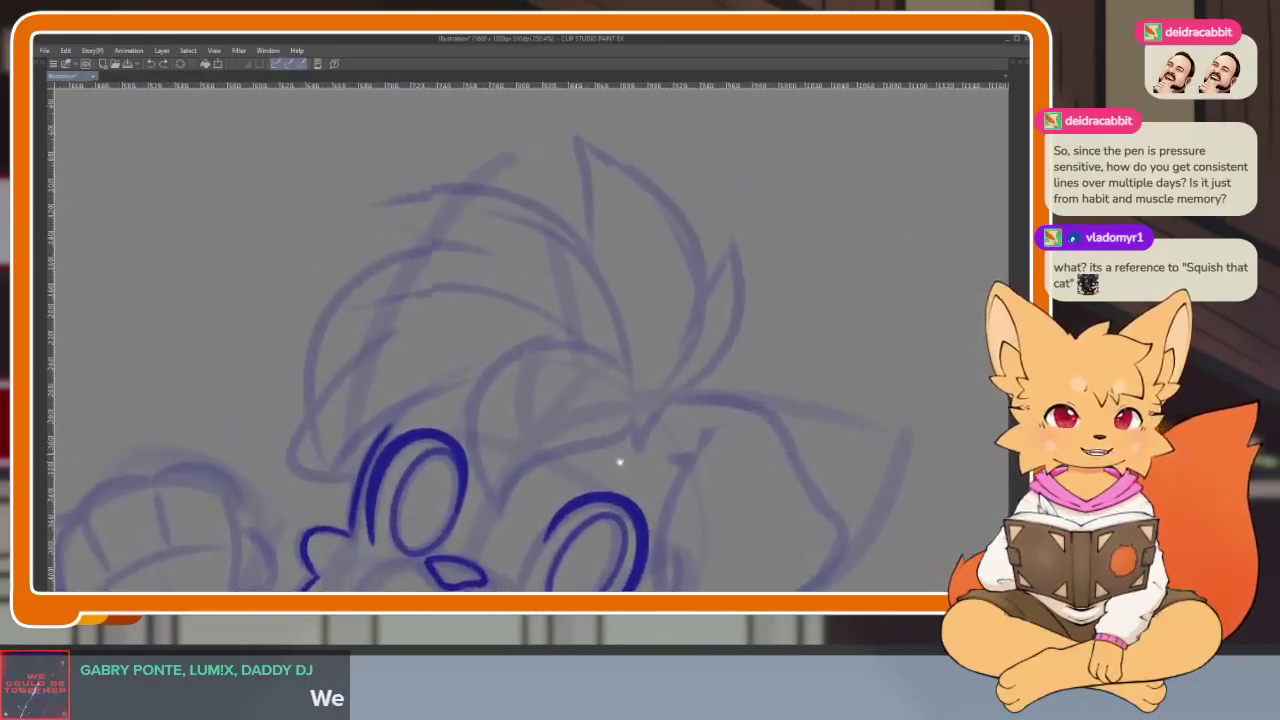
pyautogui.scroll(1, 615, 456)
pyautogui.scroll(1, 617, 454)
pyautogui.scroll(2, 618, 453)
pyautogui.scroll(1, 677, 462)
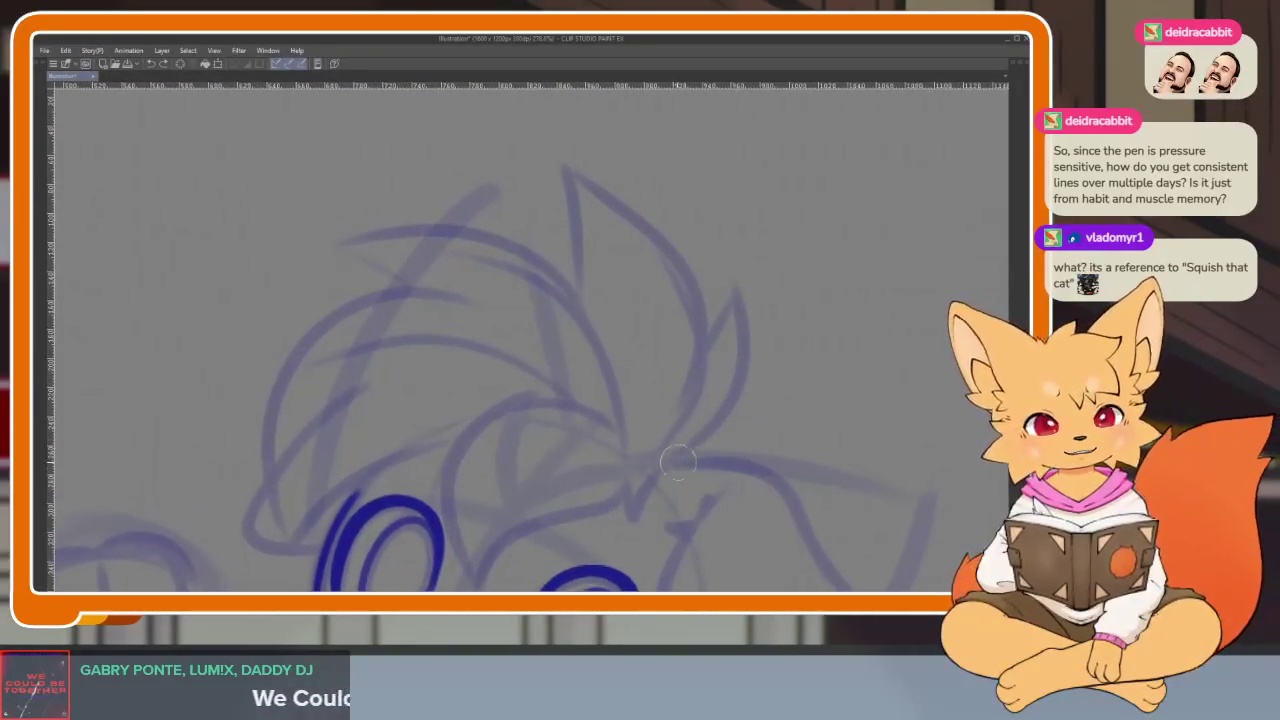
pyautogui.scroll(1, 691, 449)
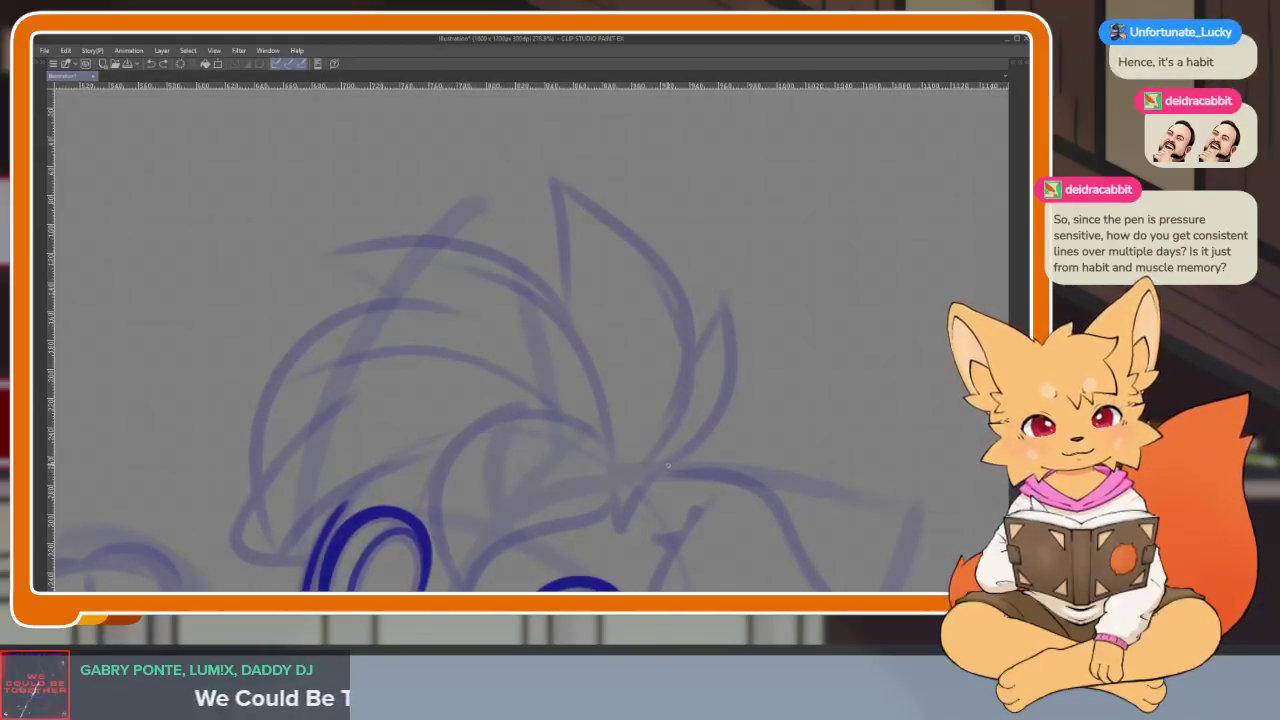
pyautogui.moveTo(654, 475); pyautogui.dragTo(718, 342)
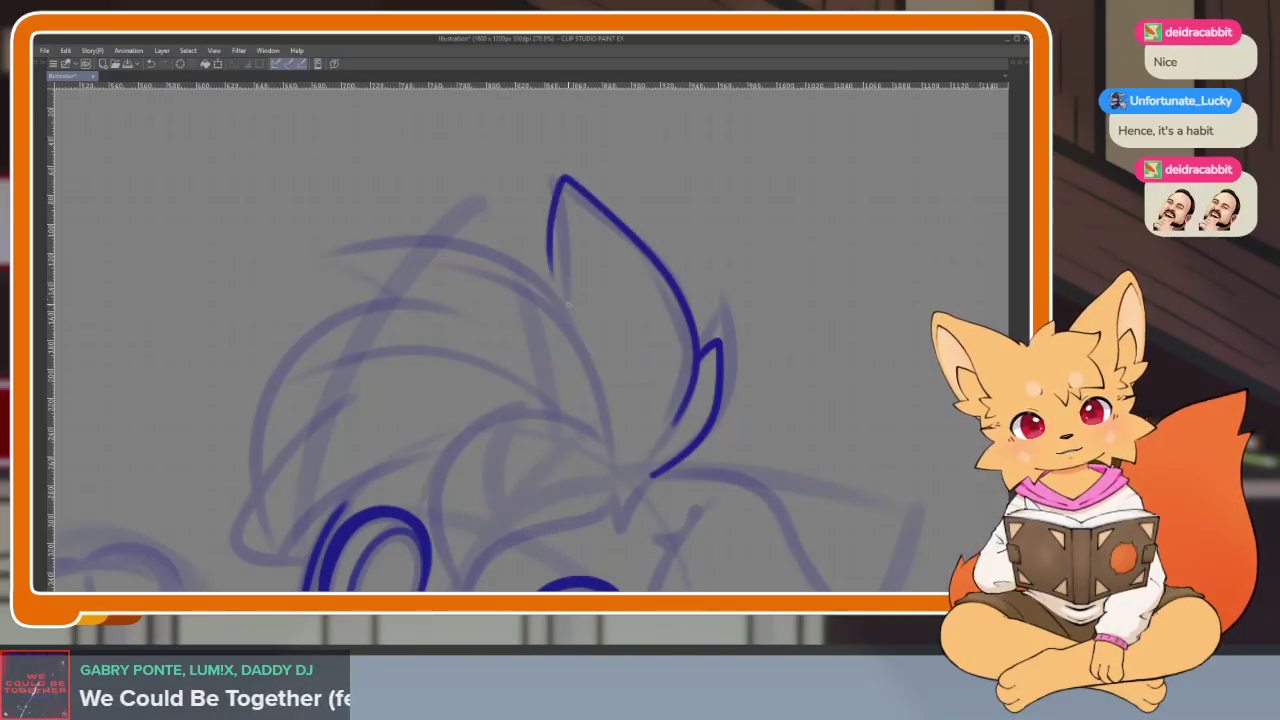
# - Ink the spiky fur tuft to the left of the tall pointed ear
pyautogui.scroll(-5, 740, 349)
pyautogui.scroll(5, 726, 363)
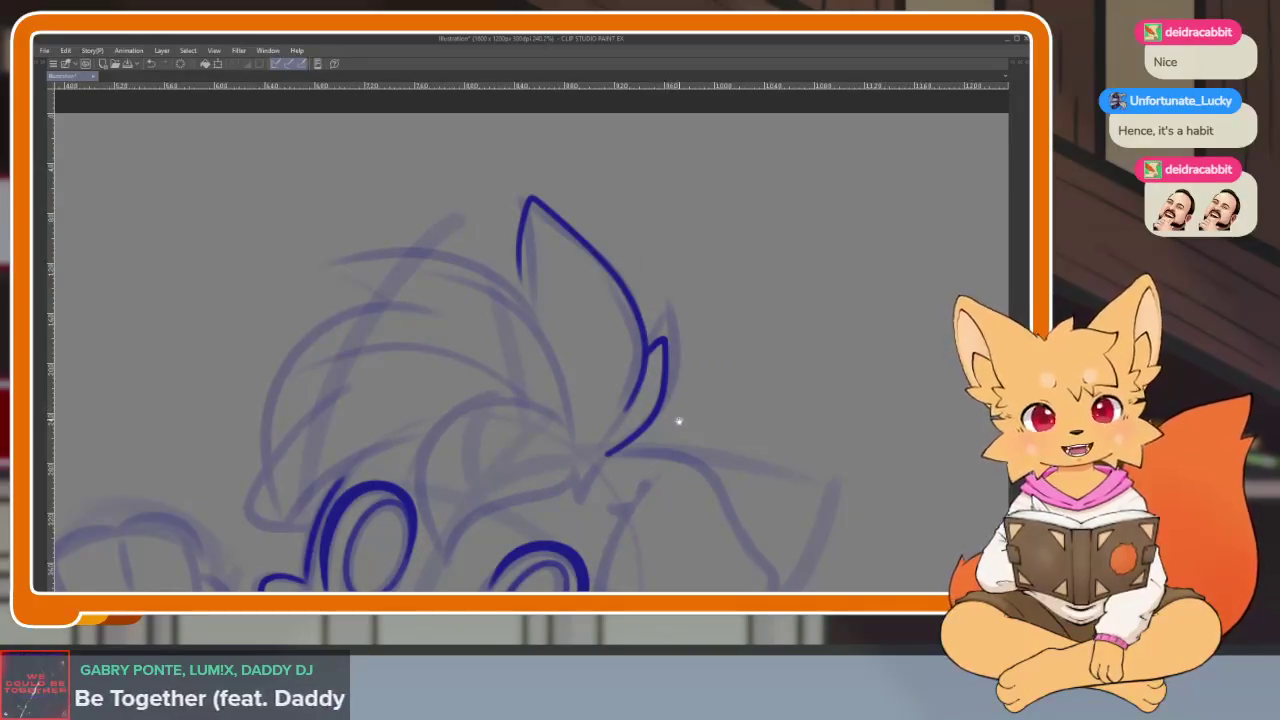
pyautogui.scroll(2, 678, 421)
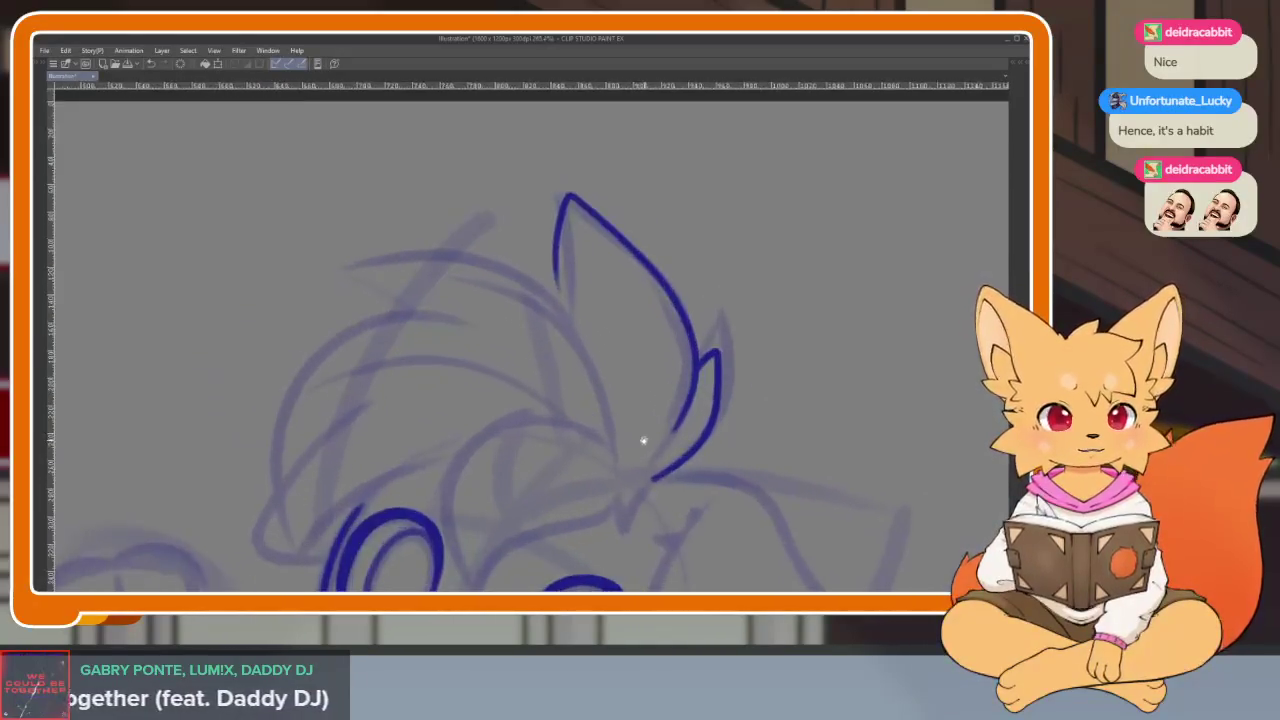
pyautogui.scroll(2, 630, 455)
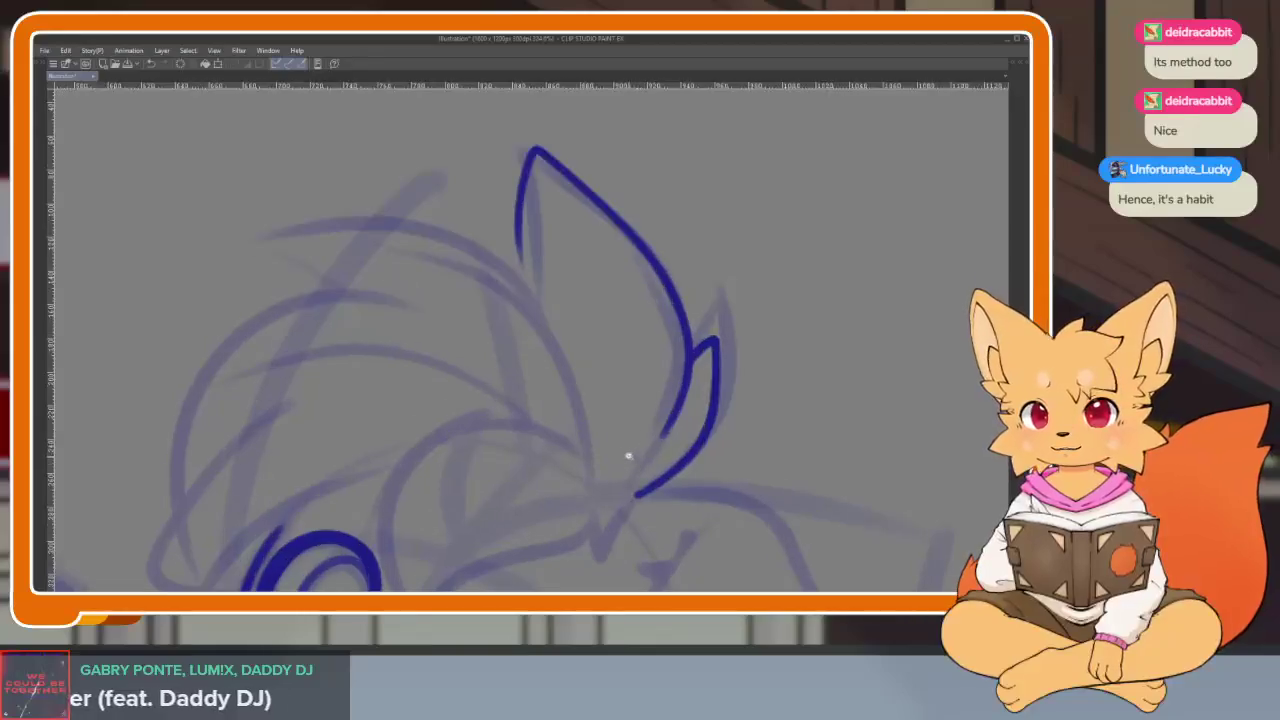
pyautogui.scroll(-1, 630, 457)
pyautogui.scroll(-1, 617, 460)
pyautogui.scroll(2, 626, 468)
pyautogui.scroll(1, 633, 462)
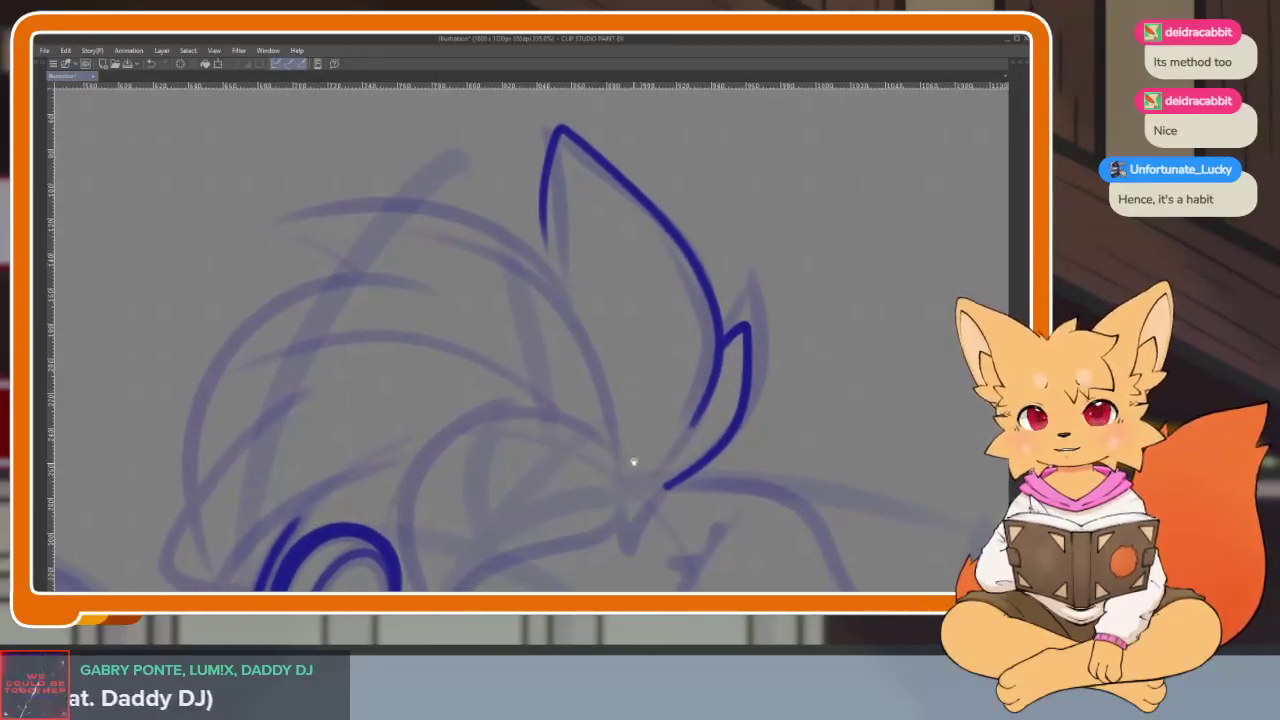
pyautogui.scroll(-1, 633, 462)
pyautogui.moveTo(571, 277); pyautogui.dragTo(344, 246)
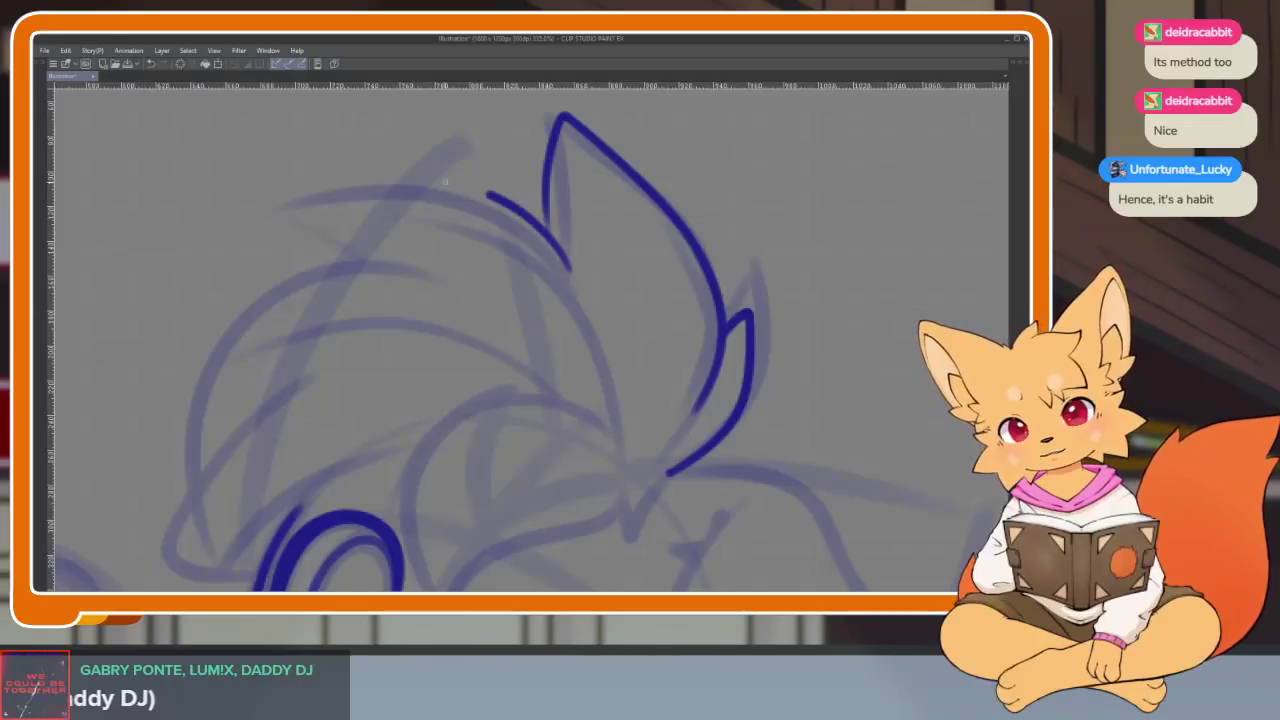
# - Briefly show and hide the tool palettes, then shift the view toward the face
pyautogui.scroll(-2, 694, 323)
pyautogui.scroll(-1, 694, 323)
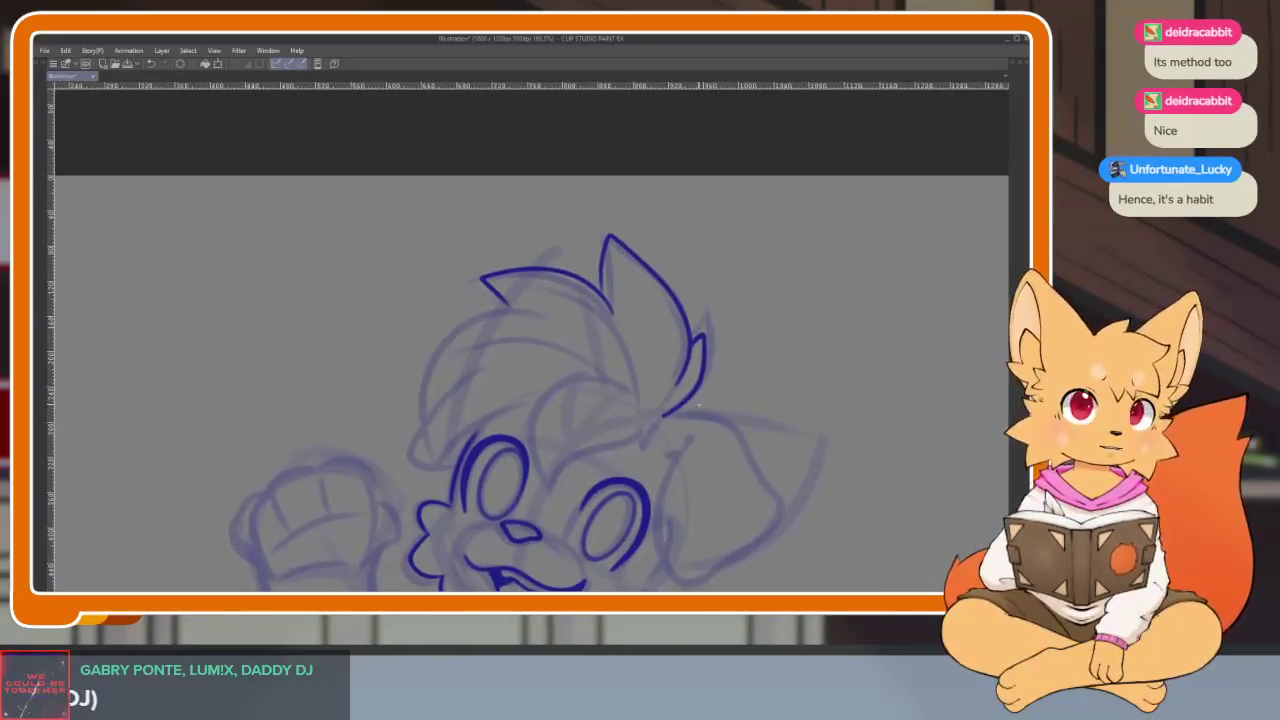
pyautogui.scroll(1, 689, 409)
pyautogui.scroll(1, 631, 409)
pyautogui.press('Tab')
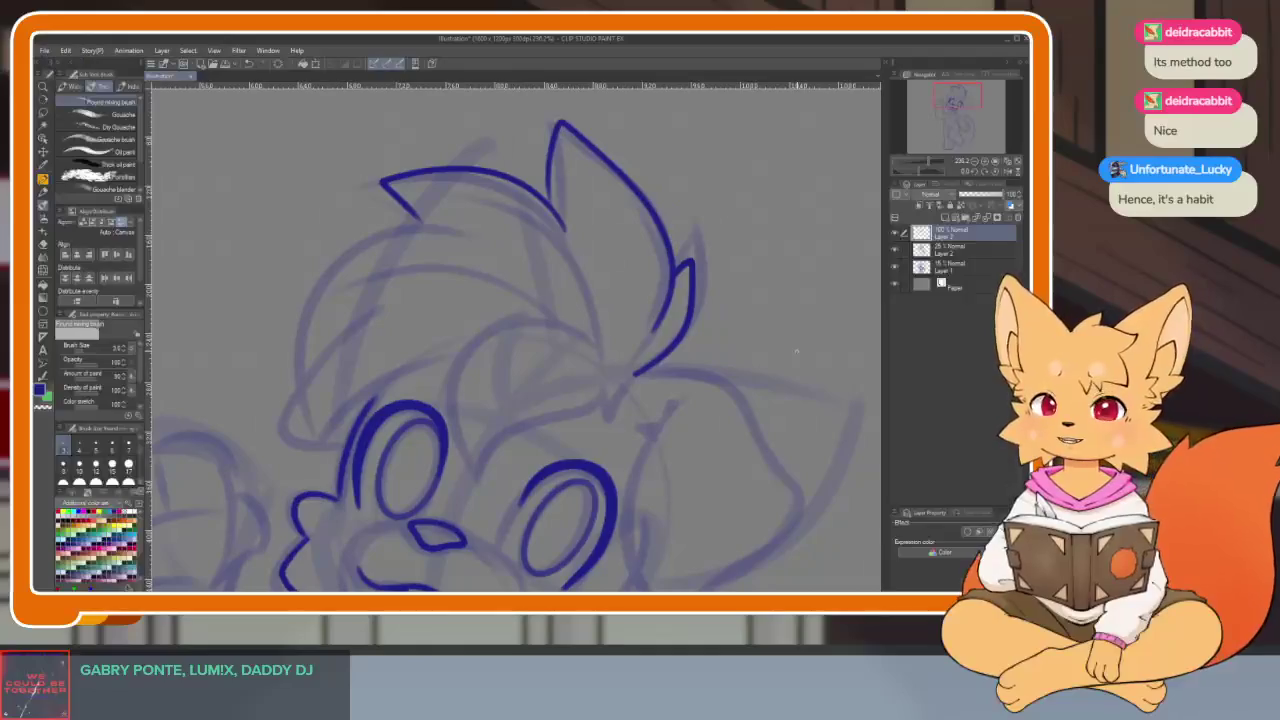
pyautogui.press('Tab')
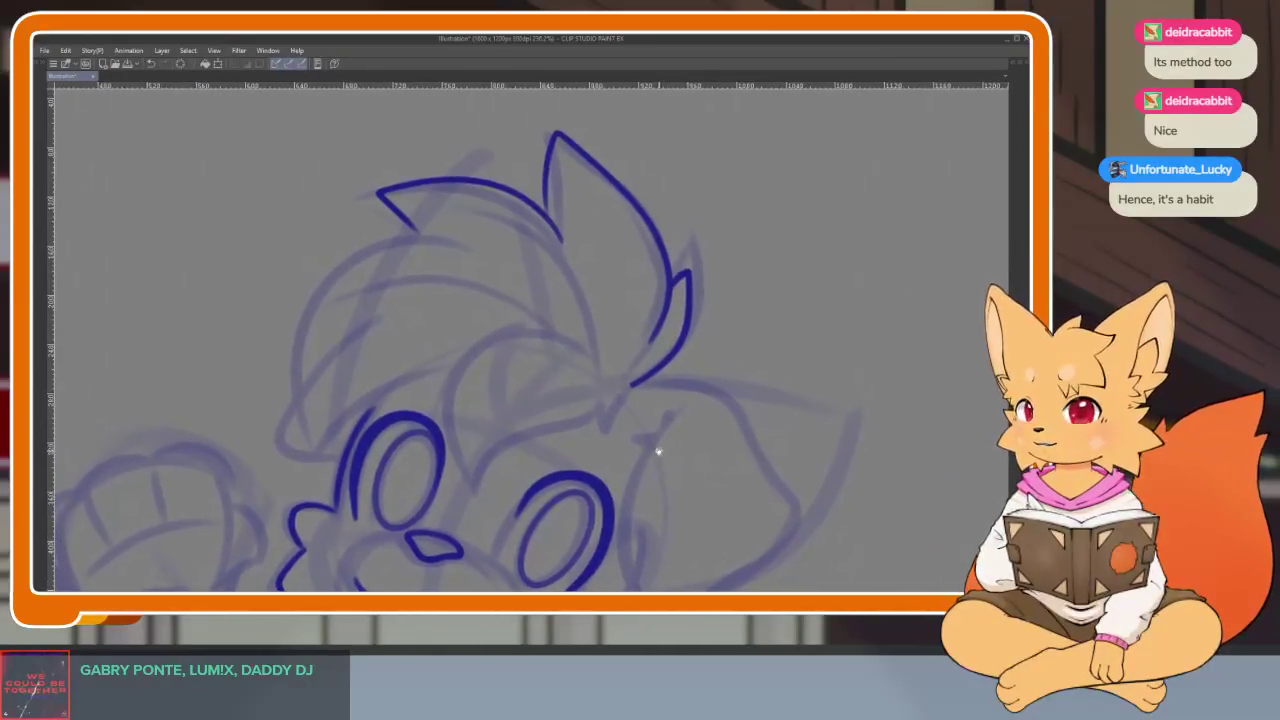
pyautogui.moveTo(634, 434); pyautogui.dragTo(604, 449)
pyautogui.scroll(-2, 604, 449)
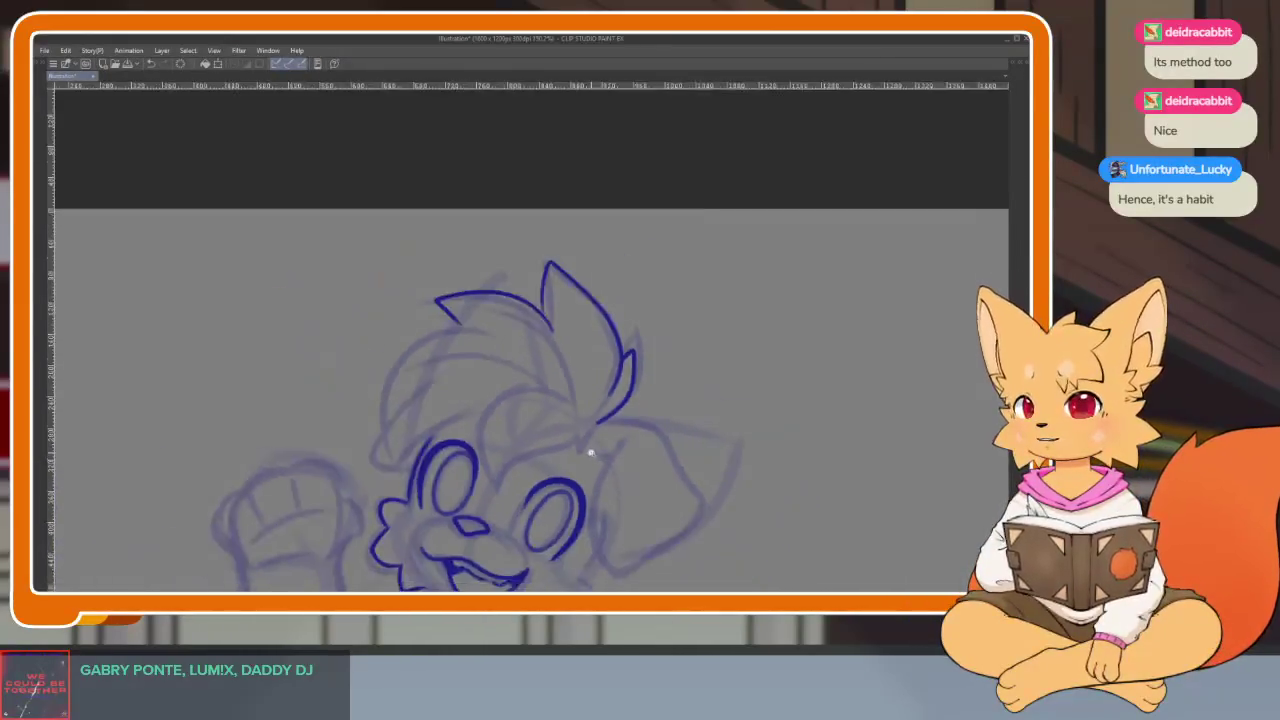
pyautogui.scroll(1, 603, 458)
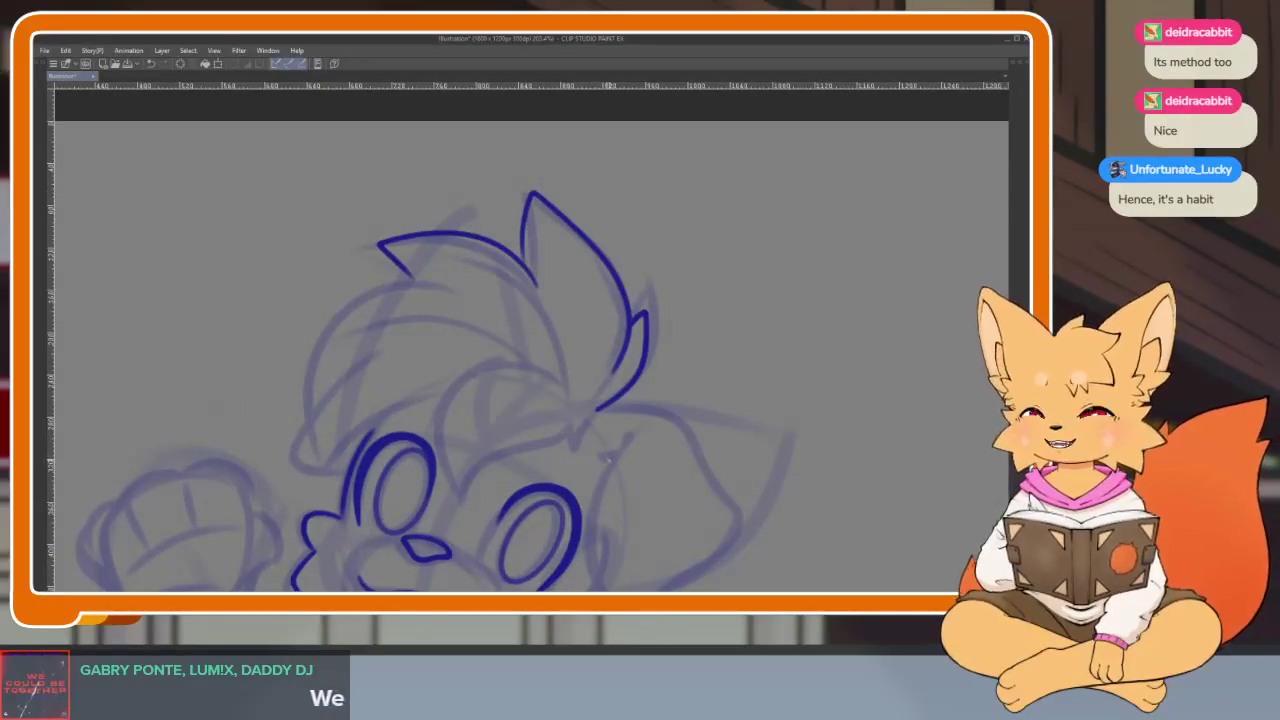
pyautogui.scroll(-1, 563, 457)
pyautogui.scroll(1, 549, 451)
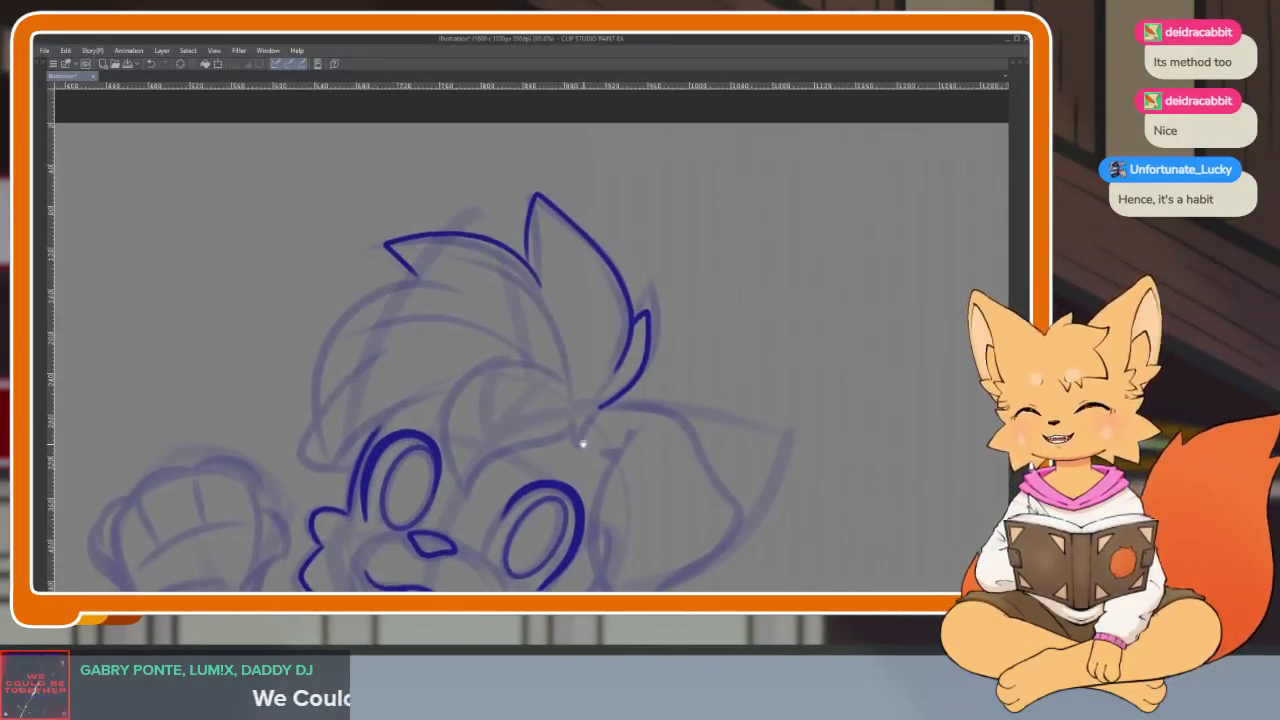
pyautogui.hscroll(2, 589, 464)
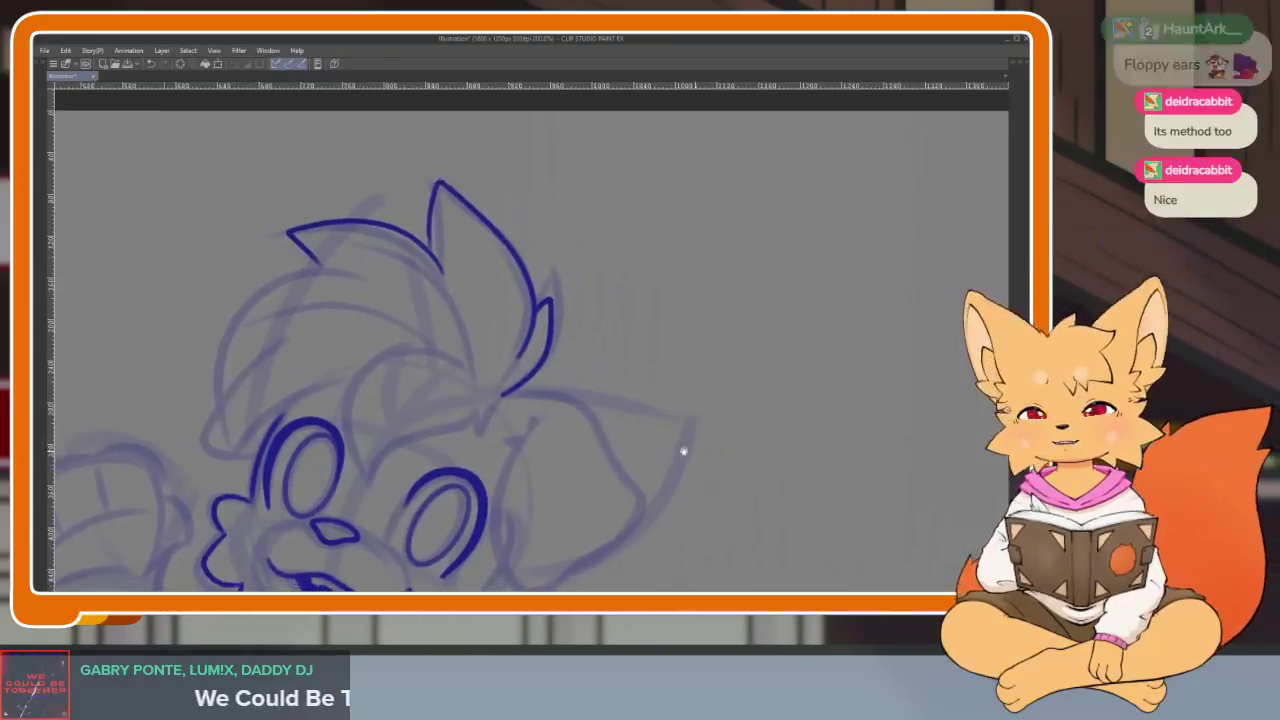
pyautogui.hscroll(3, 683, 449)
pyautogui.hscroll(1, 589, 449)
pyautogui.hscroll(2, 657, 451)
pyautogui.hscroll(2, 577, 466)
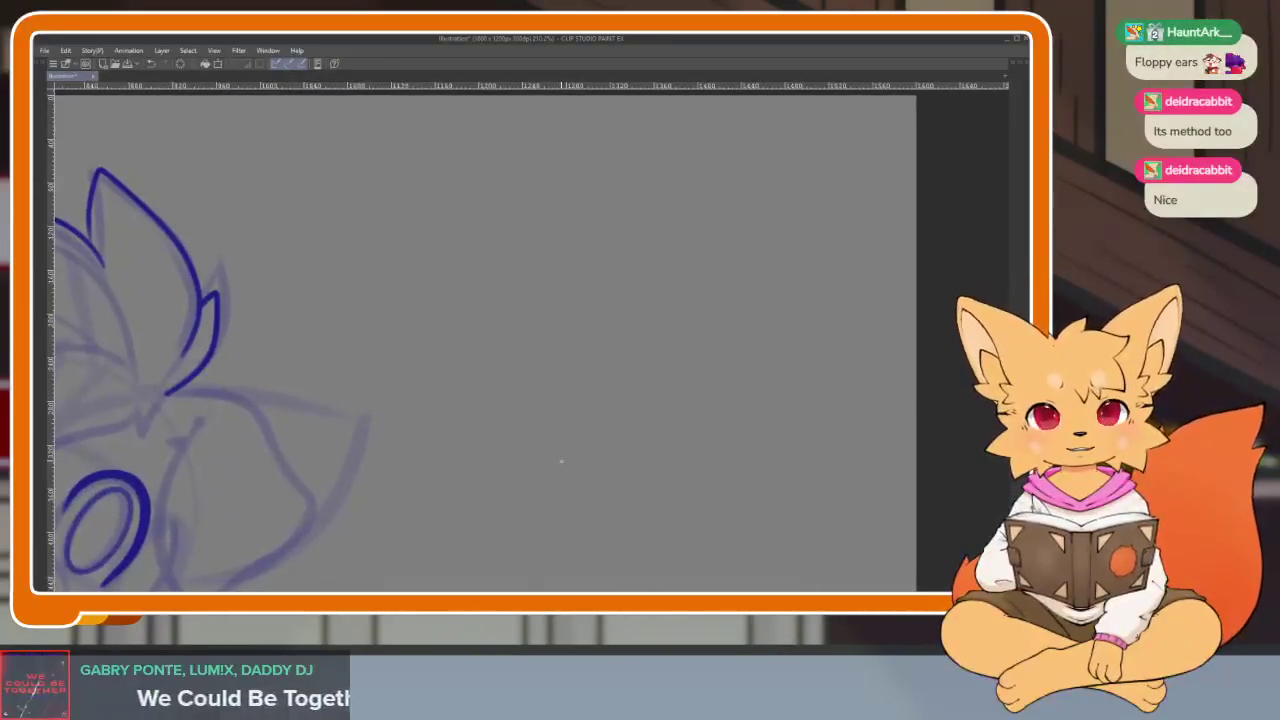
# - Ink the two eye arcs in dark blue and undo the stray stroke below the nose
pyautogui.hscroll(1, 577, 460)
pyautogui.scroll(1, 572, 455)
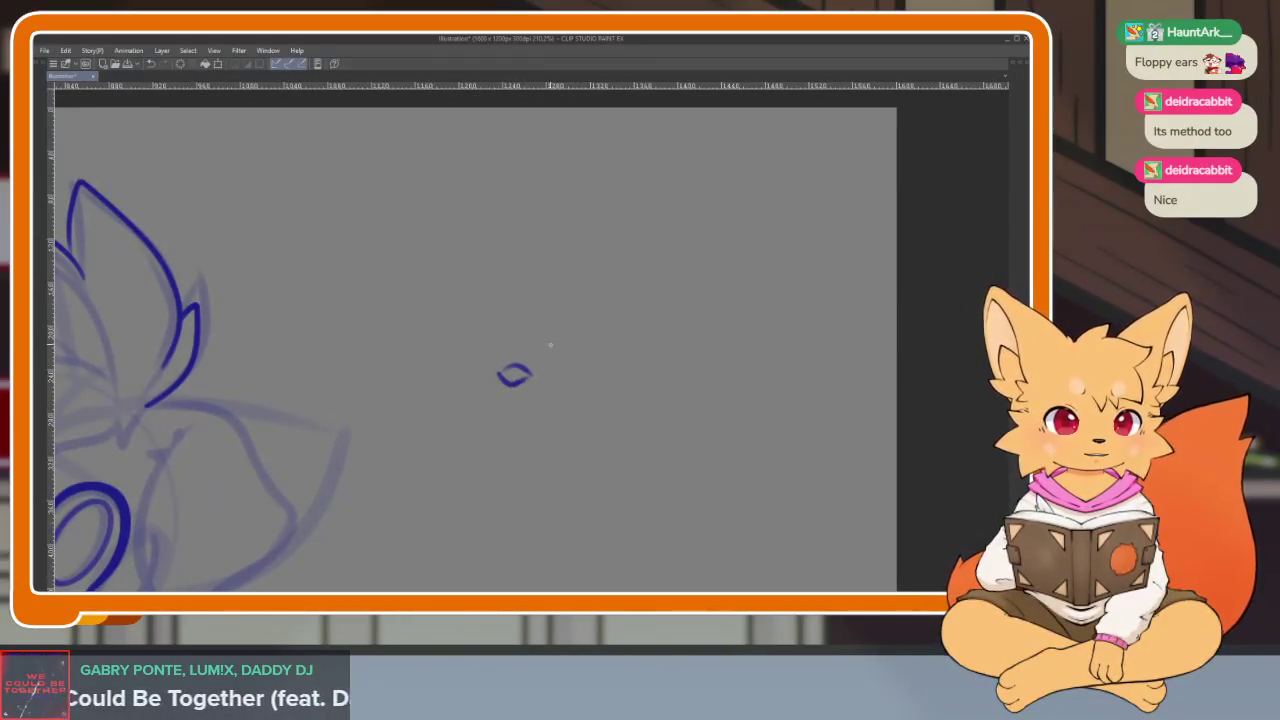
pyautogui.moveTo(551, 320); pyautogui.dragTo(604, 333)
pyautogui.moveTo(494, 343)
pyautogui.mouseDown()
pyautogui.moveTo(472, 303)
pyautogui.moveTo(447, 341)
pyautogui.mouseUp()
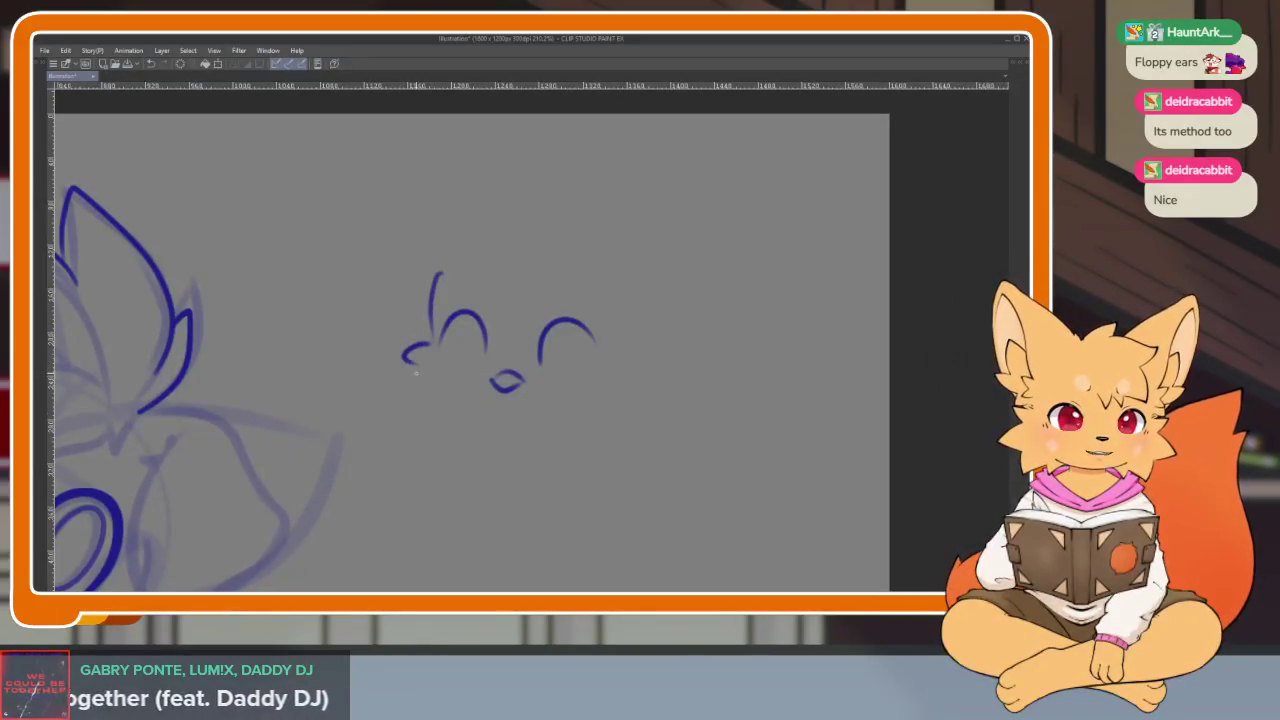
pyautogui.hotkey('ctrl', 'z')
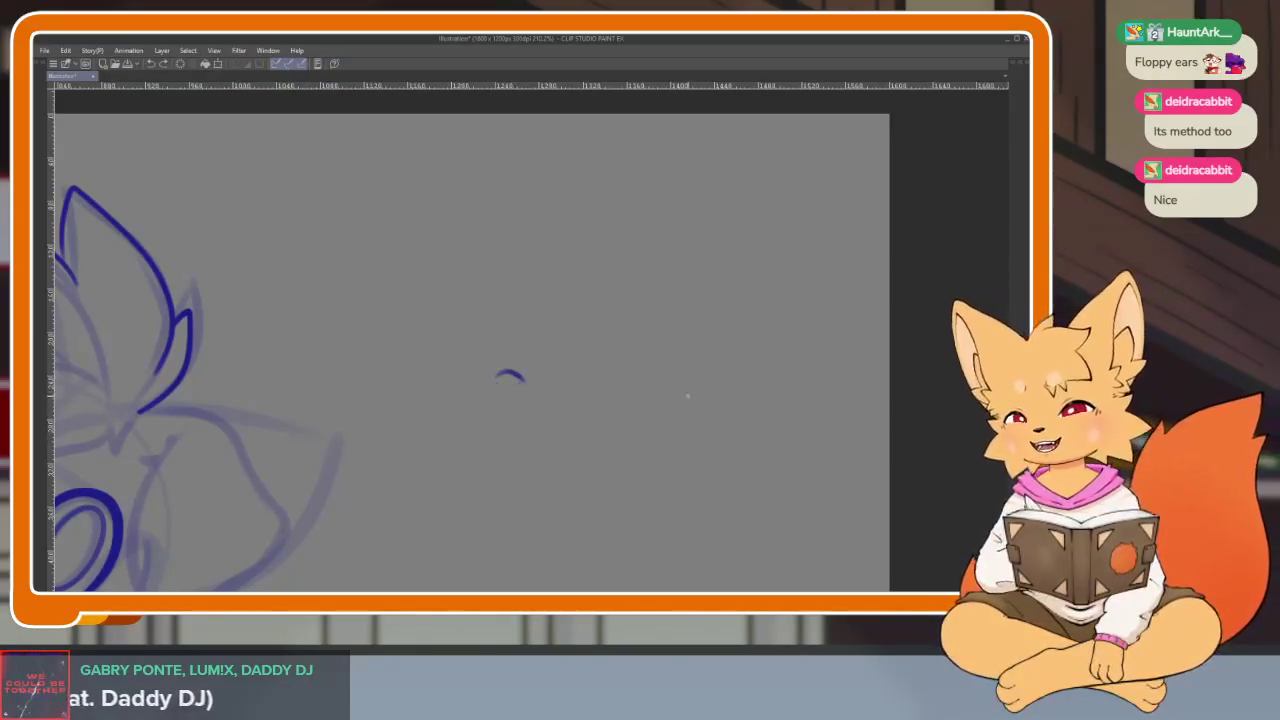
pyautogui.scroll(-1, 687, 396)
pyautogui.scroll(-1, 687, 396)
pyautogui.scroll(-2, 685, 398)
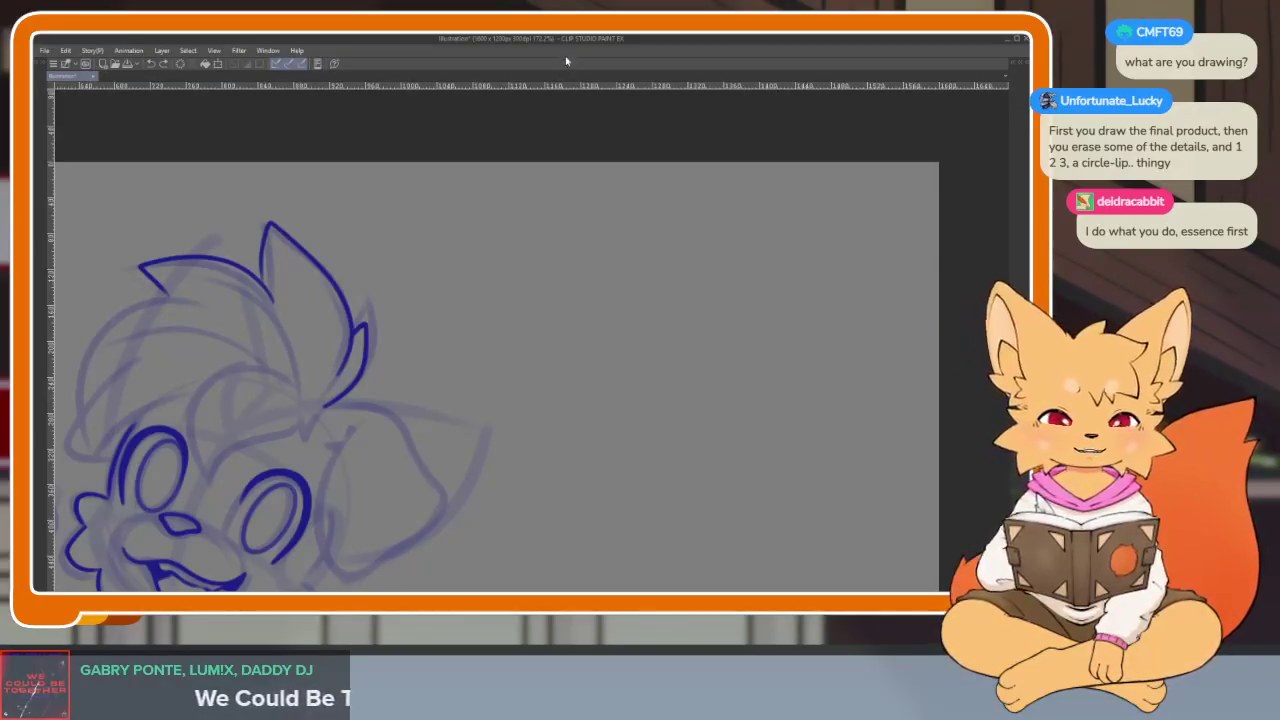
# - Ink the forehead curve and the brow line over the eyes, redoing one bad brow stroke
pyautogui.moveTo(531, 420); pyautogui.dragTo(643, 466)
pyautogui.scroll(3, 394, 443)
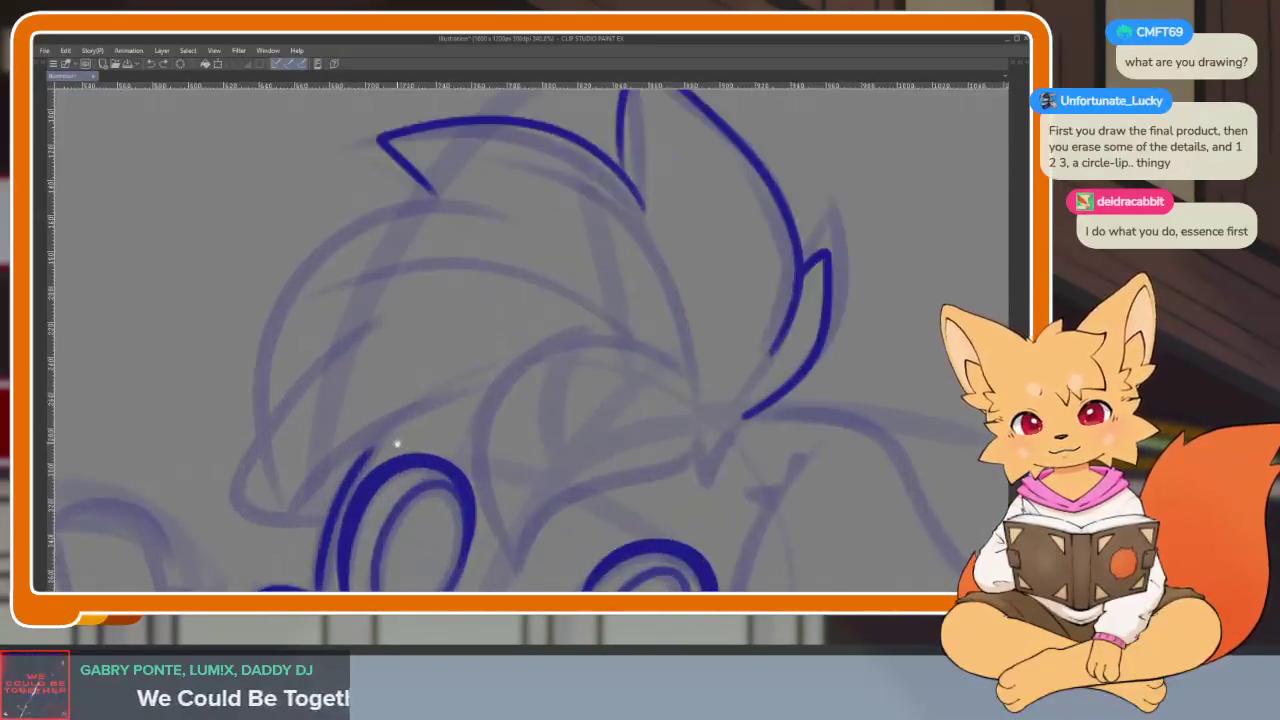
pyautogui.scroll(1, 443, 434)
pyautogui.scroll(1, 520, 176)
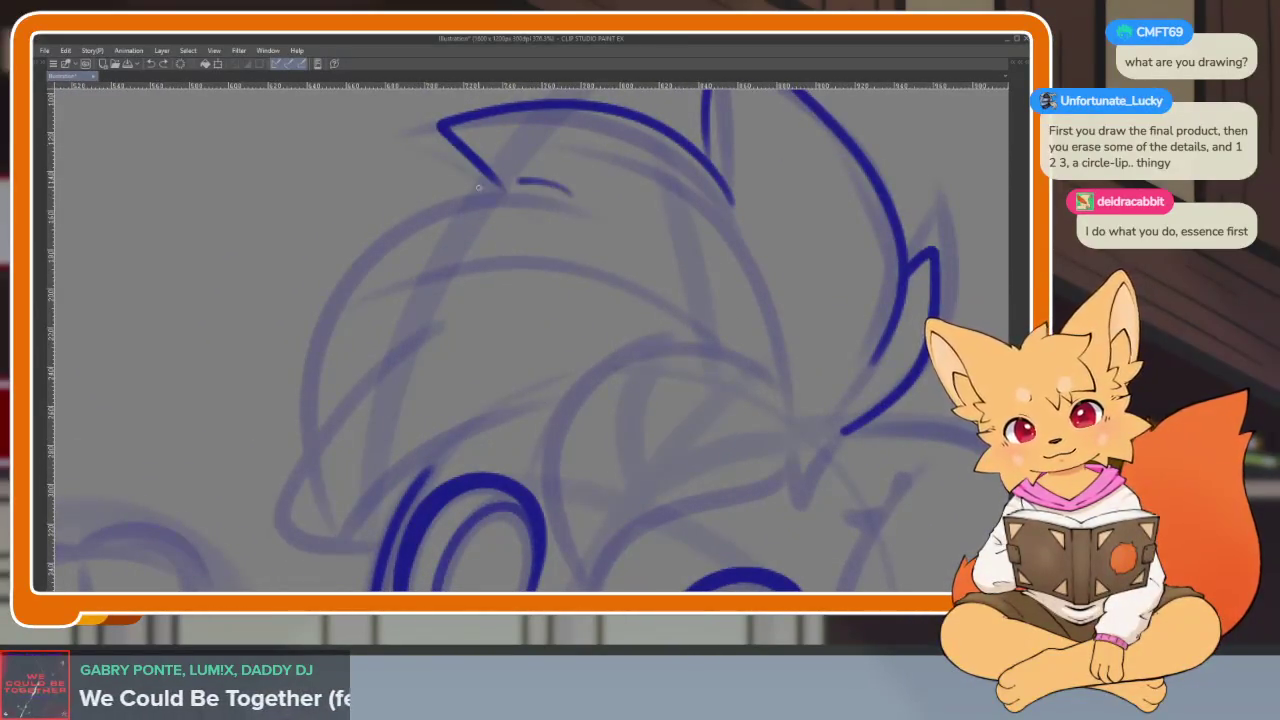
pyautogui.moveTo(478, 187); pyautogui.dragTo(349, 407)
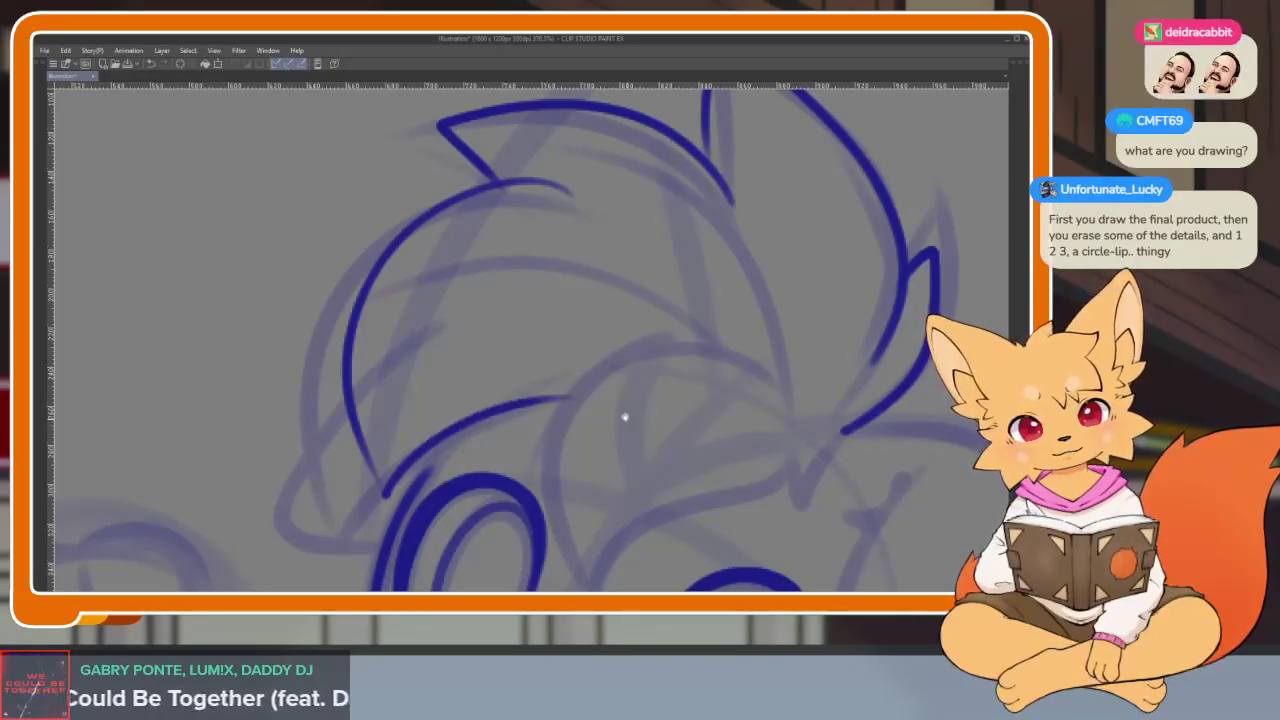
pyautogui.moveTo(389, 478)
pyautogui.mouseDown()
pyautogui.moveTo(344, 418)
pyautogui.moveTo(470, 338)
pyautogui.moveTo(530, 320)
pyautogui.mouseUp()
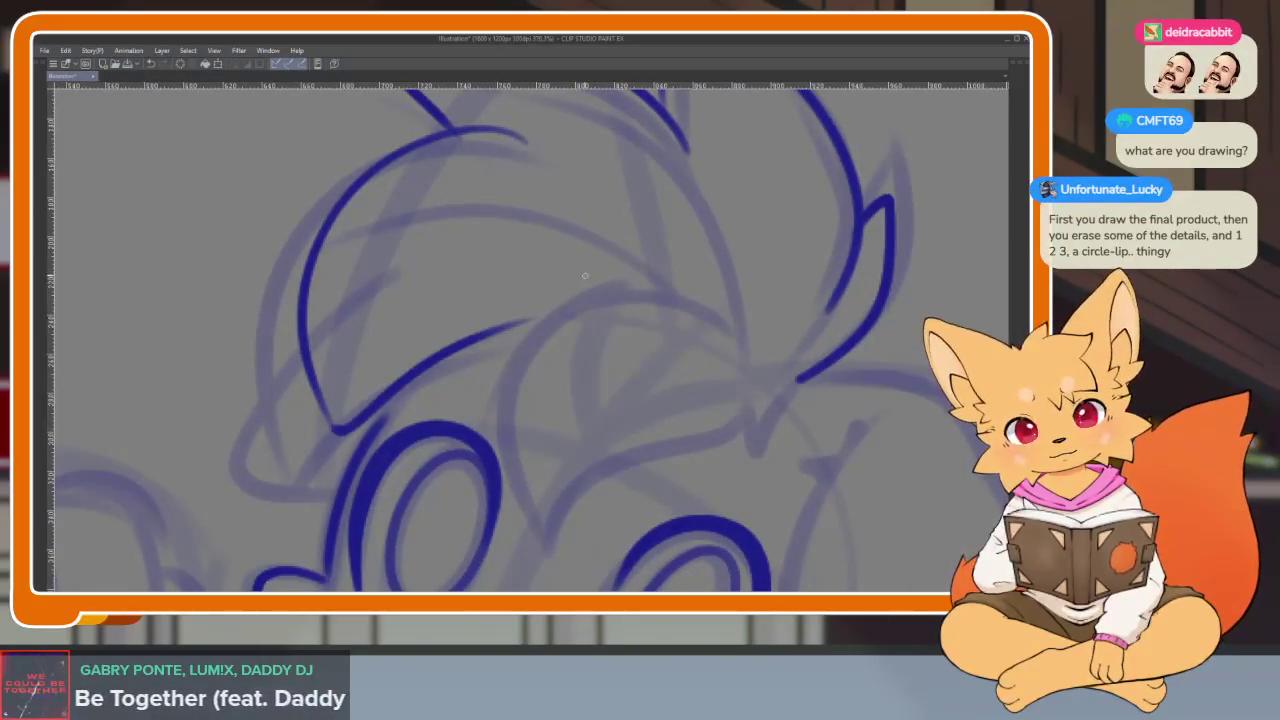
pyautogui.moveTo(590, 270)
pyautogui.mouseDown()
pyautogui.moveTo(505, 335)
pyautogui.moveTo(555, 480)
pyautogui.mouseUp()
pyautogui.hotkey('ctrl', 'z')
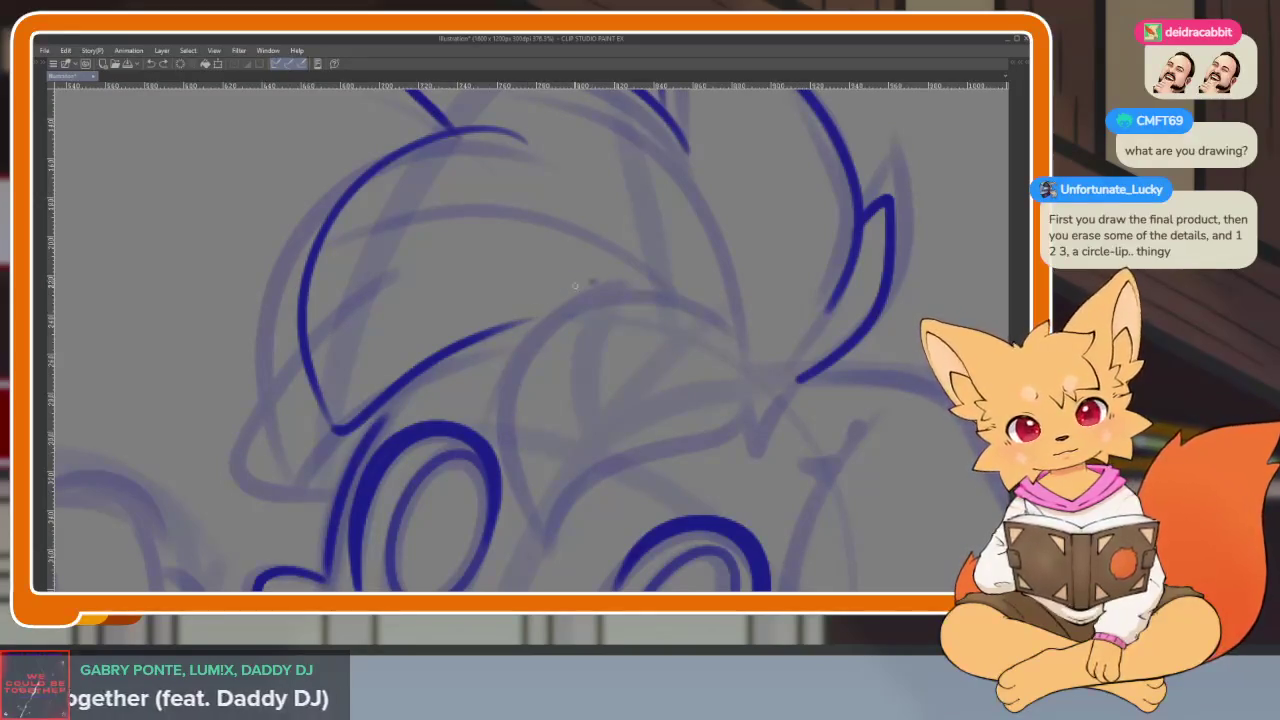
pyautogui.moveTo(575, 286)
pyautogui.mouseDown()
pyautogui.moveTo(552, 492)
pyautogui.moveTo(745, 381)
pyautogui.mouseUp()
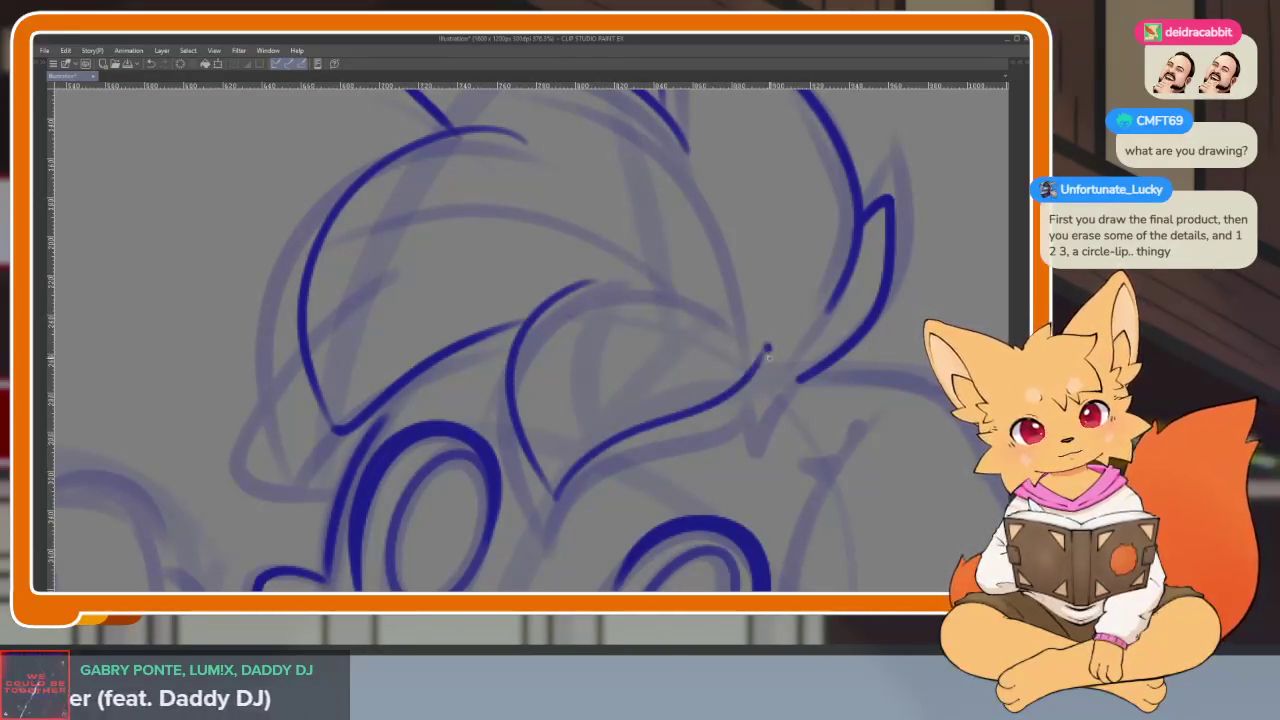
# - Ink the line beside the left eye and the side of the face toward the jaw
pyautogui.scroll(-5, 805, 380)
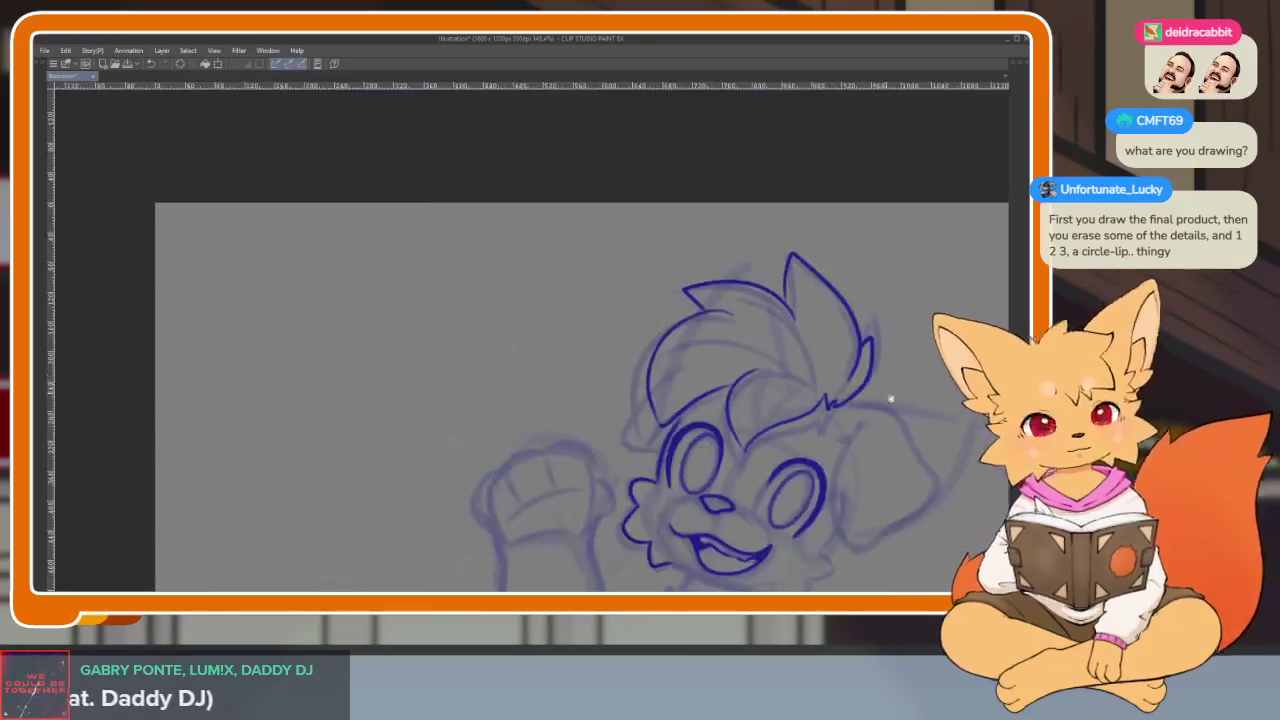
pyautogui.scroll(1, 801, 393)
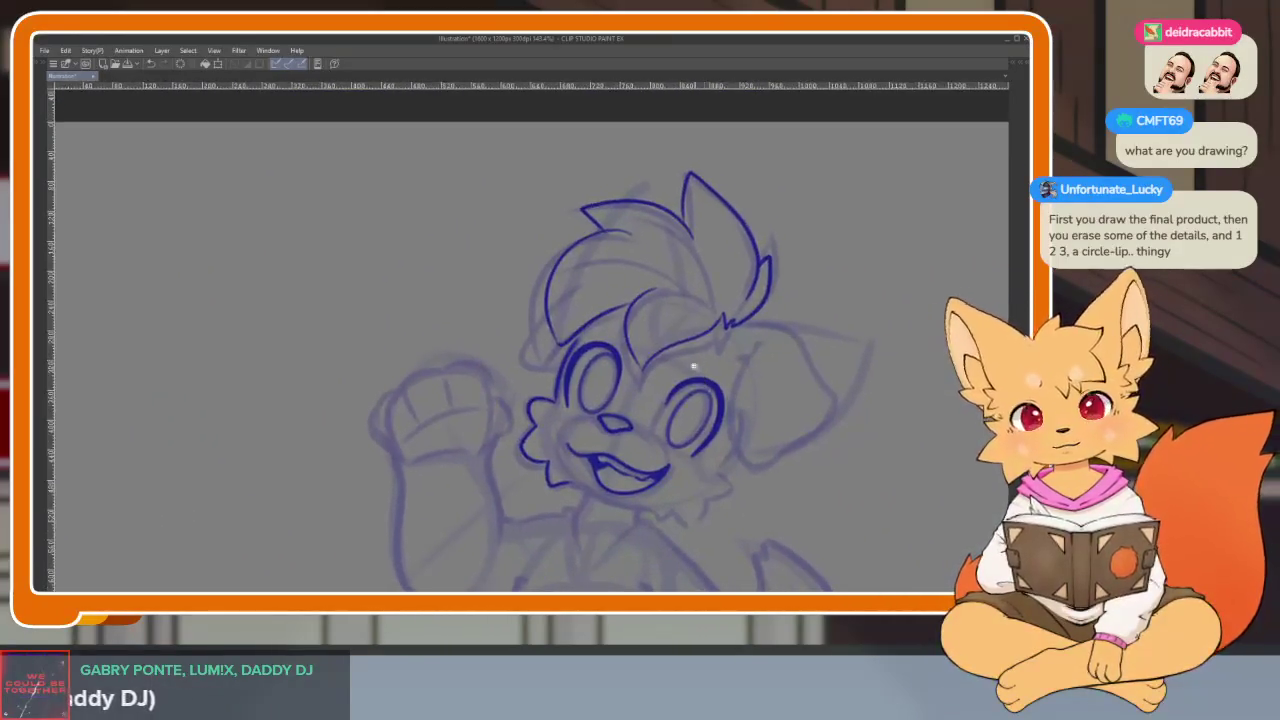
pyautogui.scroll(1, 760, 405)
pyautogui.scroll(1, 705, 423)
pyautogui.scroll(1, 679, 433)
pyautogui.scroll(3, 679, 433)
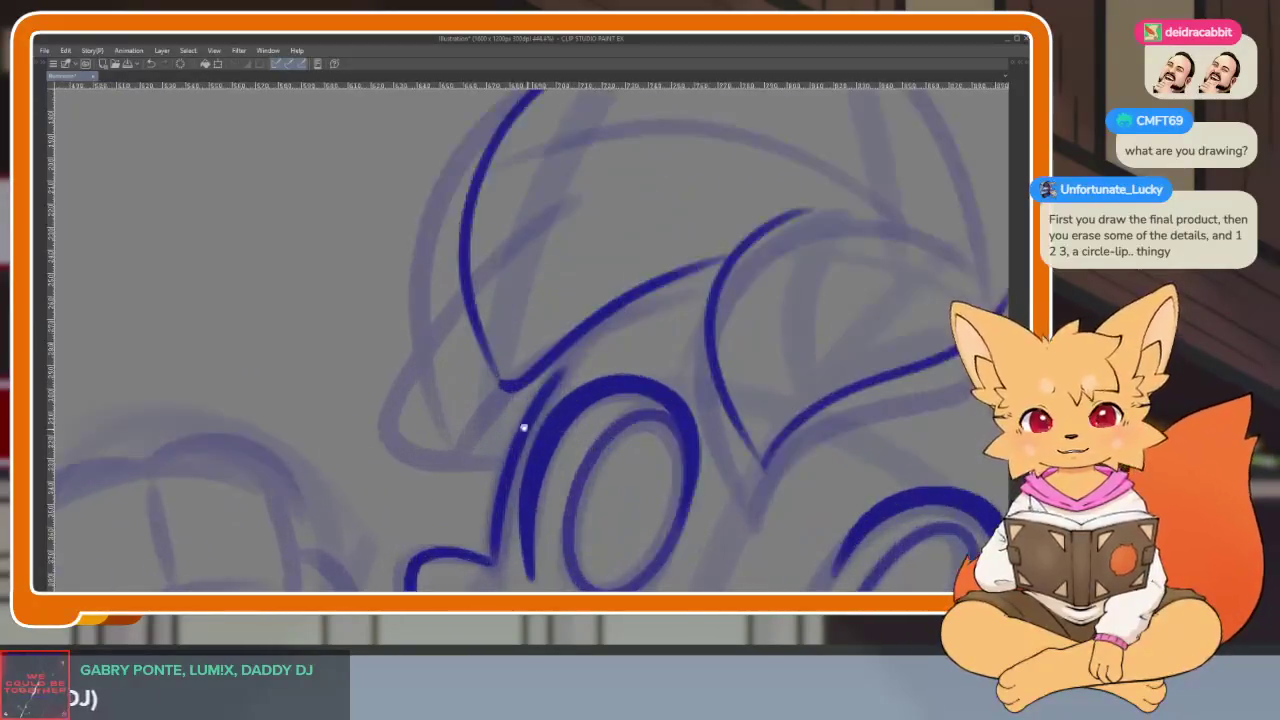
pyautogui.moveTo(432, 335); pyautogui.dragTo(418, 410)
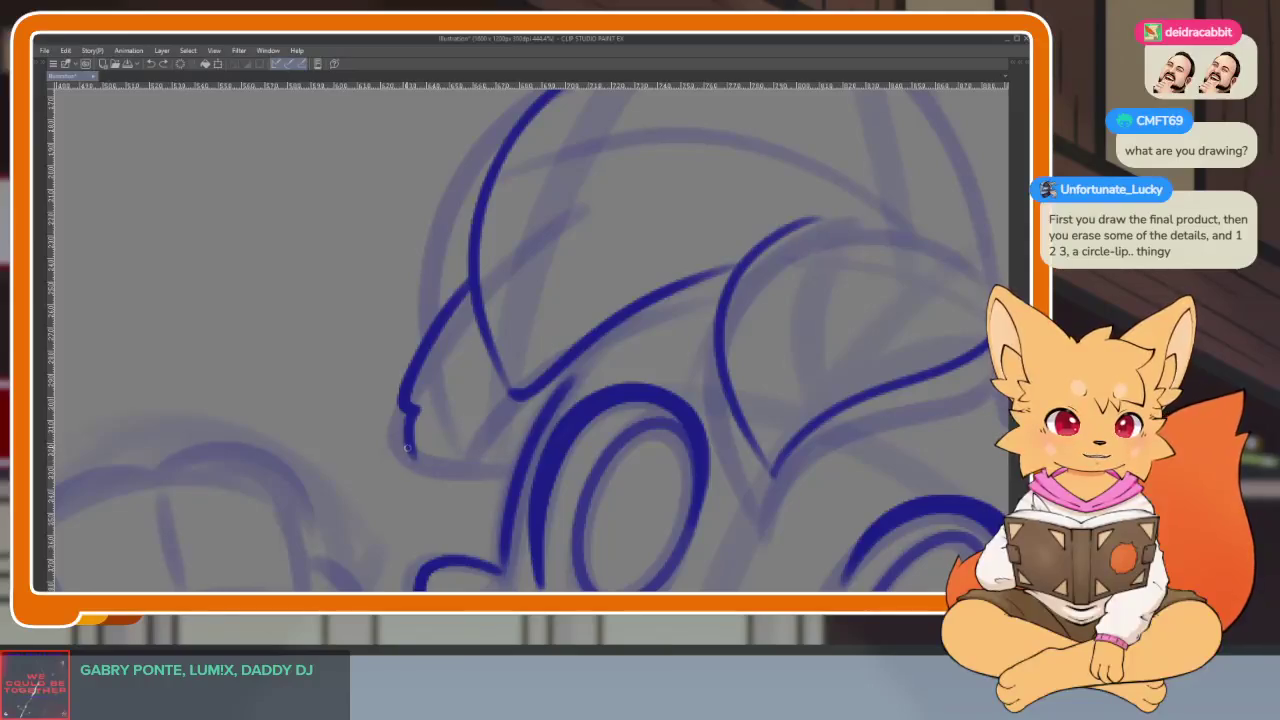
pyautogui.scroll(-5, 530, 451)
pyautogui.scroll(5, 623, 486)
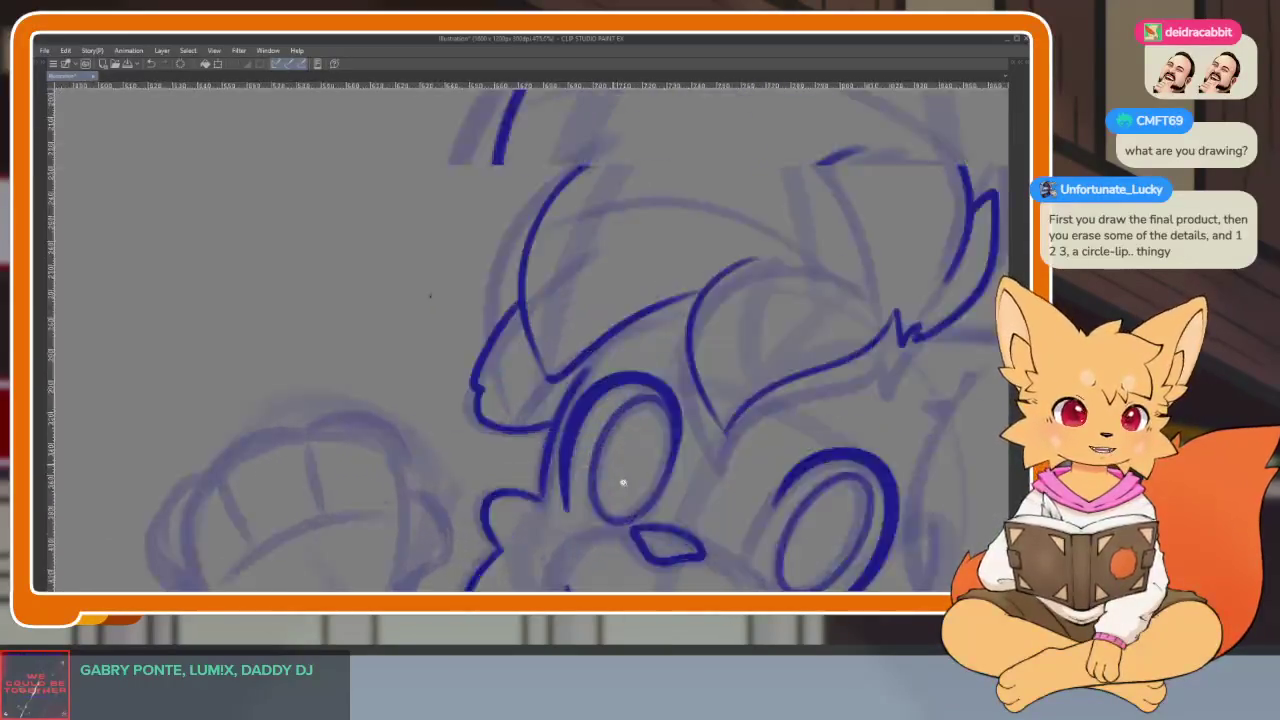
pyautogui.scroll(1, 399, 404)
pyautogui.moveTo(370, 388)
pyautogui.mouseDown()
pyautogui.moveTo(530, 447)
pyautogui.moveTo(584, 484)
pyautogui.mouseUp()
# - Add an inner cheek line beside the left eye
pyautogui.scroll(-2, 578, 486)
pyautogui.scroll(-1, 640, 486)
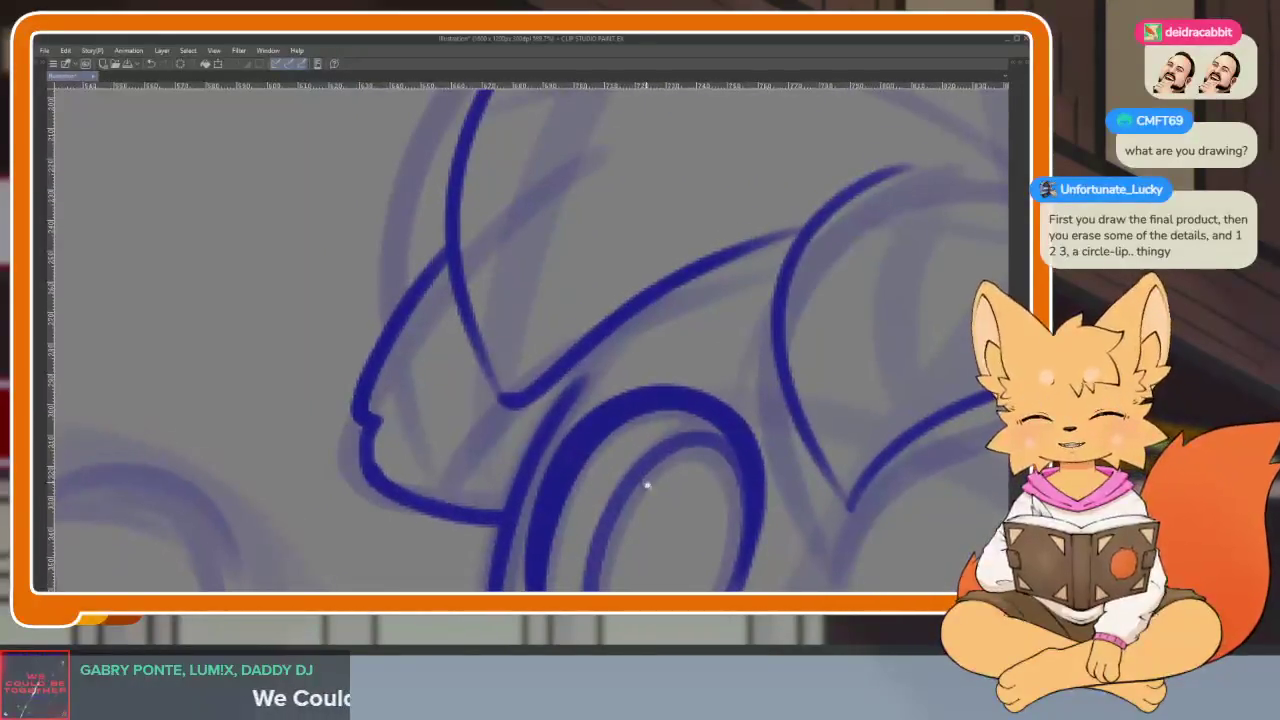
pyautogui.scroll(-2, 690, 450)
pyautogui.moveTo(719, 433)
pyautogui.mouseDown()
pyautogui.moveTo(706, 407)
pyautogui.moveTo(600, 420)
pyautogui.moveTo(638, 433)
pyautogui.mouseUp()
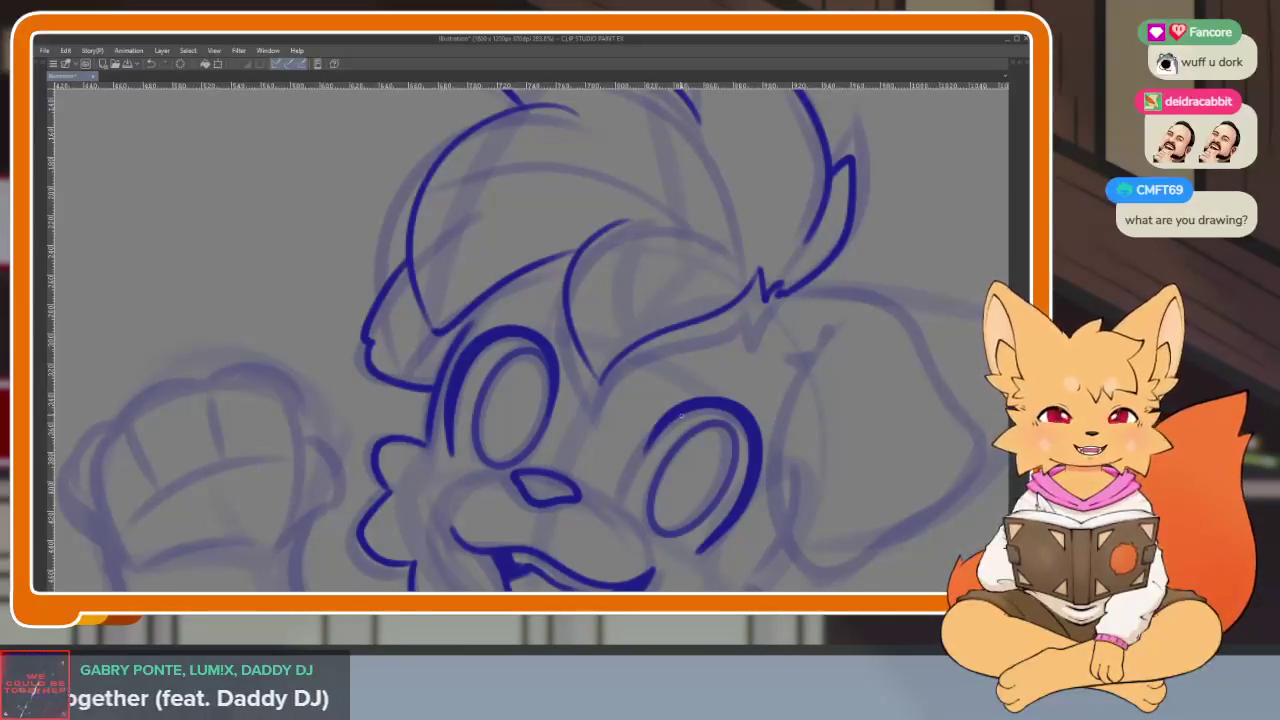
pyautogui.scroll(2, 549, 424)
pyautogui.scroll(2, 508, 428)
pyautogui.scroll(1, 480, 434)
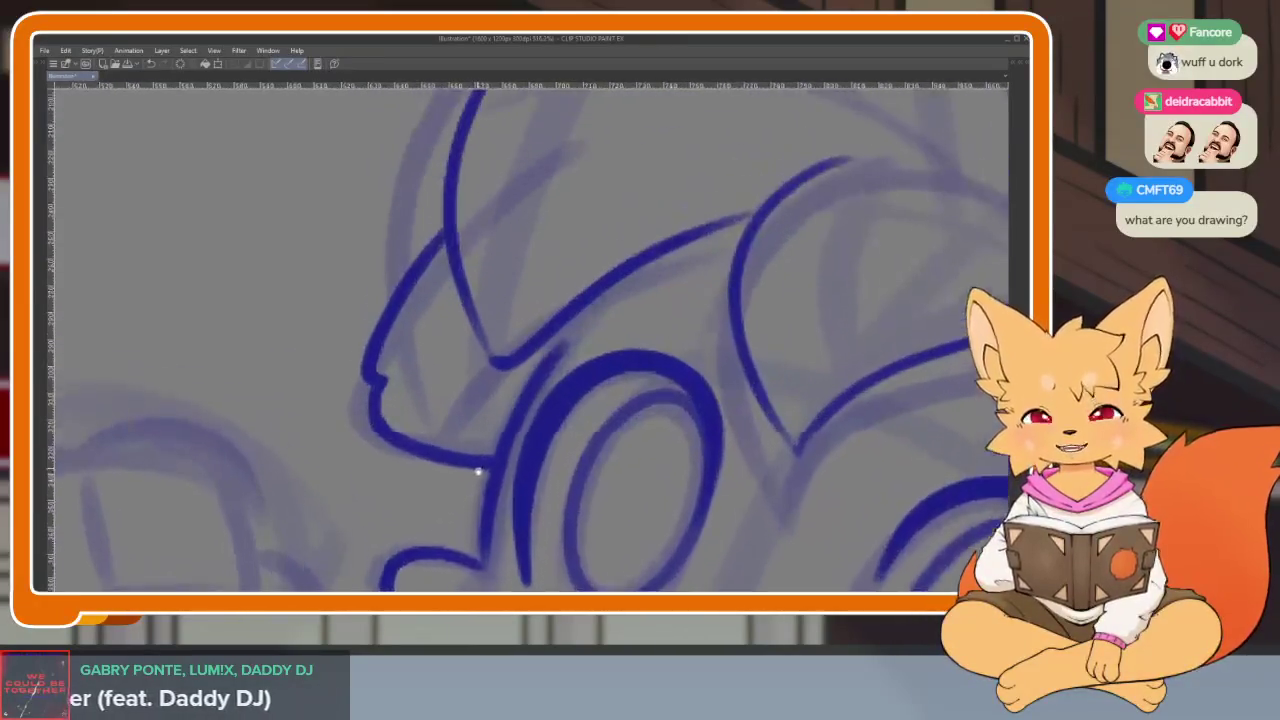
pyautogui.scroll(1, 485, 472)
pyautogui.scroll(1, 476, 479)
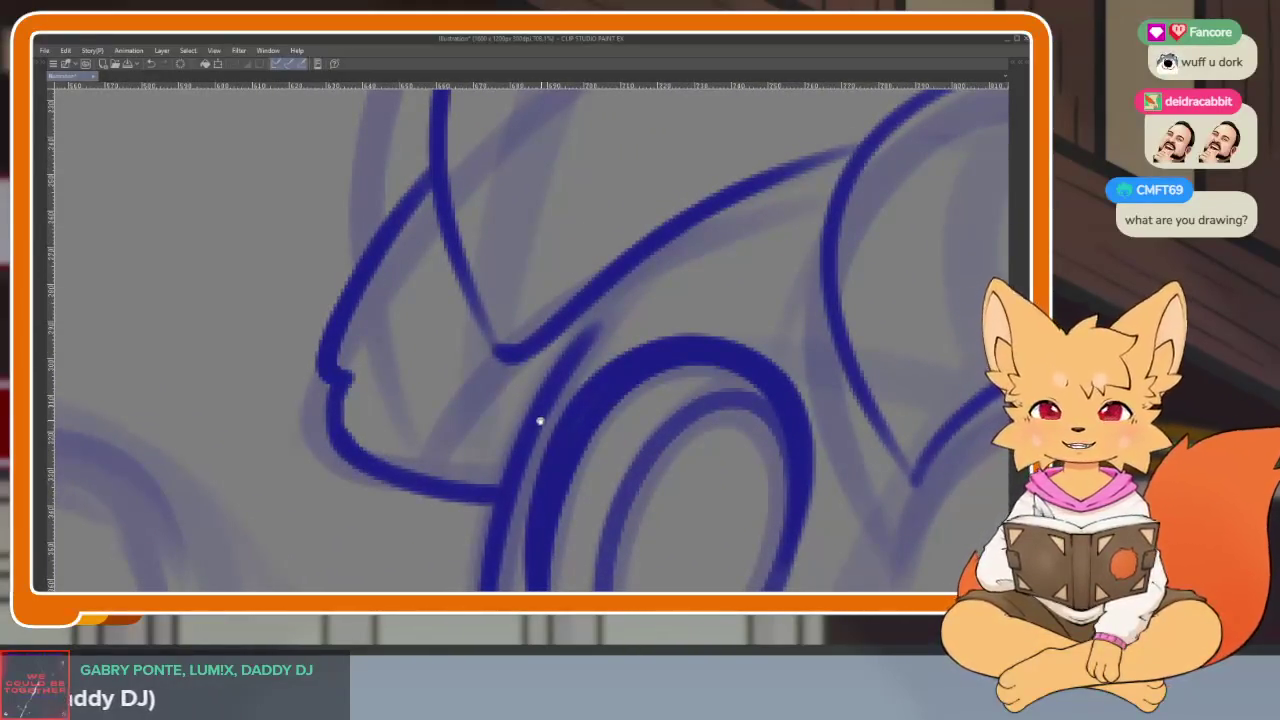
pyautogui.scroll(1, 545, 435)
pyautogui.scroll(1, 548, 447)
pyautogui.scroll(1, 551, 455)
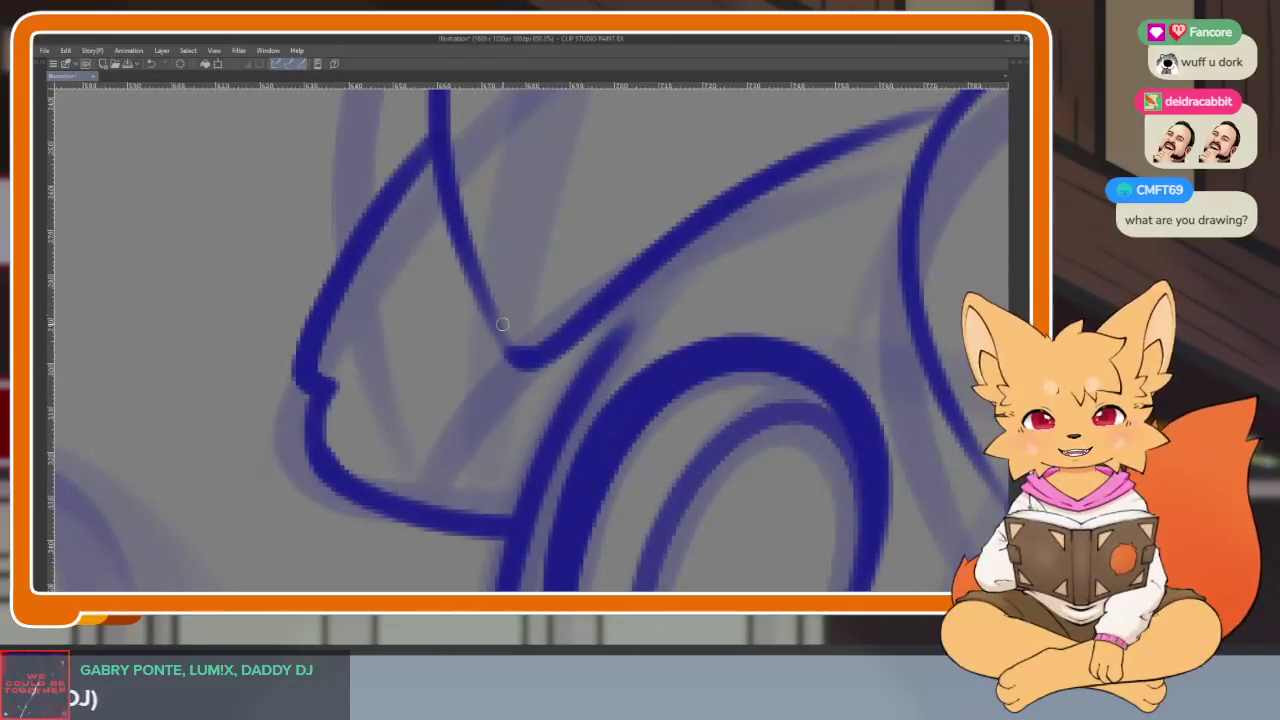
pyautogui.moveTo(472, 288); pyautogui.dragTo(421, 434)
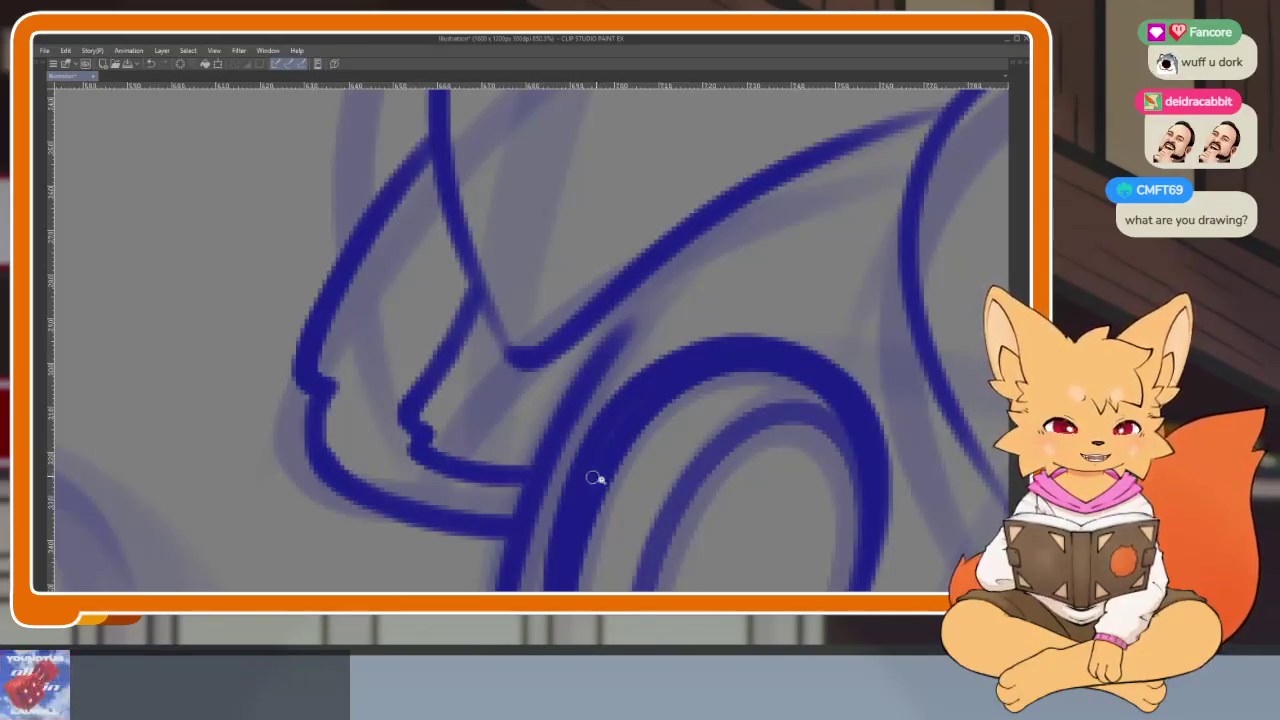
# - Zoom and pan to bring the cheek and ear area into view
pyautogui.scroll(-2, 594, 477)
pyautogui.scroll(1, 640, 462)
pyautogui.scroll(1, 553, 468)
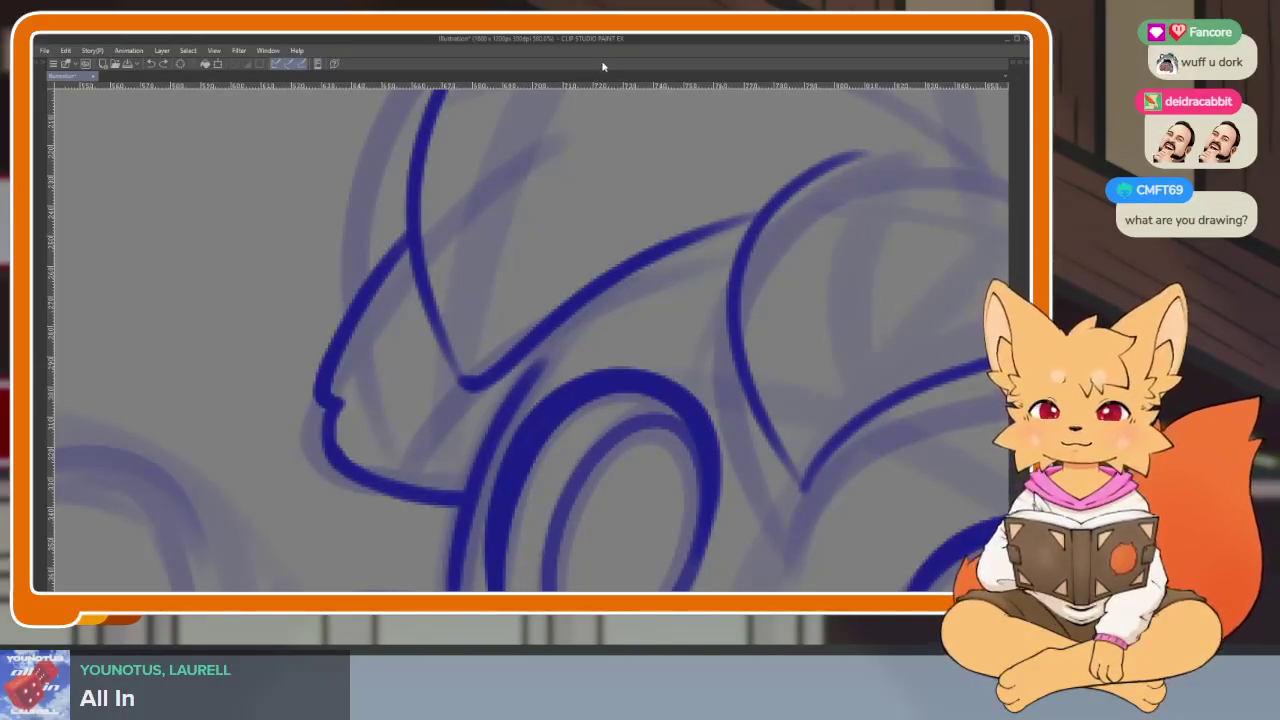
pyautogui.scroll(-5, 746, 443)
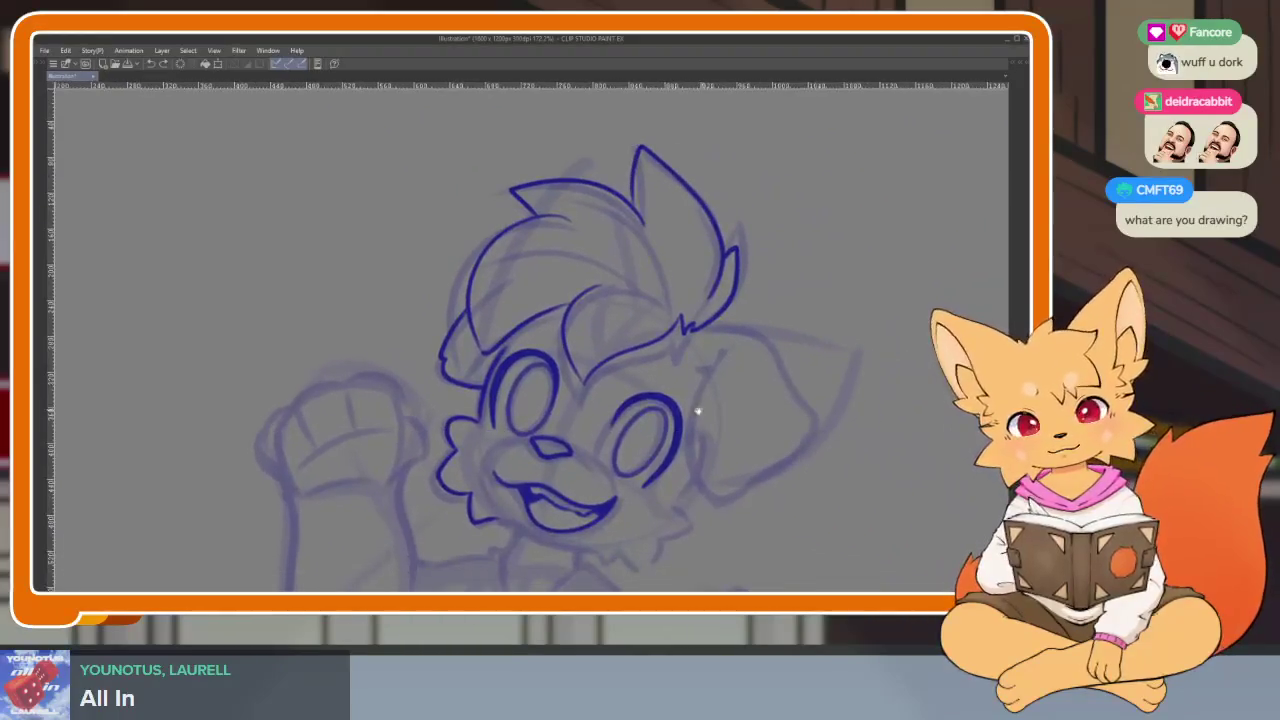
pyautogui.scroll(5, 521, 363)
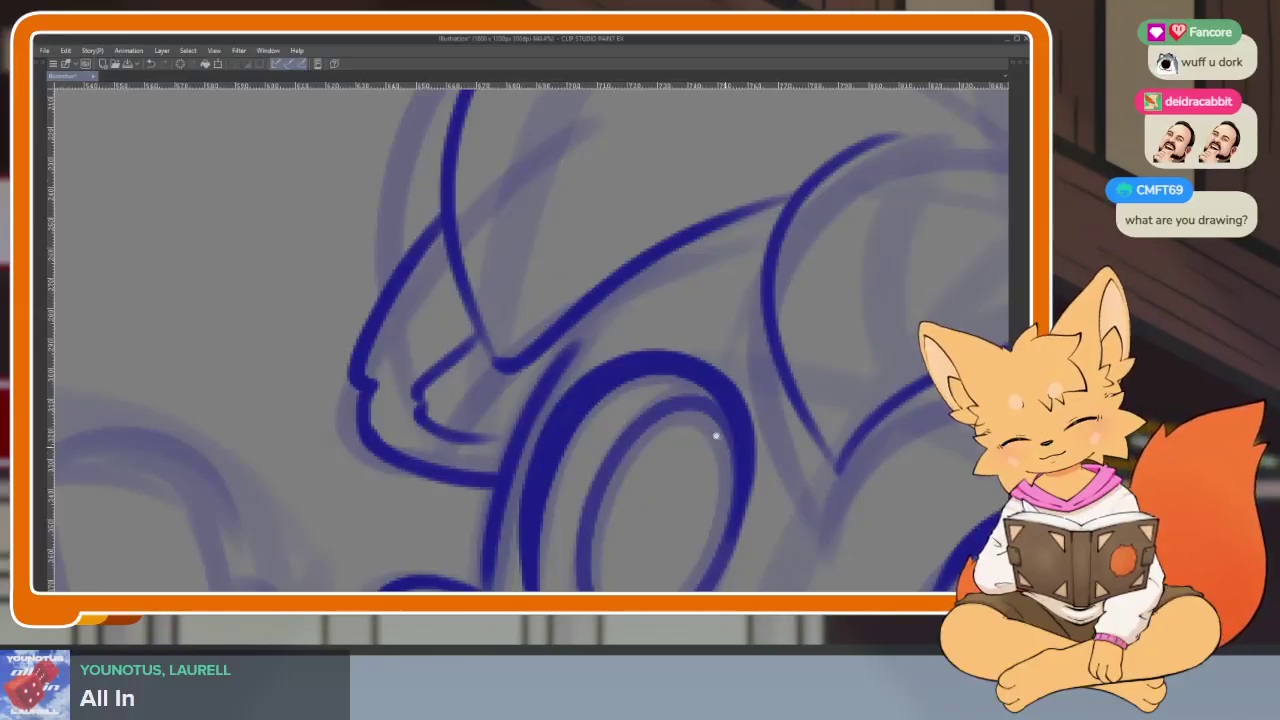
pyautogui.scroll(-5, 716, 436)
pyautogui.moveTo(851, 423); pyautogui.dragTo(714, 374)
pyautogui.scroll(3, 714, 374)
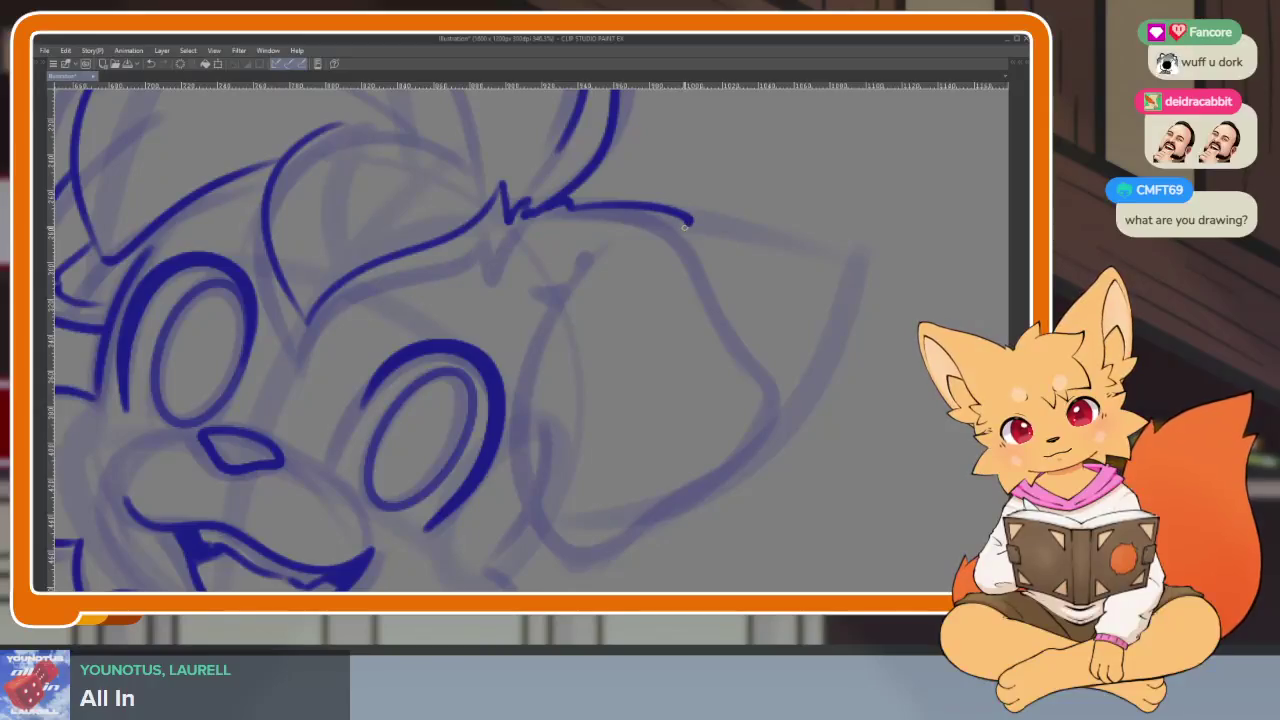
# - Extend the jaw line down the cheek and ink the floppy ear's outline
pyautogui.moveTo(774, 377)
pyautogui.mouseDown()
pyautogui.moveTo(770, 440)
pyautogui.moveTo(659, 515)
pyautogui.mouseUp()
pyautogui.moveTo(565, 563)
pyautogui.mouseDown()
pyautogui.moveTo(522, 440)
pyautogui.moveTo(572, 274)
pyautogui.mouseUp()
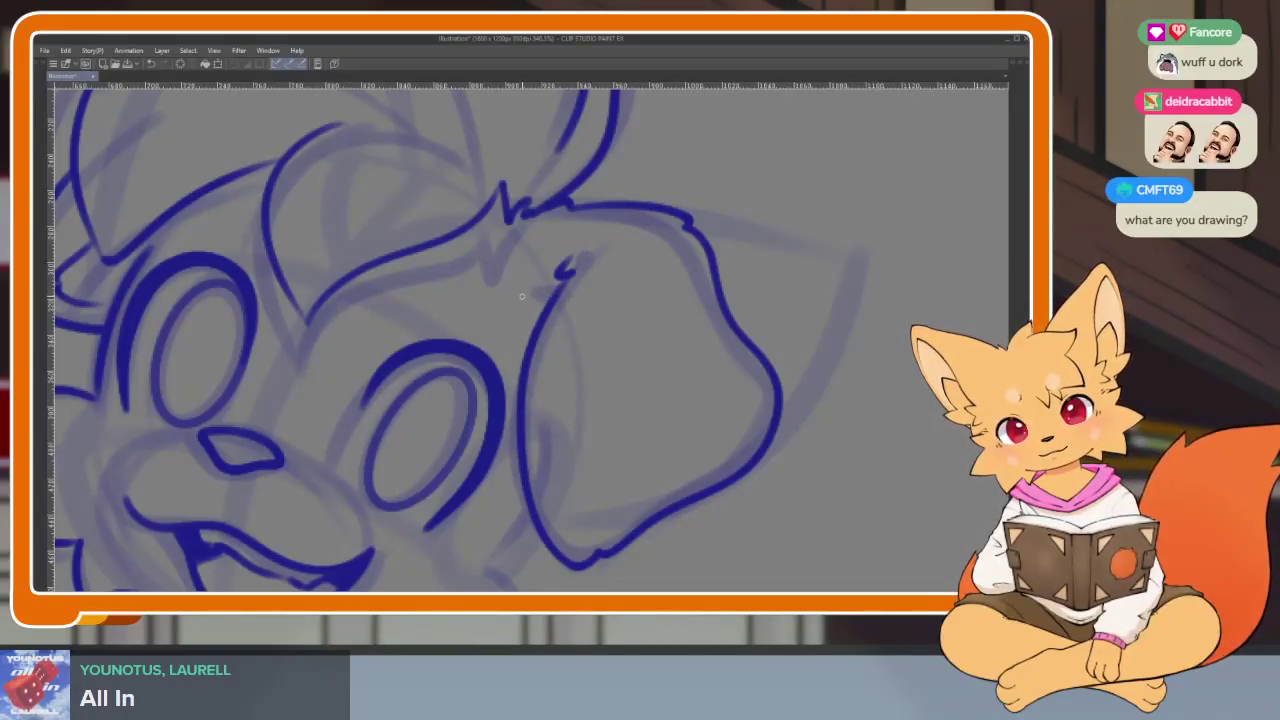
pyautogui.scroll(-5, 791, 420)
pyautogui.scroll(2, 791, 420)
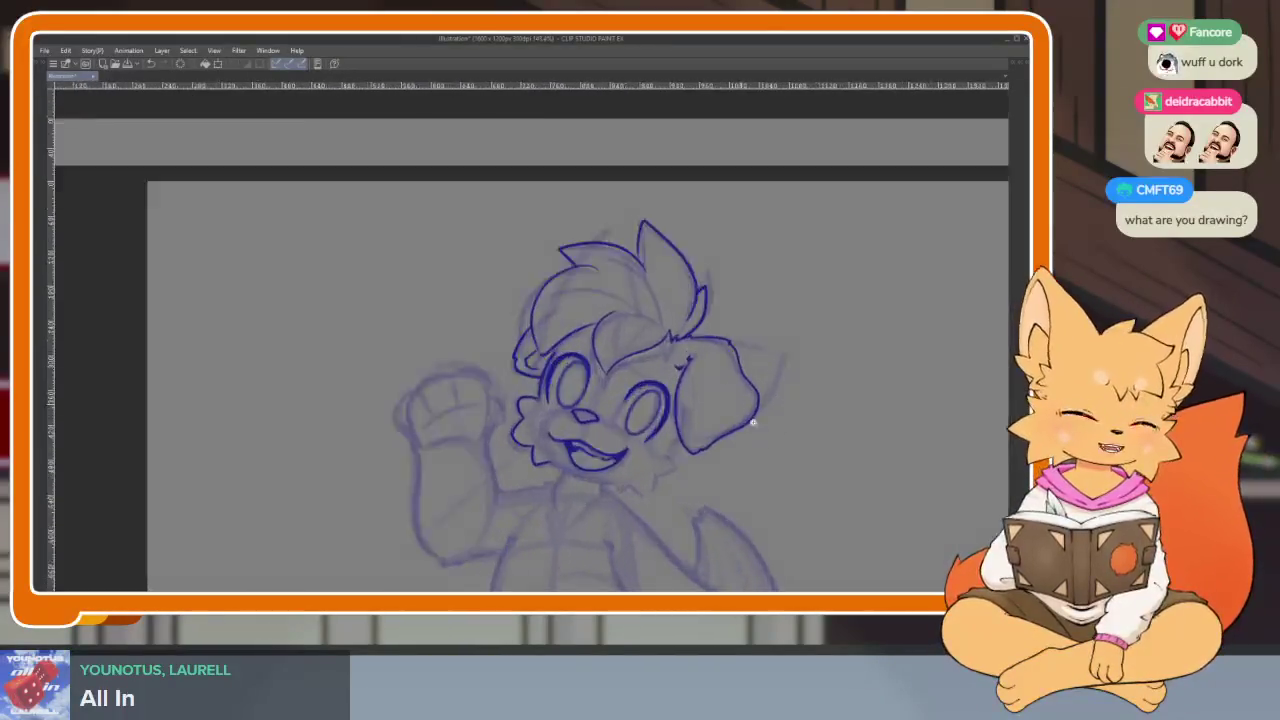
pyautogui.scroll(2, 691, 421)
pyautogui.scroll(2, 691, 421)
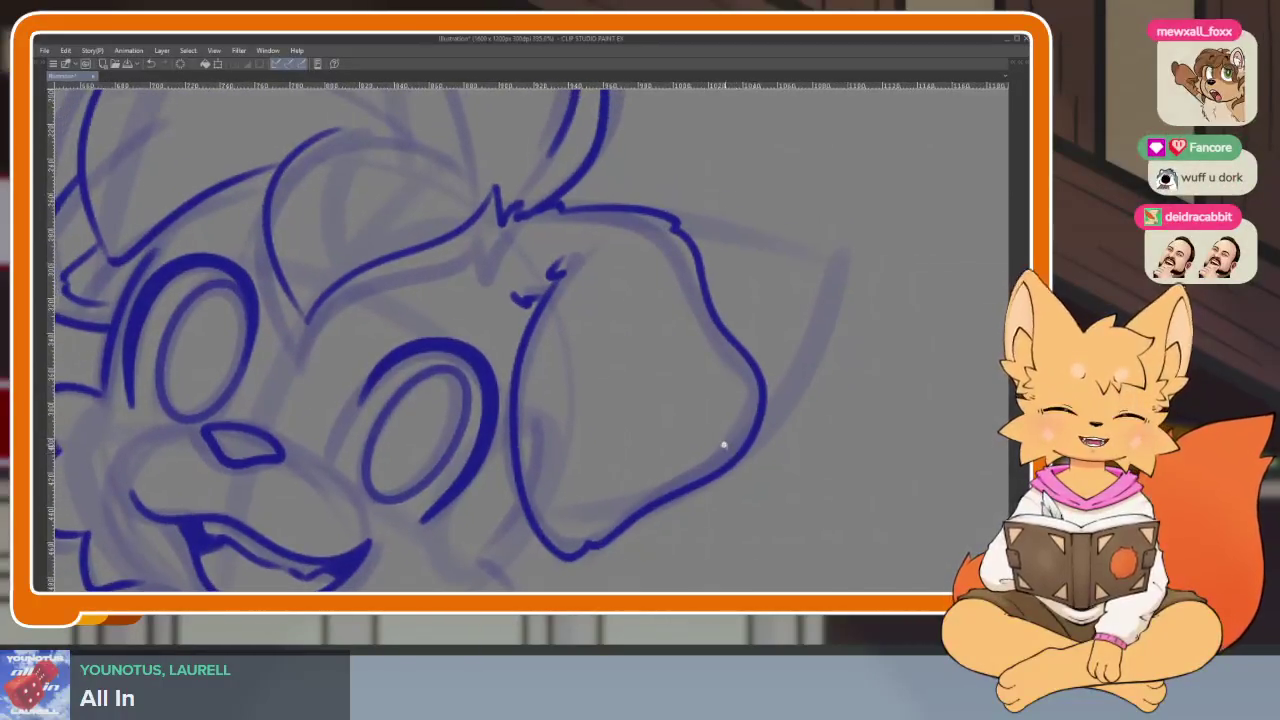
pyautogui.scroll(-1, 735, 410)
pyautogui.scroll(-1, 737, 443)
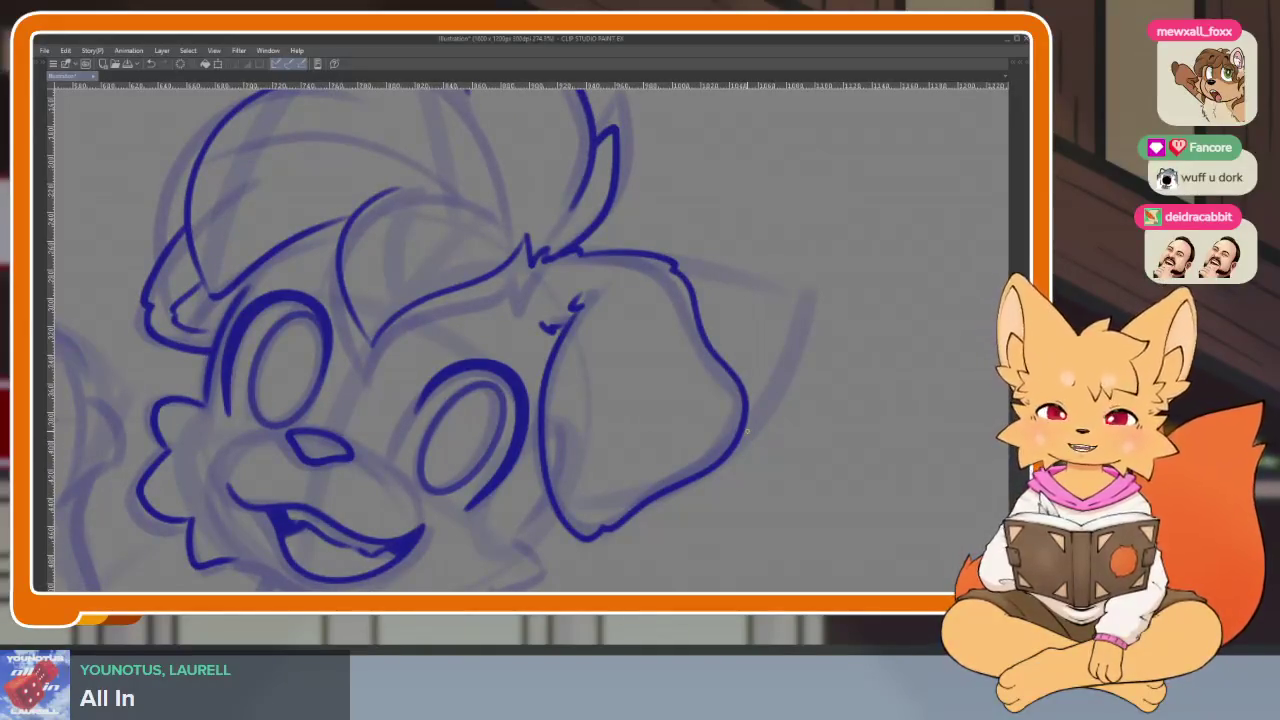
pyautogui.scroll(-2, 723, 412)
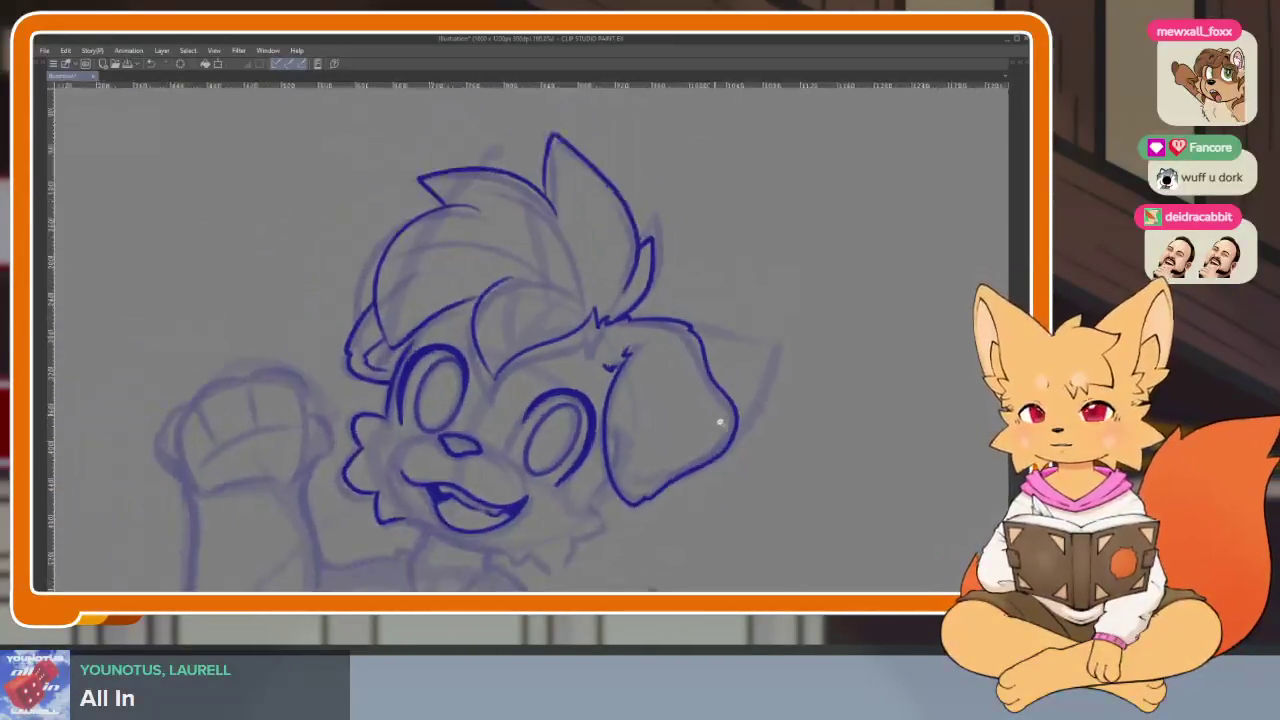
pyautogui.scroll(1, 715, 400)
pyautogui.scroll(1, 690, 405)
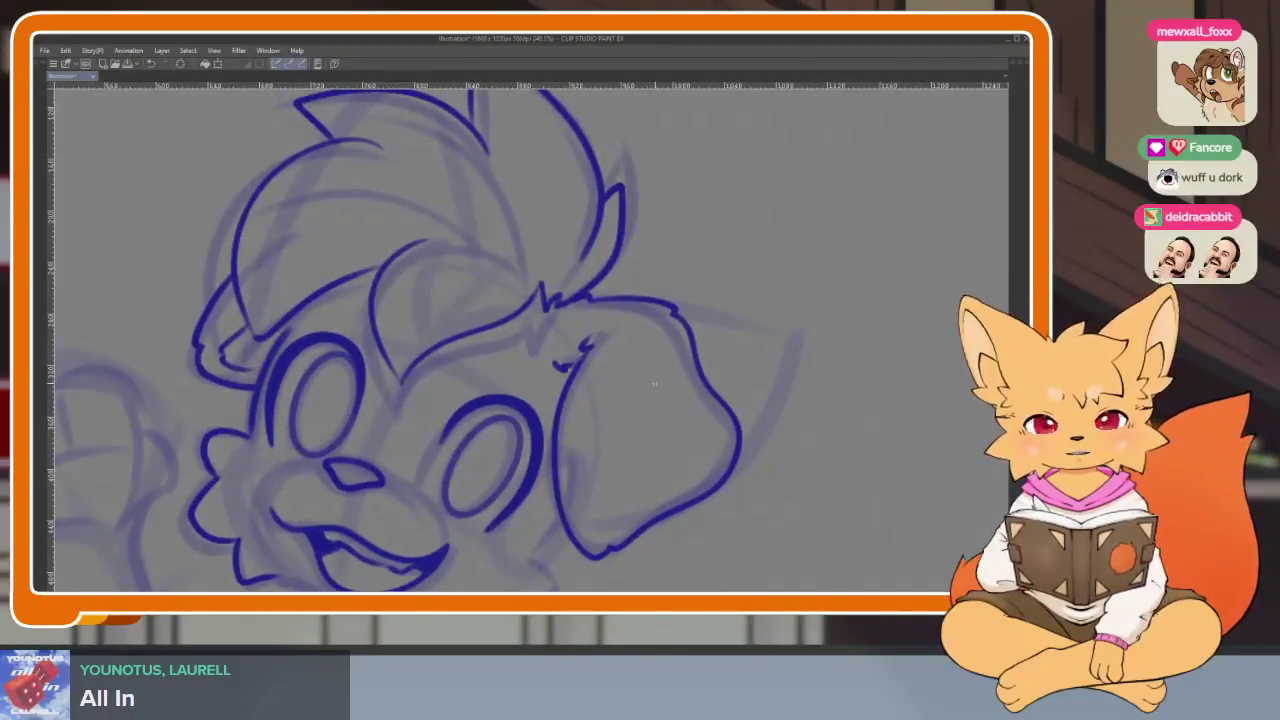
# - Draw a V-shaped crease inside the floppy ear after undoing two rejected strokes
pyautogui.moveTo(658, 404); pyautogui.dragTo(640, 460)
pyautogui.scroll(-1, 728, 423)
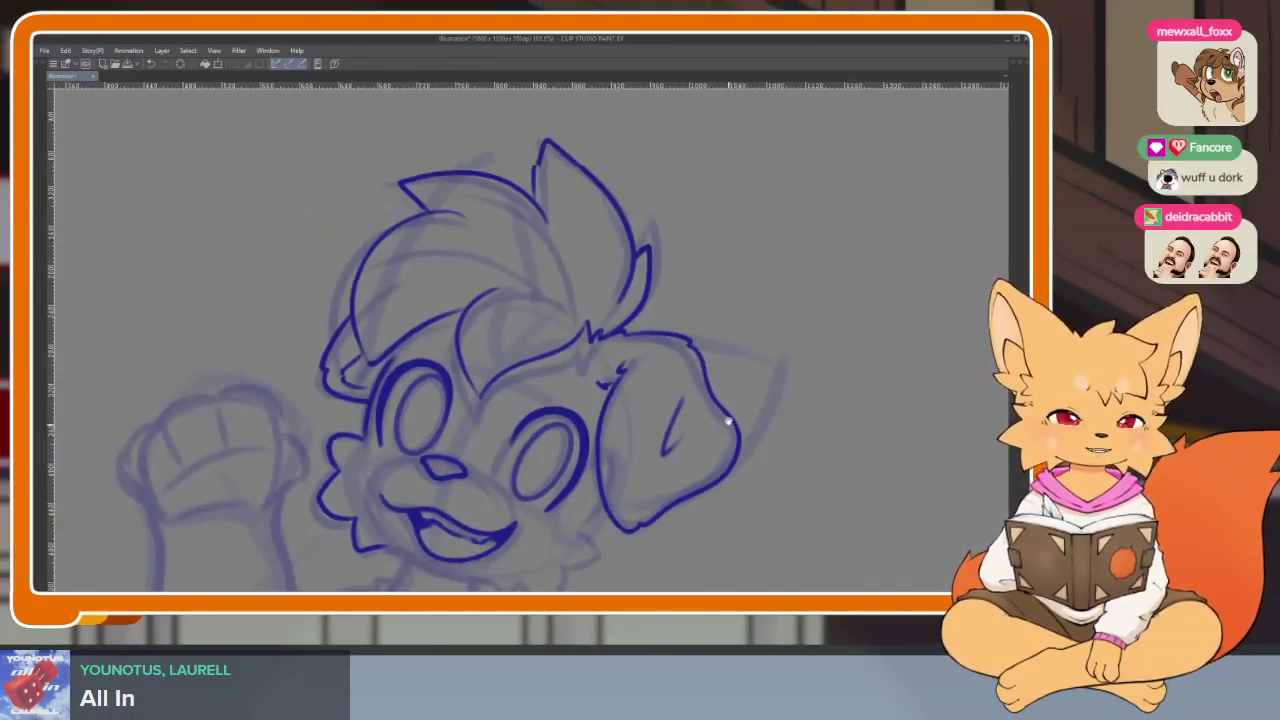
pyautogui.hotkey('ctrl', 'z')
pyautogui.scroll(2, 700, 371)
pyautogui.scroll(1, 705, 370)
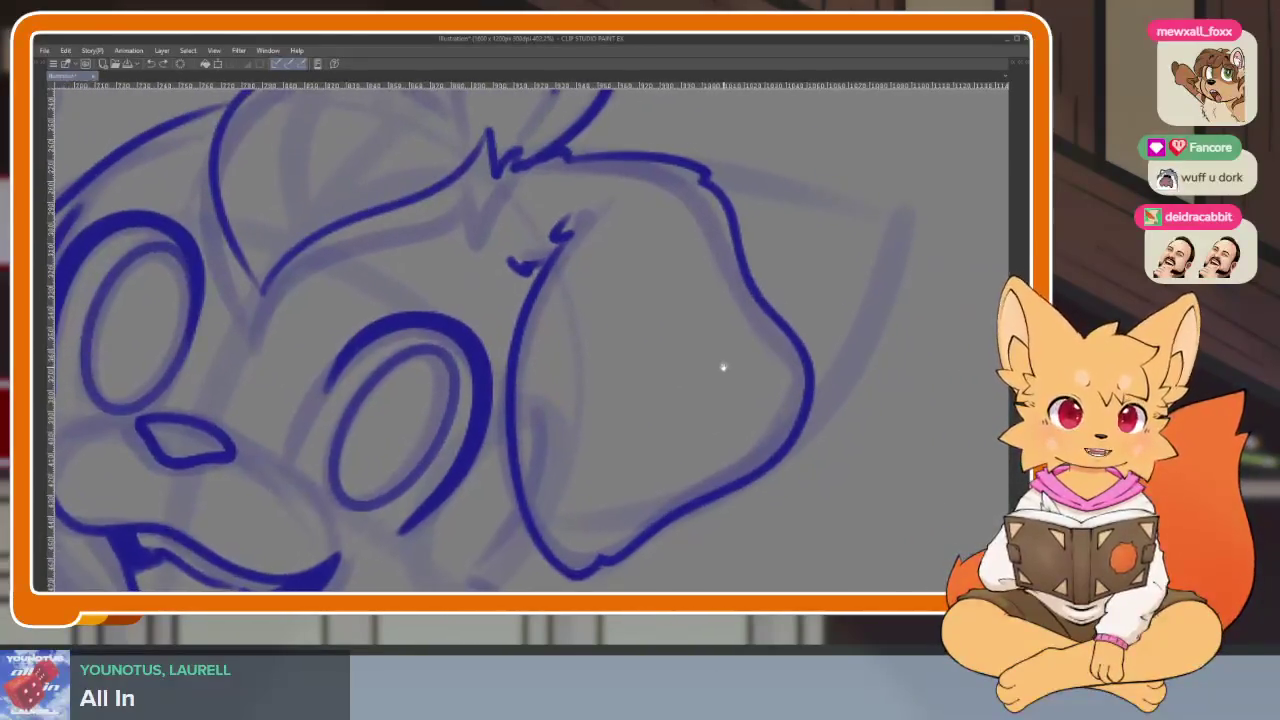
pyautogui.moveTo(683, 289); pyautogui.dragTo(642, 434)
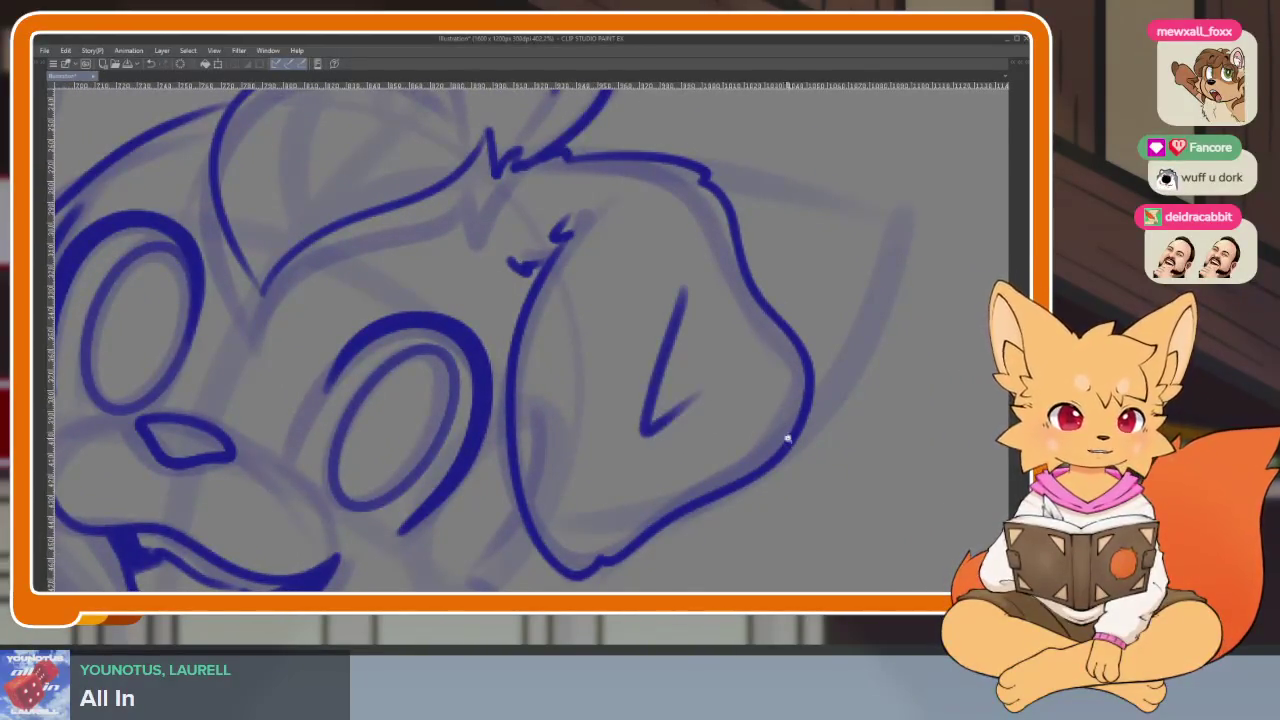
pyautogui.scroll(-4, 788, 438)
pyautogui.scroll(4, 780, 437)
pyautogui.scroll(2, 772, 436)
pyautogui.hotkey('ctrl', 'z')
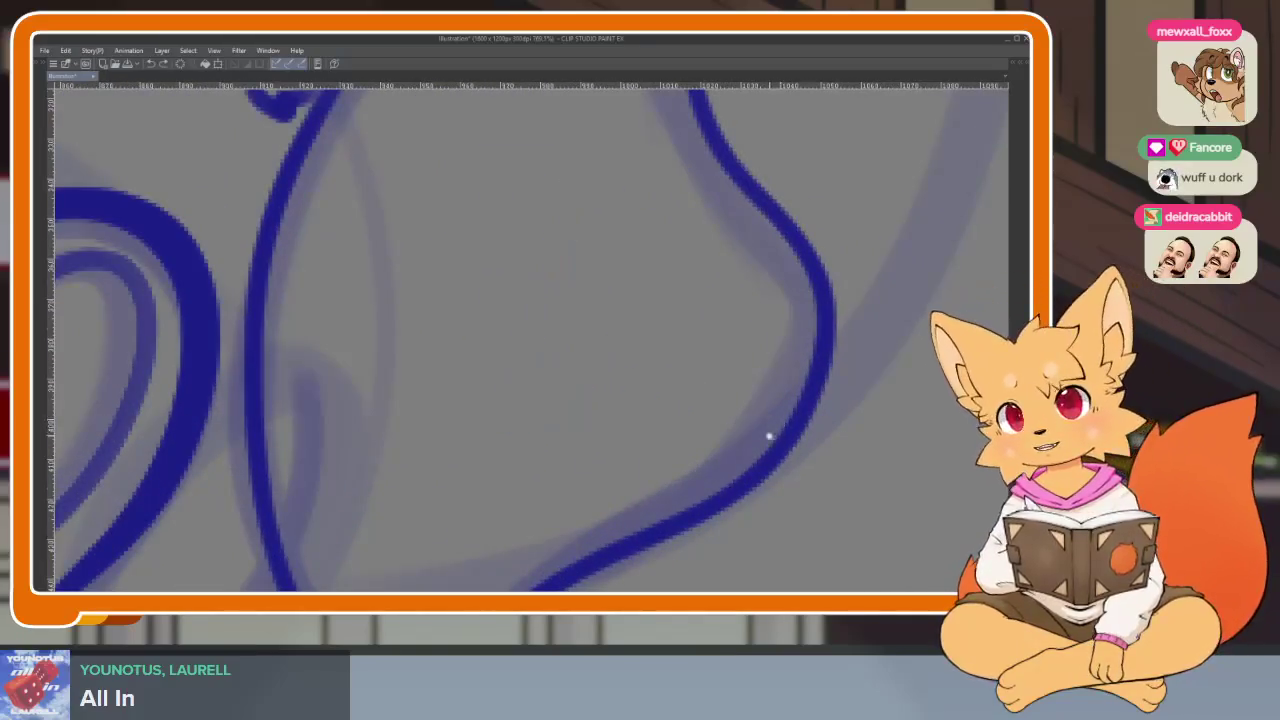
pyautogui.scroll(-1, 769, 437)
pyautogui.moveTo(636, 216); pyautogui.dragTo(640, 358)
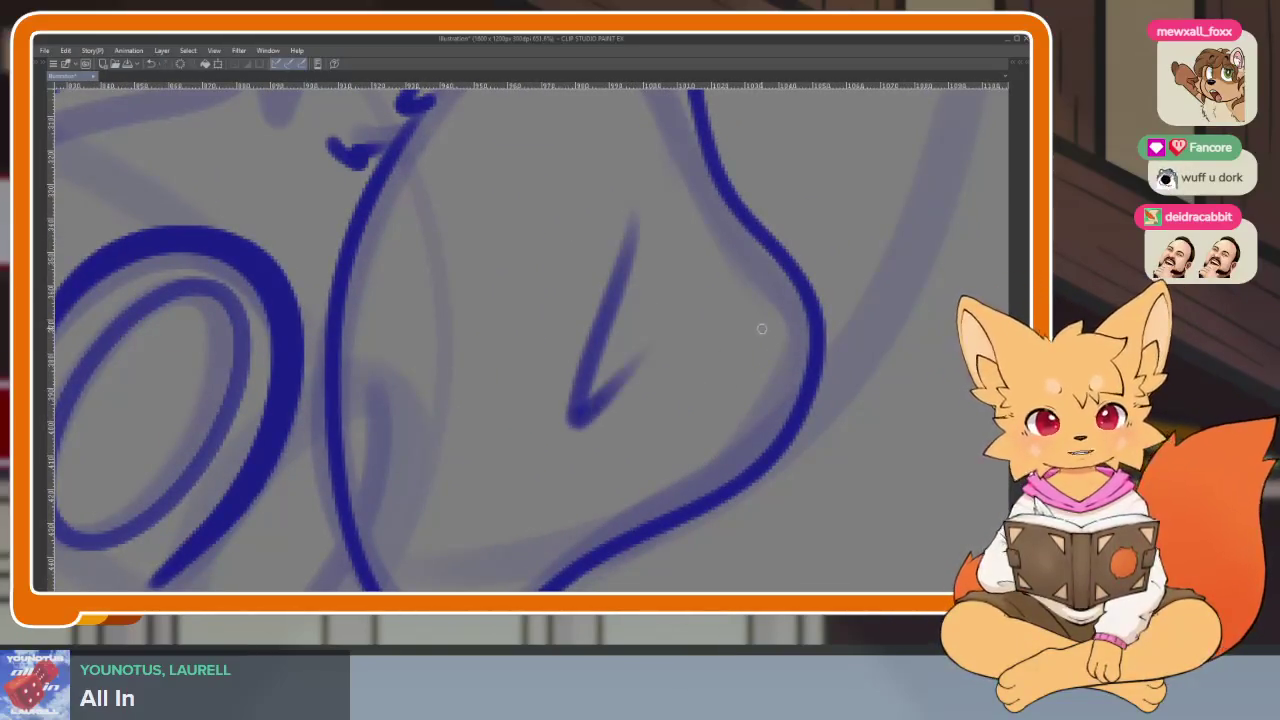
pyautogui.moveTo(635, 222)
pyautogui.mouseDown()
pyautogui.moveTo(603, 376)
pyautogui.moveTo(602, 364)
pyautogui.mouseUp()
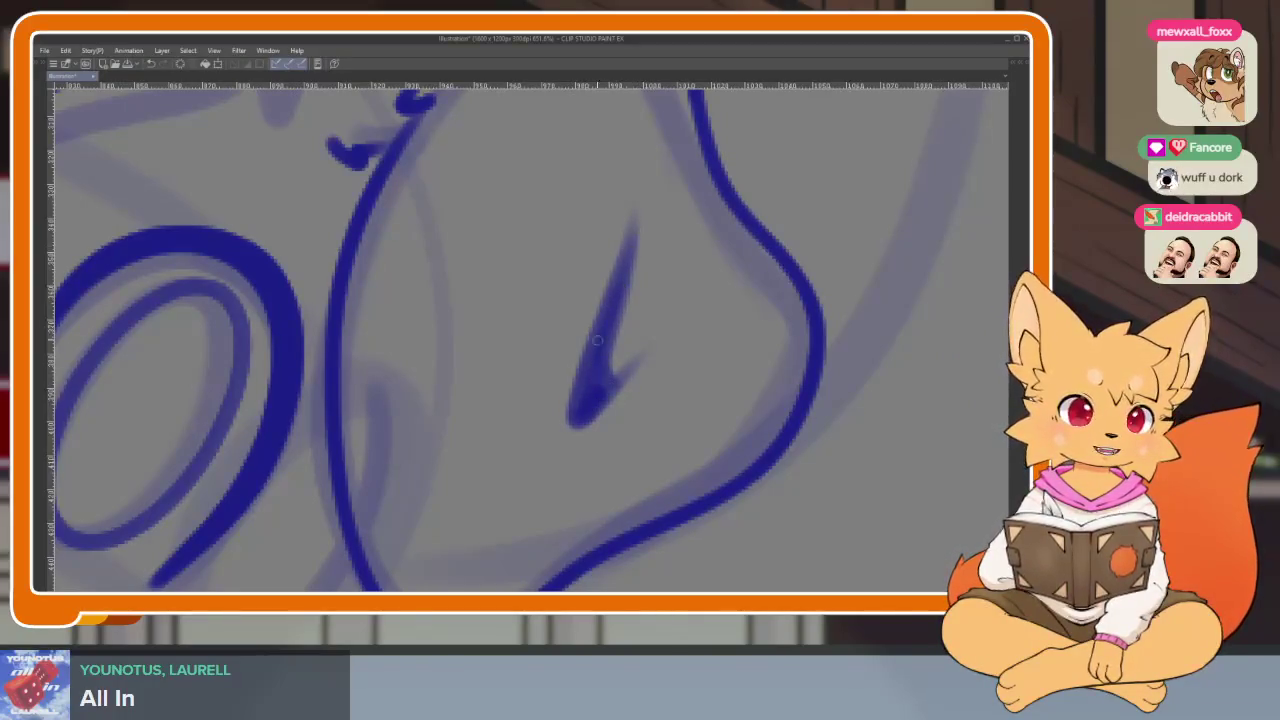
# - Zoom out and scroll around to check the inked head
pyautogui.scroll(-1, 689, 329)
pyautogui.scroll(-2, 694, 366)
pyautogui.scroll(-2, 712, 385)
pyautogui.scroll(-1, 733, 403)
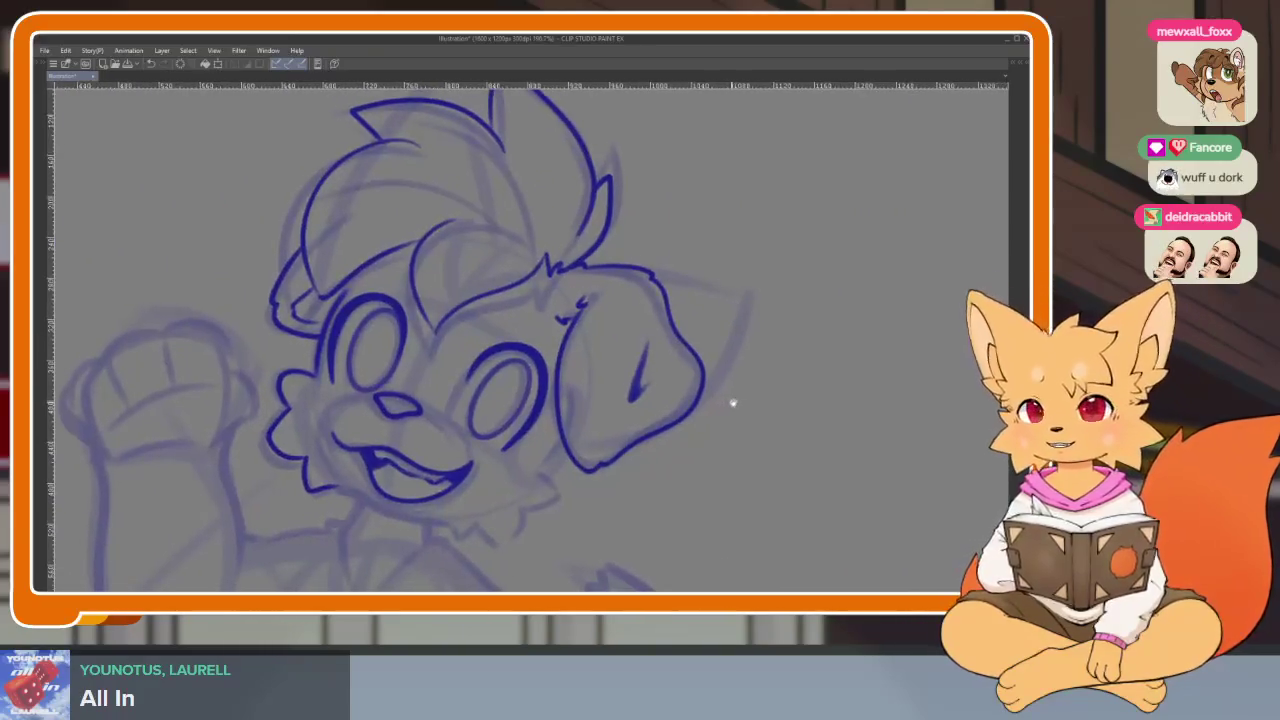
pyautogui.hscroll(1, 733, 403)
pyautogui.hscroll(1, 726, 423)
pyautogui.hscroll(1, 700, 407)
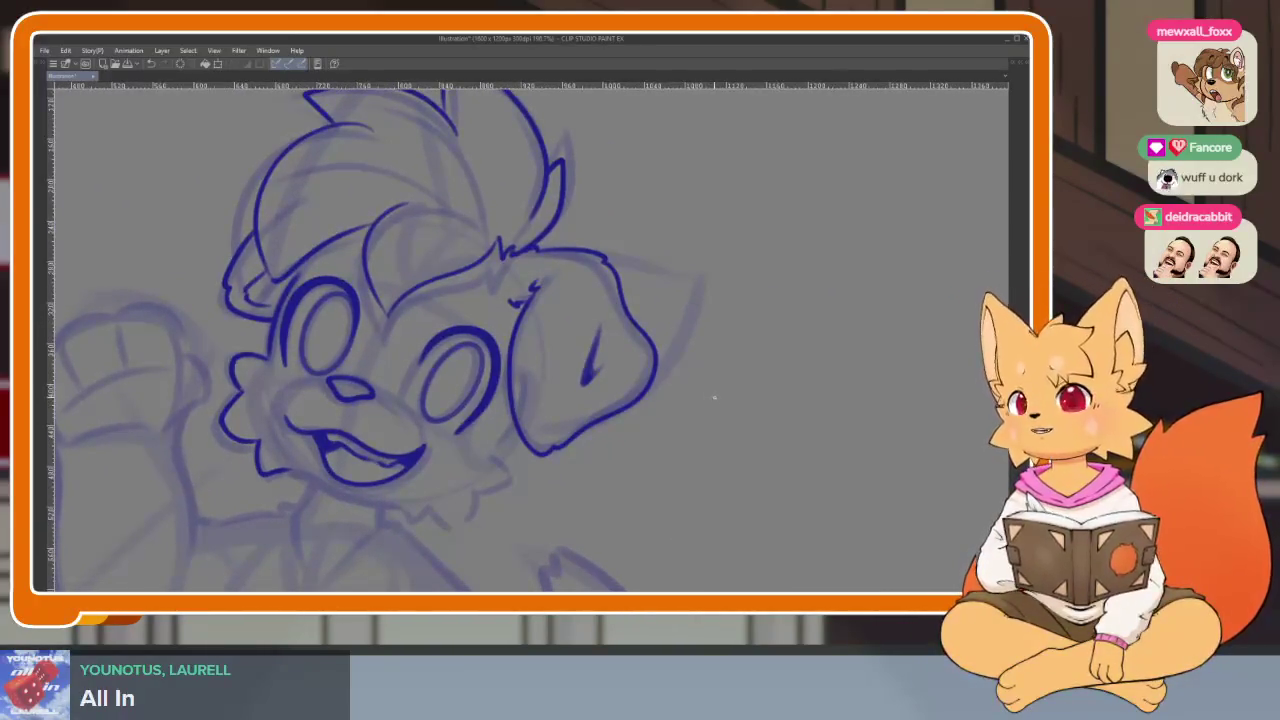
pyautogui.hscroll(-1, 700, 410)
pyautogui.scroll(-2, 670, 450)
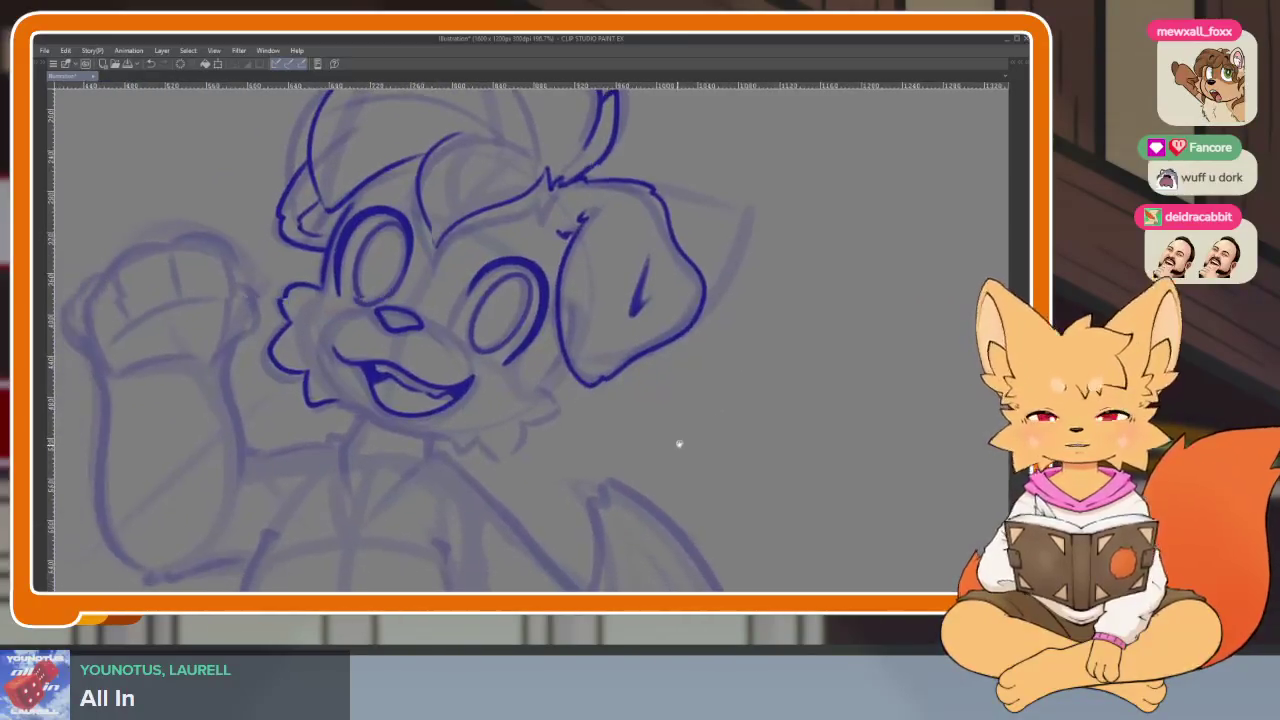
pyautogui.scroll(1, 679, 443)
pyautogui.scroll(1, 651, 451)
pyautogui.hscroll(-1, 657, 451)
pyautogui.scroll(1, 600, 455)
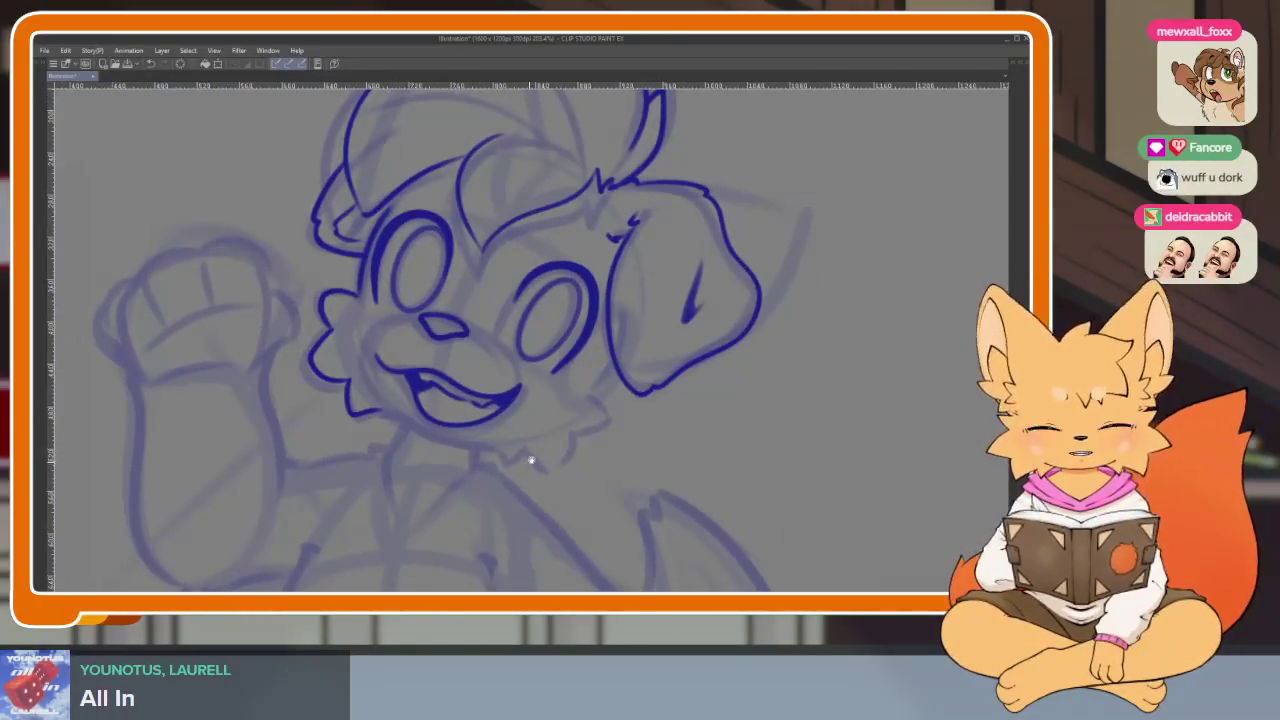
pyautogui.scroll(-1, 560, 440)
pyautogui.scroll(1, 600, 423)
pyautogui.scroll(1, 609, 437)
pyautogui.scroll(1, 723, 457)
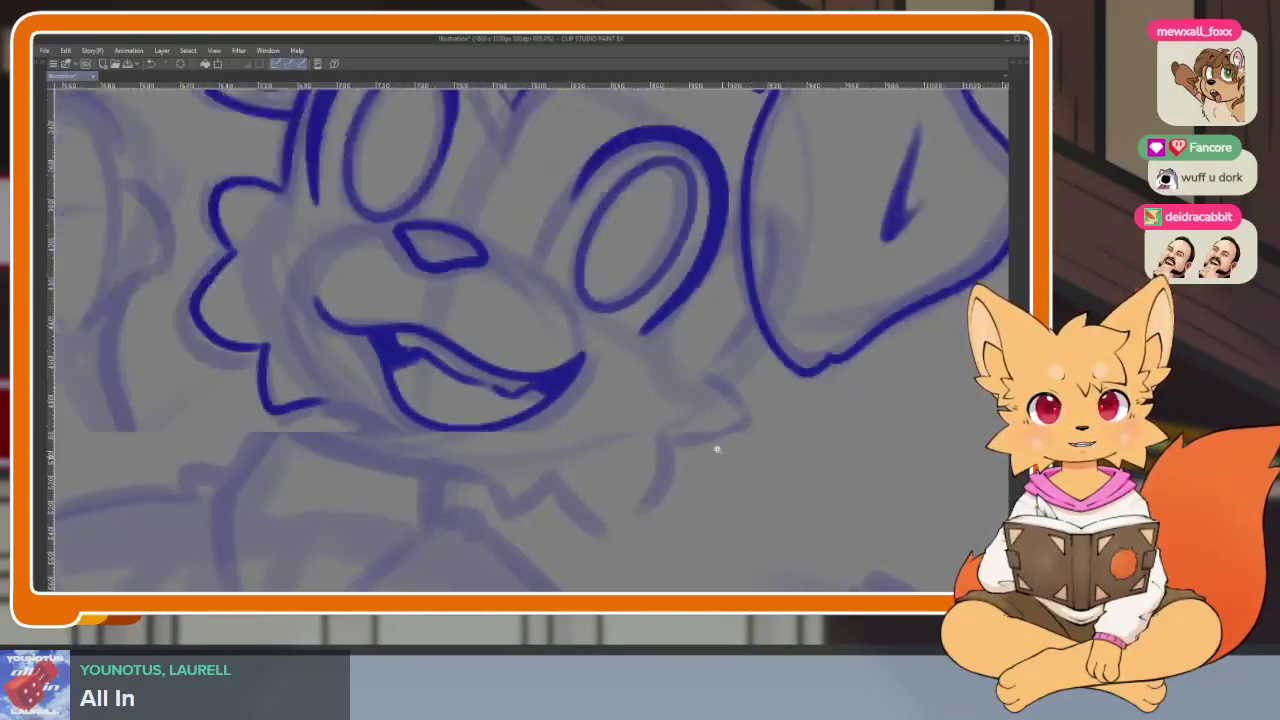
# - Ink the jagged fur tufts along the side of the jaw, undoing misplaced spikes
pyautogui.scroll(1, 710, 452)
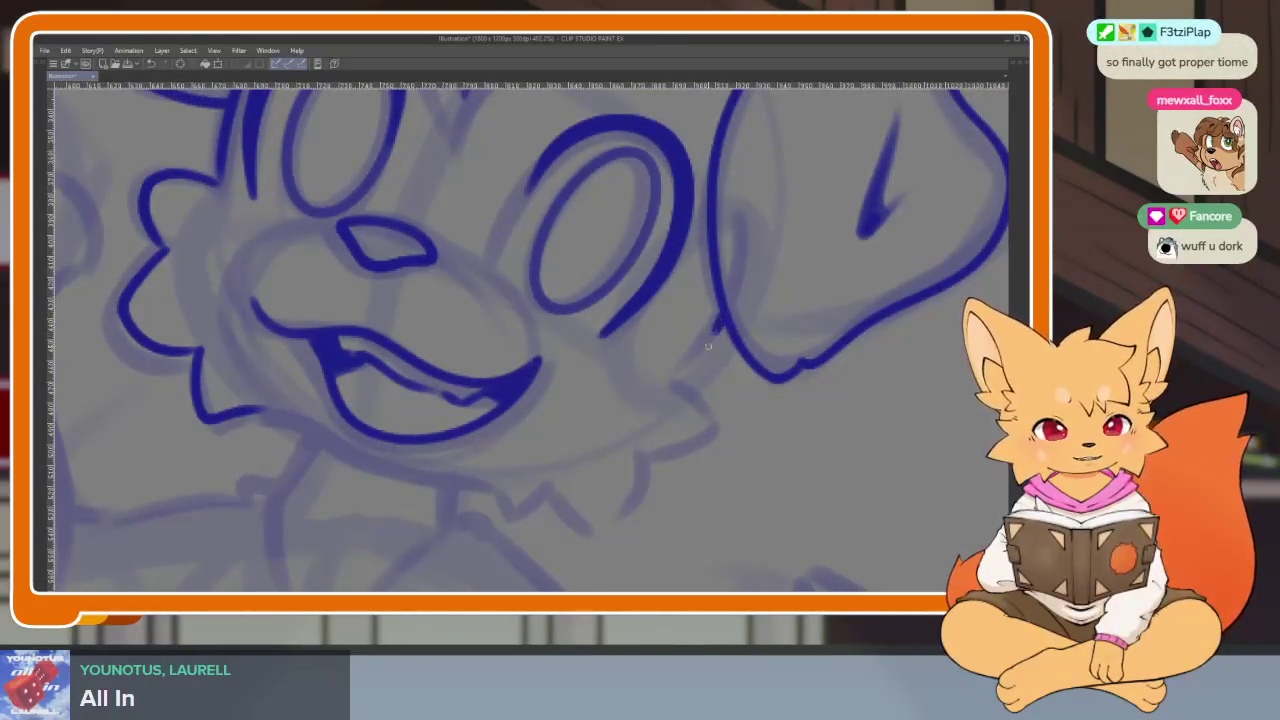
pyautogui.moveTo(680, 380); pyautogui.dragTo(715, 427)
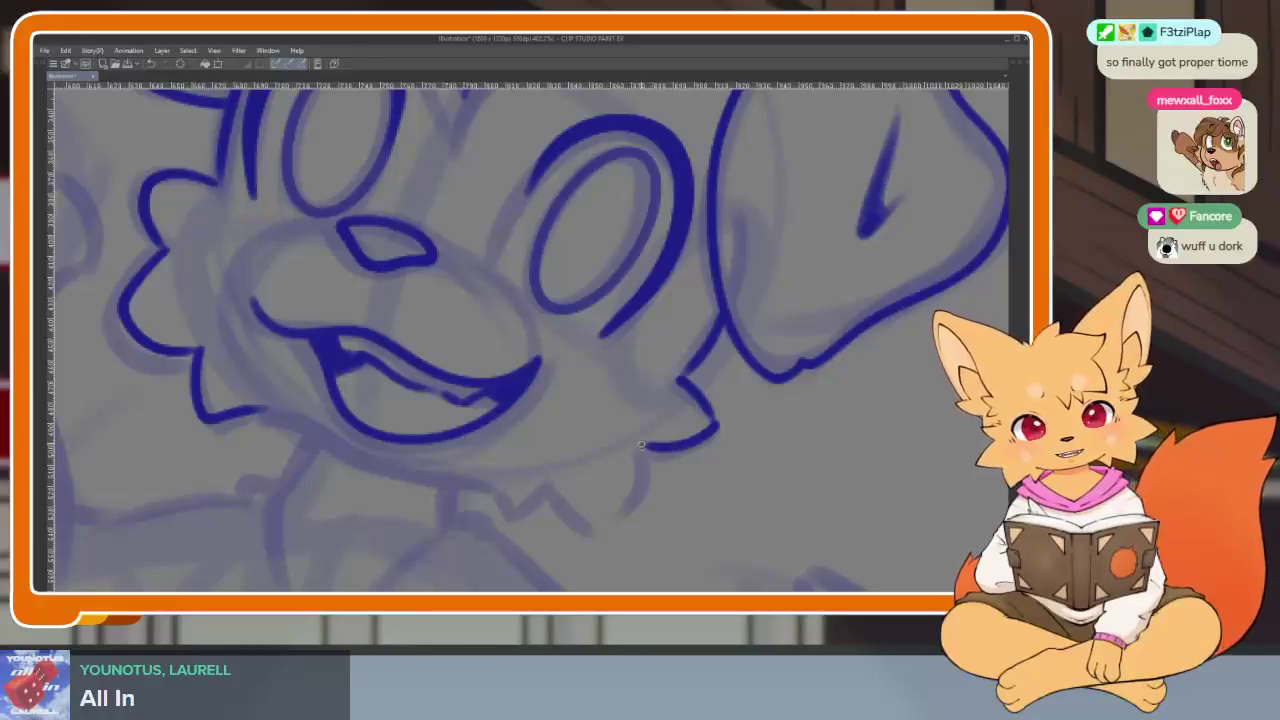
pyautogui.moveTo(641, 444); pyautogui.dragTo(594, 519)
pyautogui.scroll(1, 663, 473)
pyautogui.hotkey('ctrl', 'z')
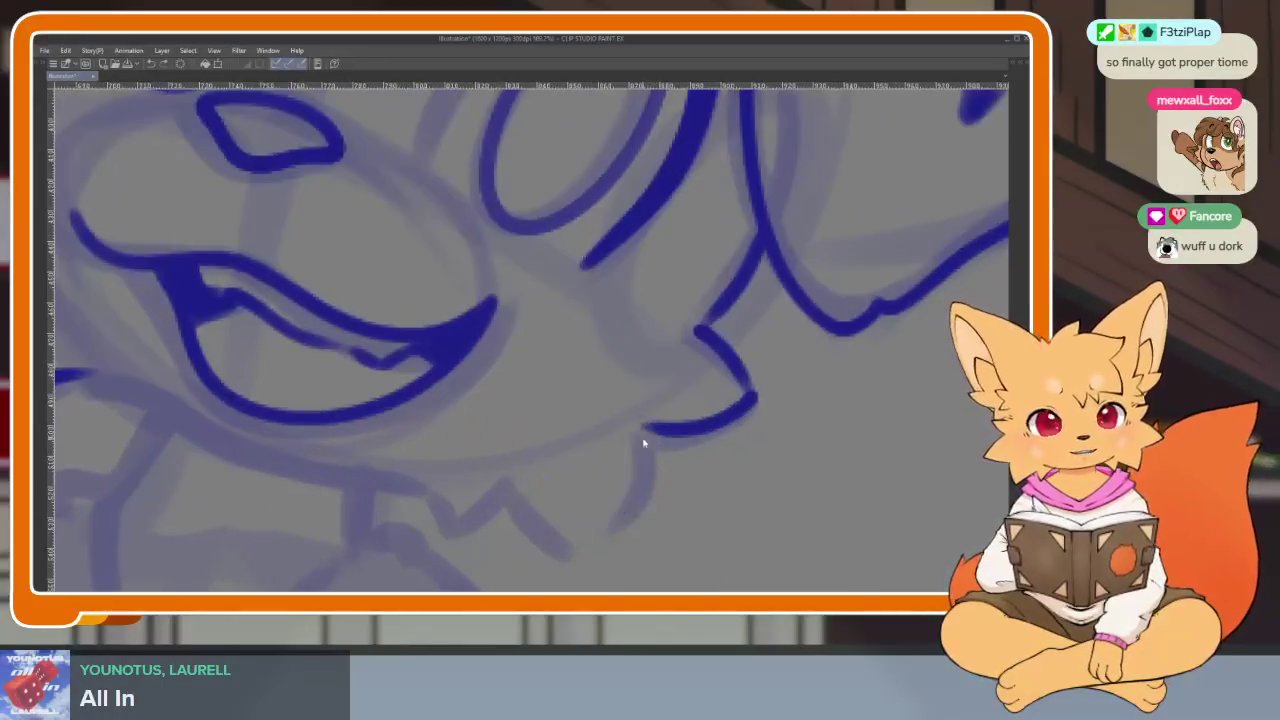
pyautogui.moveTo(644, 429); pyautogui.dragTo(557, 533)
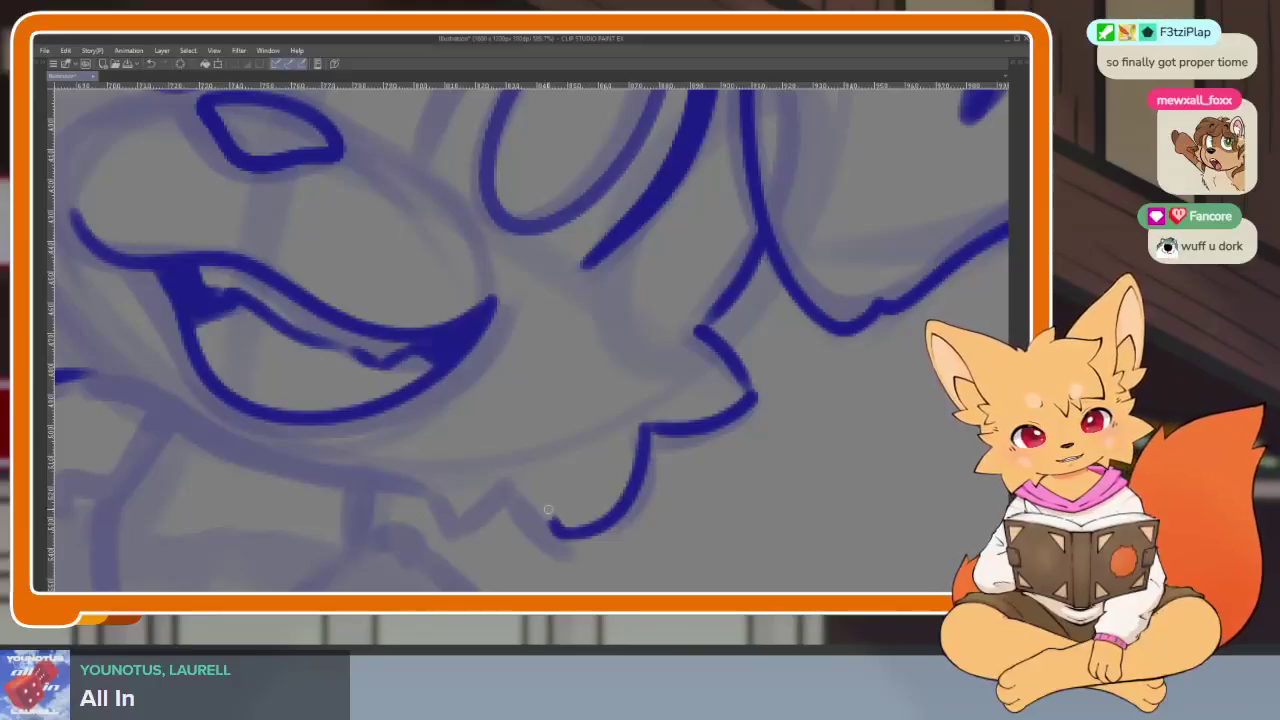
pyautogui.moveTo(490, 503); pyautogui.dragTo(445, 470)
pyautogui.scroll(-1, 780, 463)
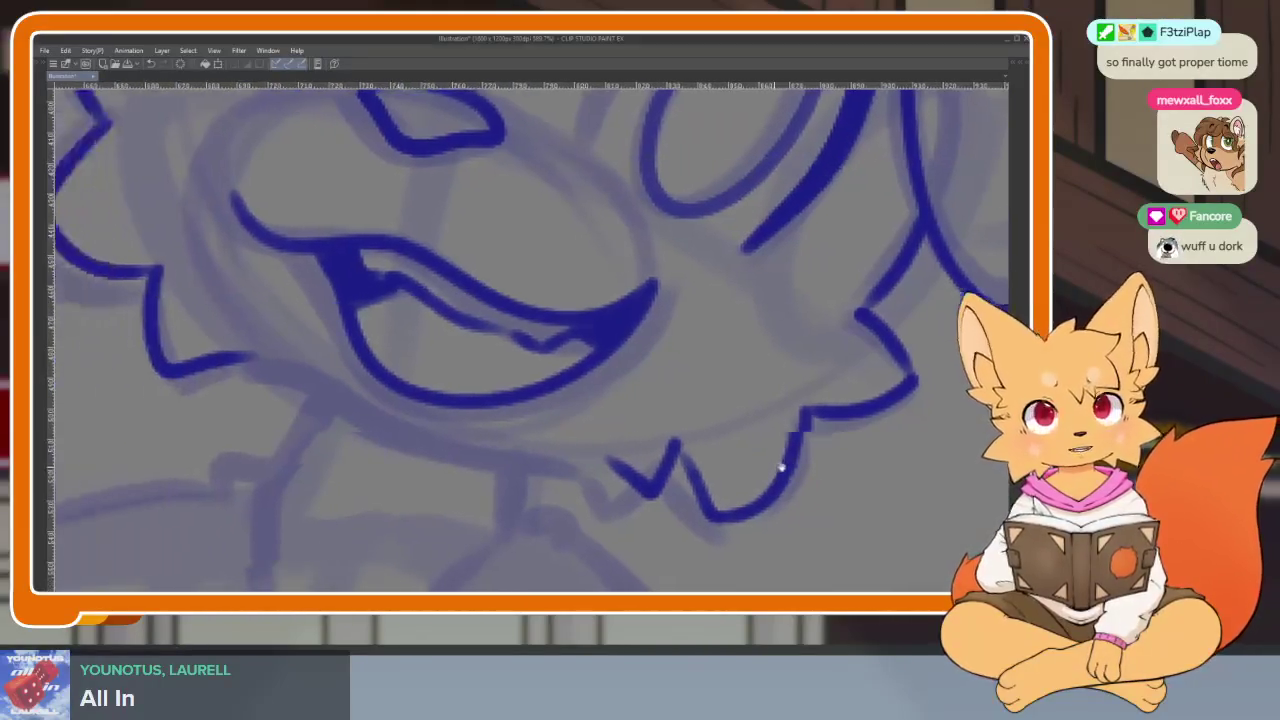
pyautogui.scroll(-1, 816, 477)
pyautogui.scroll(1, 810, 488)
pyautogui.scroll(1, 778, 480)
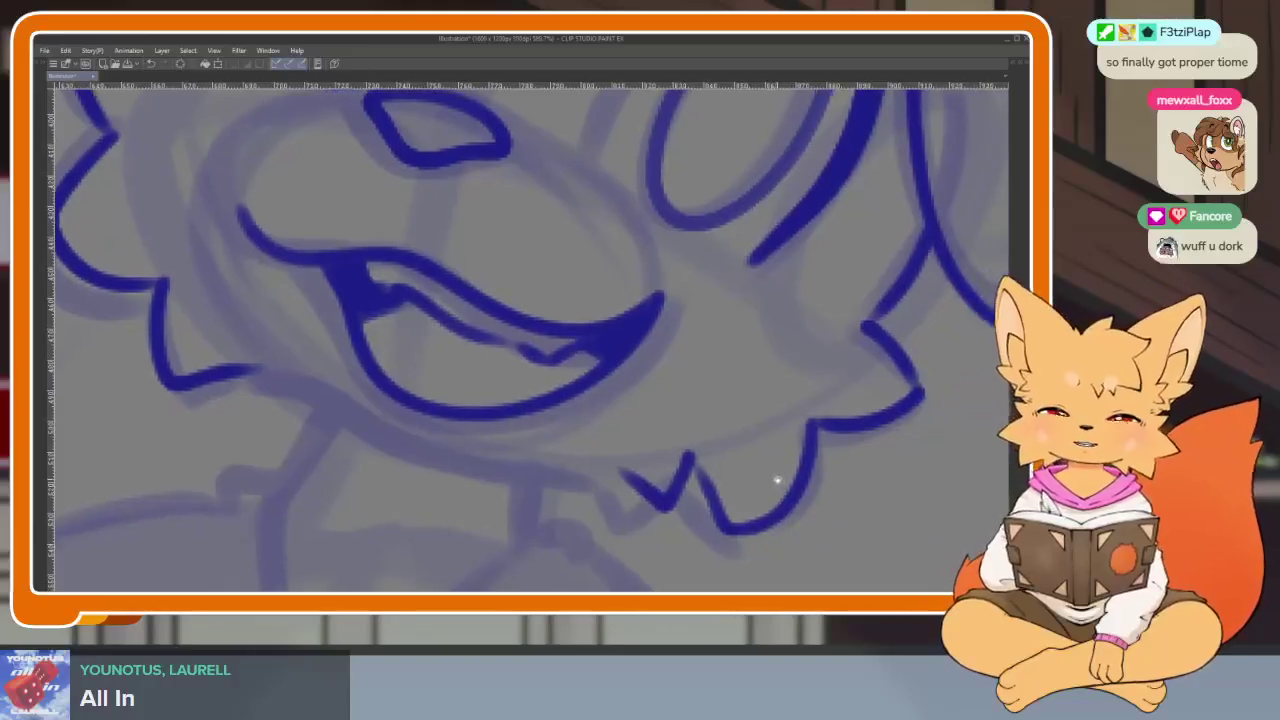
pyautogui.scroll(1, 722, 467)
pyautogui.scroll(-1, 806, 466)
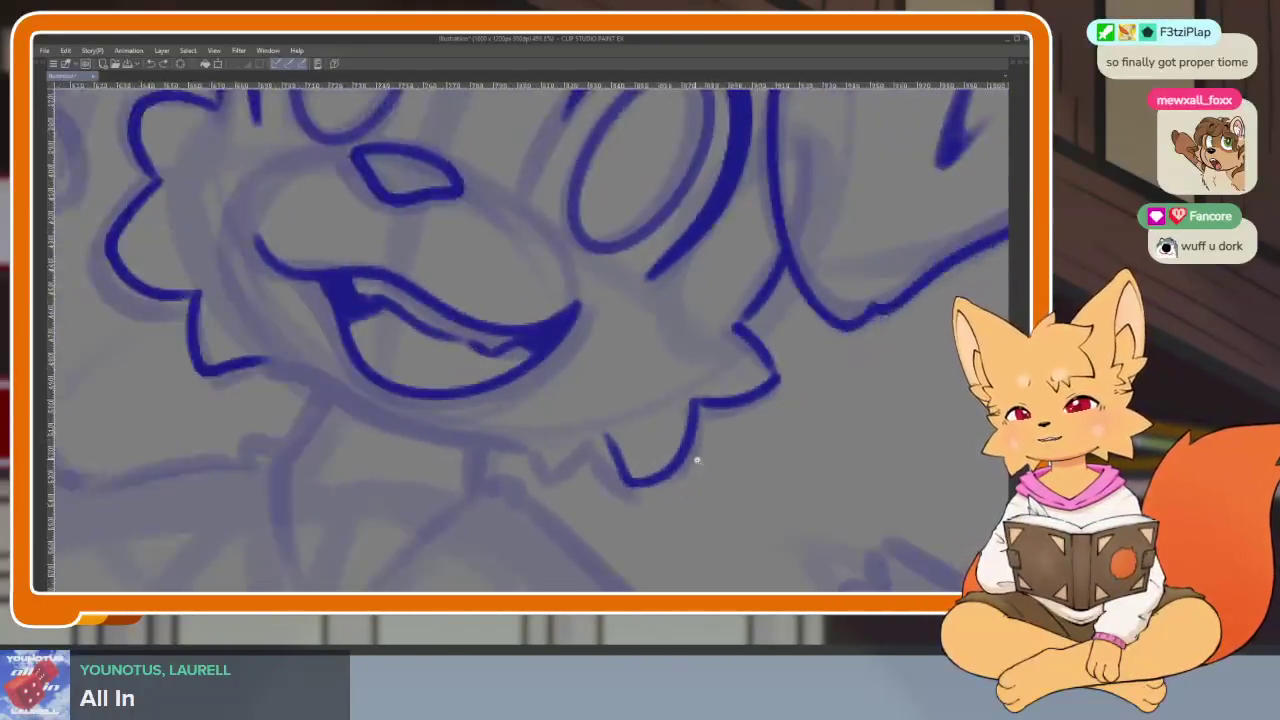
pyautogui.scroll(2, 691, 457)
pyautogui.hotkey('ctrl', 'z')
# - Ink two V-shaped fur spikes and a short fur line under the jaw
pyautogui.moveTo(680, 368)
pyautogui.mouseDown()
pyautogui.moveTo(521, 428)
pyautogui.moveTo(430, 435)
pyautogui.mouseUp()
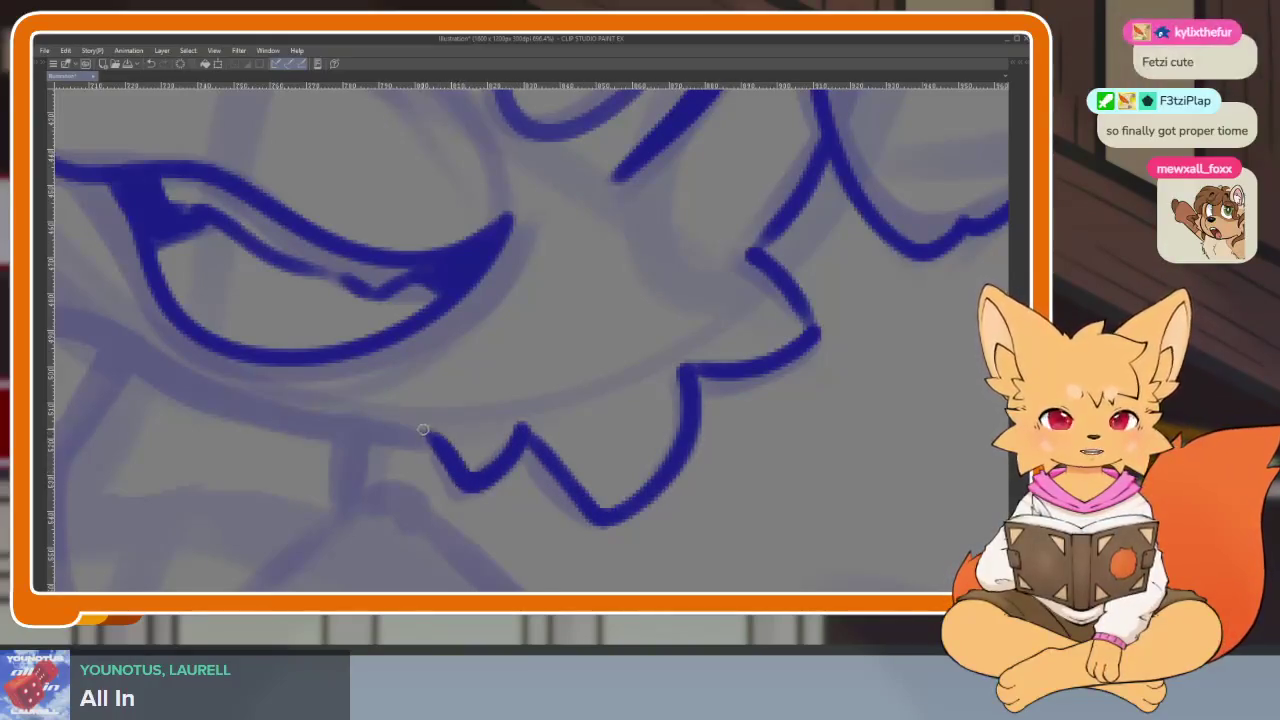
pyautogui.moveTo(597, 398)
pyautogui.mouseDown()
pyautogui.moveTo(777, 443)
pyautogui.moveTo(614, 408)
pyautogui.mouseUp()
pyautogui.moveTo(880, 430); pyautogui.dragTo(591, 403)
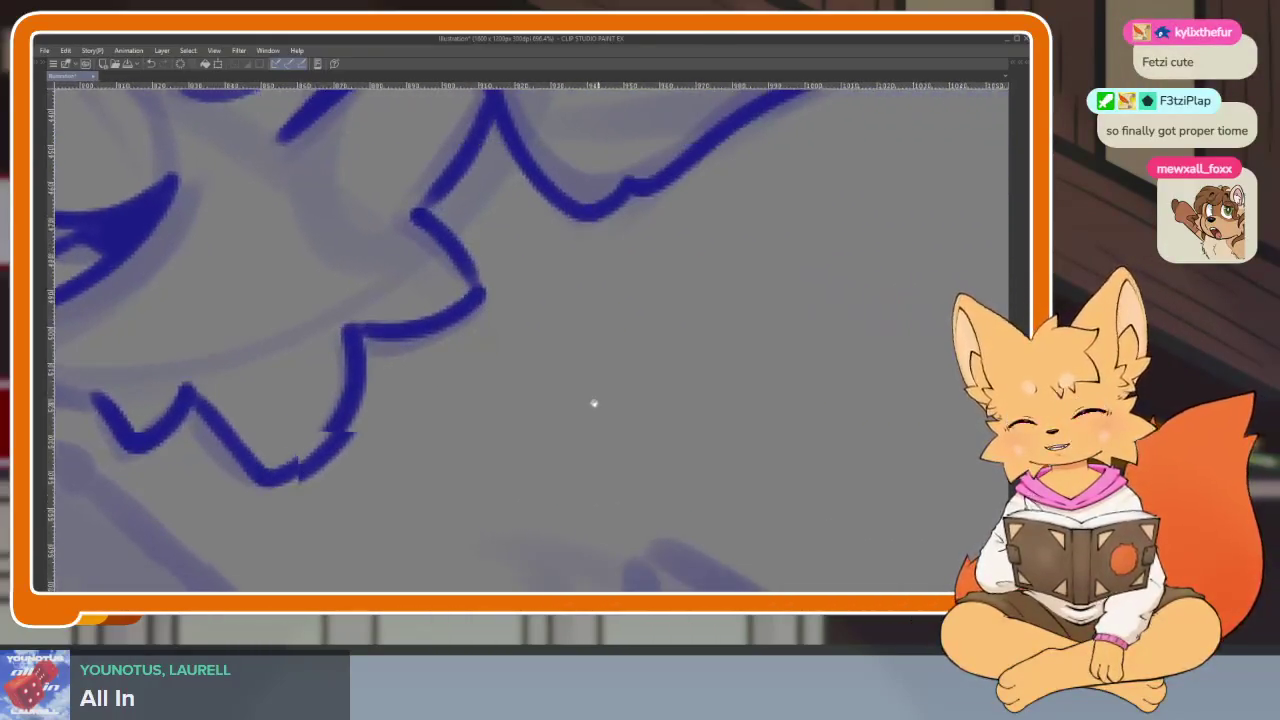
pyautogui.moveTo(700, 420)
pyautogui.mouseDown()
pyautogui.moveTo(618, 414)
pyautogui.moveTo(607, 351)
pyautogui.mouseUp()
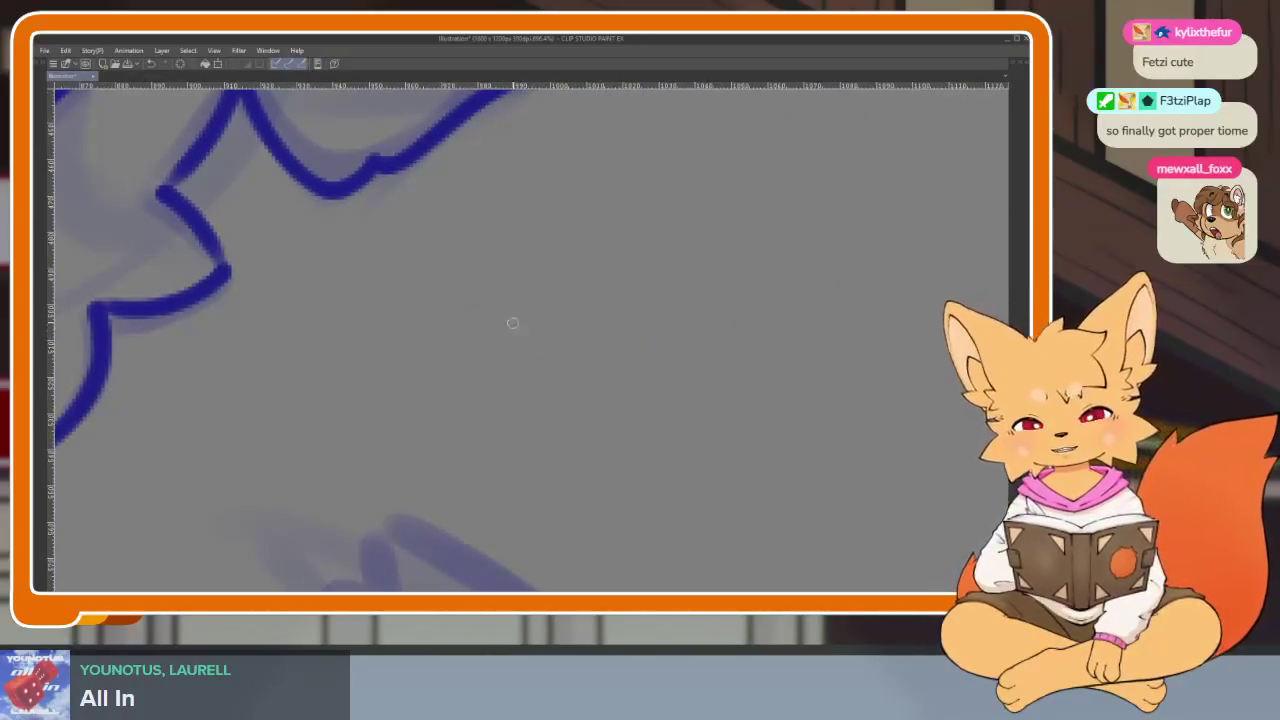
pyautogui.scroll(-3, 777, 443)
pyautogui.scroll(1, 777, 443)
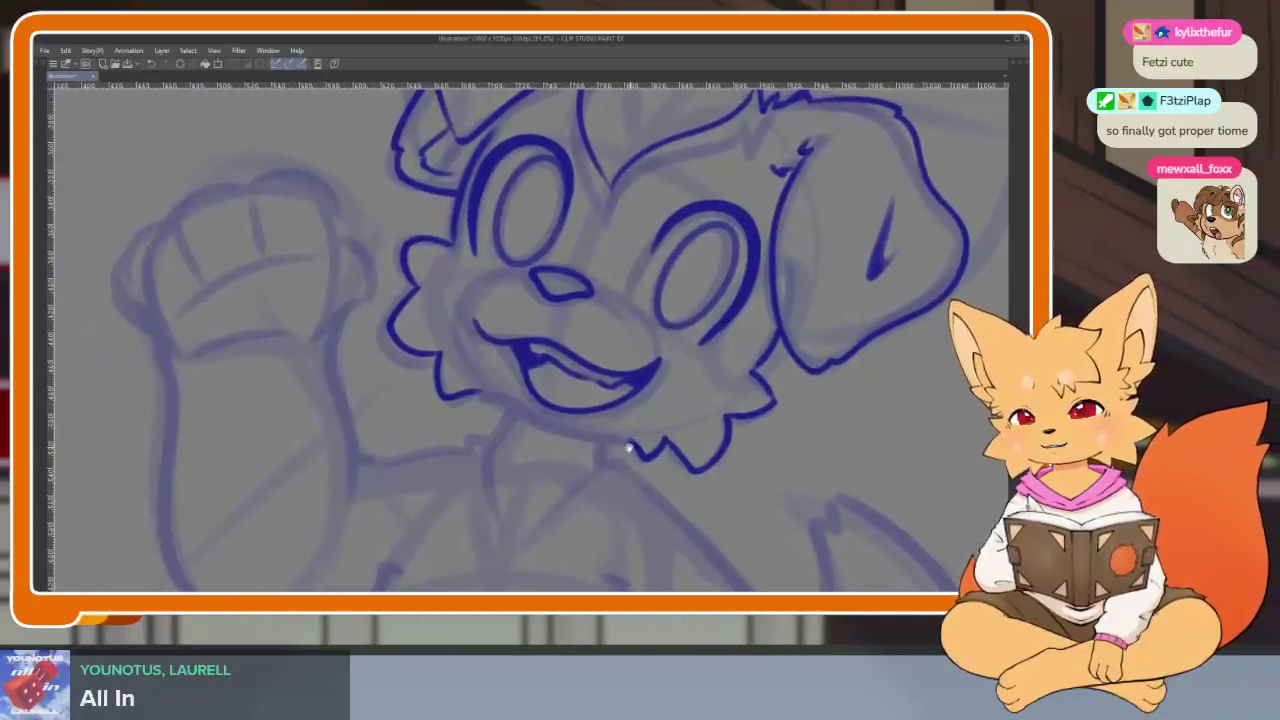
pyautogui.scroll(2, 614, 443)
pyautogui.scroll(1, 680, 448)
pyautogui.moveTo(680, 448); pyautogui.dragTo(662, 441)
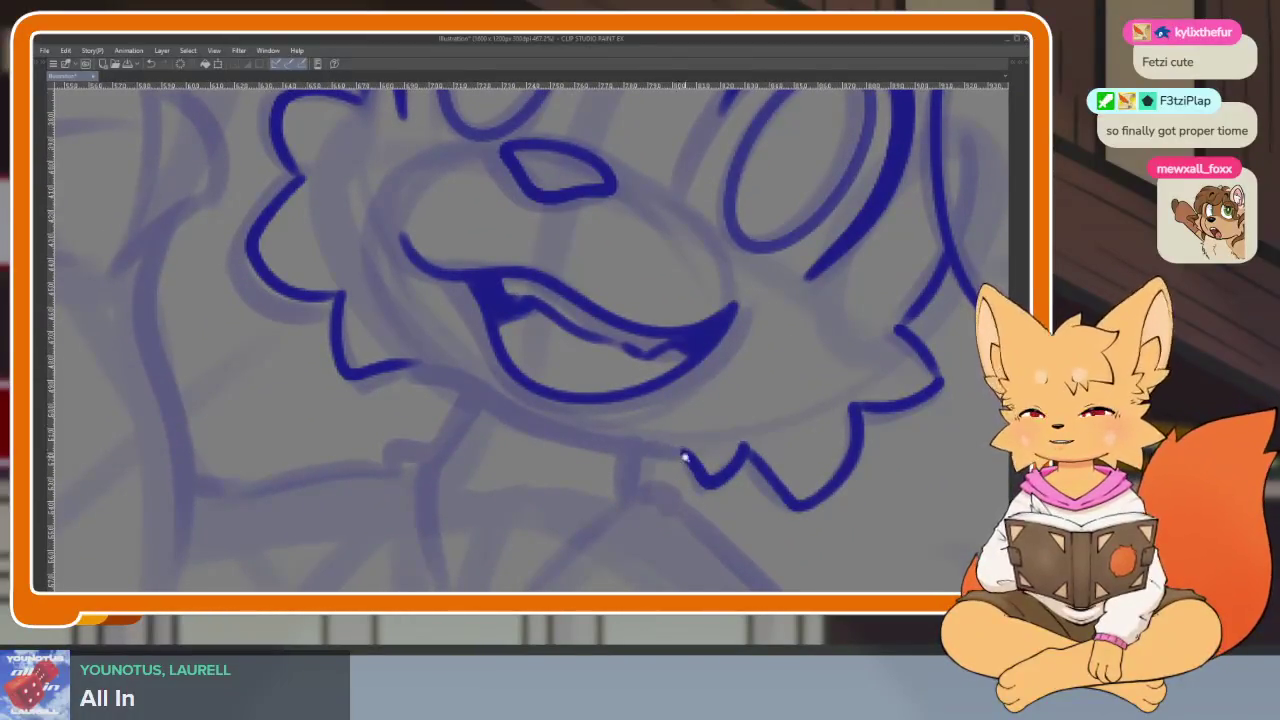
pyautogui.scroll(2, 685, 458)
pyautogui.scroll(2, 714, 463)
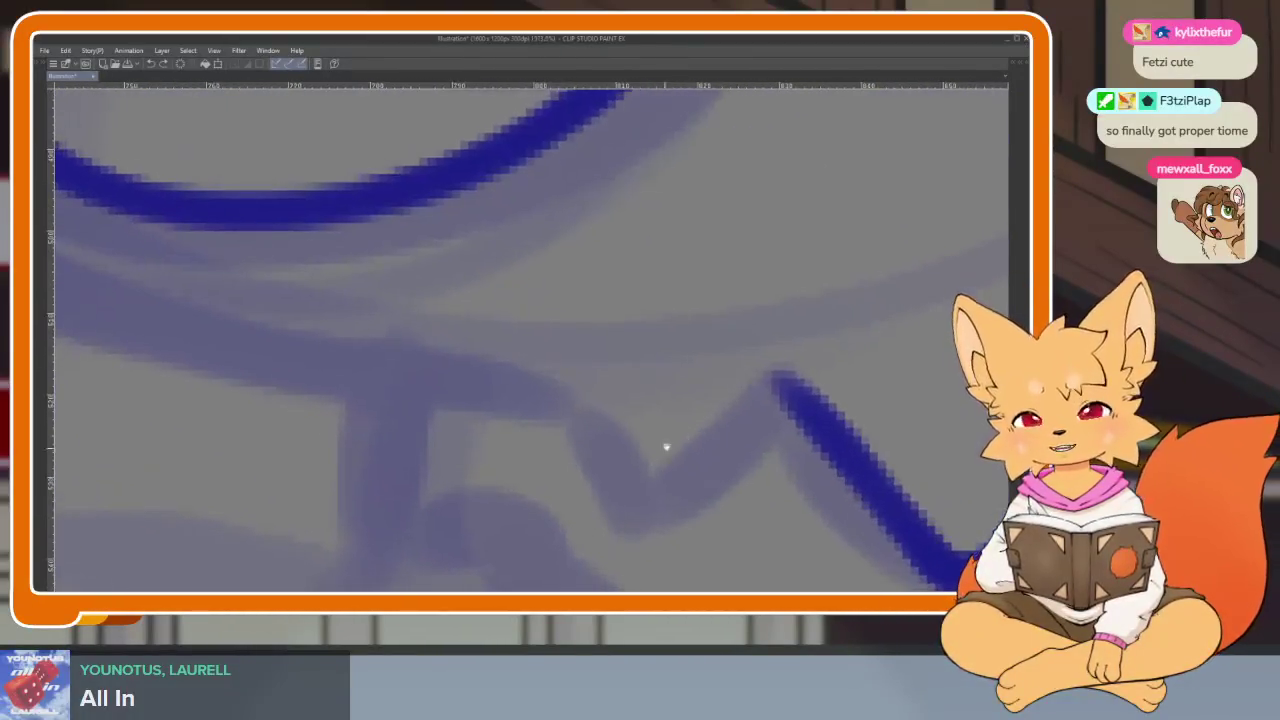
pyautogui.moveTo(785, 394); pyautogui.dragTo(777, 366)
pyautogui.moveTo(752, 318)
pyautogui.mouseDown()
pyautogui.moveTo(579, 425)
pyautogui.moveTo(423, 289)
pyautogui.mouseUp()
# - Ink the jaw line running beneath the open mouth
pyautogui.scroll(-3, 650, 390)
pyautogui.scroll(-2, 700, 445)
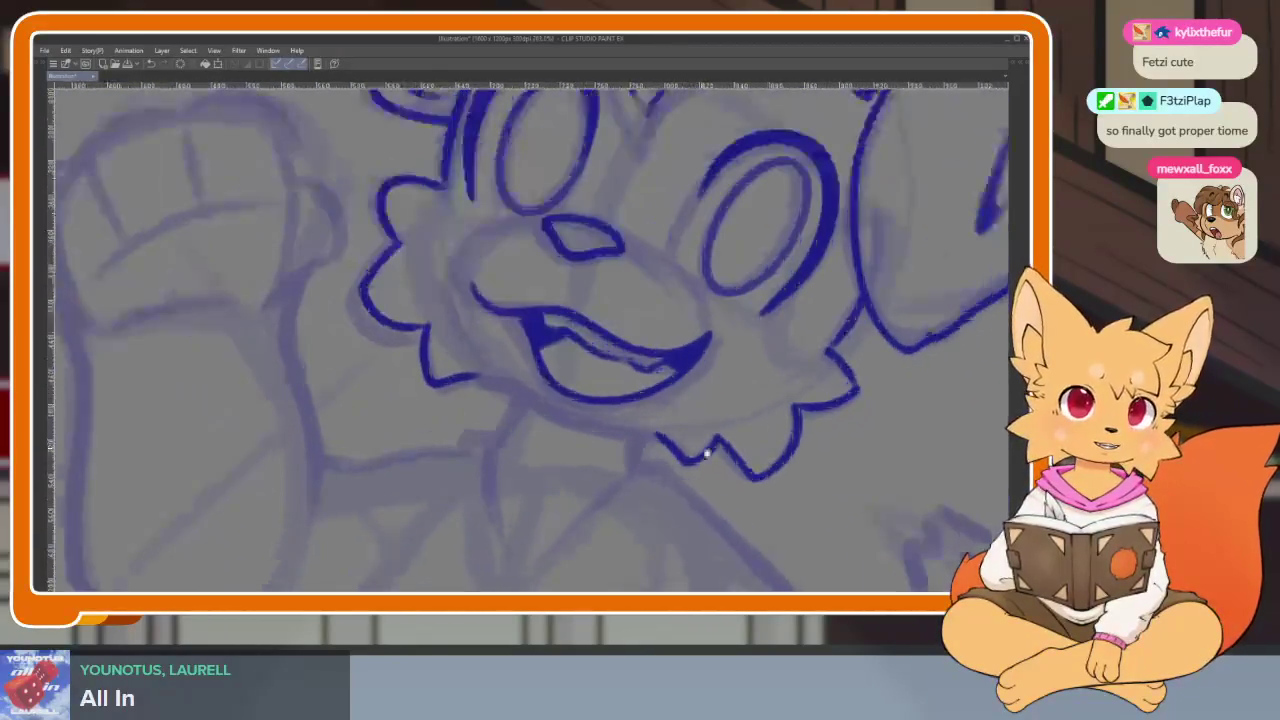
pyautogui.scroll(1, 686, 480)
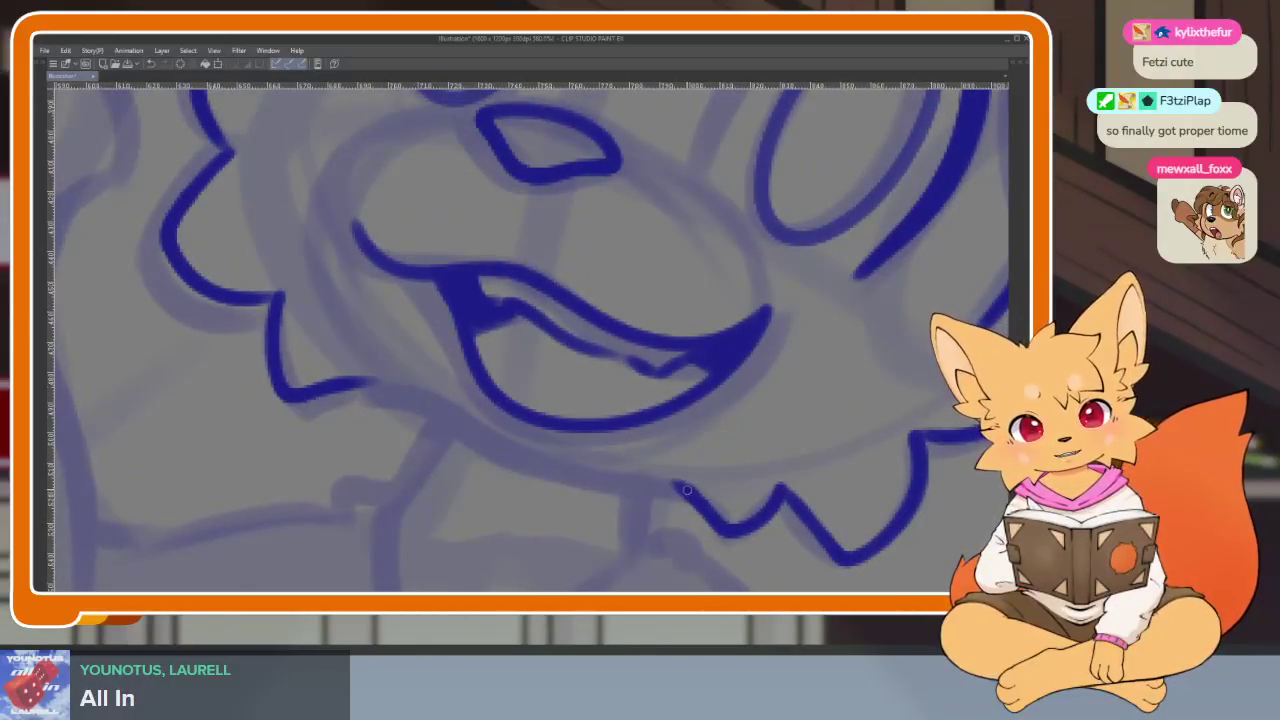
pyautogui.moveTo(687, 490)
pyautogui.mouseDown()
pyautogui.moveTo(488, 446)
pyautogui.moveTo(345, 382)
pyautogui.mouseUp()
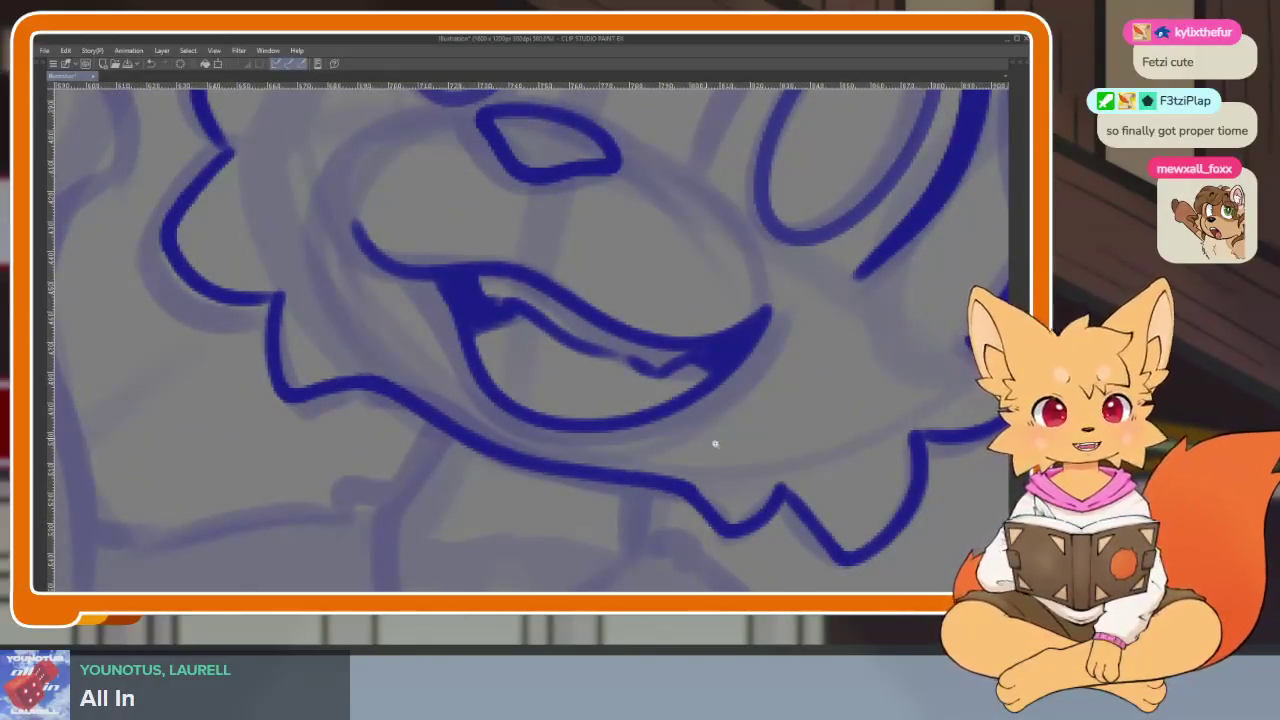
pyautogui.scroll(-4, 715, 443)
pyautogui.scroll(2, 708, 443)
pyautogui.scroll(1, 657, 437)
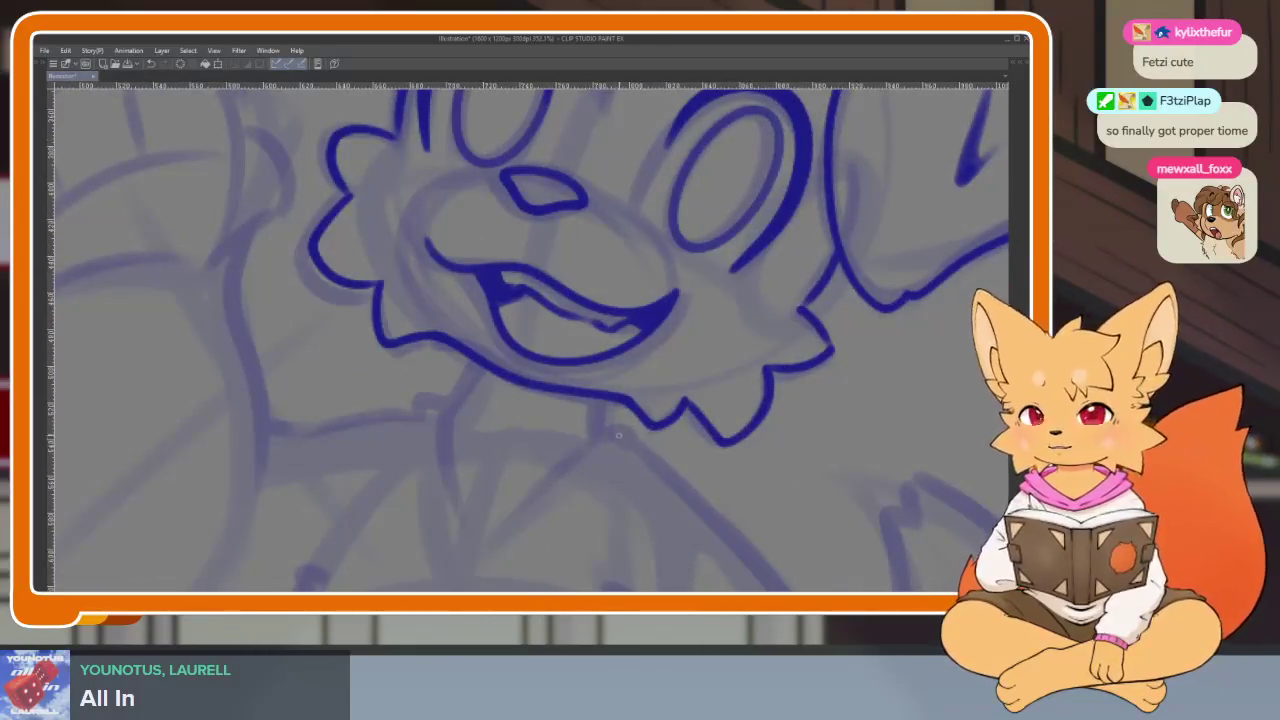
pyautogui.scroll(1, 610, 440)
pyautogui.scroll(2, 517, 470)
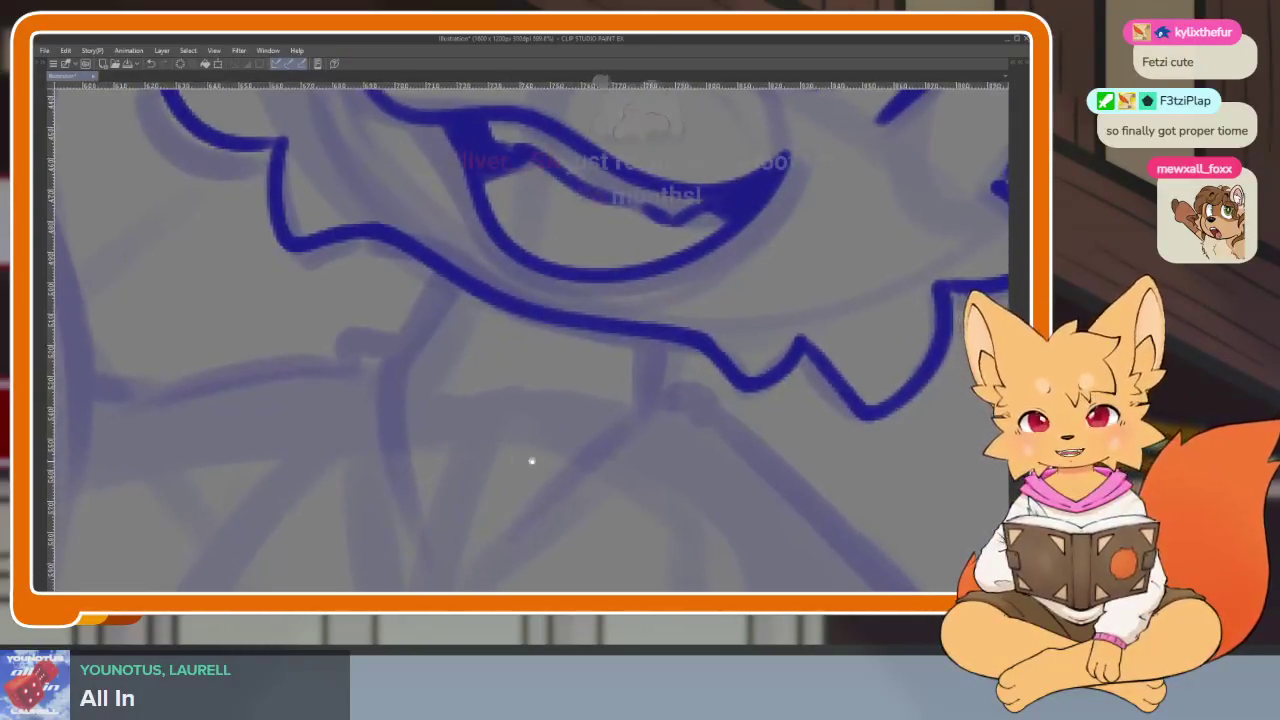
pyautogui.scroll(-1, 600, 462)
pyautogui.scroll(1, 663, 463)
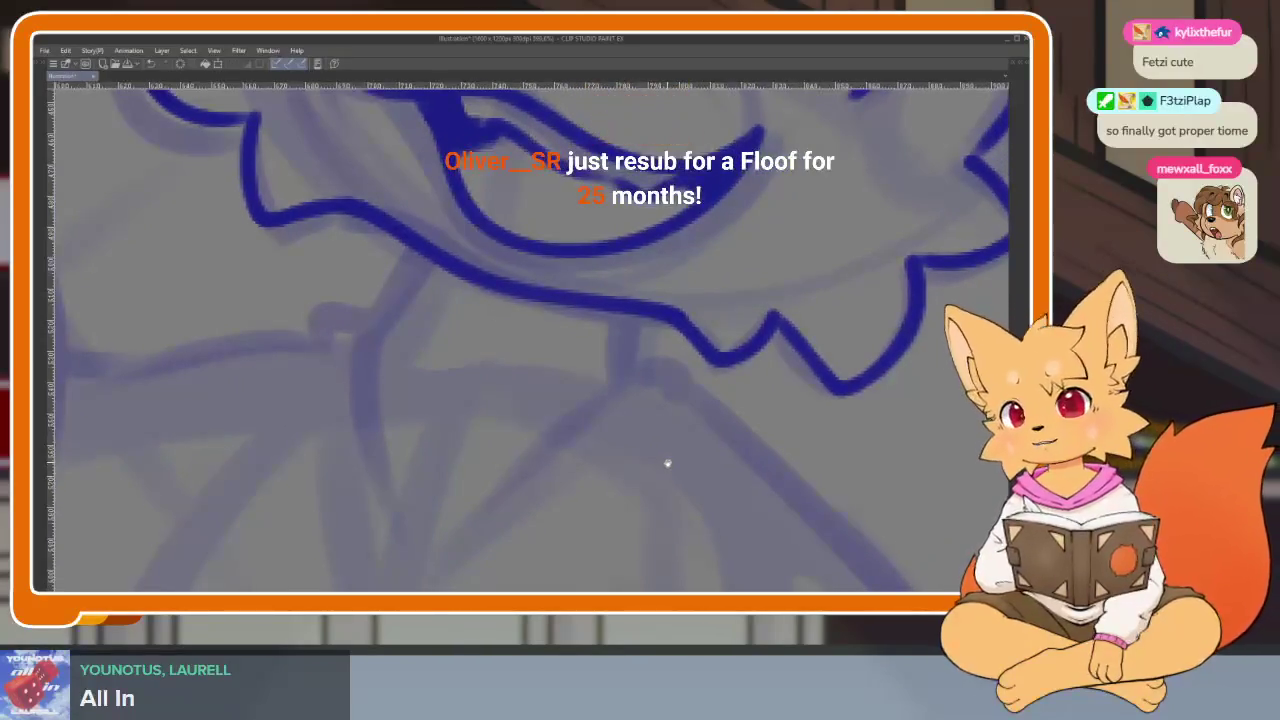
pyautogui.scroll(-1, 668, 463)
pyautogui.scroll(1, 668, 460)
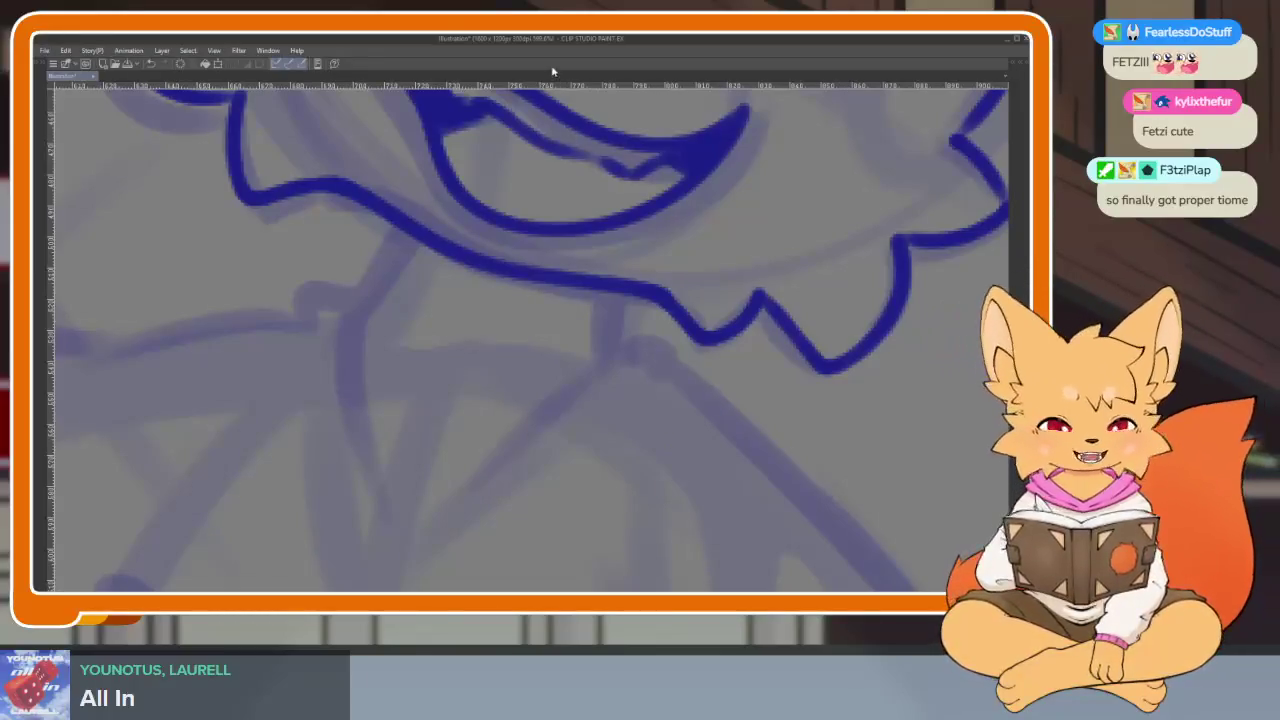
pyautogui.scroll(2, 503, 280)
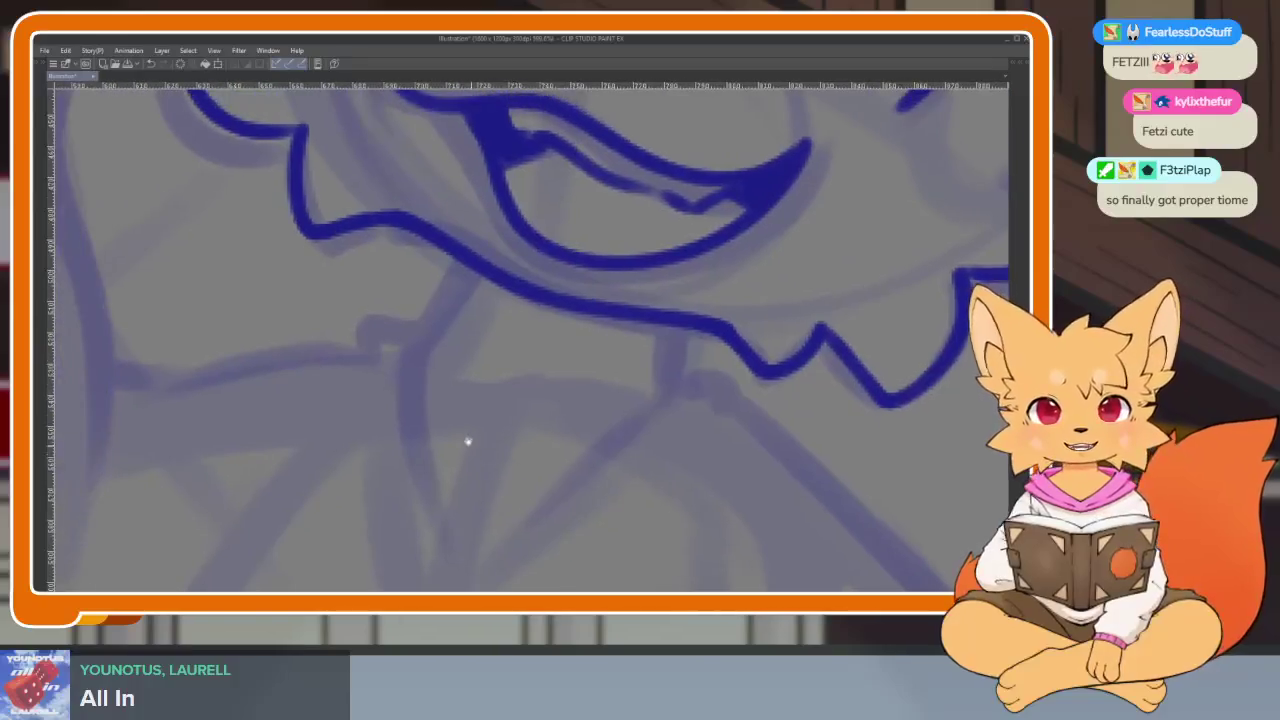
pyautogui.scroll(2, 466, 437)
pyautogui.scroll(2, 480, 457)
pyautogui.scroll(-1, 520, 475)
pyautogui.scroll(-1, 565, 475)
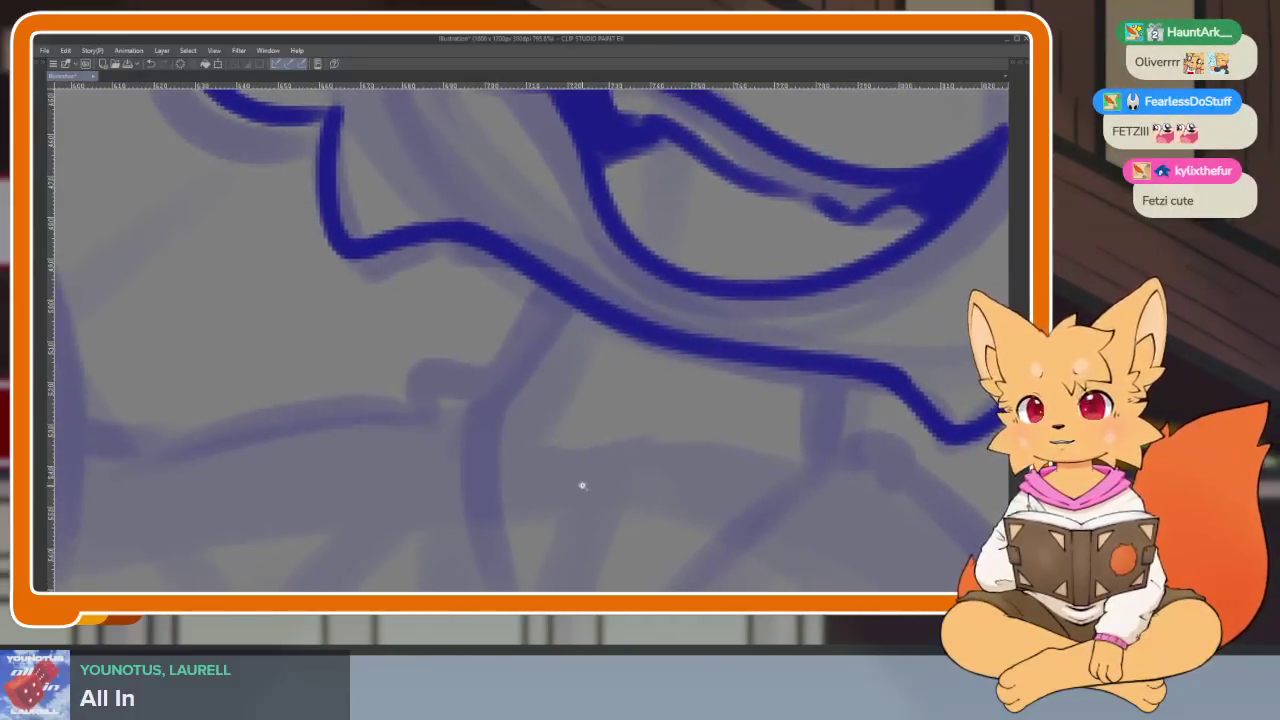
pyautogui.scroll(-2, 580, 480)
pyautogui.scroll(-1, 587, 466)
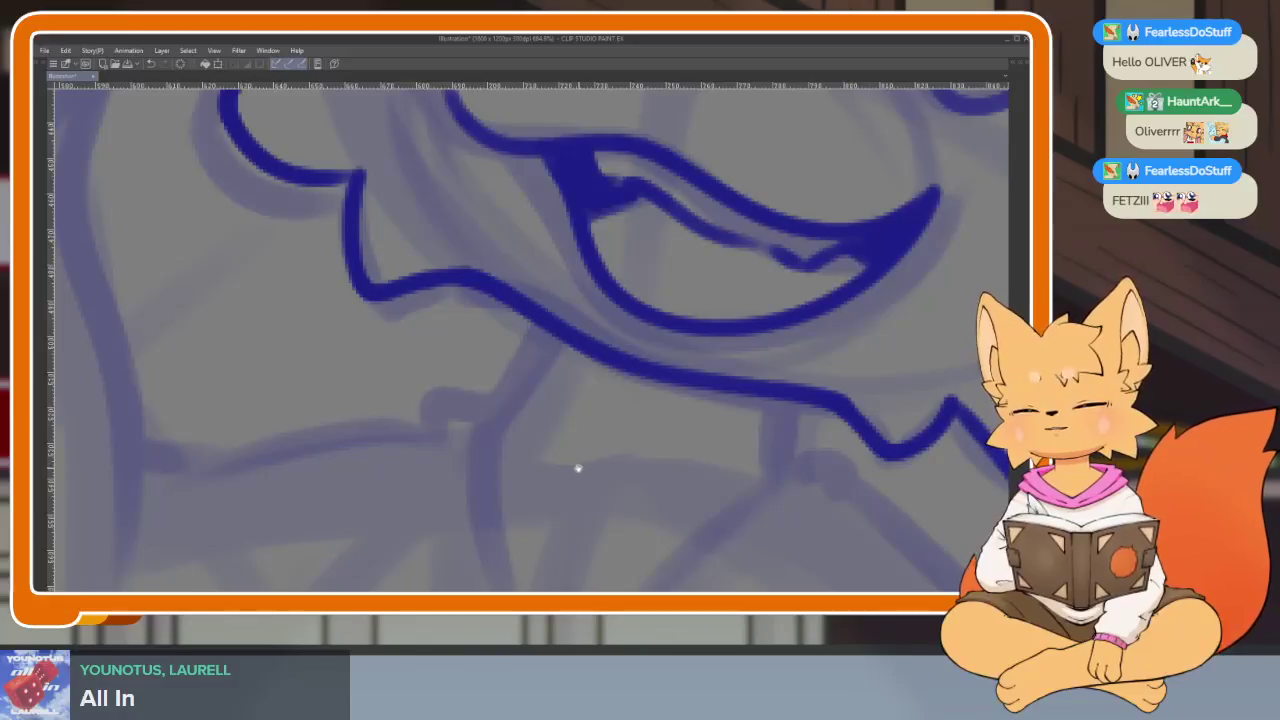
pyautogui.scroll(-1, 578, 470)
pyautogui.scroll(-1, 580, 477)
pyautogui.scroll(-1, 585, 475)
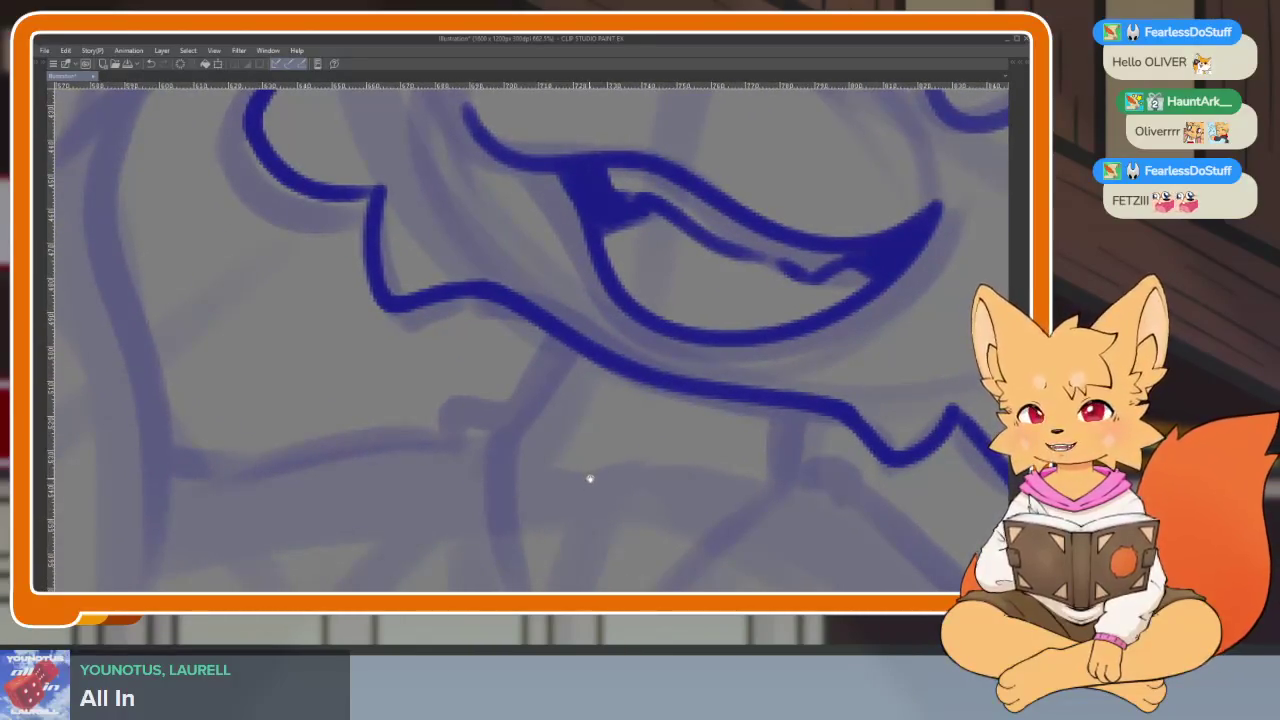
# - Ink the jagged chin fur below the mouth and extend it leftward, removing a stray stroke
pyautogui.moveTo(563, 333); pyautogui.dragTo(505, 420)
pyautogui.moveTo(687, 454); pyautogui.dragTo(517, 409)
pyautogui.moveTo(616, 358); pyautogui.dragTo(612, 422)
pyautogui.scroll(-1, 711, 461)
pyautogui.scroll(-1, 701, 451)
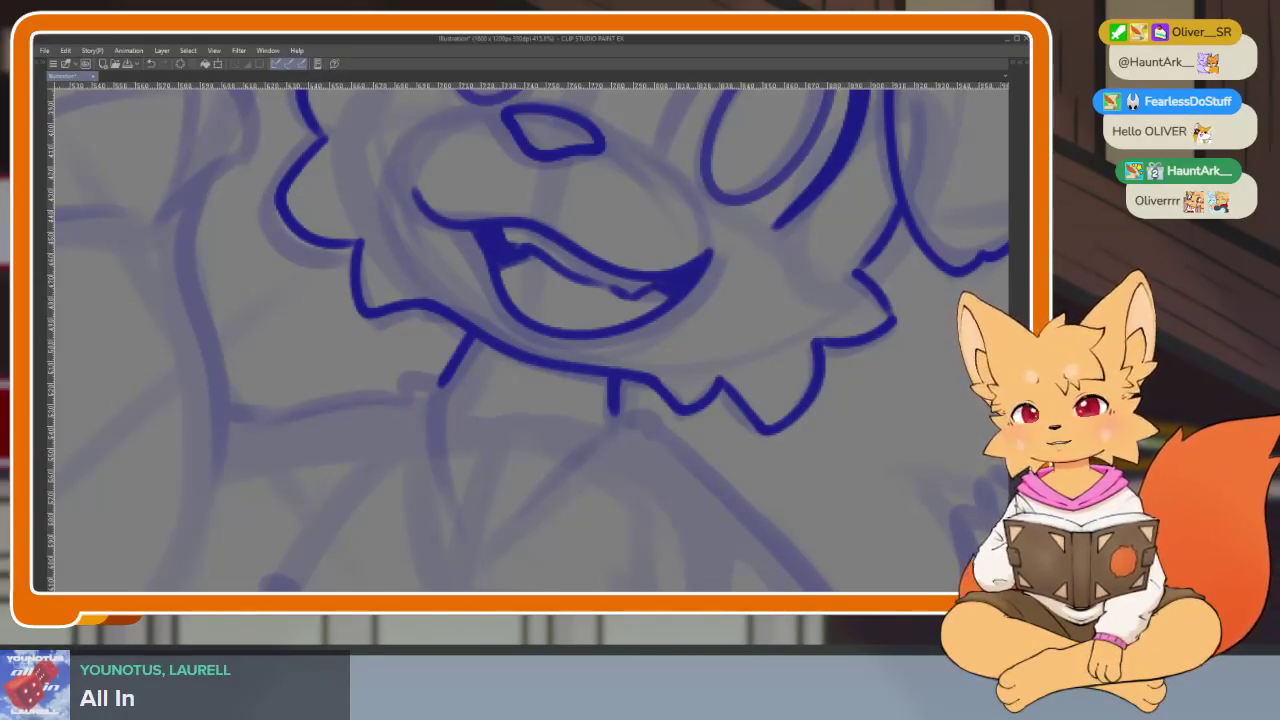
pyautogui.hotkey('ctrl', 'z')
pyautogui.scroll(1, 608, 480)
pyautogui.scroll(2, 630, 430)
pyautogui.scroll(2, 641, 414)
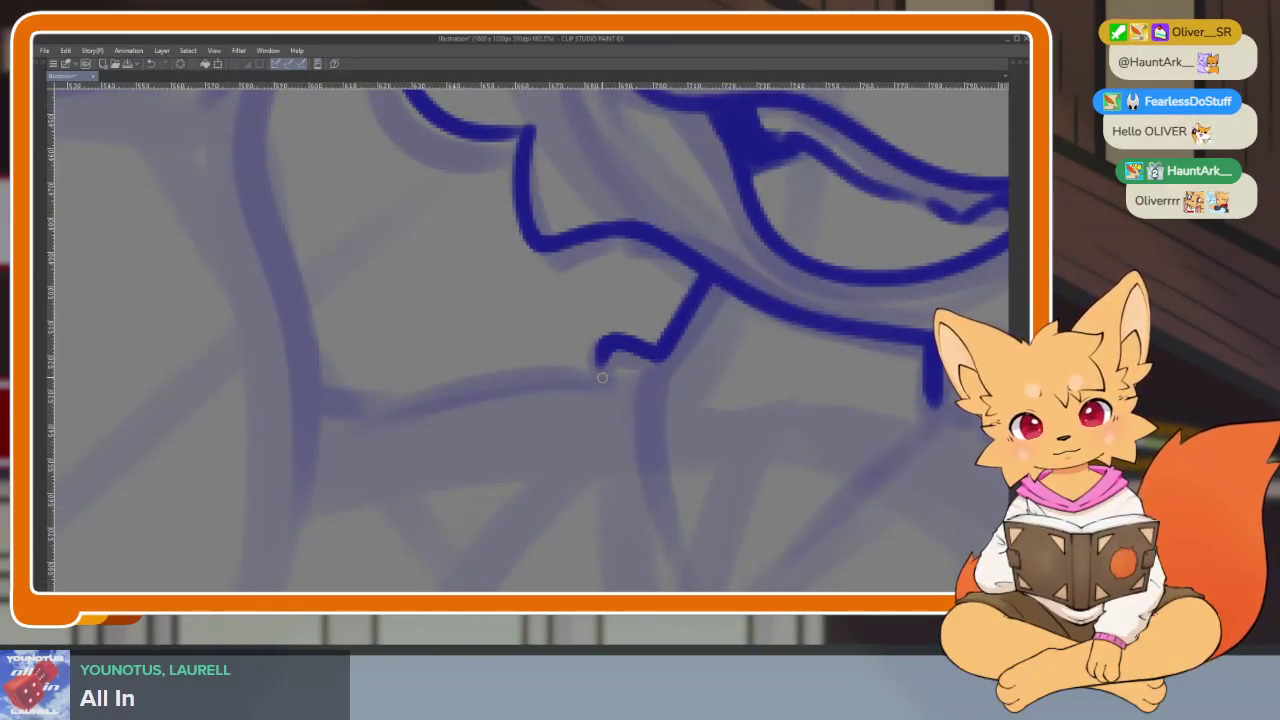
pyautogui.moveTo(602, 377); pyautogui.dragTo(345, 405)
pyautogui.scroll(-10, 745, 420)
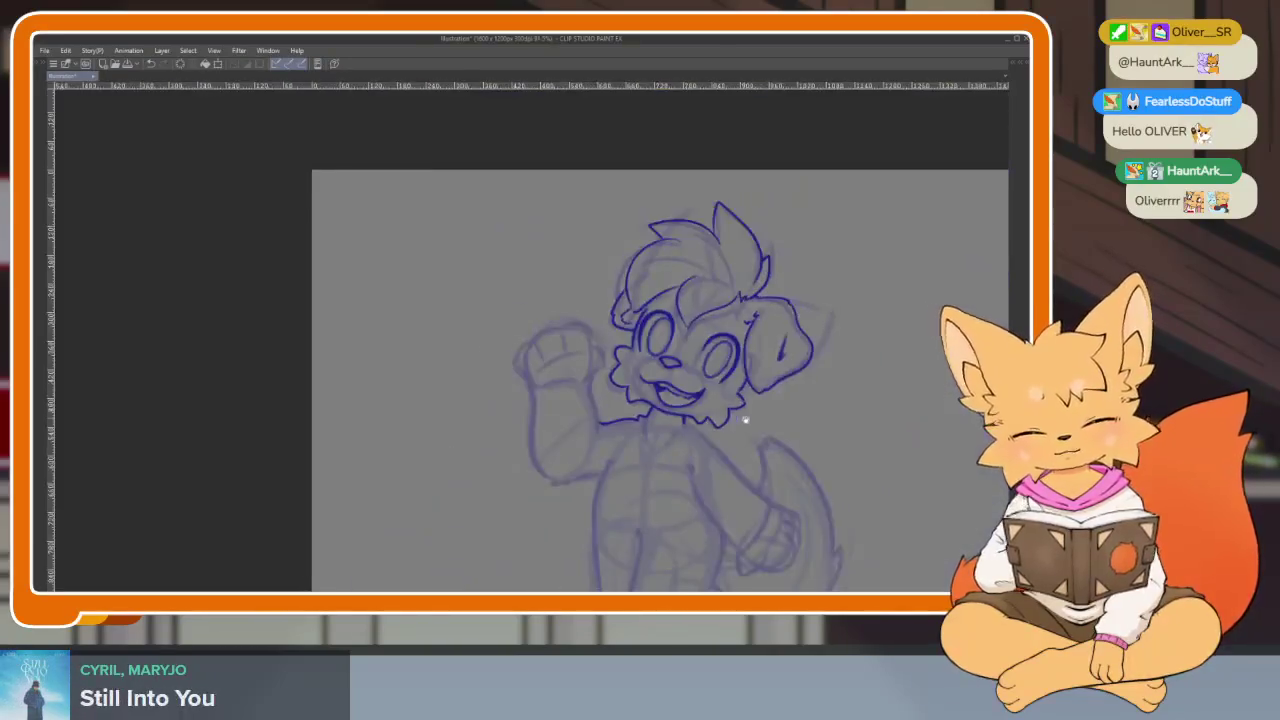
# - Ink the outer edge of the raised waving arm
pyautogui.scroll(1, 669, 423)
pyautogui.scroll(3, 617, 457)
pyautogui.scroll(2, 563, 486)
pyautogui.scroll(2, 570, 487)
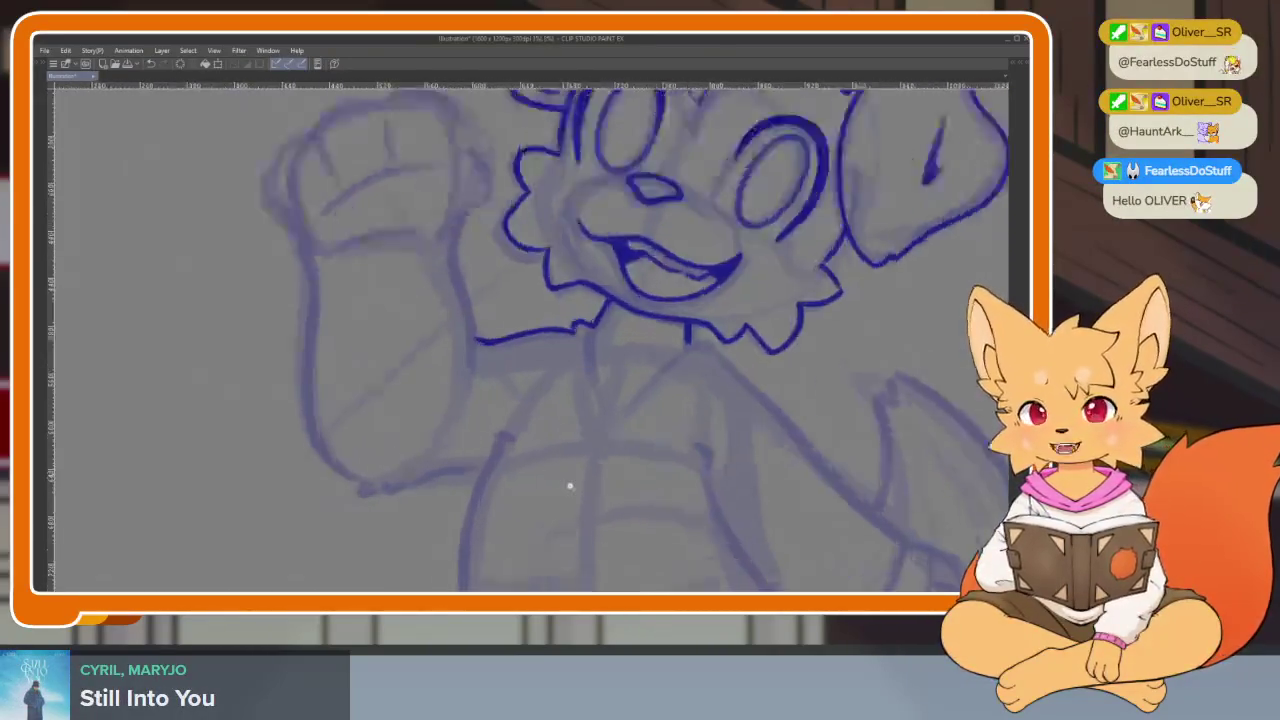
pyautogui.scroll(1, 570, 487)
pyautogui.scroll(1, 560, 490)
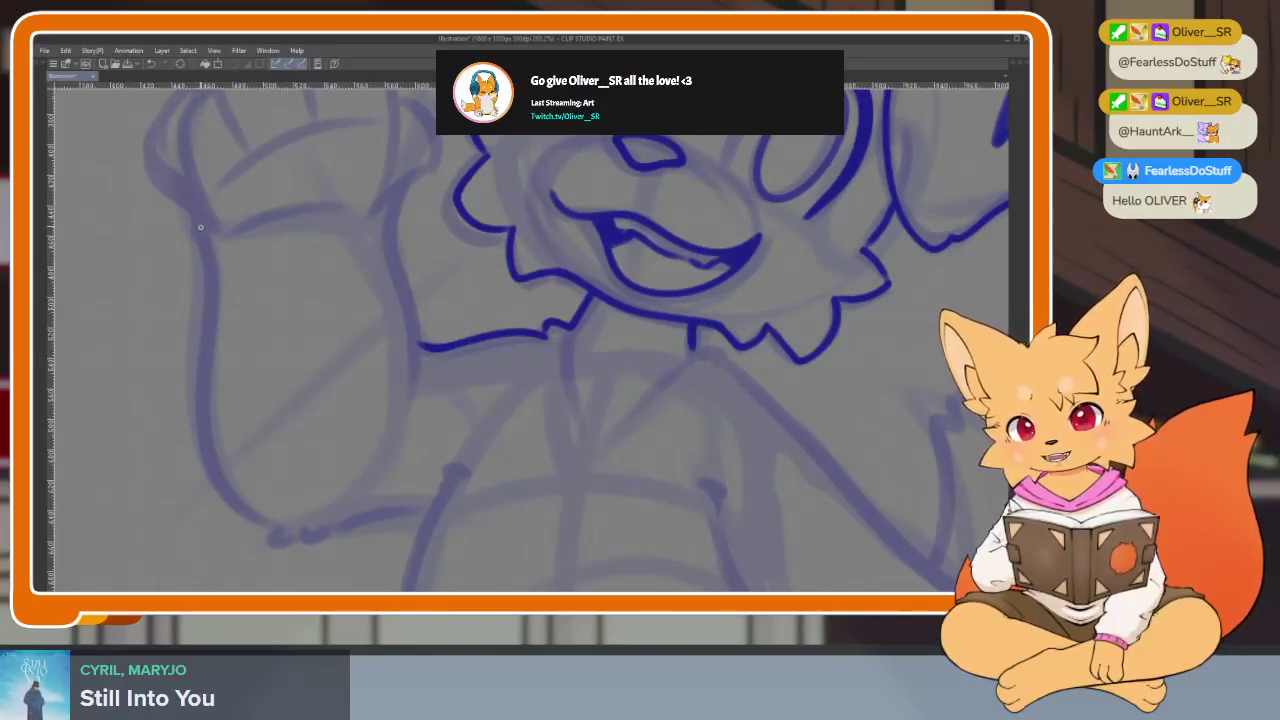
pyautogui.moveTo(209, 285); pyautogui.dragTo(280, 530)
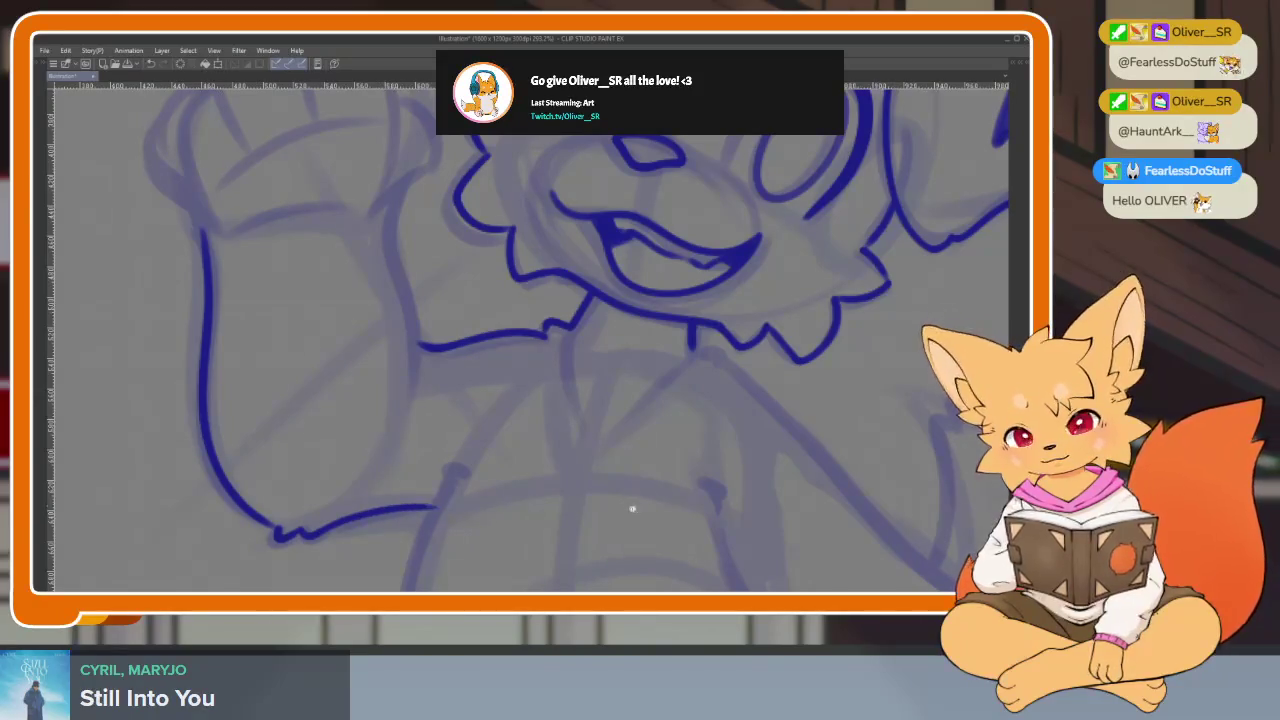
# - Add a short hook stroke beside the cheek outlining the raised fist
pyautogui.scroll(-5, 660, 470)
pyautogui.scroll(3, 600, 458)
pyautogui.scroll(2, 552, 463)
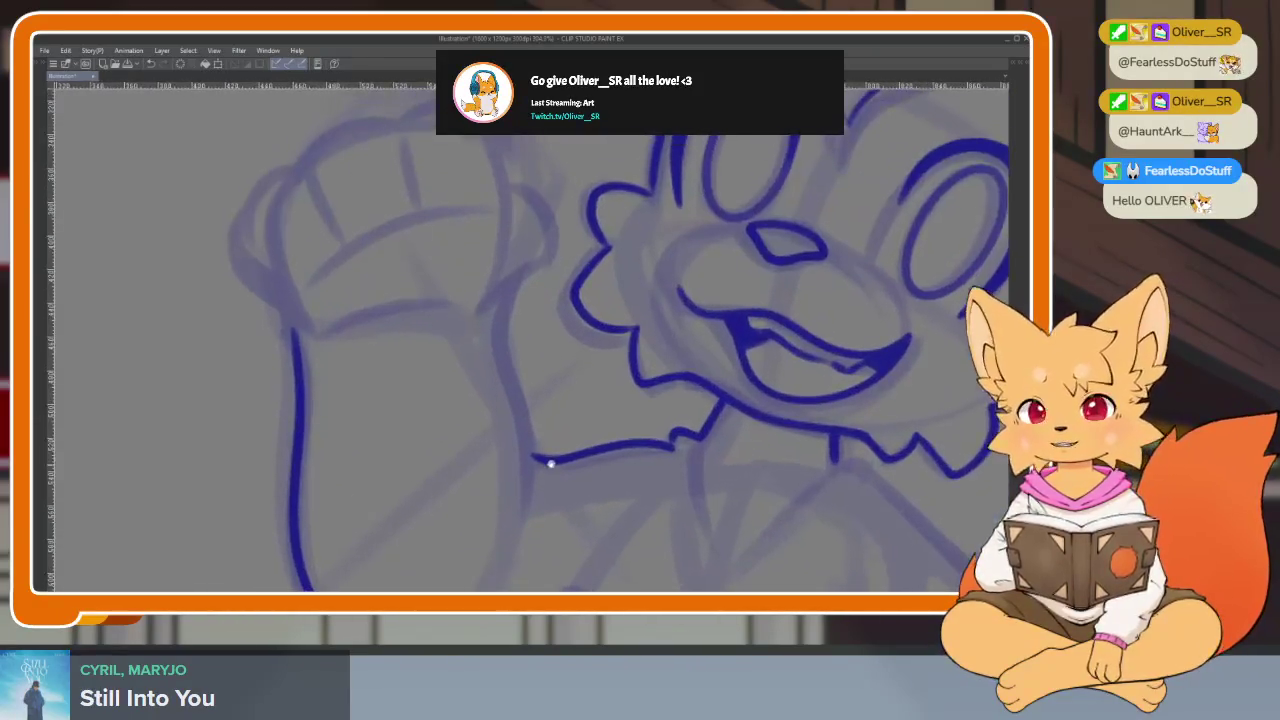
pyautogui.scroll(-1, 503, 337)
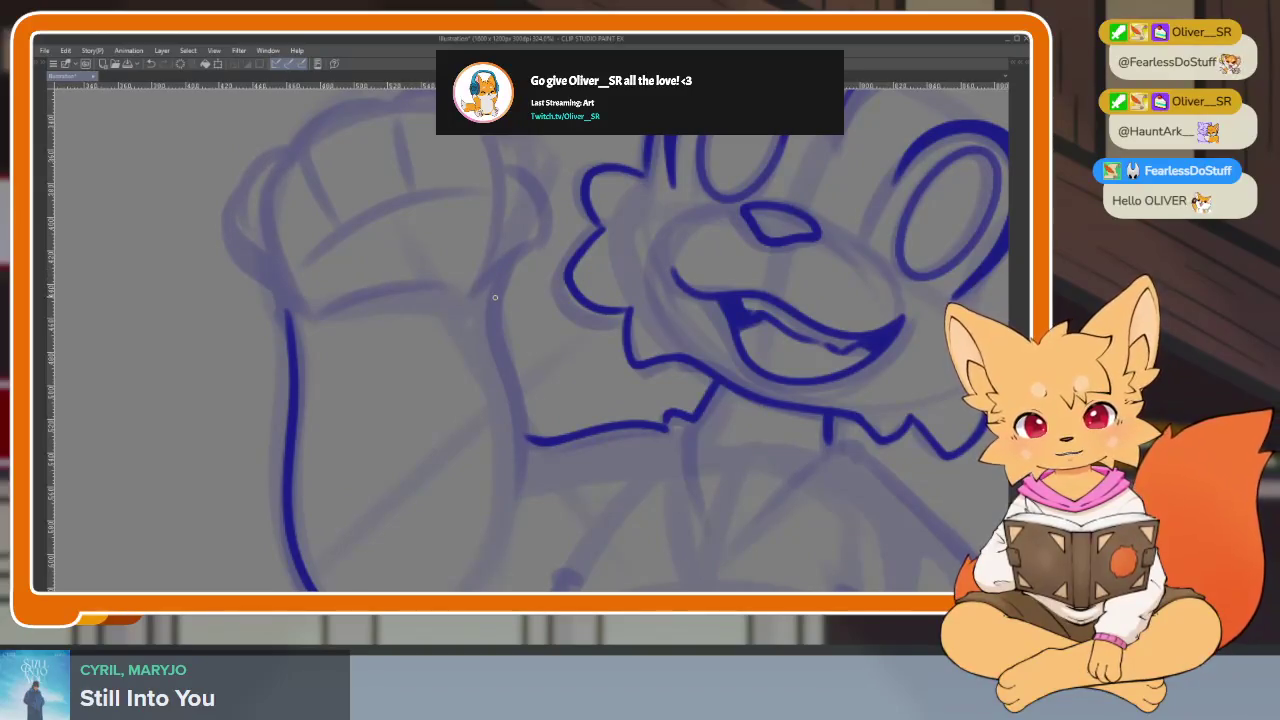
pyautogui.scroll(1, 499, 305)
pyautogui.moveTo(493, 320); pyautogui.dragTo(545, 242)
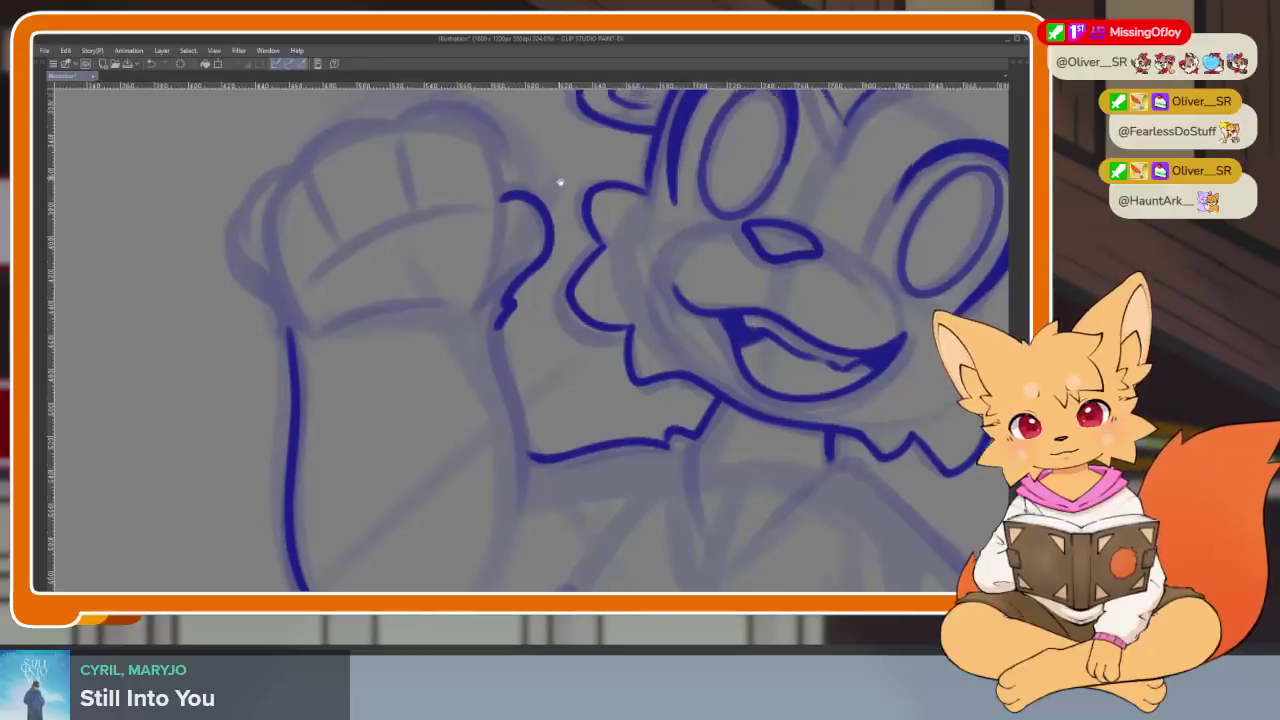
pyautogui.moveTo(521, 188); pyautogui.dragTo(548, 361)
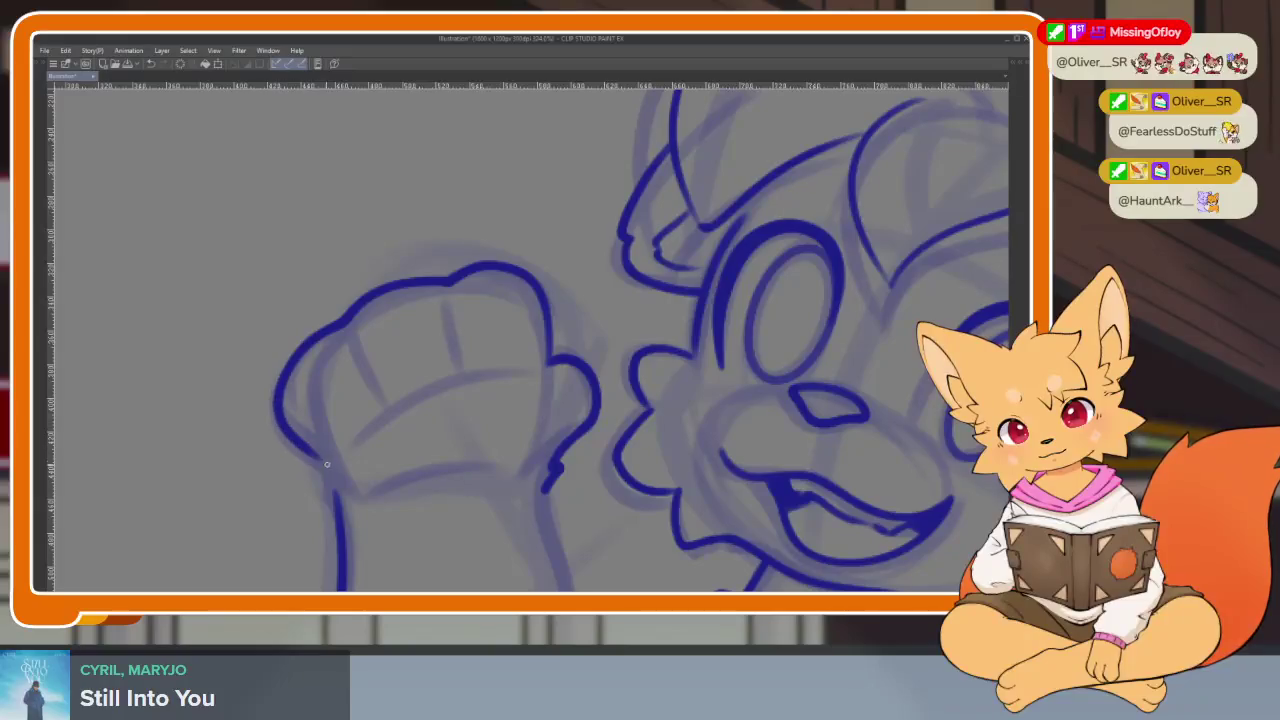
pyautogui.scroll(-5, 372, 561)
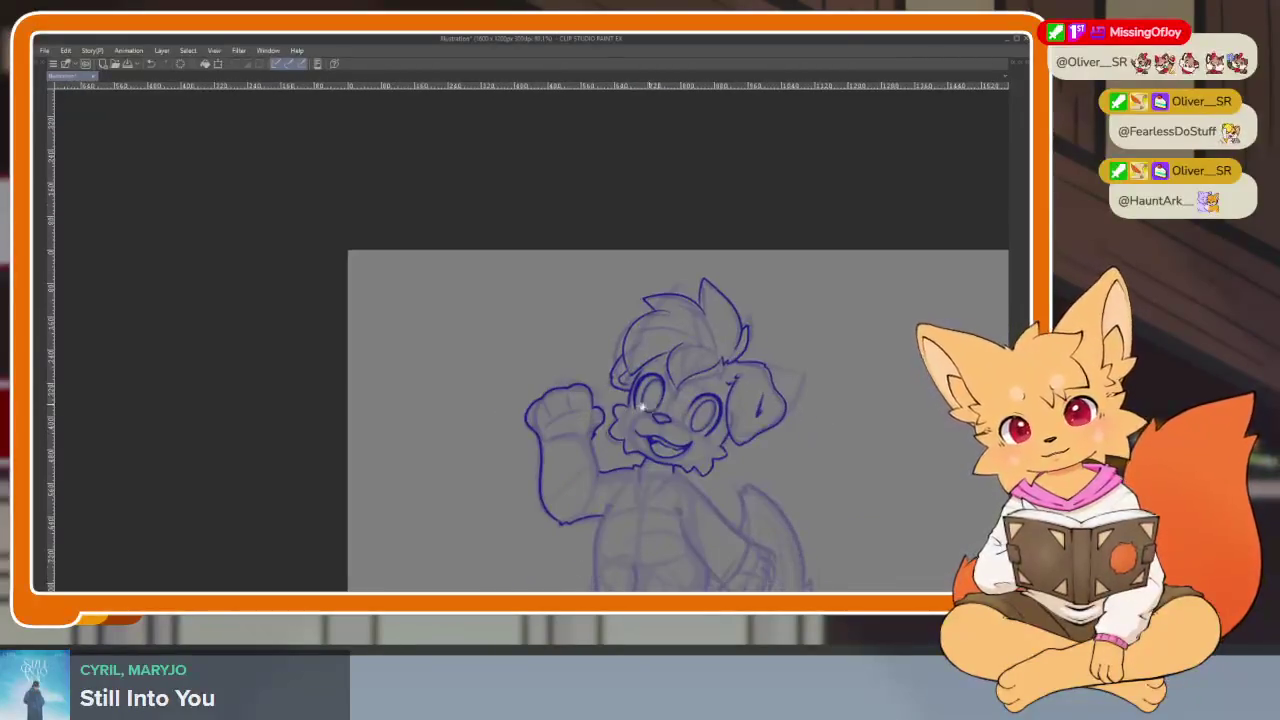
# - Draw the large palm pad shape inside the raised fist
pyautogui.scroll(5, 605, 422)
pyautogui.moveTo(434, 418); pyautogui.dragTo(636, 322)
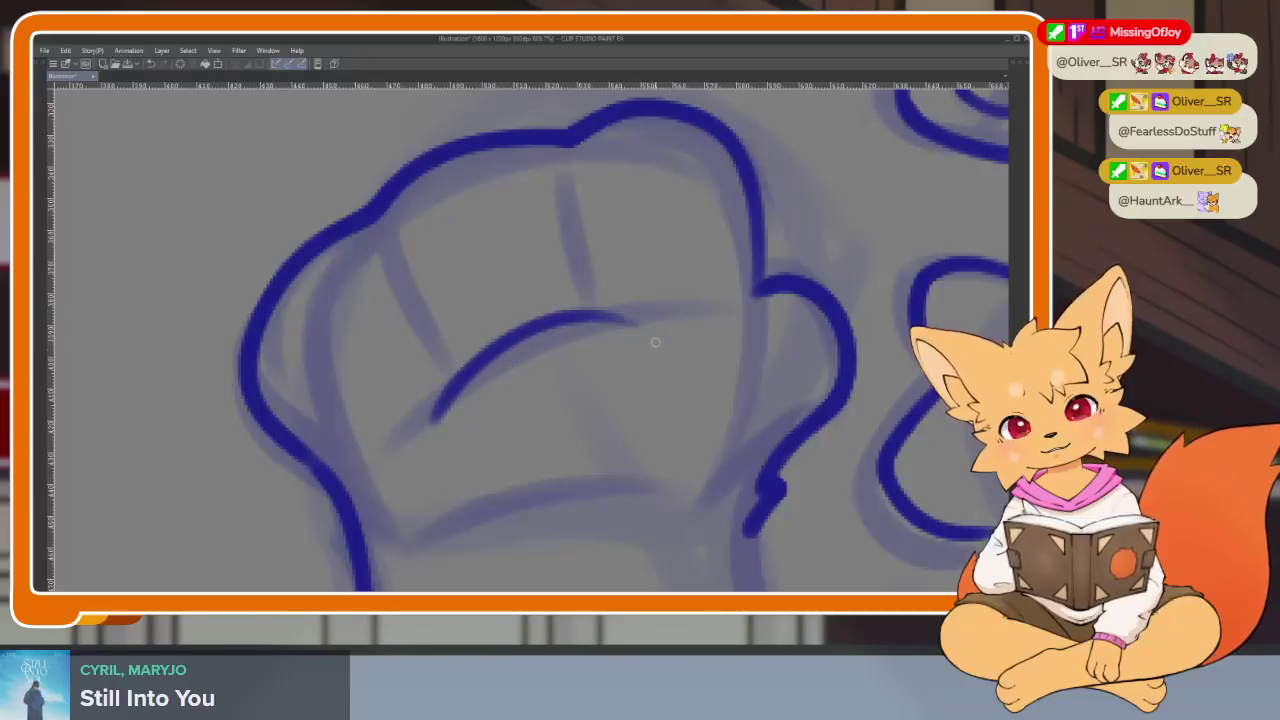
pyautogui.moveTo(495, 344)
pyautogui.mouseDown()
pyautogui.moveTo(675, 456)
pyautogui.moveTo(557, 330)
pyautogui.mouseUp()
pyautogui.moveTo(686, 320); pyautogui.dragTo(621, 420)
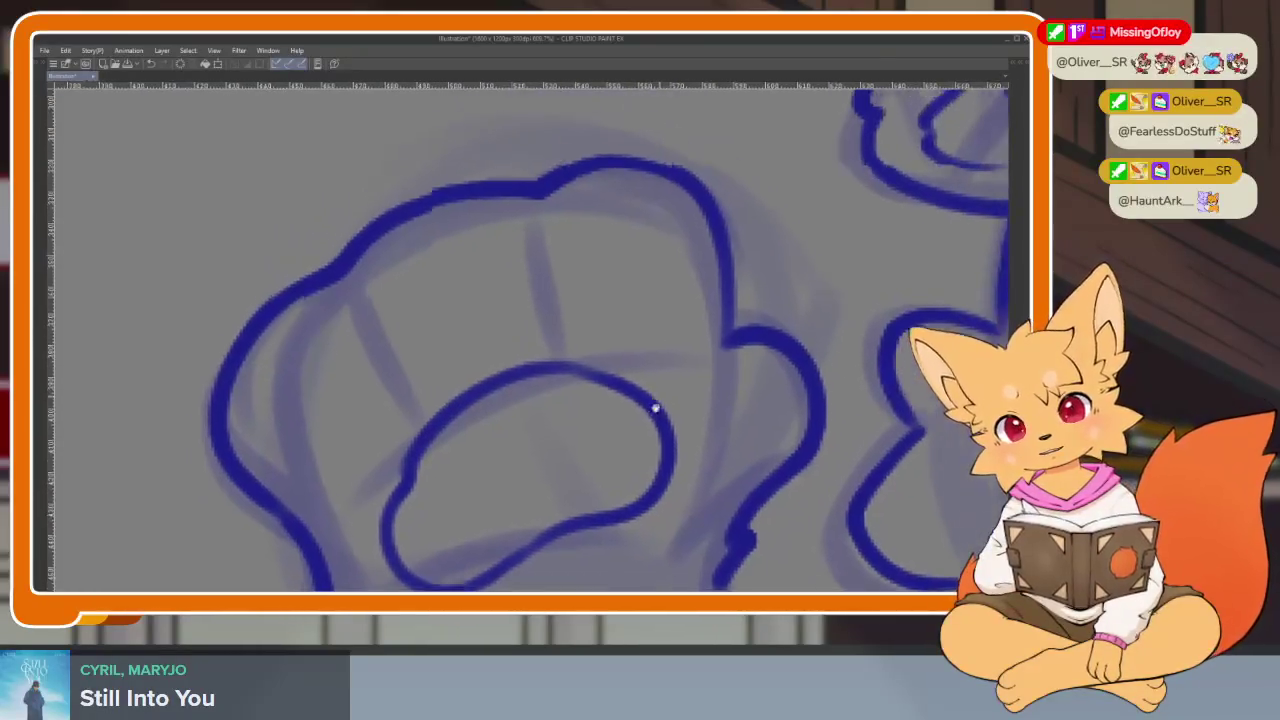
# - Draw the toe divider lines and toe-bean ovals, redoing the leftmost toe curve
pyautogui.moveTo(319, 305)
pyautogui.mouseDown()
pyautogui.moveTo(318, 385)
pyautogui.moveTo(368, 465)
pyautogui.mouseUp()
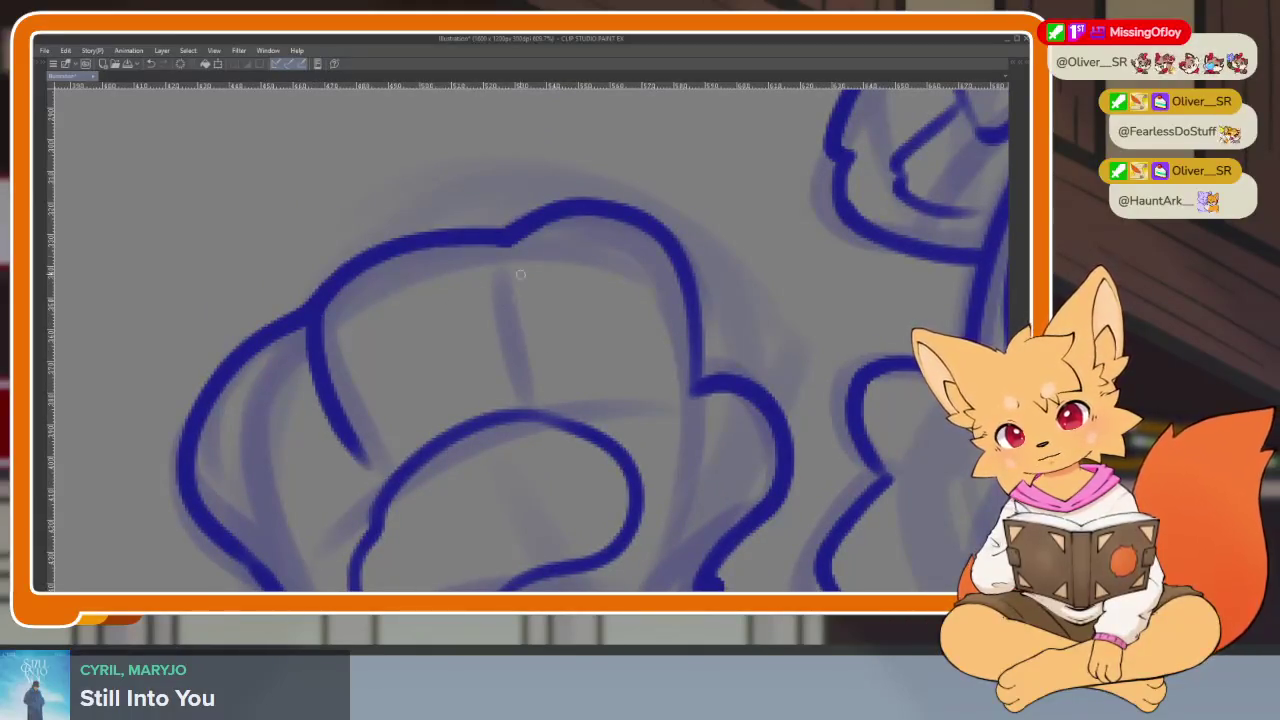
pyautogui.moveTo(512, 236); pyautogui.dragTo(529, 398)
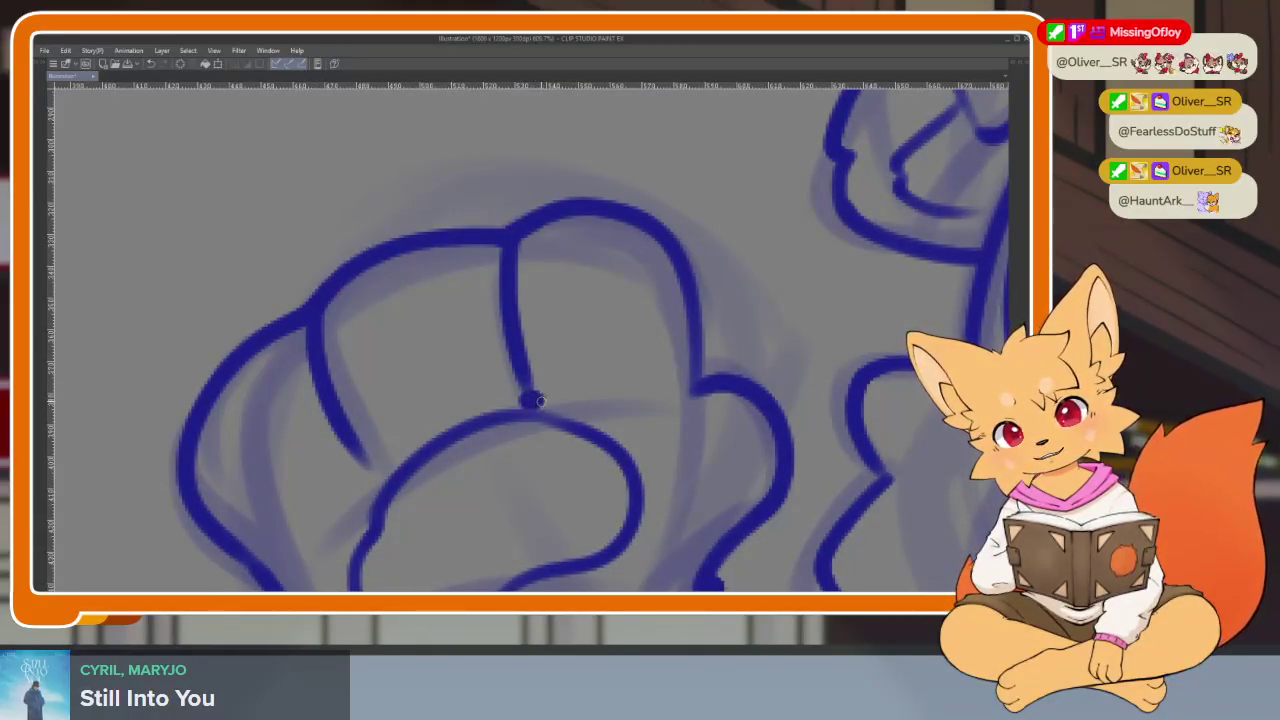
pyautogui.moveTo(351, 371)
pyautogui.mouseDown()
pyautogui.moveTo(440, 288)
pyautogui.moveTo(488, 395)
pyautogui.moveTo(360, 425)
pyautogui.moveTo(348, 335)
pyautogui.mouseUp()
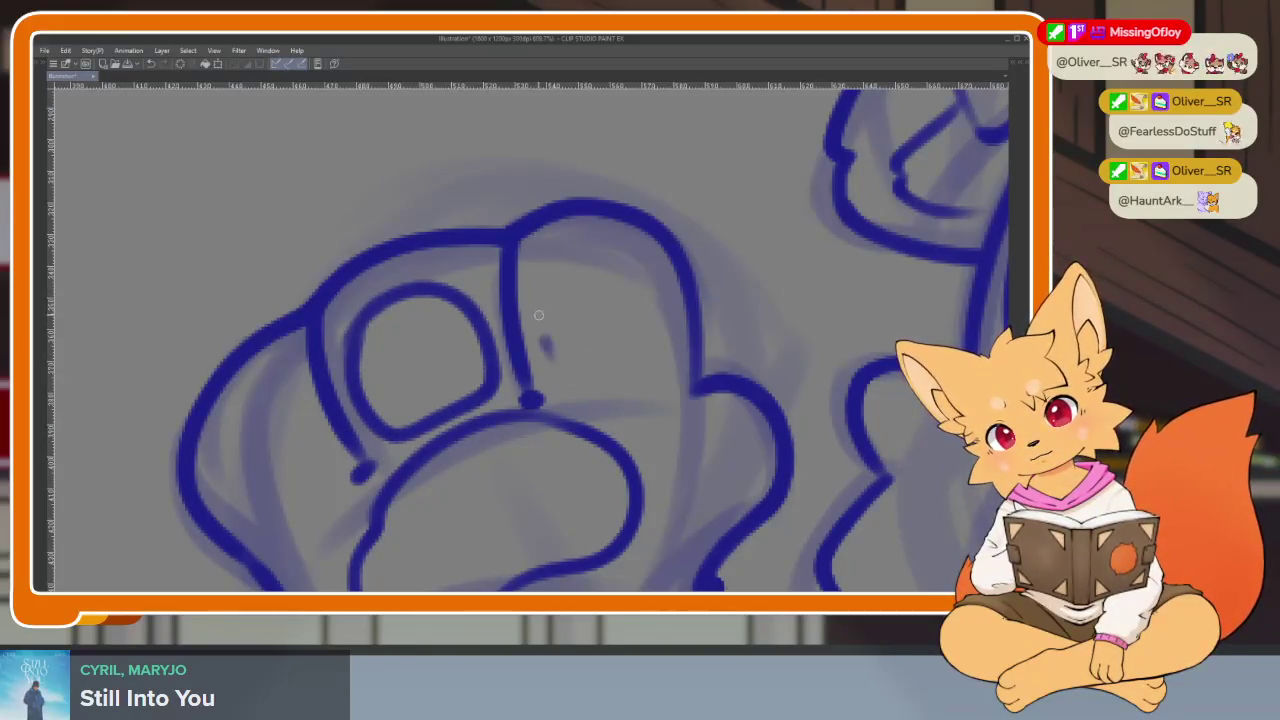
pyautogui.moveTo(540, 330)
pyautogui.mouseDown()
pyautogui.moveTo(625, 250)
pyautogui.moveTo(660, 395)
pyautogui.moveTo(545, 350)
pyautogui.moveTo(540, 295)
pyautogui.mouseUp()
pyautogui.moveTo(493, 326); pyautogui.dragTo(545, 273)
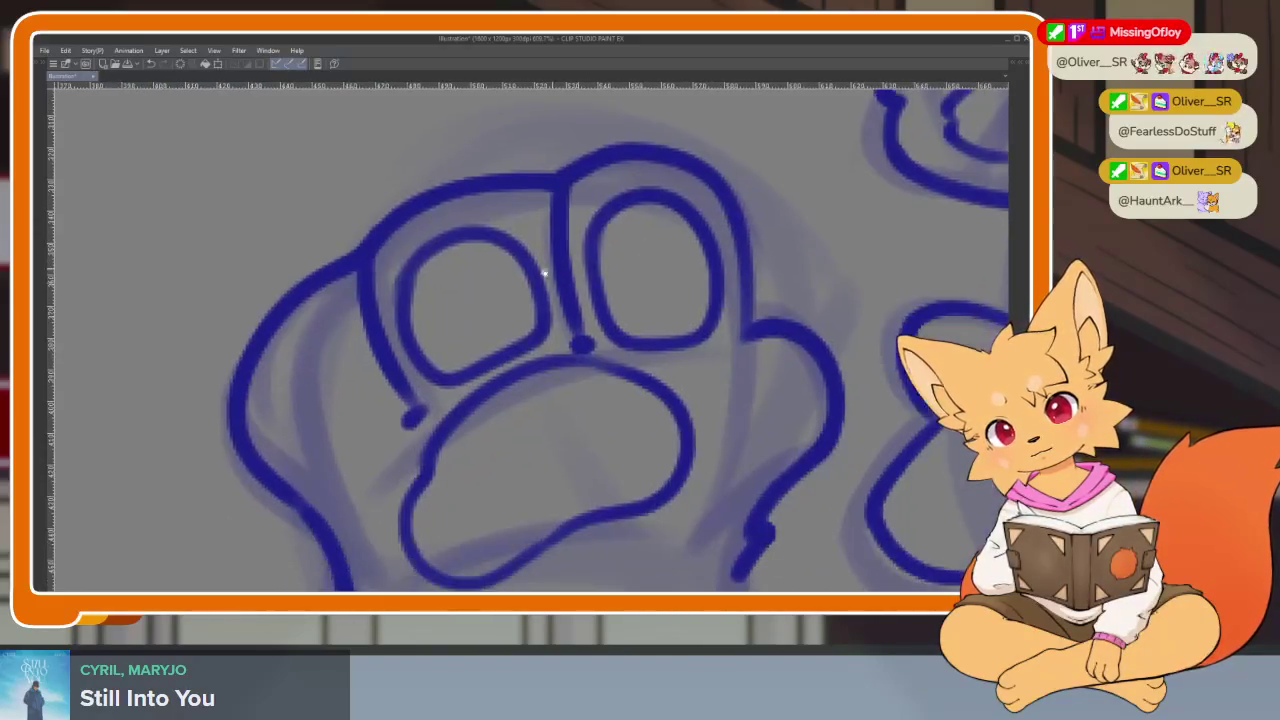
pyautogui.moveTo(336, 326)
pyautogui.mouseDown()
pyautogui.moveTo(288, 372)
pyautogui.moveTo(372, 474)
pyautogui.mouseUp()
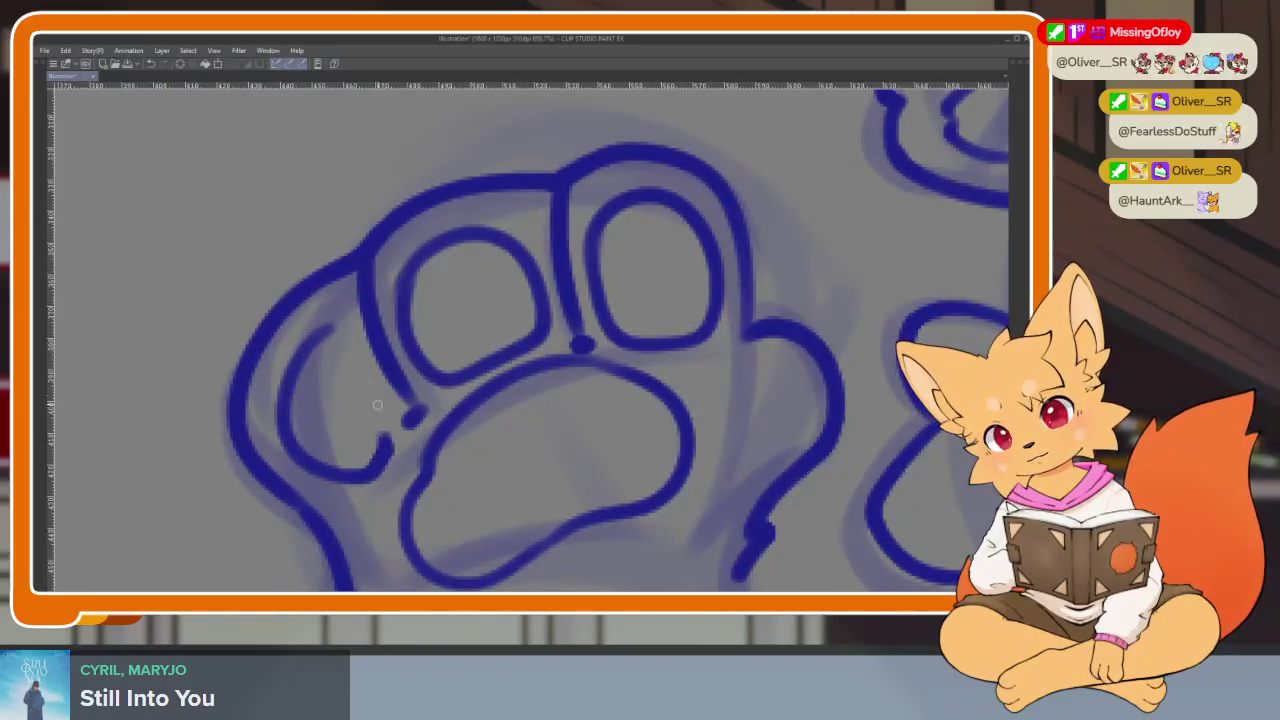
pyautogui.hotkey('ctrl', 'z')
pyautogui.moveTo(320, 335)
pyautogui.mouseDown()
pyautogui.moveTo(278, 440)
pyautogui.moveTo(388, 447)
pyautogui.moveTo(370, 370)
pyautogui.moveTo(330, 335)
pyautogui.mouseUp()
pyautogui.scroll(-5, 703, 387)
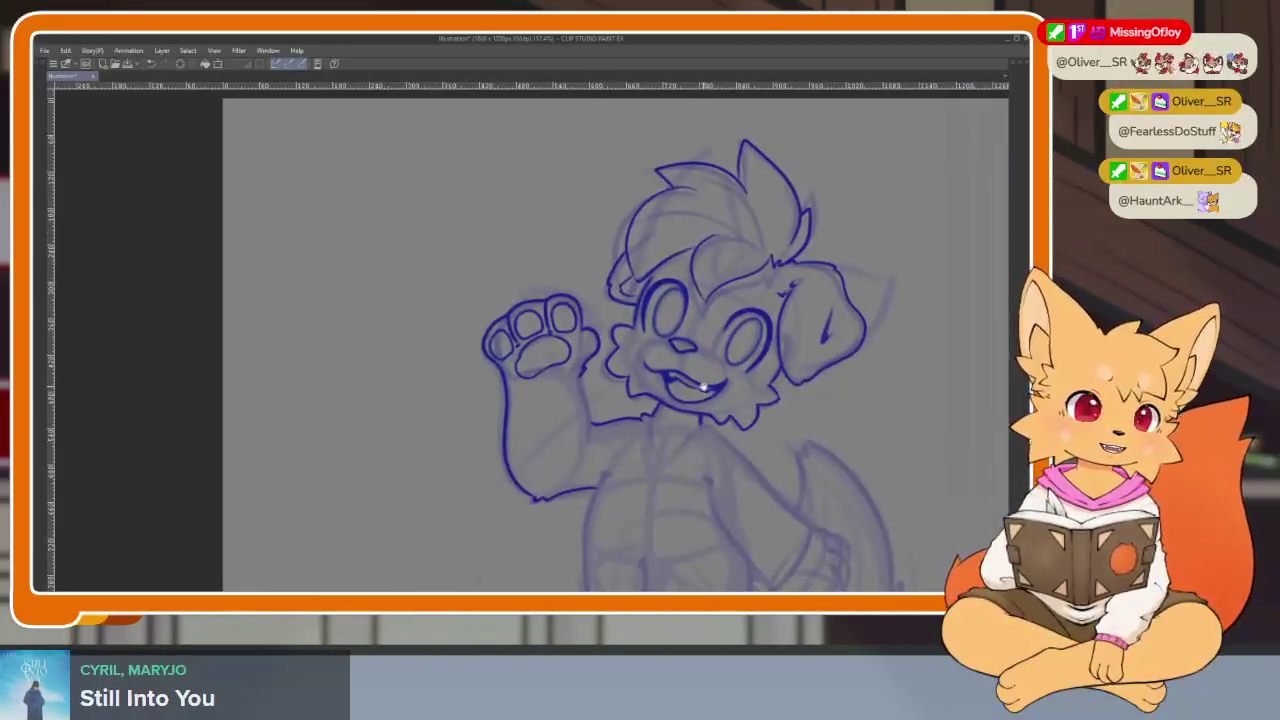
# - Replace the earlier paw pad stroke with a wider paw pad loop
pyautogui.scroll(2, 703, 387)
pyautogui.scroll(2, 705, 398)
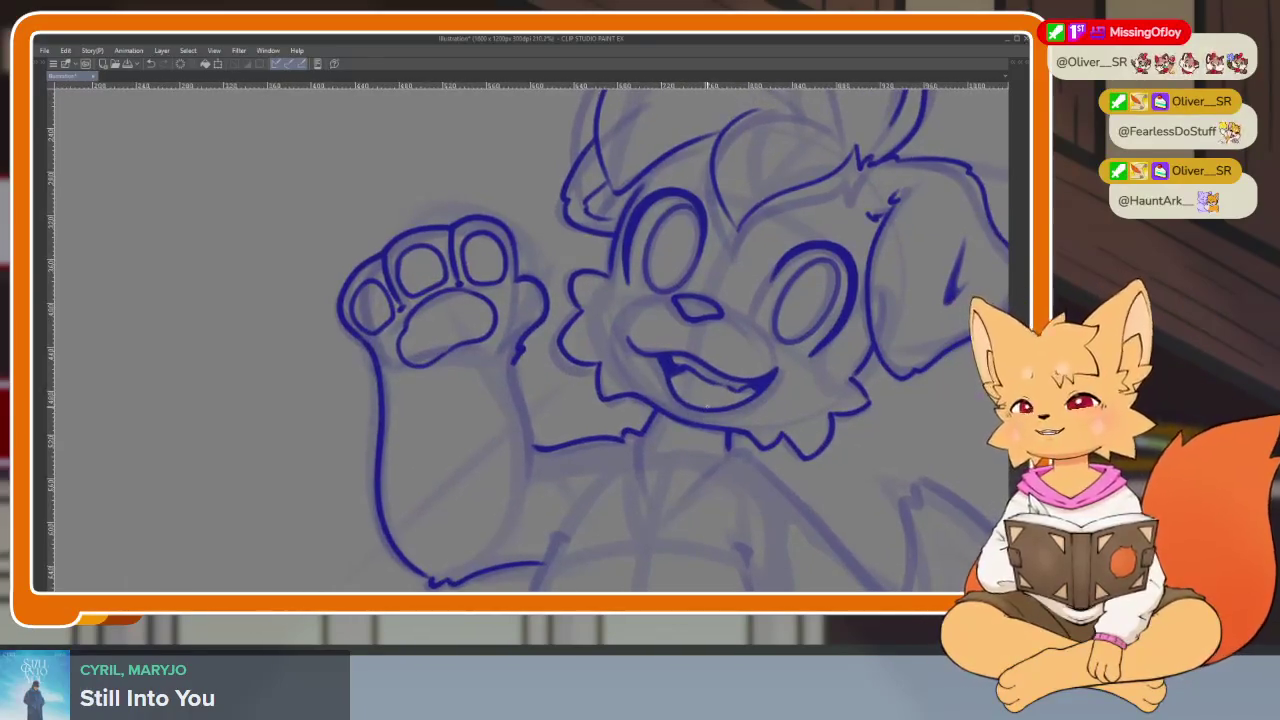
pyautogui.scroll(1, 703, 410)
pyautogui.scroll(1, 685, 420)
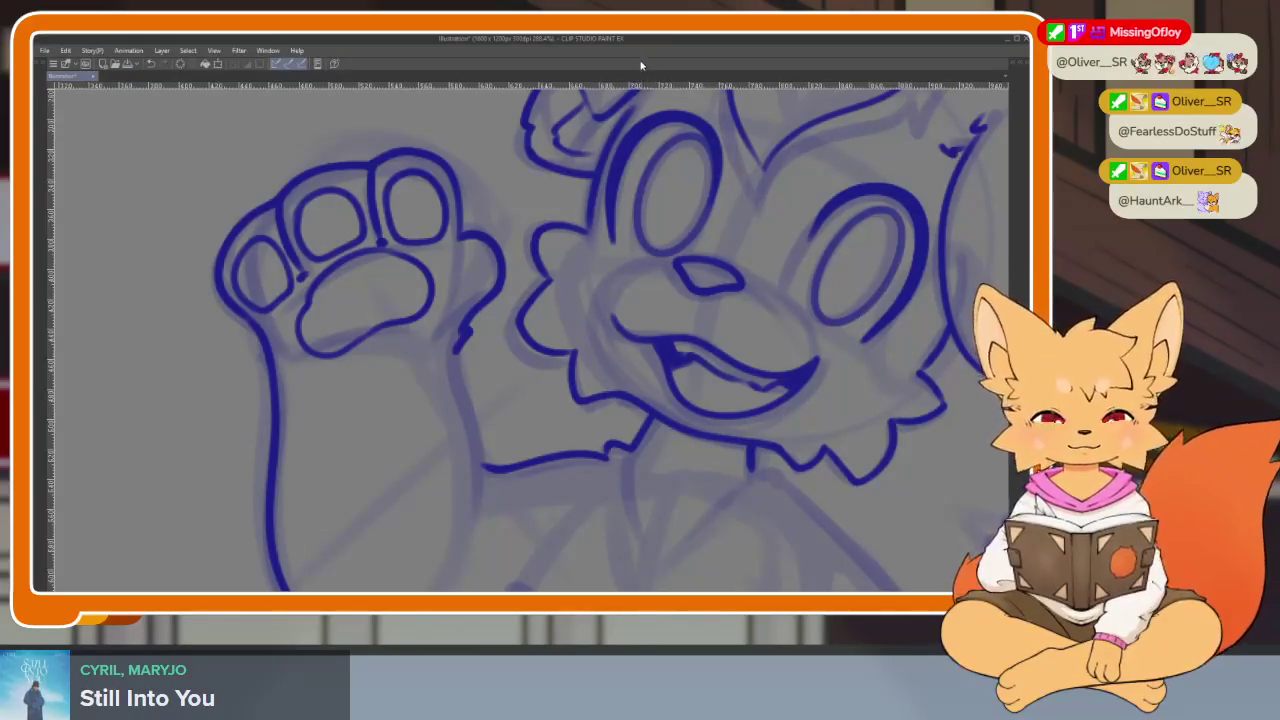
pyautogui.scroll(-1, 657, 434)
pyautogui.scroll(-1, 657, 463)
pyautogui.scroll(1, 643, 480)
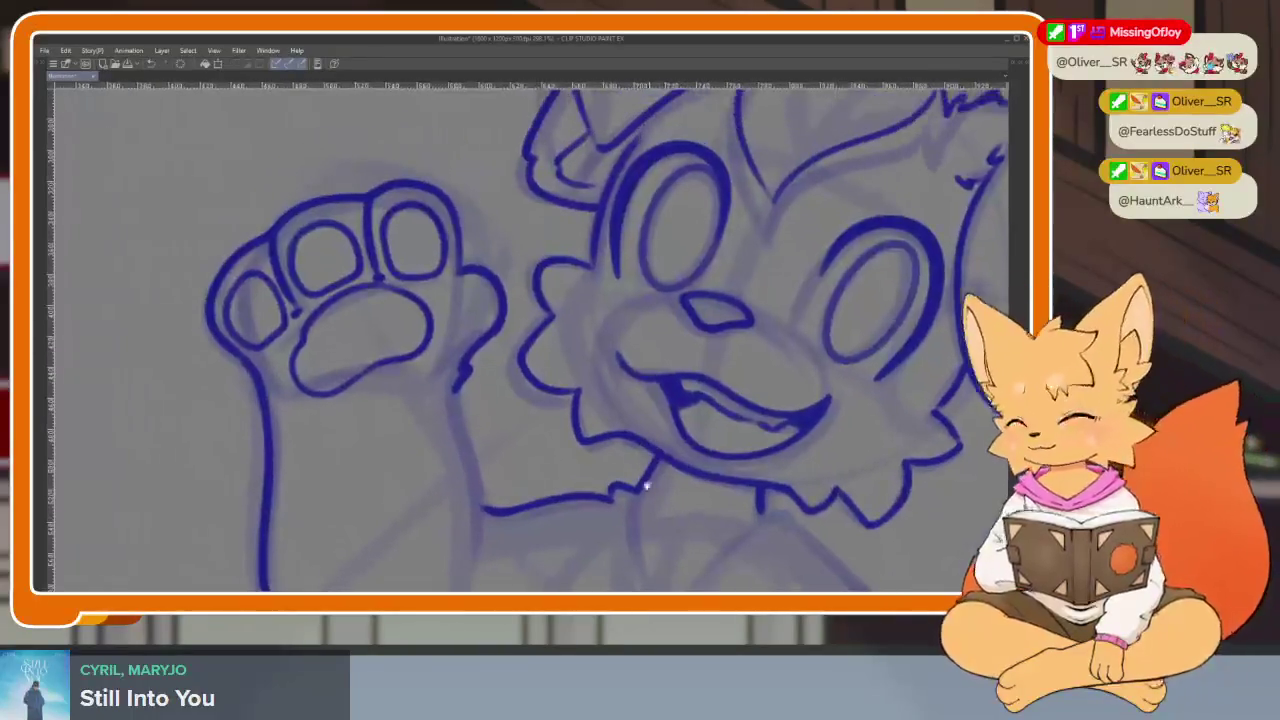
pyautogui.scroll(4, 513, 337)
pyautogui.scroll(-1, 513, 337)
pyautogui.moveTo(605, 282)
pyautogui.mouseDown()
pyautogui.moveTo(550, 320)
pyautogui.moveTo(545, 435)
pyautogui.moveTo(650, 315)
pyautogui.moveTo(585, 268)
pyautogui.mouseUp()
pyautogui.scroll(-4, 690, 342)
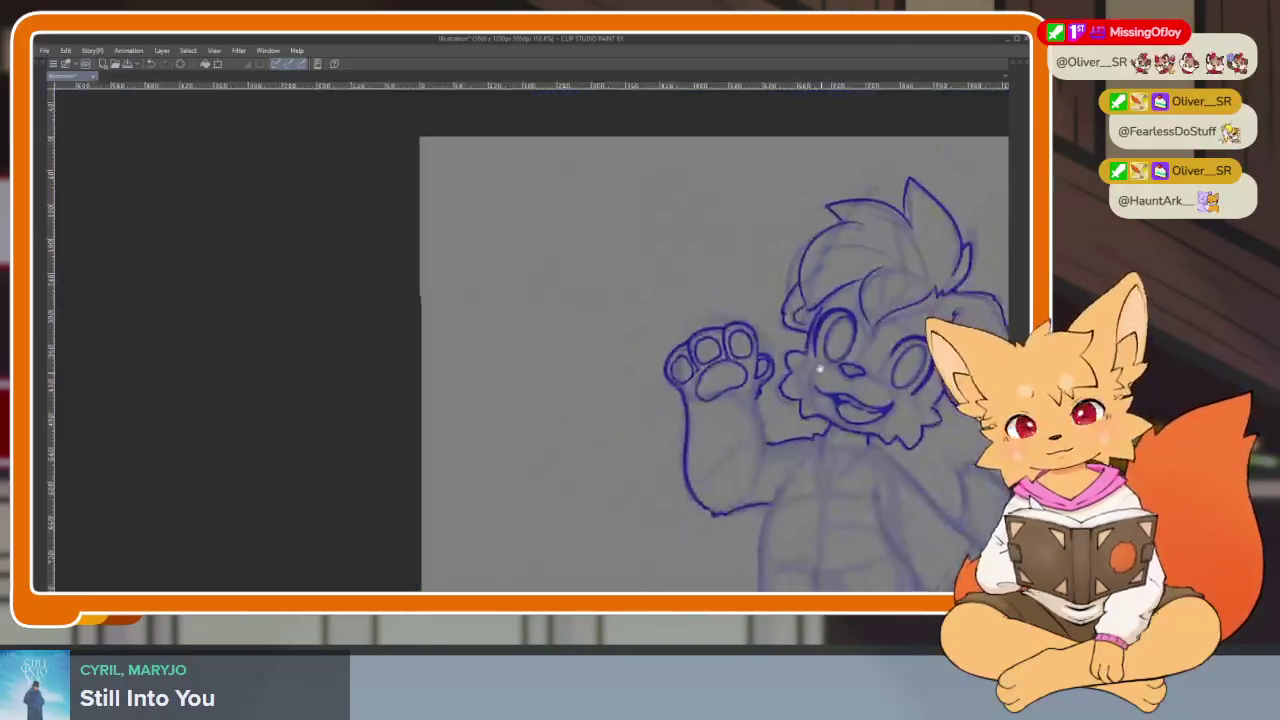
pyautogui.scroll(3, 710, 355)
pyautogui.scroll(1, 726, 370)
pyautogui.hotkey('ctrl', 'z')
pyautogui.moveTo(668, 305)
pyautogui.mouseDown()
pyautogui.moveTo(645, 310)
pyautogui.moveTo(565, 395)
pyautogui.moveTo(660, 460)
pyautogui.moveTo(655, 300)
pyautogui.moveTo(600, 412)
pyautogui.moveTo(640, 472)
pyautogui.mouseUp()
# - Ink a short fur mark on the chest below the collar fluff
pyautogui.scroll(-4, 829, 371)
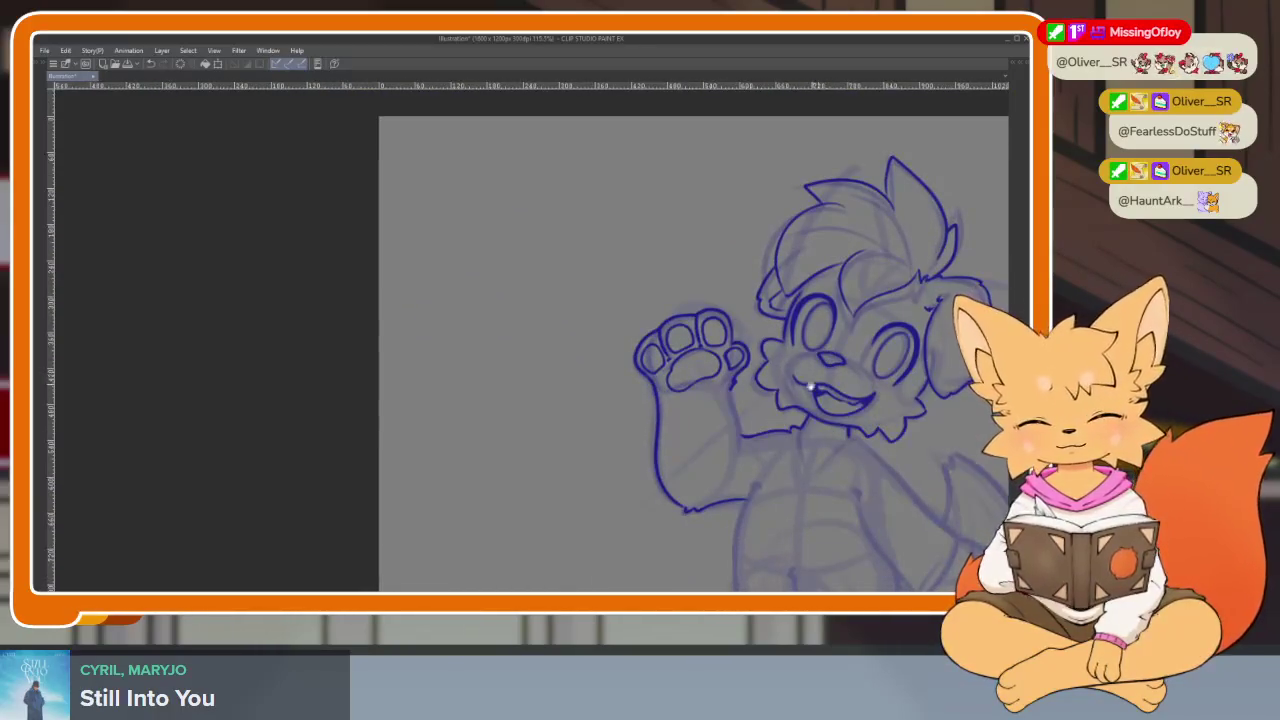
pyautogui.scroll(2, 810, 385)
pyautogui.scroll(-3, 805, 395)
pyautogui.scroll(3, 800, 405)
pyautogui.scroll(-1, 798, 415)
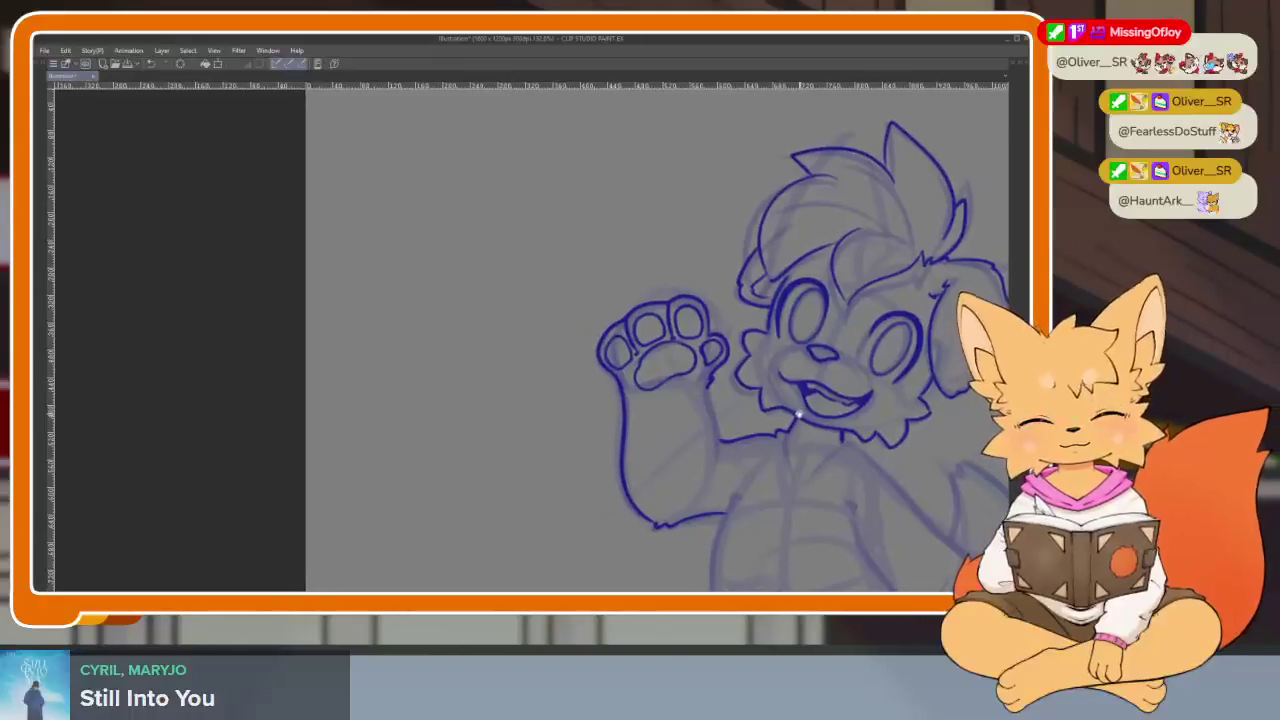
pyautogui.scroll(4, 676, 374)
pyautogui.scroll(-2, 683, 414)
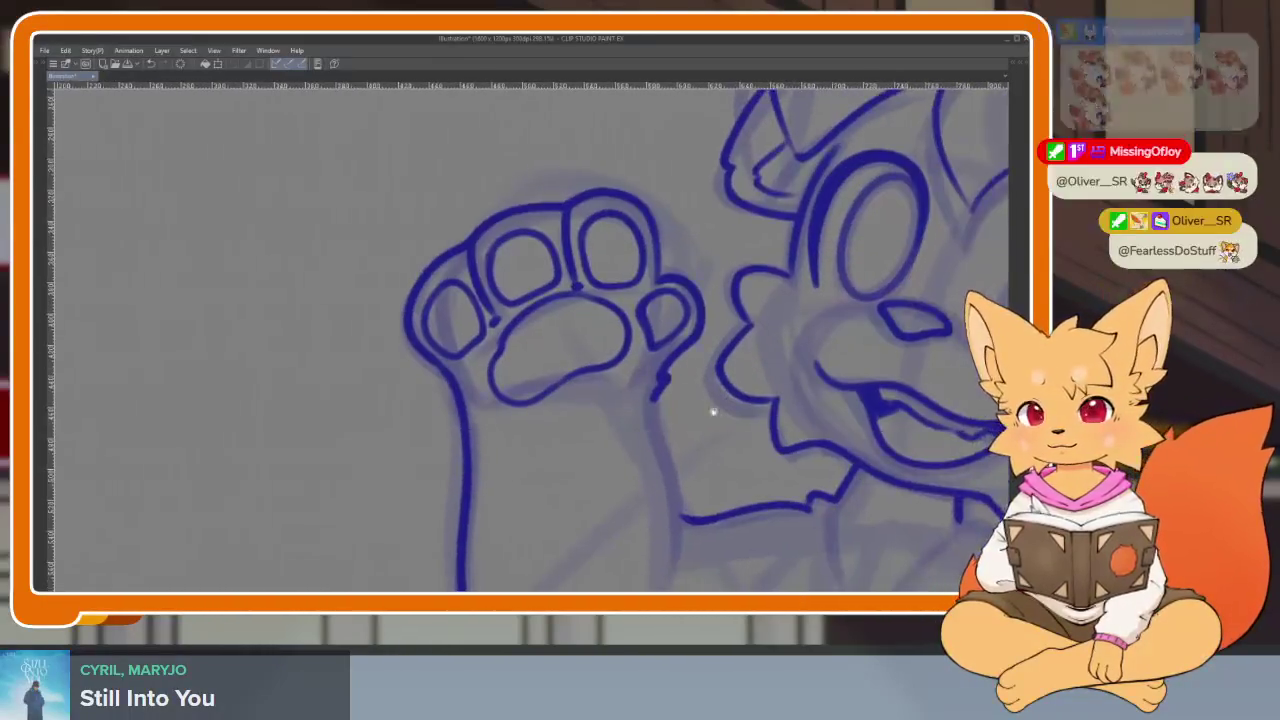
pyautogui.scroll(-2, 700, 400)
pyautogui.scroll(1, 714, 371)
pyautogui.scroll(-2, 694, 411)
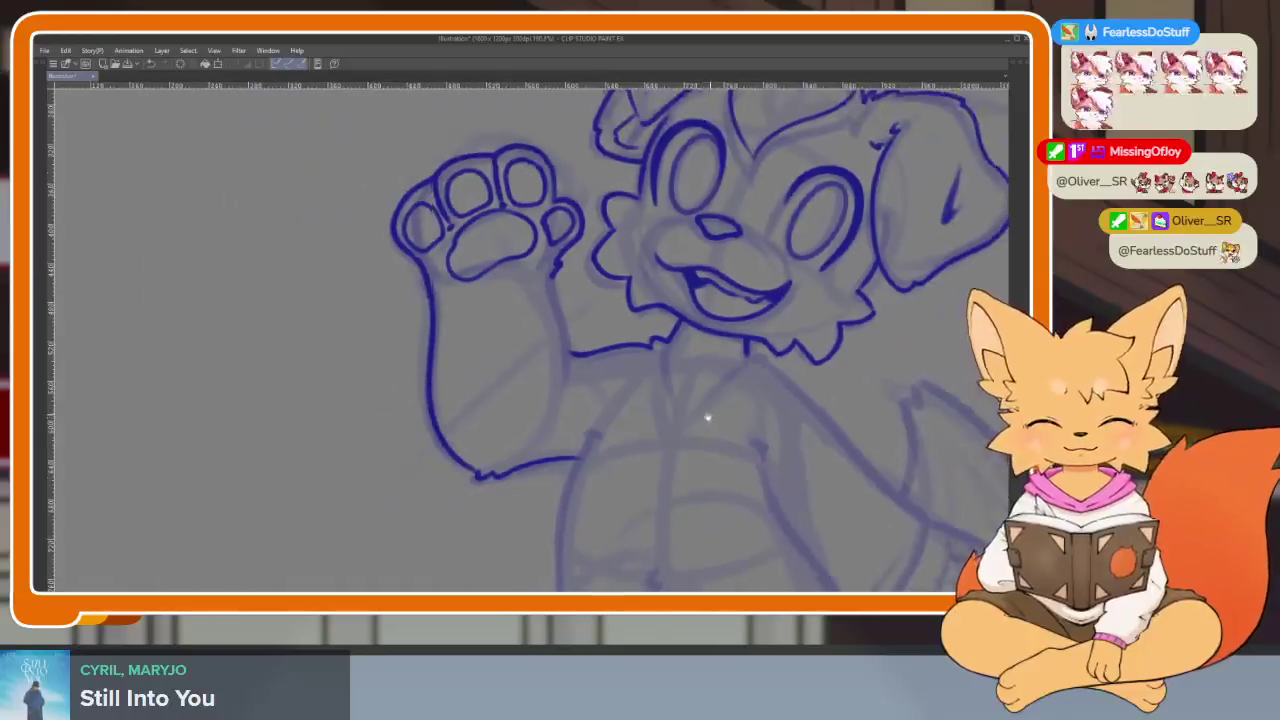
pyautogui.scroll(4, 706, 420)
pyautogui.scroll(1, 568, 382)
pyautogui.moveTo(483, 204); pyautogui.dragTo(545, 465)
pyautogui.scroll(-3, 776, 452)
pyautogui.scroll(-1, 776, 452)
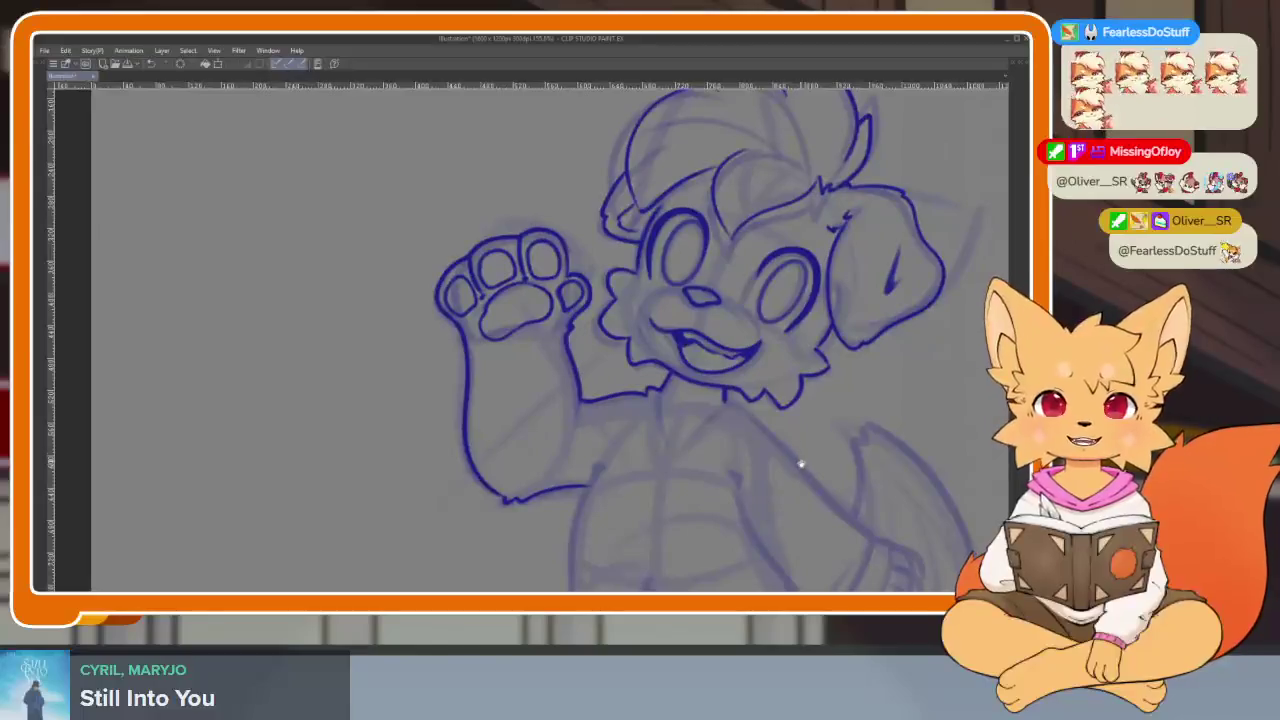
pyautogui.scroll(1, 766, 451)
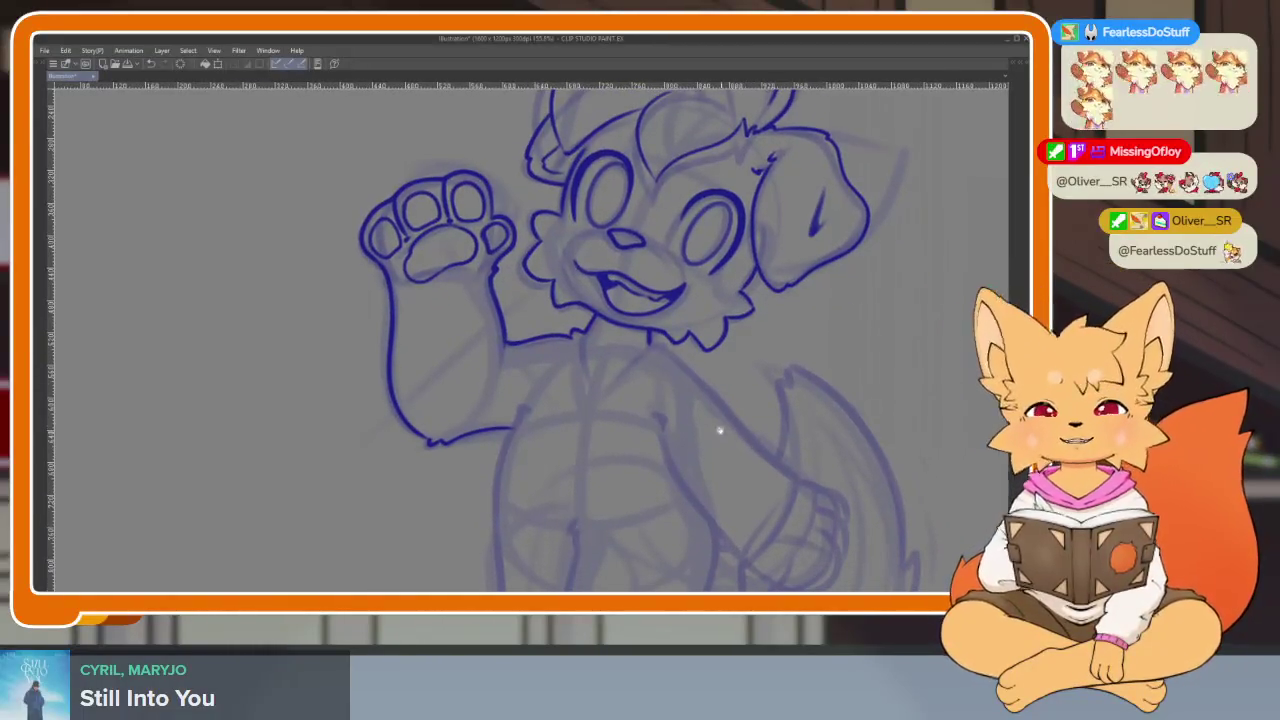
pyautogui.scroll(3, 612, 325)
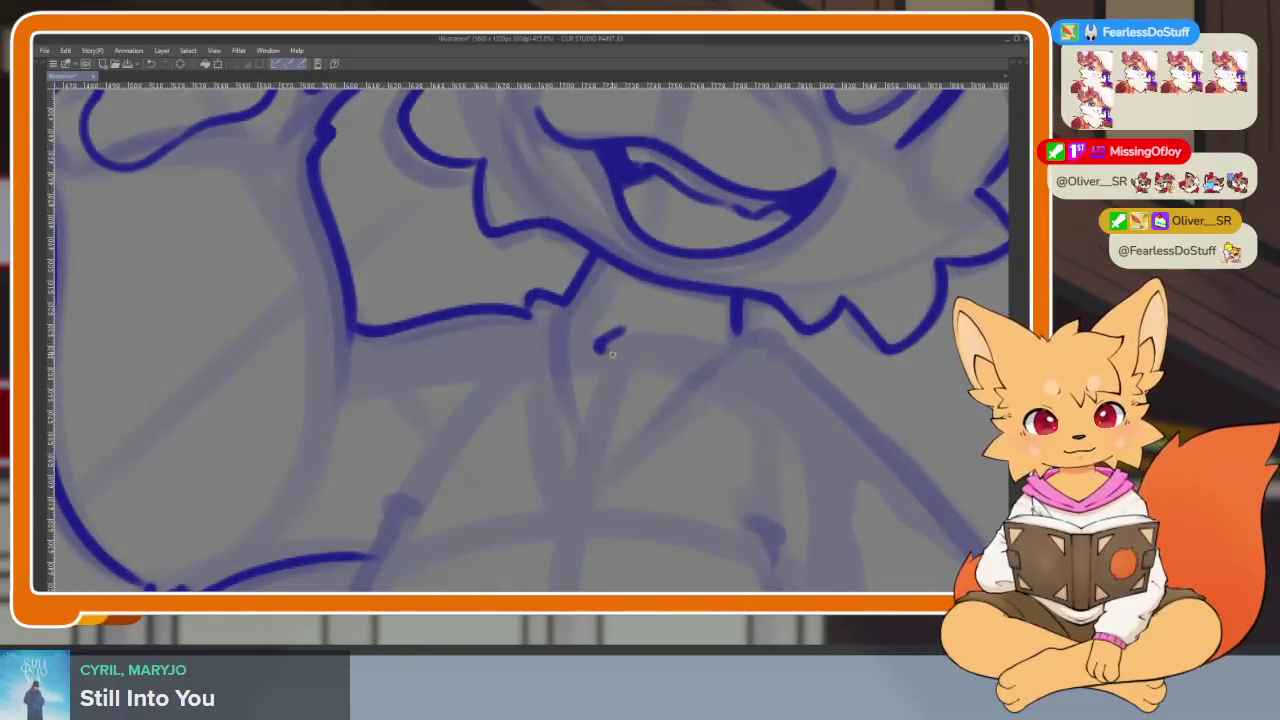
pyautogui.scroll(-3, 602, 407)
pyautogui.scroll(1, 740, 437)
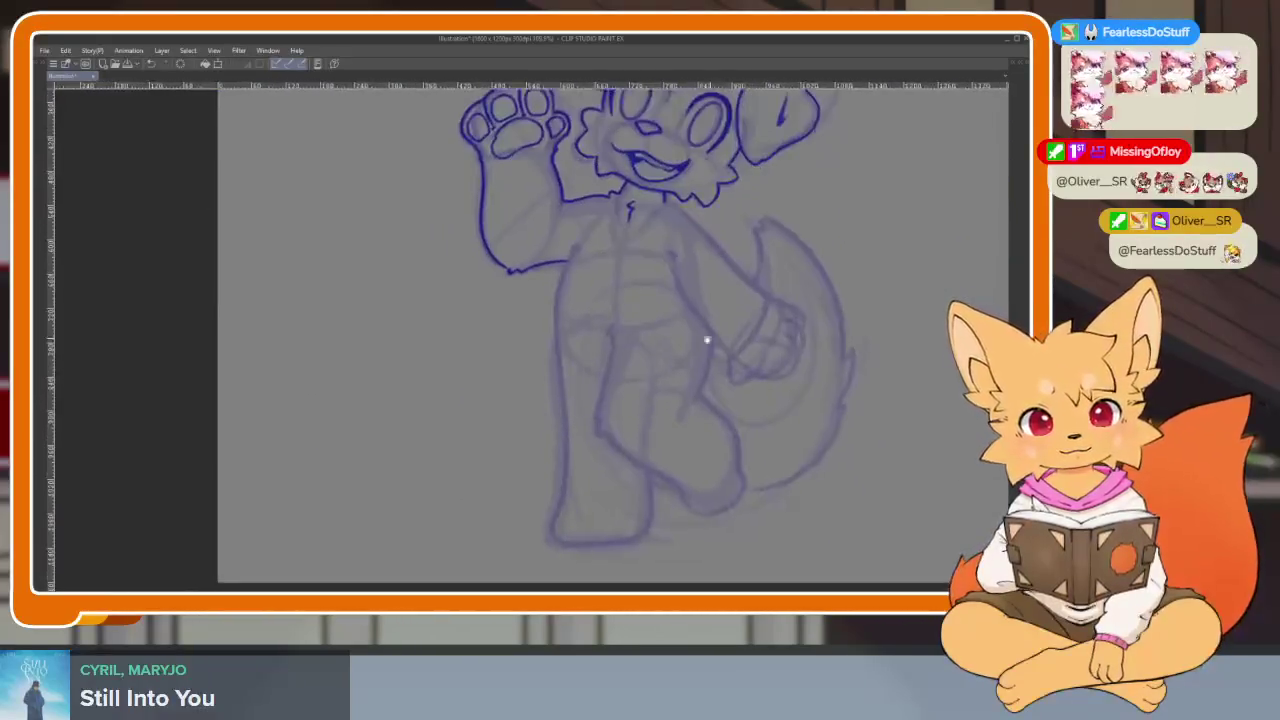
# - Ink the left leg outline down to the foot, curving into the sole and back edge
pyautogui.scroll(3, 706, 340)
pyautogui.scroll(-1, 560, 300)
pyautogui.scroll(1, 546, 229)
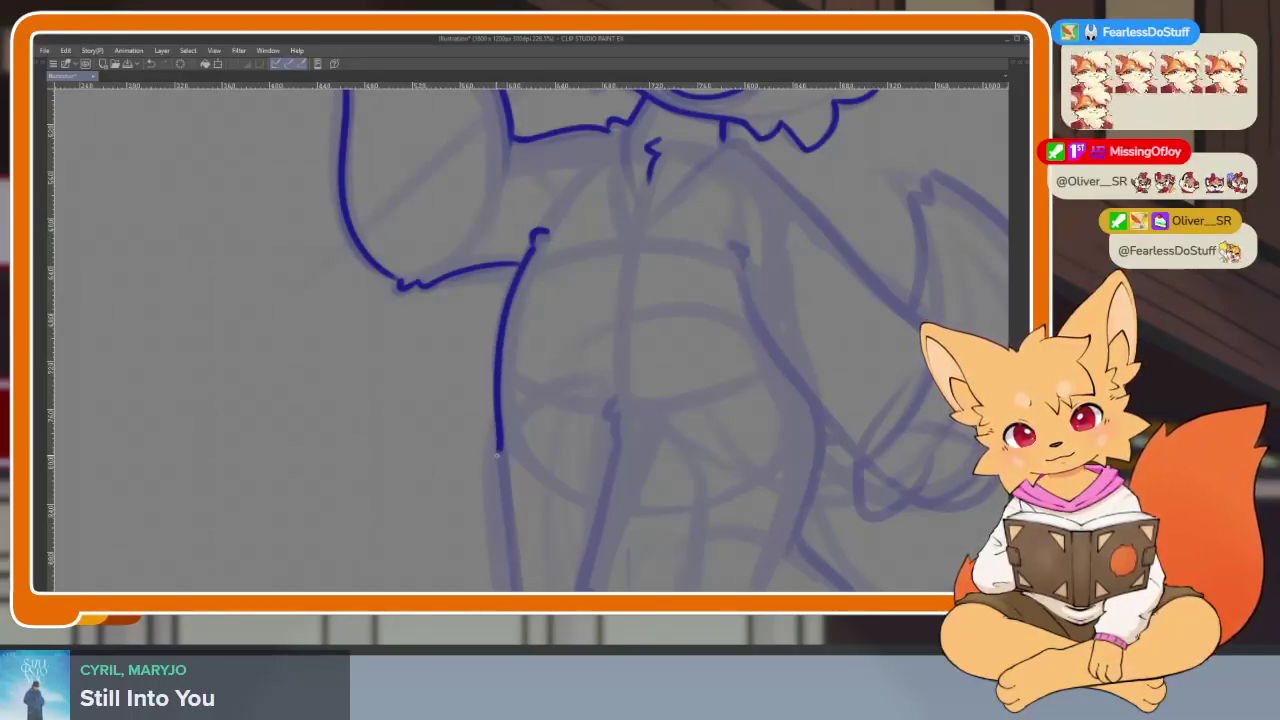
pyautogui.scroll(1, 543, 354)
pyautogui.moveTo(543, 354); pyautogui.dragTo(491, 131)
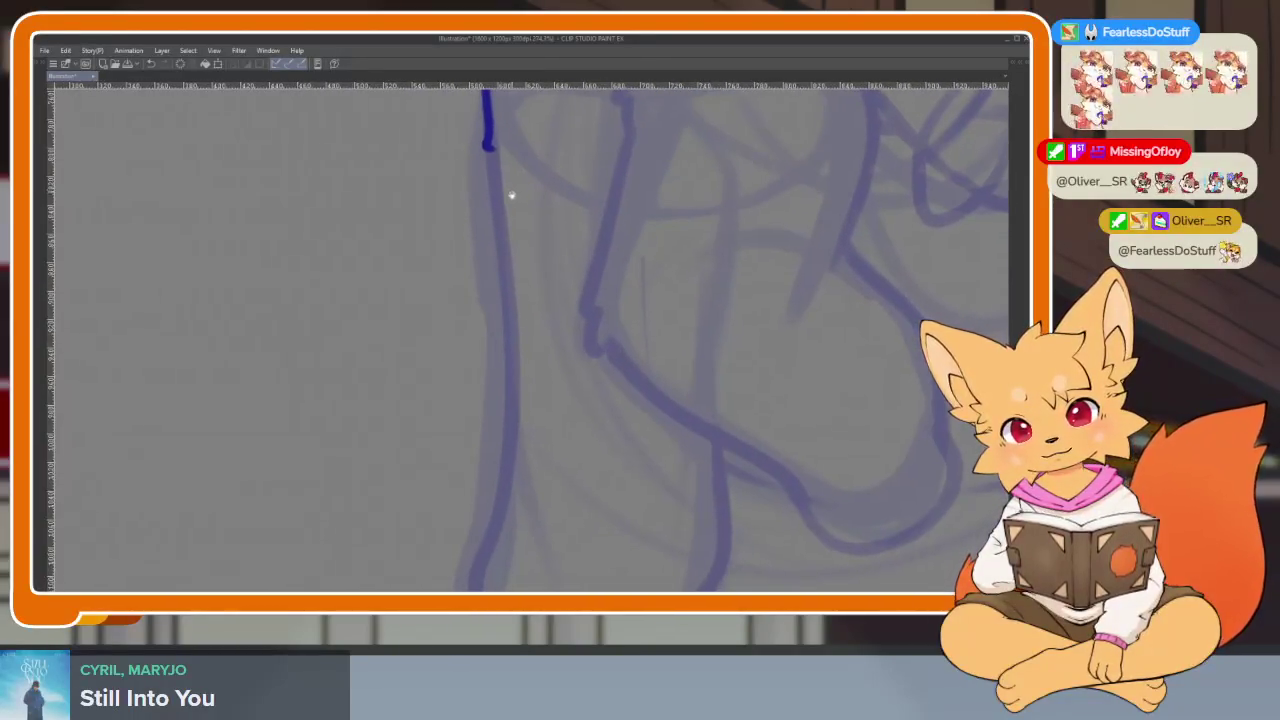
pyautogui.moveTo(511, 195)
pyautogui.mouseDown()
pyautogui.moveTo(479, 124)
pyautogui.moveTo(492, 276)
pyautogui.mouseUp()
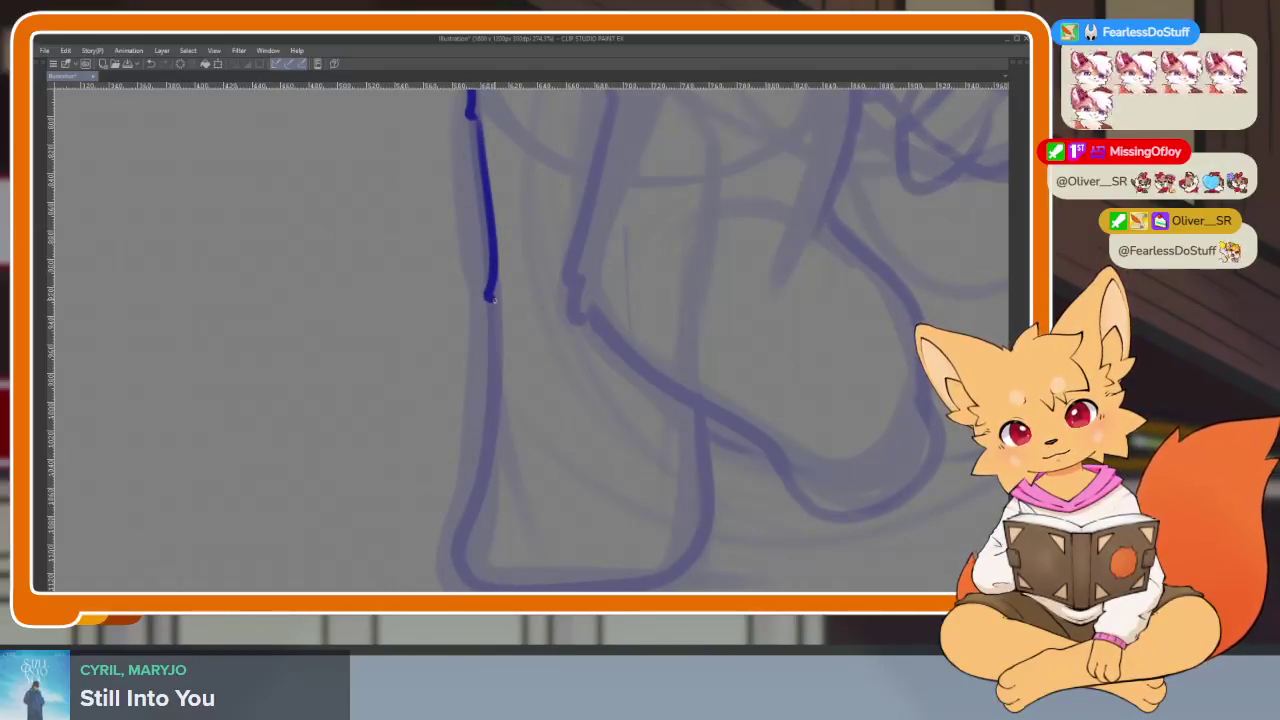
pyautogui.moveTo(508, 360); pyautogui.dragTo(487, 258)
pyautogui.moveTo(487, 334); pyautogui.dragTo(456, 445)
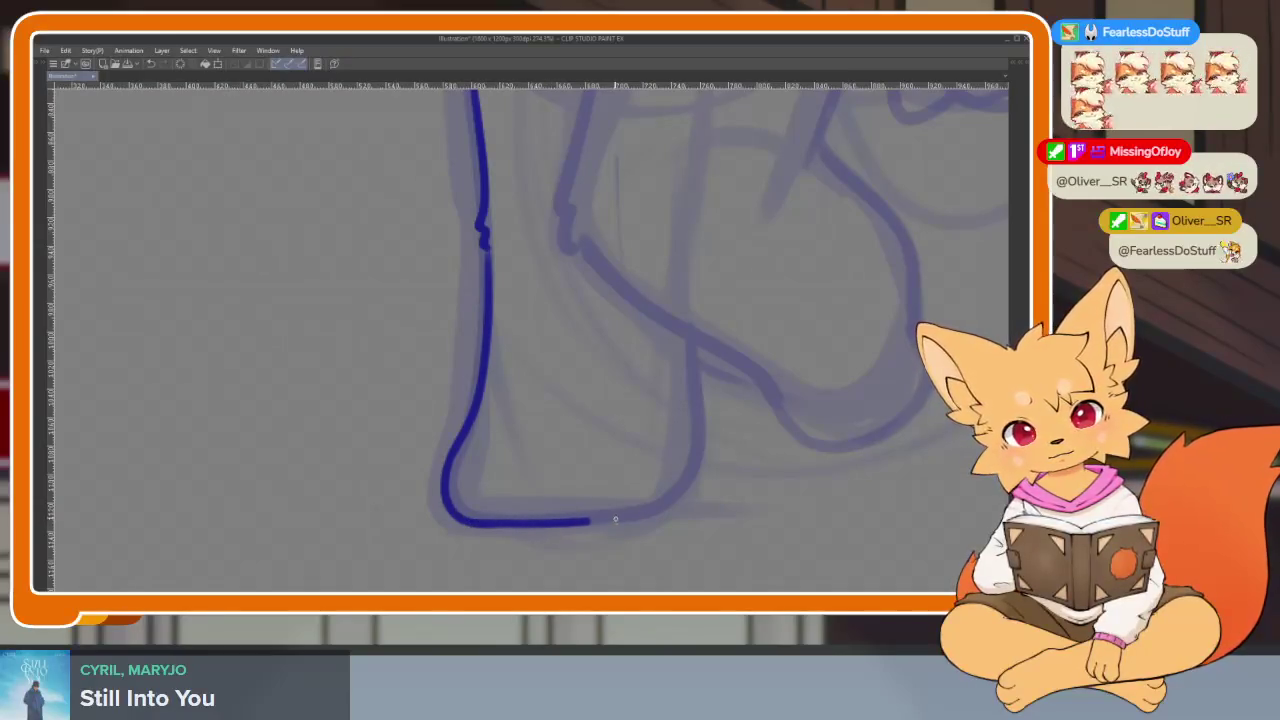
pyautogui.moveTo(706, 425); pyautogui.dragTo(700, 330)
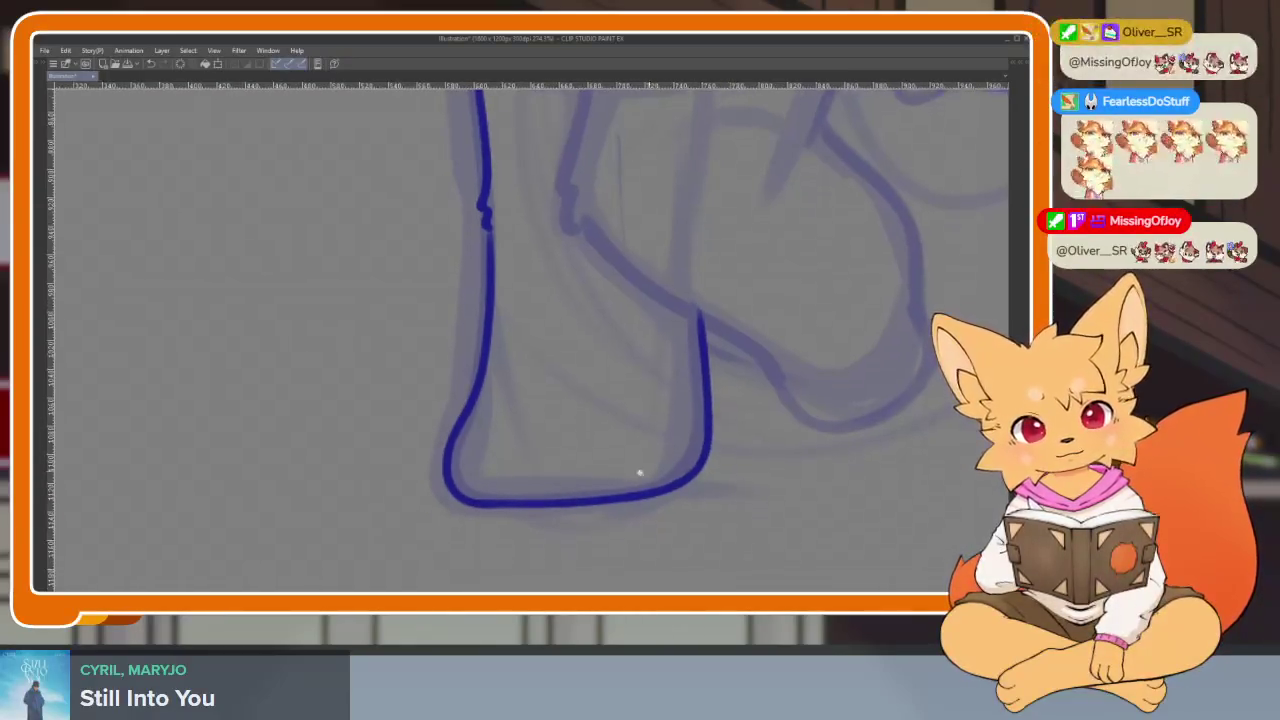
# - Draw two toe lines on the left foot, redrawing the second with a thinner tip
pyautogui.scroll(3, 620, 500)
pyautogui.moveTo(442, 360)
pyautogui.mouseDown()
pyautogui.moveTo(380, 451)
pyautogui.moveTo(388, 520)
pyautogui.moveTo(420, 362)
pyautogui.mouseUp()
pyautogui.hotkey('ctrl', 'z')
pyautogui.moveTo(543, 522); pyautogui.dragTo(590, 370)
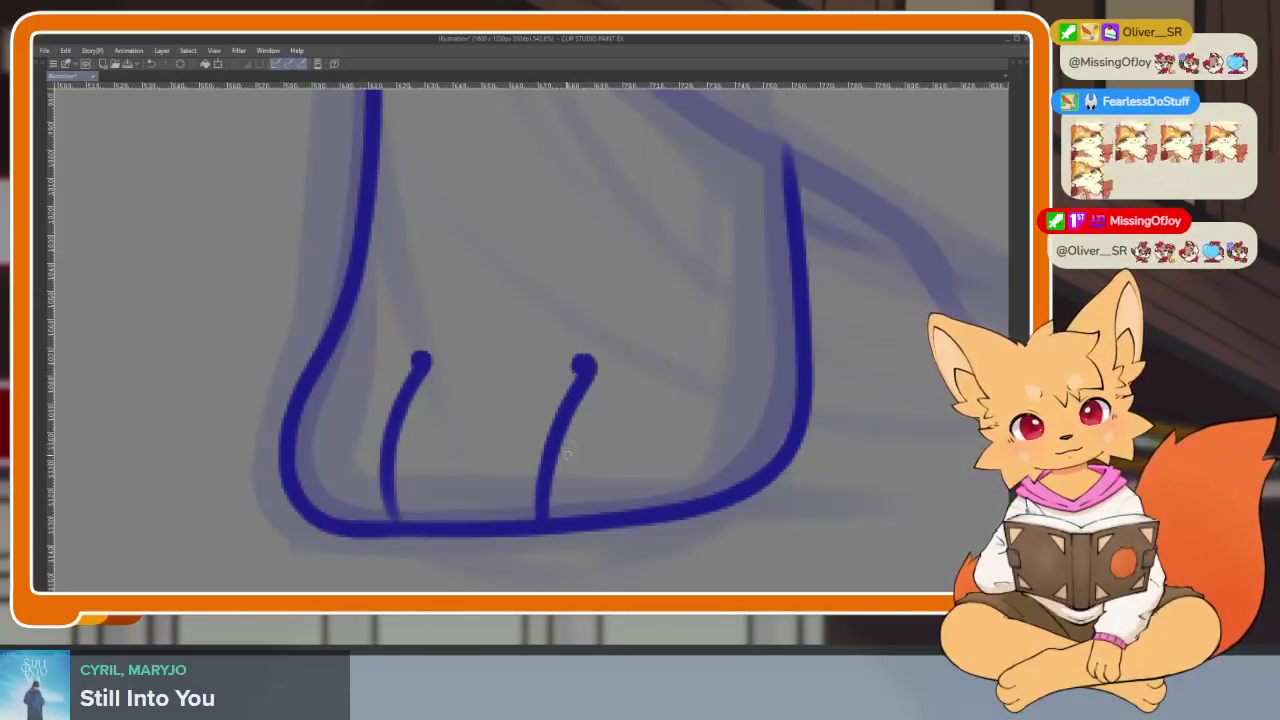
pyautogui.hotkey('ctrl', 'z')
pyautogui.moveTo(545, 518); pyautogui.dragTo(577, 357)
pyautogui.scroll(-3, 702, 430)
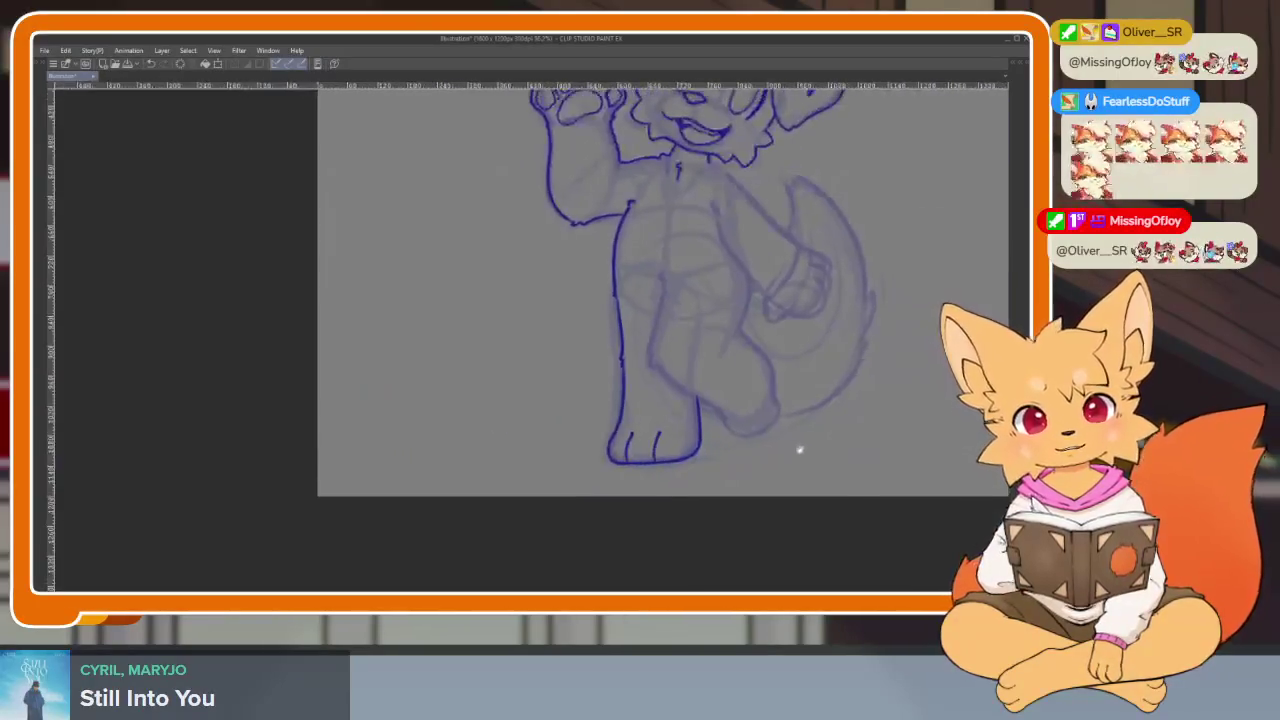
pyautogui.scroll(1, 689, 477)
pyautogui.scroll(3, 611, 520)
pyautogui.scroll(1, 616, 516)
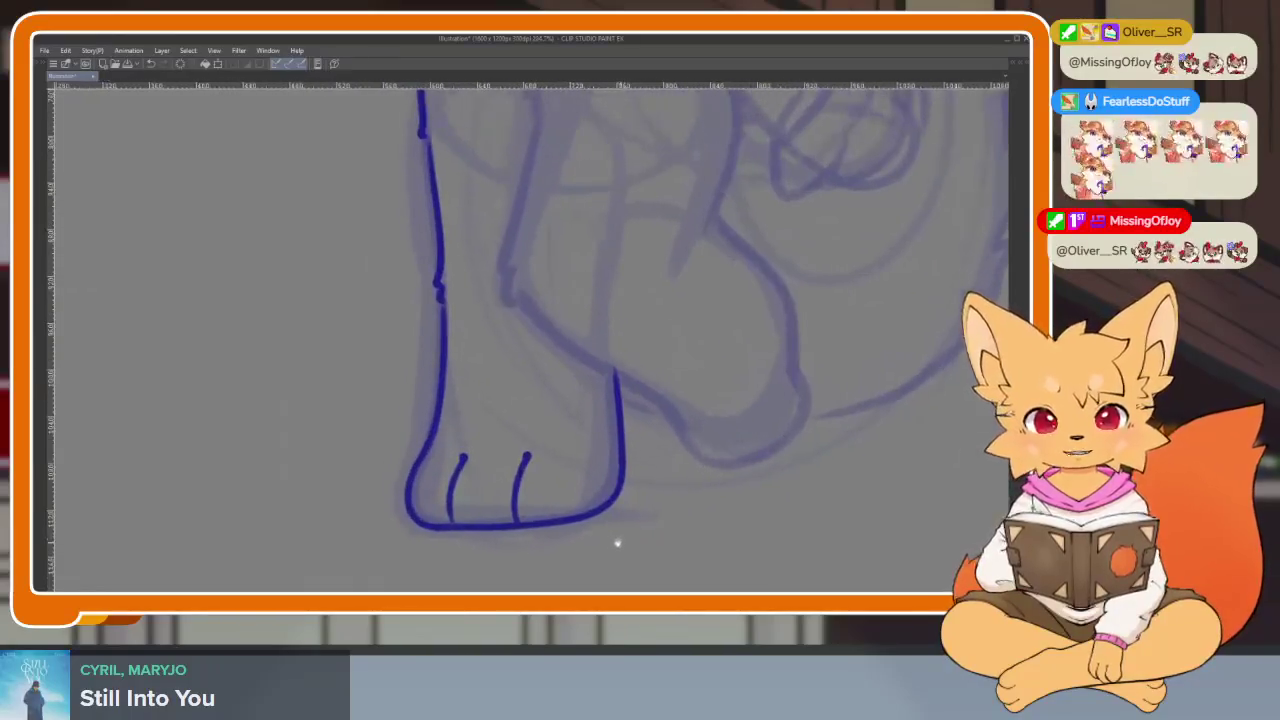
pyautogui.press('Tab')
pyautogui.press('Tab')
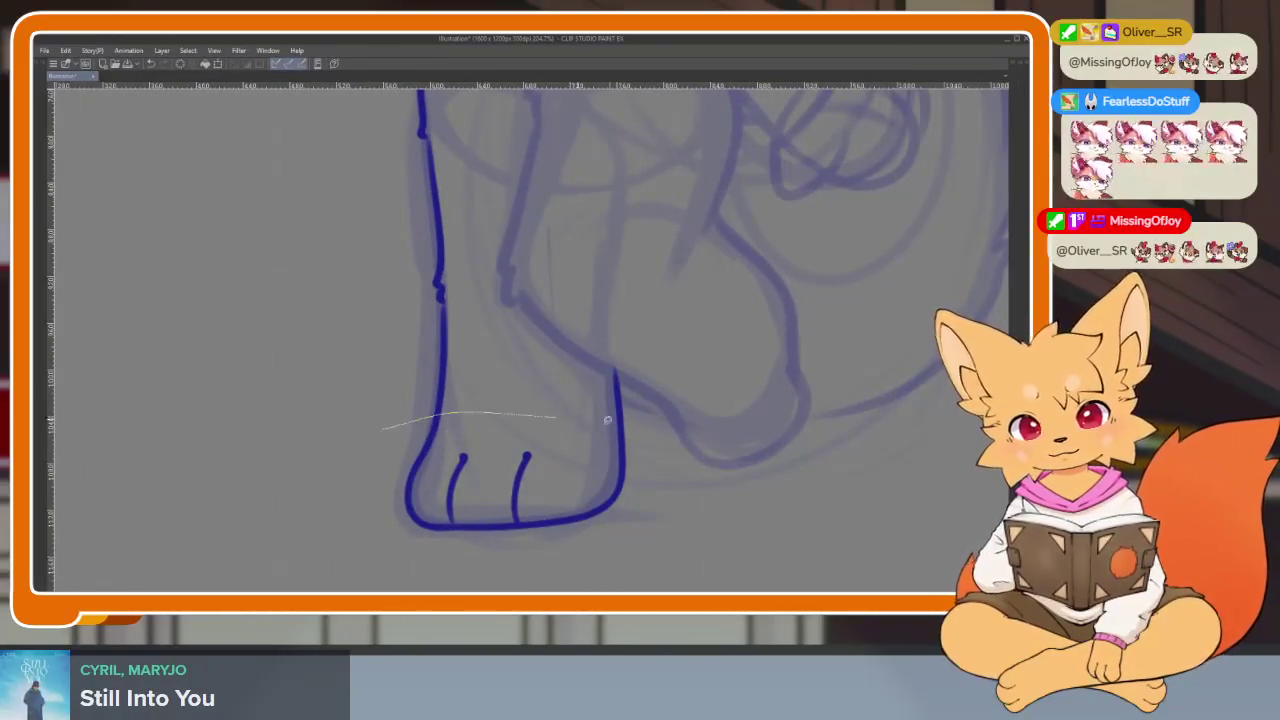
# - Select the inked left foot, distort it so the sole tilts flatter, and shift it slightly right
pyautogui.moveTo(331, 469); pyautogui.dragTo(335, 462)
pyautogui.hotkey('ctrl', 't')
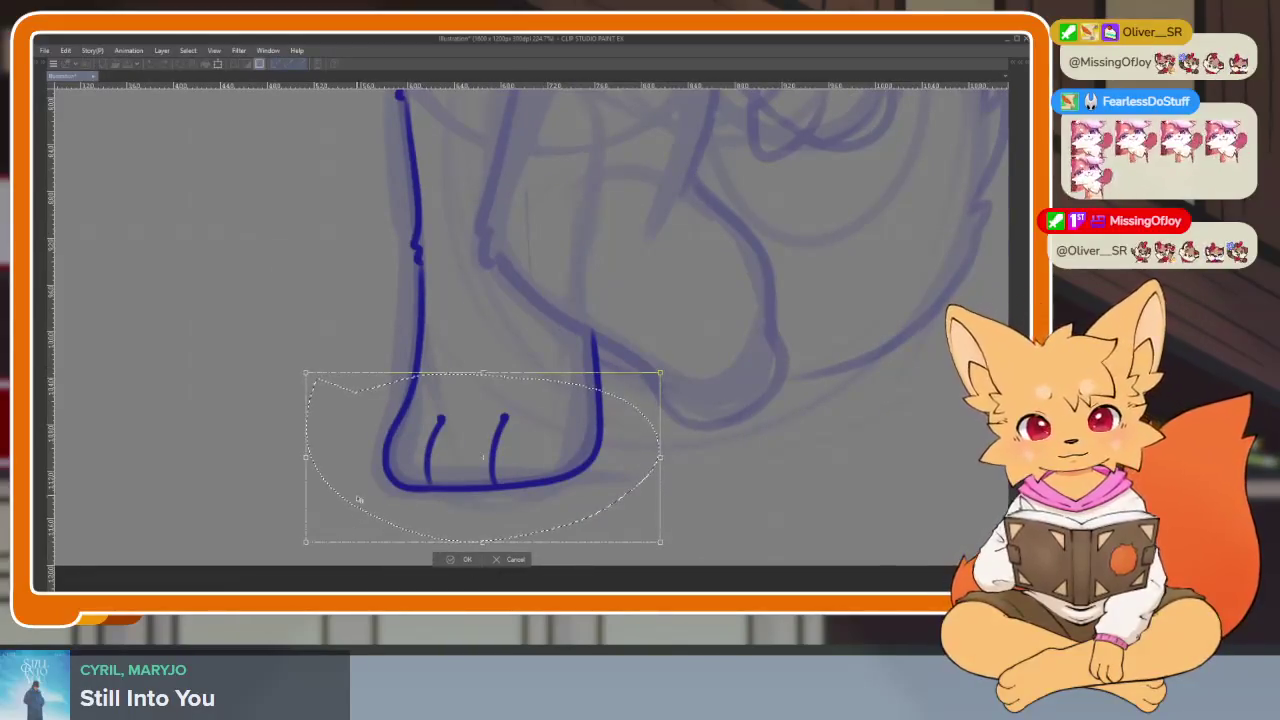
pyautogui.moveTo(306, 543); pyautogui.dragTo(318, 527)
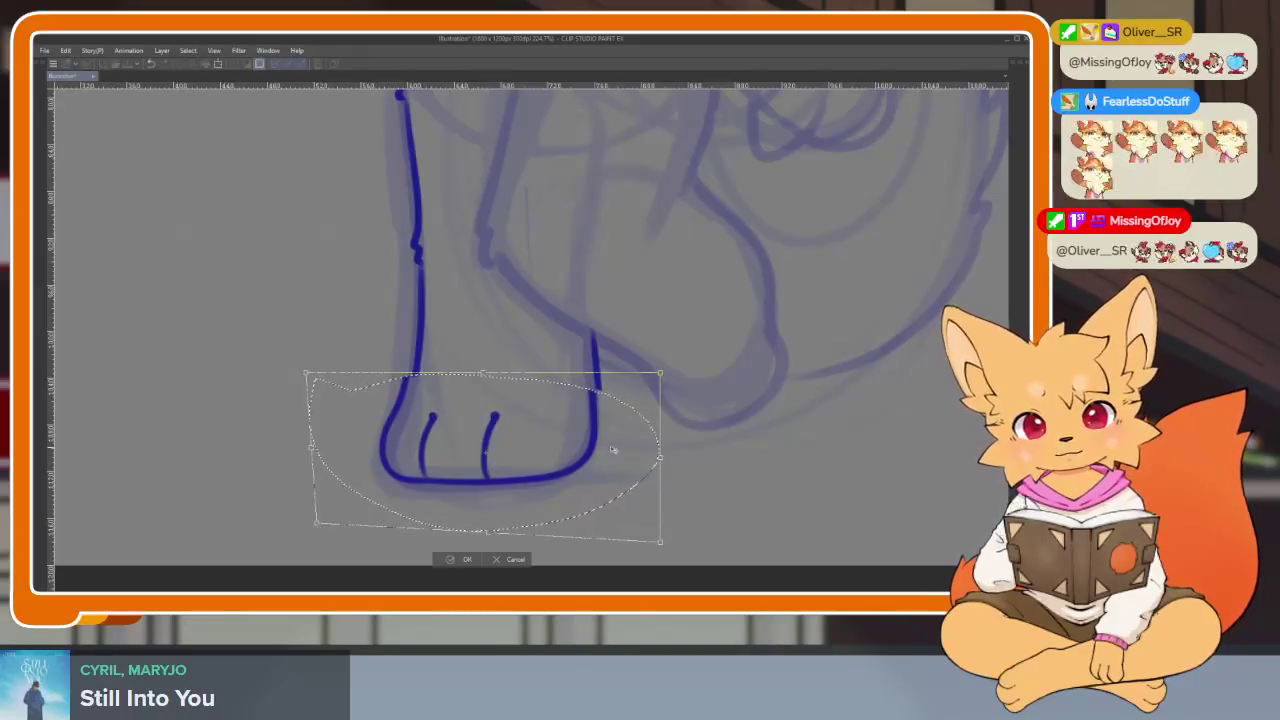
pyautogui.moveTo(664, 438); pyautogui.dragTo(671, 438)
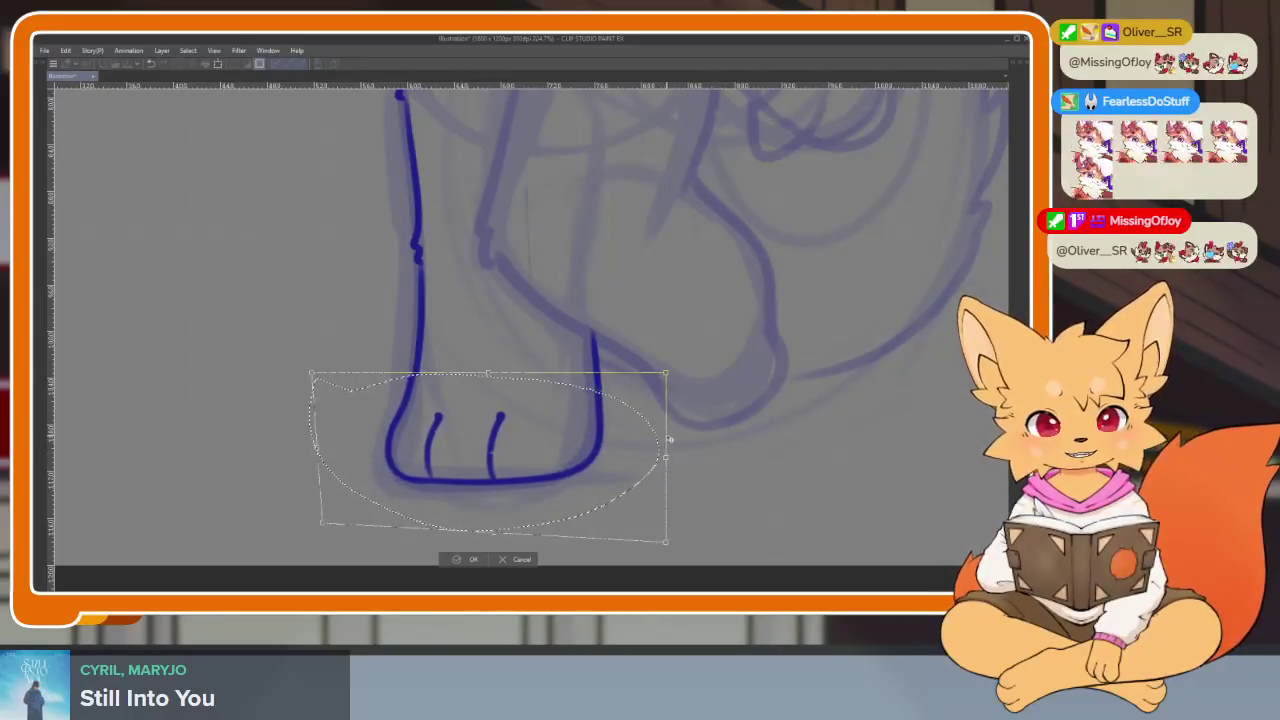
pyautogui.click(477, 560)
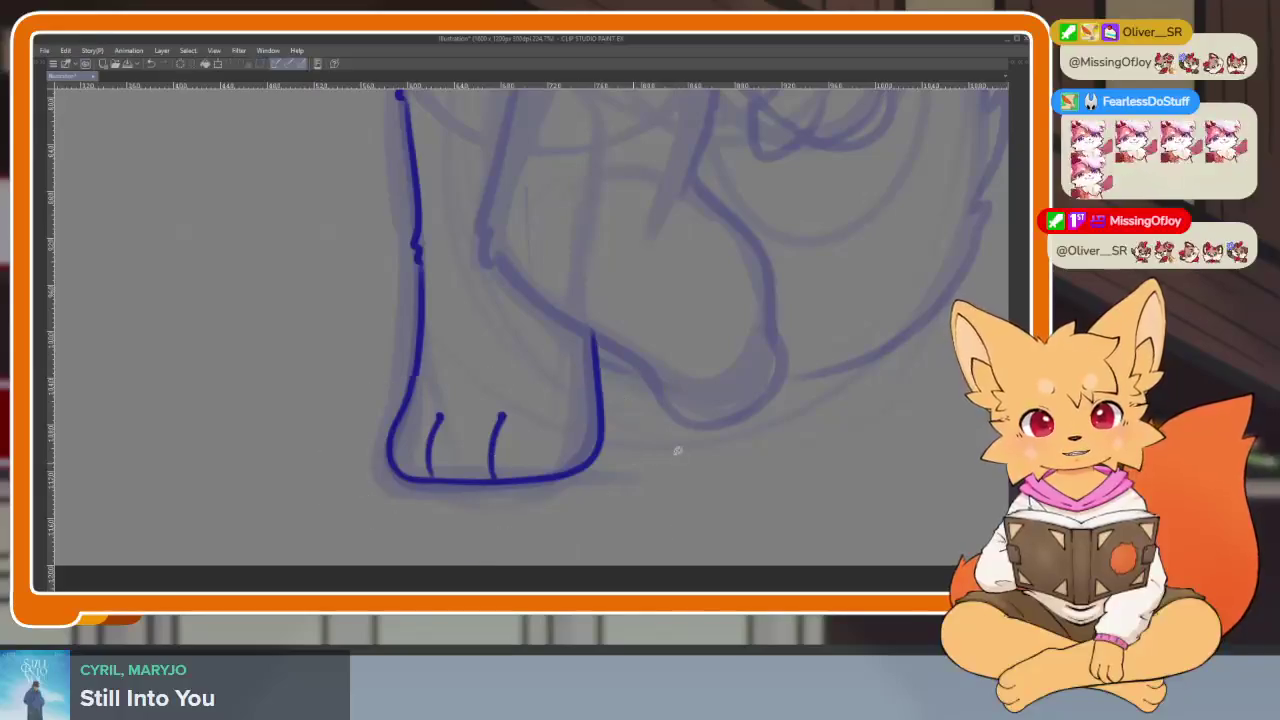
pyautogui.scroll(-3, 670, 450)
pyautogui.scroll(4, 634, 449)
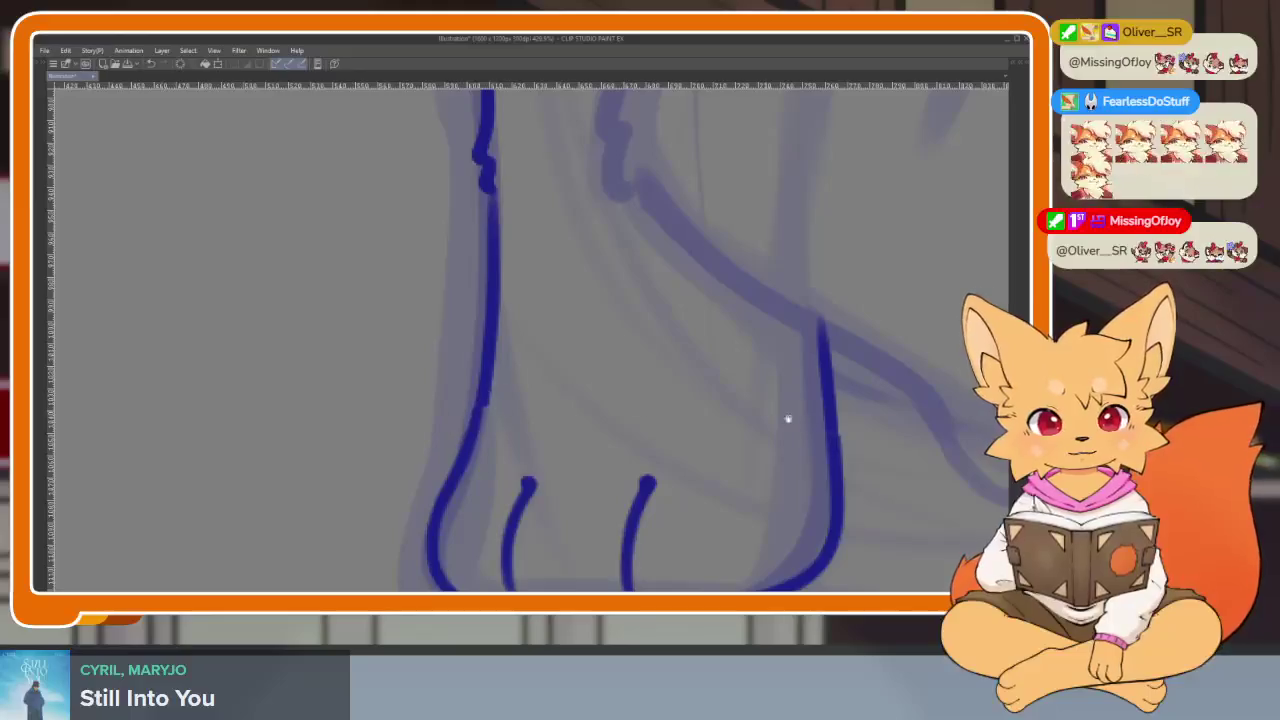
# - Ink the inner edge and outline of the right leg, adding fur notches
pyautogui.scroll(-3, 788, 420)
pyautogui.scroll(2, 757, 443)
pyautogui.moveTo(817, 406)
pyautogui.mouseDown()
pyautogui.moveTo(766, 389)
pyautogui.moveTo(686, 464)
pyautogui.mouseUp()
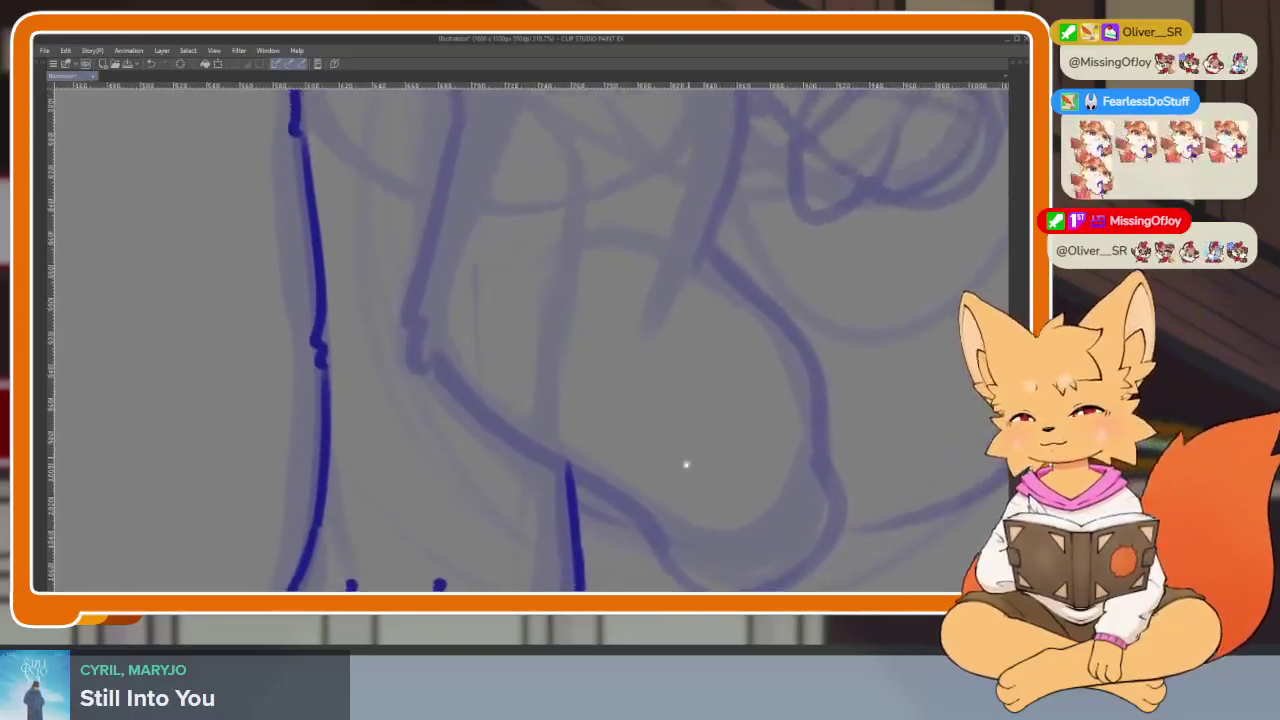
pyautogui.scroll(1, 660, 486)
pyautogui.scroll(1, 577, 383)
pyautogui.scroll(2, 537, 369)
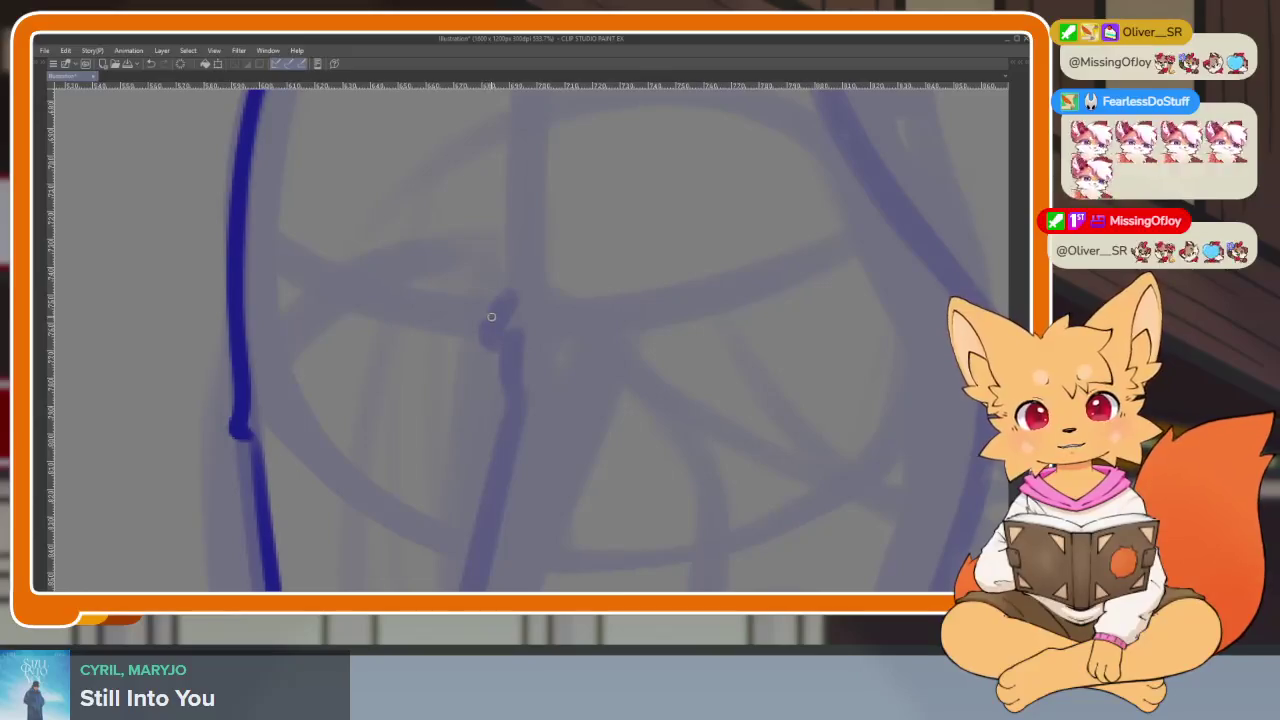
pyautogui.moveTo(464, 314); pyautogui.dragTo(449, 364)
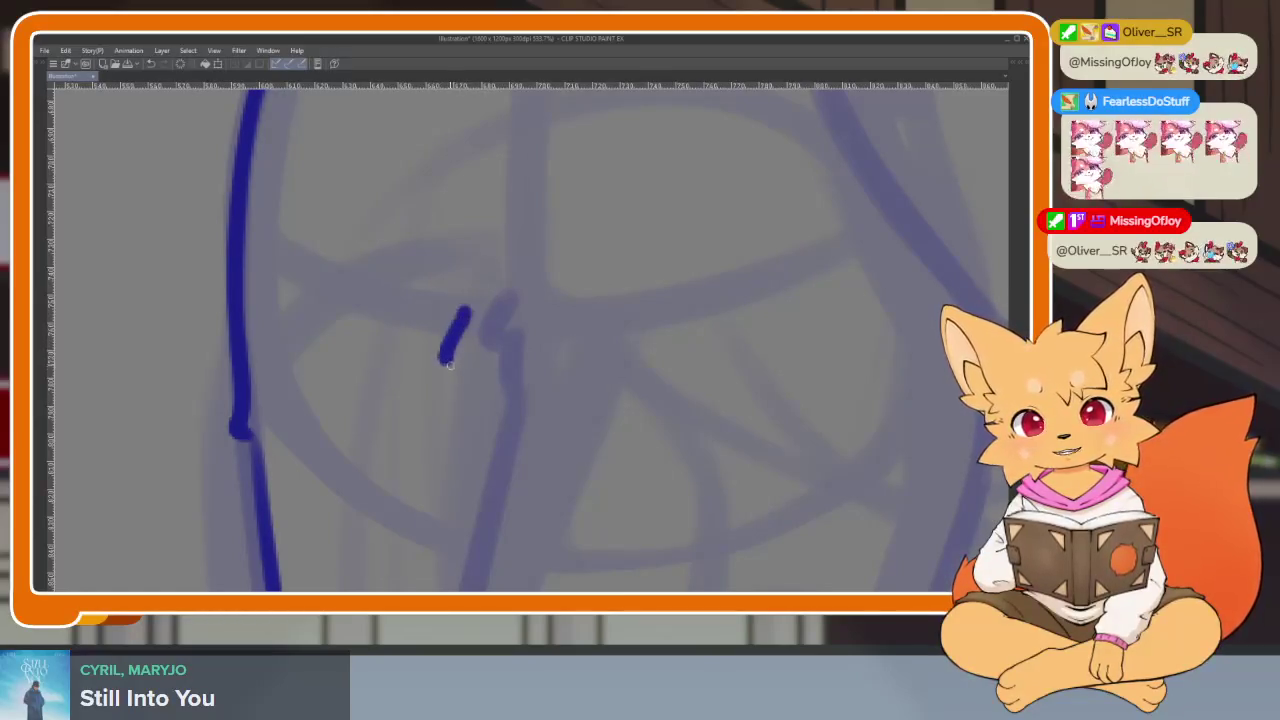
pyautogui.scroll(-2, 603, 231)
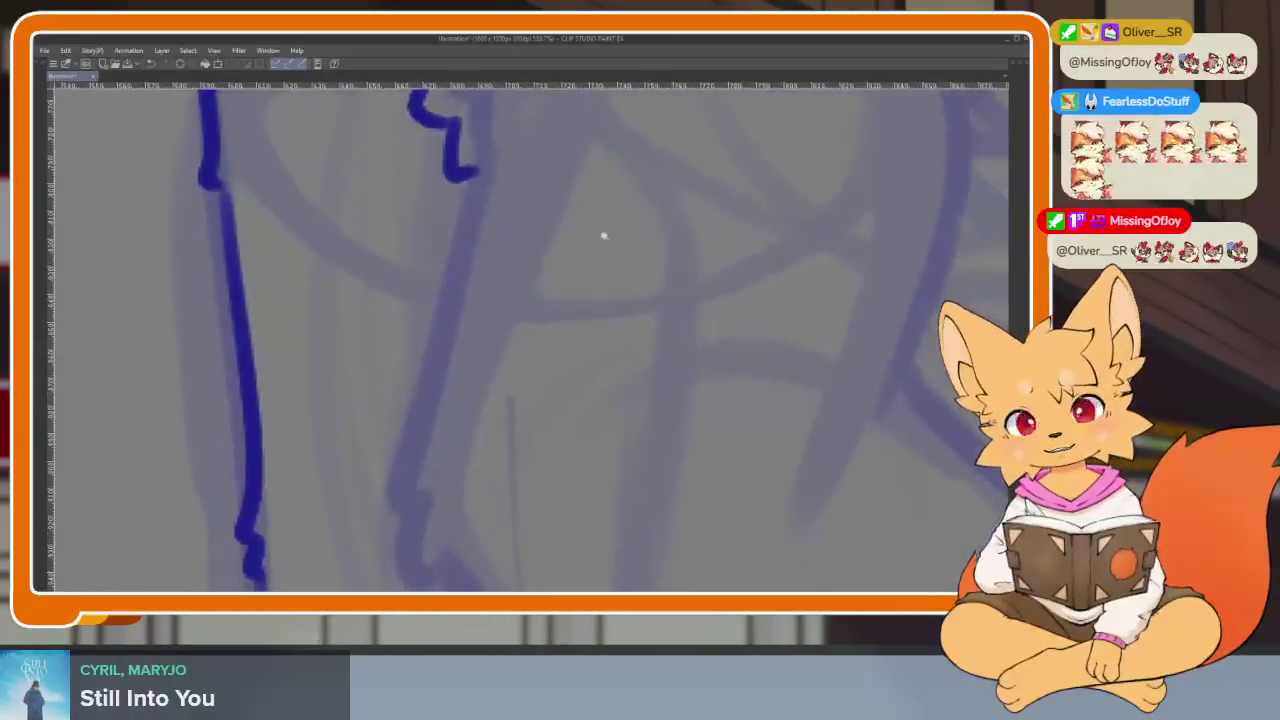
pyautogui.scroll(-1, 554, 203)
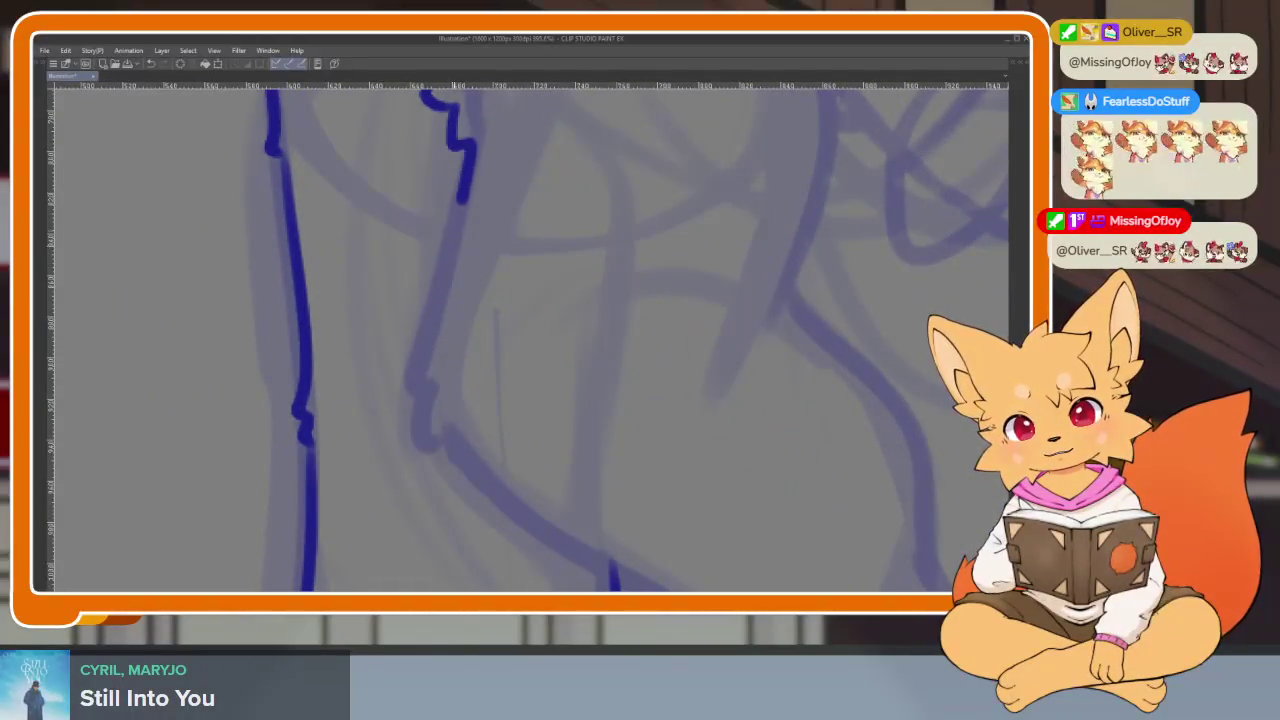
pyautogui.moveTo(462, 200); pyautogui.dragTo(414, 374)
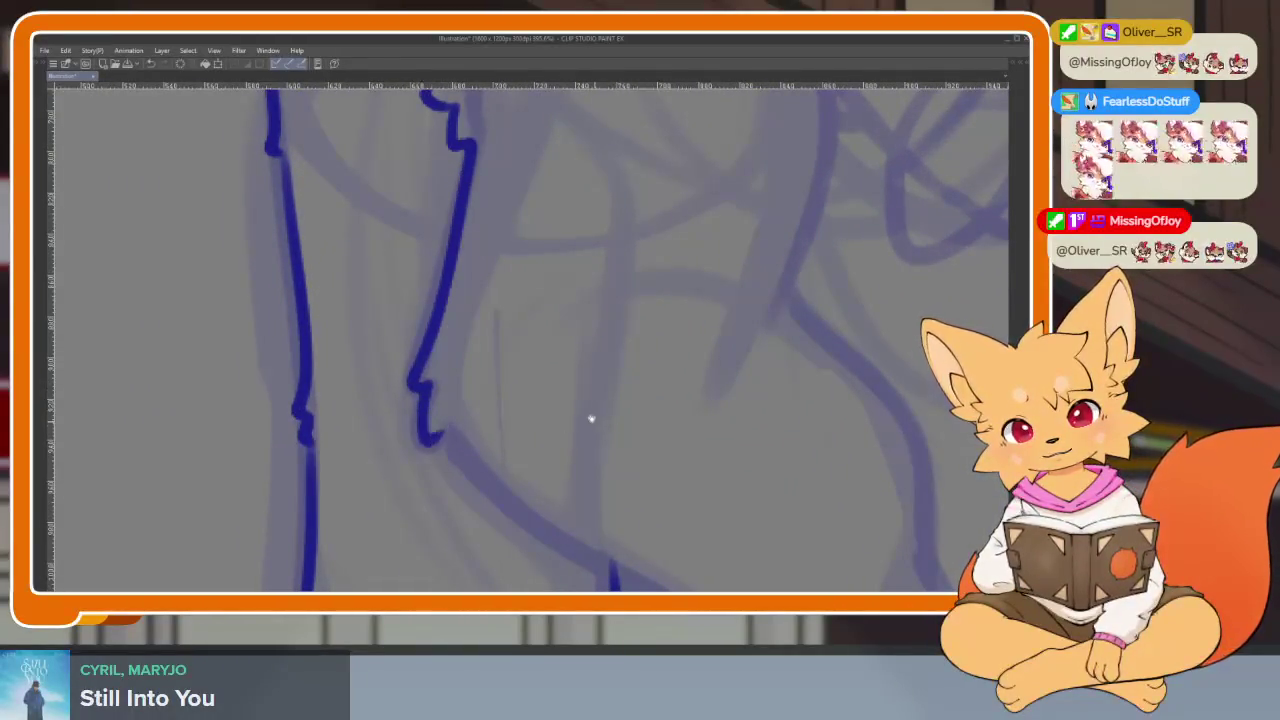
# - Ink the lower leg line and the raised foot's back curve joined to its sole
pyautogui.moveTo(591, 419); pyautogui.dragTo(340, 224)
pyautogui.moveTo(268, 326)
pyautogui.mouseDown()
pyautogui.moveTo(486, 470)
pyautogui.moveTo(545, 550)
pyautogui.moveTo(726, 492)
pyautogui.moveTo(712, 390)
pyautogui.moveTo(689, 507)
pyautogui.mouseUp()
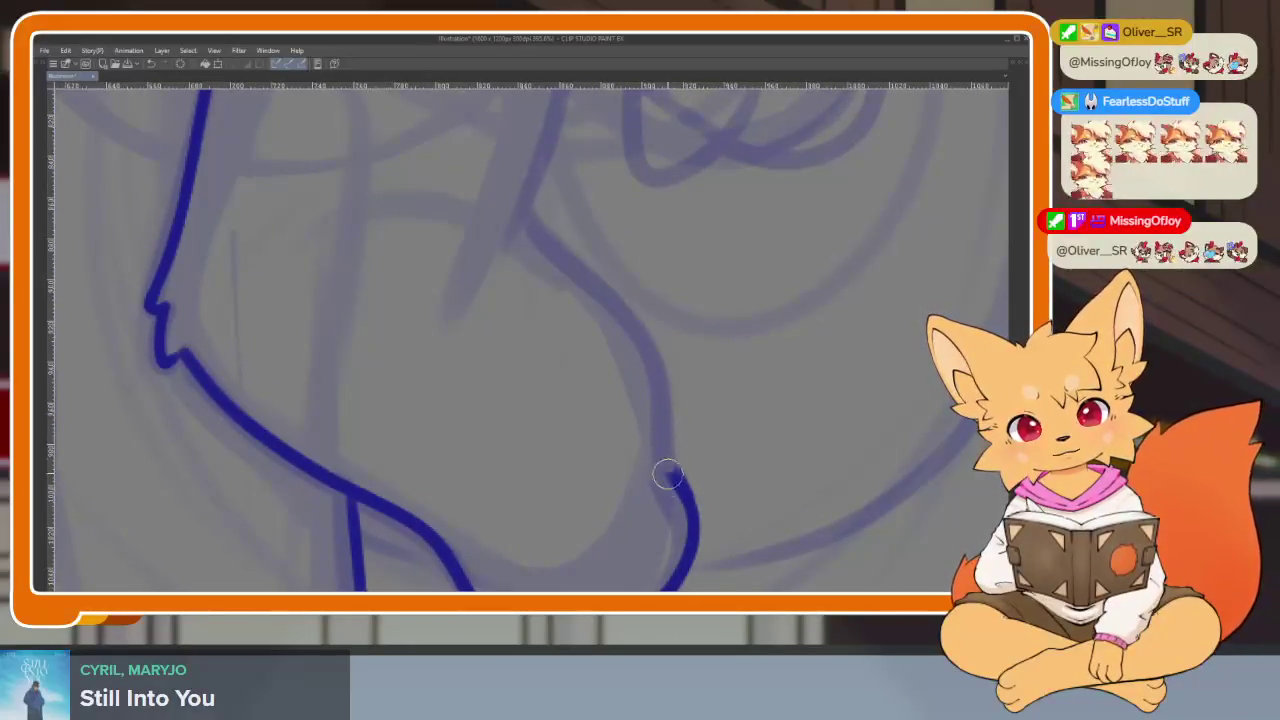
pyautogui.hotkey('ctrl', 'z')
pyautogui.moveTo(677, 452)
pyautogui.mouseDown()
pyautogui.moveTo(662, 342)
pyautogui.moveTo(598, 266)
pyautogui.moveTo(660, 322)
pyautogui.mouseUp()
pyautogui.hotkey('ctrl', 'z')
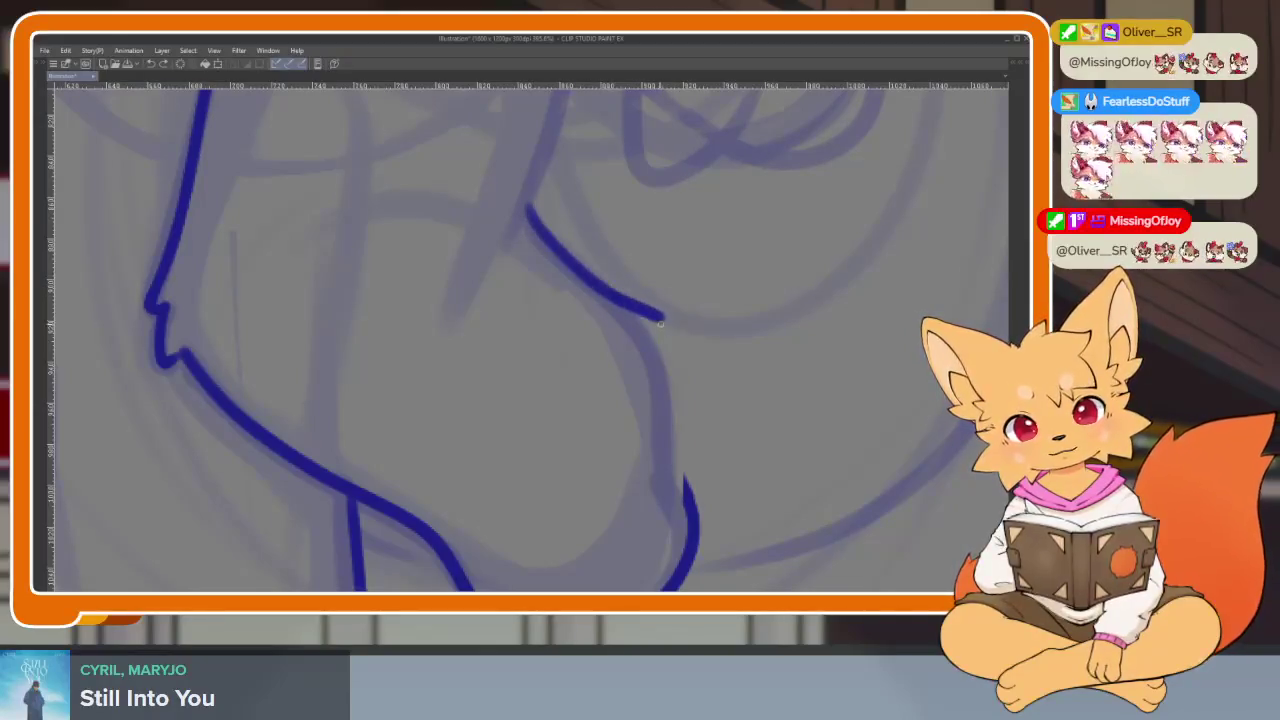
pyautogui.moveTo(676, 384); pyautogui.dragTo(692, 505)
# - Draw toe lines on the raised foot, undoing the second attempt
pyautogui.scroll(1, 729, 400)
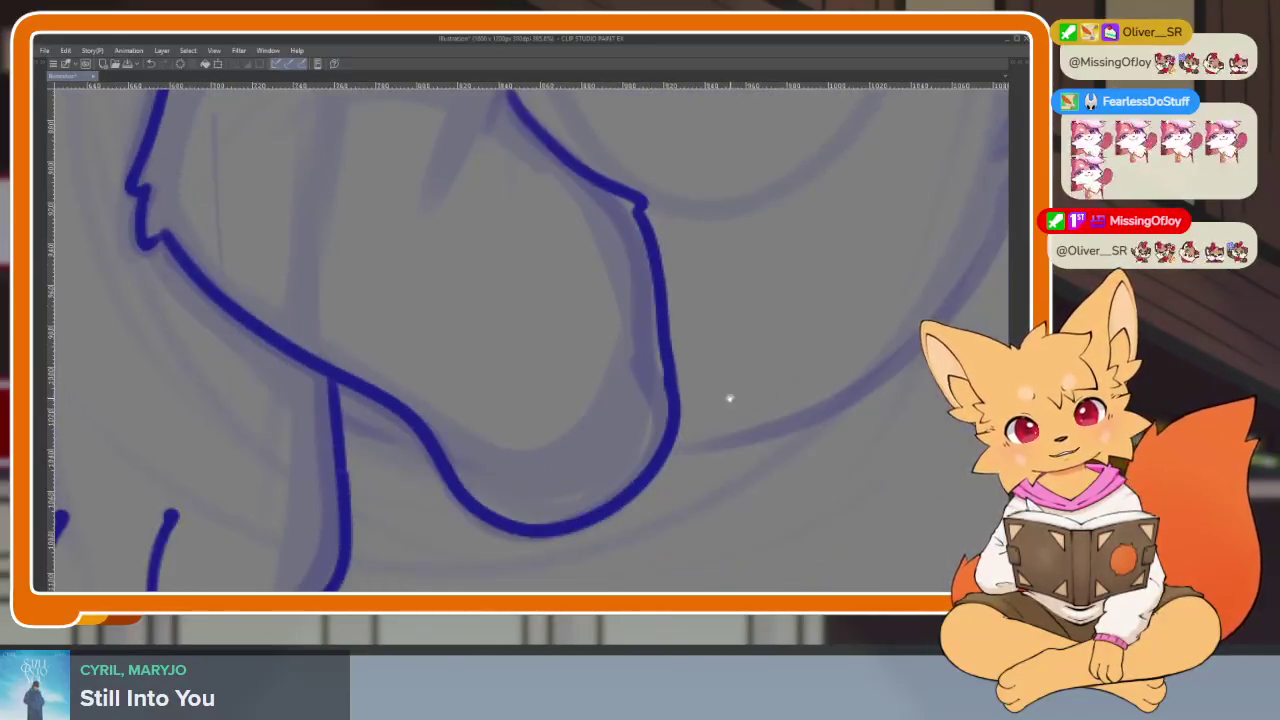
pyautogui.scroll(2, 526, 459)
pyautogui.moveTo(594, 531)
pyautogui.mouseDown()
pyautogui.moveTo(523, 486)
pyautogui.moveTo(492, 404)
pyautogui.mouseUp()
pyautogui.moveTo(678, 469); pyautogui.dragTo(628, 362)
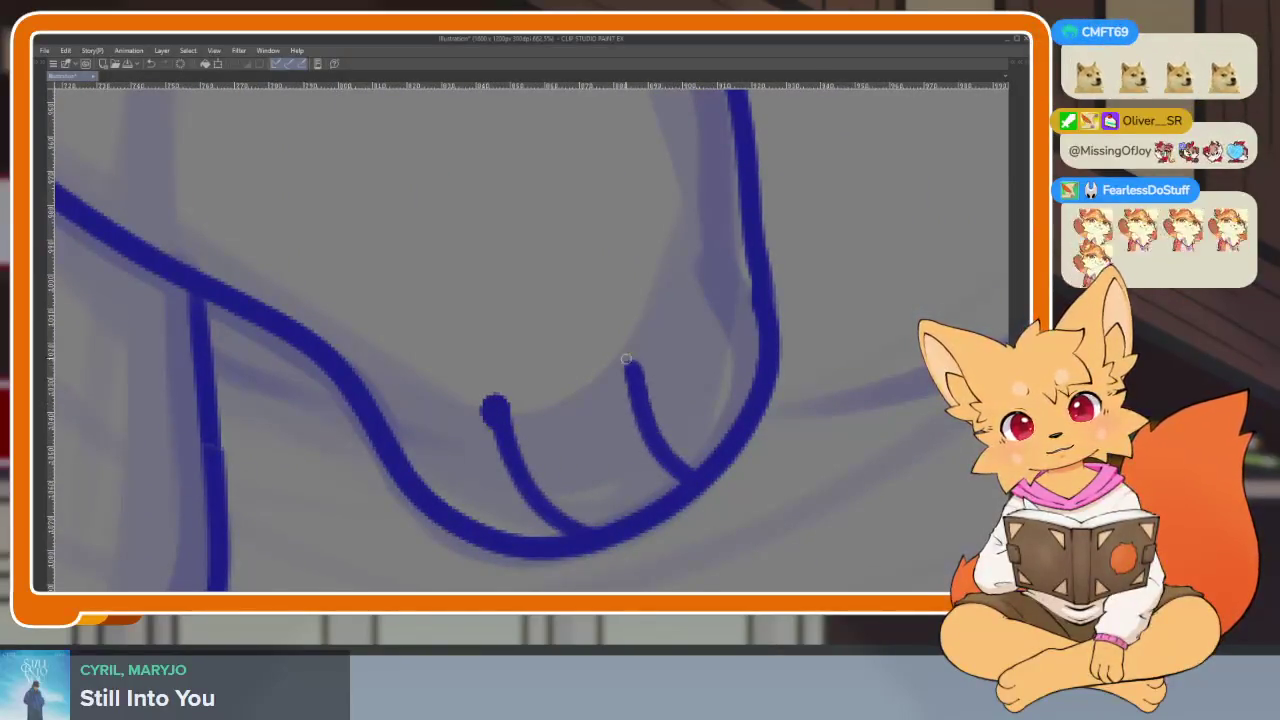
pyautogui.scroll(-5, 734, 437)
pyautogui.scroll(3, 762, 430)
pyautogui.hotkey('ctrl', 'z')
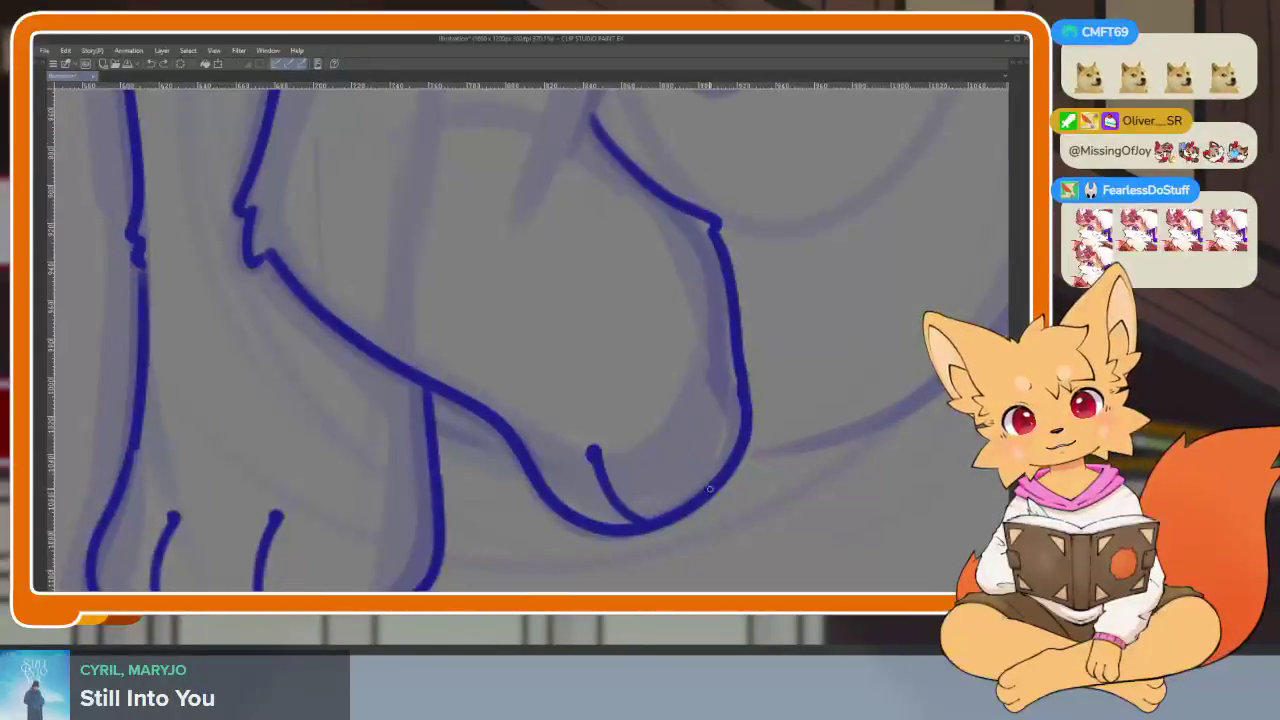
pyautogui.scroll(-3, 849, 423)
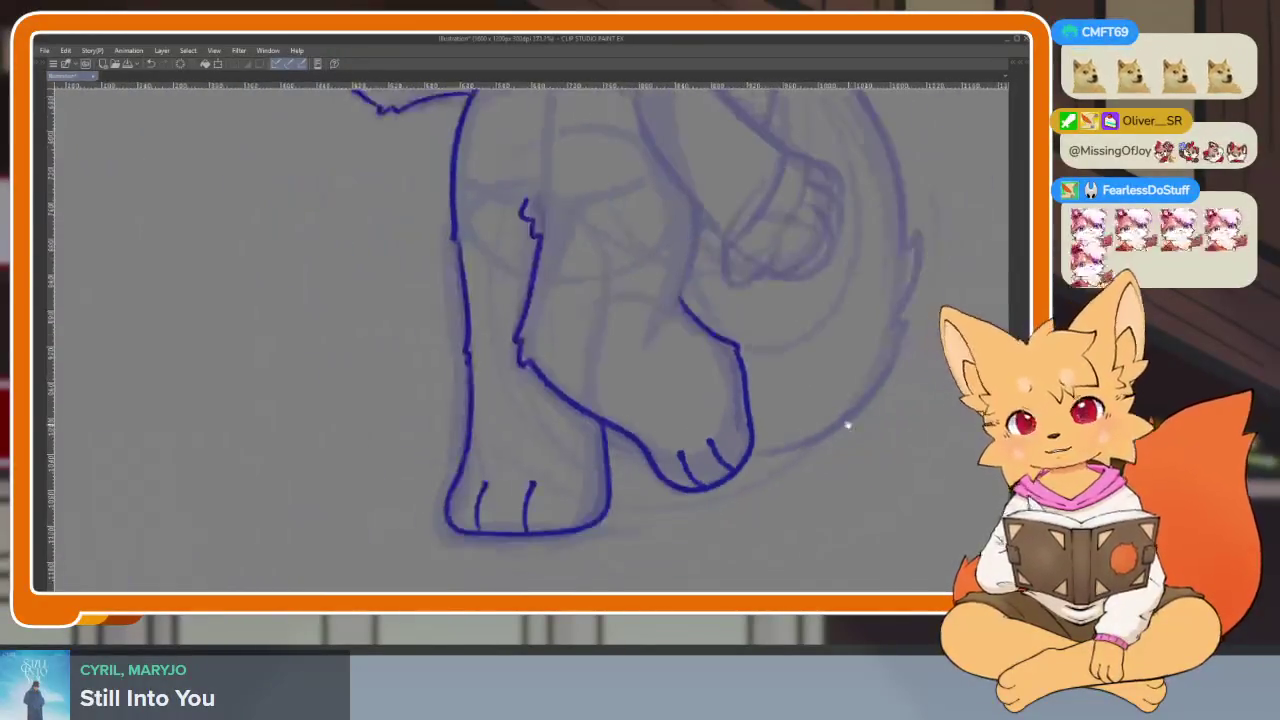
pyautogui.scroll(-1, 814, 400)
pyautogui.scroll(-3, 760, 449)
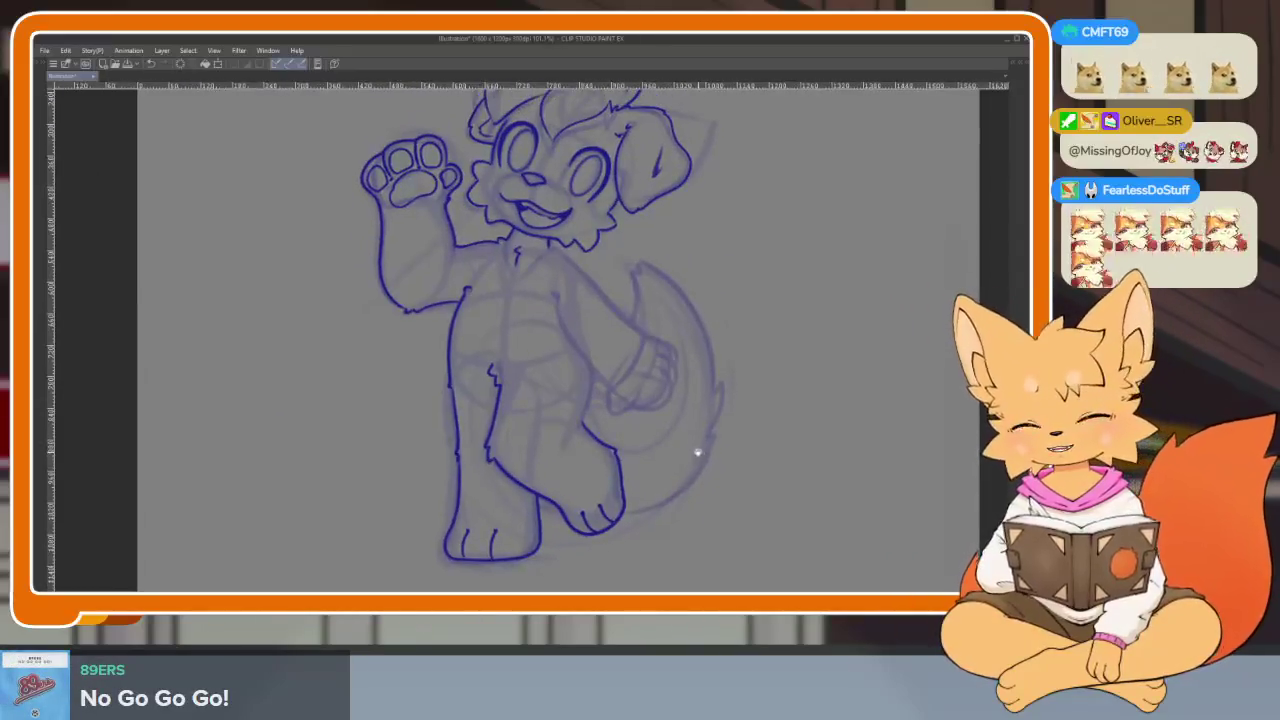
# - Undo the bad arm stroke and redraw the arm line curving around the hand
pyautogui.scroll(-2, 694, 449)
pyautogui.scroll(-2, 677, 463)
pyautogui.scroll(5, 674, 446)
pyautogui.scroll(-2, 663, 450)
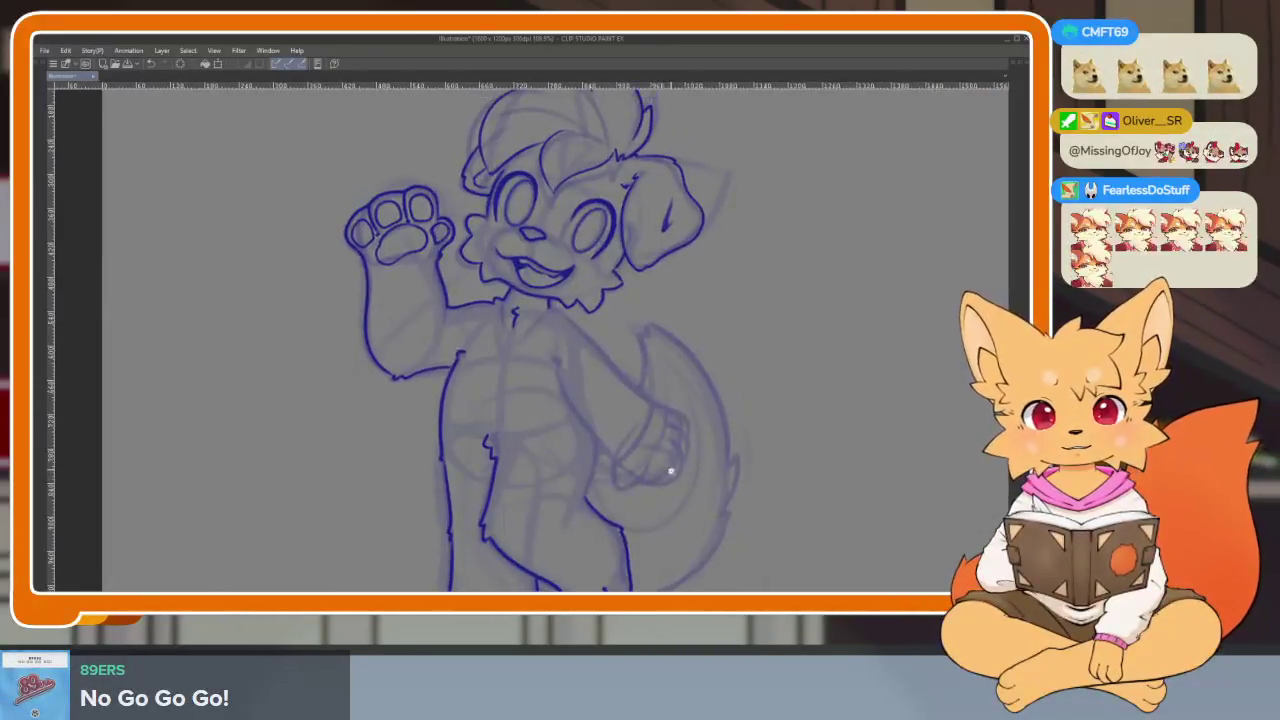
pyautogui.scroll(-3, 664, 445)
pyautogui.scroll(4, 630, 452)
pyautogui.scroll(4, 625, 455)
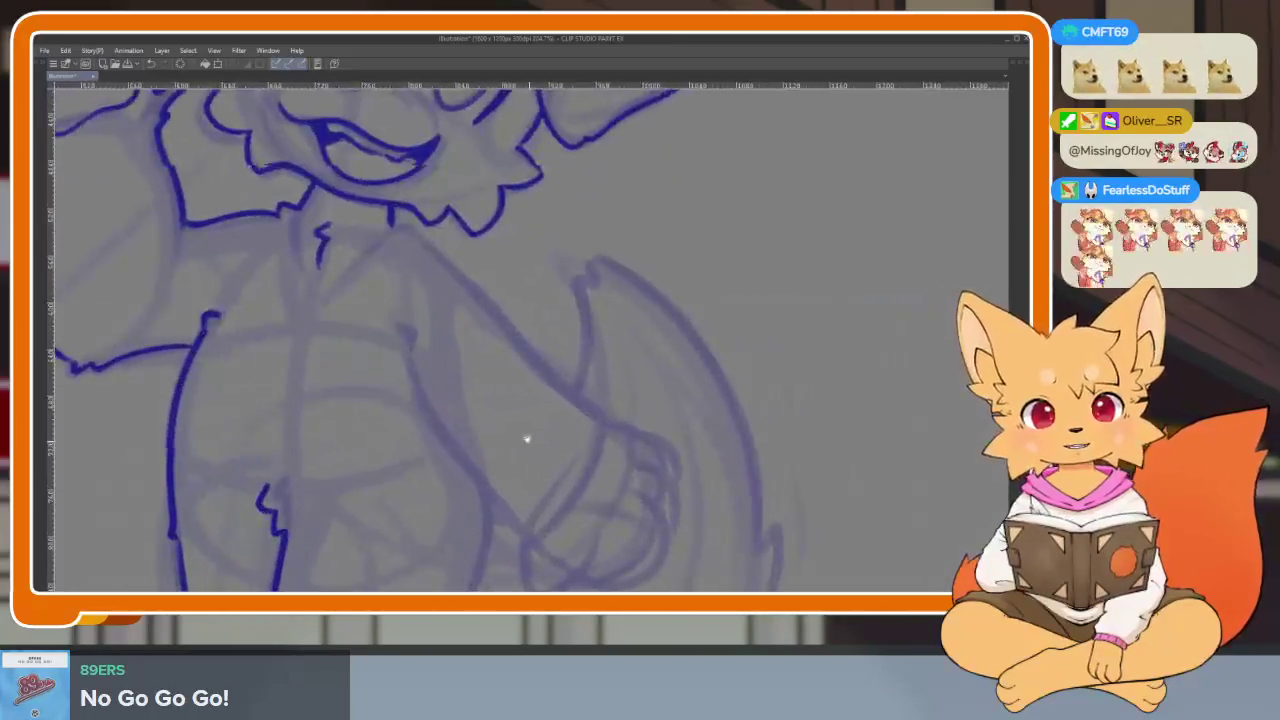
pyautogui.scroll(1, 526, 437)
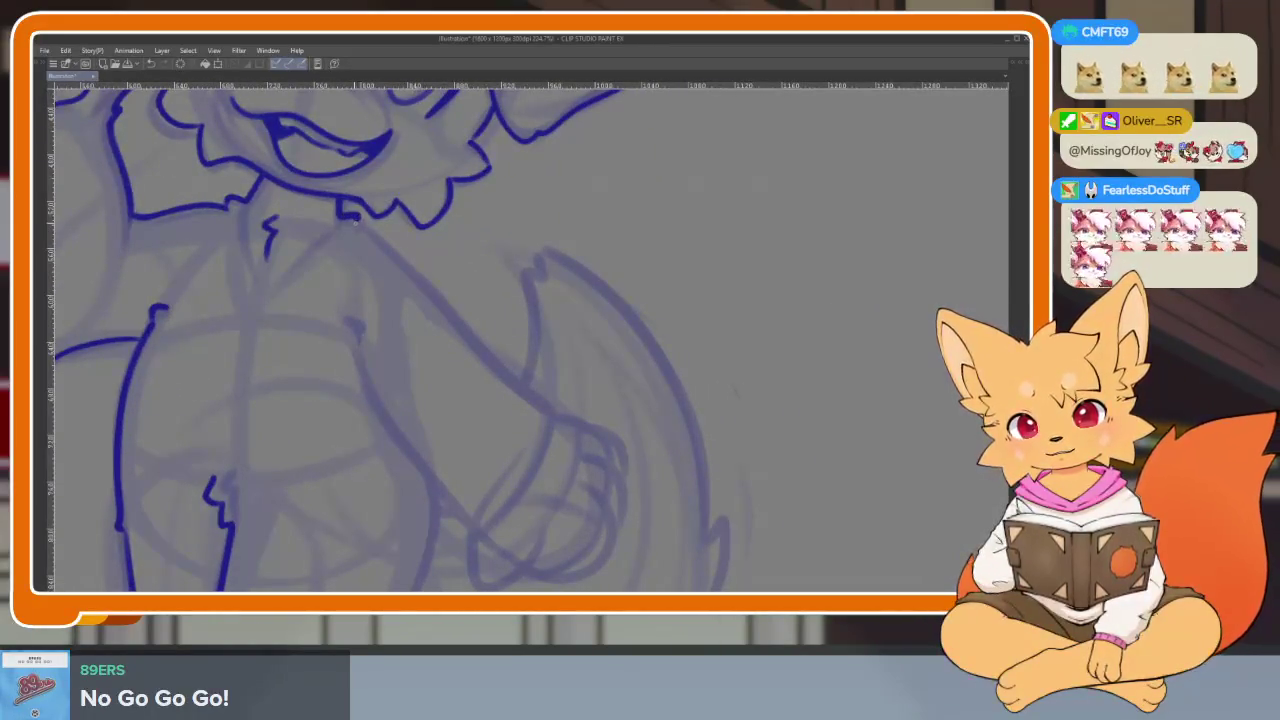
pyautogui.hotkey('ctrl', 'z')
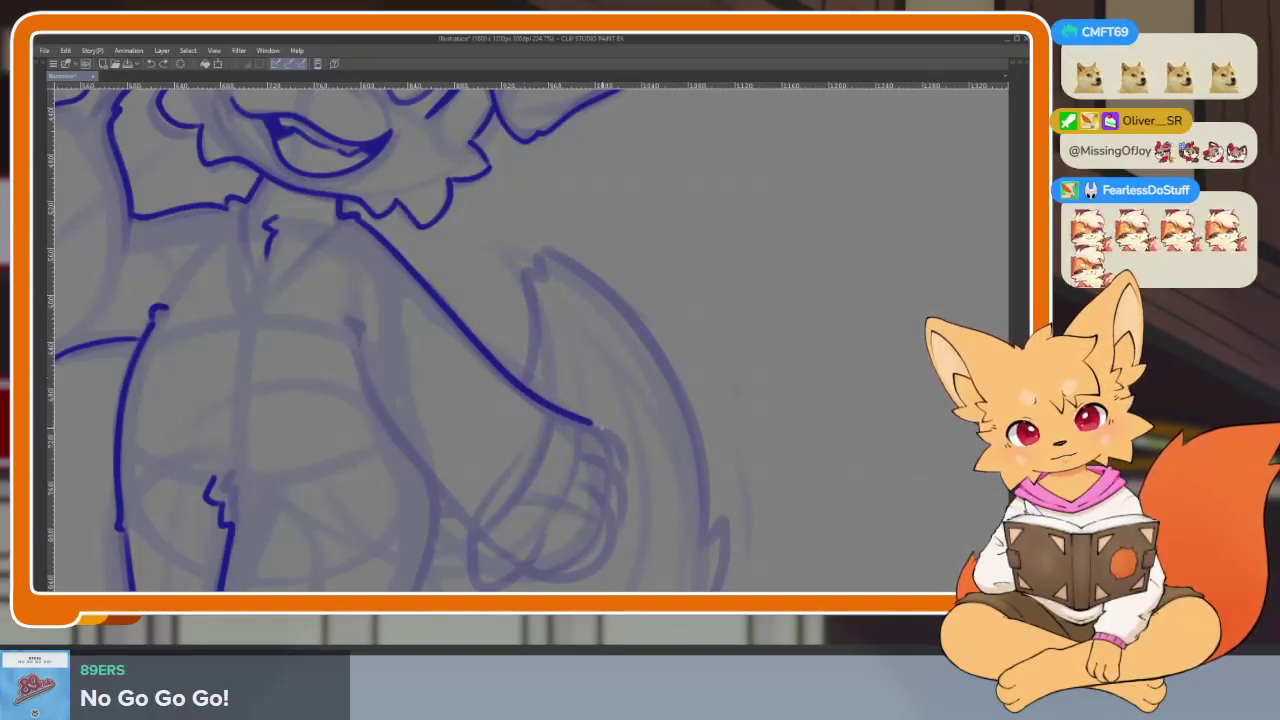
pyautogui.moveTo(628, 462); pyautogui.dragTo(672, 362)
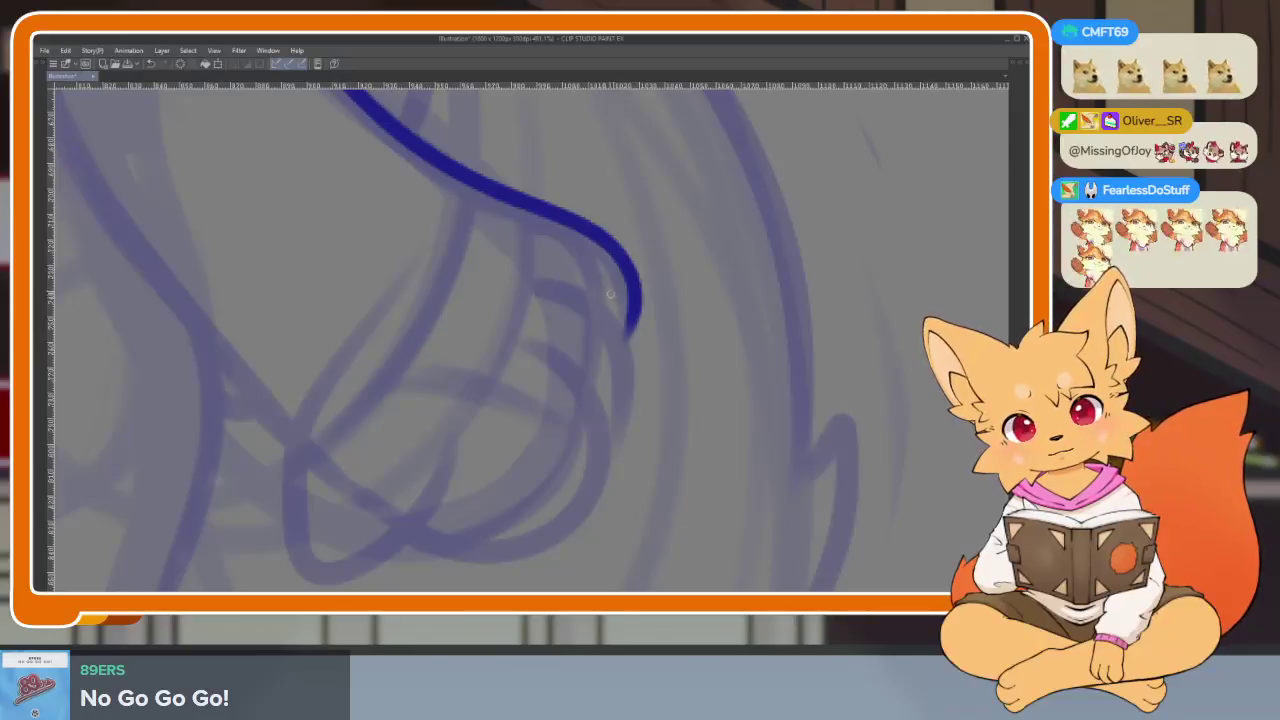
pyautogui.moveTo(629, 336)
pyautogui.mouseDown()
pyautogui.moveTo(428, 508)
pyautogui.moveTo(630, 480)
pyautogui.moveTo(575, 357)
pyautogui.mouseUp()
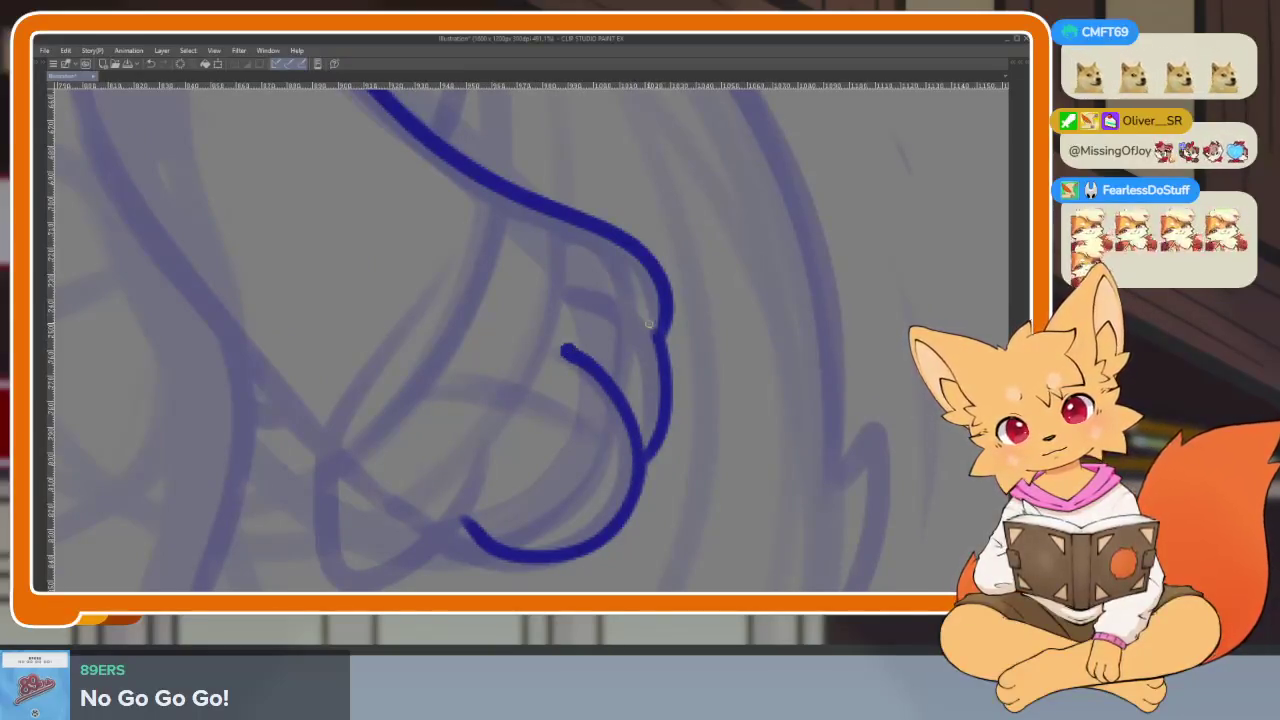
# - Add a curled finger line and a short inner arm line near the hand
pyautogui.moveTo(656, 336); pyautogui.dragTo(581, 286)
pyautogui.scroll(-5, 698, 348)
pyautogui.scroll(5, 683, 400)
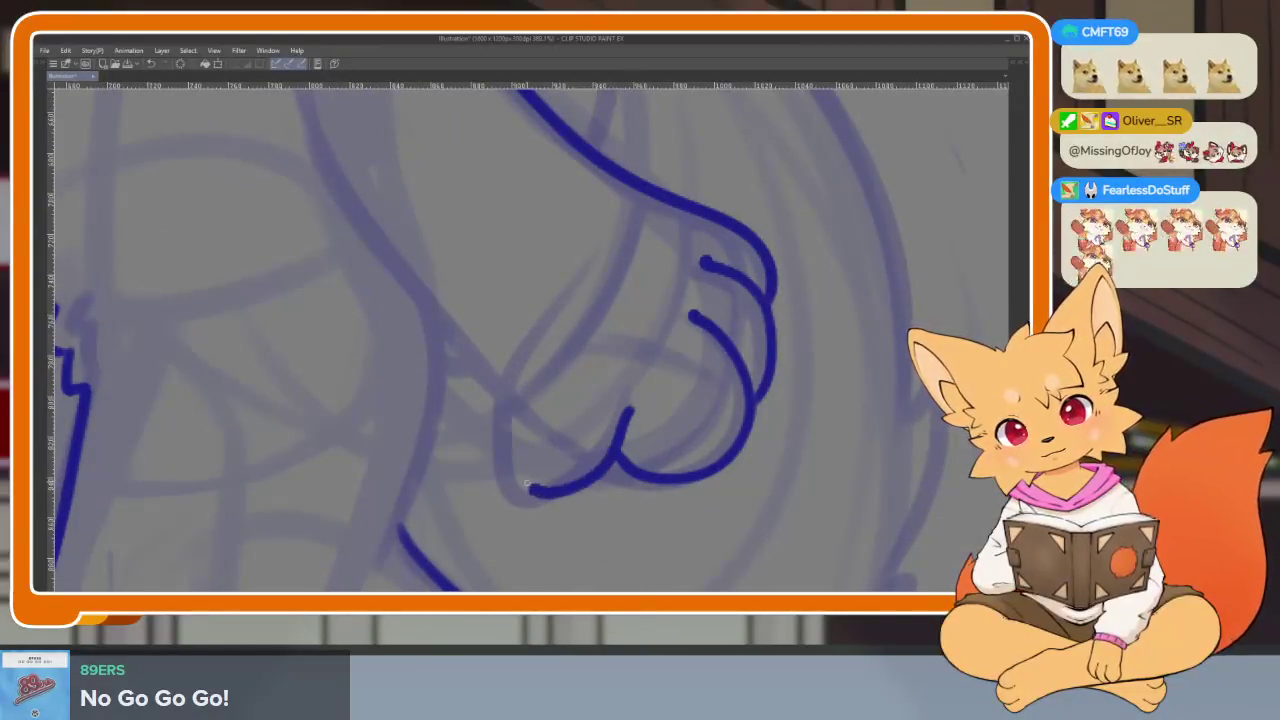
pyautogui.scroll(-5, 686, 386)
pyautogui.scroll(5, 734, 371)
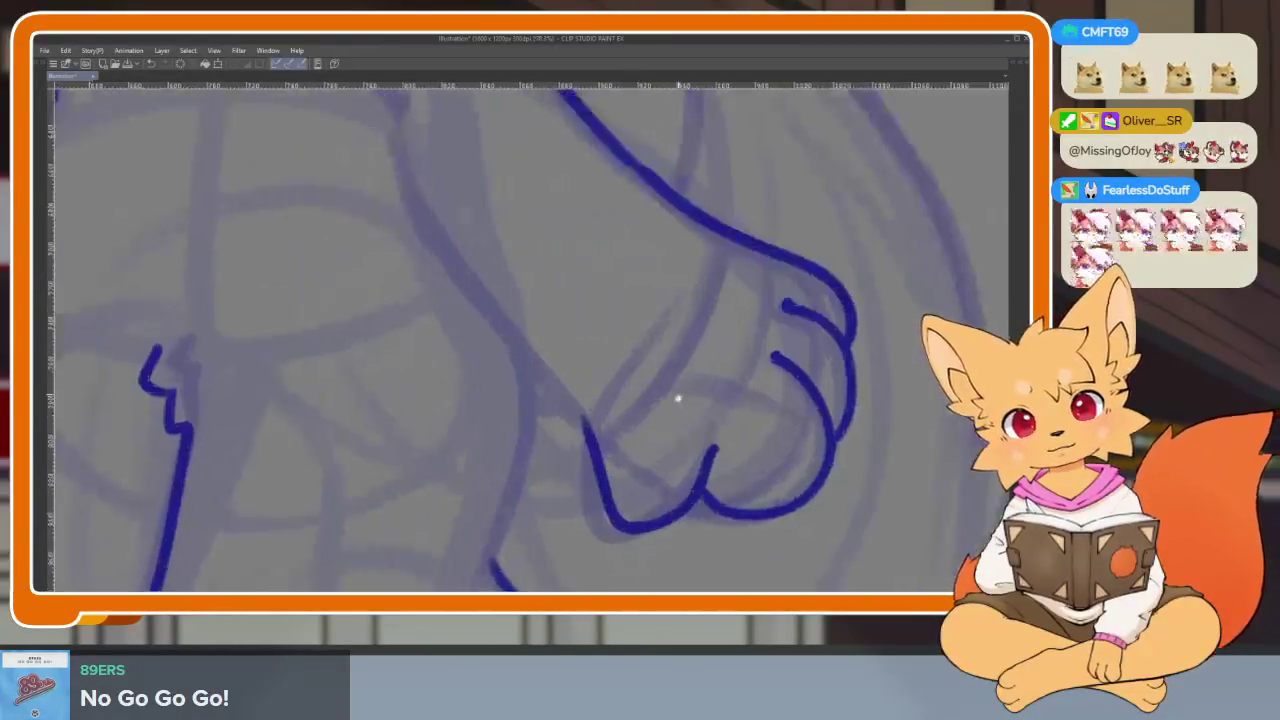
pyautogui.scroll(2, 420, 229)
pyautogui.scroll(-3, 420, 229)
pyautogui.scroll(3, 580, 234)
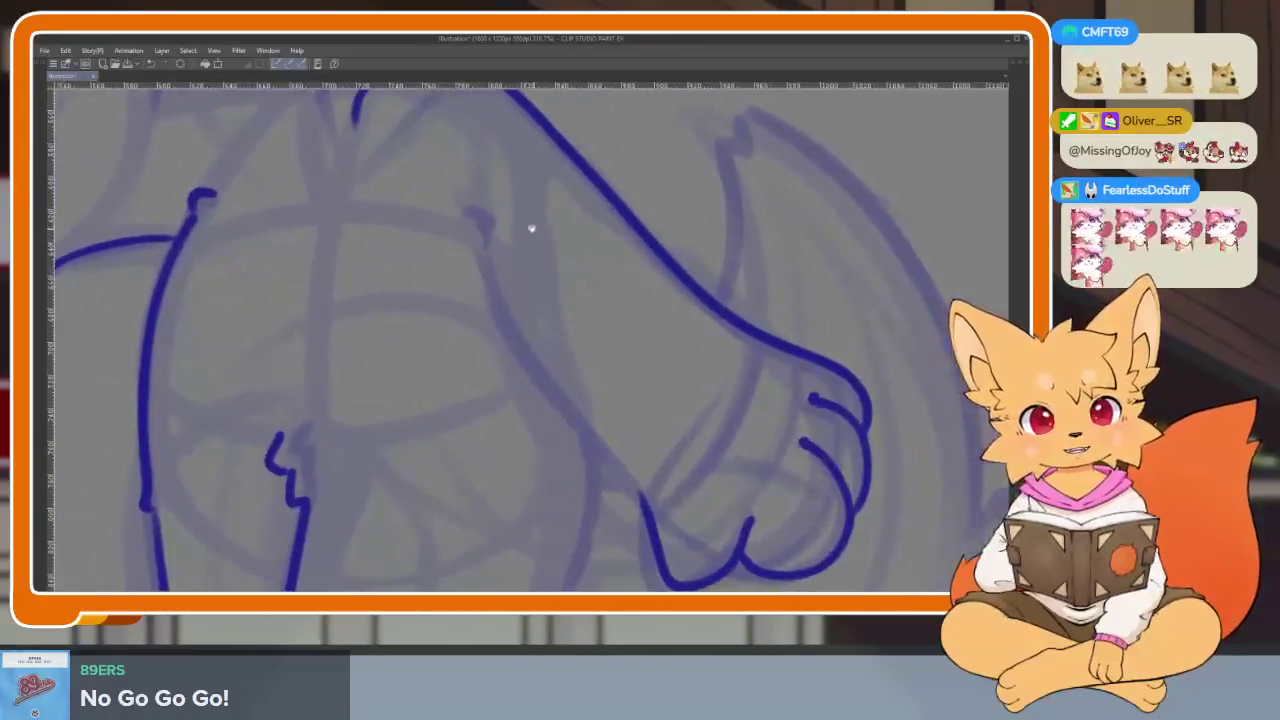
pyautogui.moveTo(464, 197)
pyautogui.mouseDown()
pyautogui.moveTo(455, 220)
pyautogui.moveTo(451, 178)
pyautogui.moveTo(484, 304)
pyautogui.mouseUp()
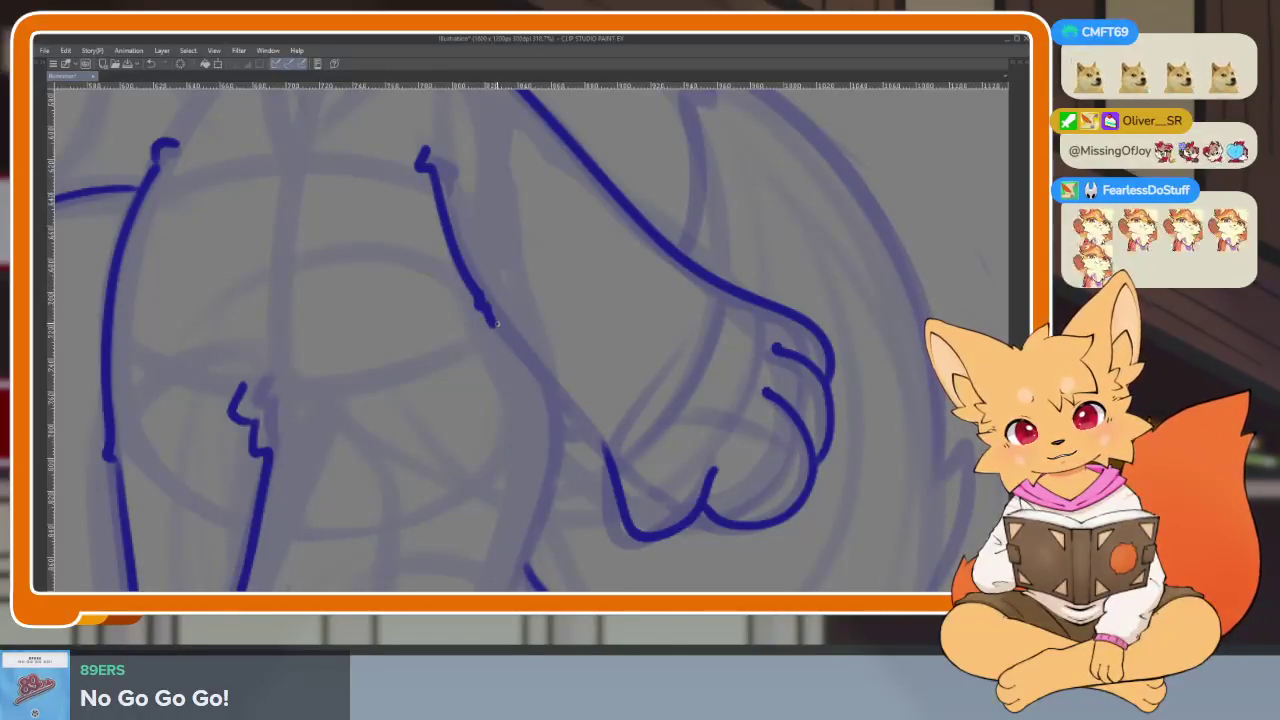
pyautogui.scroll(-5, 767, 430)
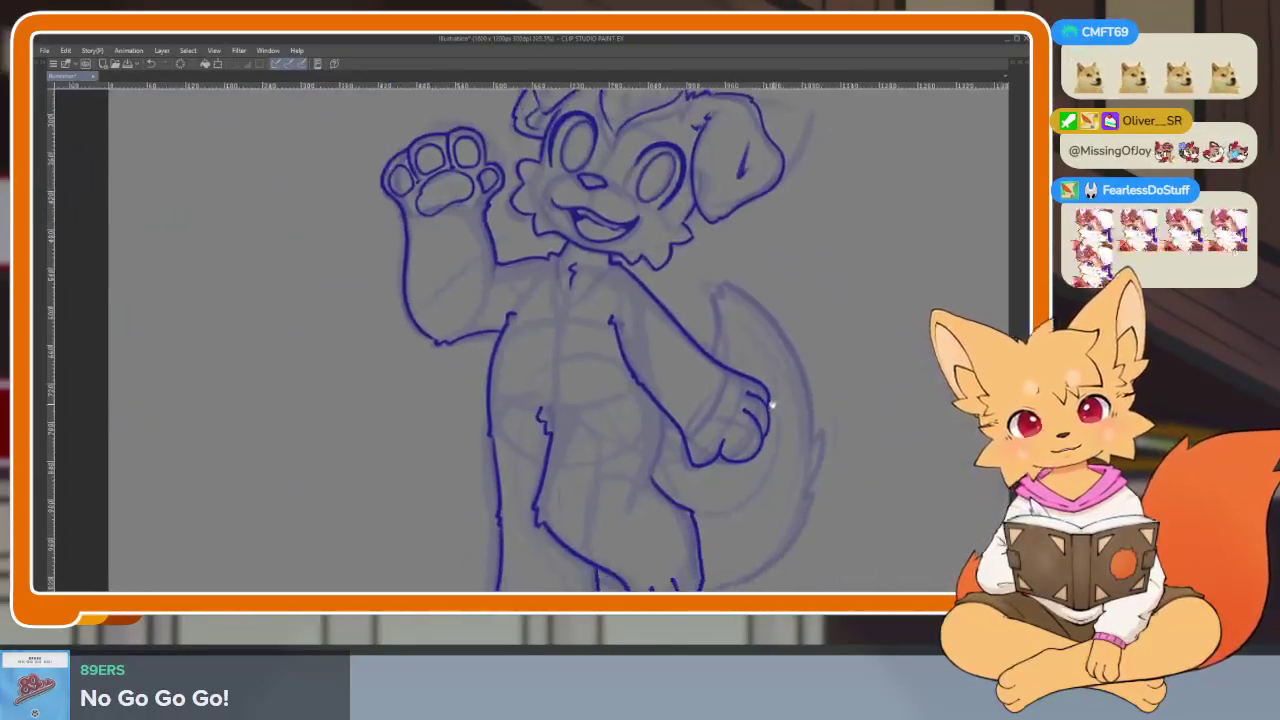
# - Ink the curve along the tail's underside and rotate the canvas view slightly
pyautogui.scroll(4, 720, 451)
pyautogui.scroll(-3, 680, 429)
pyautogui.scroll(-1, 751, 396)
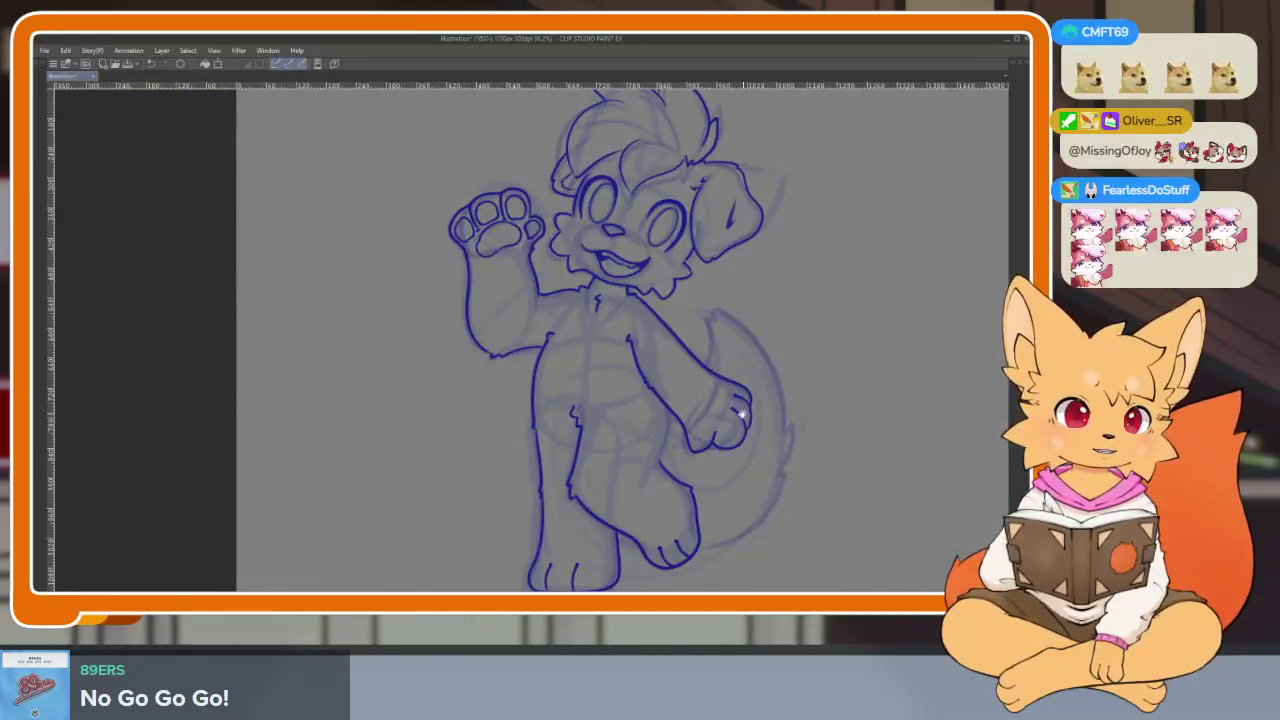
pyautogui.scroll(4, 737, 414)
pyautogui.scroll(1, 700, 470)
pyautogui.moveTo(632, 498)
pyautogui.mouseDown()
pyautogui.moveTo(550, 550)
pyautogui.moveTo(456, 534)
pyautogui.mouseUp()
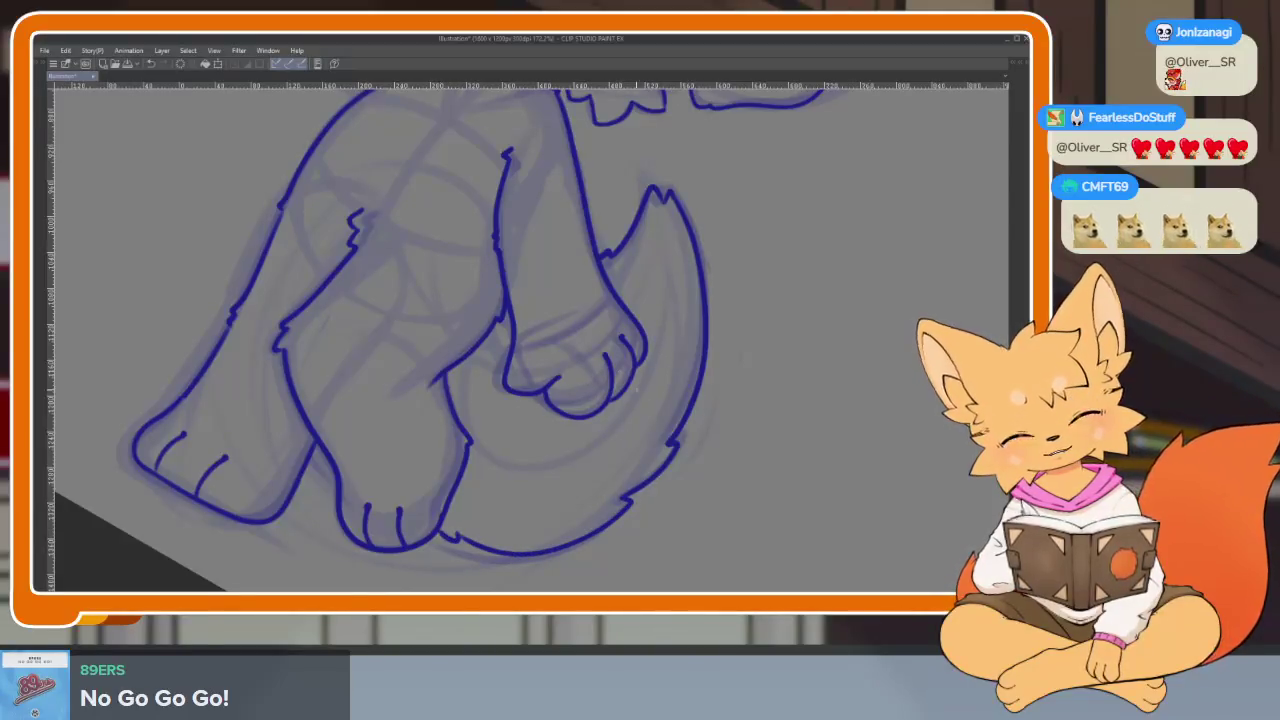
pyautogui.scroll(-4, 740, 430)
pyautogui.moveTo(740, 430); pyautogui.dragTo(786, 343)
pyautogui.scroll(3, 749, 434)
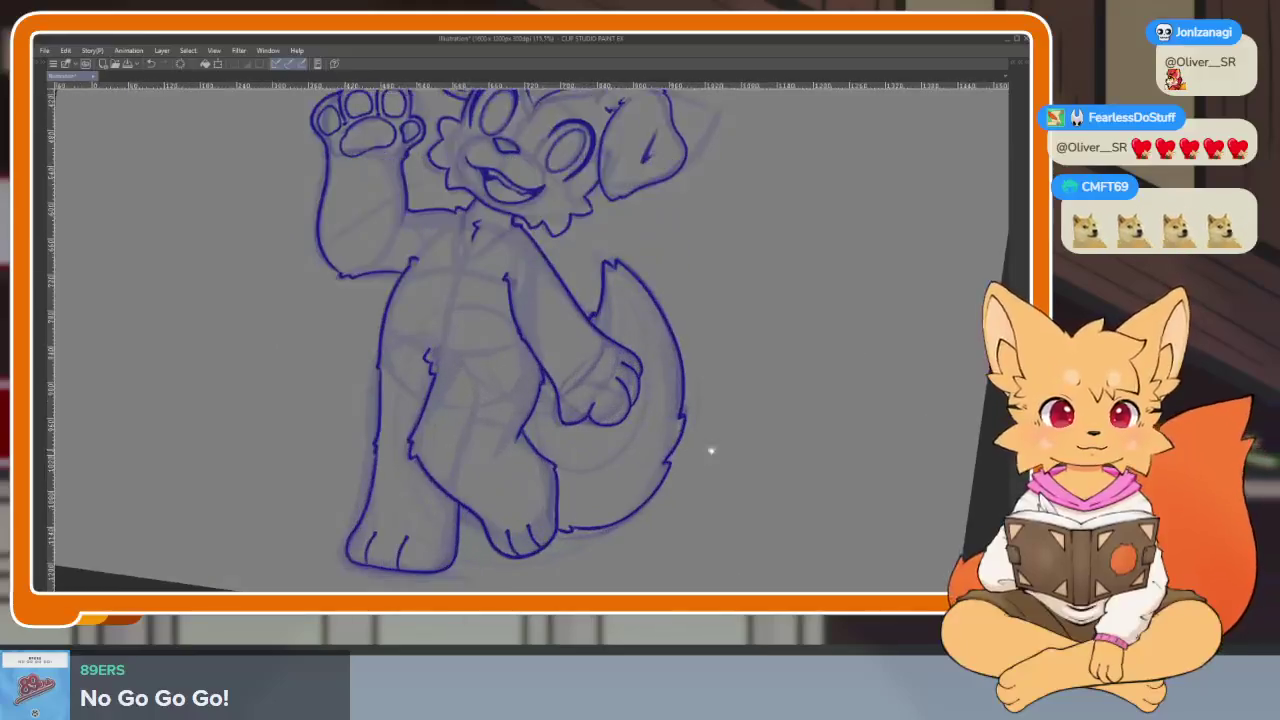
pyautogui.scroll(-4, 711, 451)
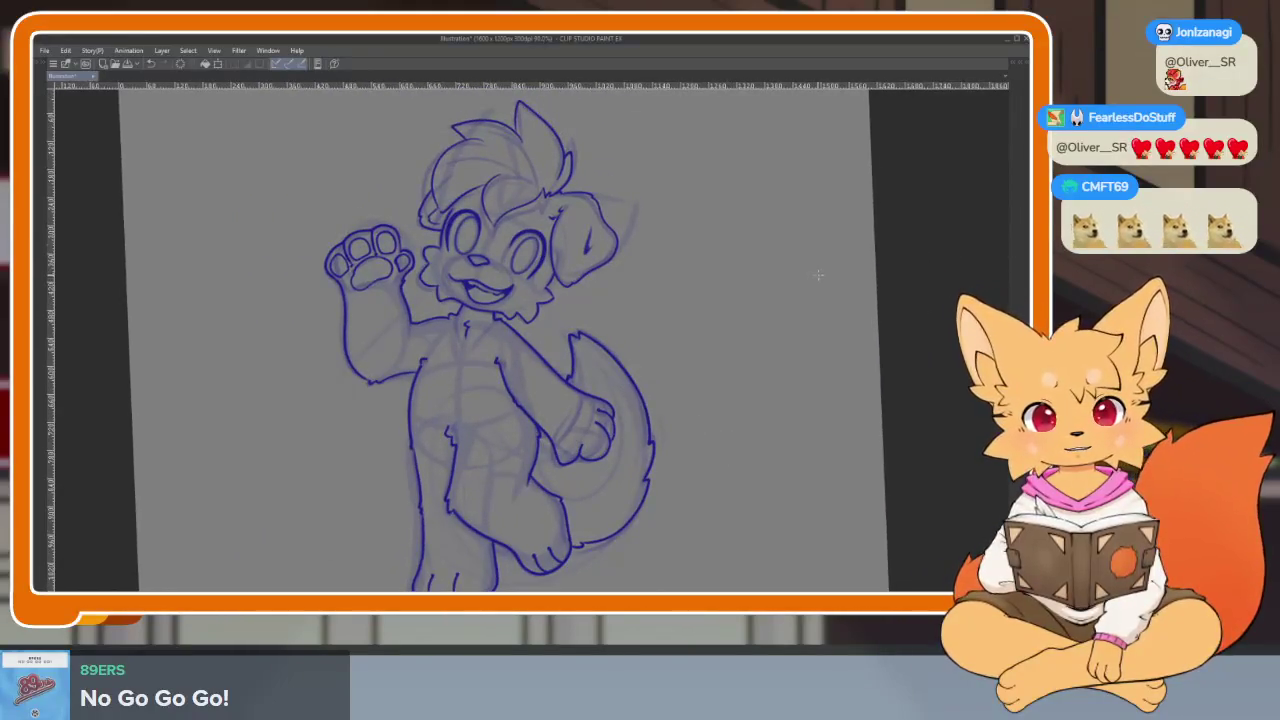
# - Flip the canvas horizontally to check the line art mirrored, then restore normal orientation
pyautogui.press('Tab')
pyautogui.press('Tab')
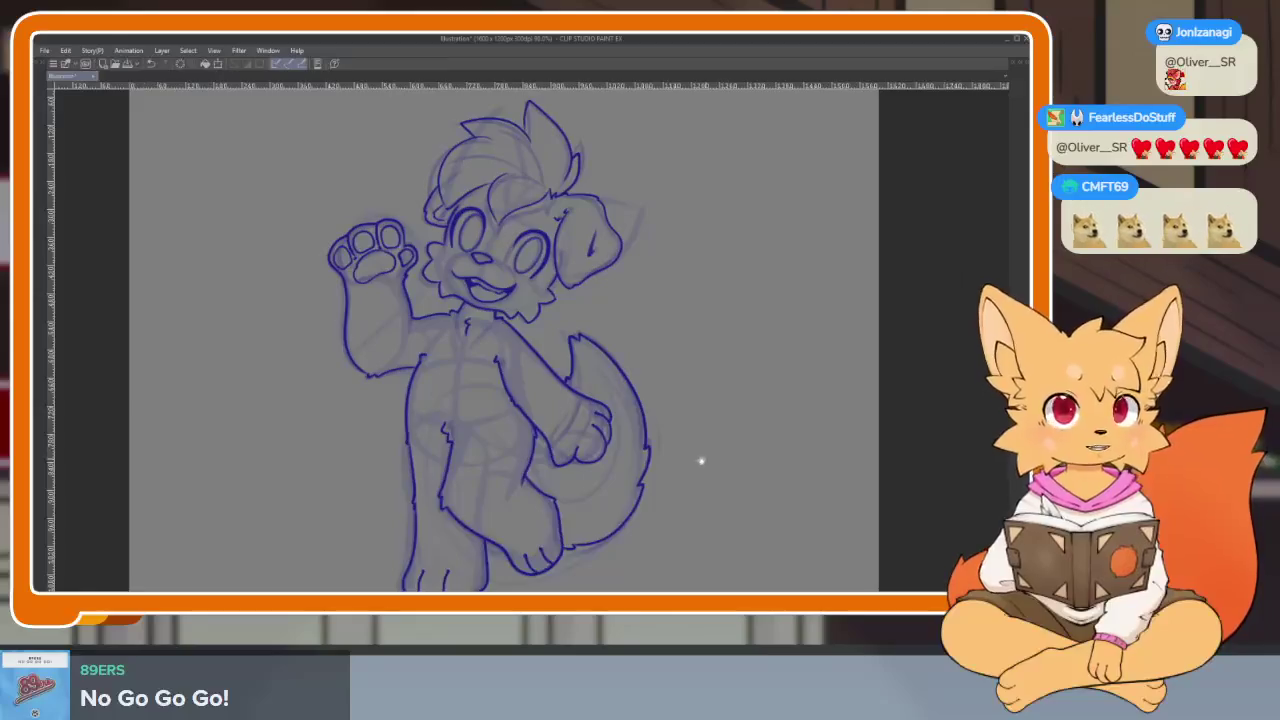
pyautogui.press('h')
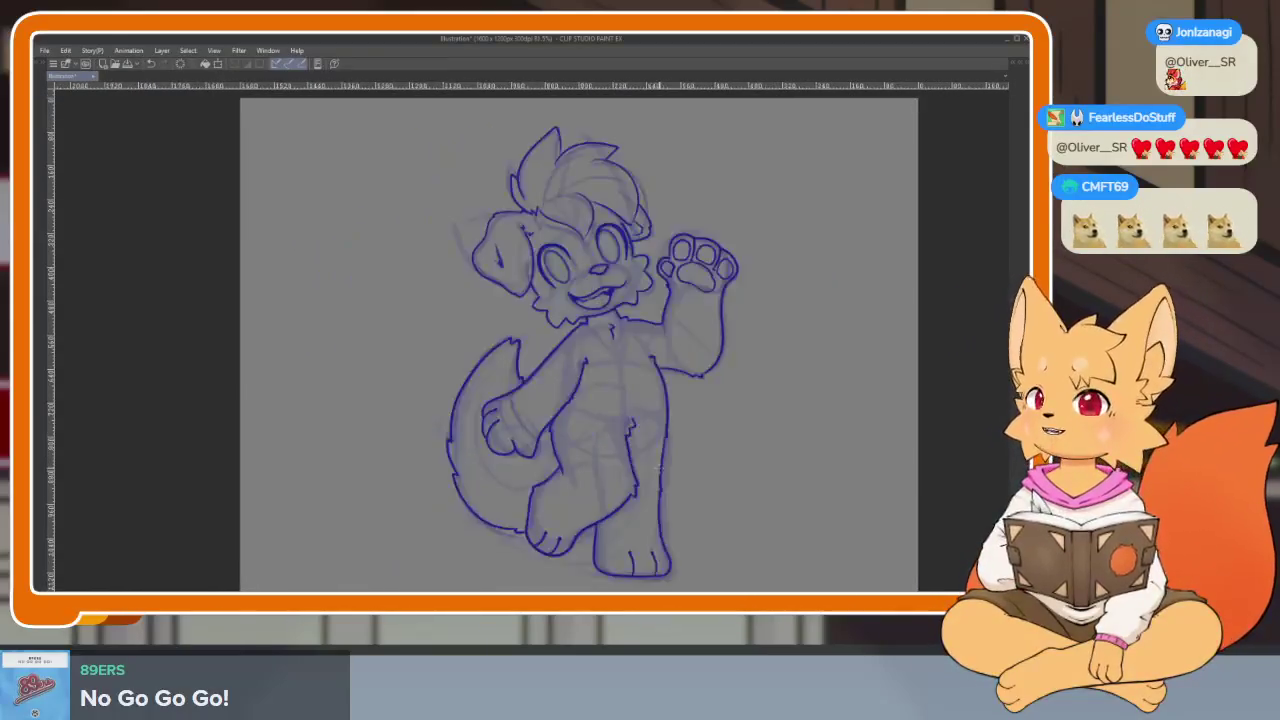
pyautogui.press('h')
pyautogui.press('h')
pyautogui.press('h')
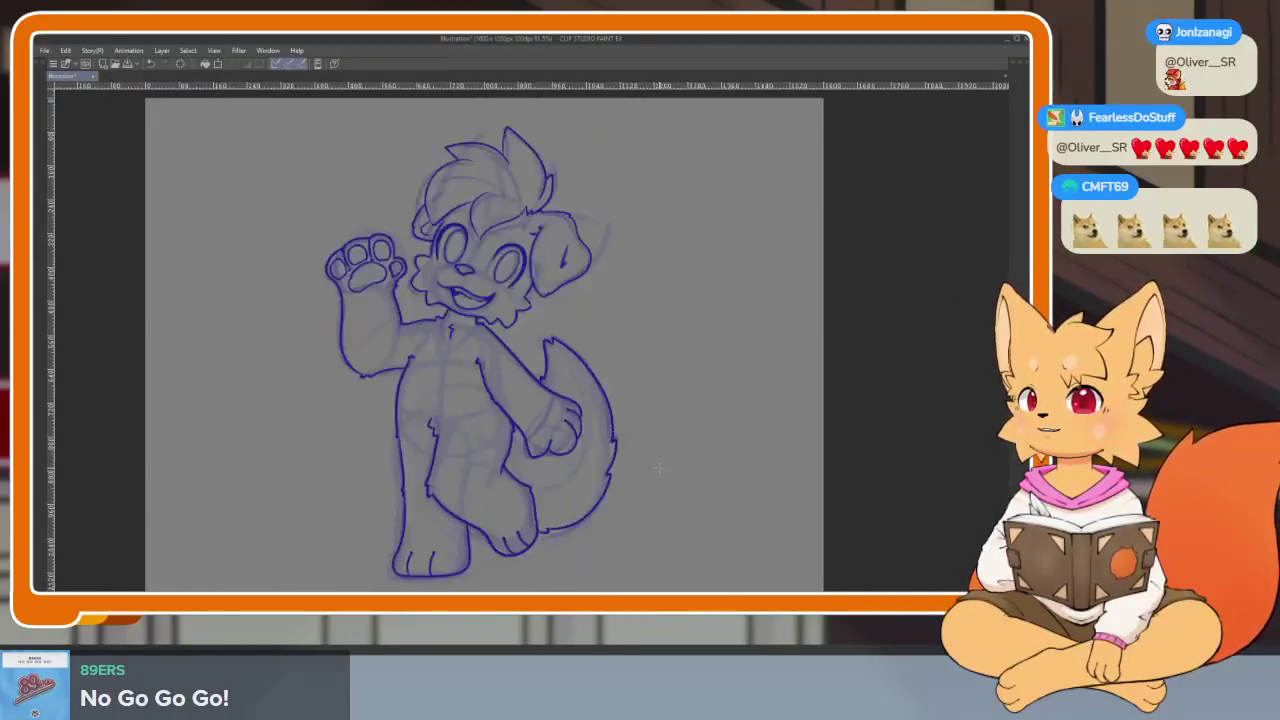
pyautogui.press('h')
pyautogui.press('h')
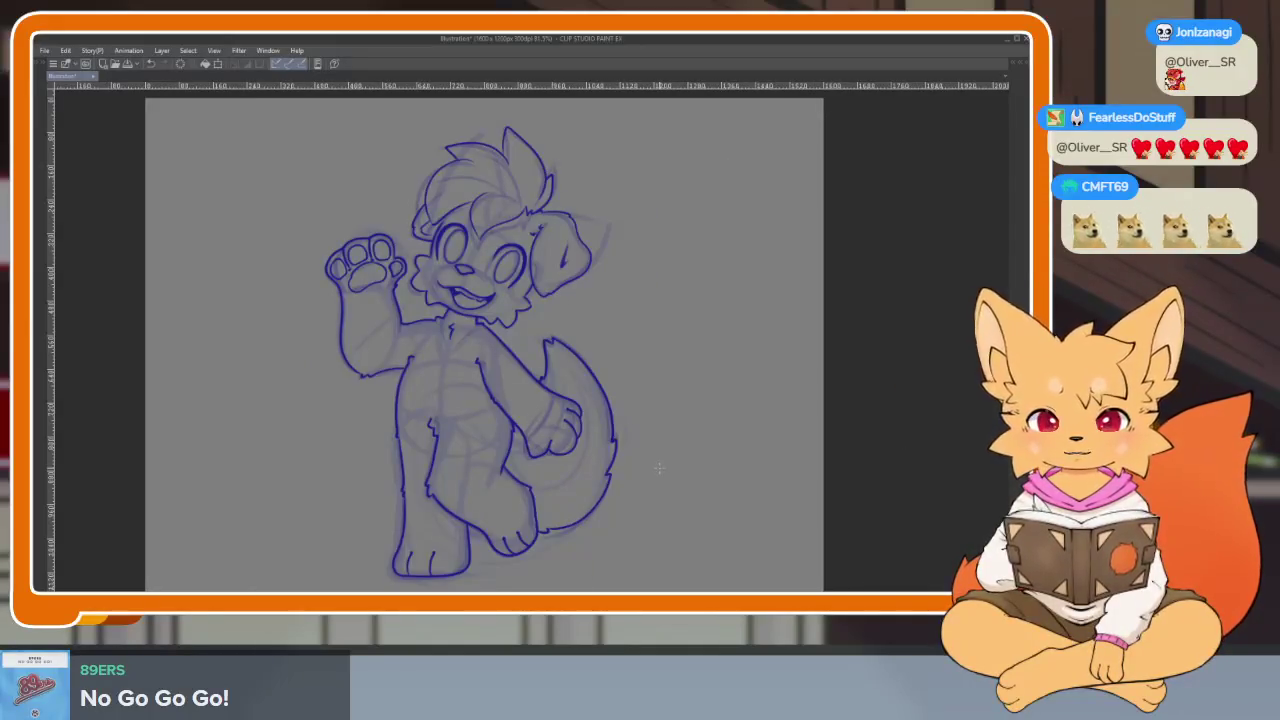
pyautogui.scroll(1, 684, 442)
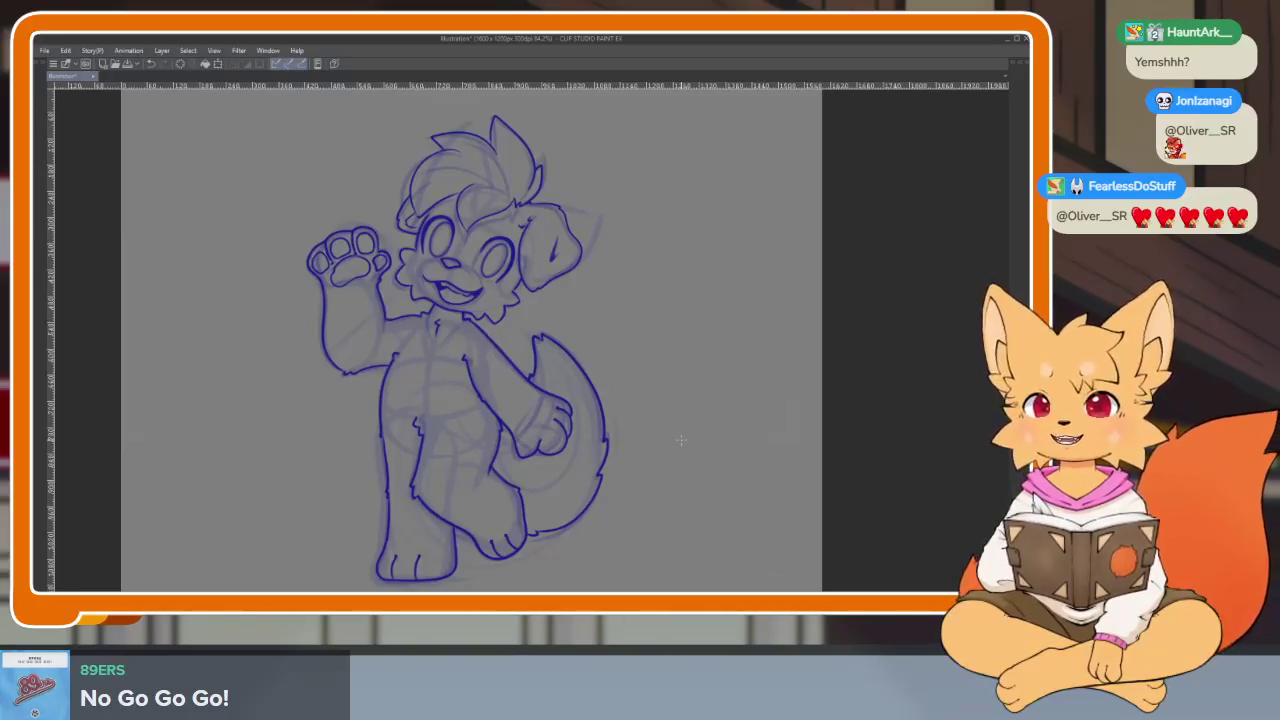
pyautogui.scroll(3, 429, 424)
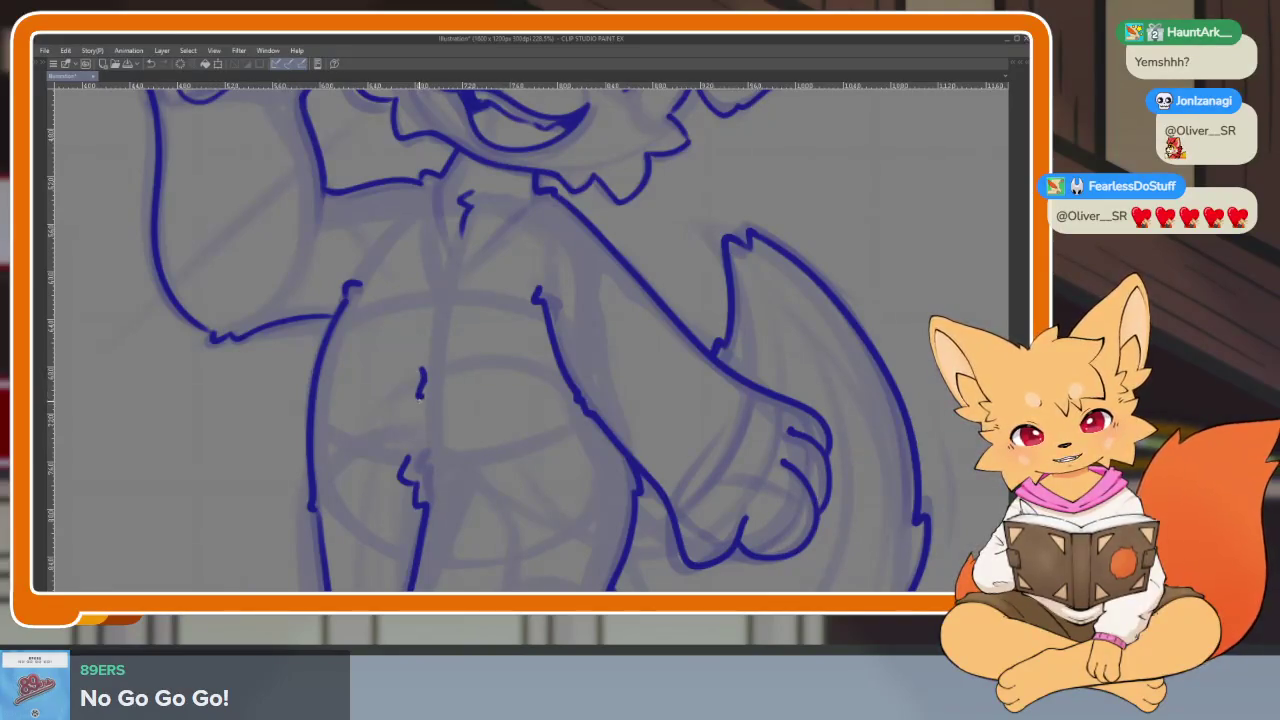
pyautogui.scroll(-4, 690, 435)
pyautogui.scroll(2, 702, 436)
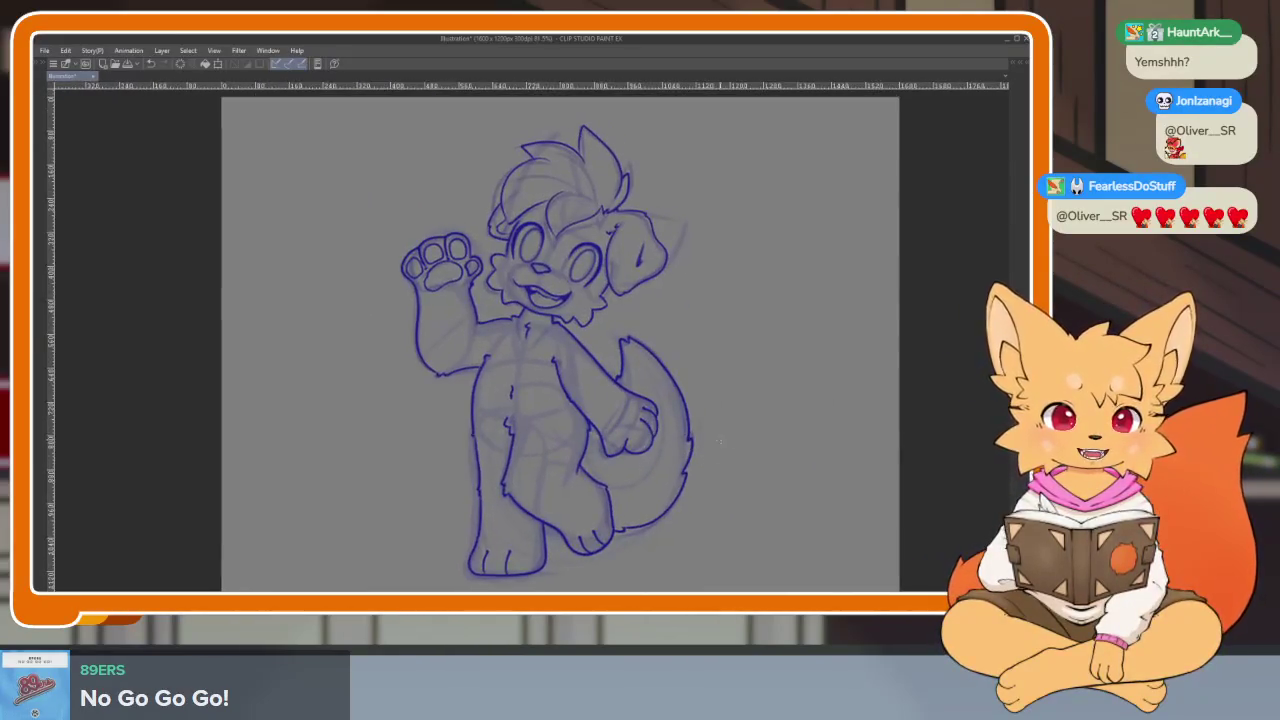
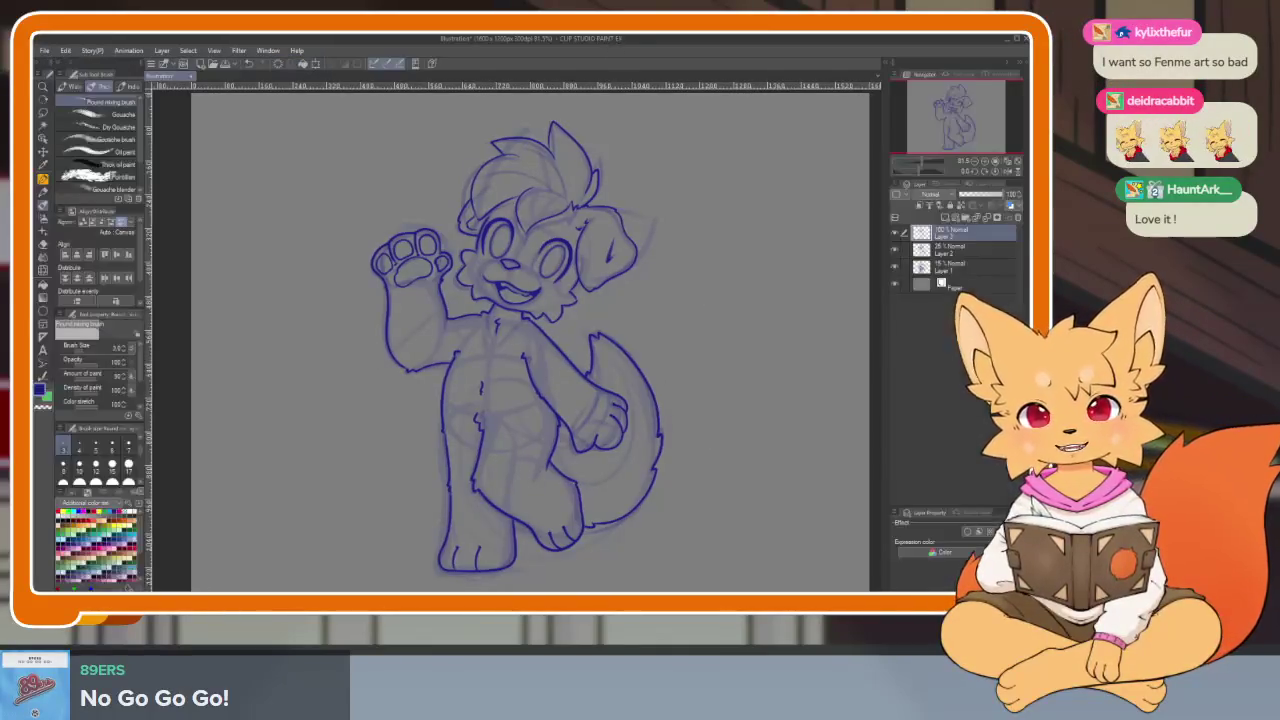
# - Restore the palettes, reposition the canvas, and toggle Layer 3's lineart off and on to compare
pyautogui.press('Tab')
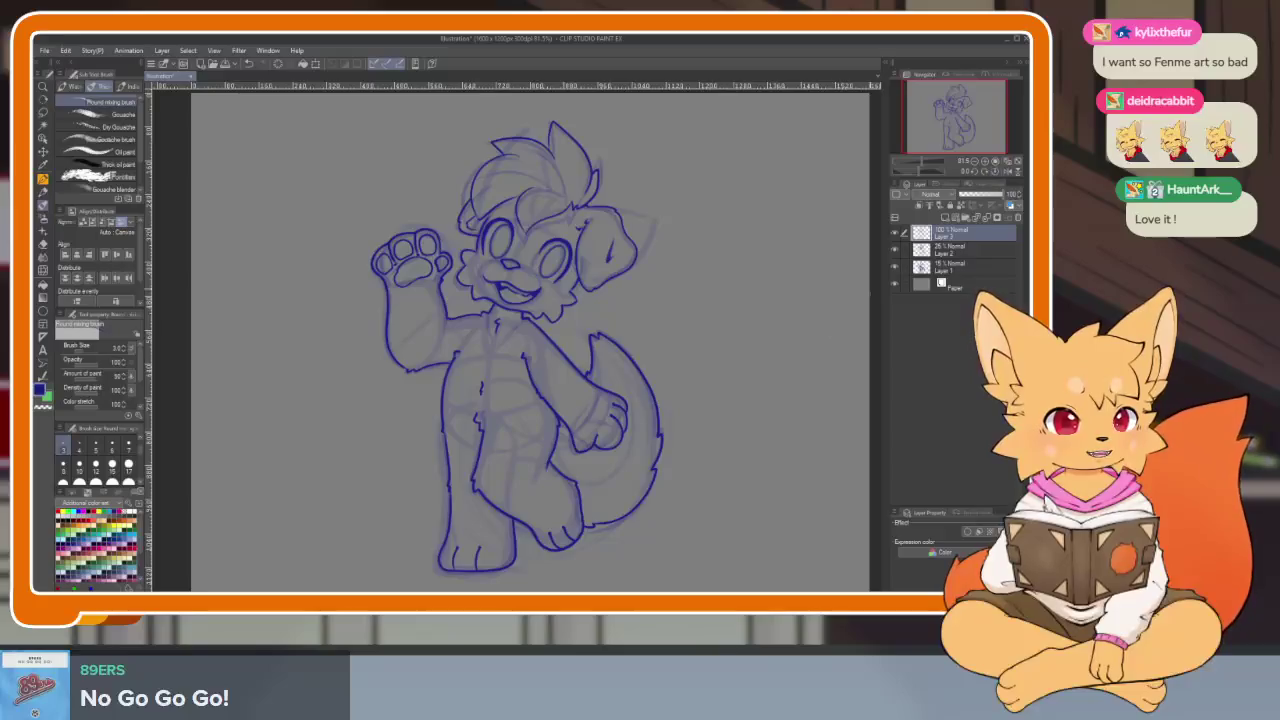
pyautogui.moveTo(697, 470); pyautogui.dragTo(634, 460)
pyautogui.scroll(-3, 634, 460)
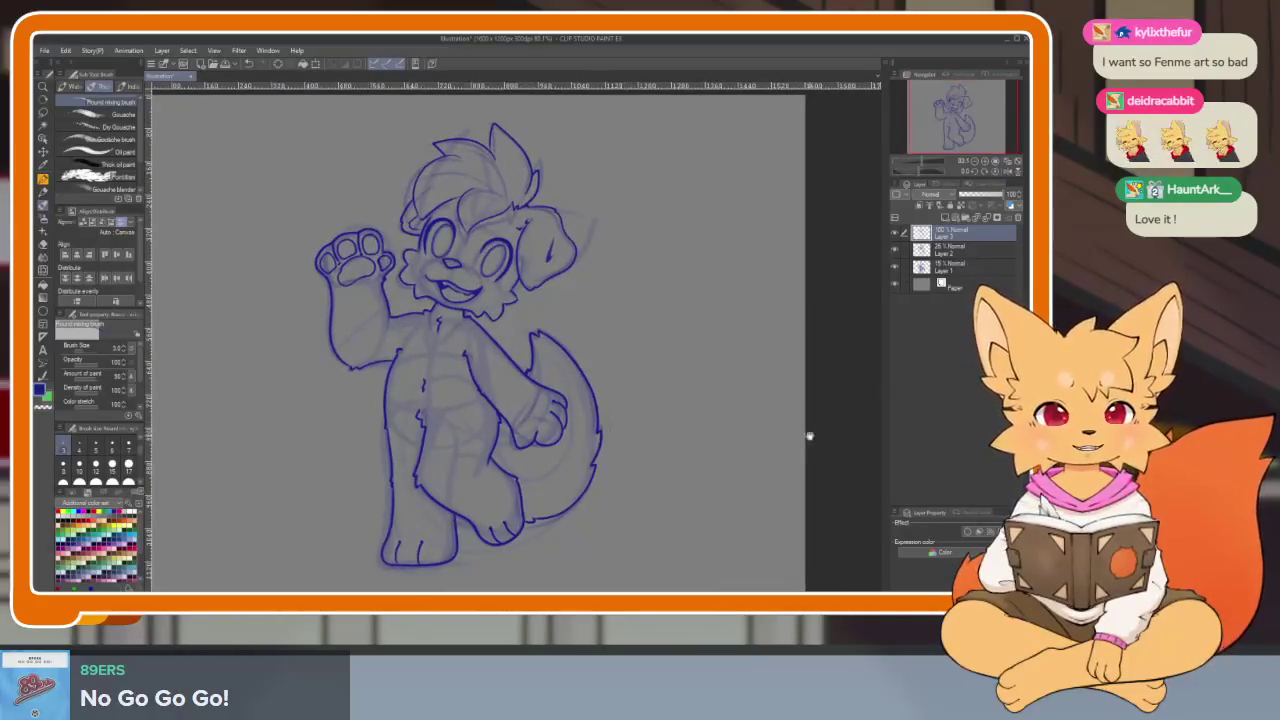
pyautogui.scroll(3, 749, 462)
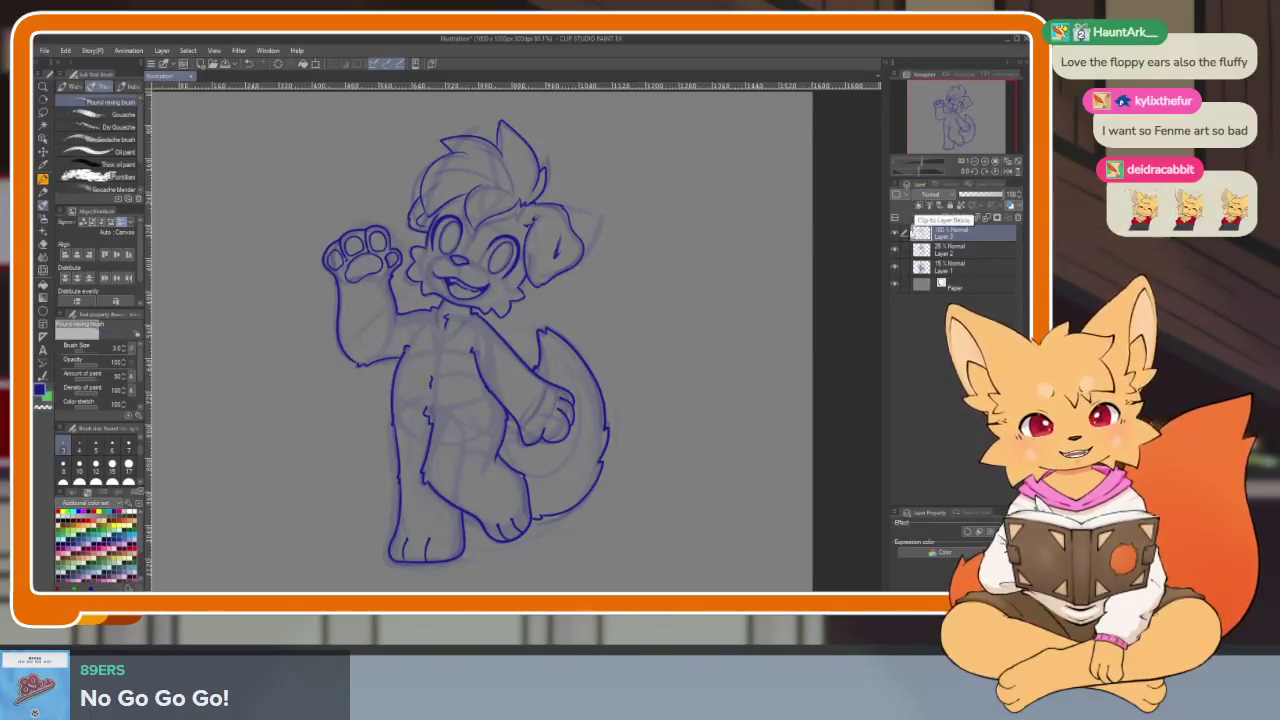
pyautogui.click(895, 233)
pyautogui.click(895, 233)
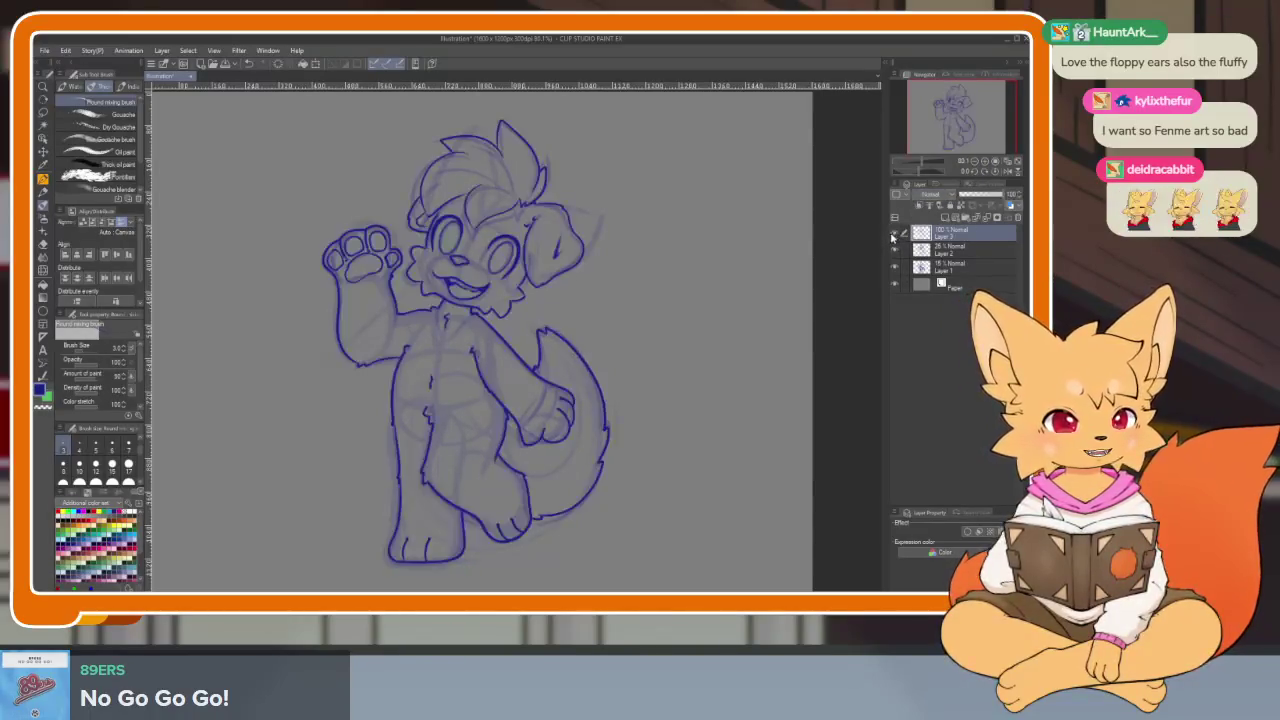
# - Undo the last stroke on the dog's tail
pyautogui.scroll(-2, 760, 466)
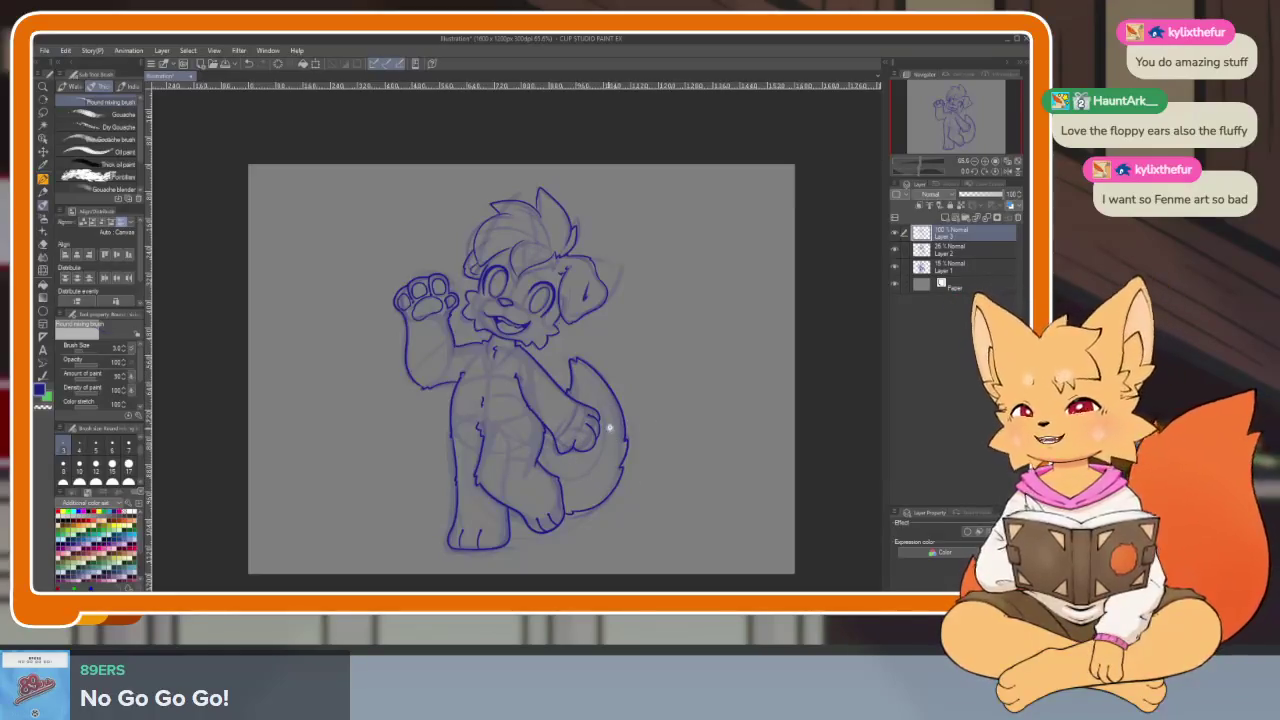
pyautogui.scroll(3, 640, 435)
pyautogui.scroll(-3, 675, 465)
pyautogui.scroll(1, 683, 455)
pyautogui.scroll(1, 694, 460)
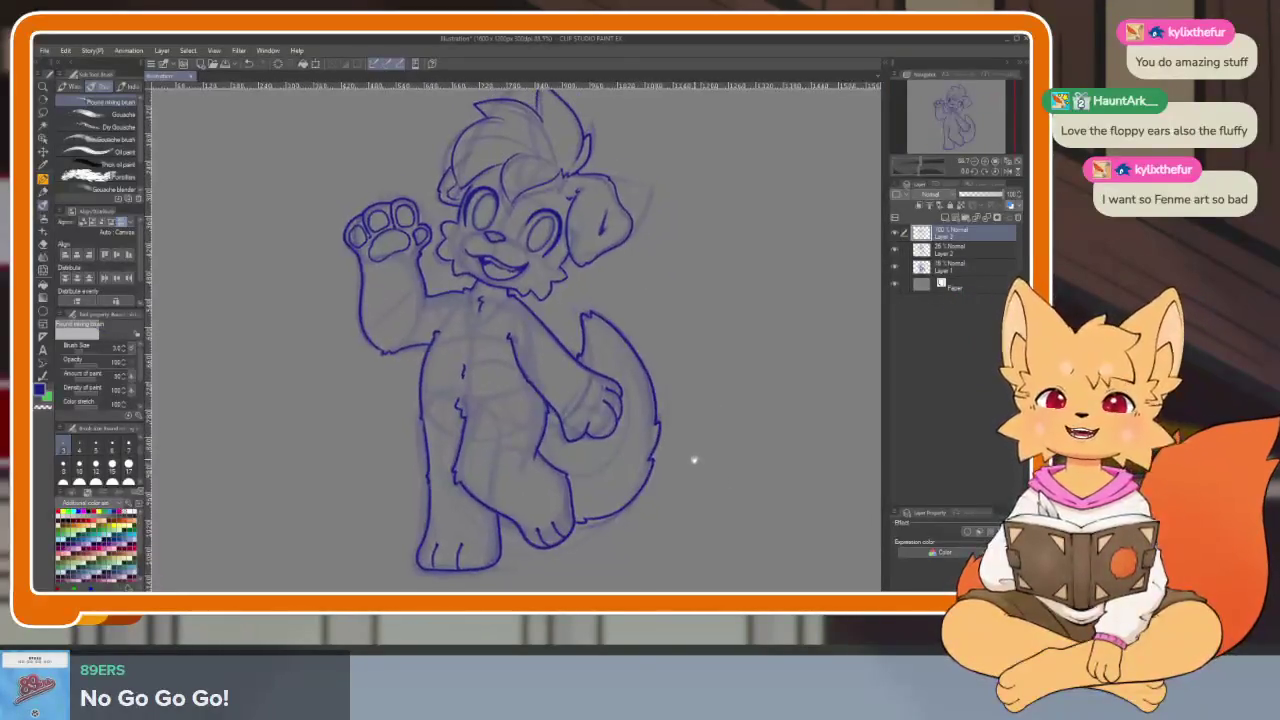
pyautogui.scroll(-1, 694, 460)
pyautogui.scroll(-1, 697, 472)
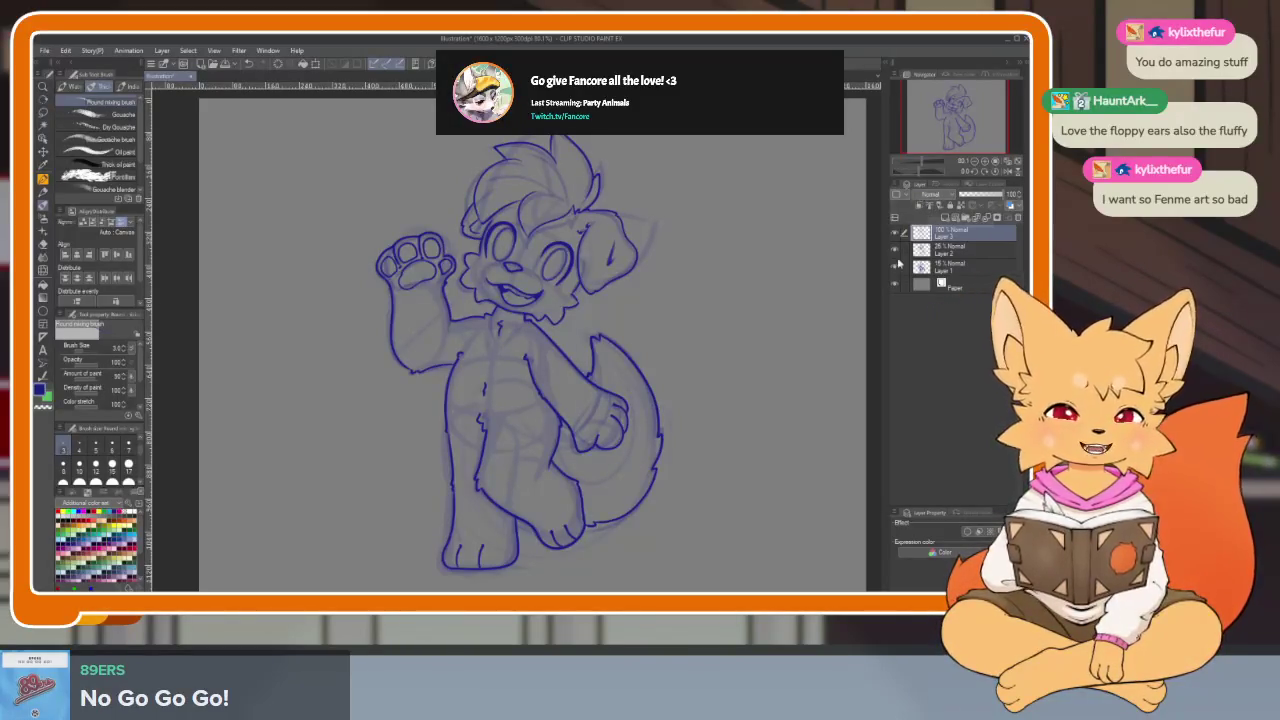
pyautogui.moveTo(739, 423); pyautogui.dragTo(732, 418)
pyautogui.hotkey('ctrl', 'z')
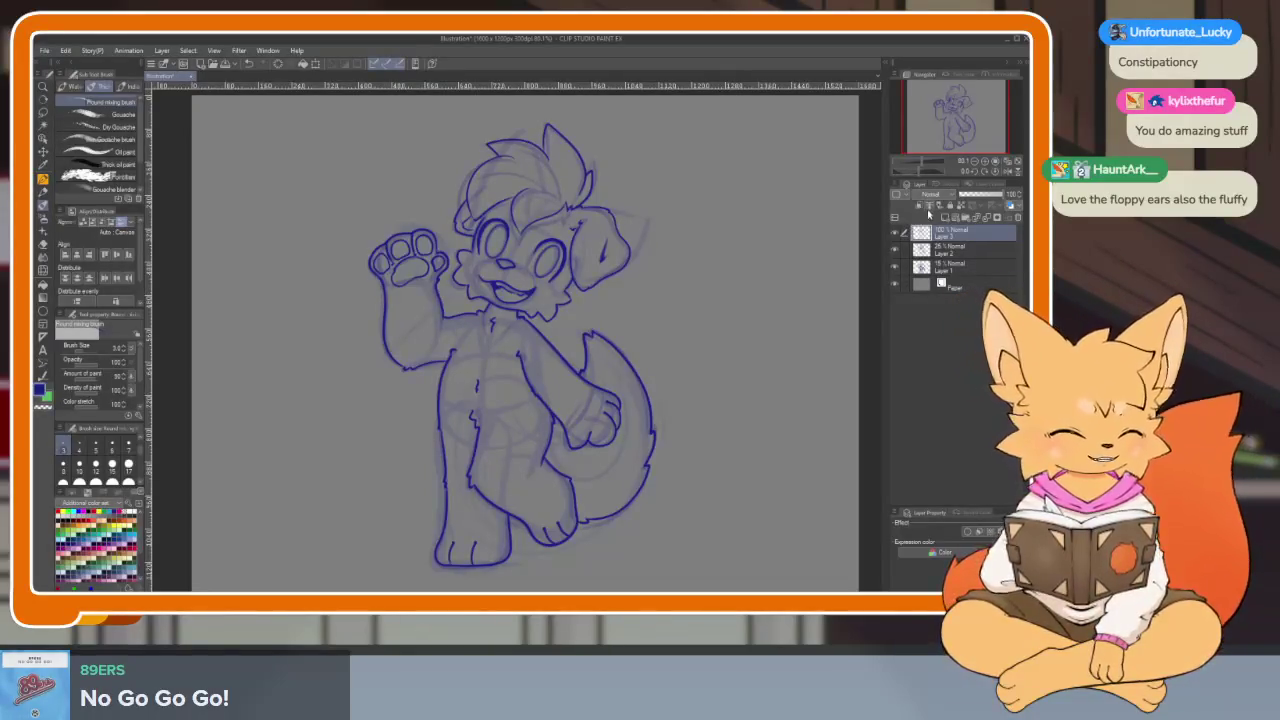
# - Raise the Layer 2 sketch opacity to about 36%
pyautogui.click(960, 250)
pyautogui.moveTo(964, 195); pyautogui.dragTo(1012, 203)
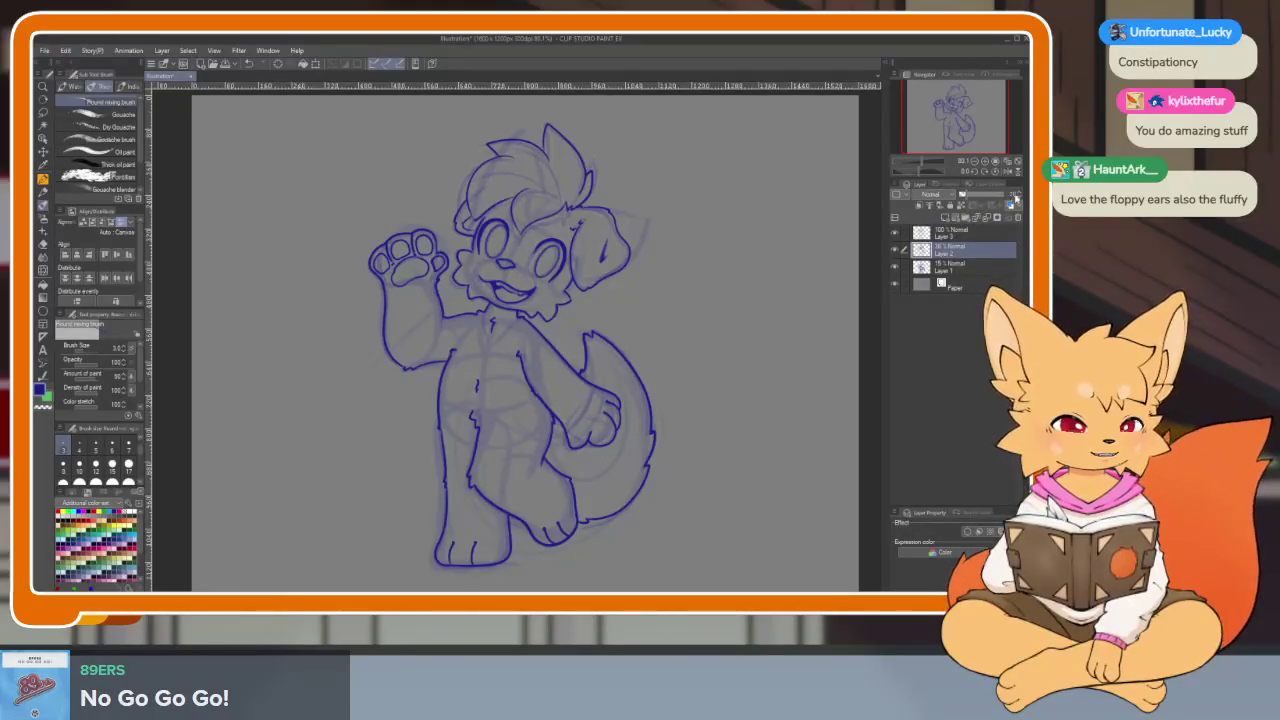
pyautogui.click(963, 266)
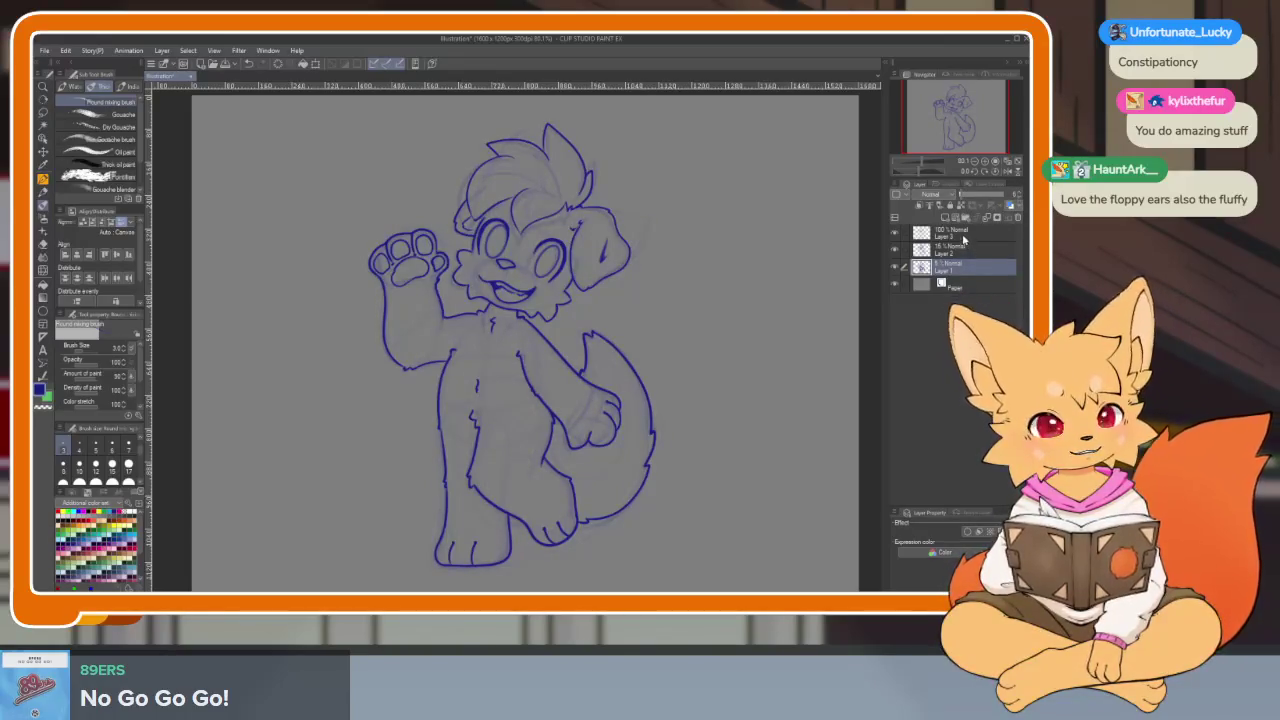
pyautogui.click(963, 237)
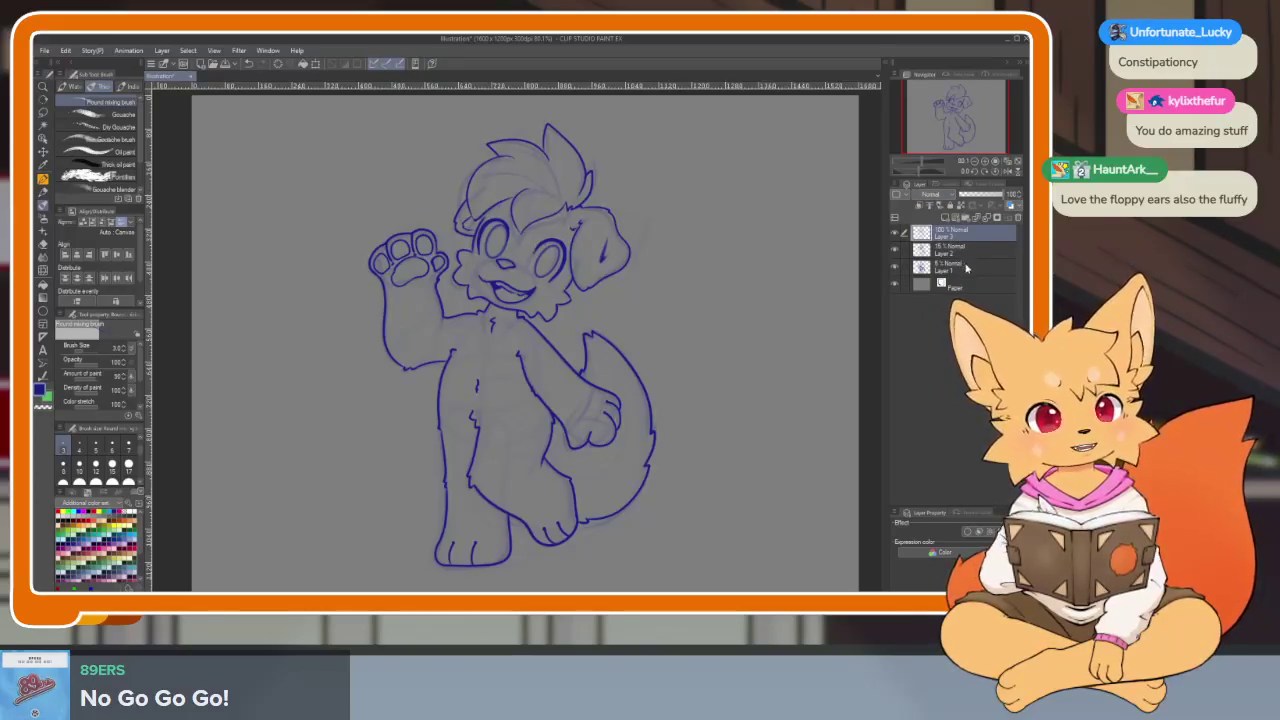
# - Merge the sketch layers into the Layer 3 lineart and fit the whole page in the window
pyautogui.keyDown('shift'); pyautogui.click(963, 266); pyautogui.keyUp('shift')
pyautogui.rightClick(955, 265)
pyautogui.click(957, 479)
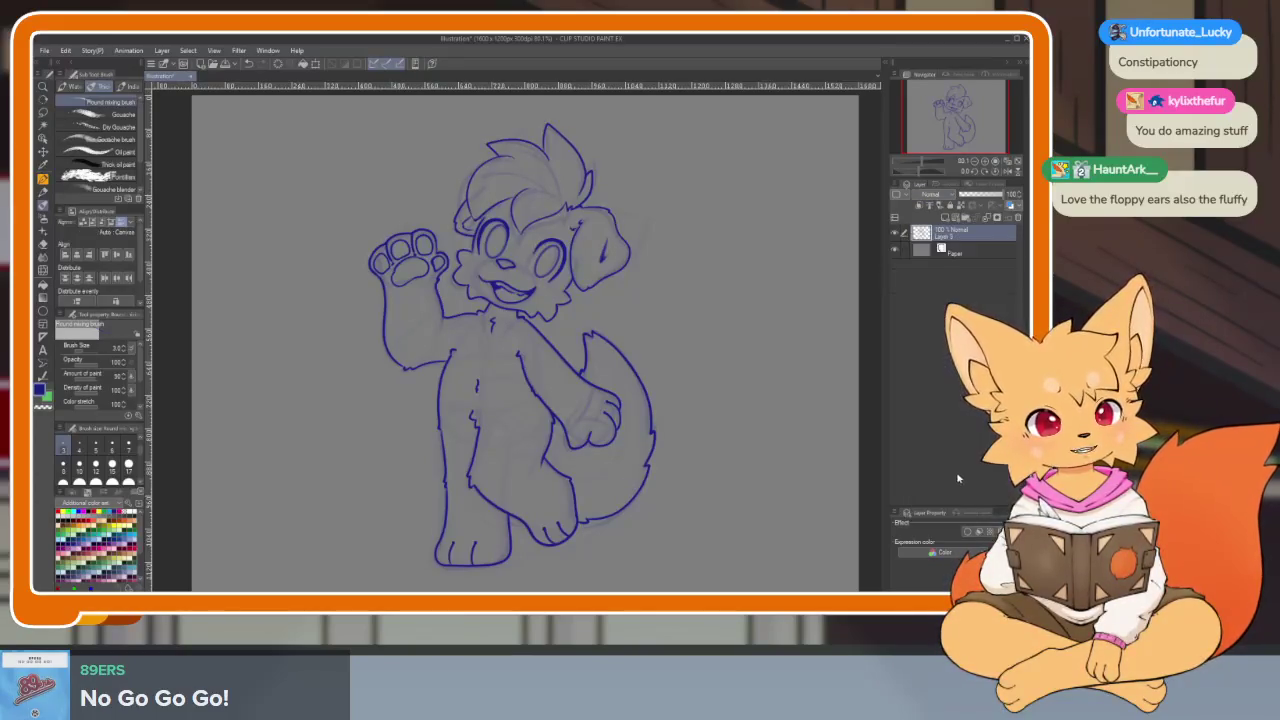
pyautogui.press('Tab')
pyautogui.hotkey('ctrl', '0')
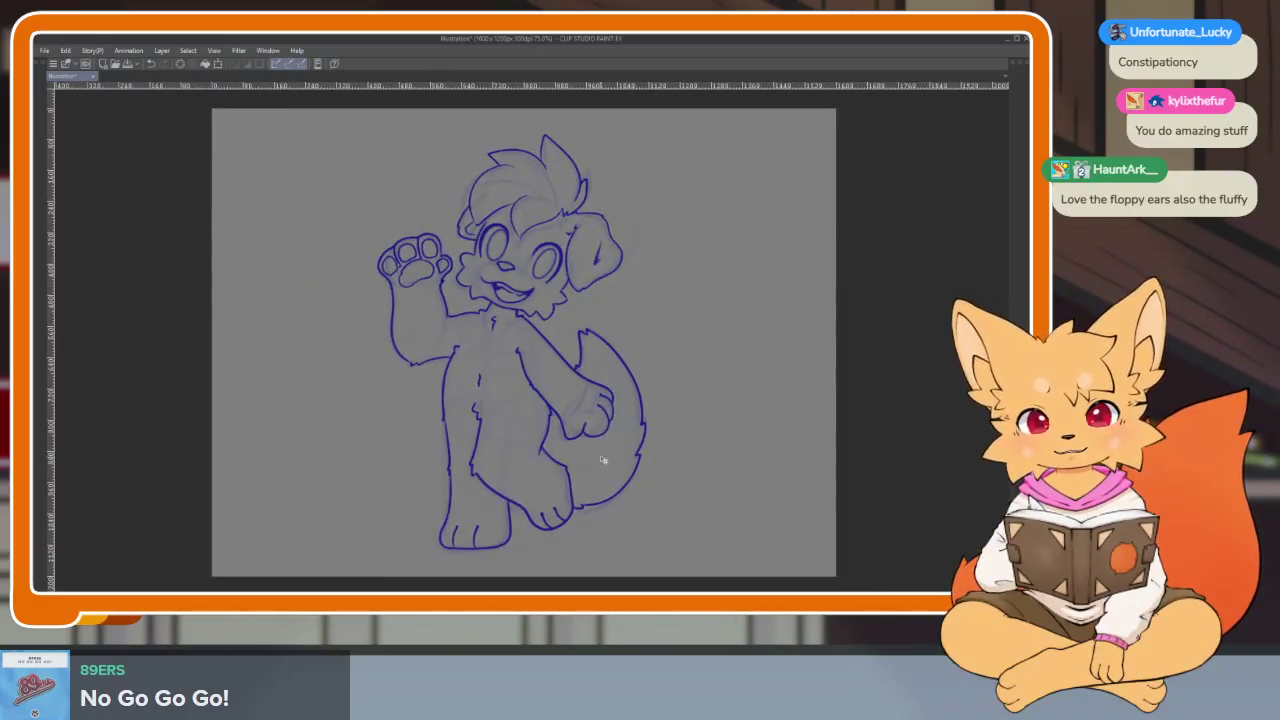
# - Move the dog up and left, then paste a duplicate and place it to the right
pyautogui.moveTo(603, 460)
pyautogui.mouseDown()
pyautogui.moveTo(470, 455)
pyautogui.moveTo(497, 465)
pyautogui.mouseUp()
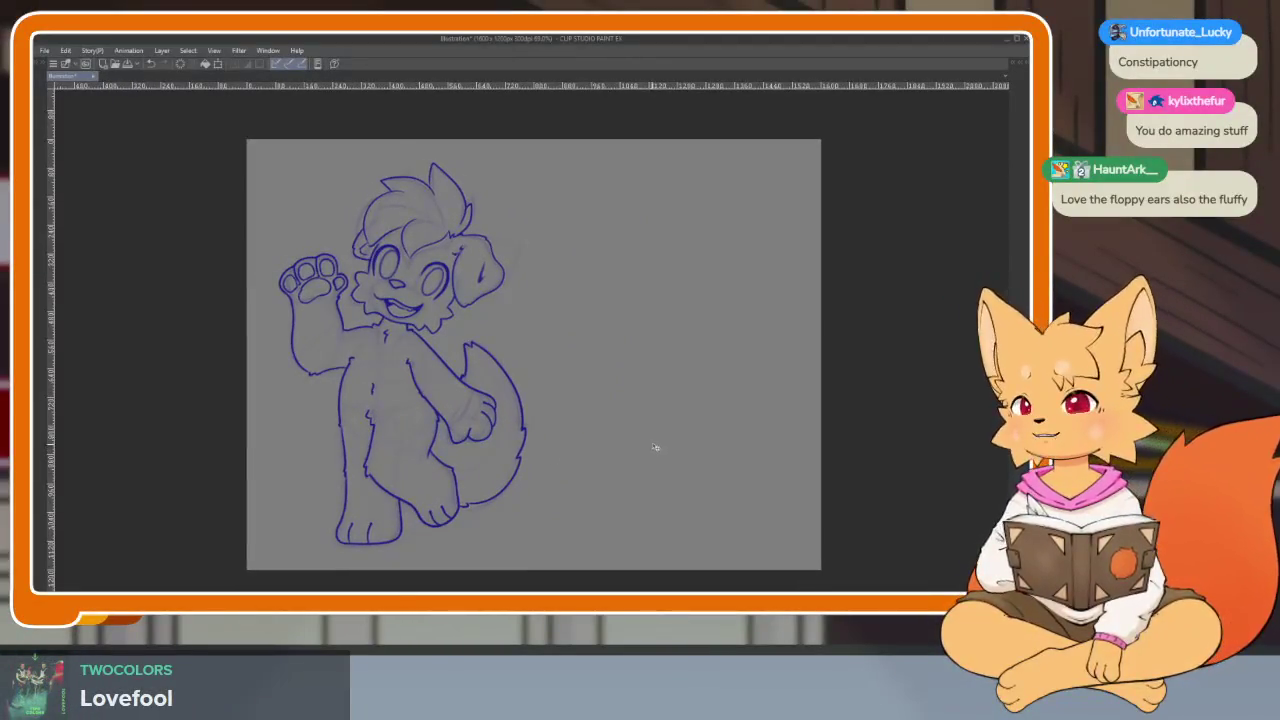
pyautogui.press('Tab')
pyautogui.press('Tab')
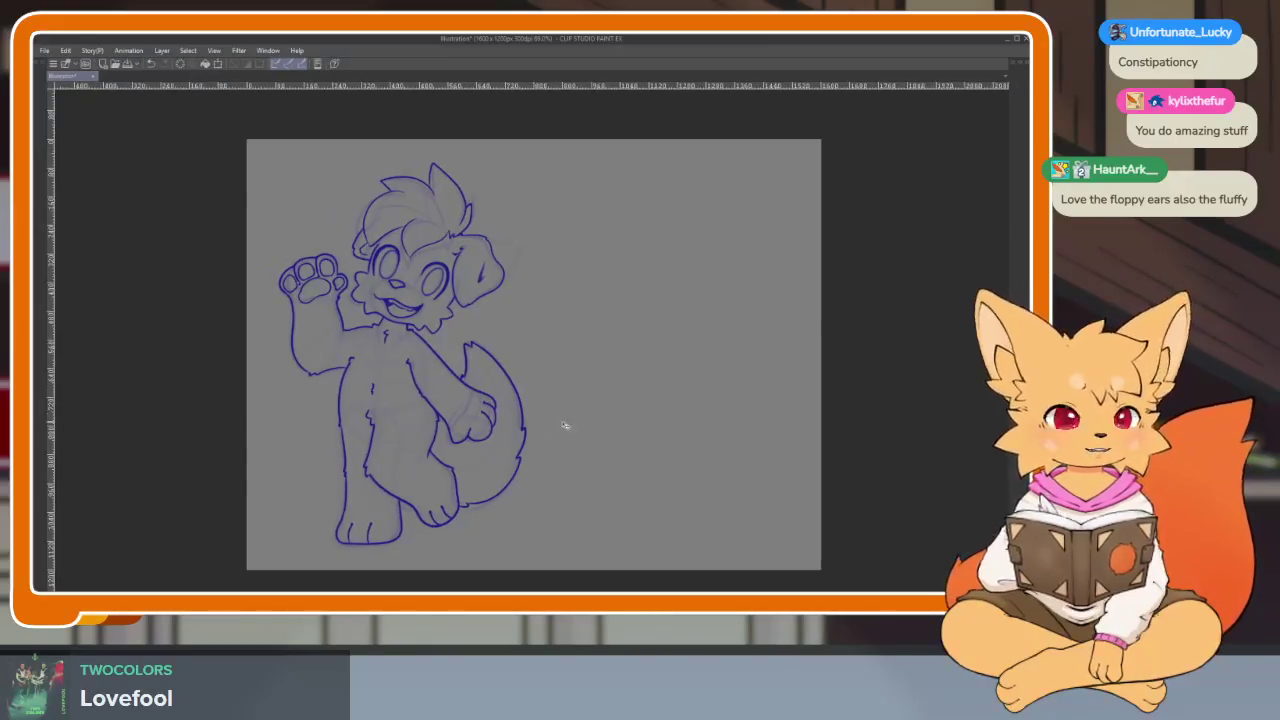
pyautogui.hotkey('ctrl', 'v')
pyautogui.moveTo(428, 450); pyautogui.dragTo(660, 452)
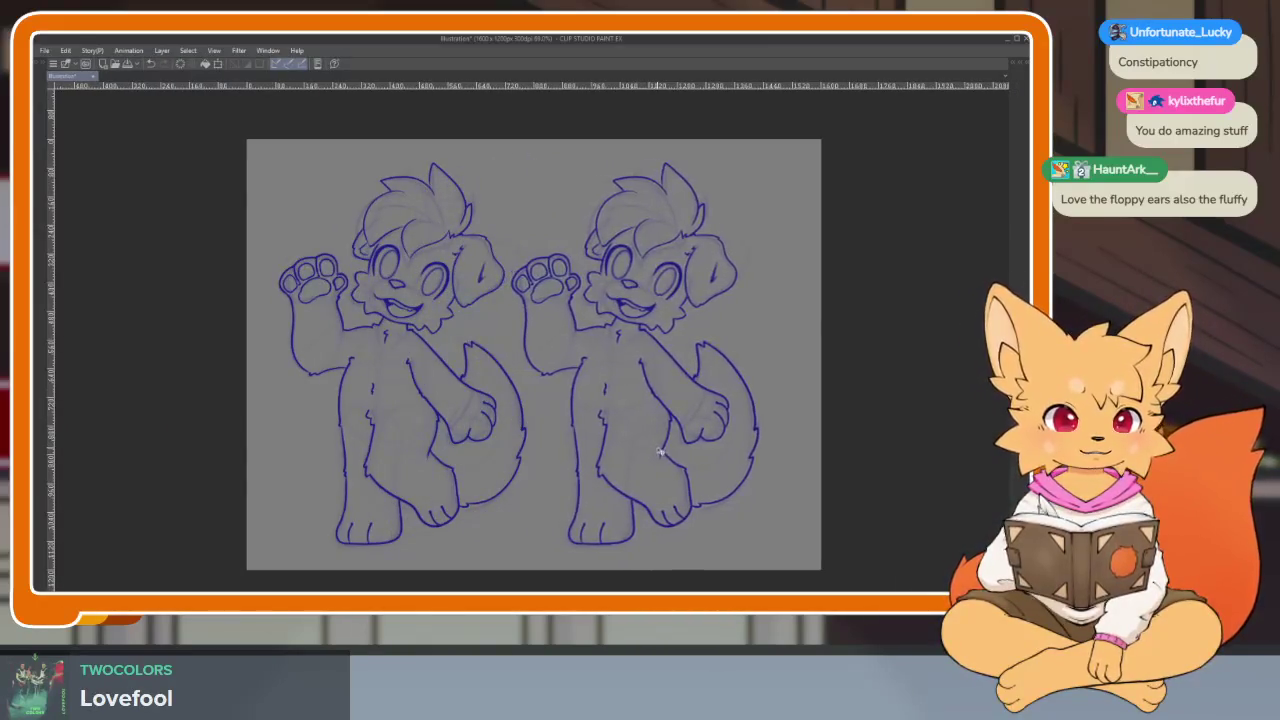
pyautogui.scroll(-2, 700, 455)
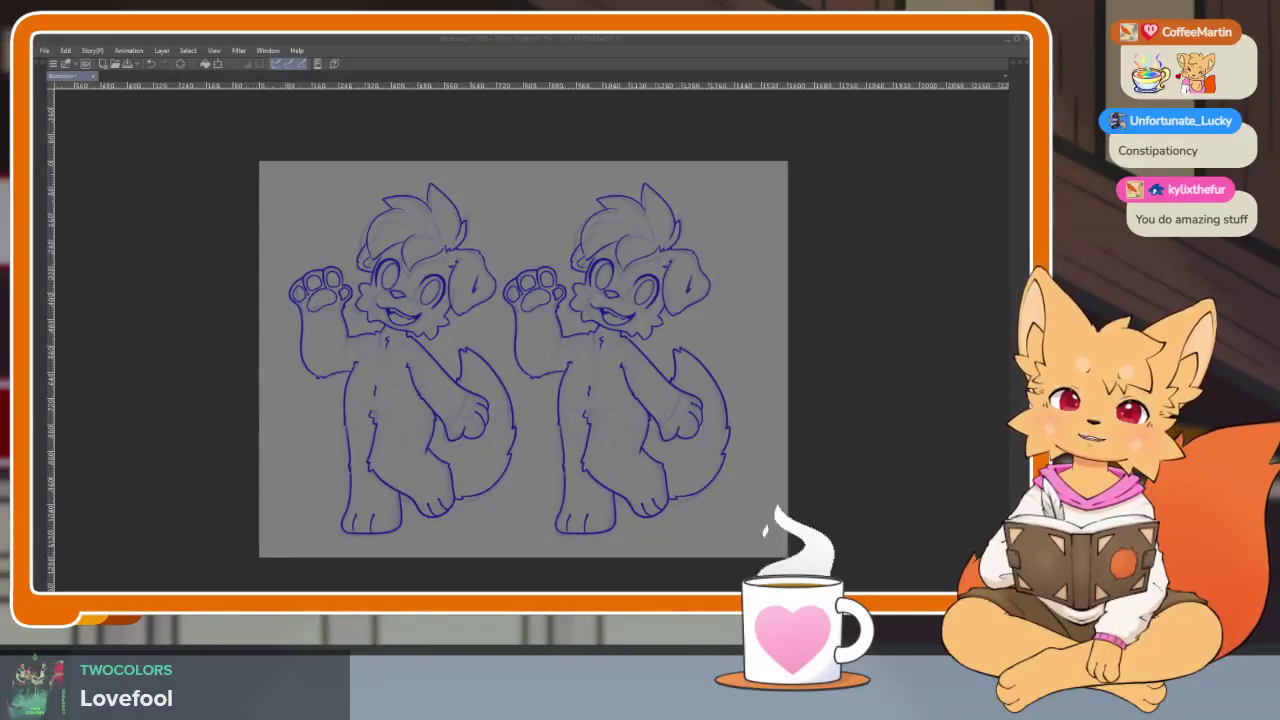
# - Flip the right-hand dog horizontally with Edit > Transform, nudging it slightly right
pyautogui.click(826, 516)
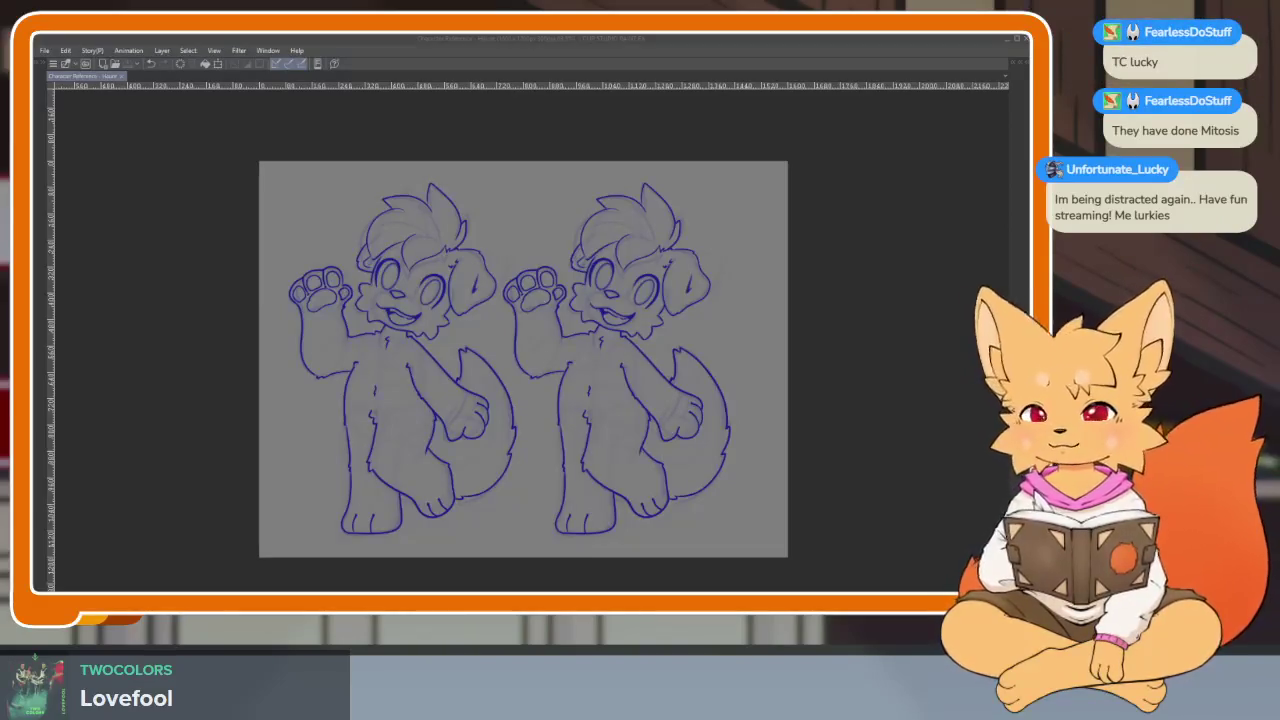
pyautogui.click(650, 53)
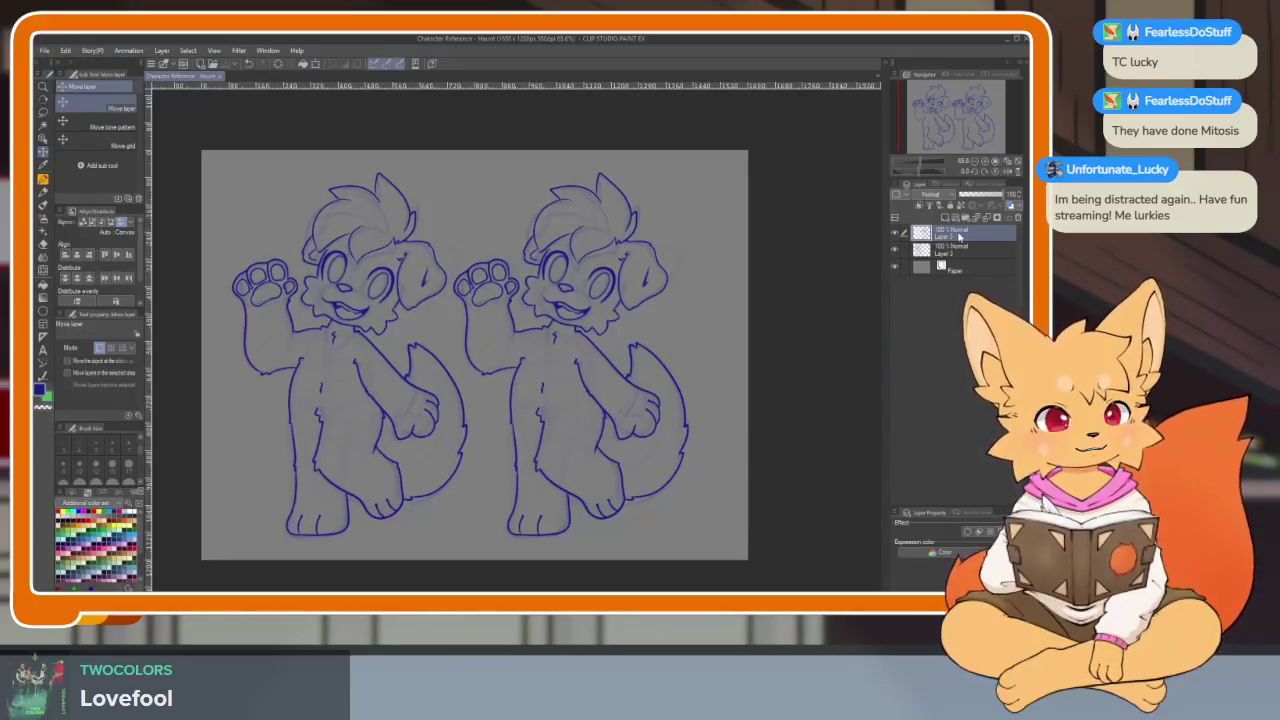
pyautogui.click(65, 50)
pyautogui.moveTo(110, 326)
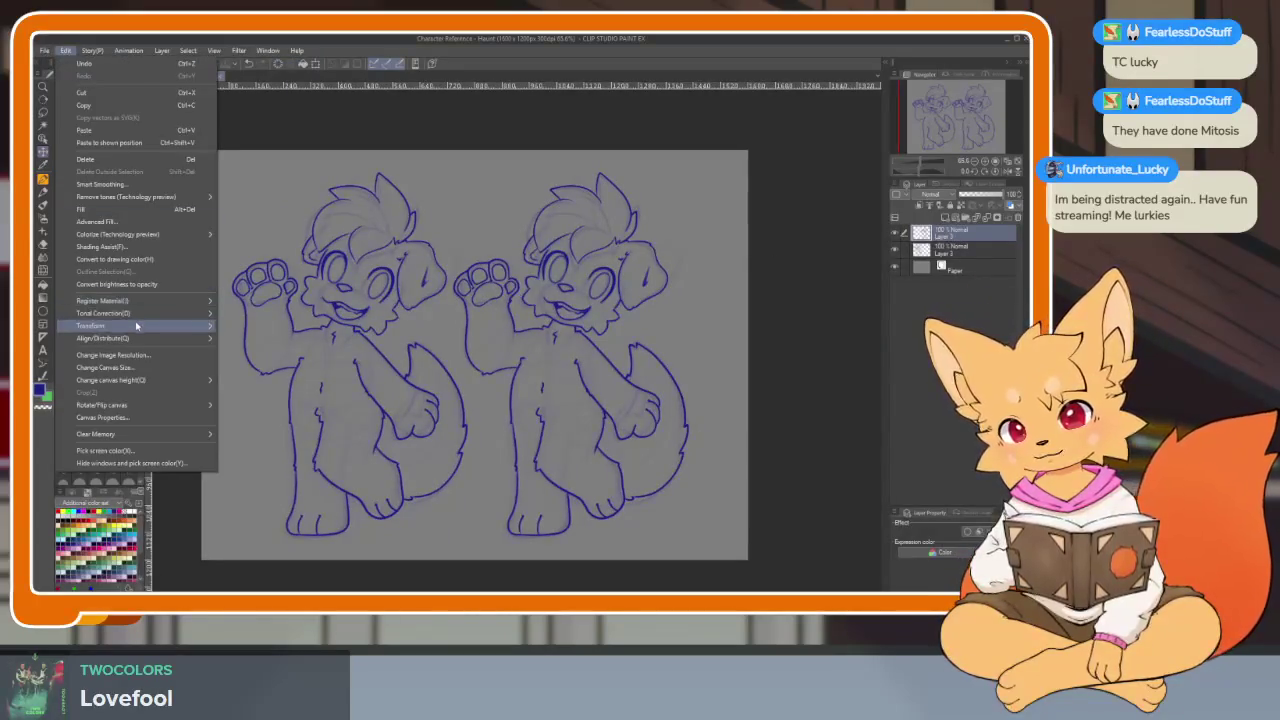
pyautogui.click(298, 424)
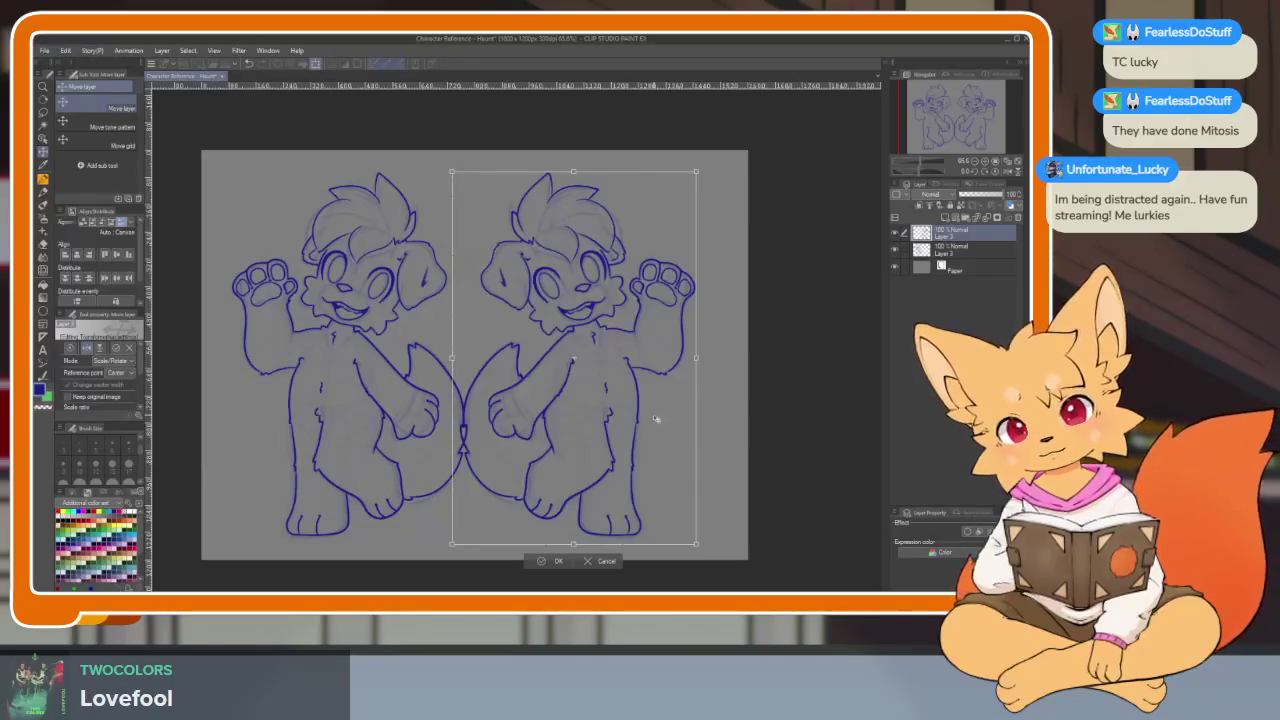
pyautogui.press('Right')
pyautogui.press('Right')
pyautogui.press('Right')
pyautogui.press('Right')
pyautogui.press('Right')
pyautogui.press('Right')
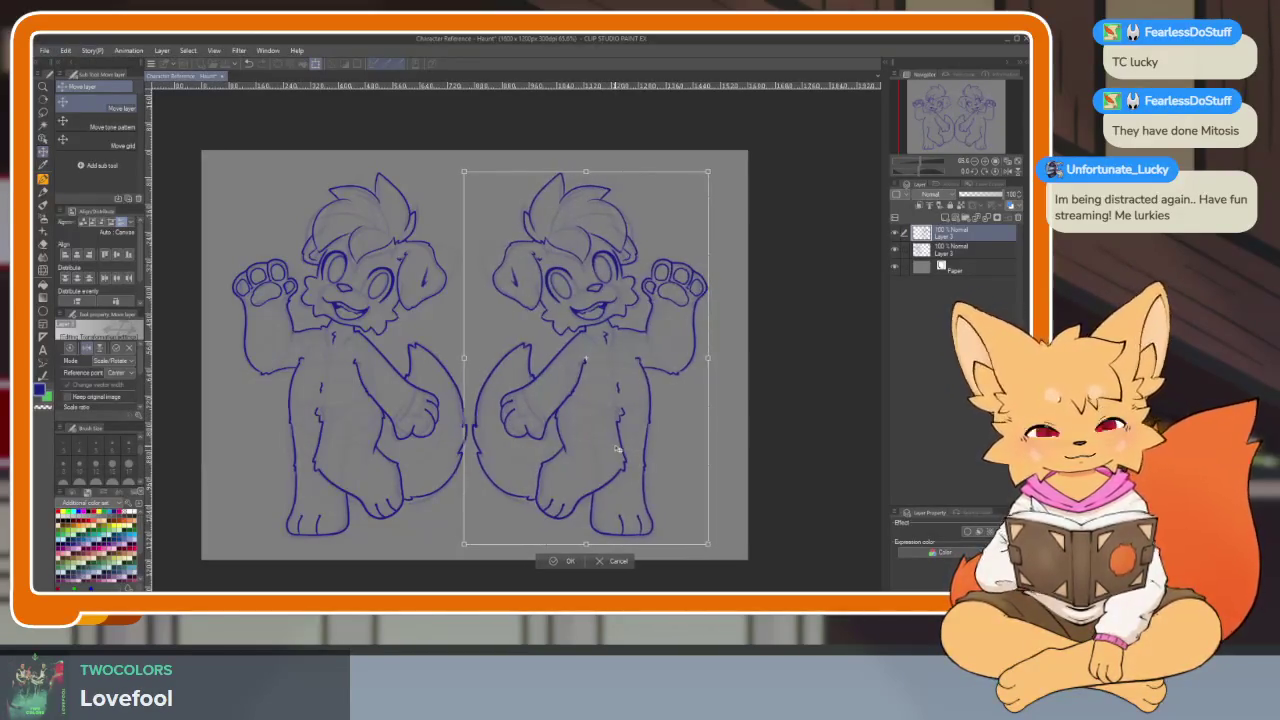
pyautogui.click(562, 560)
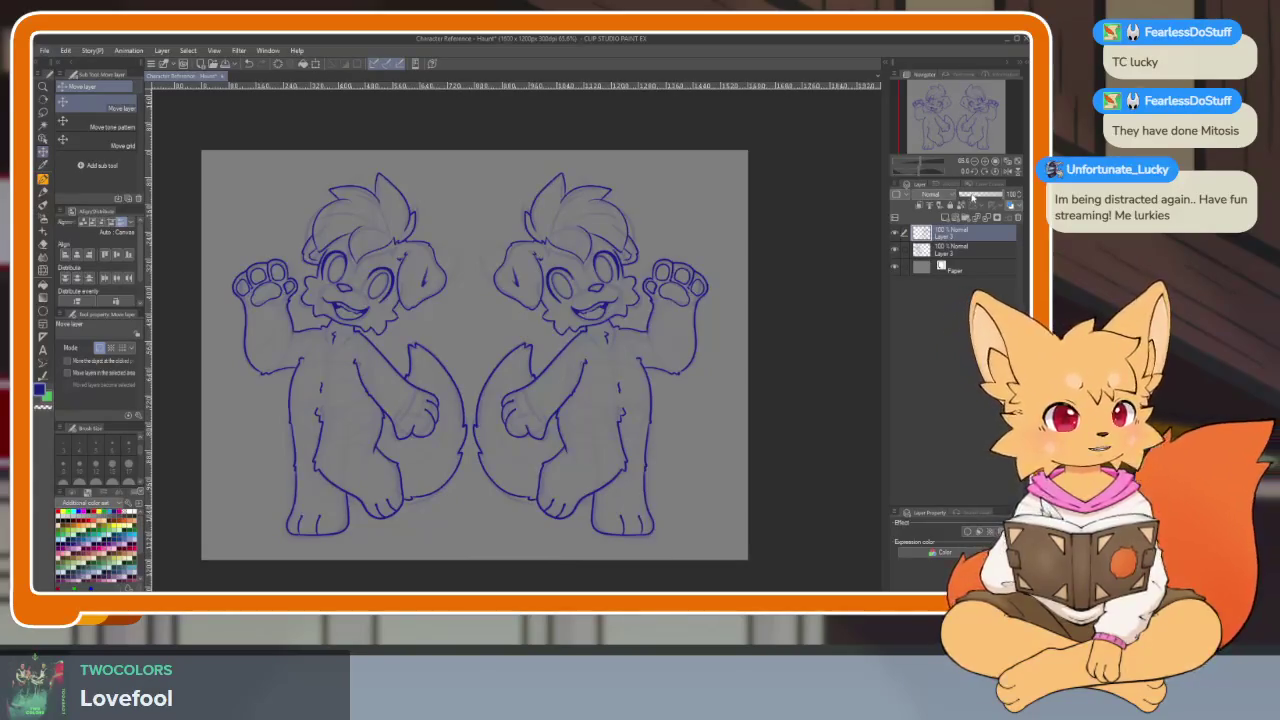
# - Fade the flipped dog's layer to about 27% opacity
pyautogui.moveTo(972, 196); pyautogui.dragTo(967, 198)
pyautogui.press('Tab')
pyautogui.scroll(1, 634, 463)
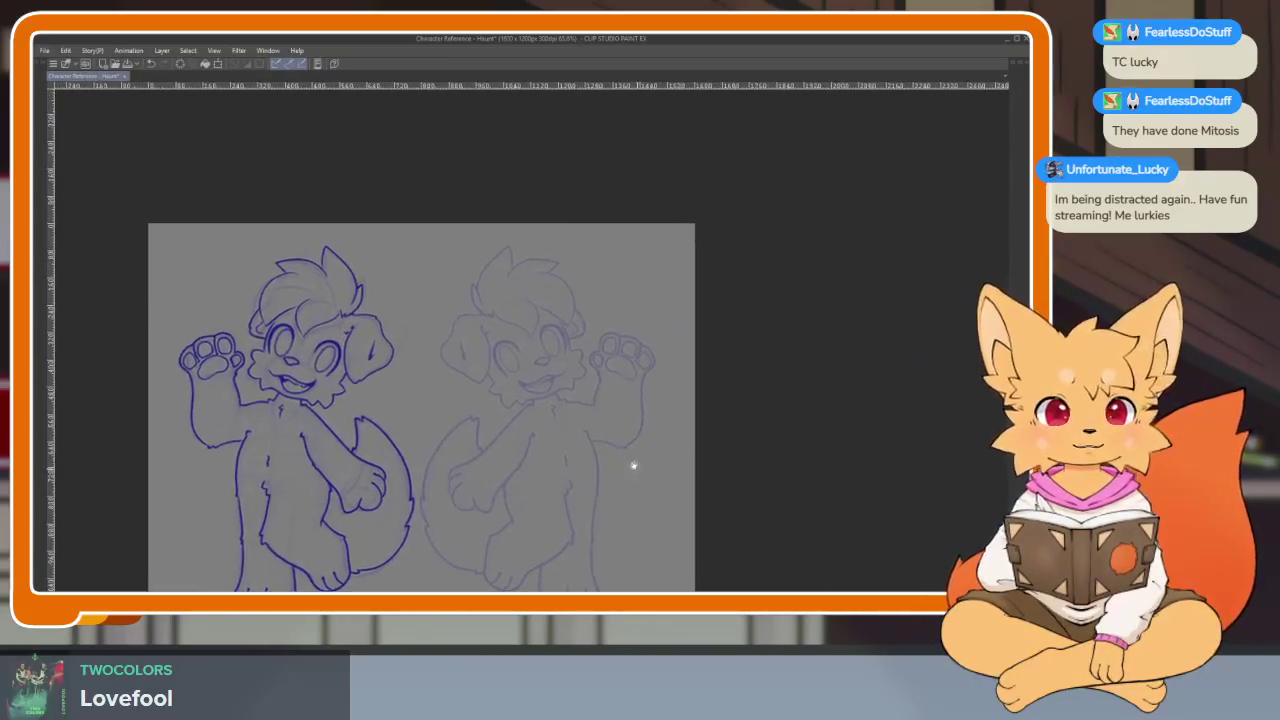
# - Add a new inking layer and set the brush size to 6
pyautogui.scroll(3, 583, 474)
pyautogui.scroll(1, 578, 441)
pyautogui.scroll(-2, 580, 445)
pyautogui.scroll(1, 586, 451)
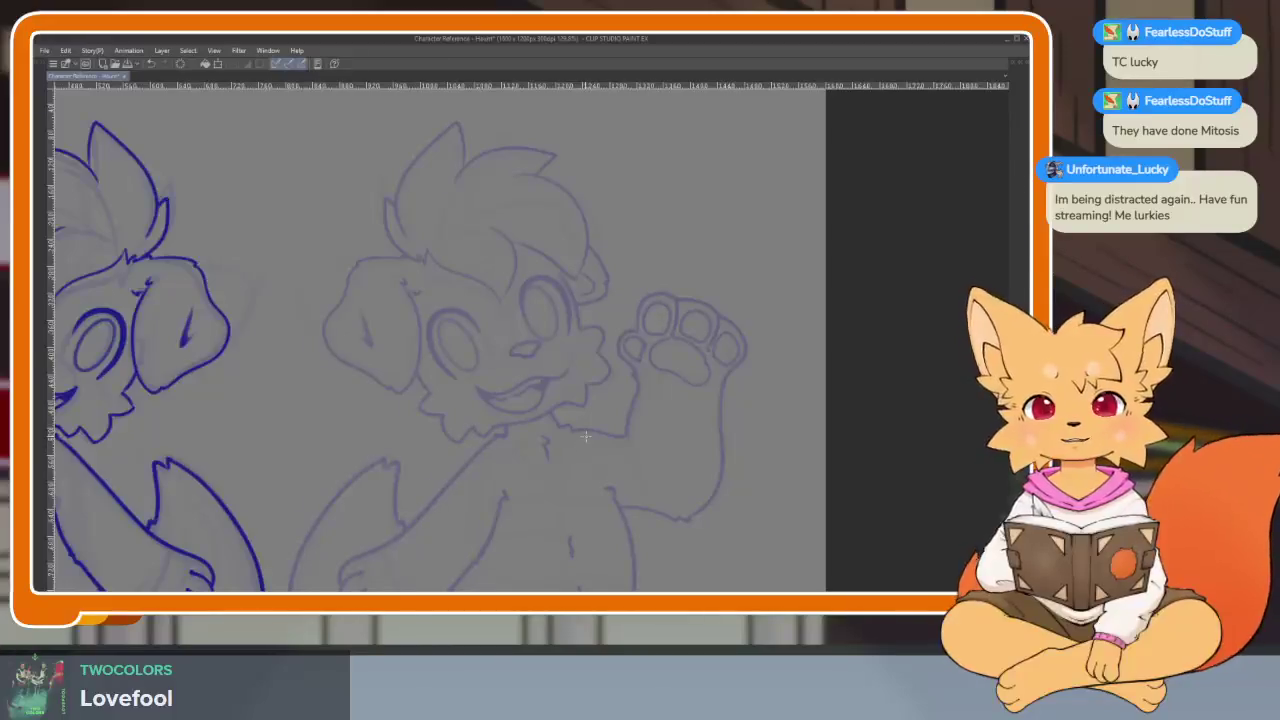
pyautogui.press('Tab')
pyautogui.click(944, 219)
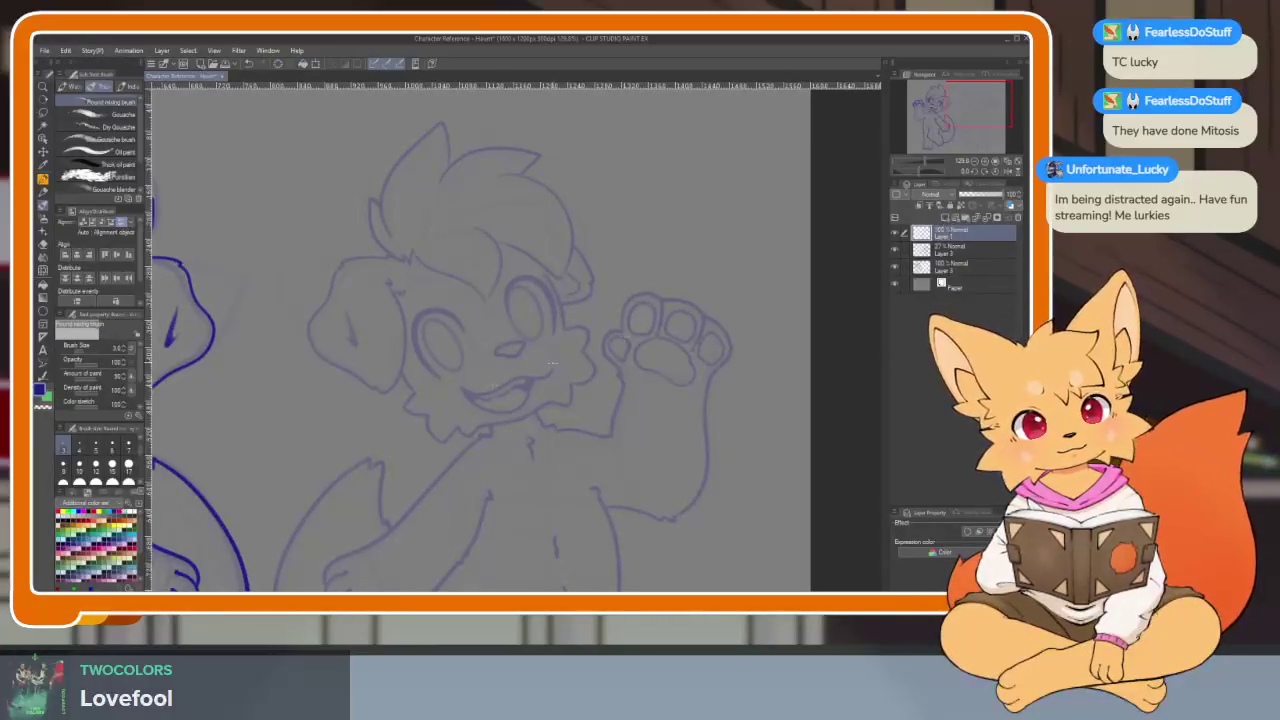
pyautogui.press('Tab')
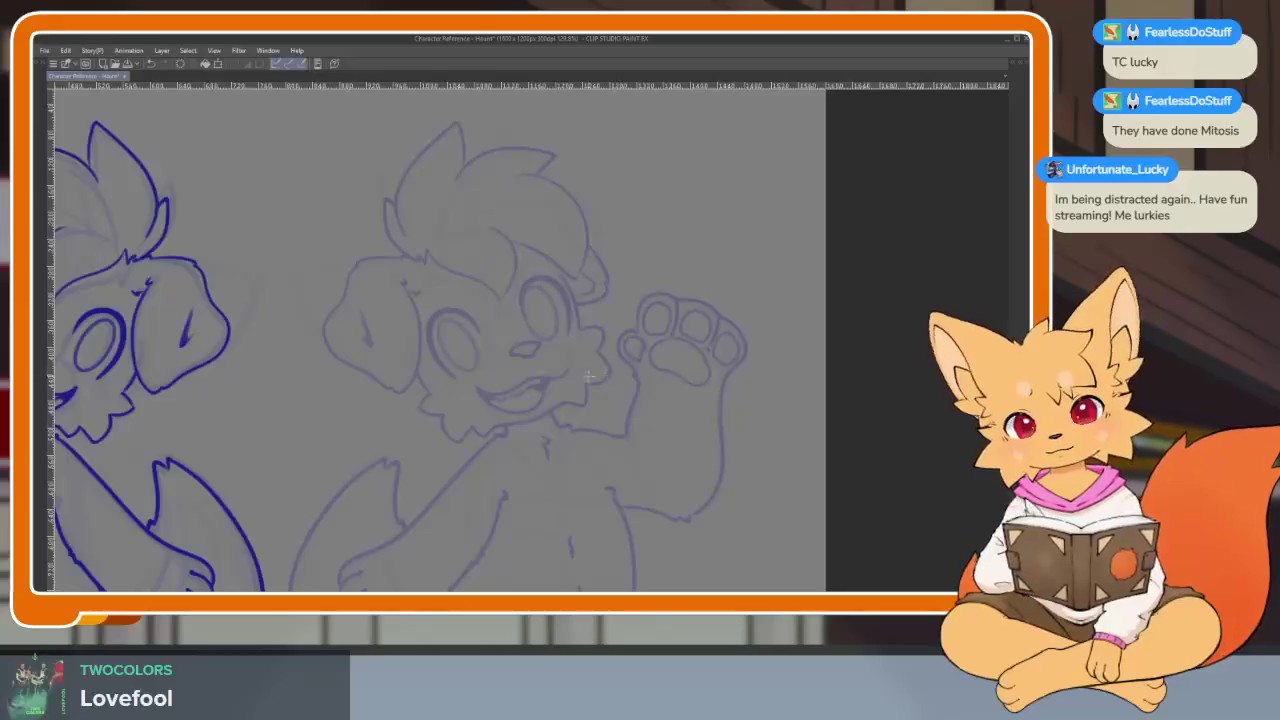
pyautogui.press('Tab')
pyautogui.click(113, 444)
pyautogui.press('Tab')
# - Ink the first blue torso line and upper arc after an undone test stroke
pyautogui.moveTo(519, 455); pyautogui.dragTo(625, 378)
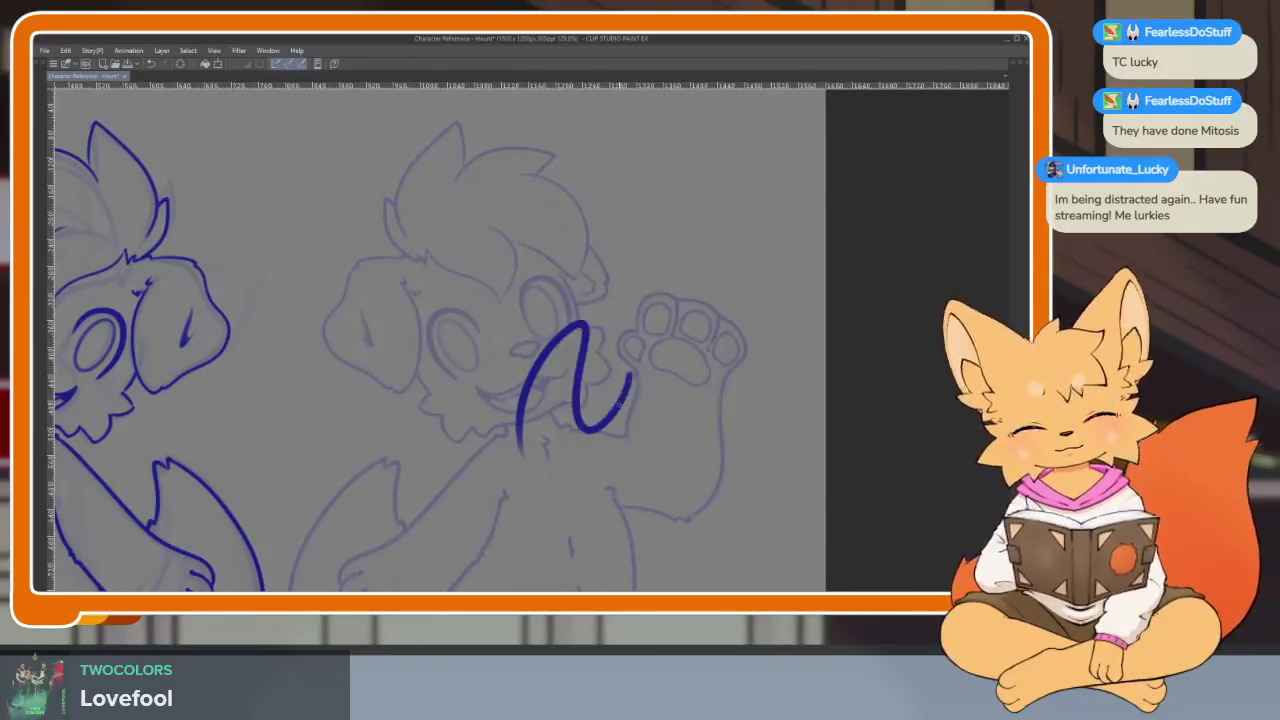
pyautogui.hotkey('ctrl', 'z')
pyautogui.scroll(-3, 679, 428)
pyautogui.scroll(5, 690, 425)
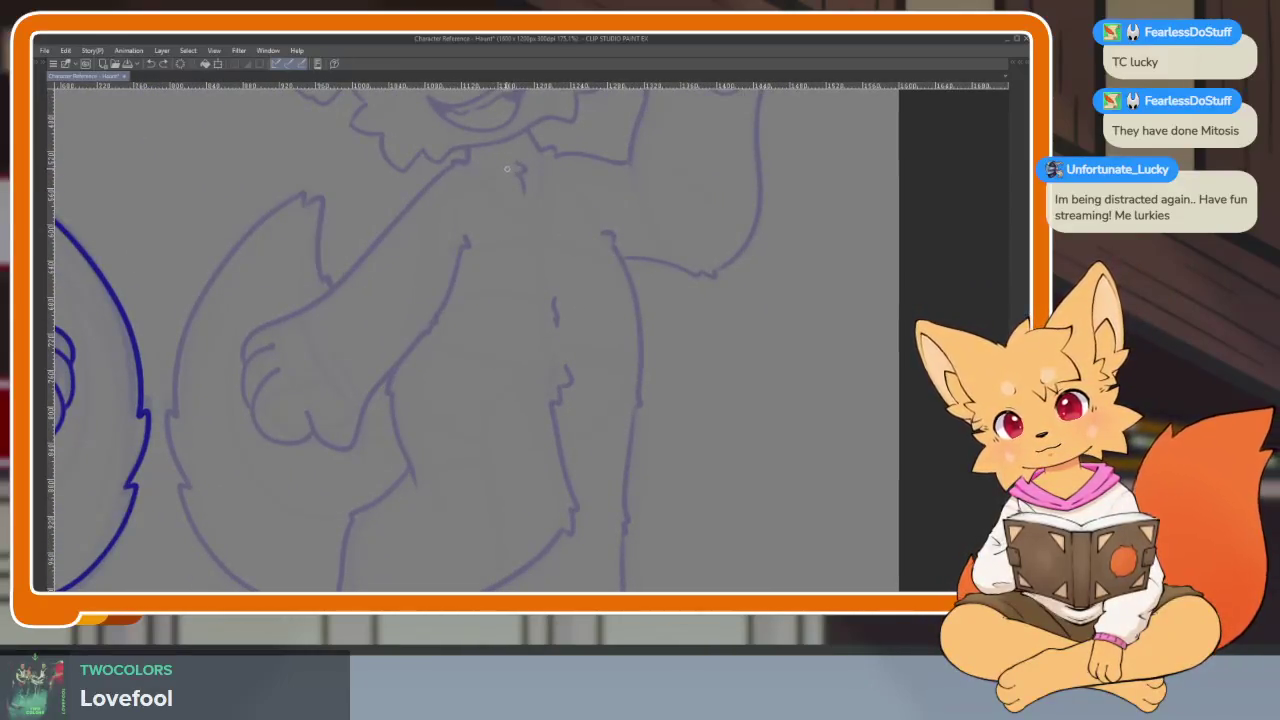
pyautogui.moveTo(517, 191); pyautogui.dragTo(517, 463)
pyautogui.moveTo(402, 230)
pyautogui.mouseDown()
pyautogui.moveTo(476, 188)
pyautogui.moveTo(598, 222)
pyautogui.mouseUp()
pyautogui.hotkey('ctrl', 'z')
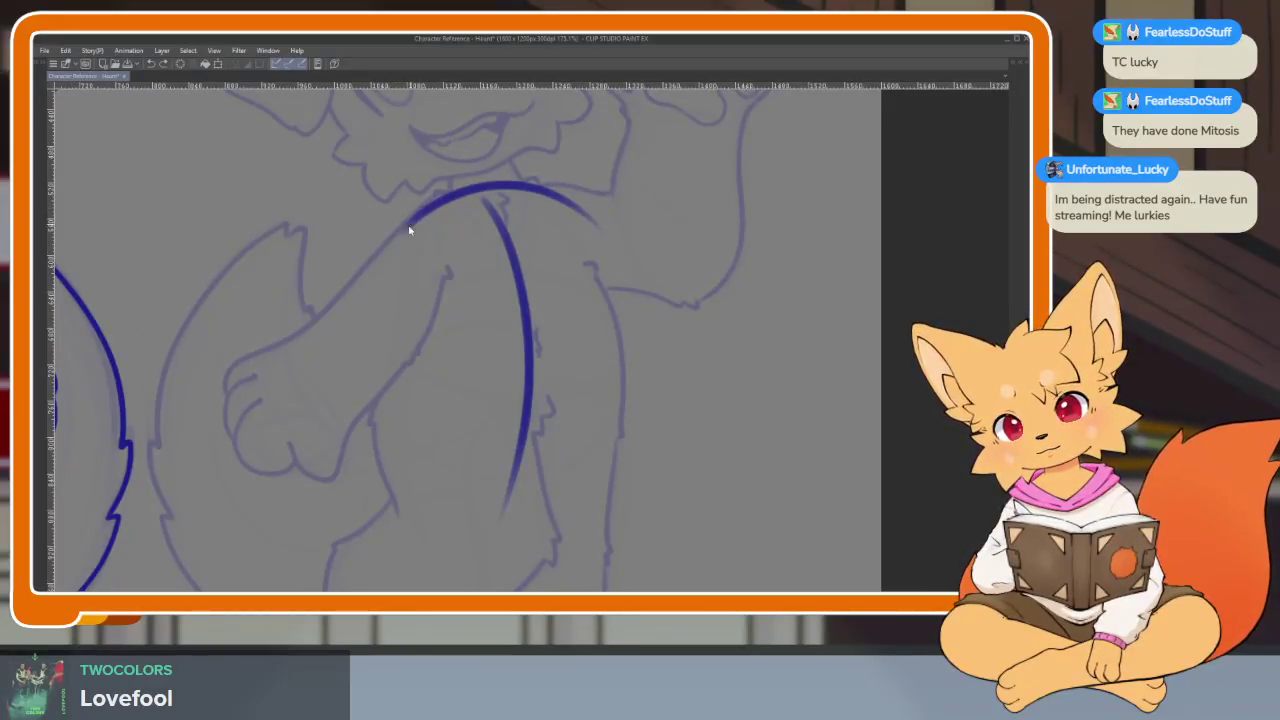
# - Ink the left and right sides of the body oval and its middle curve
pyautogui.moveTo(412, 272)
pyautogui.mouseDown()
pyautogui.moveTo(372, 460)
pyautogui.moveTo(545, 480)
pyautogui.mouseUp()
pyautogui.moveTo(602, 260); pyautogui.dragTo(612, 430)
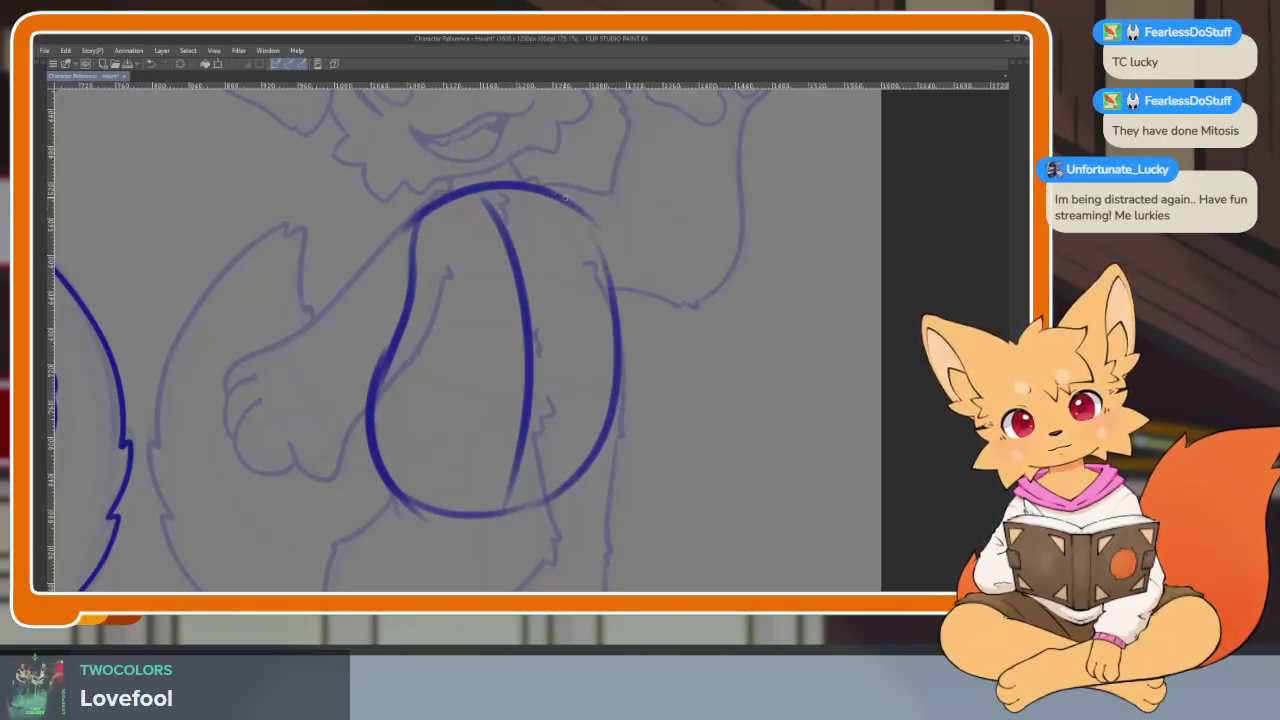
pyautogui.moveTo(575, 208); pyautogui.dragTo(622, 432)
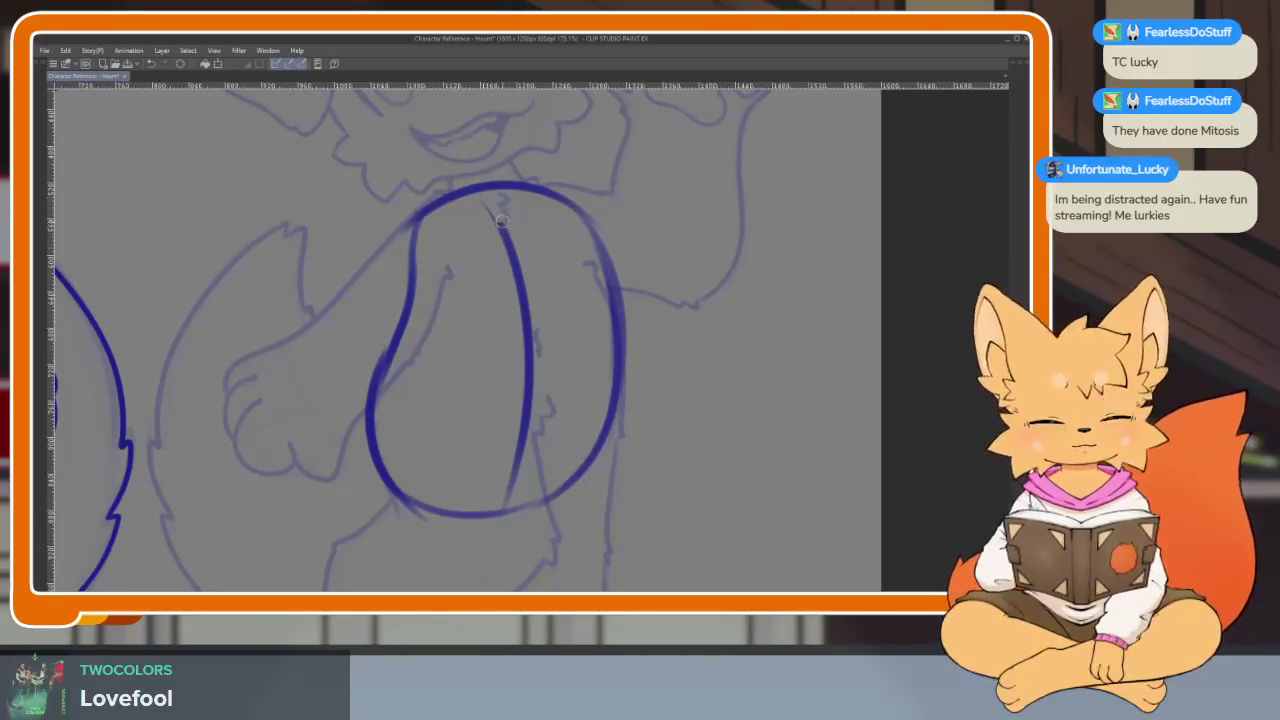
pyautogui.hotkey('ctrl', 'z')
pyautogui.hotkey('ctrl', 'z')
pyautogui.hotkey('ctrl', 'z')
pyautogui.hotkey('ctrl', 'z')
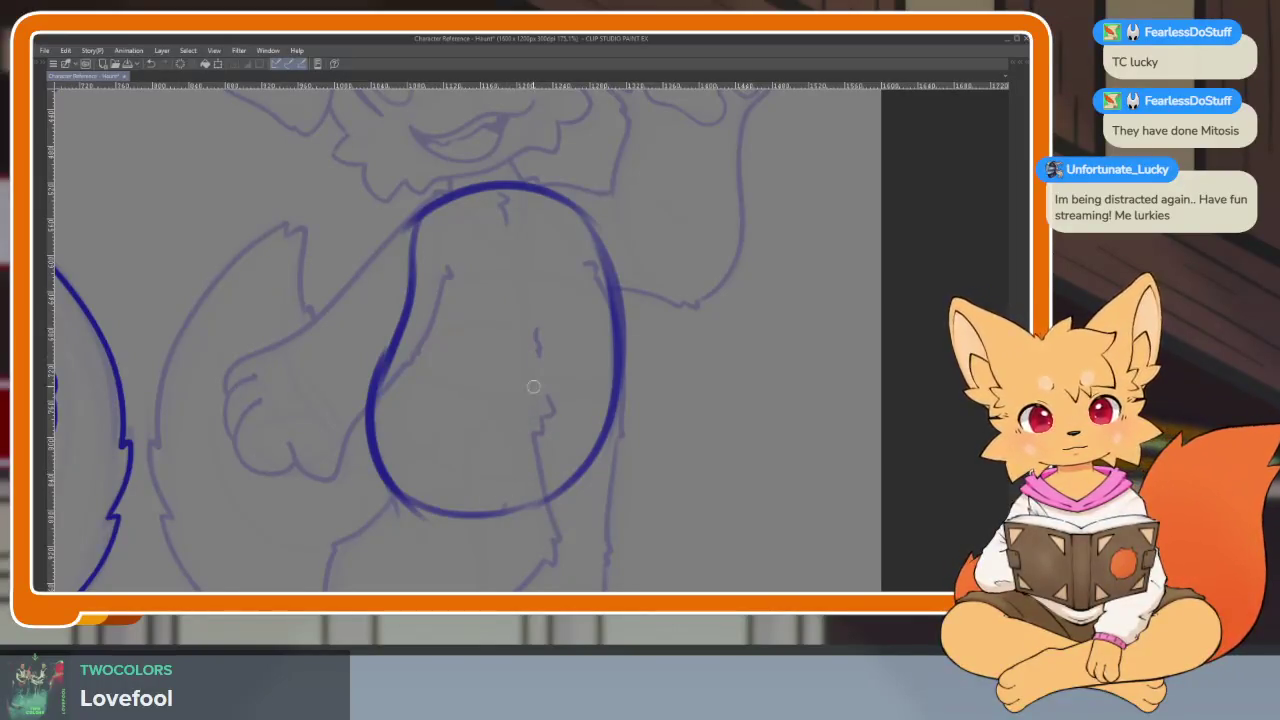
pyautogui.moveTo(503, 195)
pyautogui.mouseDown()
pyautogui.moveTo(472, 460)
pyautogui.moveTo(492, 512)
pyautogui.mouseUp()
pyautogui.hotkey('ctrl', 'z')
pyautogui.hotkey('ctrl', 'z')
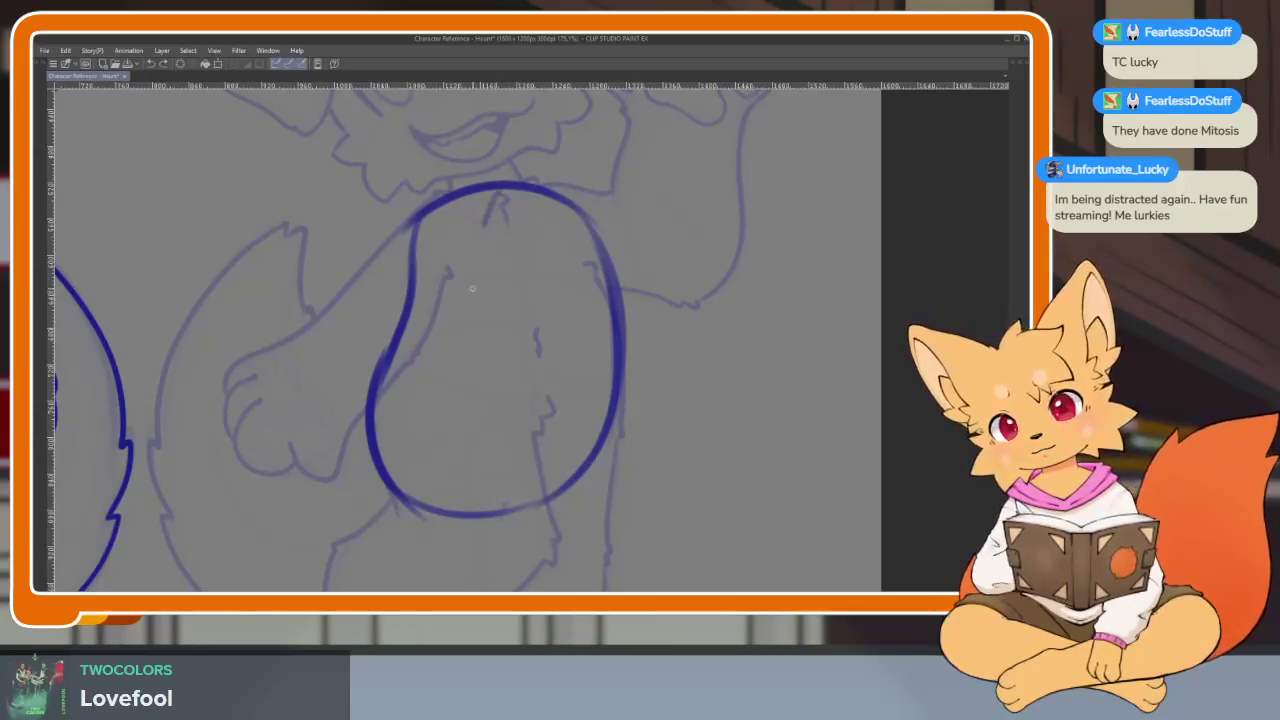
pyautogui.moveTo(488, 224)
pyautogui.mouseDown()
pyautogui.moveTo(453, 430)
pyautogui.moveTo(490, 515)
pyautogui.mouseUp()
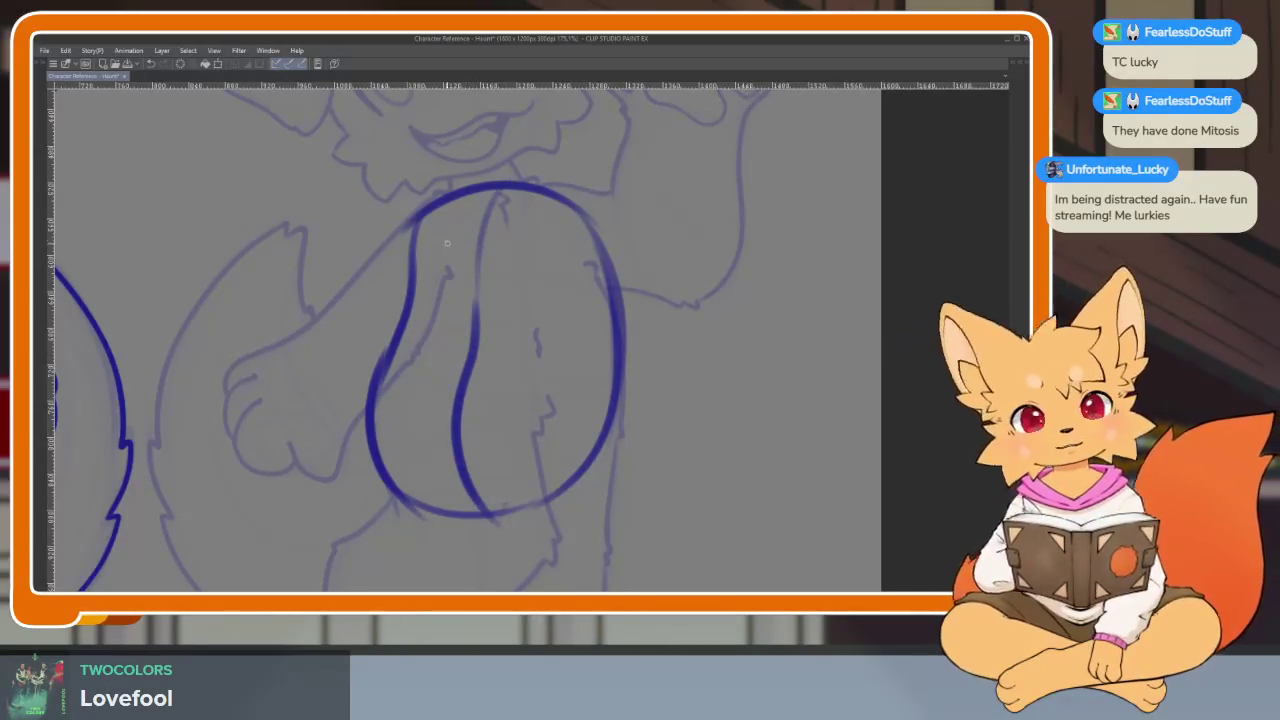
pyautogui.moveTo(556, 212); pyautogui.dragTo(600, 240)
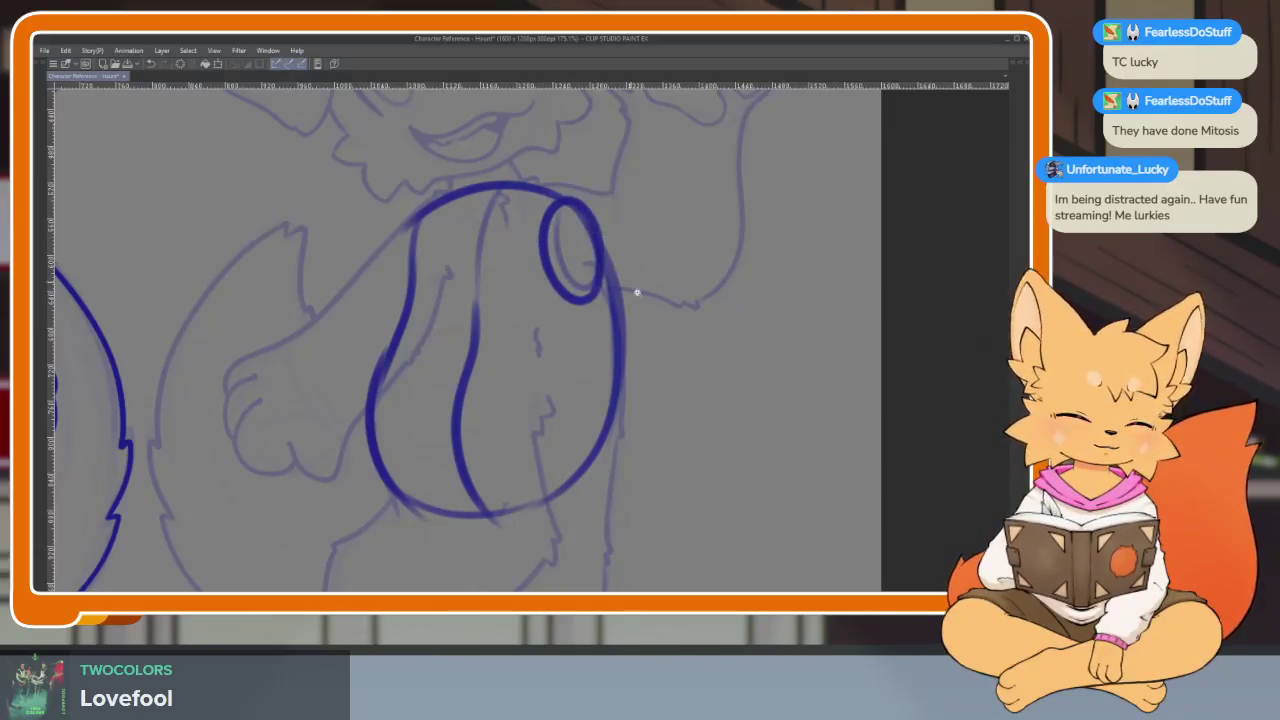
# - Add a curved lobe line, extend the body's top line, and cap the raised paw
pyautogui.scroll(-5, 654, 317)
pyautogui.scroll(4, 603, 302)
pyautogui.moveTo(522, 252)
pyautogui.mouseDown()
pyautogui.moveTo(435, 442)
pyautogui.moveTo(442, 455)
pyautogui.mouseUp()
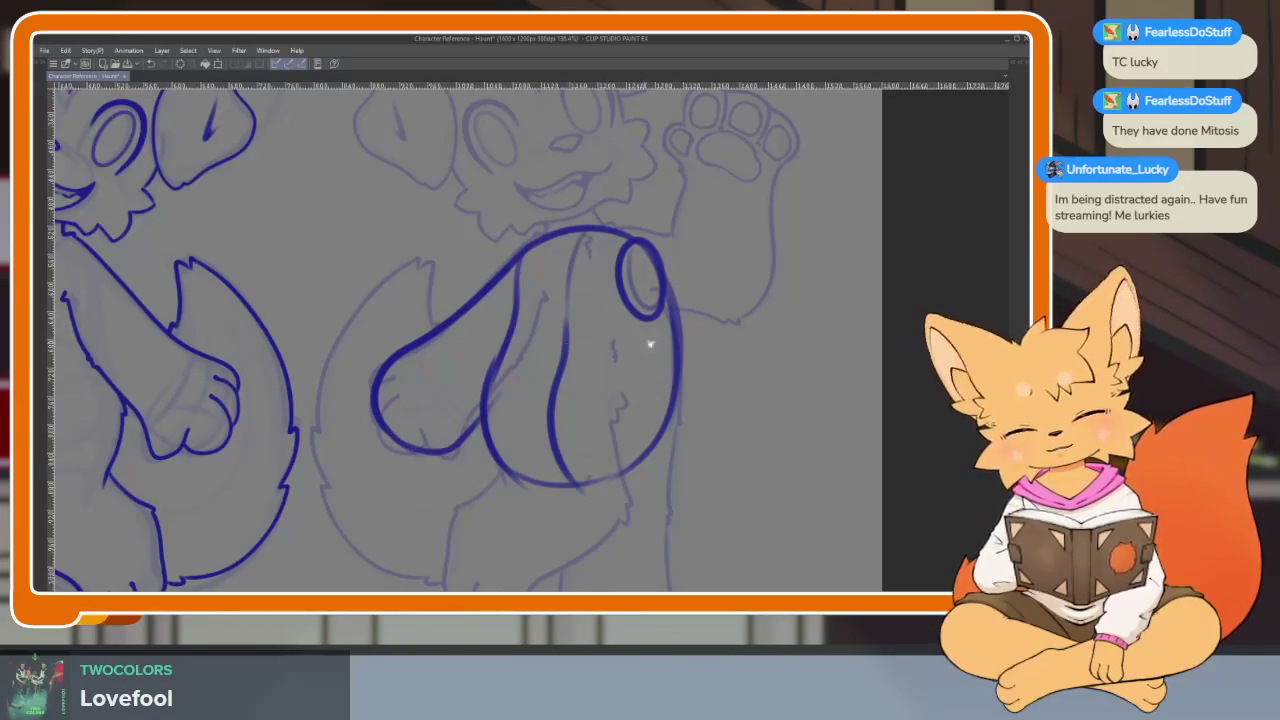
pyautogui.scroll(1, 420, 393)
pyautogui.scroll(3, 671, 297)
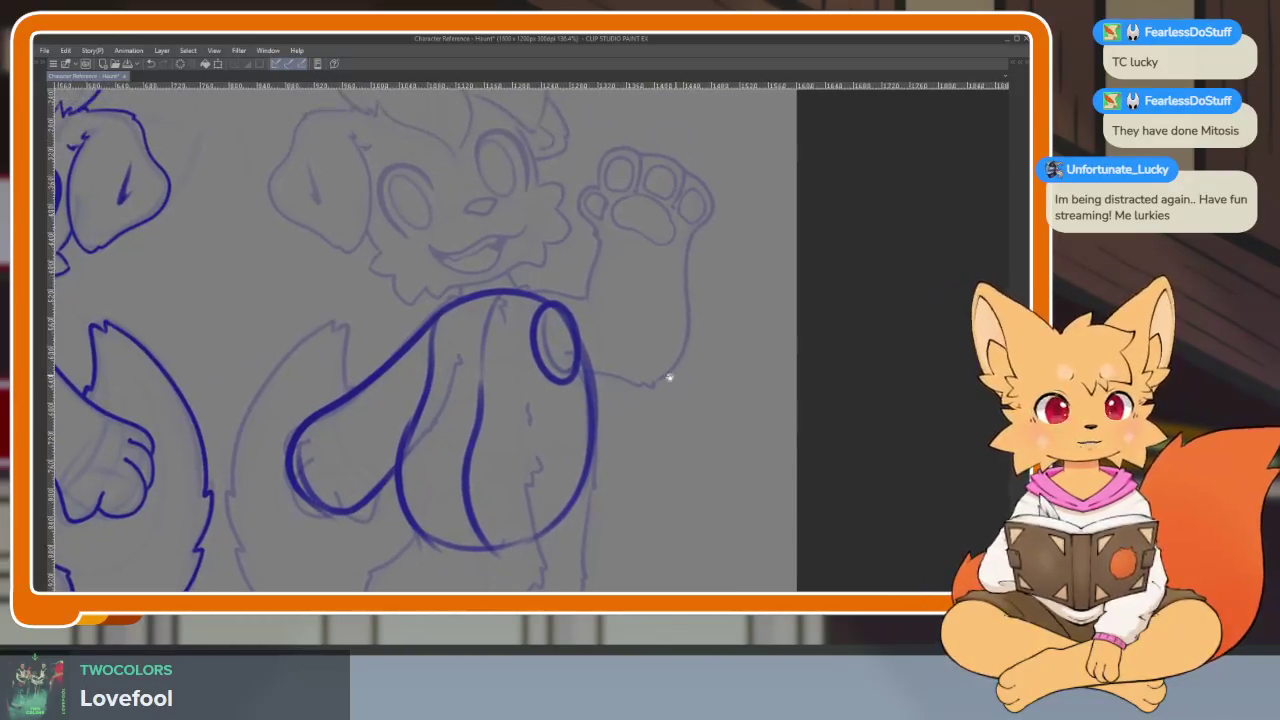
pyautogui.moveTo(504, 288); pyautogui.dragTo(598, 300)
pyautogui.scroll(2, 669, 311)
pyautogui.moveTo(563, 222); pyautogui.dragTo(676, 256)
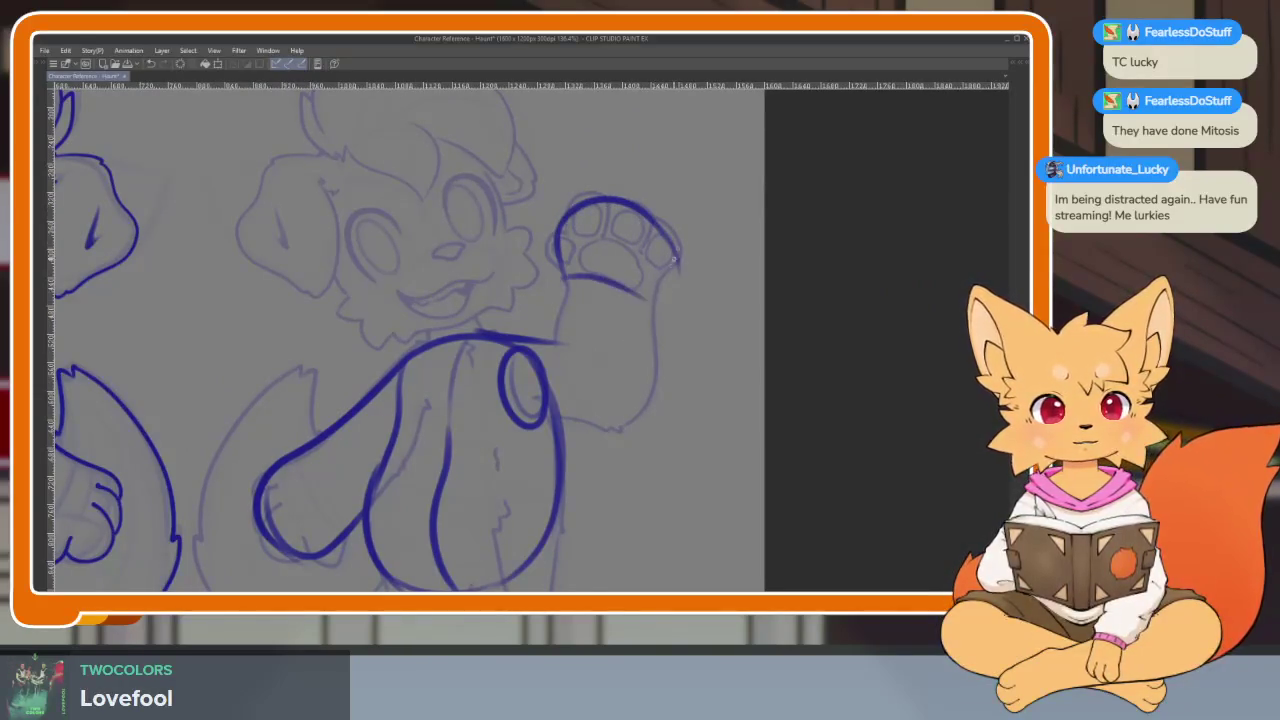
# - Ink the raised arm's right and lower edges and a line down the torso
pyautogui.hscroll(1, 571, 337)
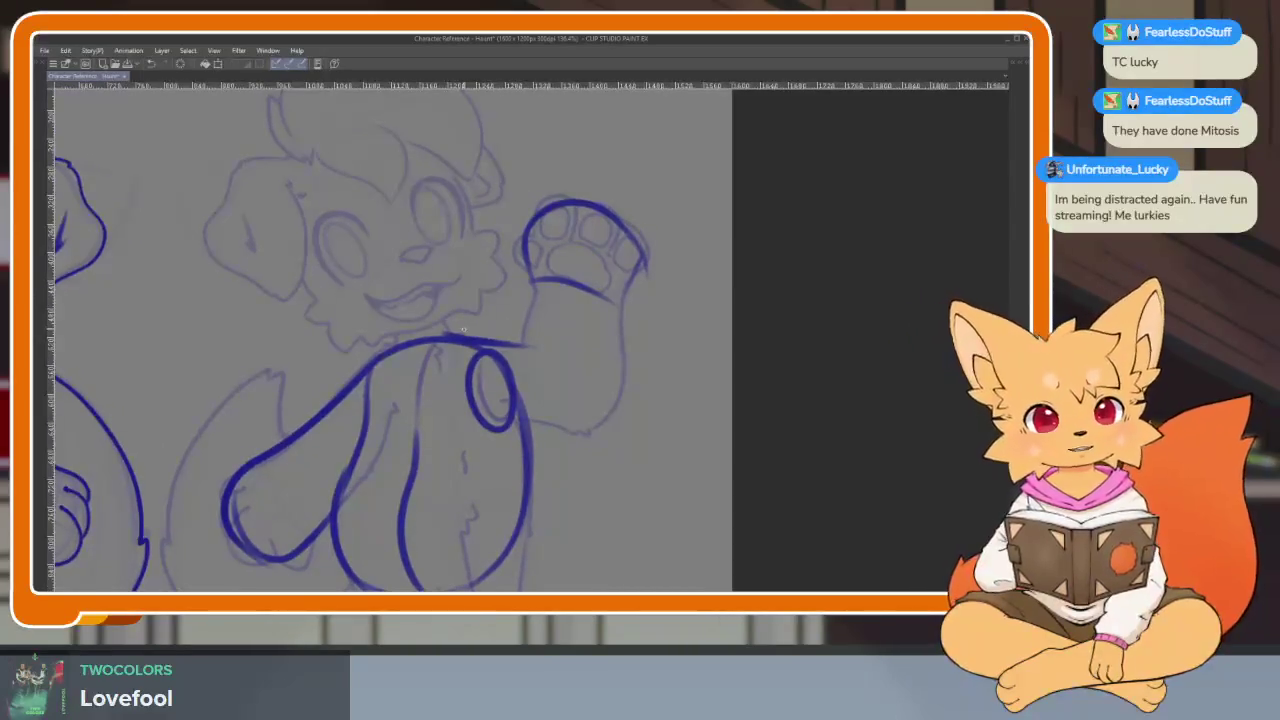
pyautogui.moveTo(621, 275); pyautogui.dragTo(625, 372)
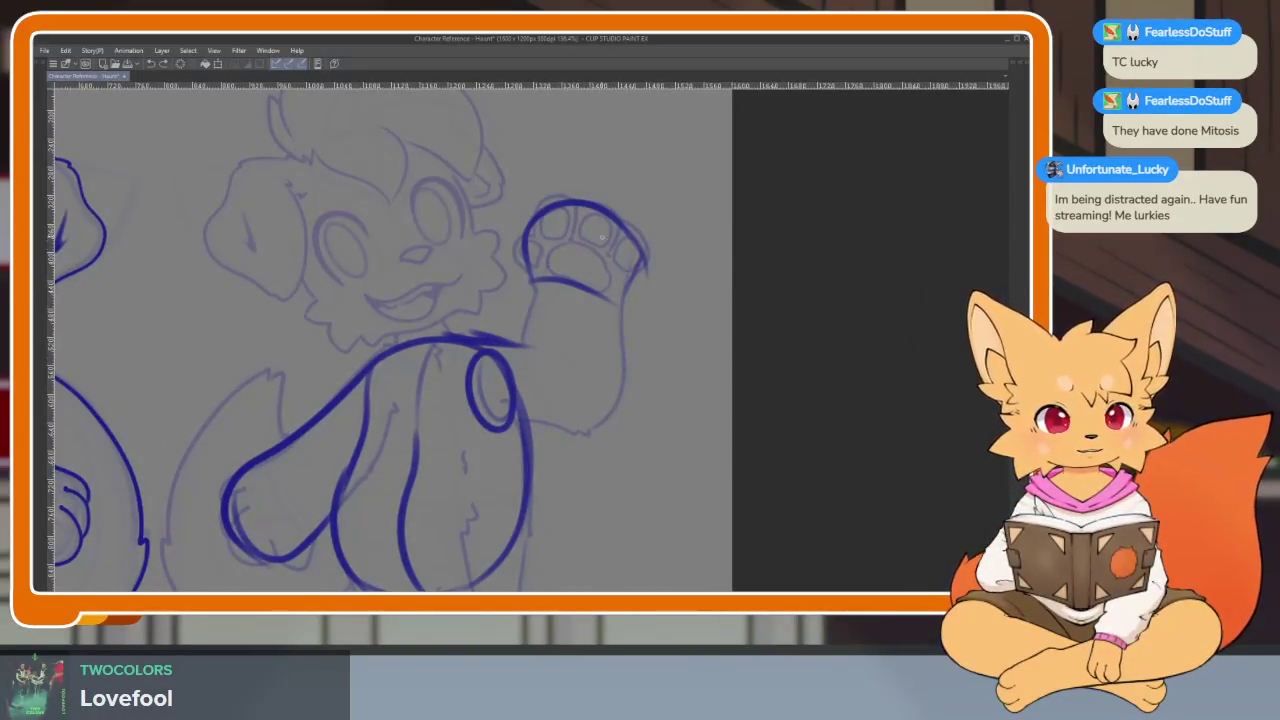
pyautogui.moveTo(628, 262)
pyautogui.mouseDown()
pyautogui.moveTo(621, 408)
pyautogui.moveTo(598, 438)
pyautogui.mouseUp()
pyautogui.moveTo(486, 422); pyautogui.dragTo(612, 432)
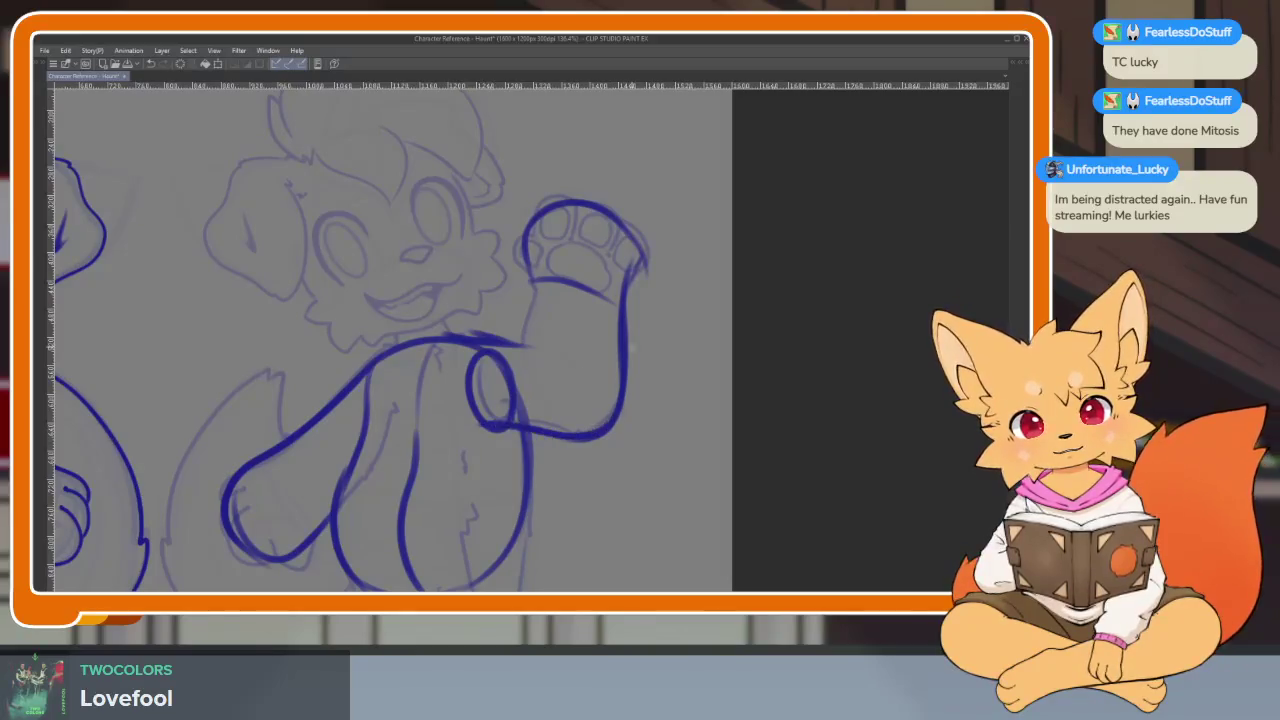
pyautogui.moveTo(534, 296); pyautogui.dragTo(572, 337)
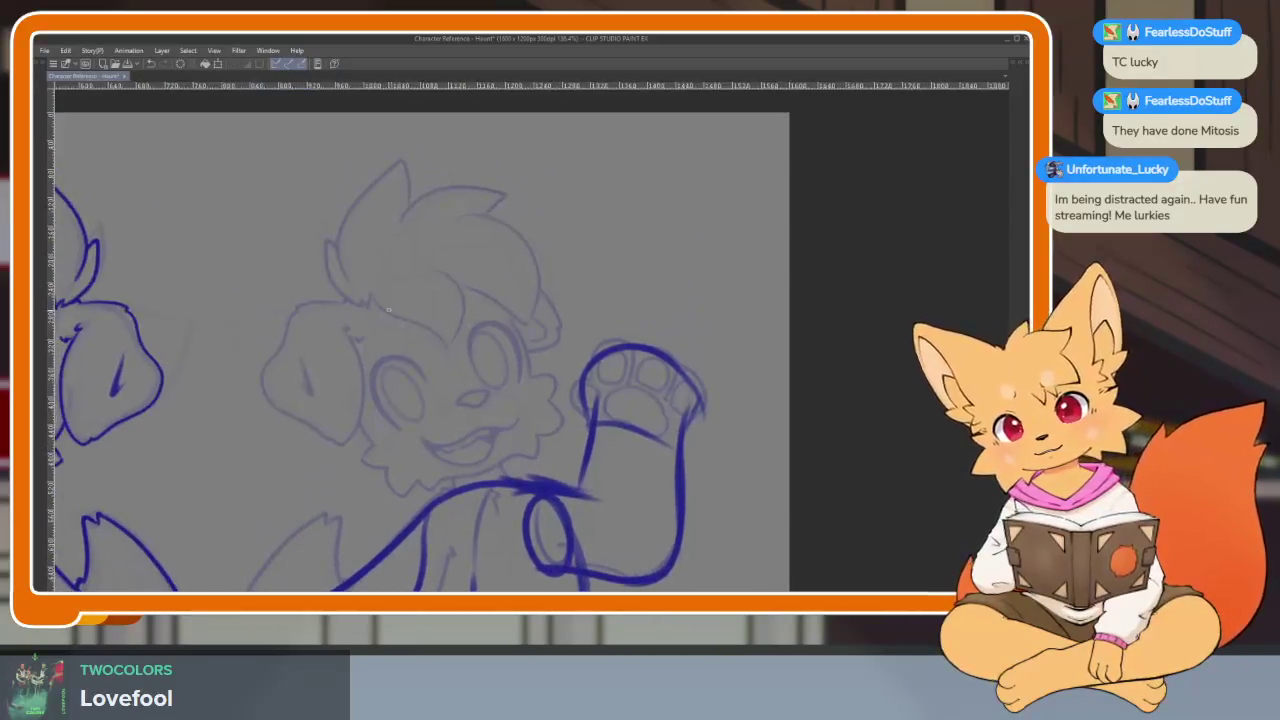
pyautogui.scroll(-4, 706, 337)
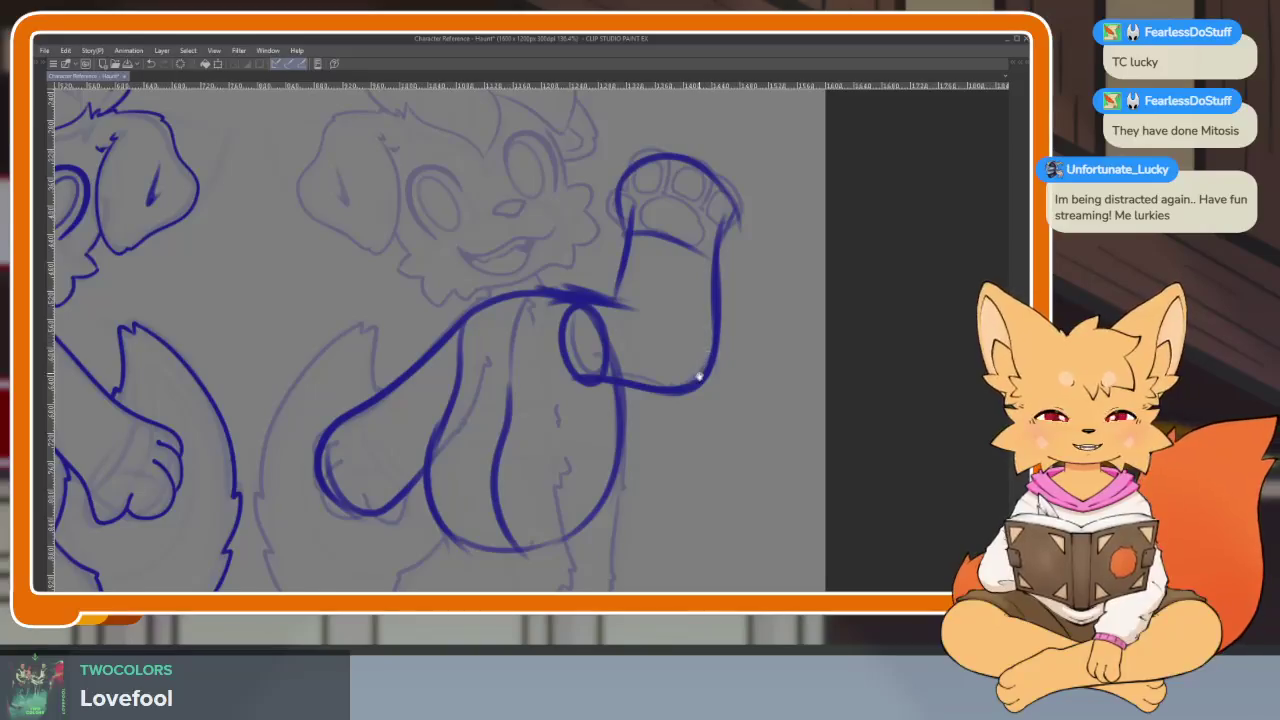
pyautogui.scroll(-1, 698, 376)
pyautogui.moveTo(506, 290); pyautogui.dragTo(497, 410)
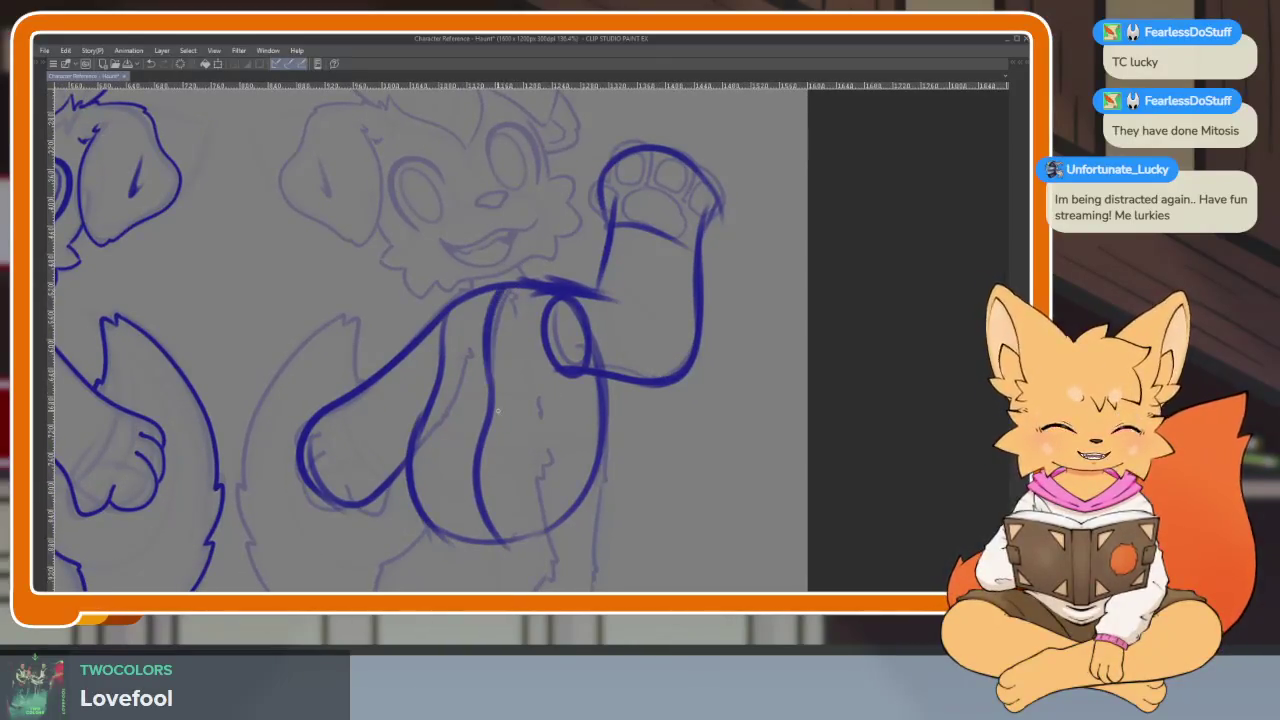
pyautogui.scroll(-2, 495, 418)
pyautogui.scroll(-2, 530, 414)
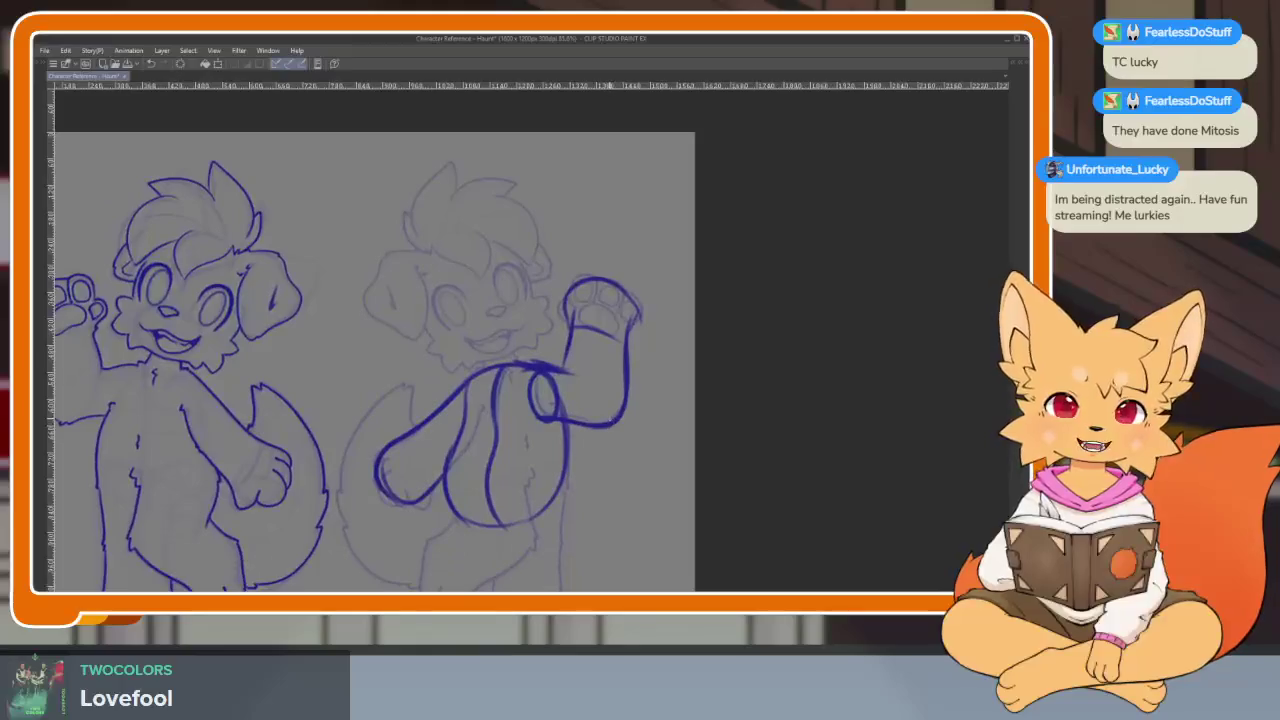
pyautogui.scroll(2, 582, 260)
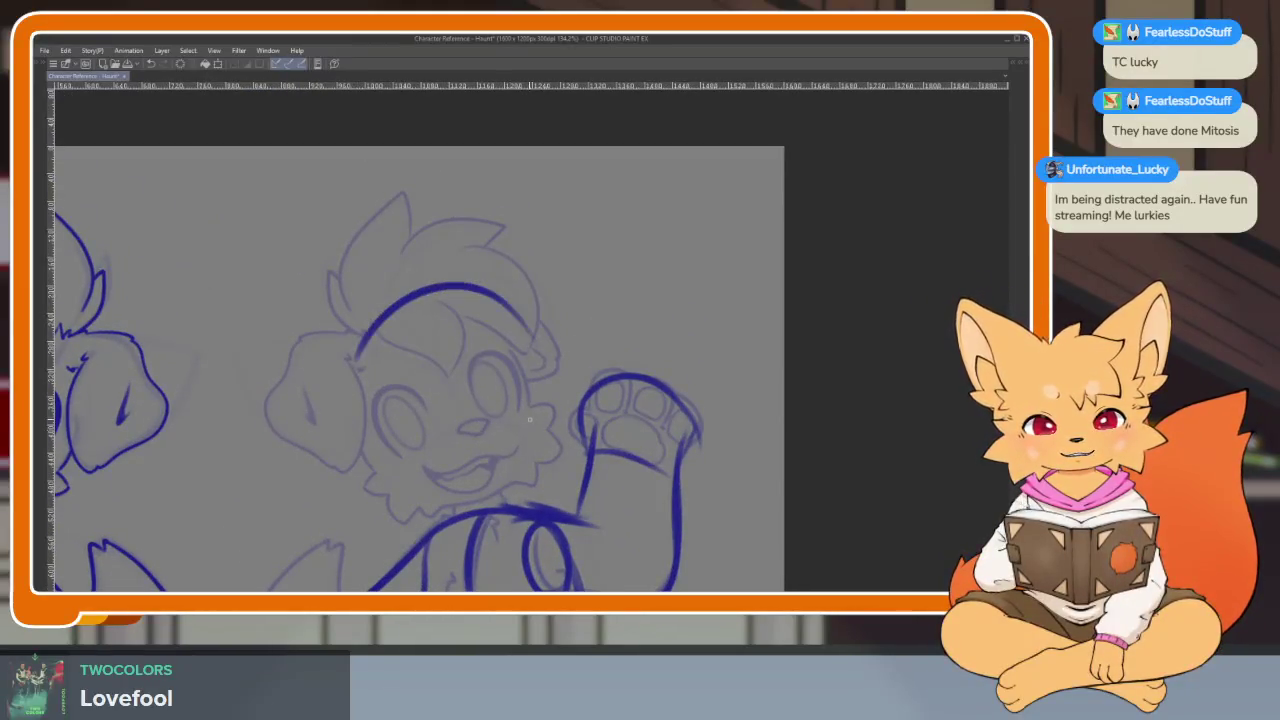
# - Draw a large guide circle over the face, discarding earlier trial head strokes
pyautogui.moveTo(388, 296)
pyautogui.mouseDown()
pyautogui.moveTo(334, 372)
pyautogui.moveTo(492, 280)
pyautogui.mouseUp()
pyautogui.moveTo(354, 322); pyautogui.dragTo(330, 456)
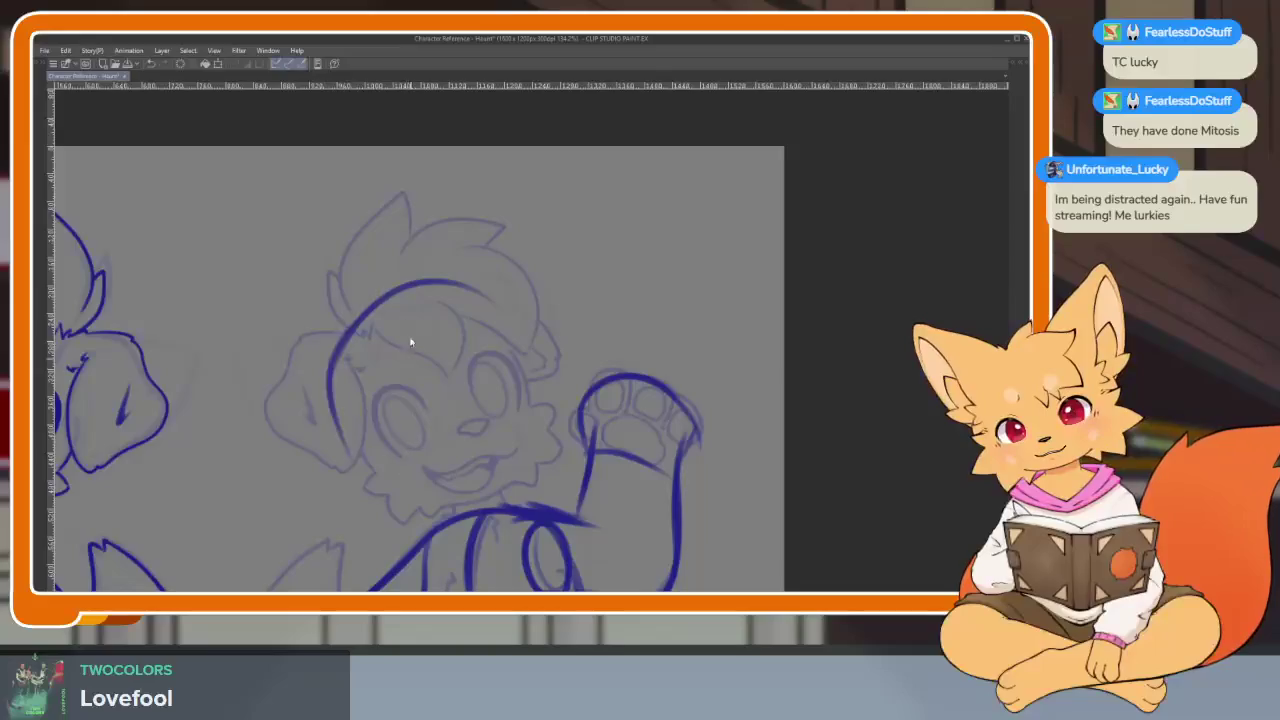
pyautogui.hotkey('ctrl', 'z')
pyautogui.hotkey('ctrl', 'z')
pyautogui.hotkey('ctrl', 'z')
pyautogui.moveTo(347, 374); pyautogui.dragTo(500, 305)
pyautogui.press('Tab')
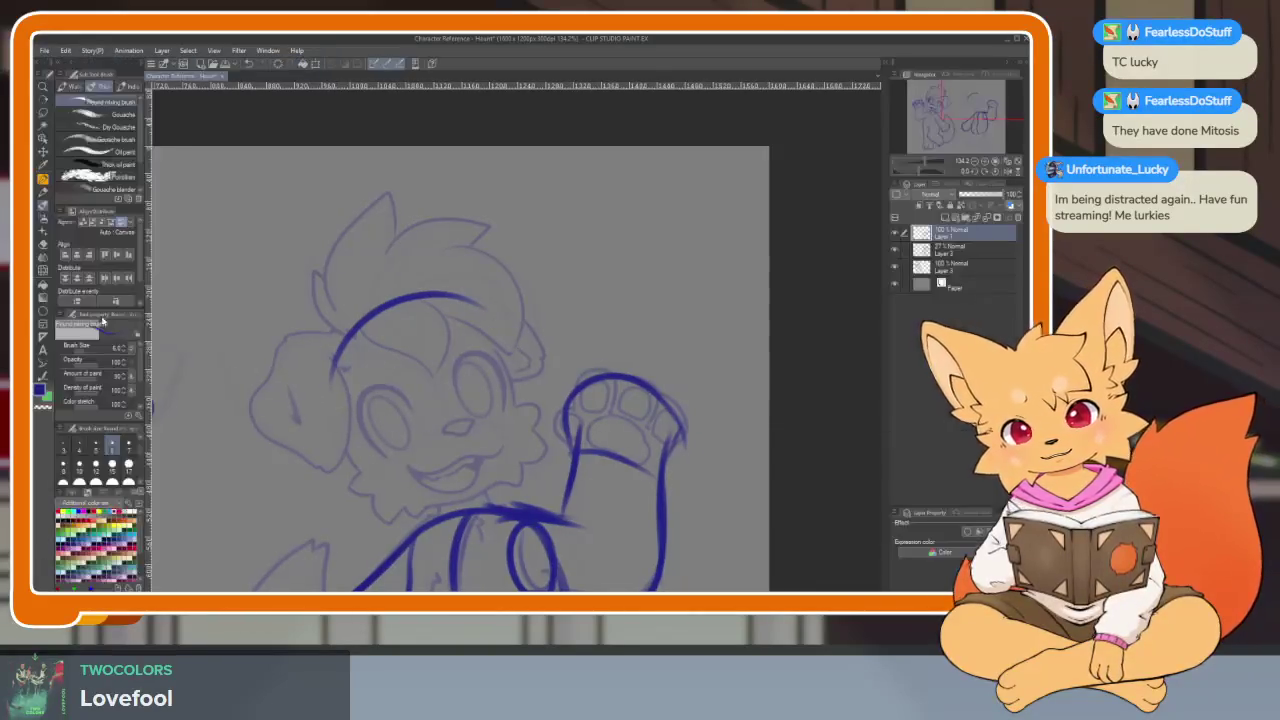
pyautogui.press('Tab')
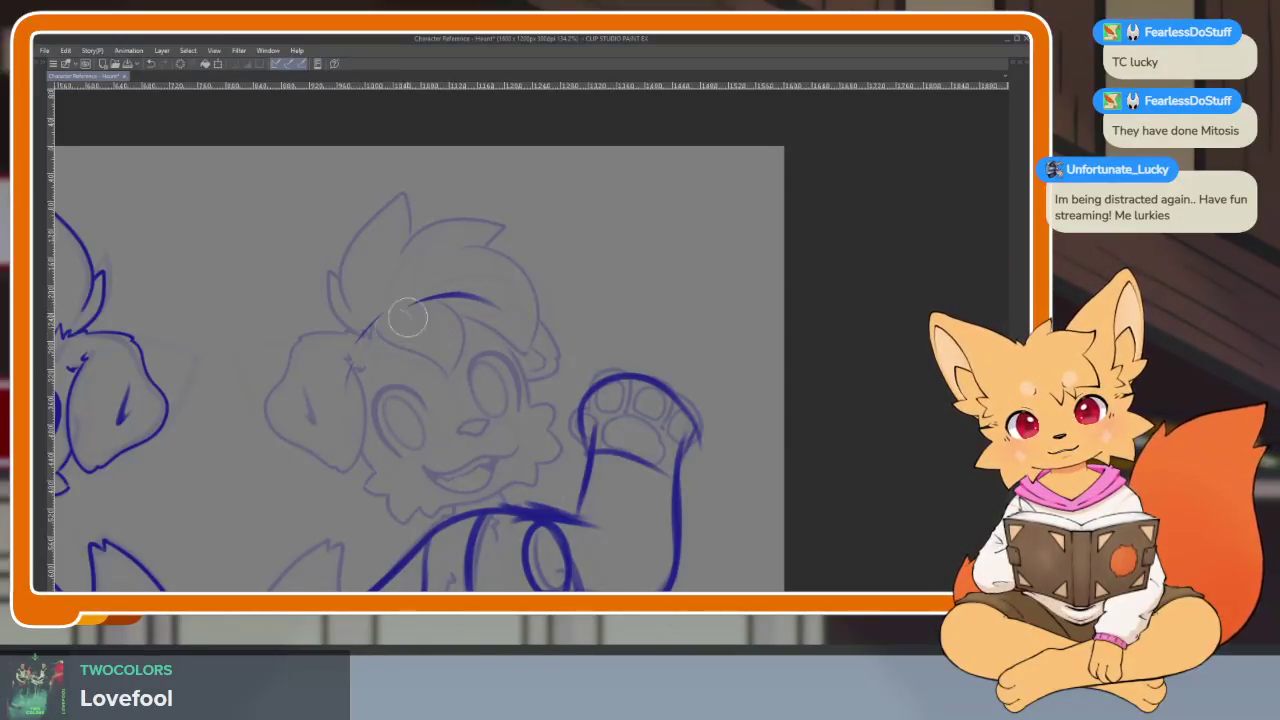
pyautogui.hotkey('ctrl', 'z')
pyautogui.press('Tab')
pyautogui.press('Tab')
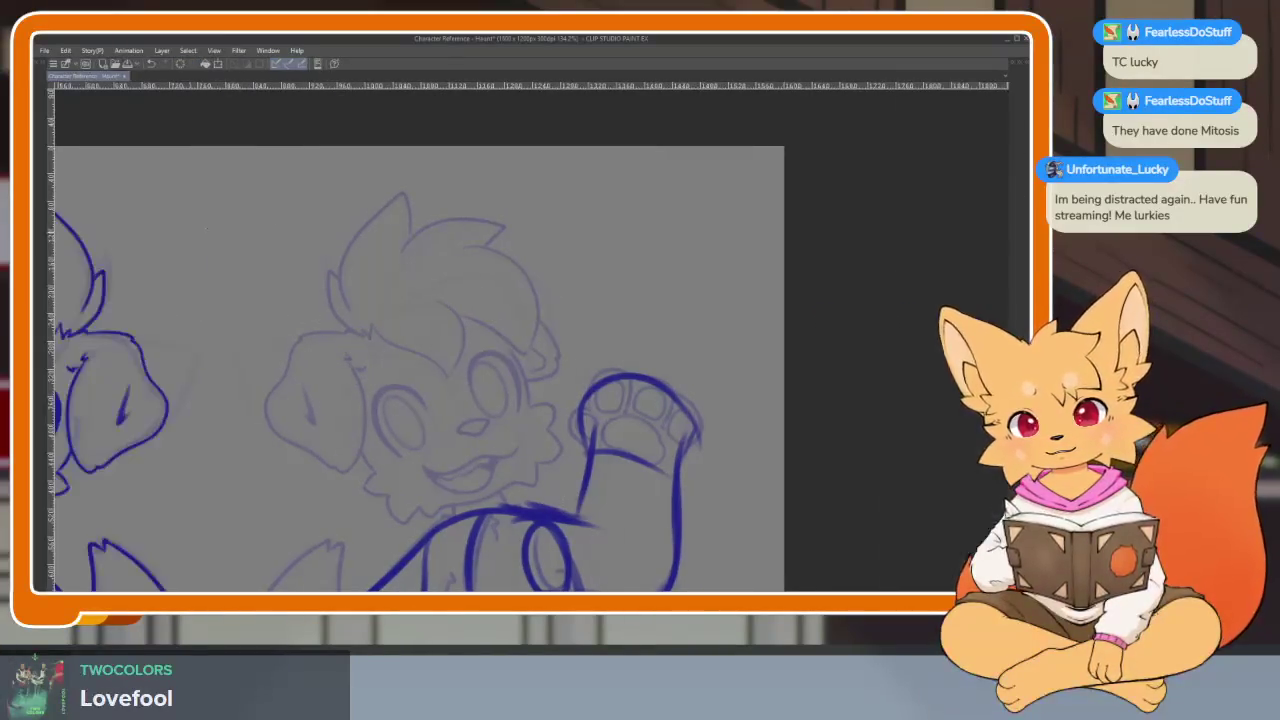
pyautogui.moveTo(416, 347); pyautogui.dragTo(601, 502)
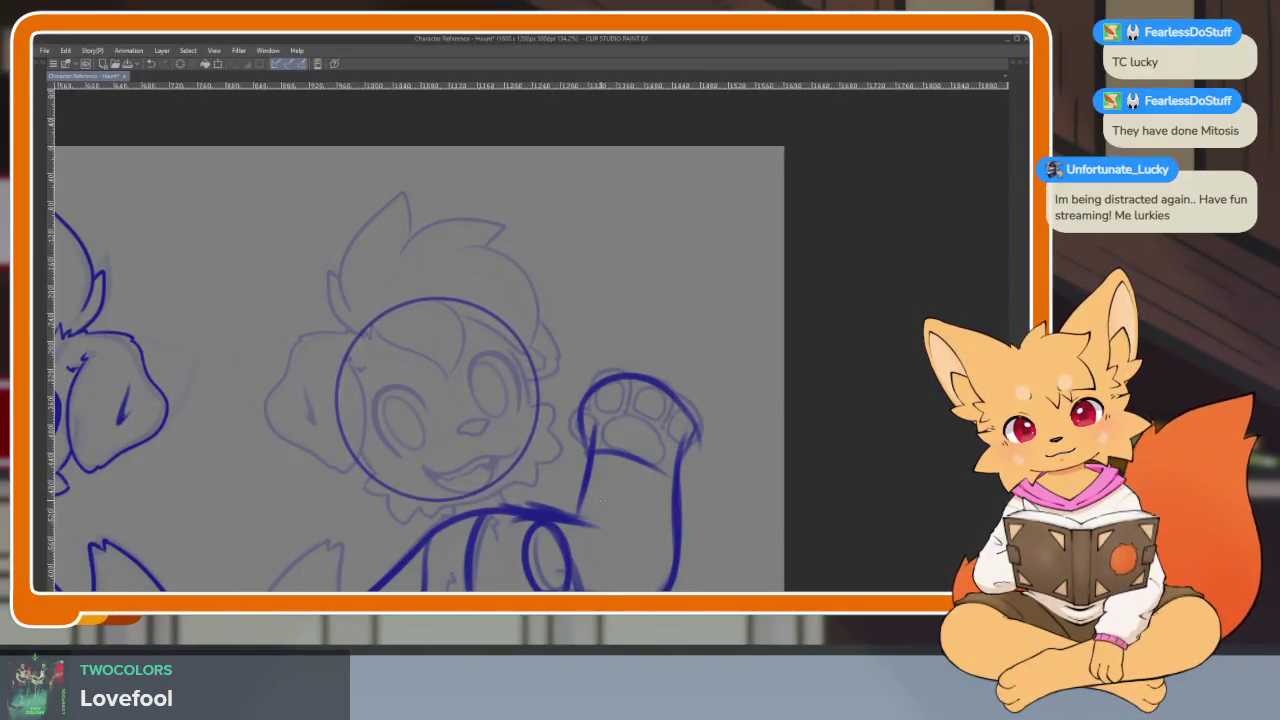
# - Draw a curved centre guideline down the head circle, discarding misplaced strokes
pyautogui.scroll(1, 440, 400)
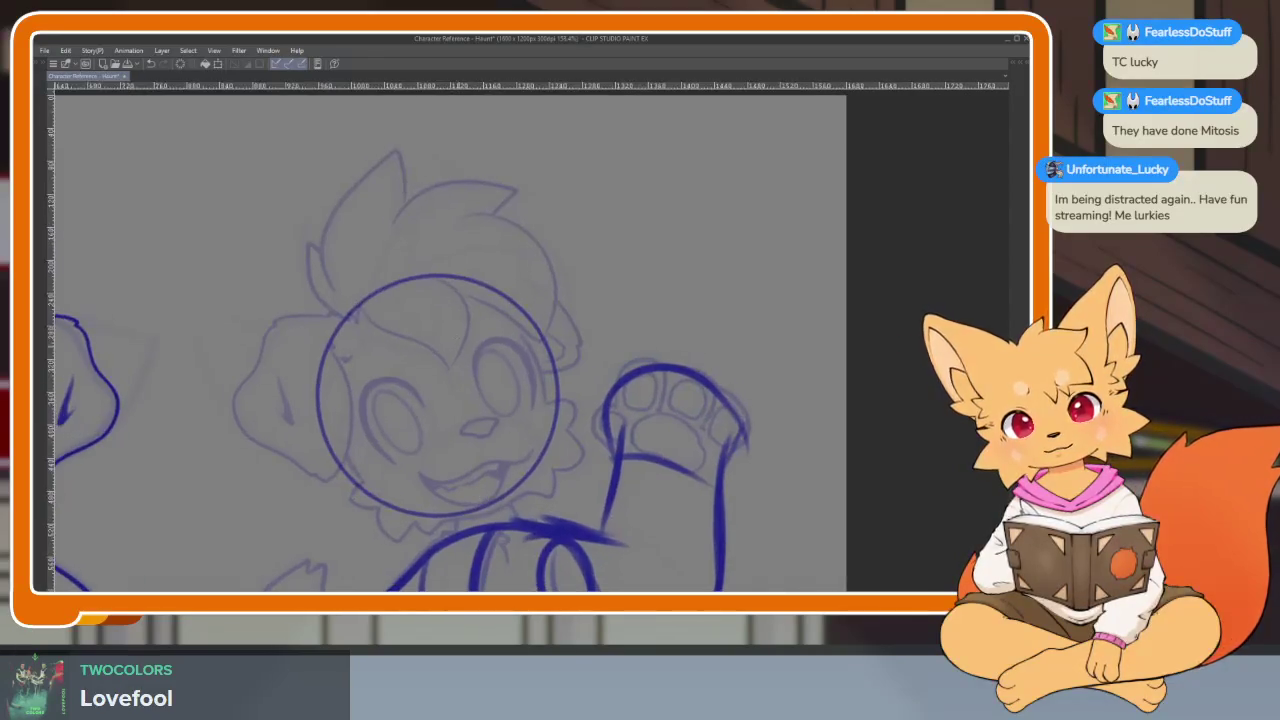
pyautogui.moveTo(425, 282); pyautogui.dragTo(456, 511)
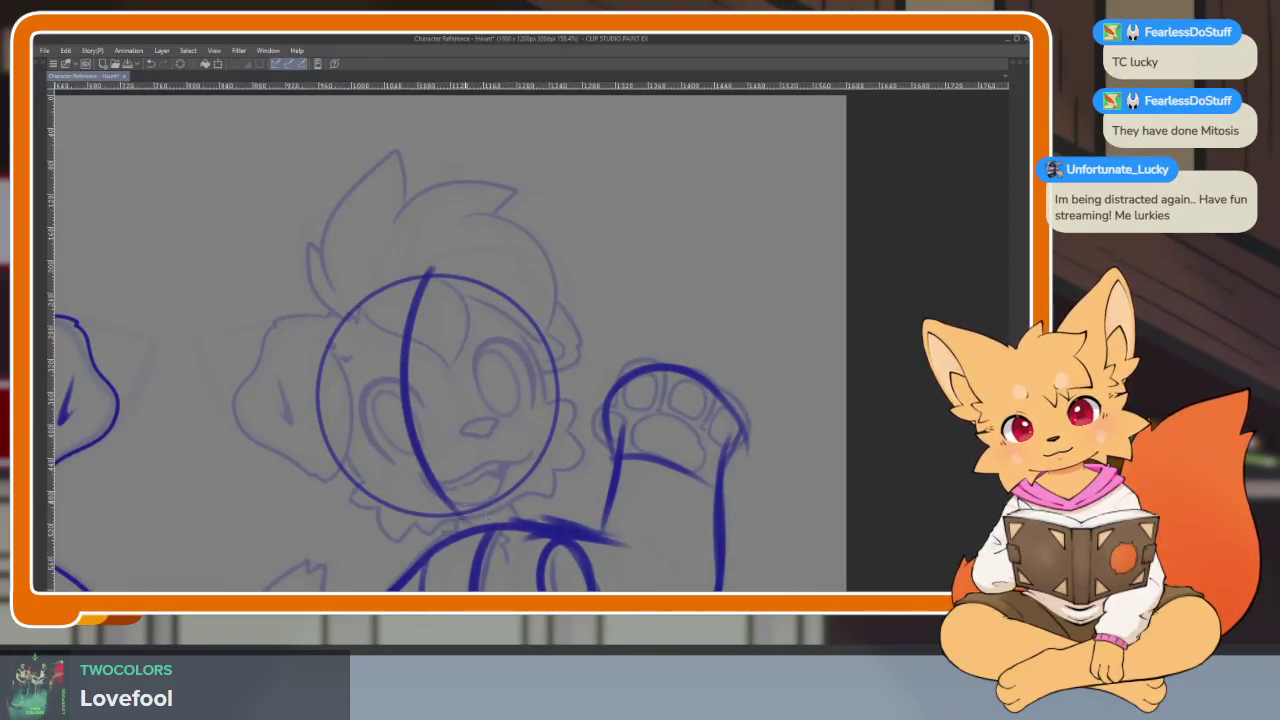
pyautogui.hotkey('ctrl', 'z')
pyautogui.moveTo(430, 266); pyautogui.dragTo(455, 512)
pyautogui.hotkey('ctrl', 'z')
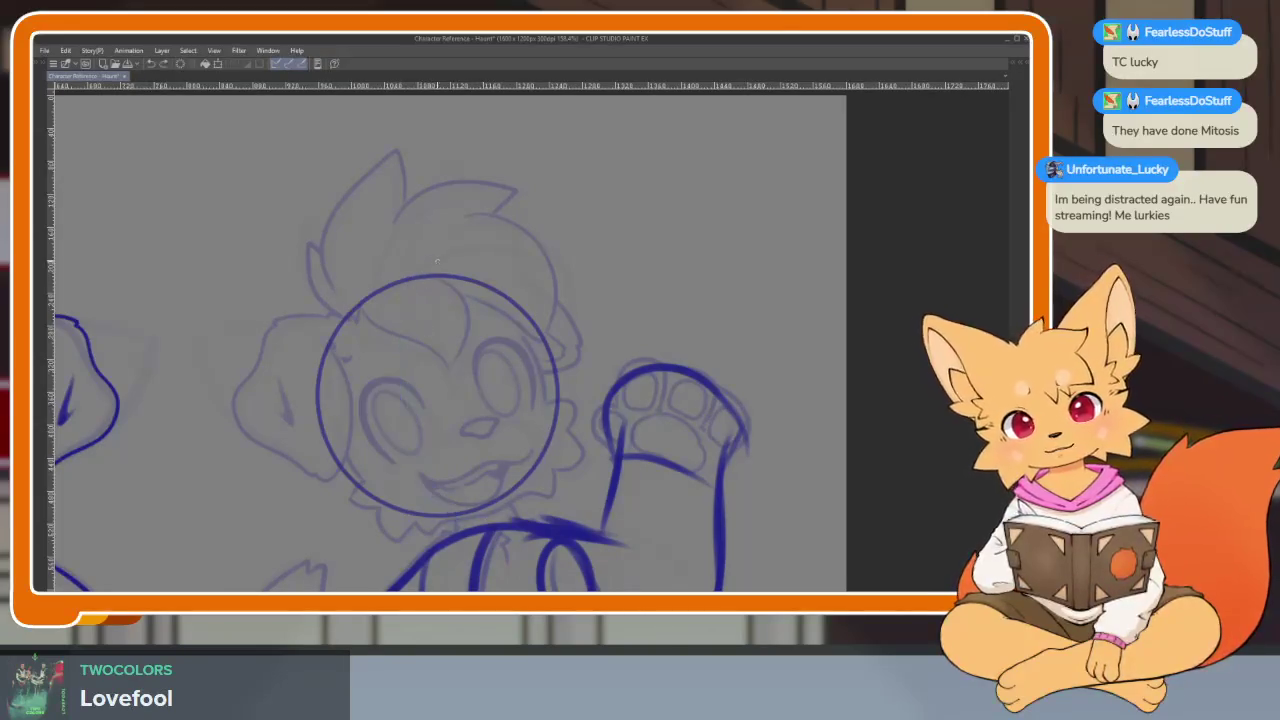
pyautogui.moveTo(432, 262); pyautogui.dragTo(455, 510)
pyautogui.hotkey('ctrl', 'z')
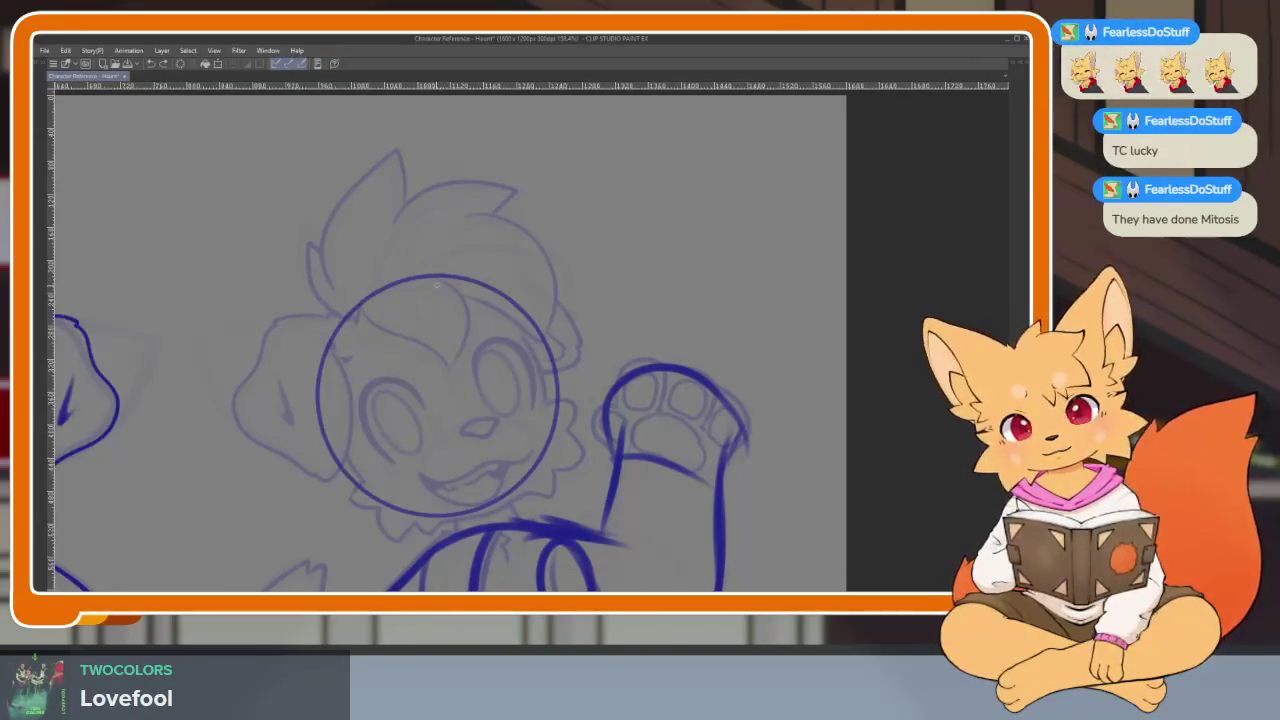
pyautogui.moveTo(443, 273)
pyautogui.mouseDown()
pyautogui.moveTo(392, 386)
pyautogui.moveTo(456, 506)
pyautogui.mouseUp()
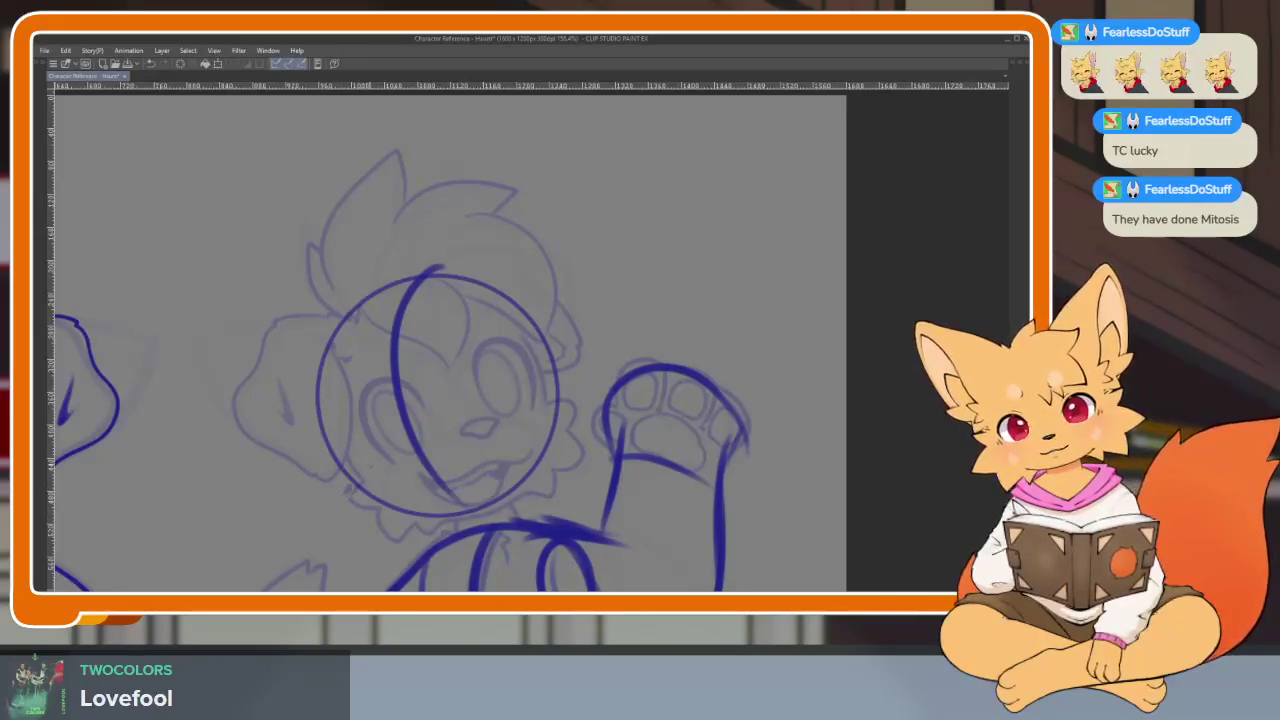
pyautogui.moveTo(360, 480); pyautogui.dragTo(557, 418)
pyautogui.hotkey('ctrl', 'z')
pyautogui.moveTo(390, 343)
pyautogui.mouseDown()
pyautogui.moveTo(316, 414)
pyautogui.moveTo(552, 344)
pyautogui.mouseUp()
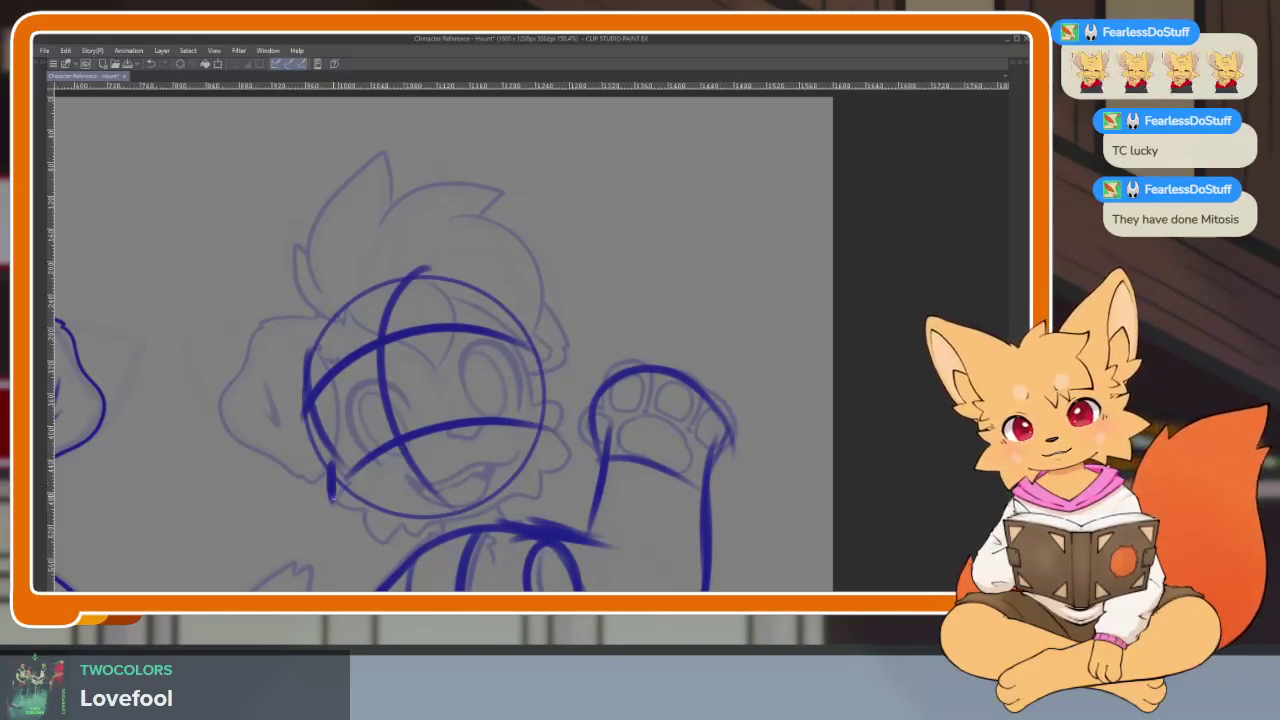
pyautogui.hotkey('ctrl', 'z')
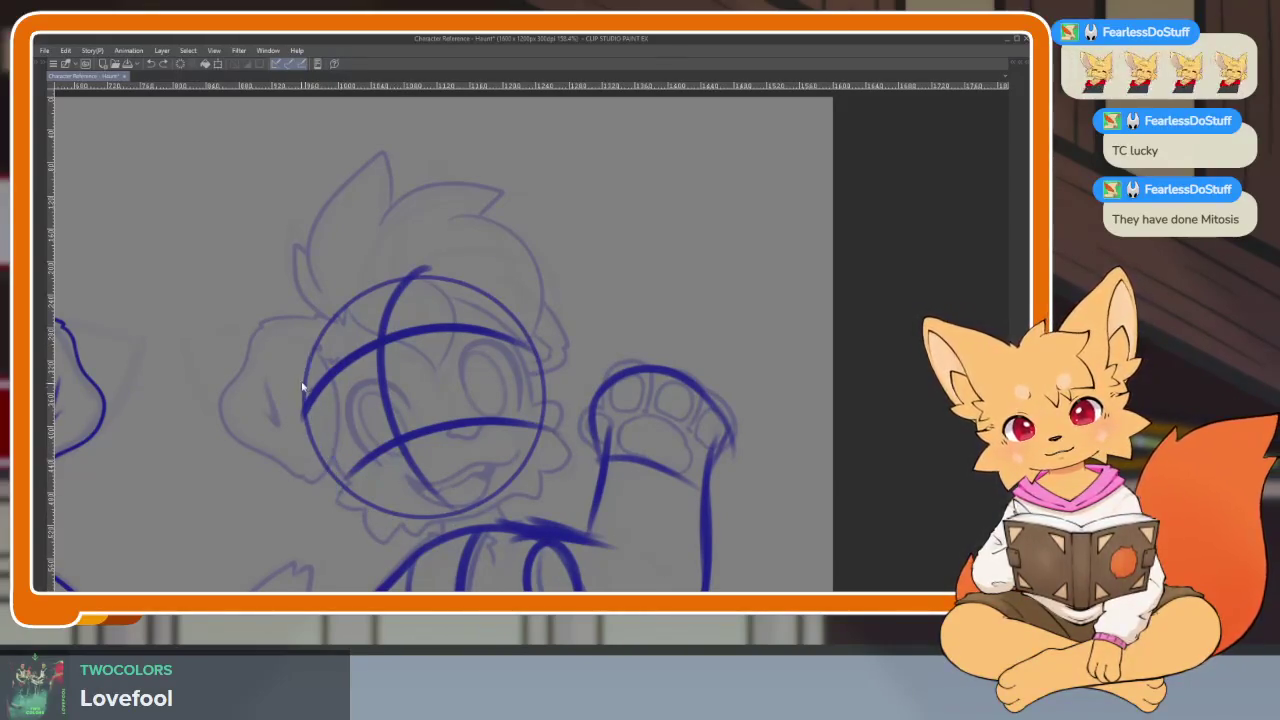
pyautogui.scroll(1, 471, 386)
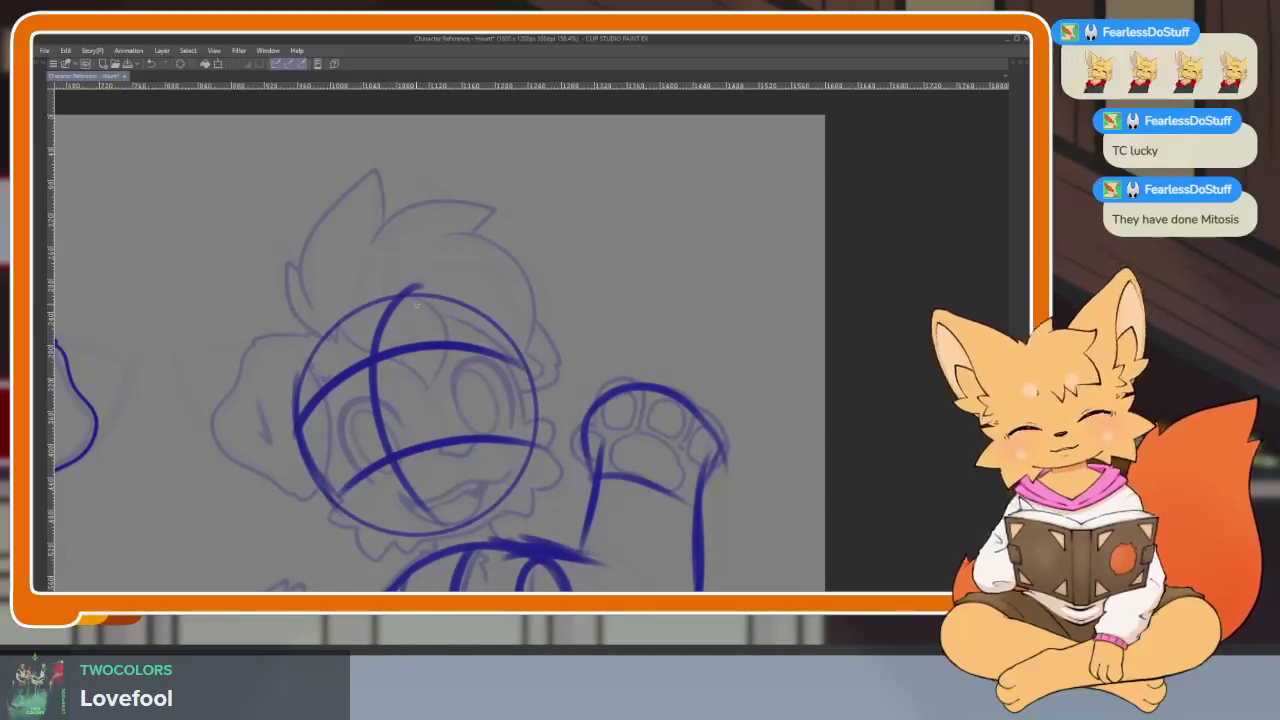
# - Draw the eye ellipse on the head's right side, replacing the first attempt
pyautogui.moveTo(512, 345); pyautogui.dragTo(515, 436)
pyautogui.hotkey('ctrl', 'z')
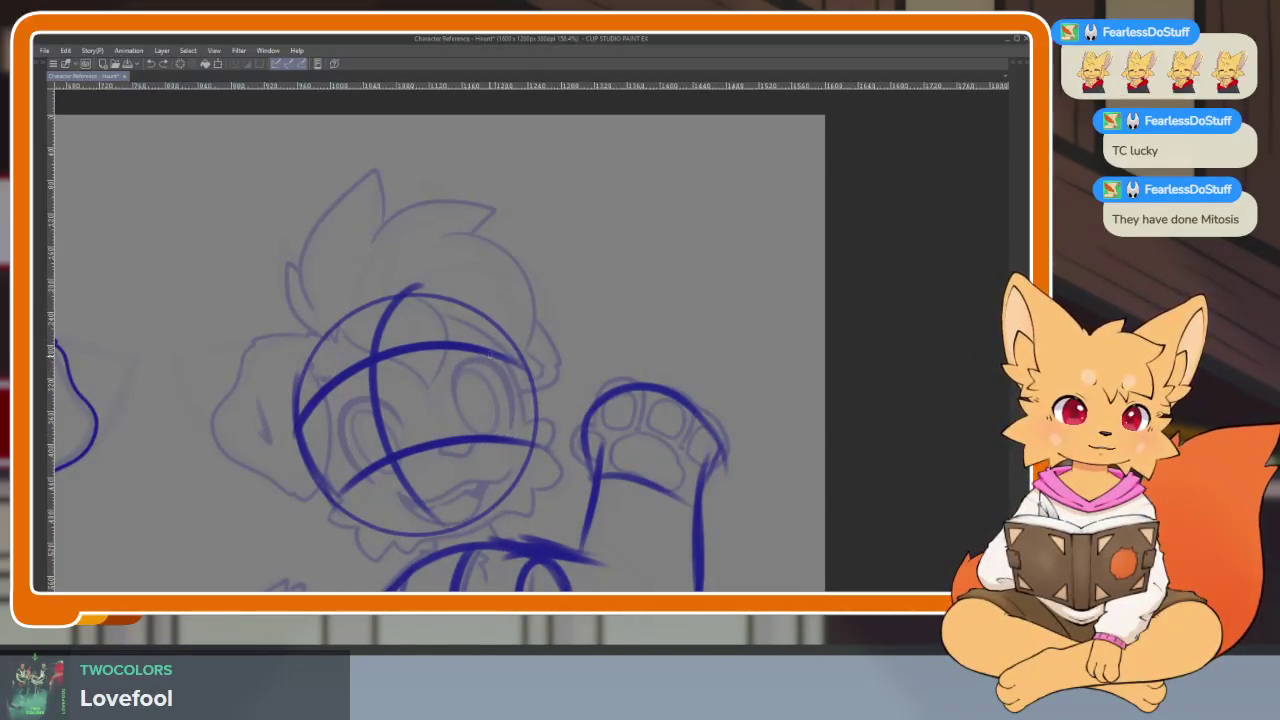
pyautogui.moveTo(488, 345)
pyautogui.mouseDown()
pyautogui.moveTo(480, 436)
pyautogui.moveTo(508, 452)
pyautogui.mouseUp()
pyautogui.scroll(1, 508, 453)
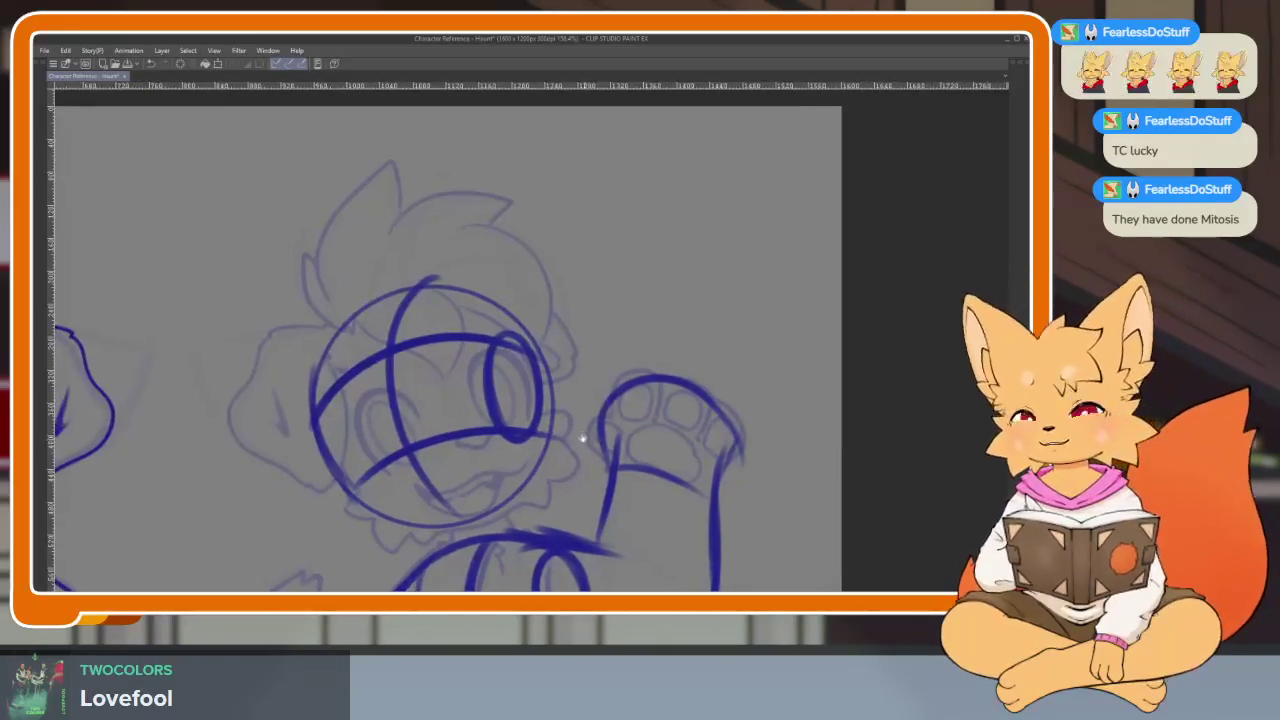
pyautogui.scroll(1, 552, 289)
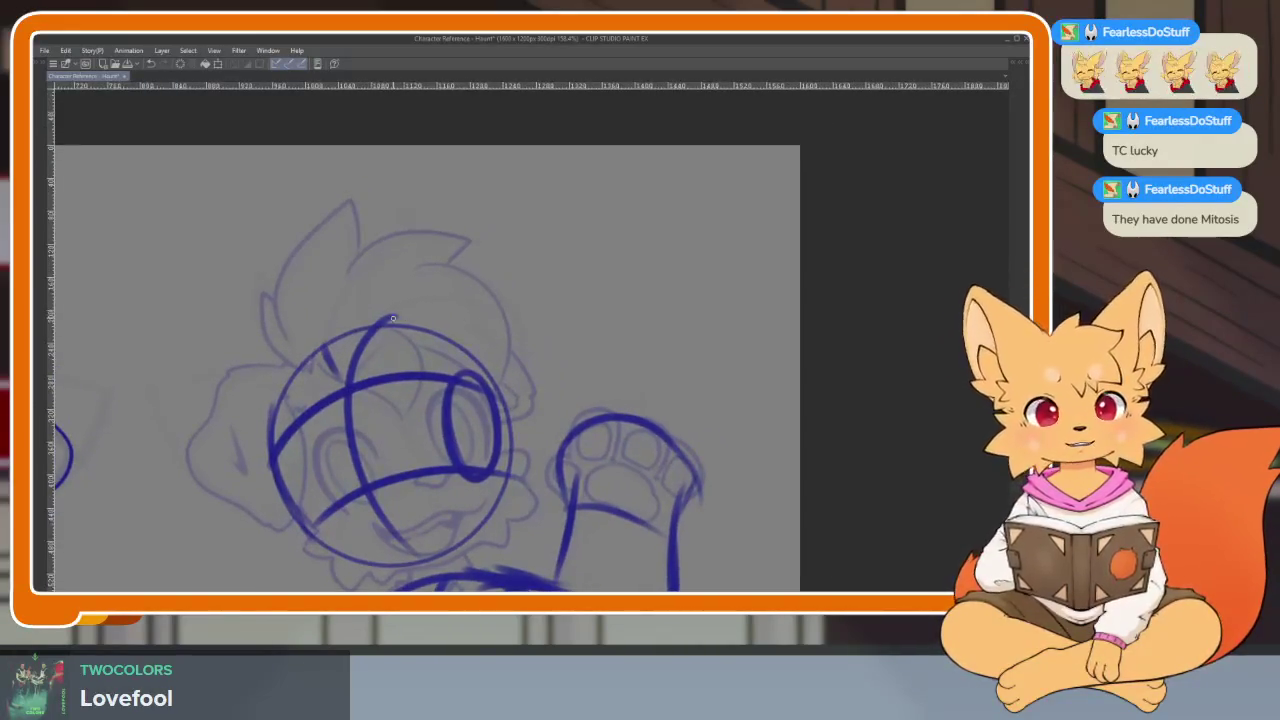
# - Add two pointed ears to the head and two neck and chest strokes below it
pyautogui.moveTo(385, 322)
pyautogui.mouseDown()
pyautogui.moveTo(558, 232)
pyautogui.moveTo(520, 418)
pyautogui.mouseUp()
pyautogui.moveTo(212, 338); pyautogui.dragTo(320, 508)
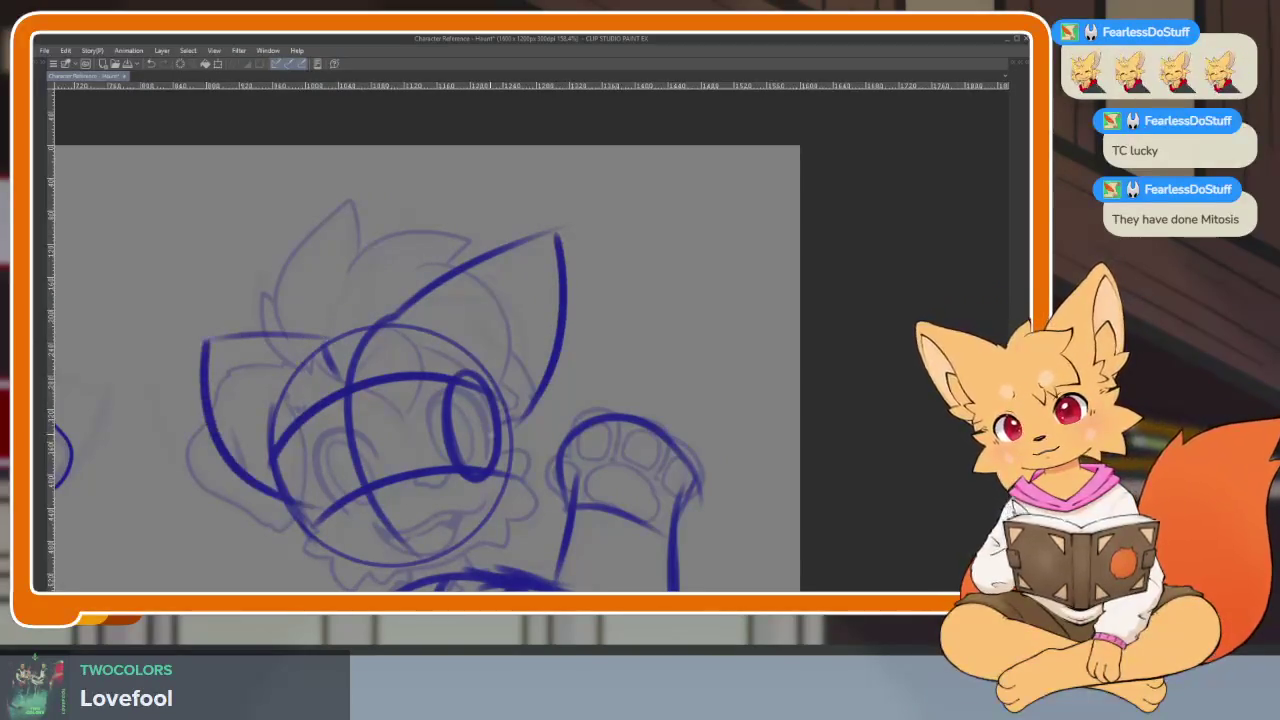
pyautogui.scroll(-3, 581, 383)
pyautogui.scroll(3, 581, 383)
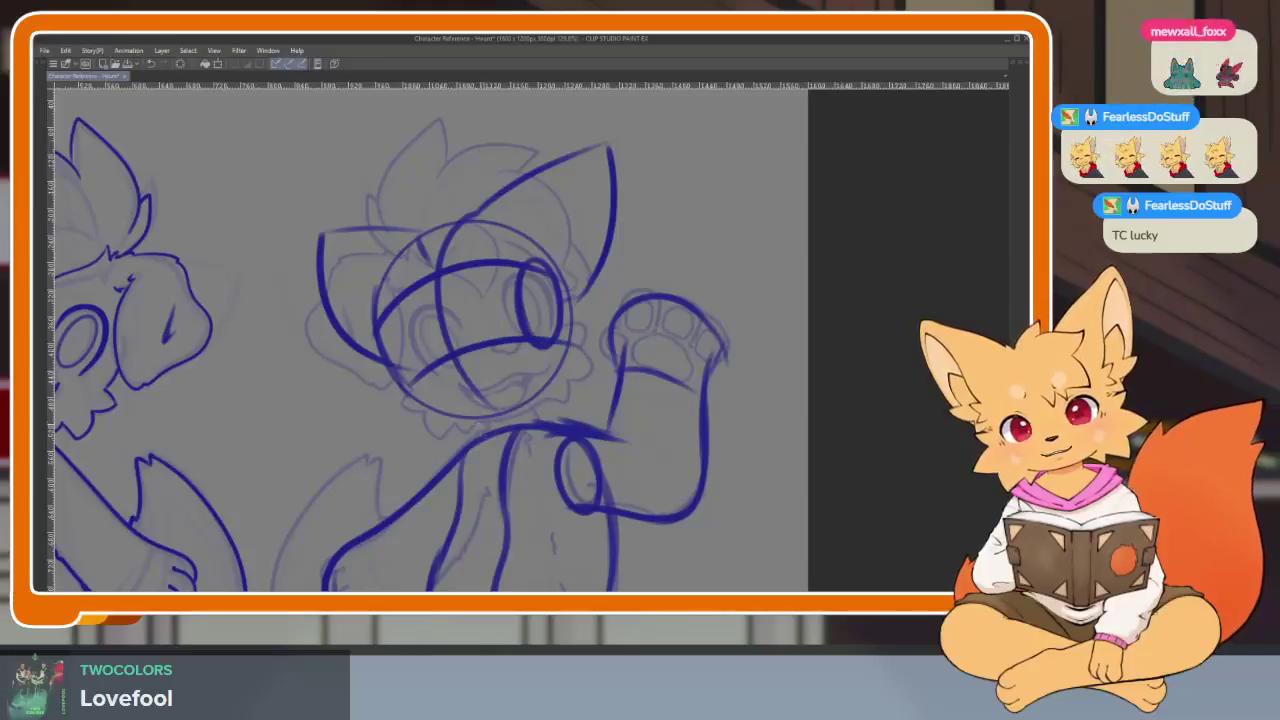
pyautogui.moveTo(506, 455); pyautogui.dragTo(478, 510)
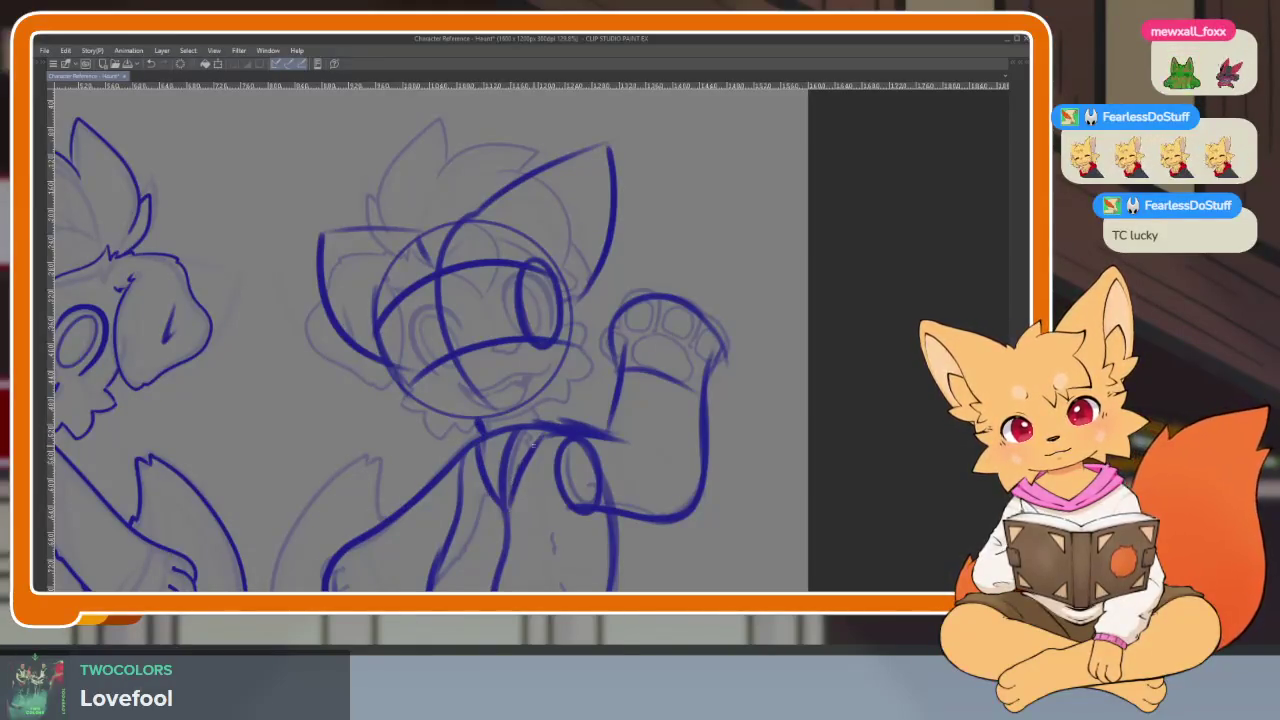
pyautogui.moveTo(544, 434); pyautogui.dragTo(512, 510)
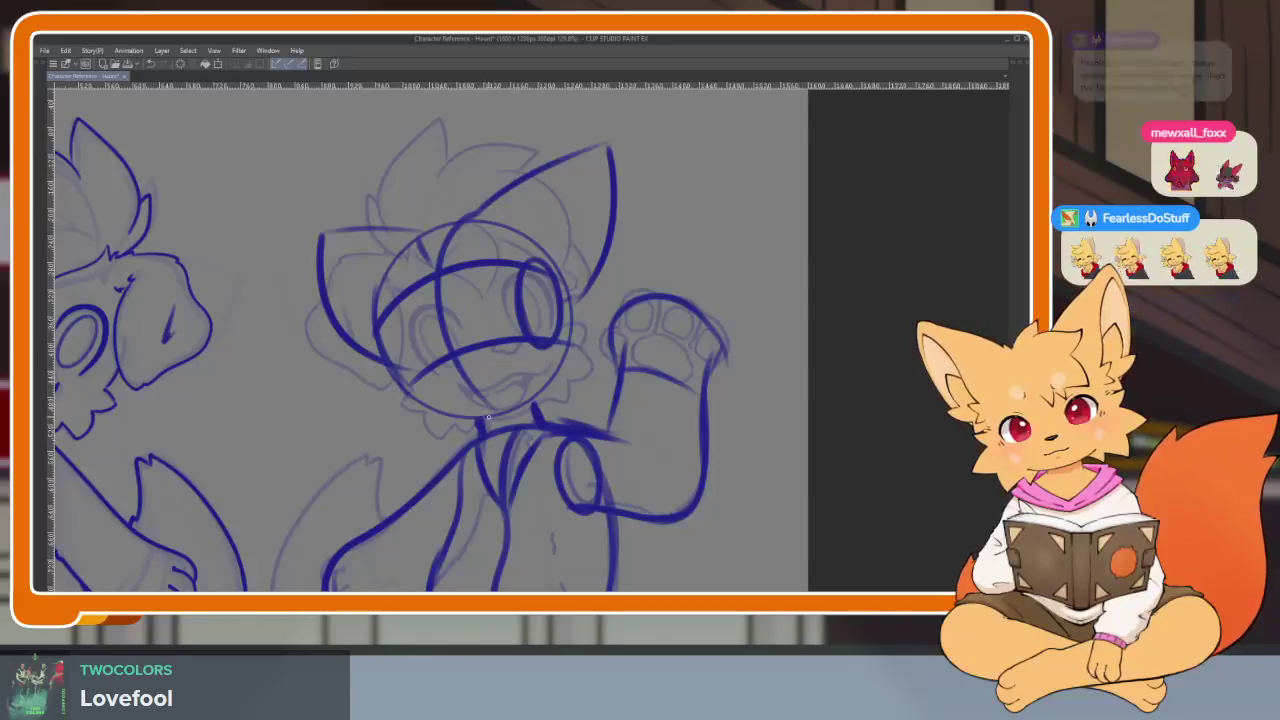
pyautogui.scroll(-5, 660, 438)
pyautogui.scroll(1, 686, 409)
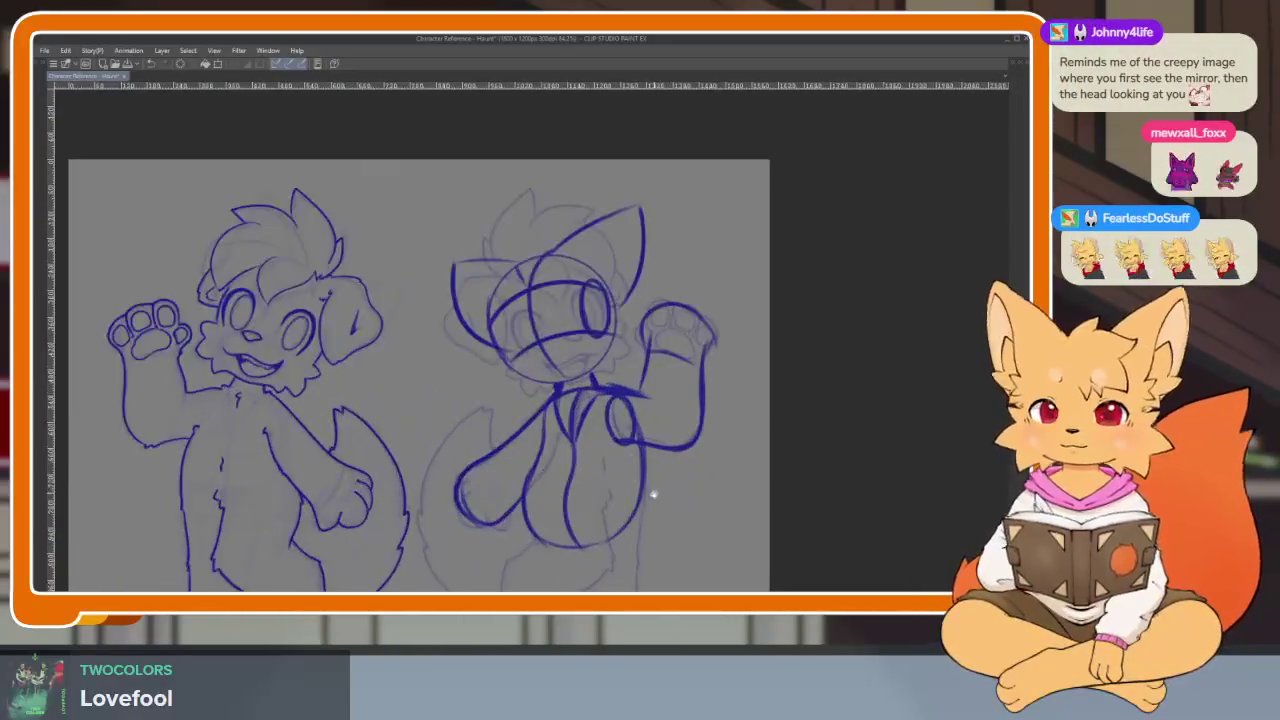
# - Block in the right dog's belly and left hip curves in blue, discarding two bad strokes
pyautogui.scroll(1, 651, 491)
pyautogui.scroll(1, 614, 420)
pyautogui.scroll(-1, 634, 435)
pyautogui.scroll(1, 630, 445)
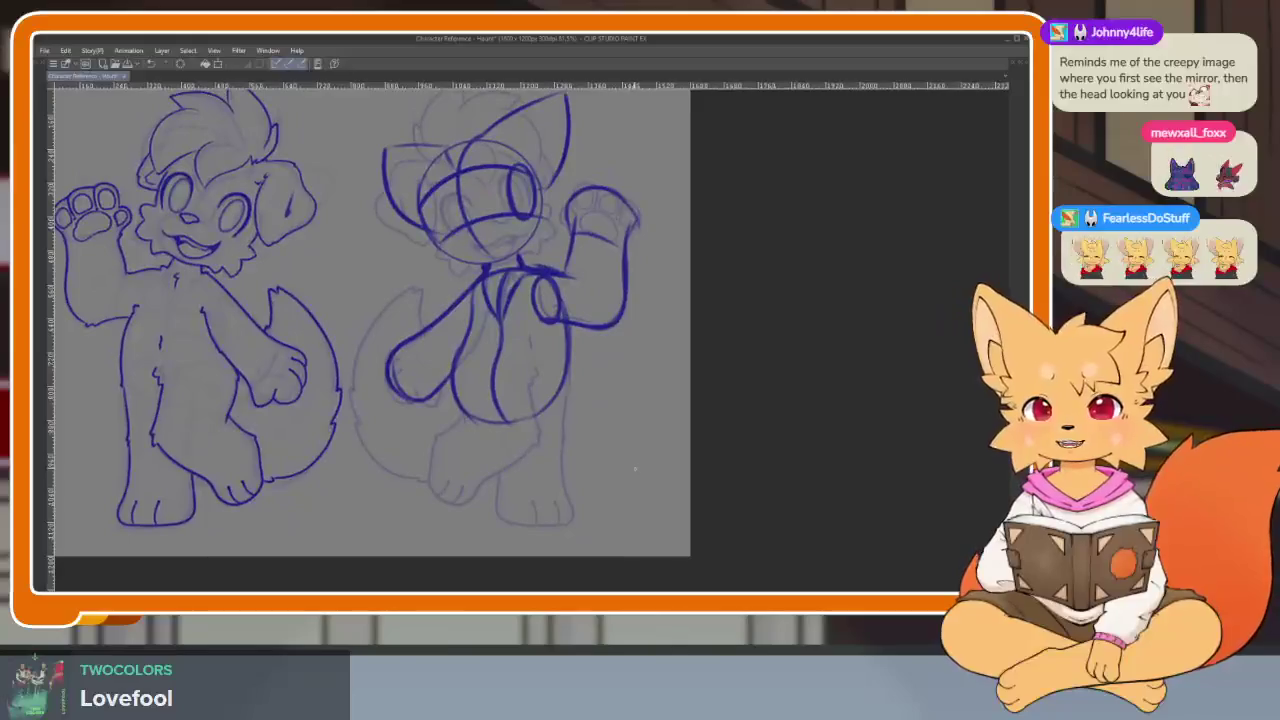
pyautogui.scroll(1, 629, 455)
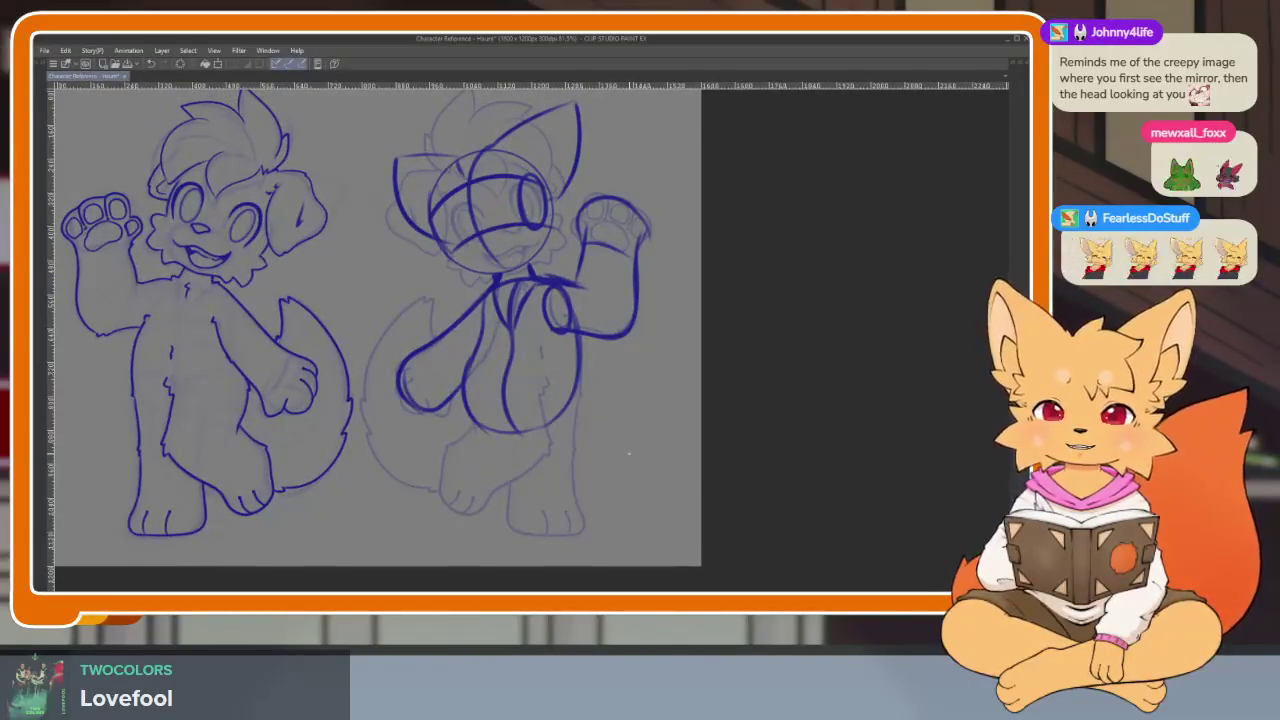
pyautogui.scroll(1, 603, 452)
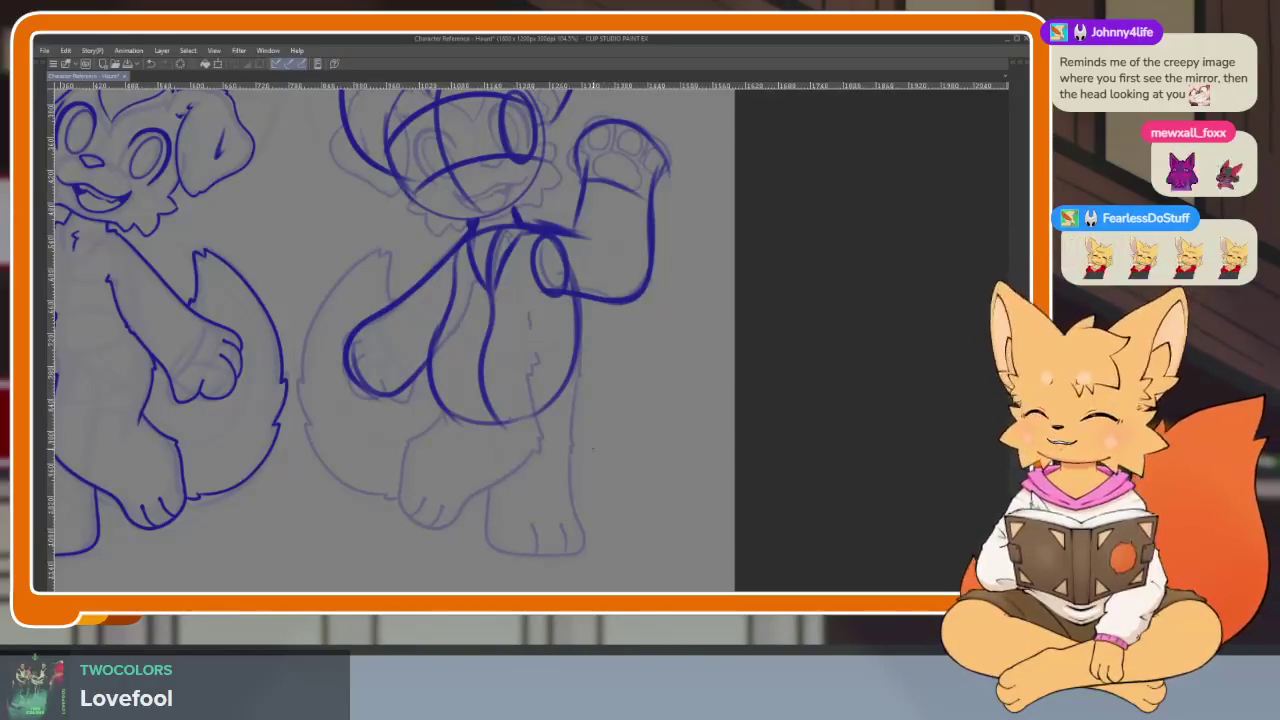
pyautogui.scroll(2, 636, 401)
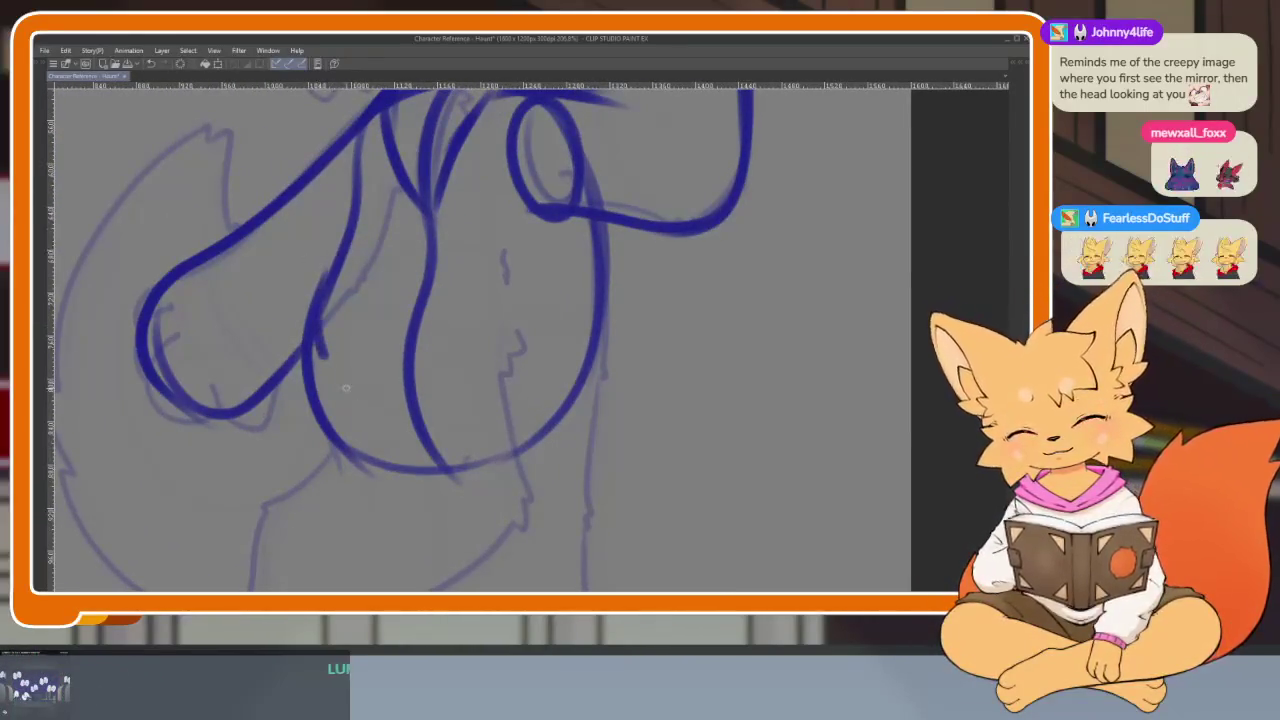
pyautogui.moveTo(320, 348); pyautogui.dragTo(565, 378)
pyautogui.hotkey('ctrl', 'z')
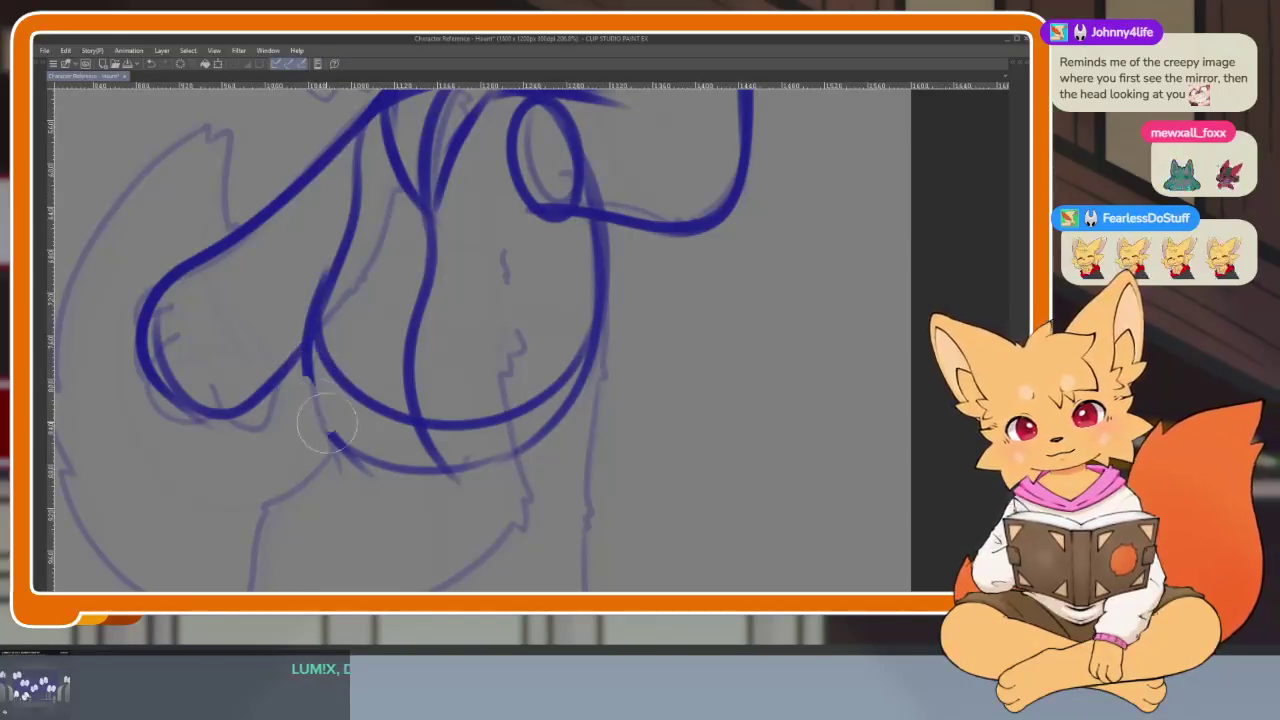
pyautogui.hotkey('ctrl', 'z')
pyautogui.hotkey('ctrl', 'z')
pyautogui.hotkey('ctrl', 'z')
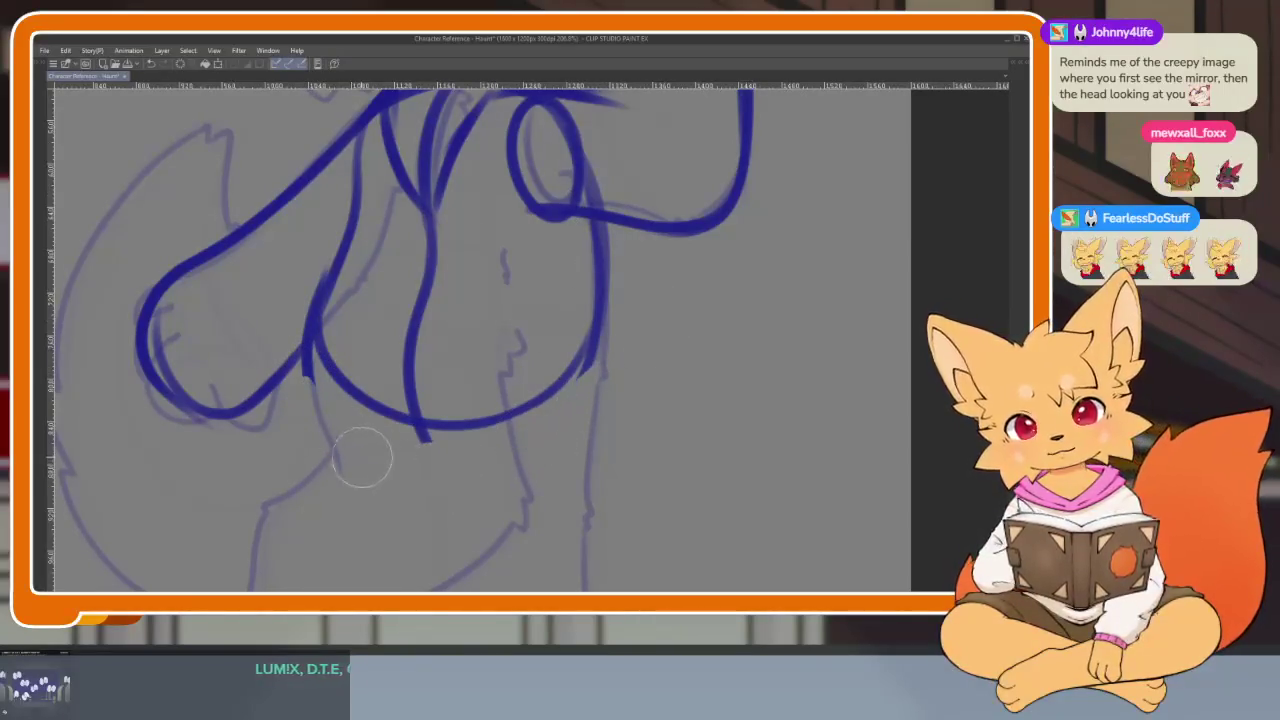
pyautogui.moveTo(357, 451); pyautogui.dragTo(392, 421)
pyautogui.moveTo(352, 240); pyautogui.dragTo(366, 414)
# - Draw the standing leg's vertical outline and redraw its squared foot in blue
pyautogui.scroll(-2, 586, 343)
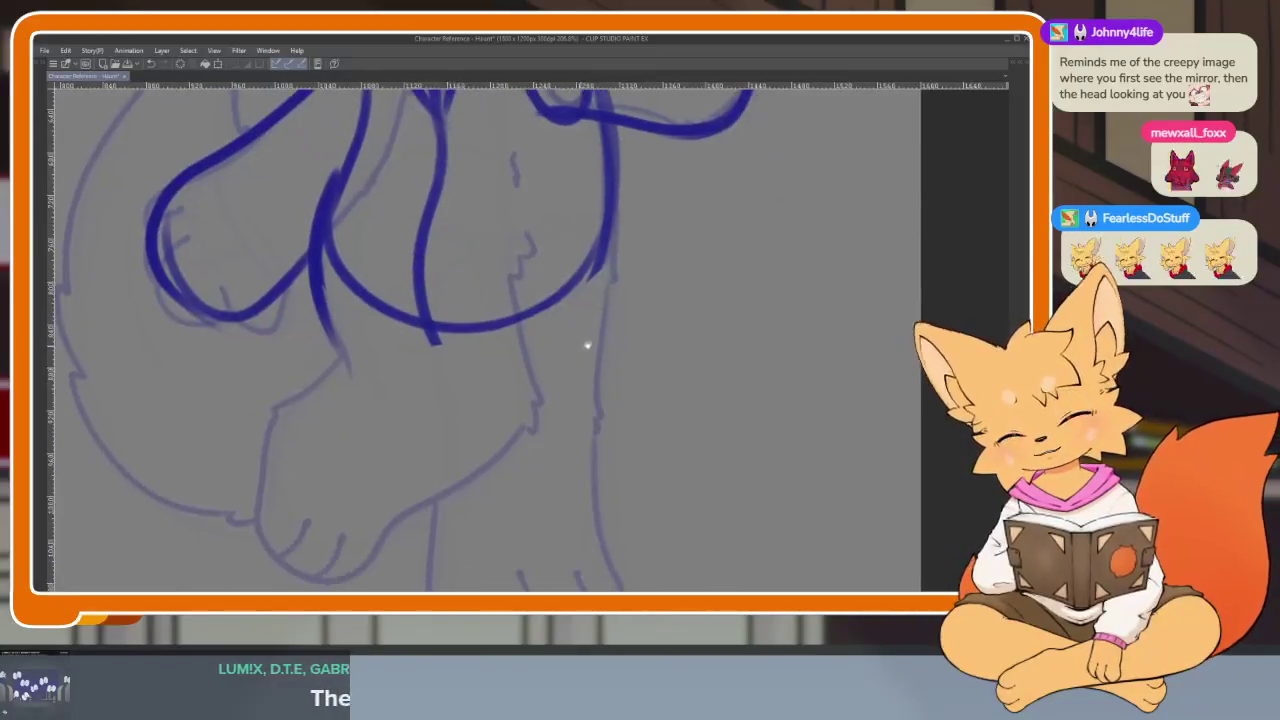
pyautogui.scroll(-2, 646, 236)
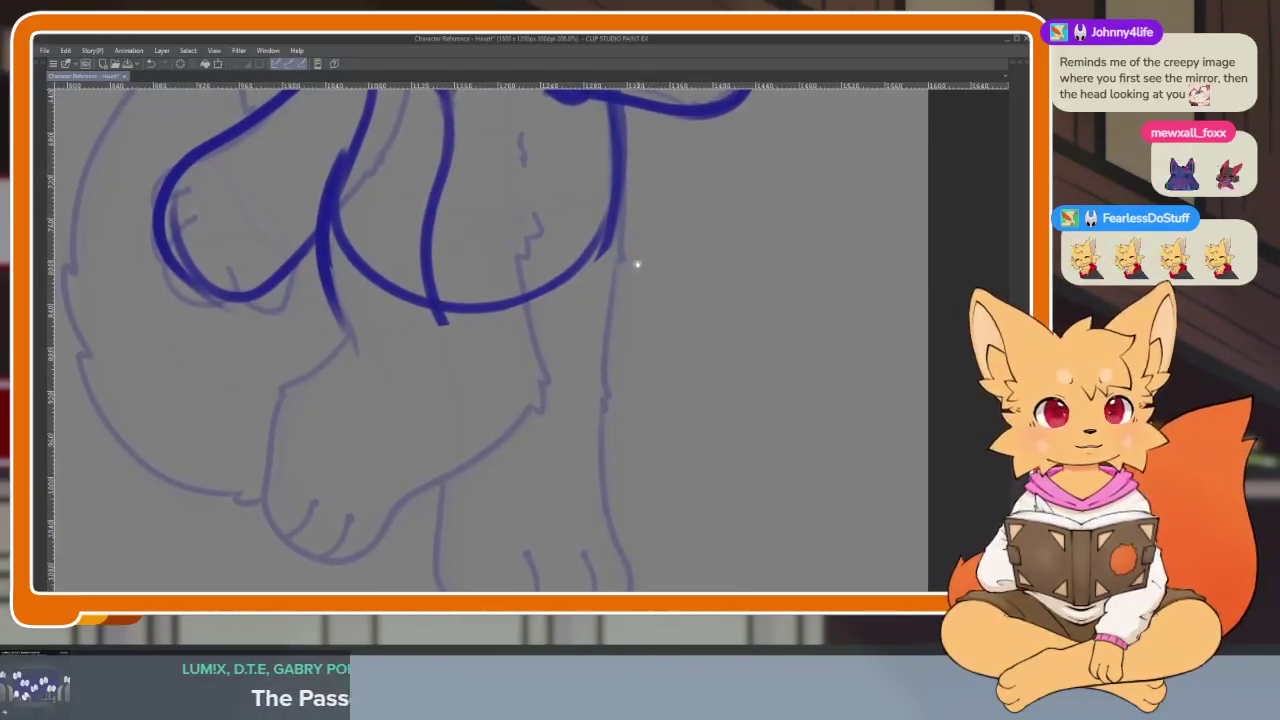
pyautogui.scroll(-1, 634, 263)
pyautogui.scroll(-1, 634, 275)
pyautogui.scroll(-2, 634, 289)
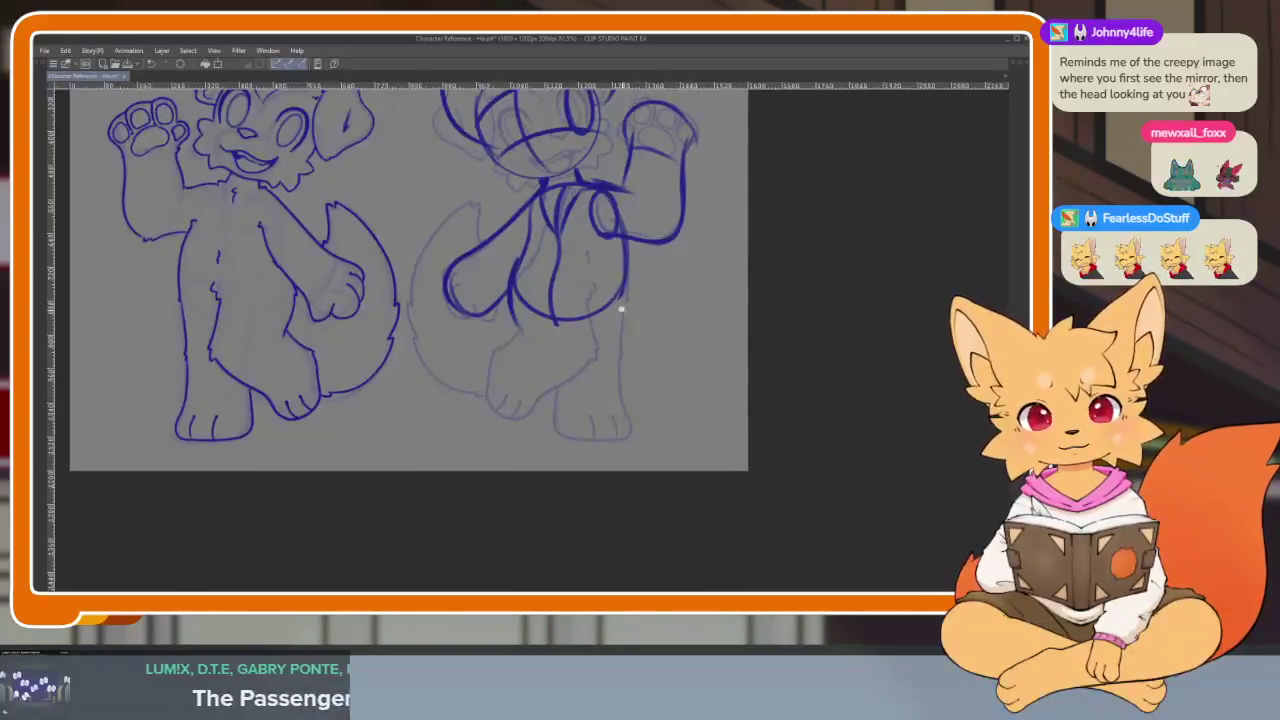
pyautogui.scroll(1, 620, 306)
pyautogui.scroll(1, 623, 300)
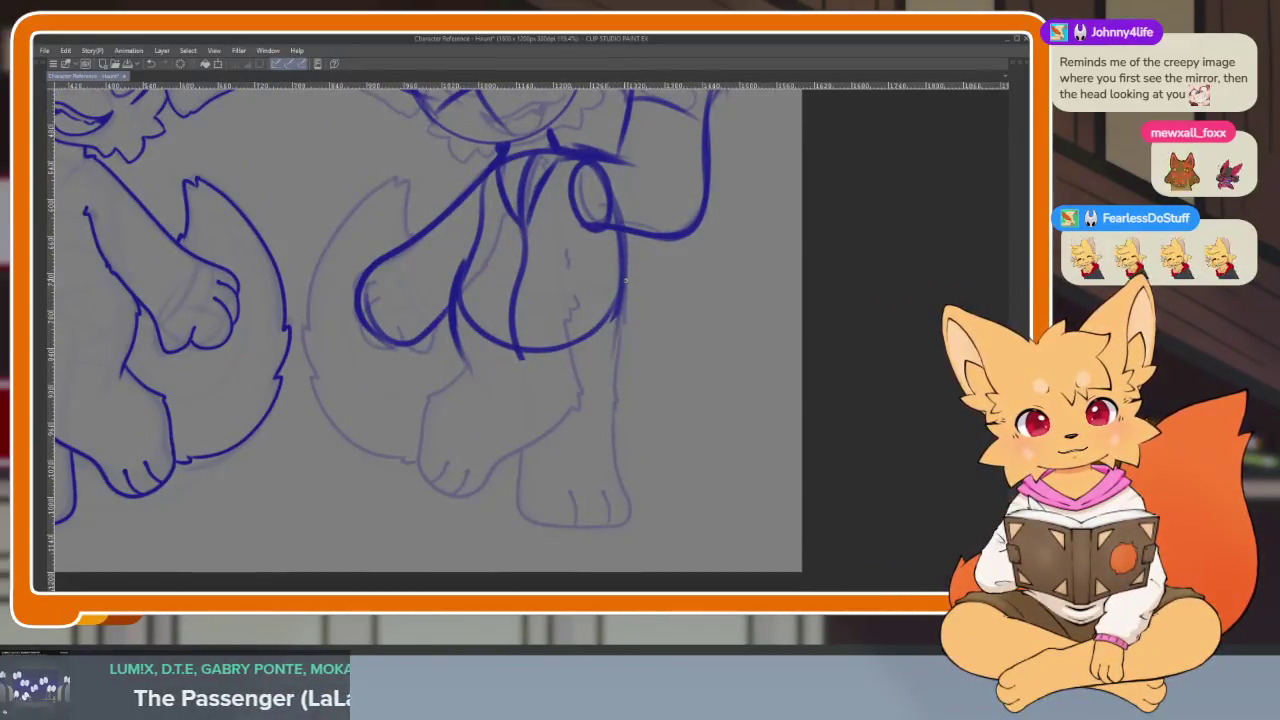
pyautogui.moveTo(622, 290); pyautogui.dragTo(609, 460)
pyautogui.moveTo(529, 323)
pyautogui.mouseDown()
pyautogui.moveTo(557, 349)
pyautogui.moveTo(555, 331)
pyautogui.mouseUp()
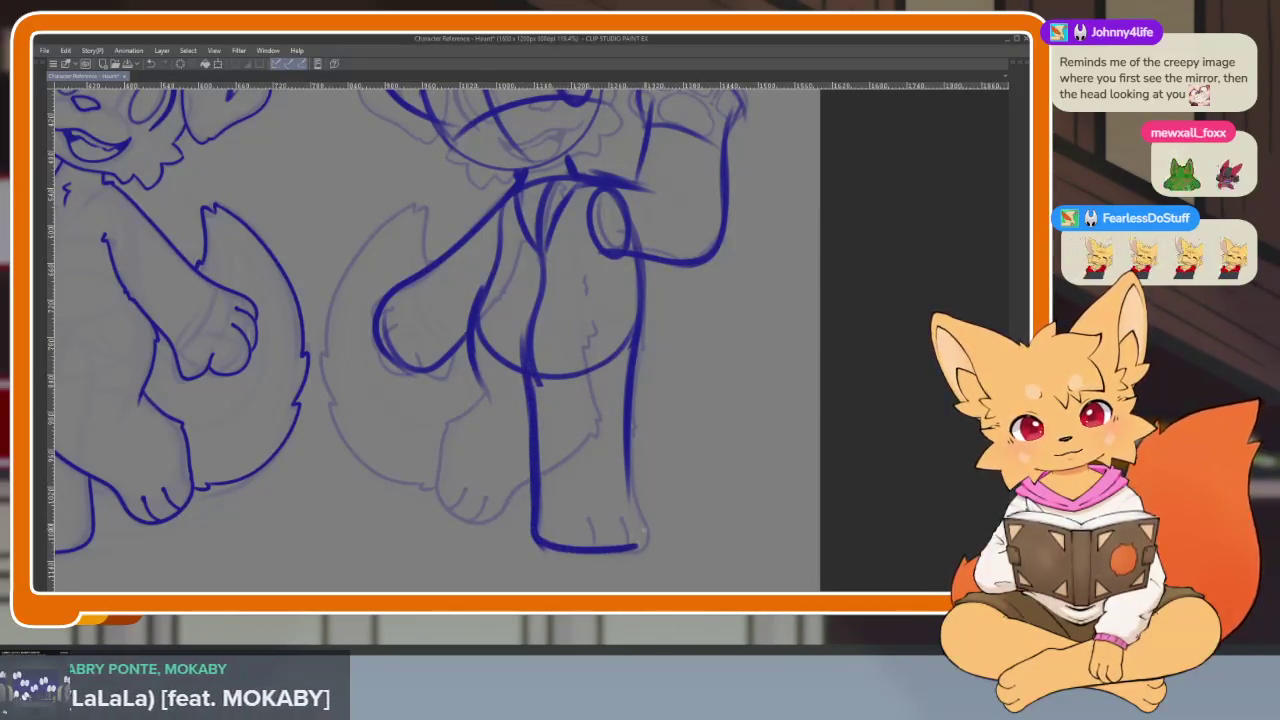
pyautogui.hotkey('ctrl', 'z')
pyautogui.moveTo(630, 489); pyautogui.dragTo(632, 508)
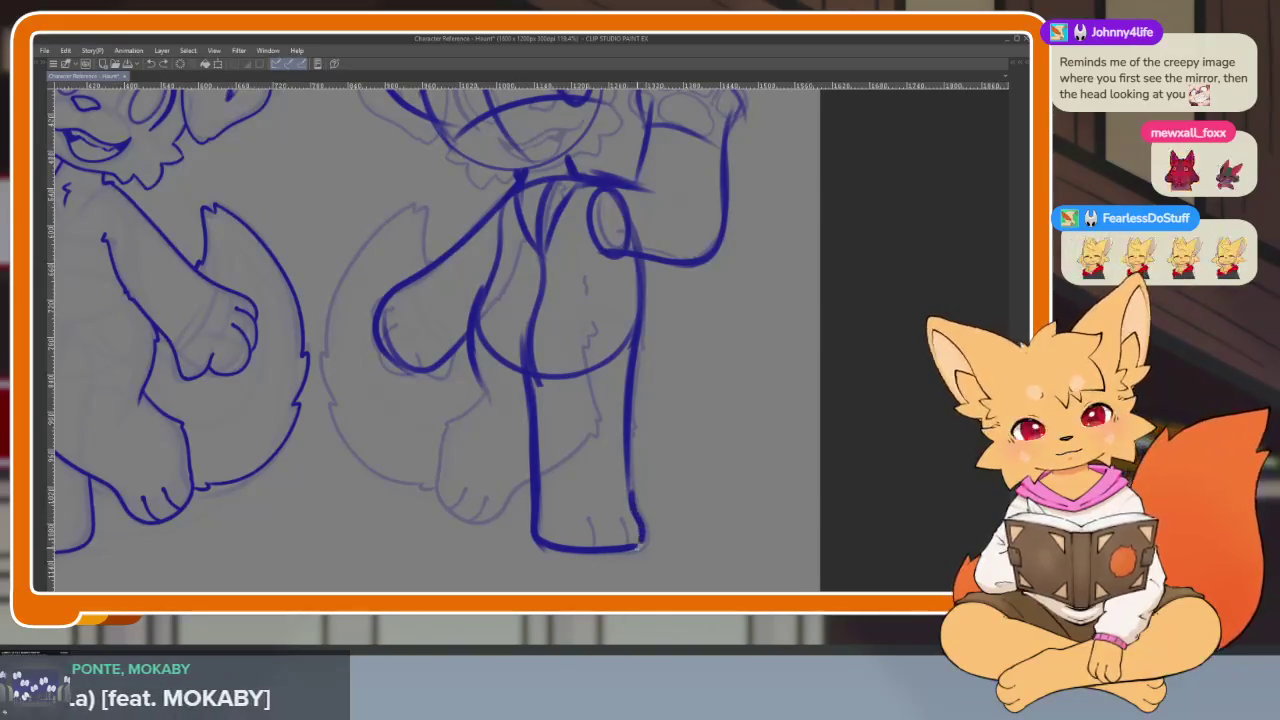
pyautogui.scroll(1, 549, 381)
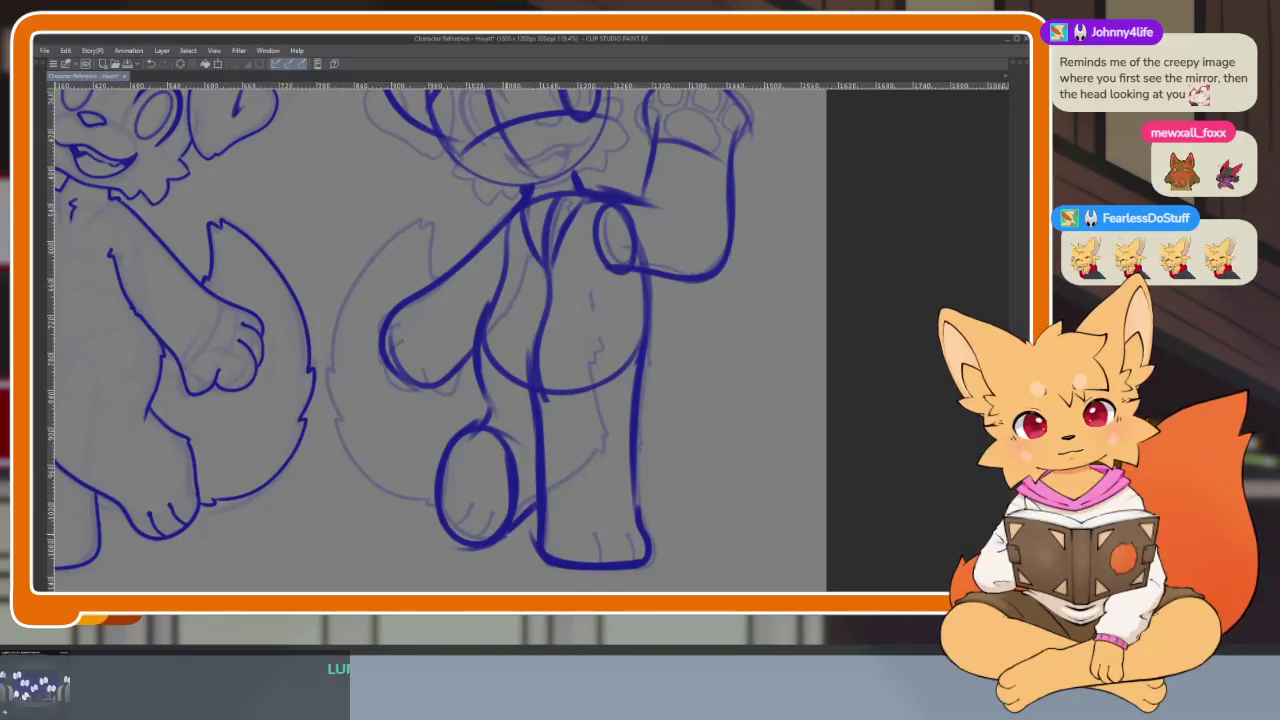
pyautogui.scroll(-2, 671, 480)
pyautogui.scroll(-2, 669, 463)
pyautogui.scroll(2, 677, 463)
pyautogui.scroll(1, 600, 450)
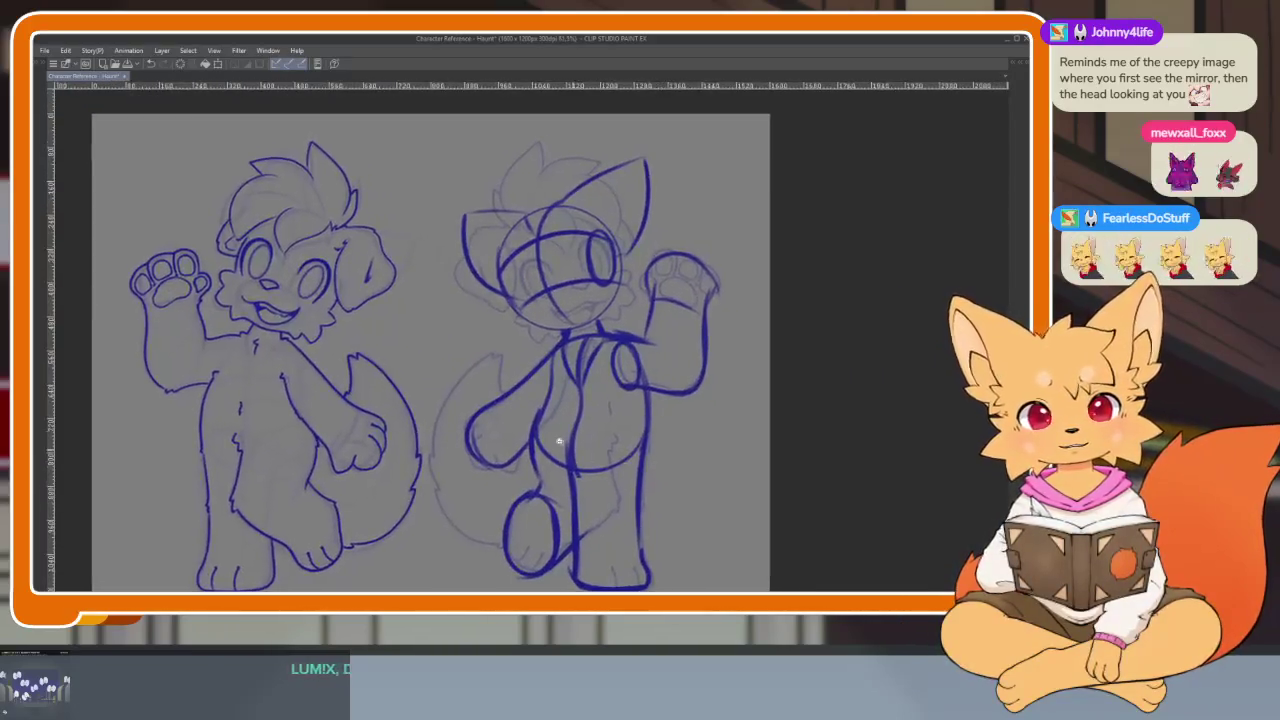
# - Lengthen the blue belly curve down the right dog's torso
pyautogui.scroll(3, 559, 441)
pyautogui.scroll(1, 443, 429)
pyautogui.scroll(2, 425, 390)
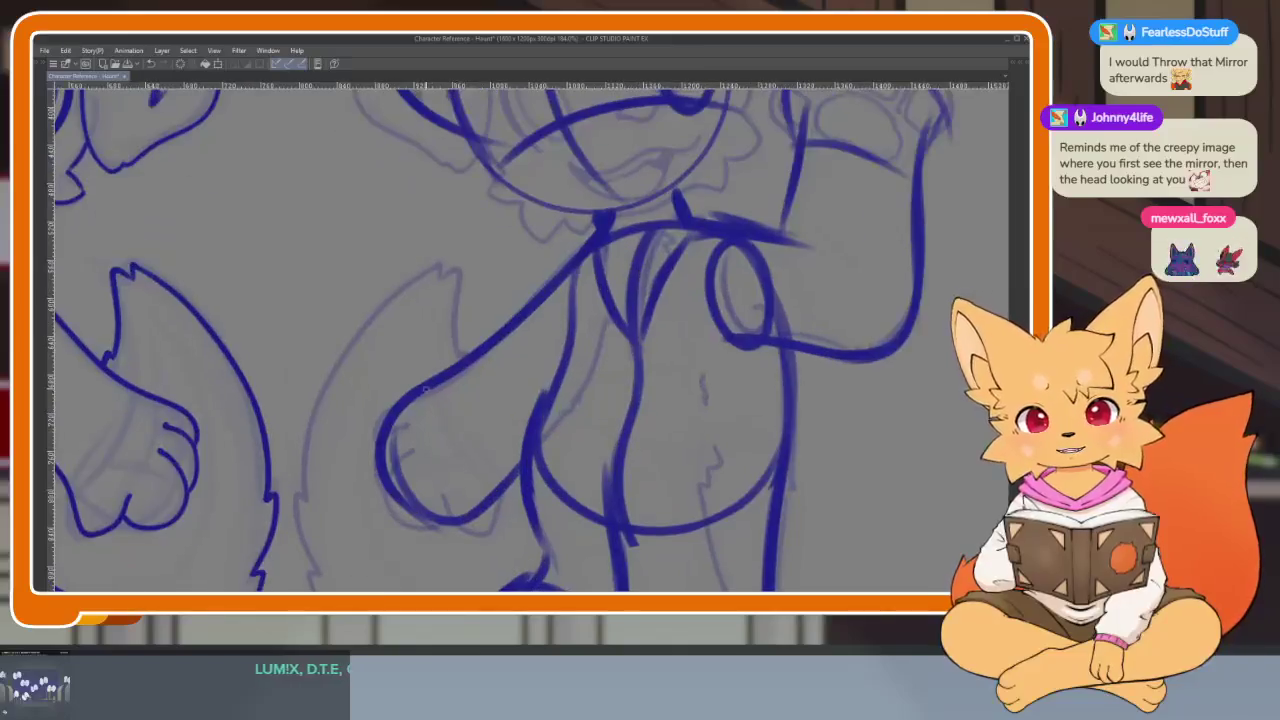
pyautogui.moveTo(468, 390); pyautogui.dragTo(496, 470)
pyautogui.scroll(-1, 543, 423)
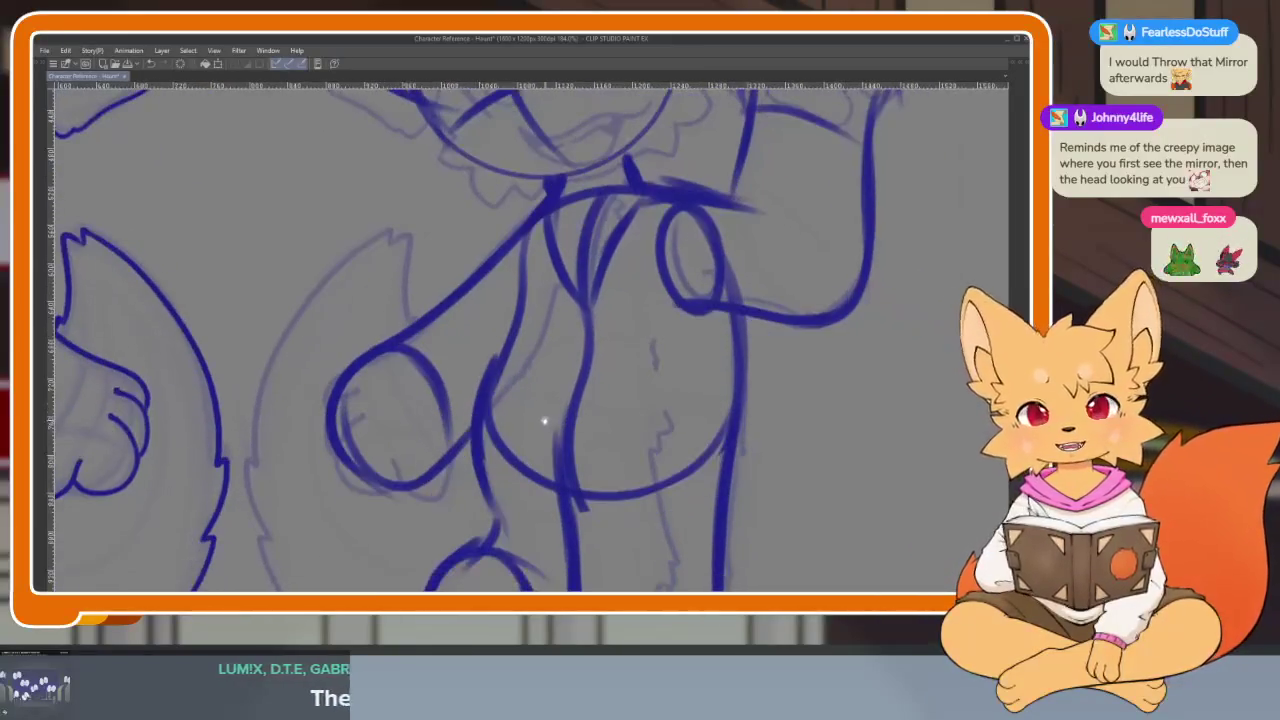
pyautogui.scroll(-1, 563, 434)
pyautogui.scroll(-1, 498, 454)
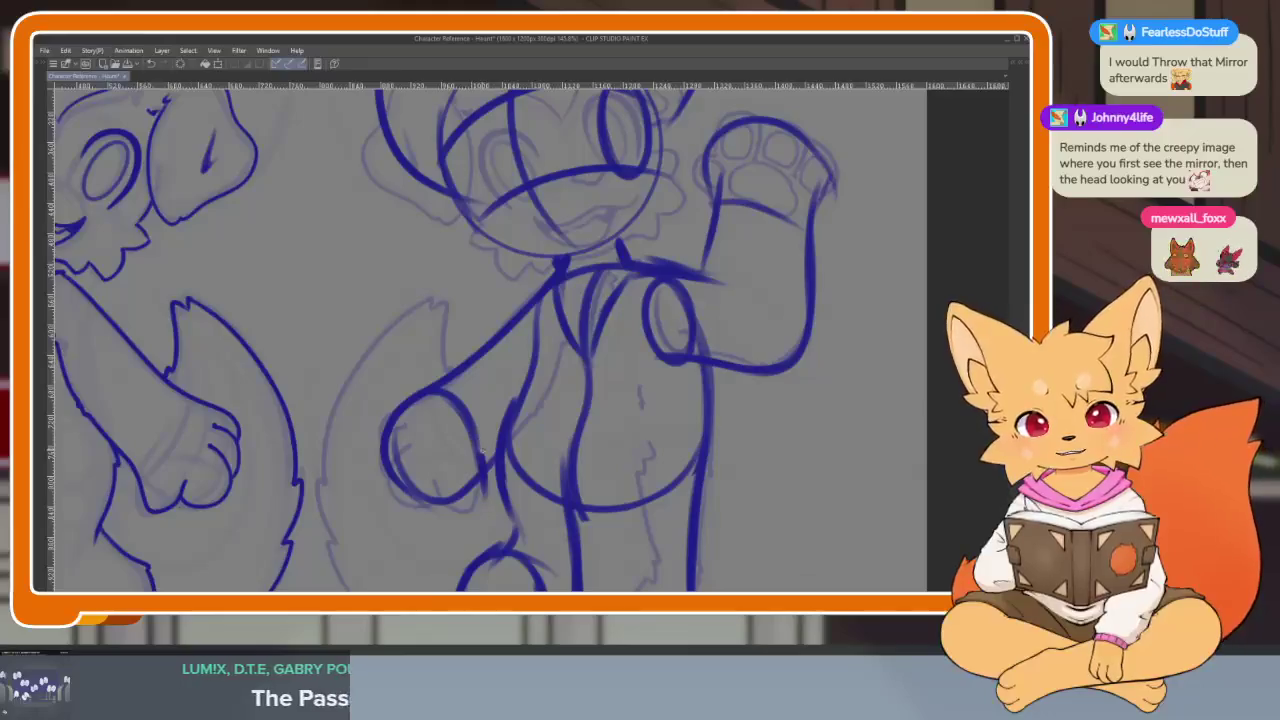
pyautogui.scroll(-1, 520, 401)
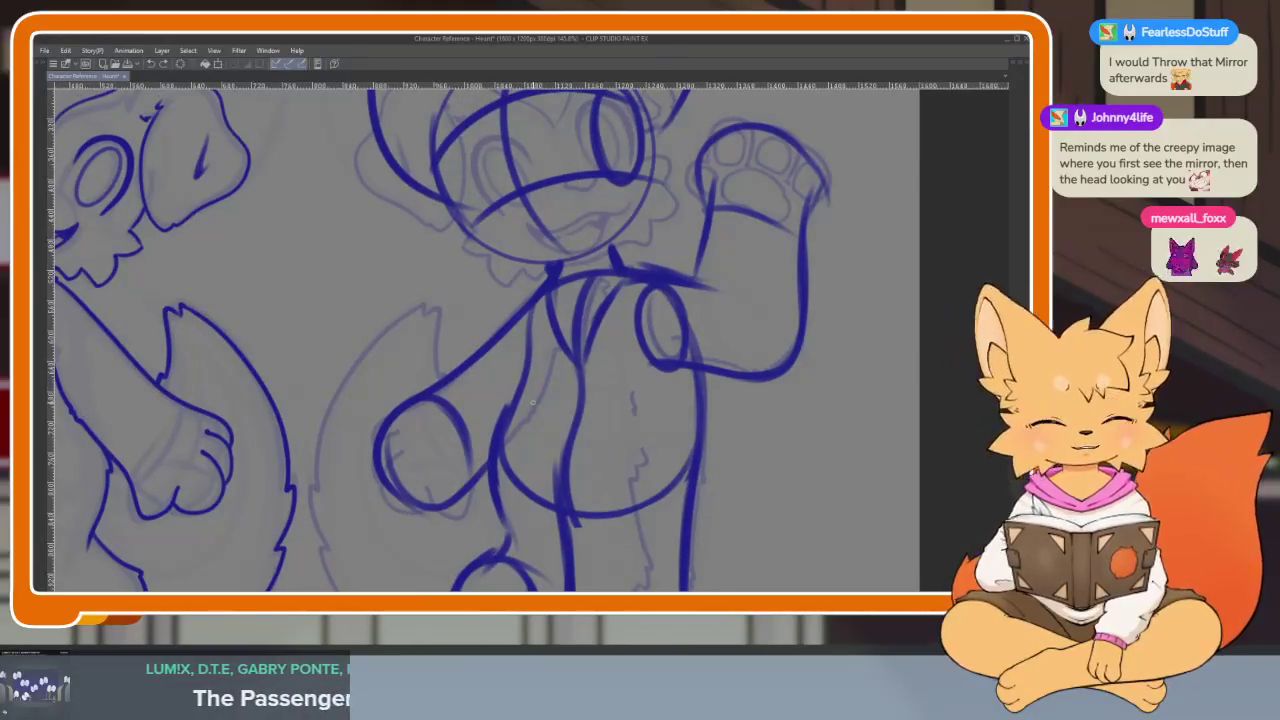
pyautogui.scroll(1, 570, 415)
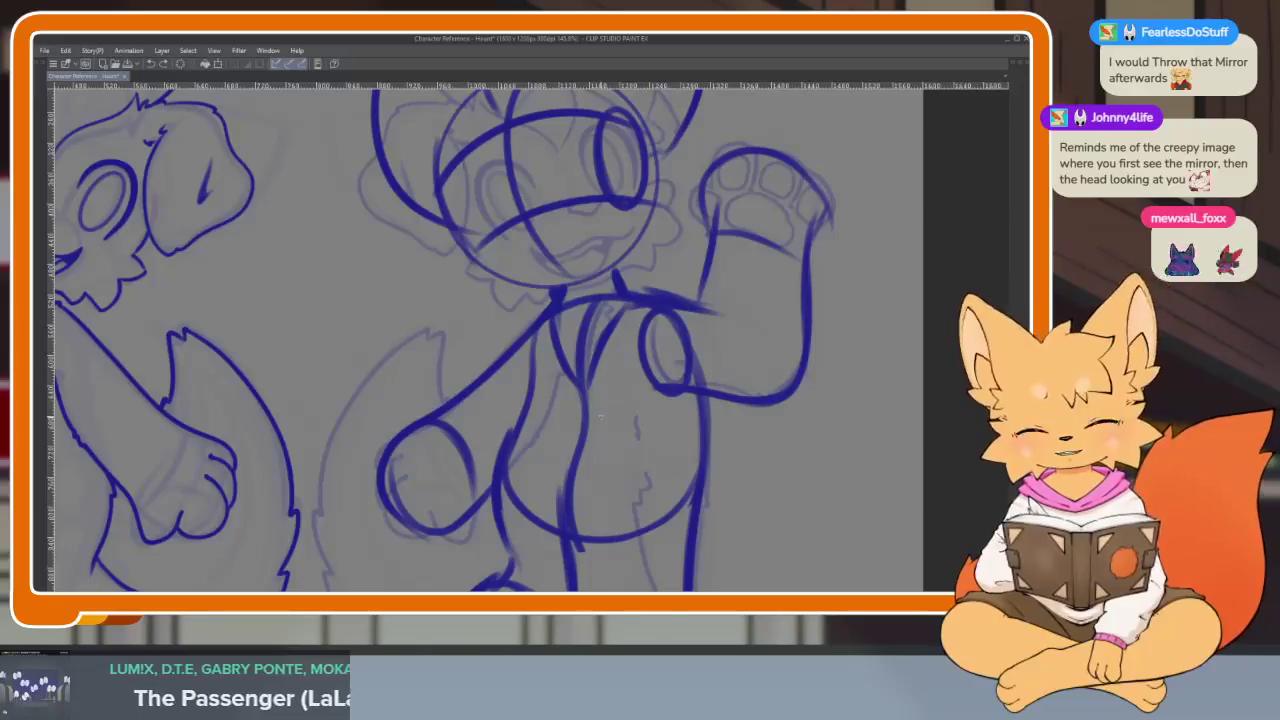
# - Rough in the shoulder and lowered arm loop with blue strokes, then zoom out to check
pyautogui.moveTo(600, 417)
pyautogui.mouseDown()
pyautogui.moveTo(706, 437)
pyautogui.moveTo(742, 426)
pyautogui.mouseUp()
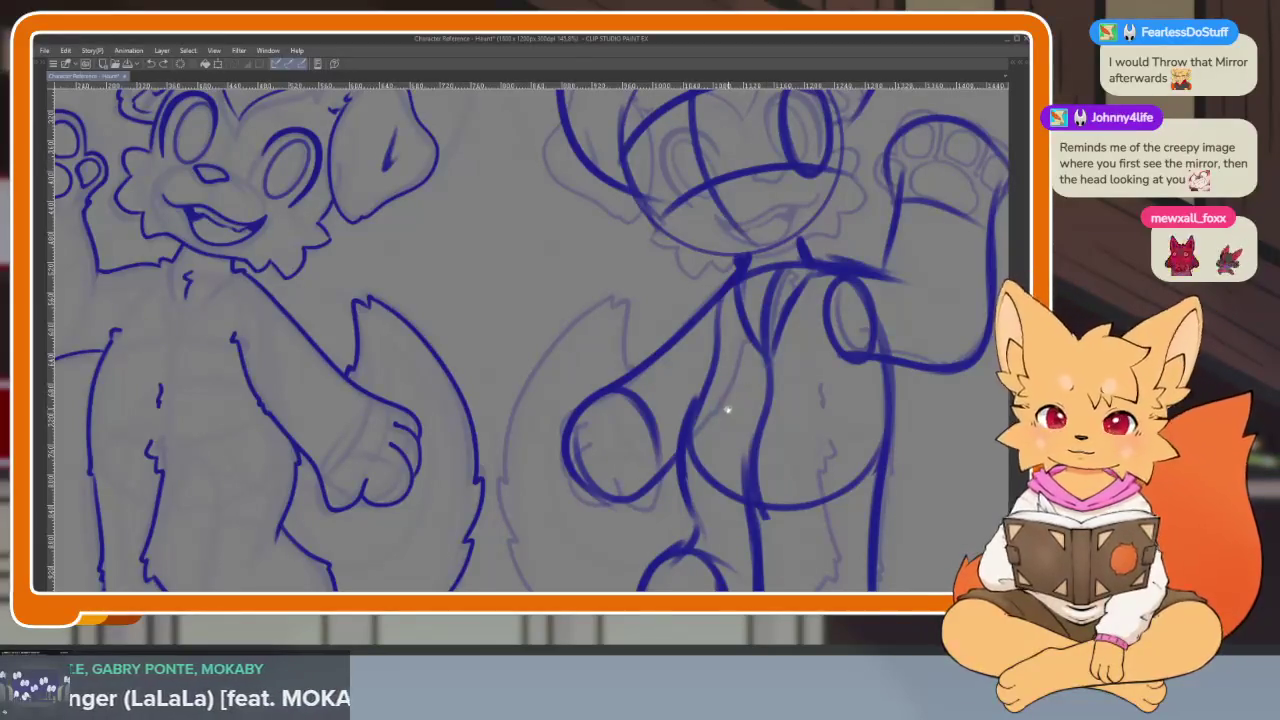
pyautogui.moveTo(741, 425); pyautogui.dragTo(578, 420)
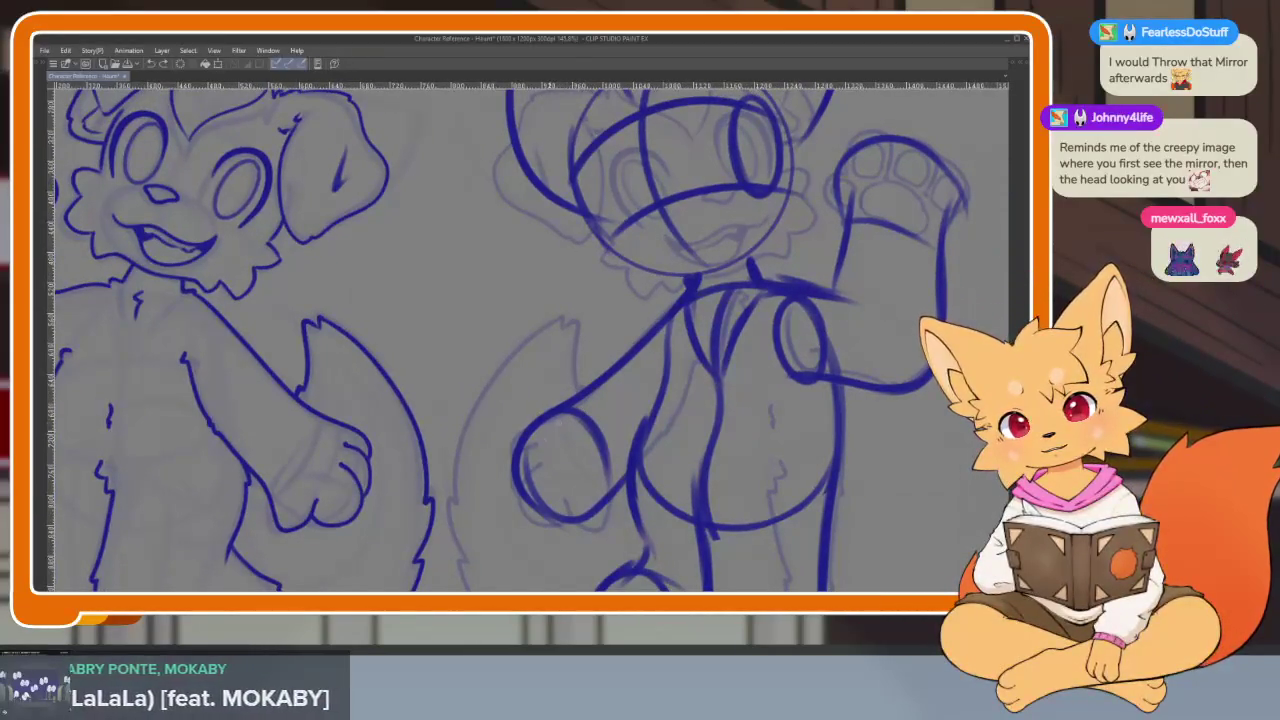
pyautogui.moveTo(545, 502); pyautogui.dragTo(602, 458)
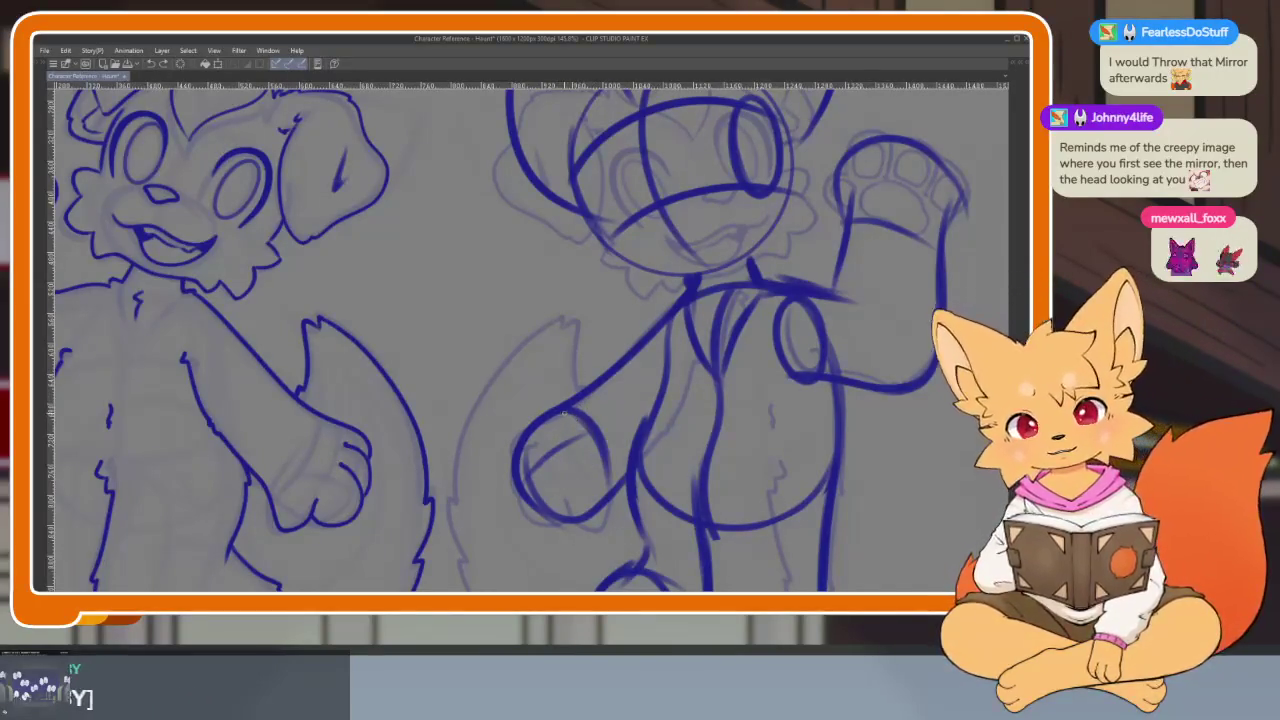
pyautogui.moveTo(564, 412); pyautogui.dragTo(526, 452)
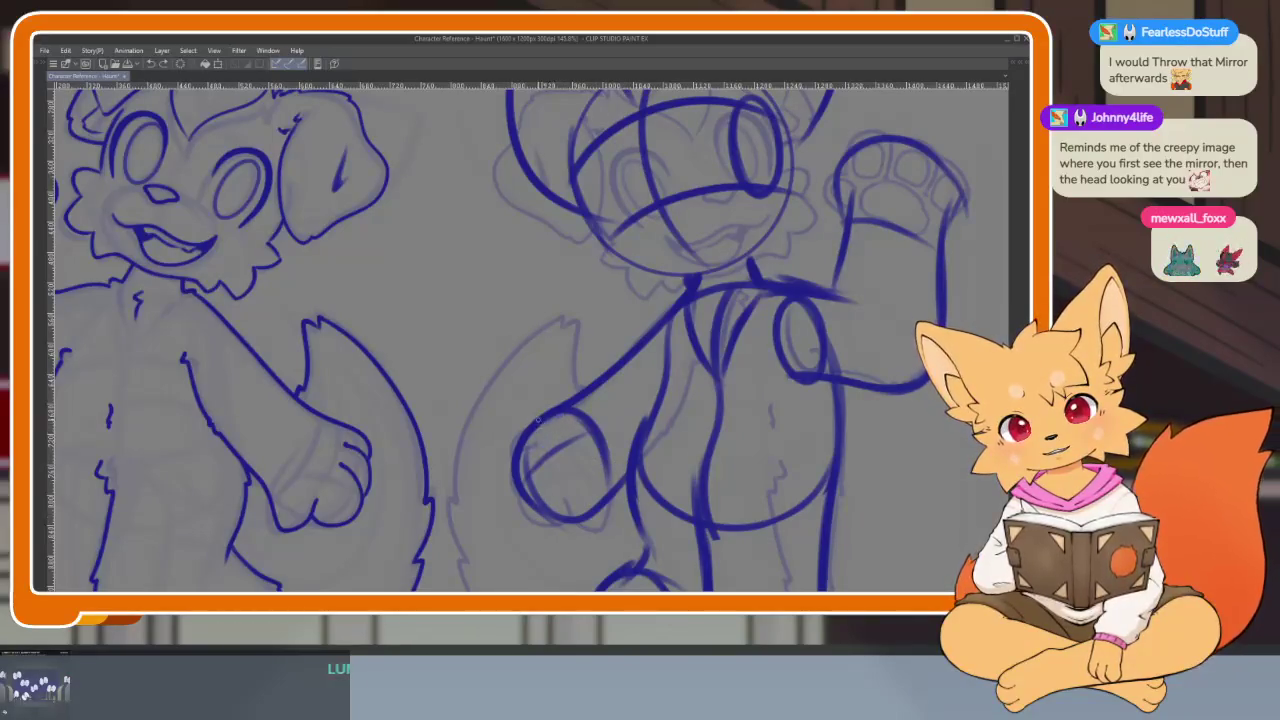
pyautogui.scroll(-4, 806, 414)
pyautogui.scroll(1, 806, 414)
pyautogui.scroll(2, 757, 437)
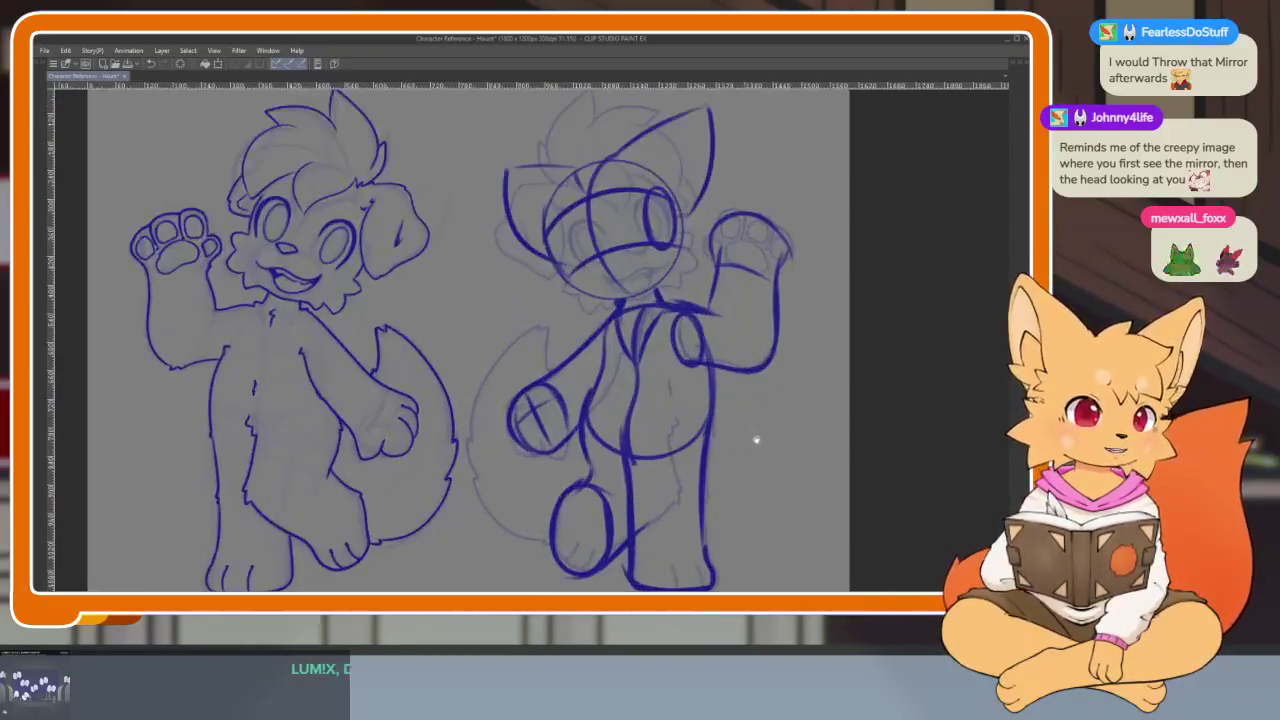
pyautogui.scroll(-1, 742, 437)
pyautogui.scroll(2, 742, 437)
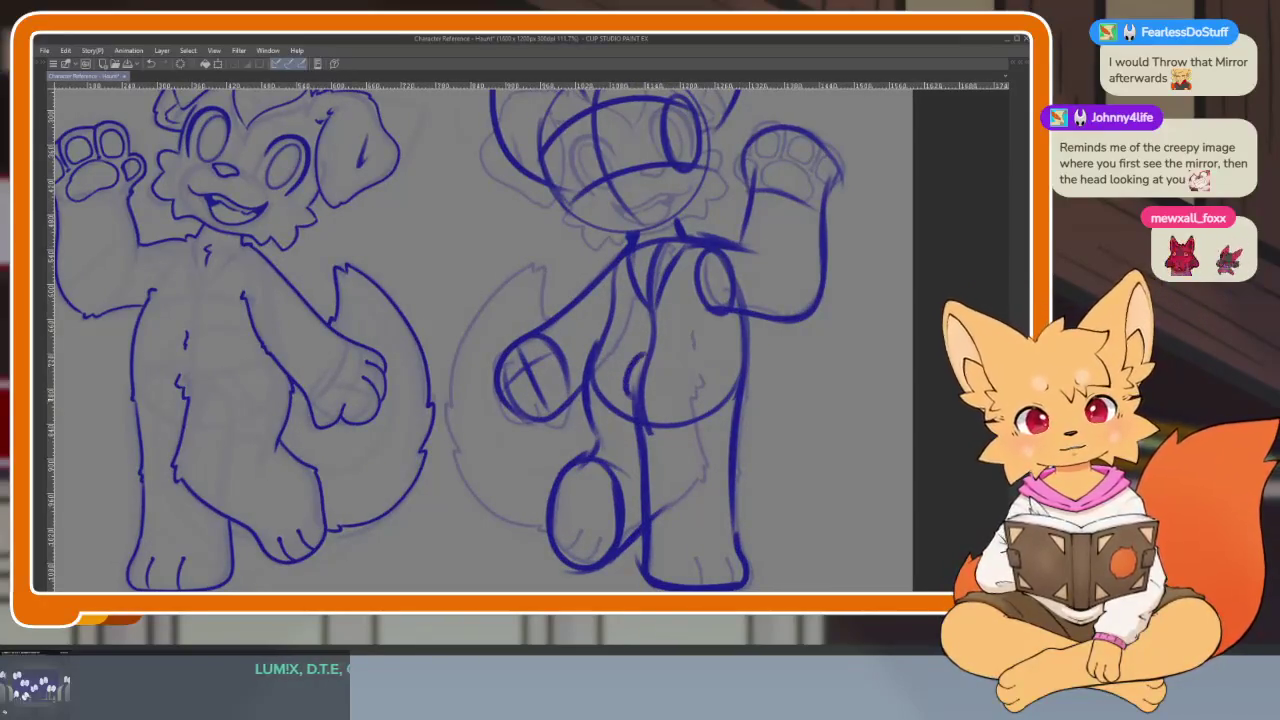
pyautogui.scroll(-4, 736, 443)
pyautogui.scroll(2, 789, 451)
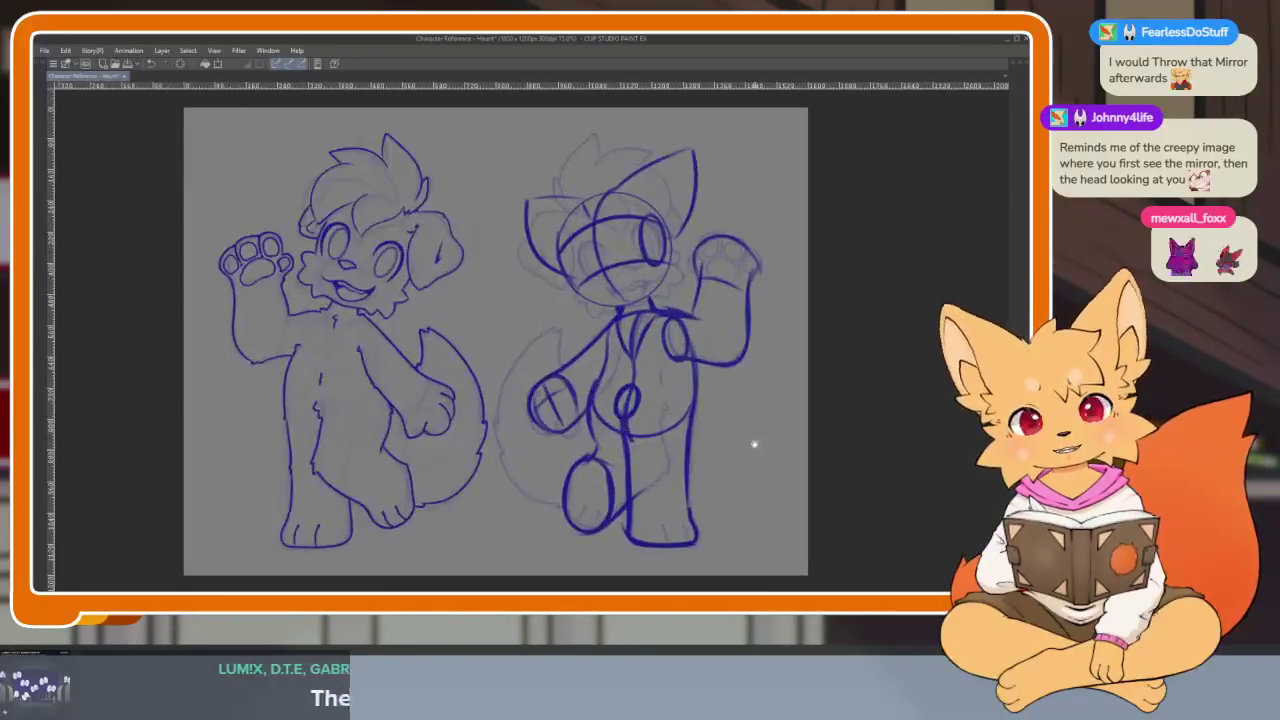
# - Draw a blue curve on the left of the right dog's face, redoing the first attempt
pyautogui.scroll(2, 754, 443)
pyautogui.scroll(2, 723, 506)
pyautogui.scroll(-2, 657, 412)
pyautogui.scroll(1, 600, 480)
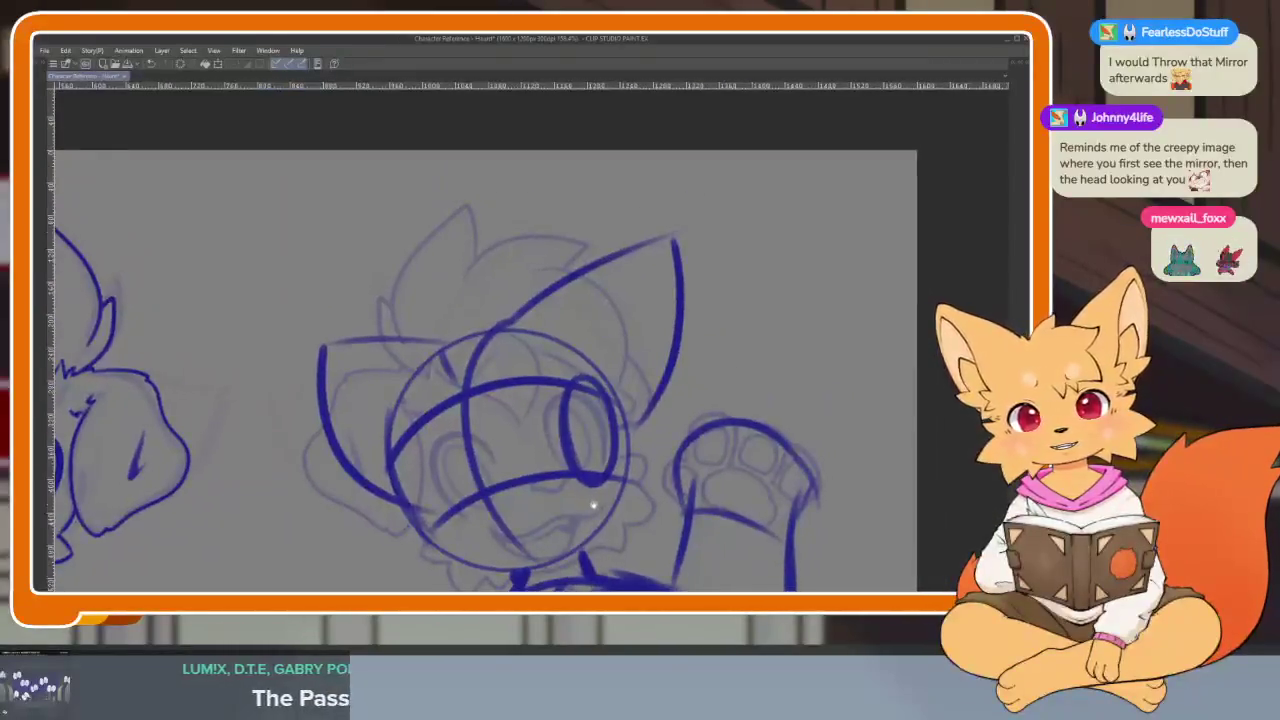
pyautogui.scroll(-1, 591, 506)
pyautogui.press('Tab')
pyautogui.press('Tab')
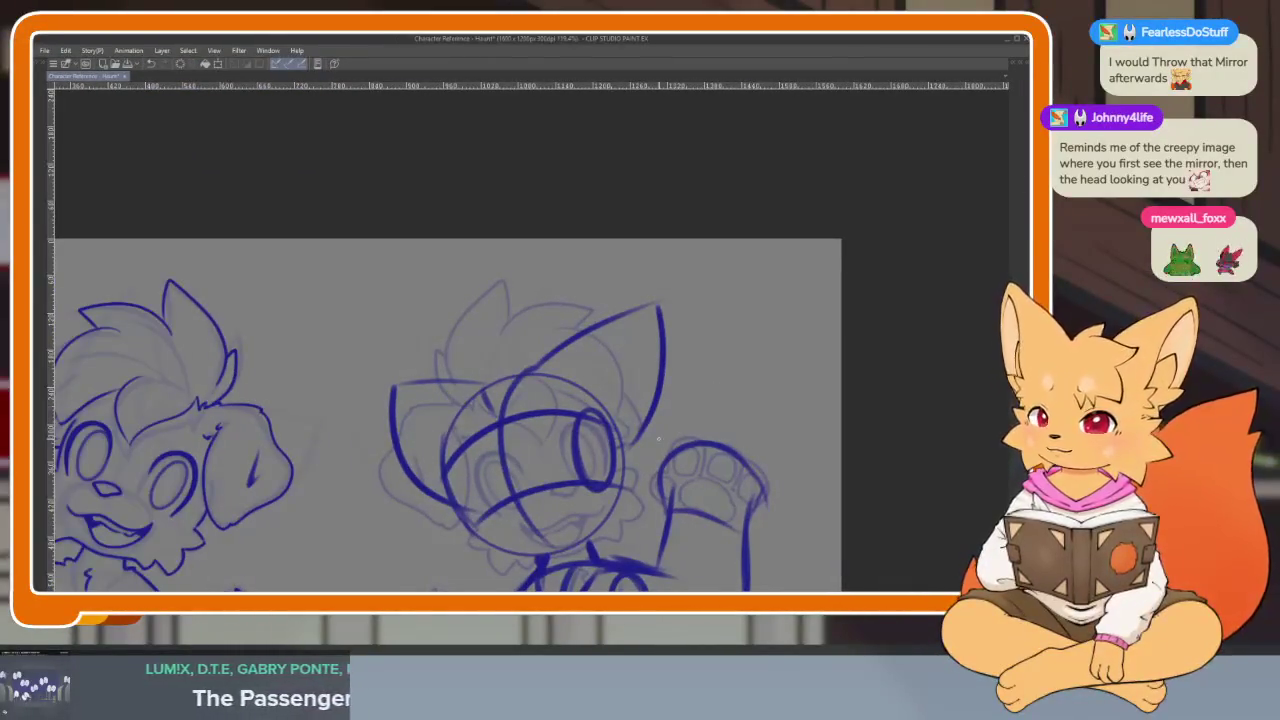
pyautogui.scroll(1, 652, 421)
pyautogui.scroll(1, 551, 451)
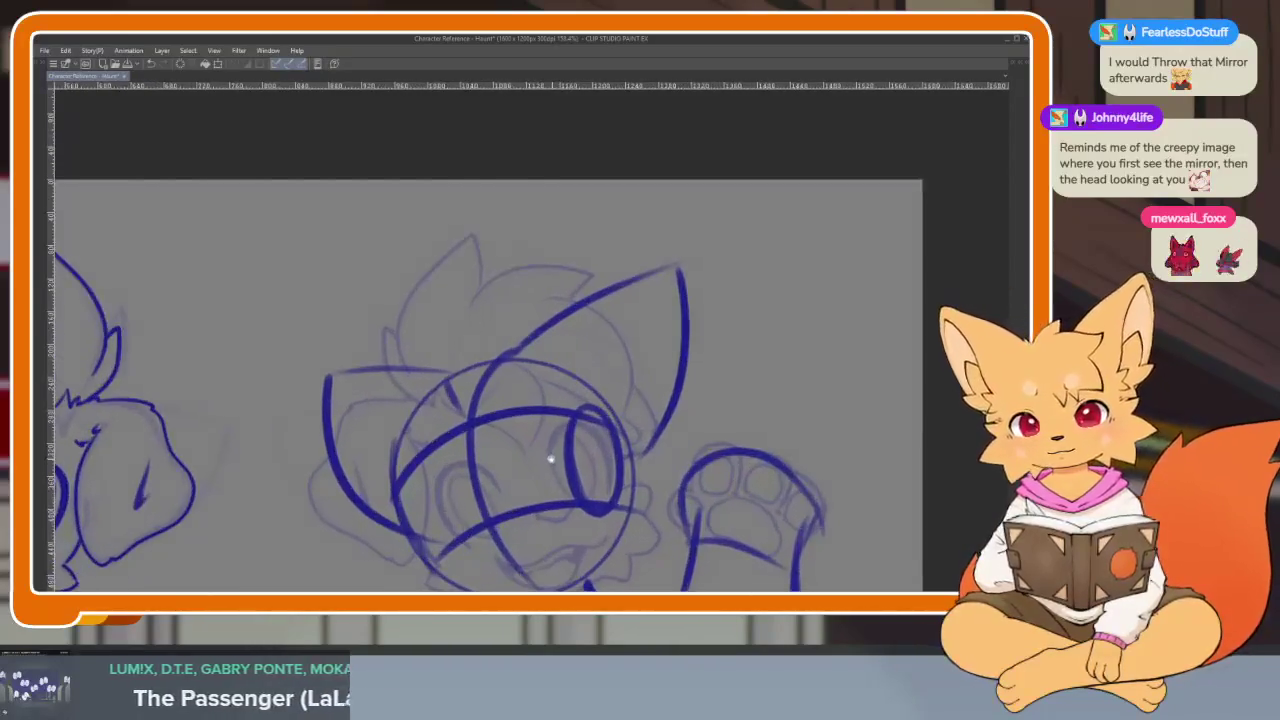
pyautogui.moveTo(412, 426); pyautogui.dragTo(430, 400)
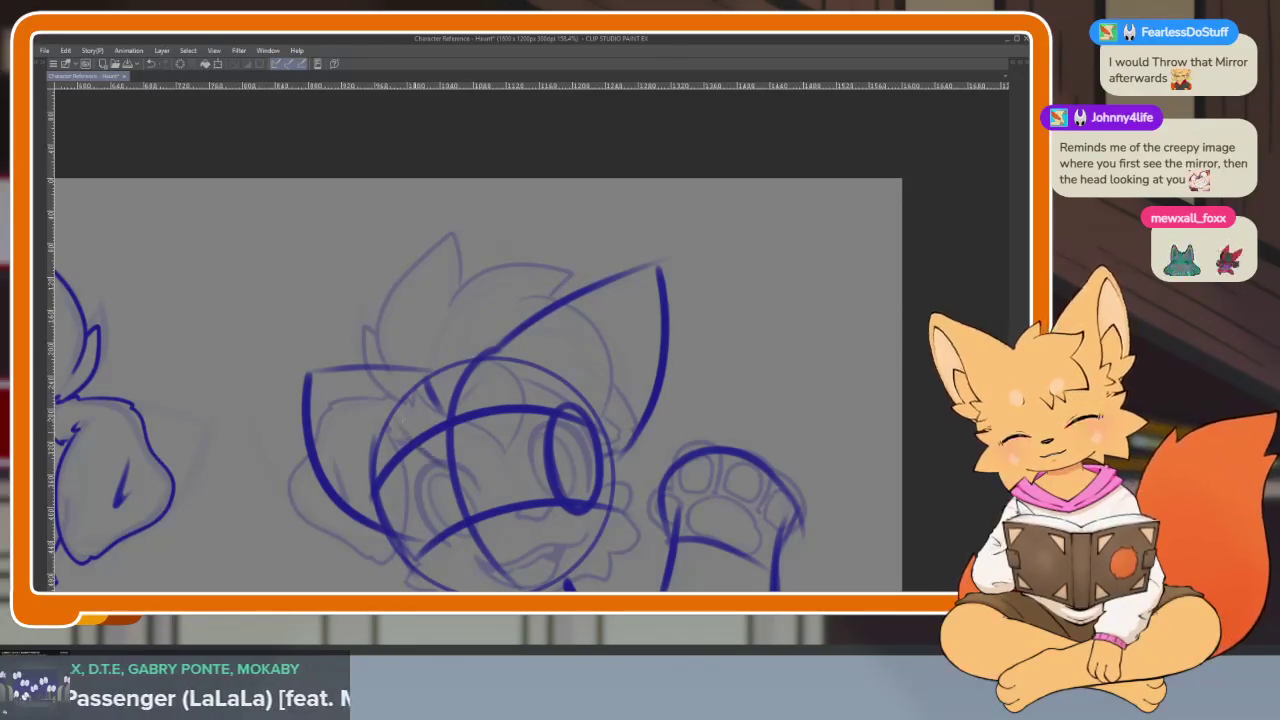
pyautogui.moveTo(500, 358)
pyautogui.mouseDown()
pyautogui.moveTo(463, 468)
pyautogui.moveTo(382, 318)
pyautogui.moveTo(410, 424)
pyautogui.mouseUp()
pyautogui.hotkey('ctrl', 'z')
pyautogui.moveTo(430, 285)
pyautogui.mouseDown()
pyautogui.moveTo(425, 408)
pyautogui.moveTo(560, 270)
pyautogui.mouseUp()
# - Extend the ear line and add a diagonal stroke inside the head, dropping an unwanted top curve
pyautogui.scroll(-4, 510, 313)
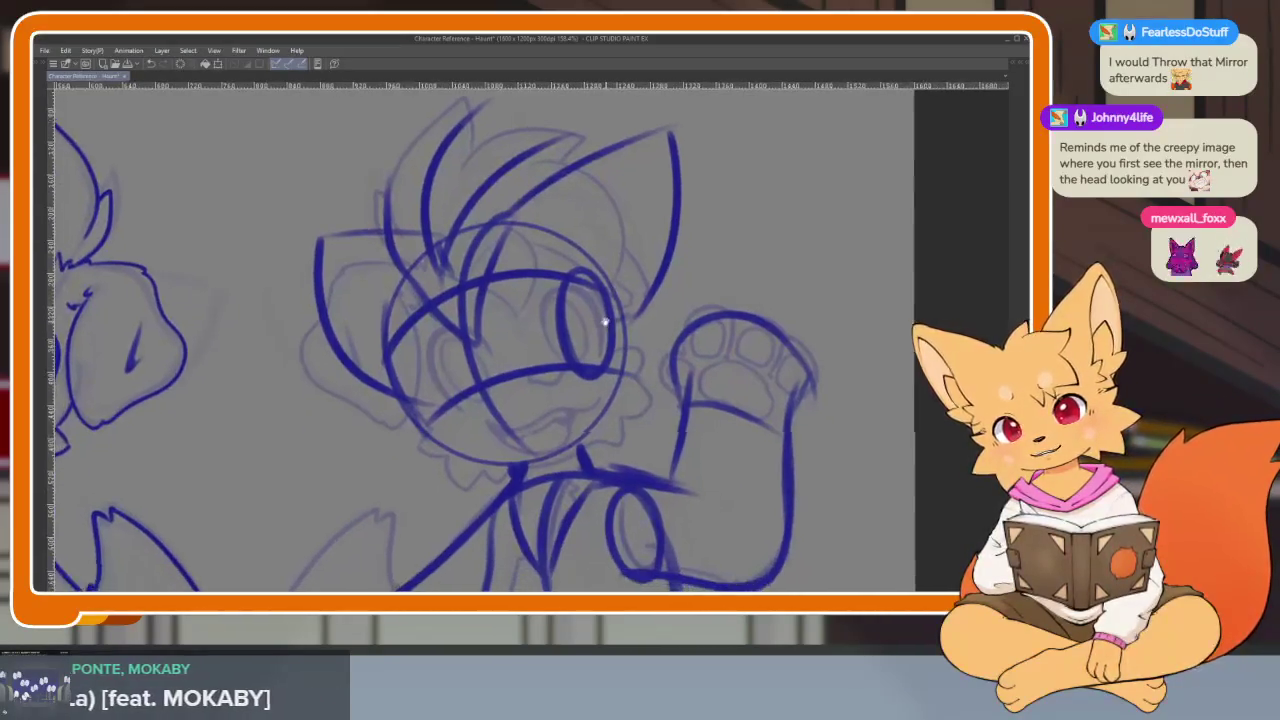
pyautogui.scroll(2, 510, 313)
pyautogui.scroll(1, 580, 229)
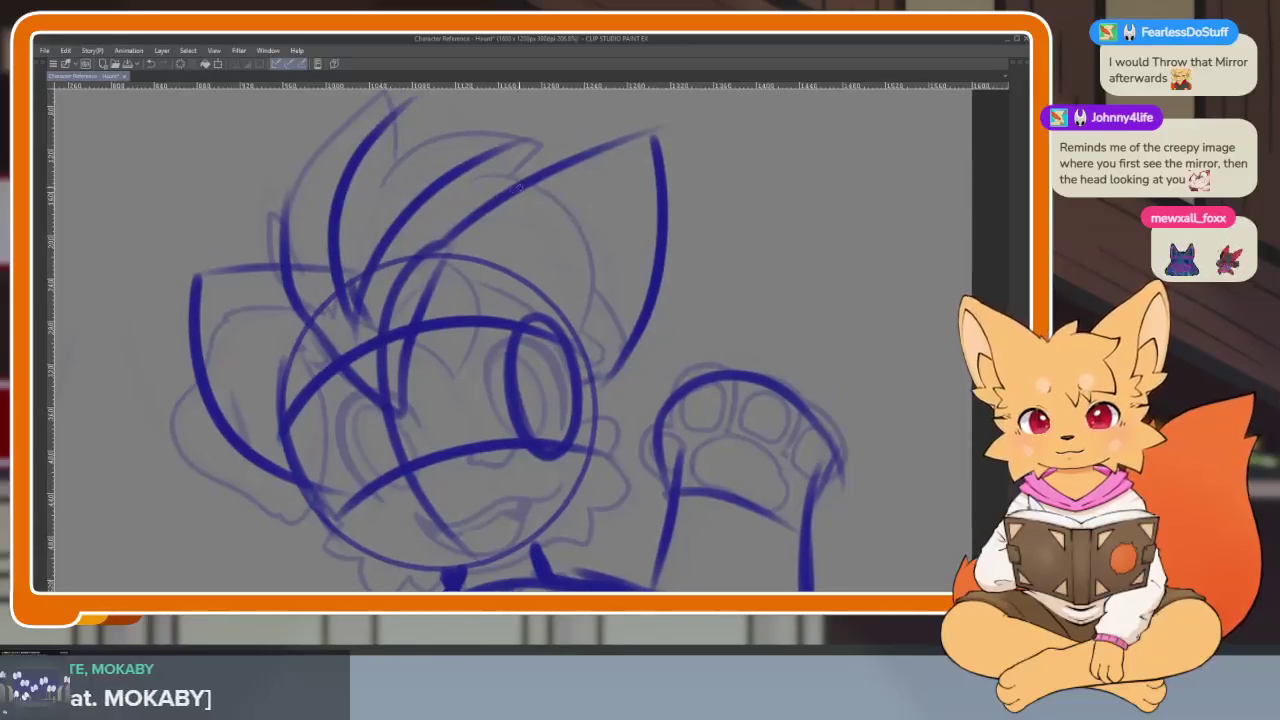
pyautogui.moveTo(466, 212); pyautogui.dragTo(660, 350)
pyautogui.hotkey('ctrl', 'z')
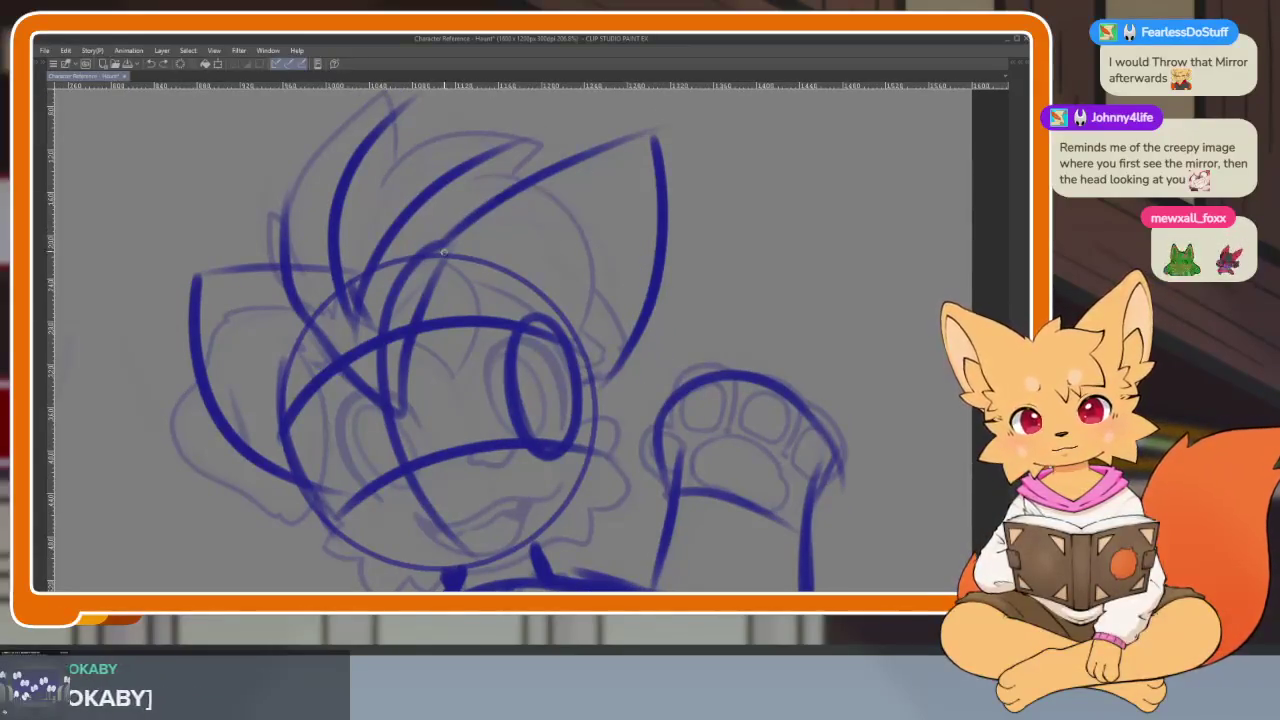
pyautogui.moveTo(558, 210)
pyautogui.mouseDown()
pyautogui.moveTo(645, 228)
pyautogui.moveTo(652, 390)
pyautogui.mouseUp()
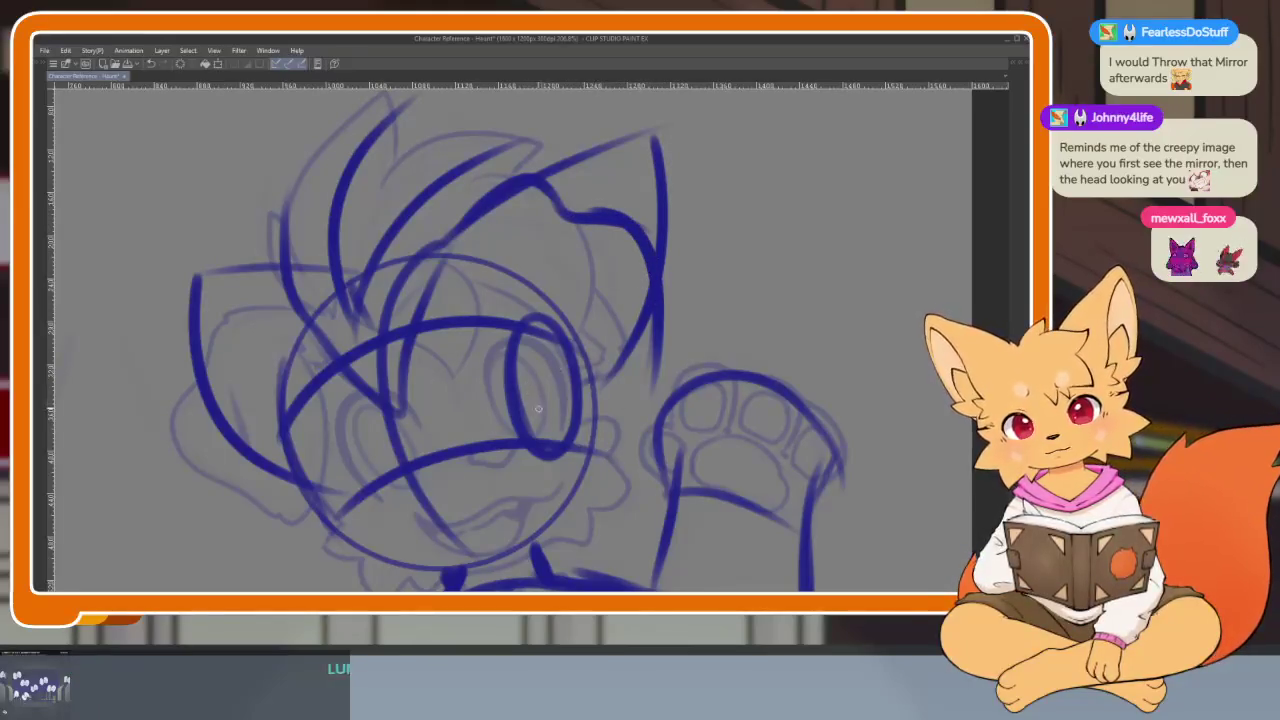
pyautogui.moveTo(538, 408); pyautogui.dragTo(612, 294)
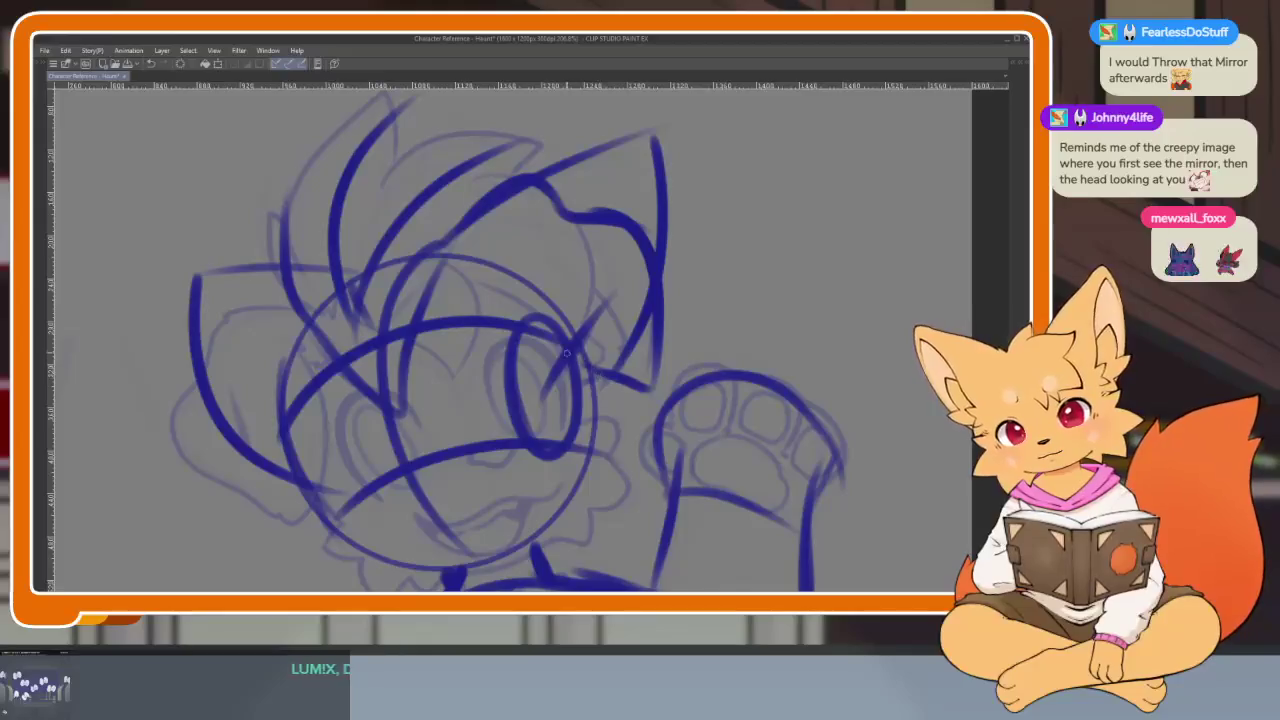
# - Redraw the muzzle curve on the head's left side beside the eye, then zoom out
pyautogui.scroll(-3, 566, 352)
pyautogui.scroll(3, 737, 351)
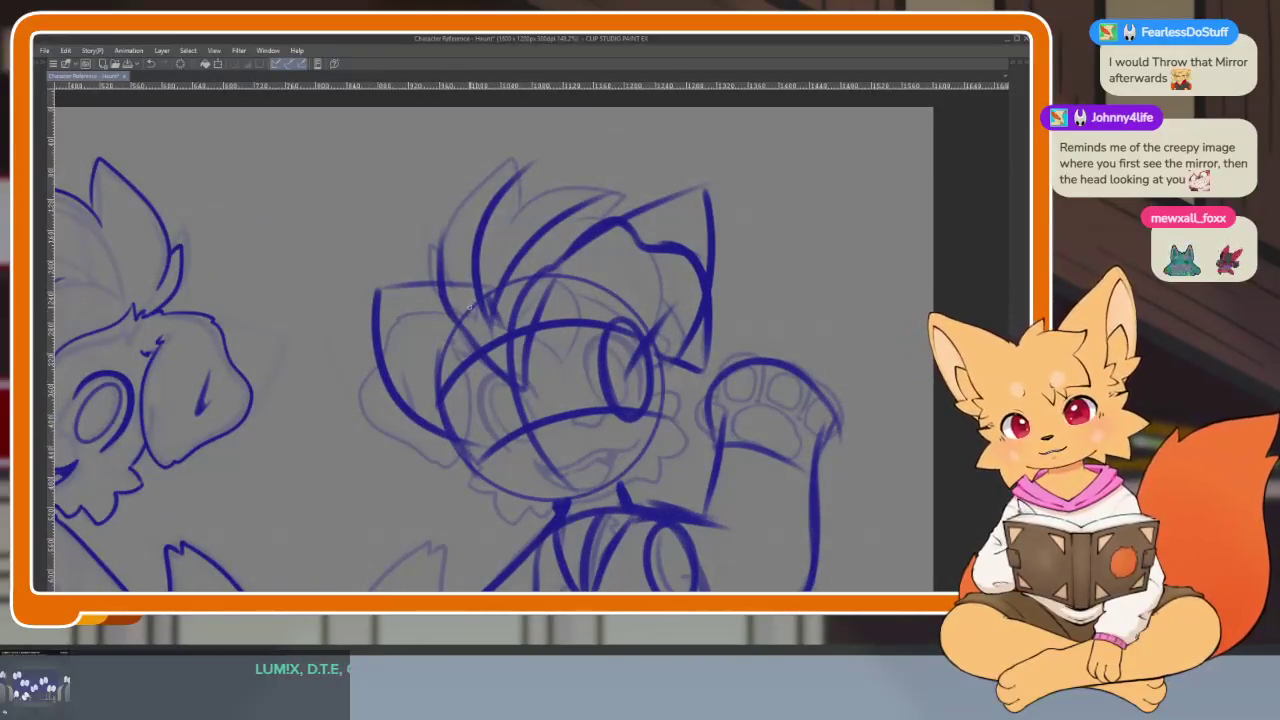
pyautogui.hotkey('ctrl', 'z')
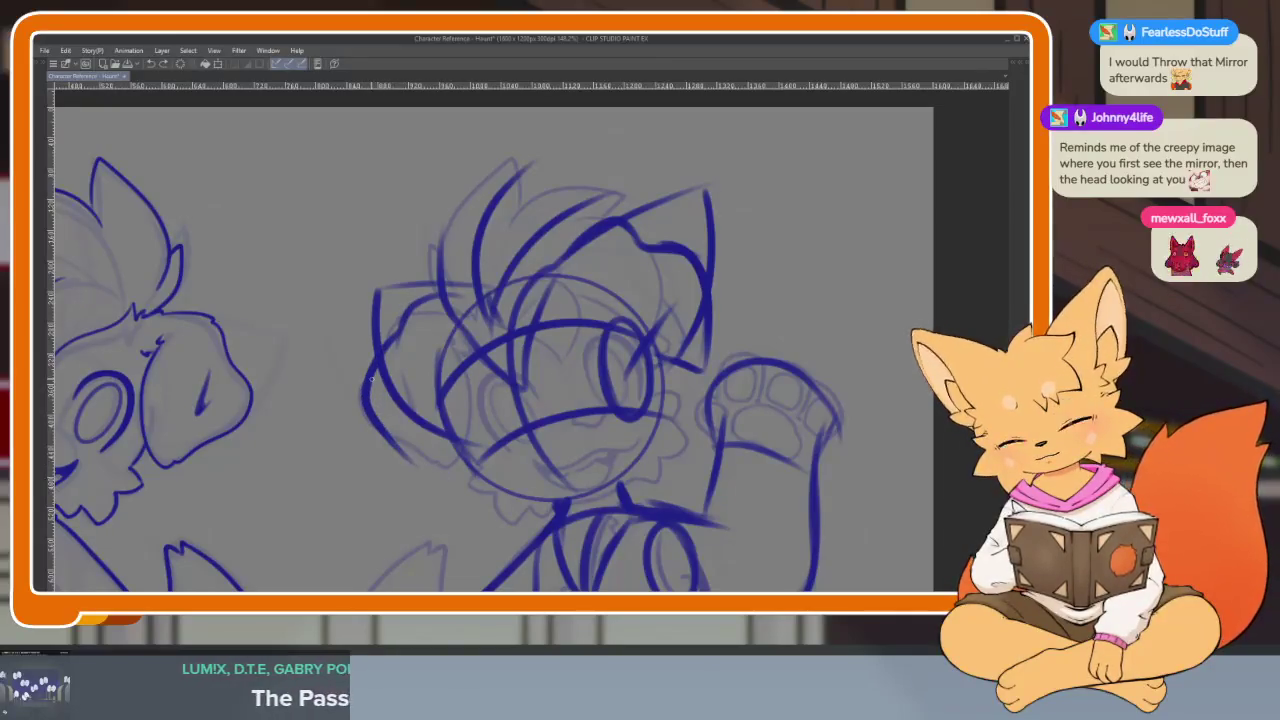
pyautogui.moveTo(366, 398); pyautogui.dragTo(443, 460)
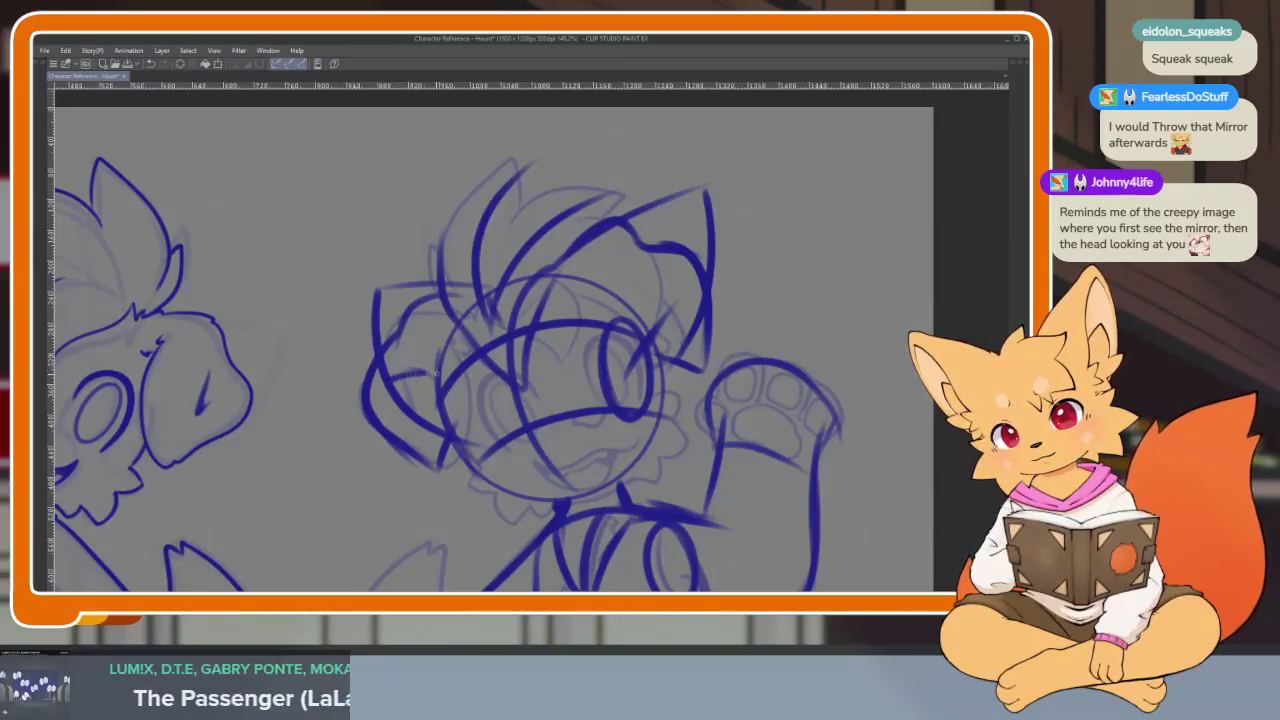
pyautogui.scroll(-5, 789, 369)
pyautogui.scroll(6, 737, 391)
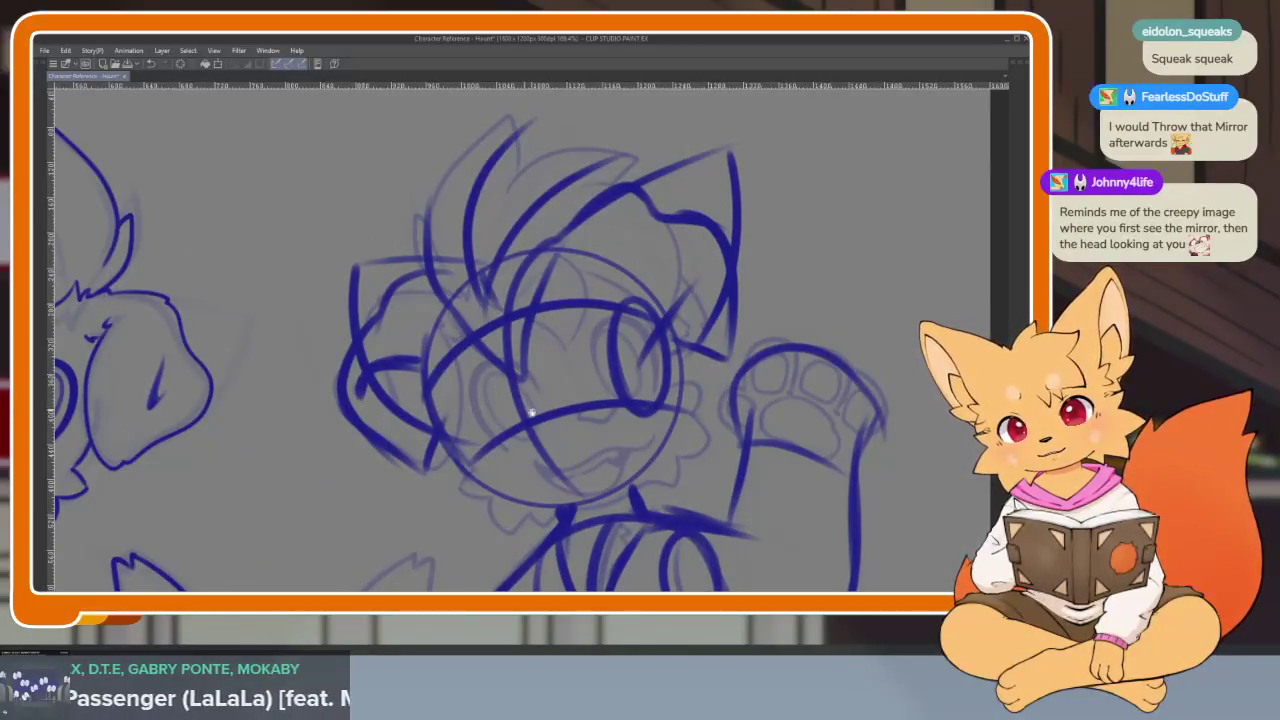
pyautogui.scroll(-3, 550, 390)
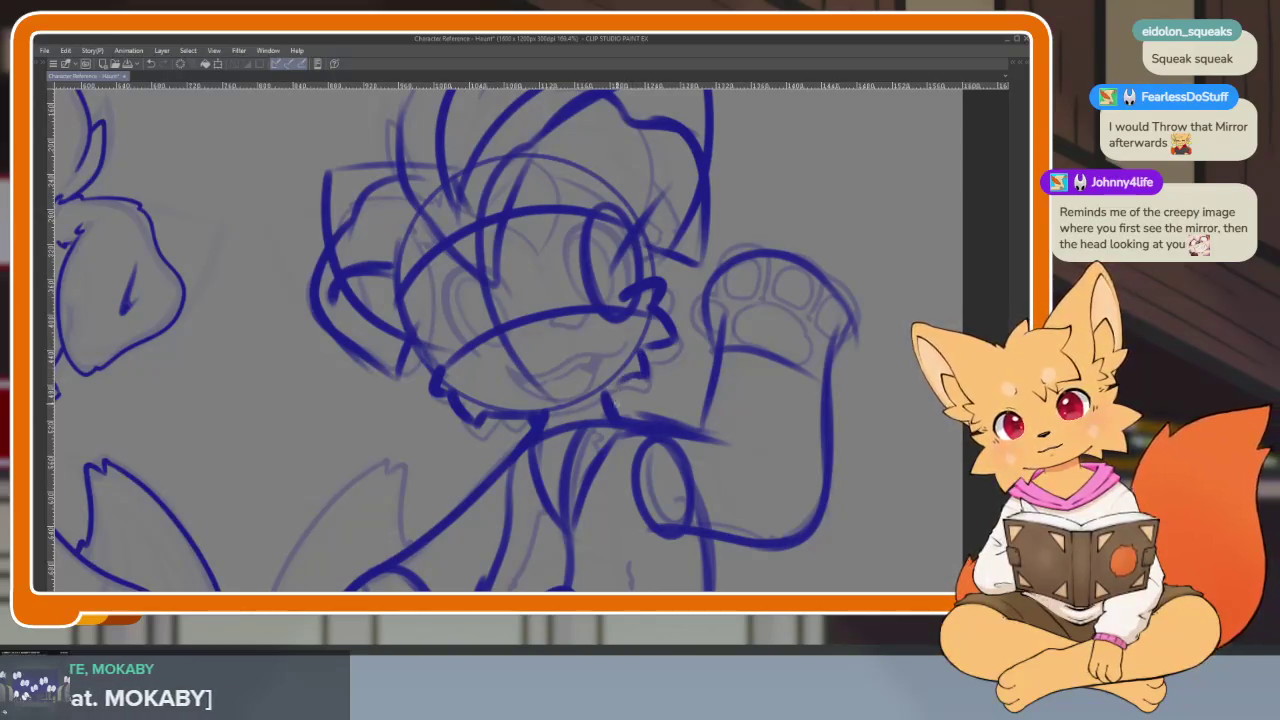
pyautogui.scroll(-3, 697, 420)
pyautogui.scroll(-1, 694, 443)
pyautogui.scroll(-1, 689, 440)
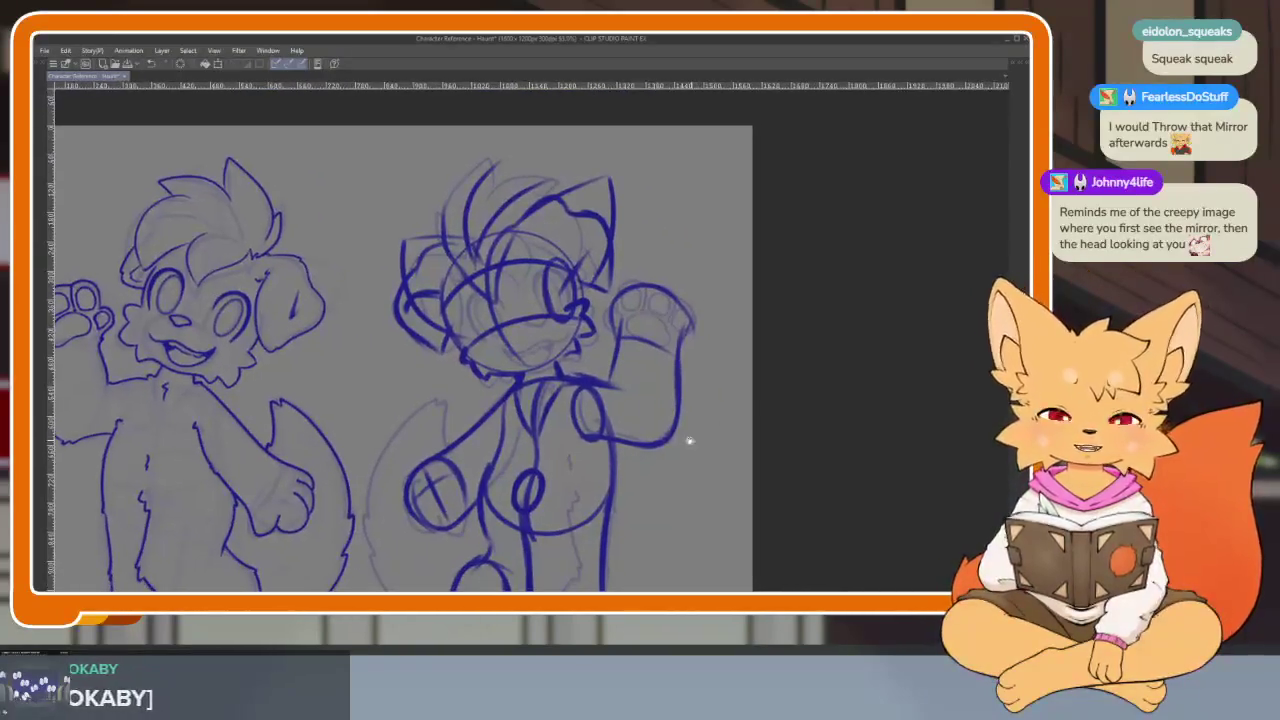
# - Fade the rough blue construction layer to 25% opacity
pyautogui.scroll(-1, 689, 440)
pyautogui.scroll(-1, 651, 454)
pyautogui.scroll(1, 651, 457)
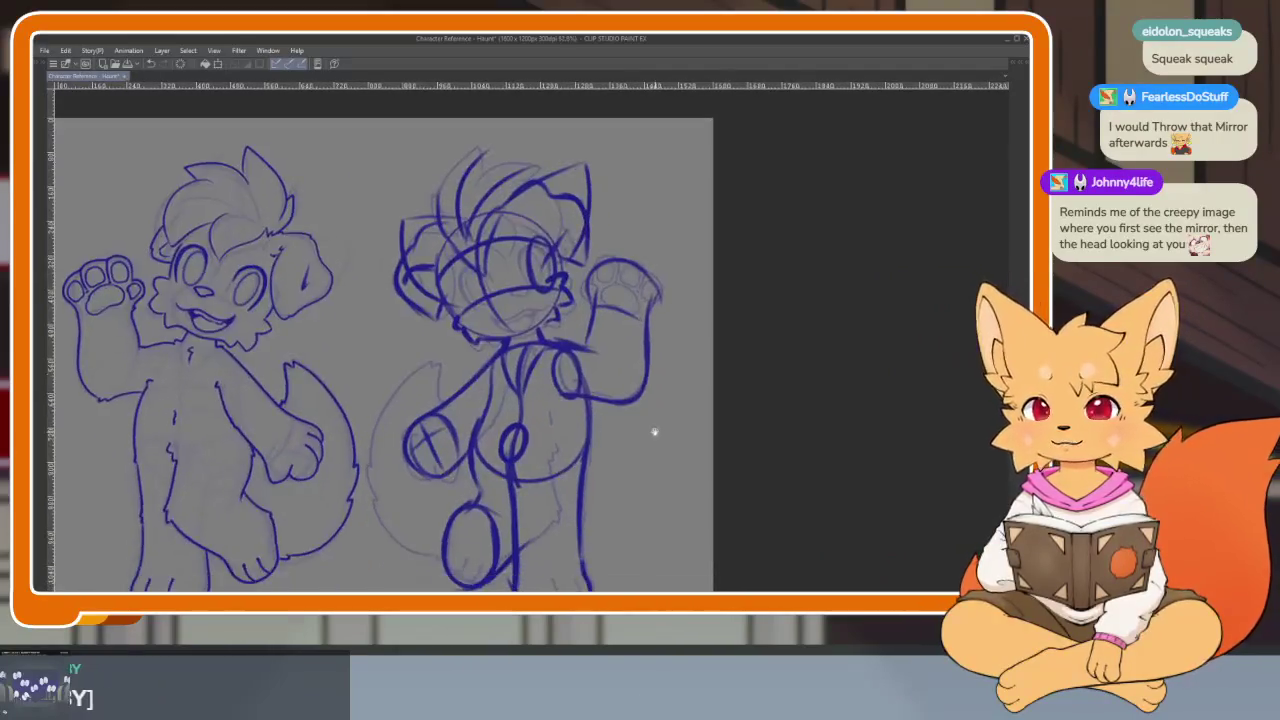
pyautogui.scroll(-2, 654, 432)
pyautogui.scroll(3, 614, 457)
pyautogui.scroll(-2, 614, 457)
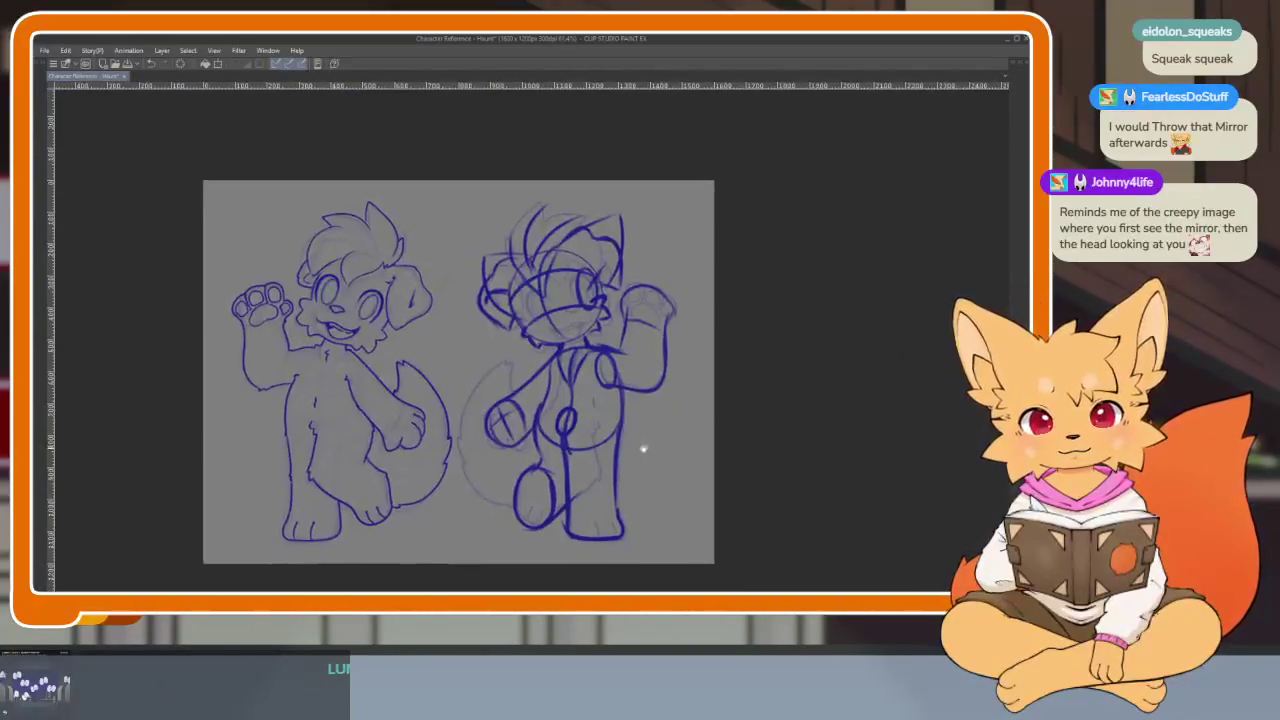
pyautogui.scroll(-1, 640, 455)
pyautogui.scroll(2, 630, 468)
pyautogui.scroll(2, 630, 468)
pyautogui.scroll(-4, 635, 434)
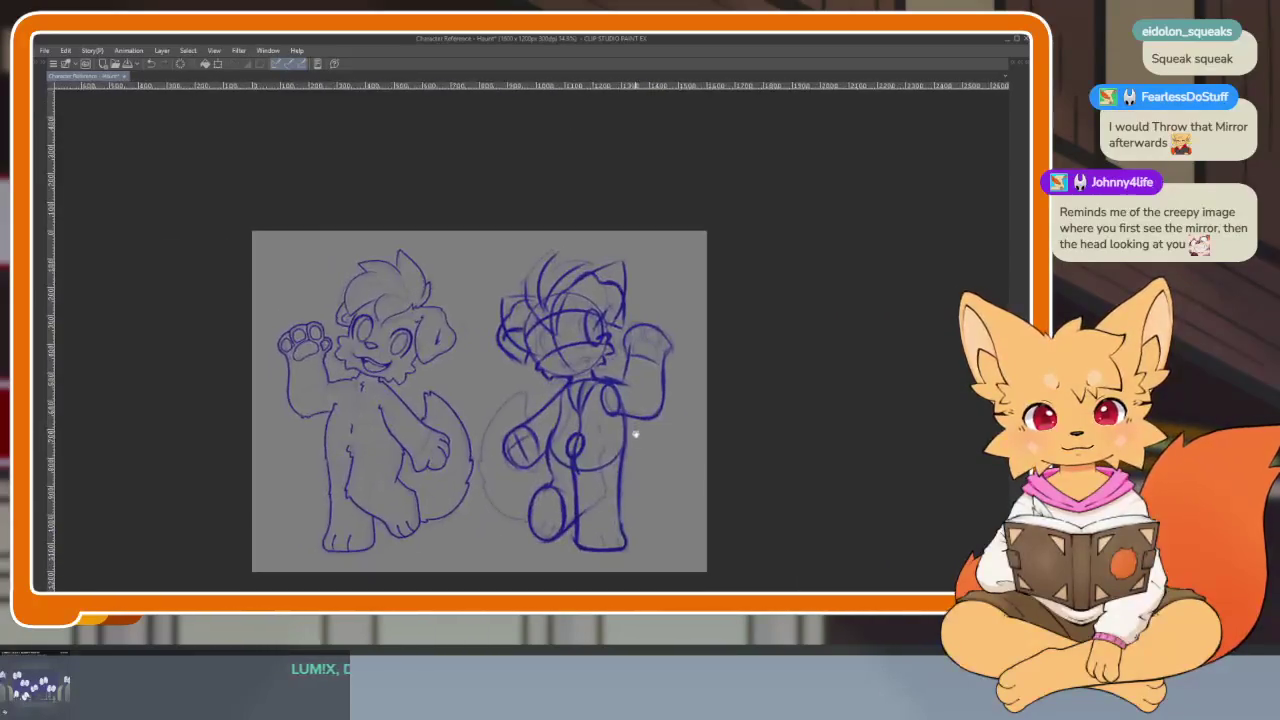
pyautogui.scroll(1, 636, 440)
pyautogui.press('Tab')
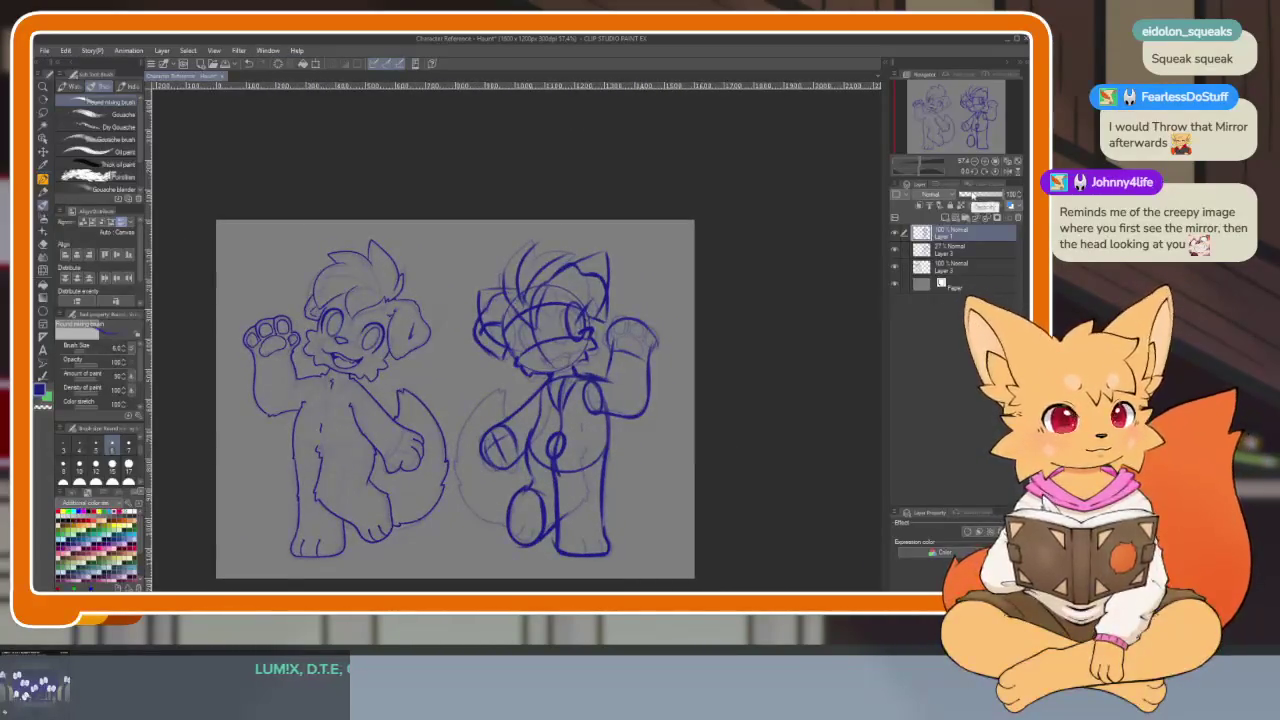
pyautogui.moveTo(995, 196); pyautogui.dragTo(1012, 217)
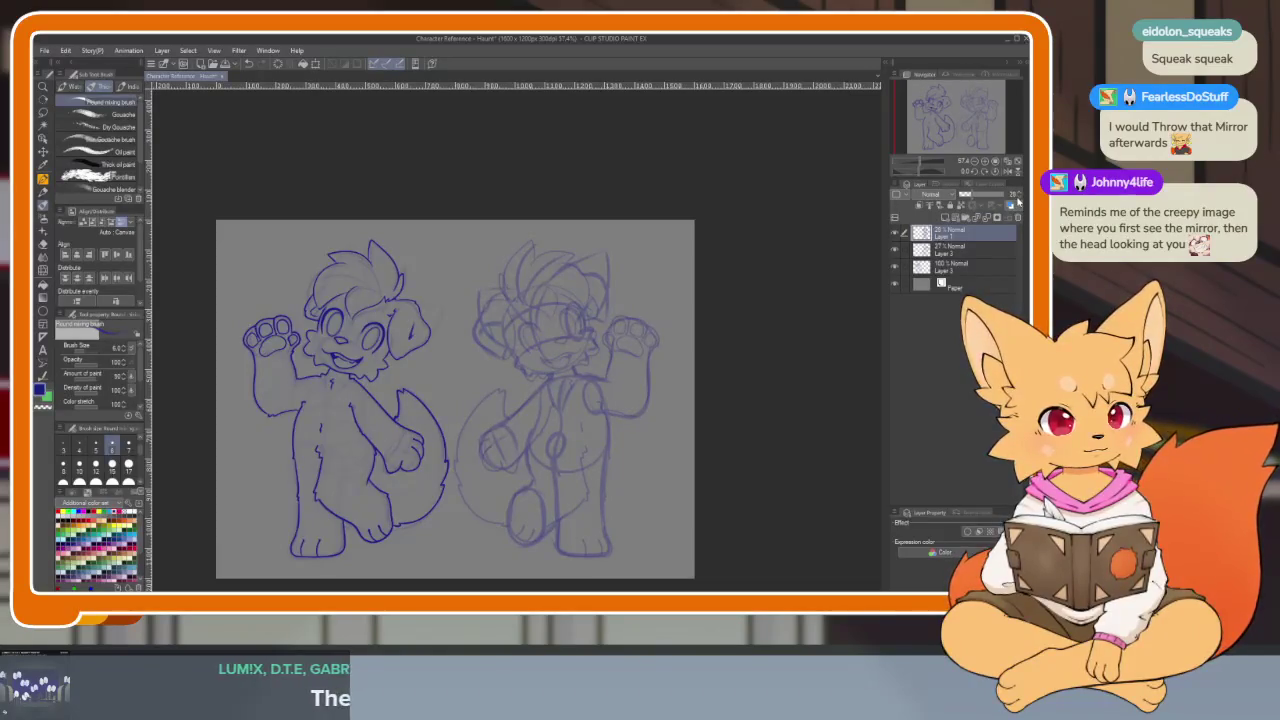
# - Lower Layer 2's opacity to 11% and add a new blank raster layer on top
pyautogui.click(964, 250)
pyautogui.moveTo(976, 197); pyautogui.dragTo(969, 200)
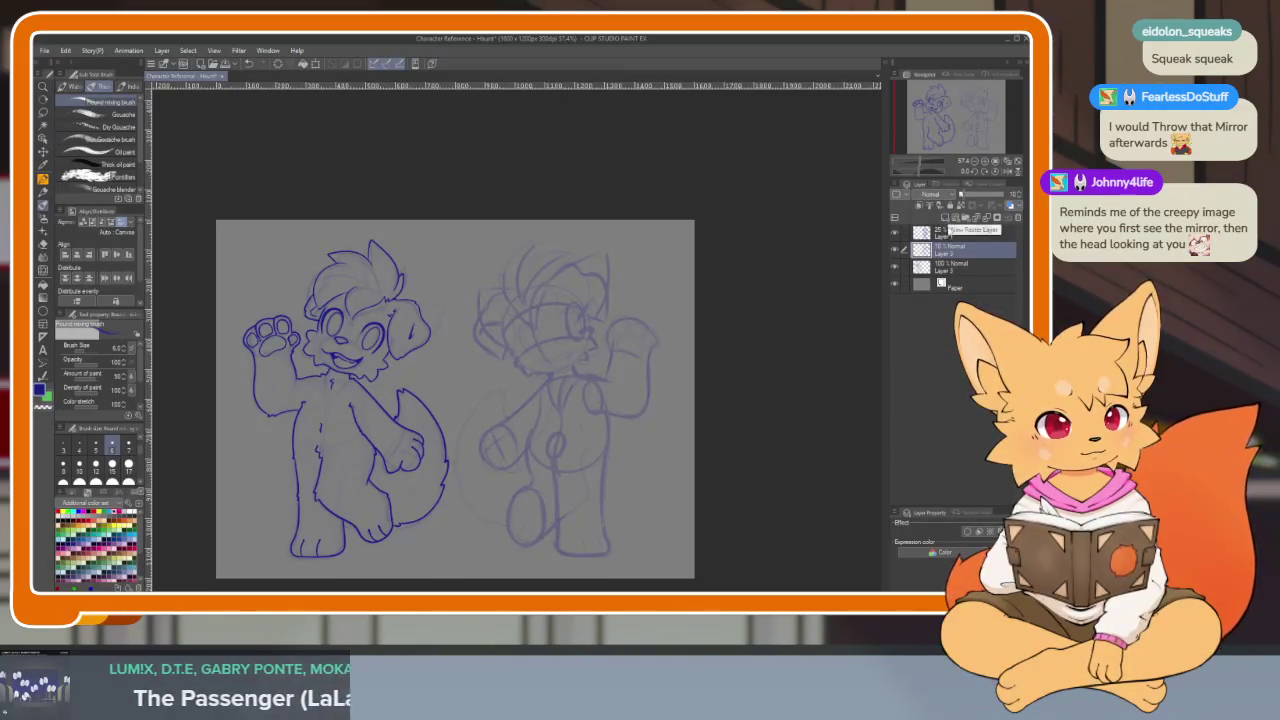
pyautogui.click(945, 219)
pyautogui.press('Tab')
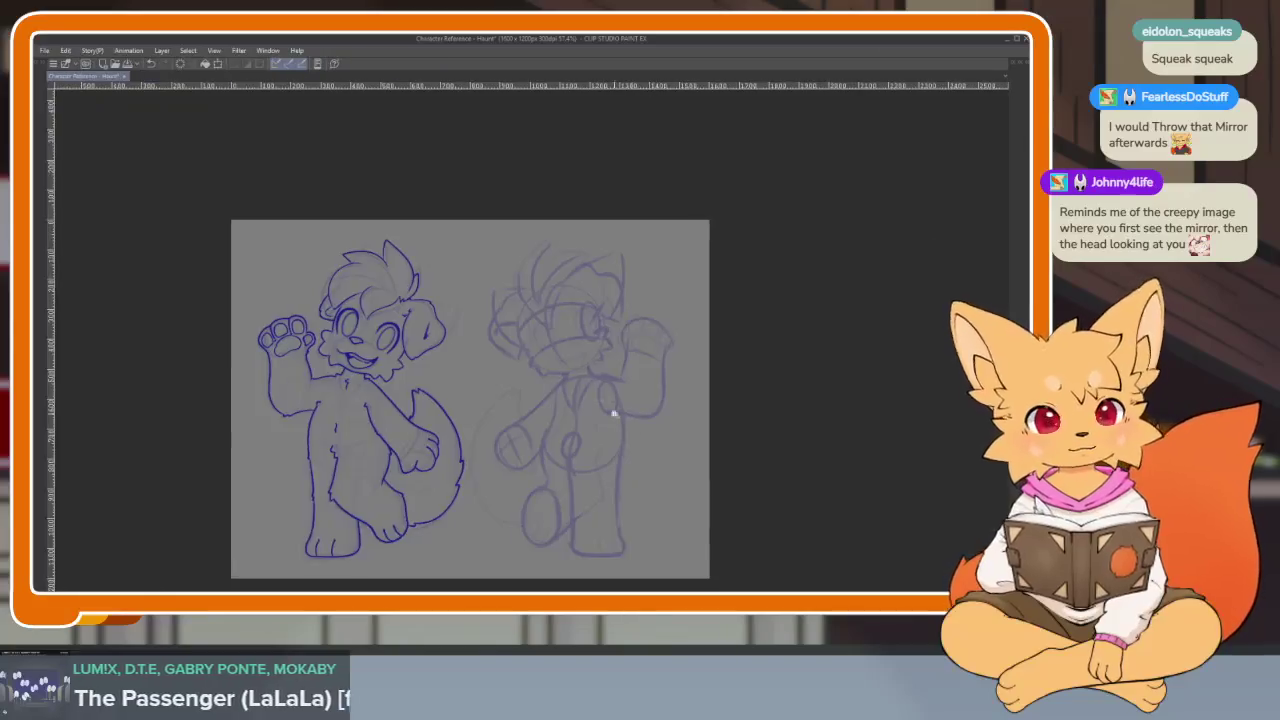
pyautogui.scroll(5, 600, 400)
pyautogui.press('Tab')
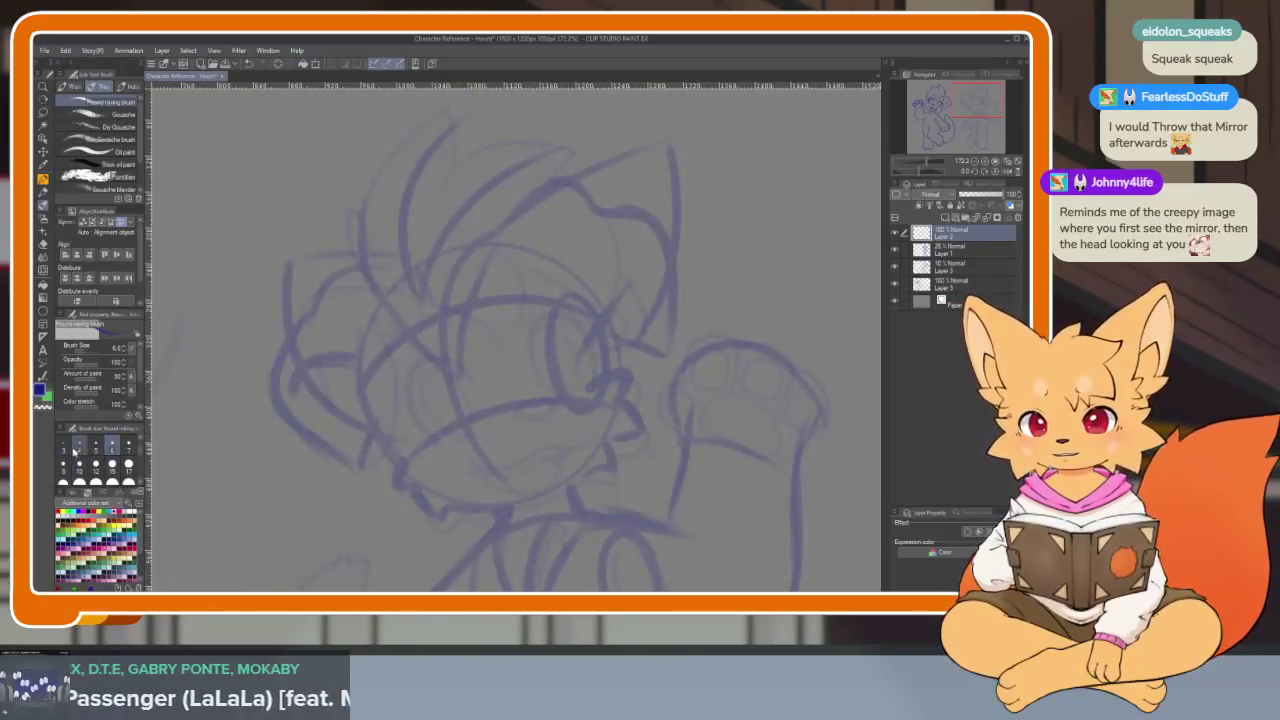
# - Ink the left cheek line of the right dog's head, after undoing two misplaced strokes
pyautogui.press('Tab')
pyautogui.moveTo(455, 300); pyautogui.dragTo(430, 440)
pyautogui.hotkey('ctrl', 'z')
pyautogui.scroll(2, 622, 452)
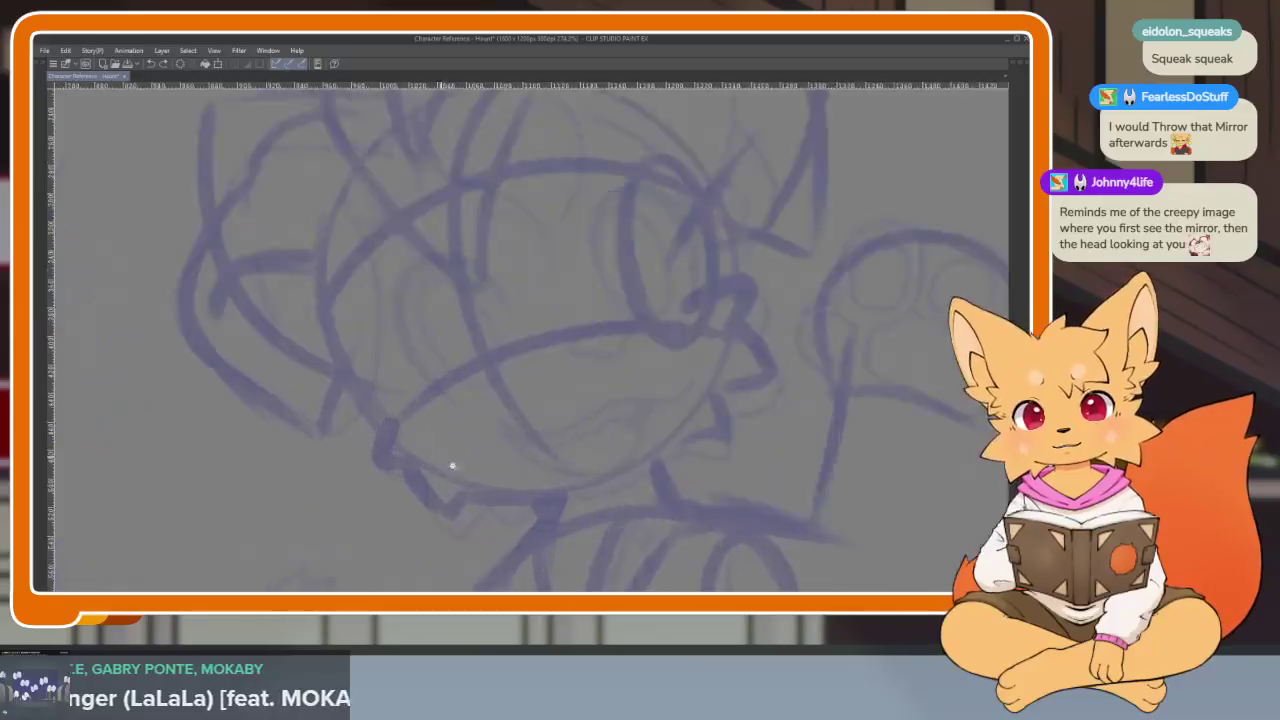
pyautogui.scroll(1, 449, 463)
pyautogui.moveTo(295, 280)
pyautogui.mouseDown()
pyautogui.moveTo(380, 442)
pyautogui.moveTo(357, 395)
pyautogui.mouseUp()
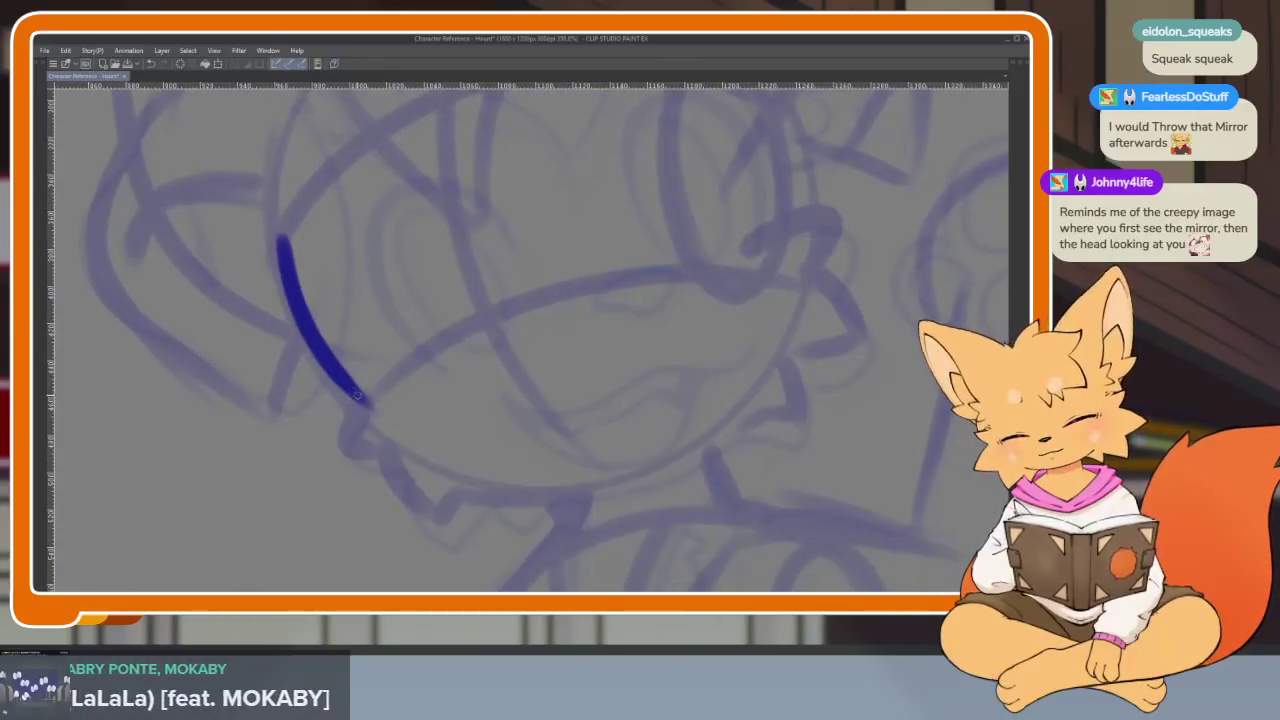
pyautogui.hotkey('ctrl', 'z')
pyautogui.press('Tab')
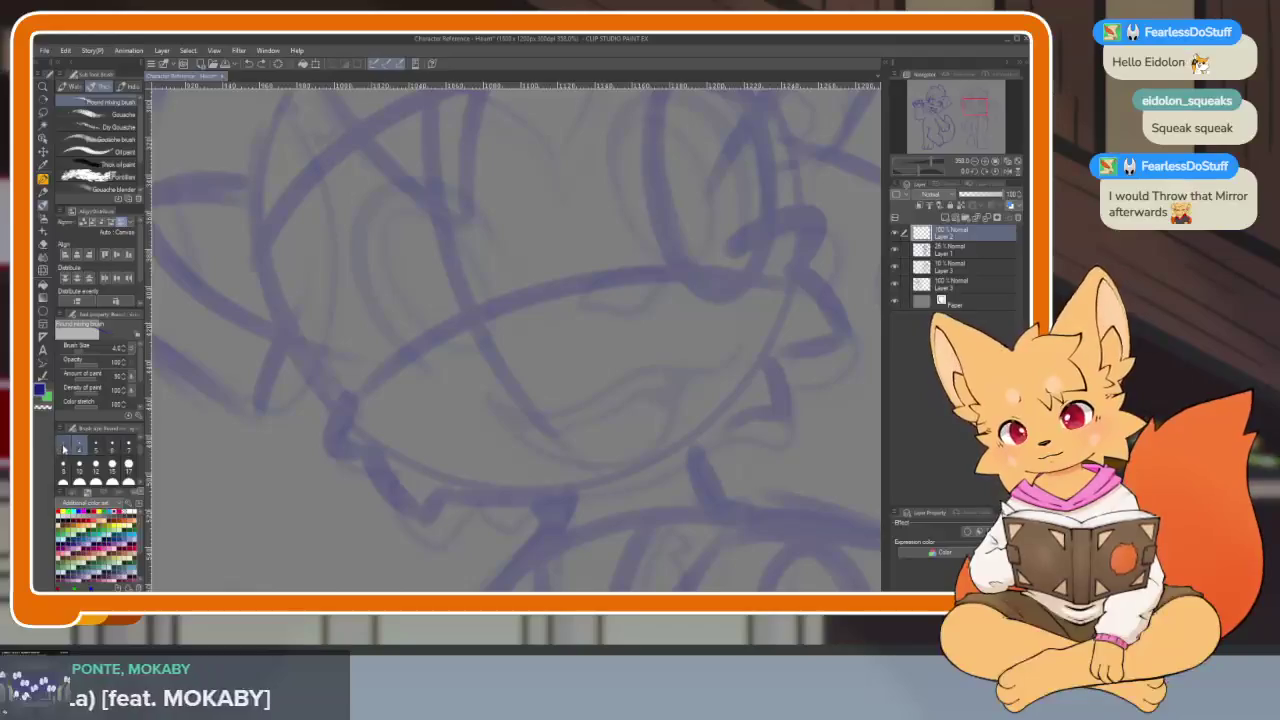
pyautogui.press('Tab')
pyautogui.moveTo(433, 369); pyautogui.dragTo(324, 338)
pyautogui.moveTo(260, 256)
pyautogui.mouseDown()
pyautogui.moveTo(294, 363)
pyautogui.moveTo(336, 420)
pyautogui.mouseUp()
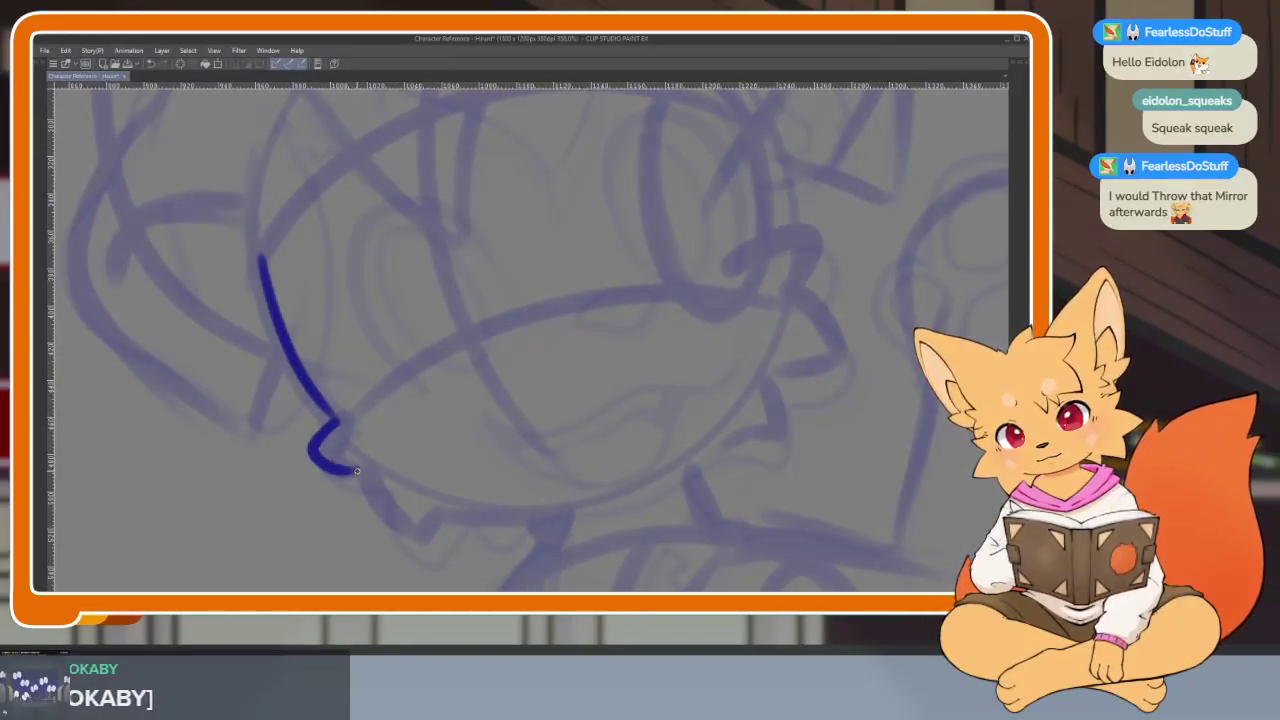
# - Ink the fluffy jaw outline toward the right, discarding a first right-cheek attempt
pyautogui.moveTo(530, 521); pyautogui.dragTo(615, 505)
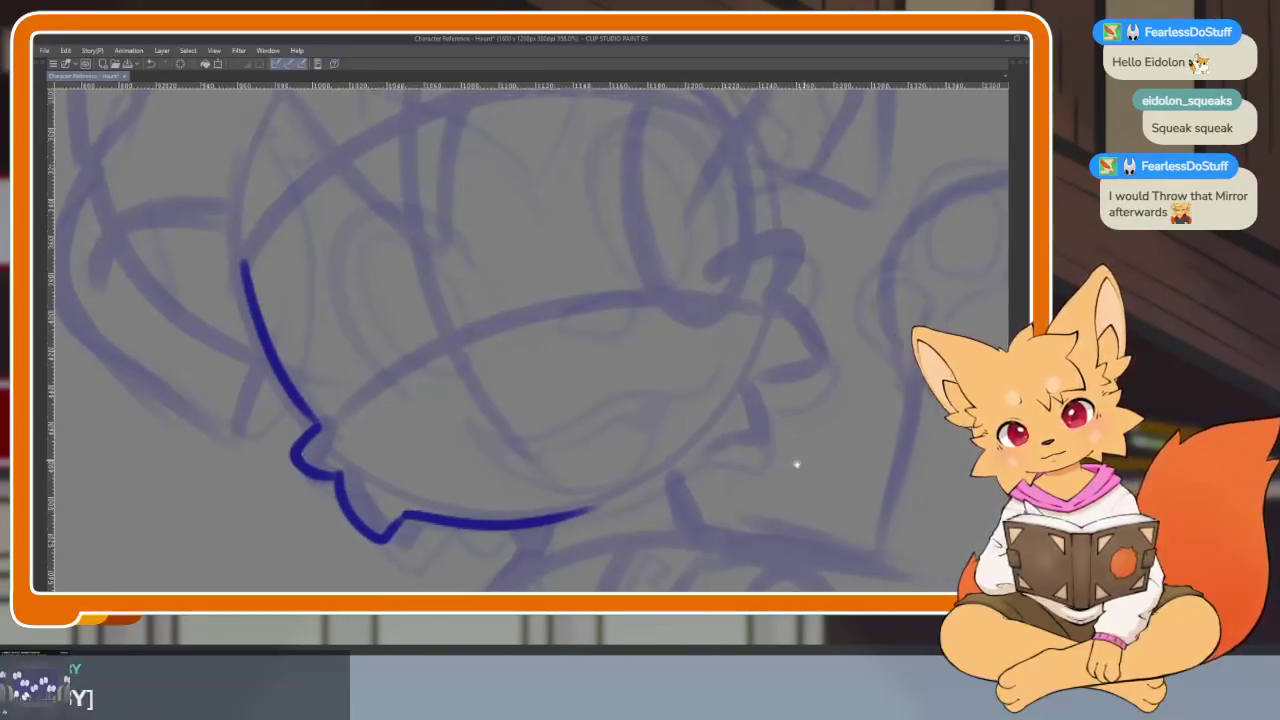
pyautogui.moveTo(797, 463); pyautogui.dragTo(740, 503)
pyautogui.moveTo(645, 152); pyautogui.dragTo(684, 254)
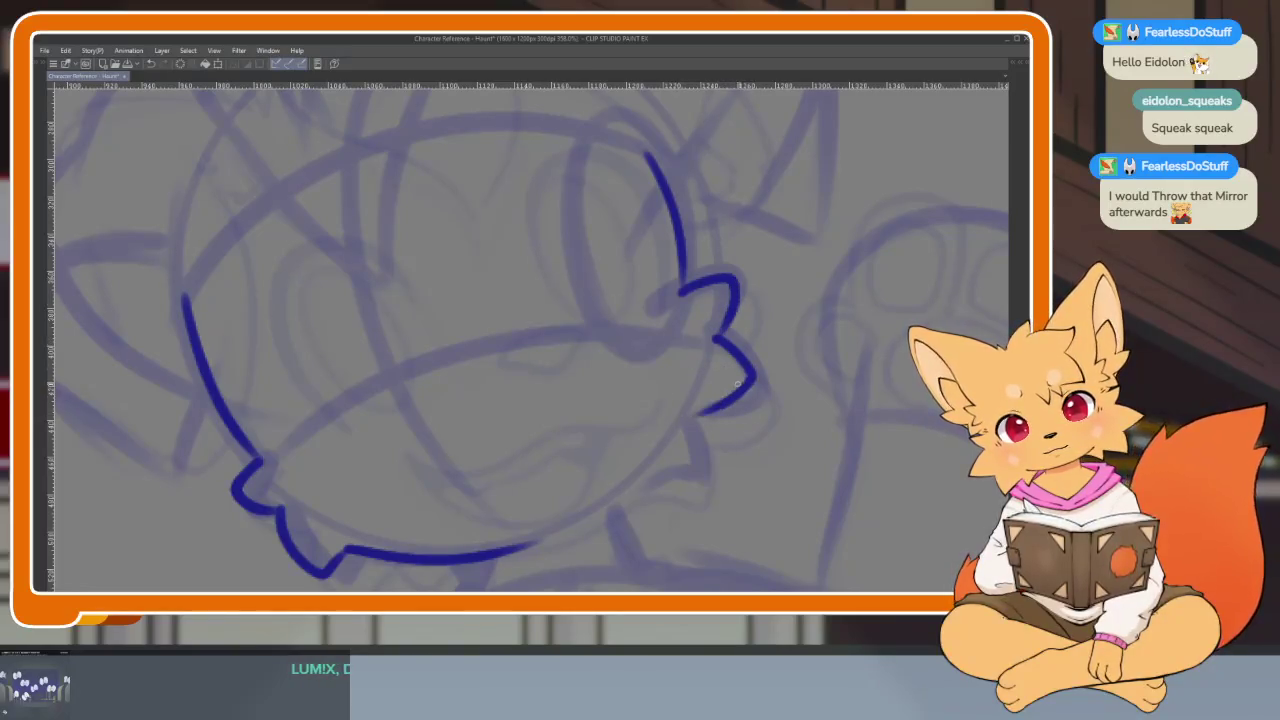
pyautogui.hotkey('ctrl', 'z')
pyautogui.scroll(-3, 777, 449)
pyautogui.scroll(3, 789, 380)
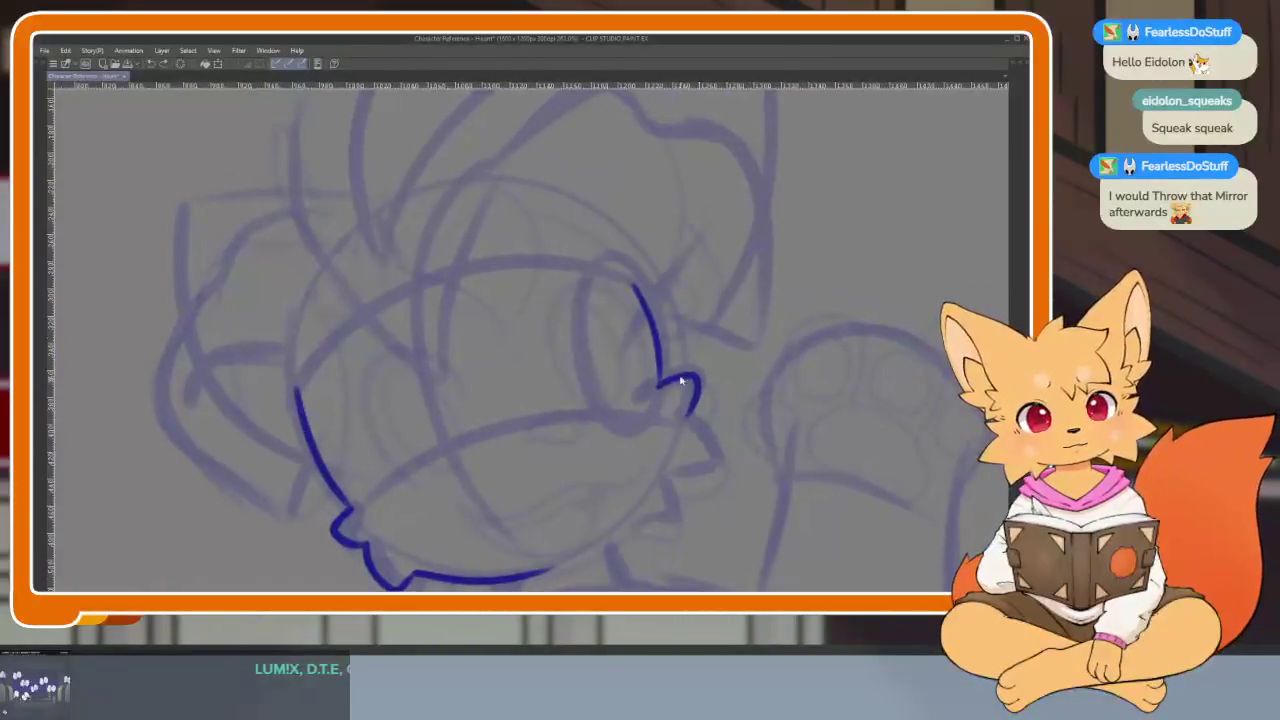
pyautogui.hotkey('ctrl', 'z')
pyautogui.hotkey('ctrl', 'z')
pyautogui.hotkey('ctrl', 'y')
pyautogui.scroll(2, 690, 437)
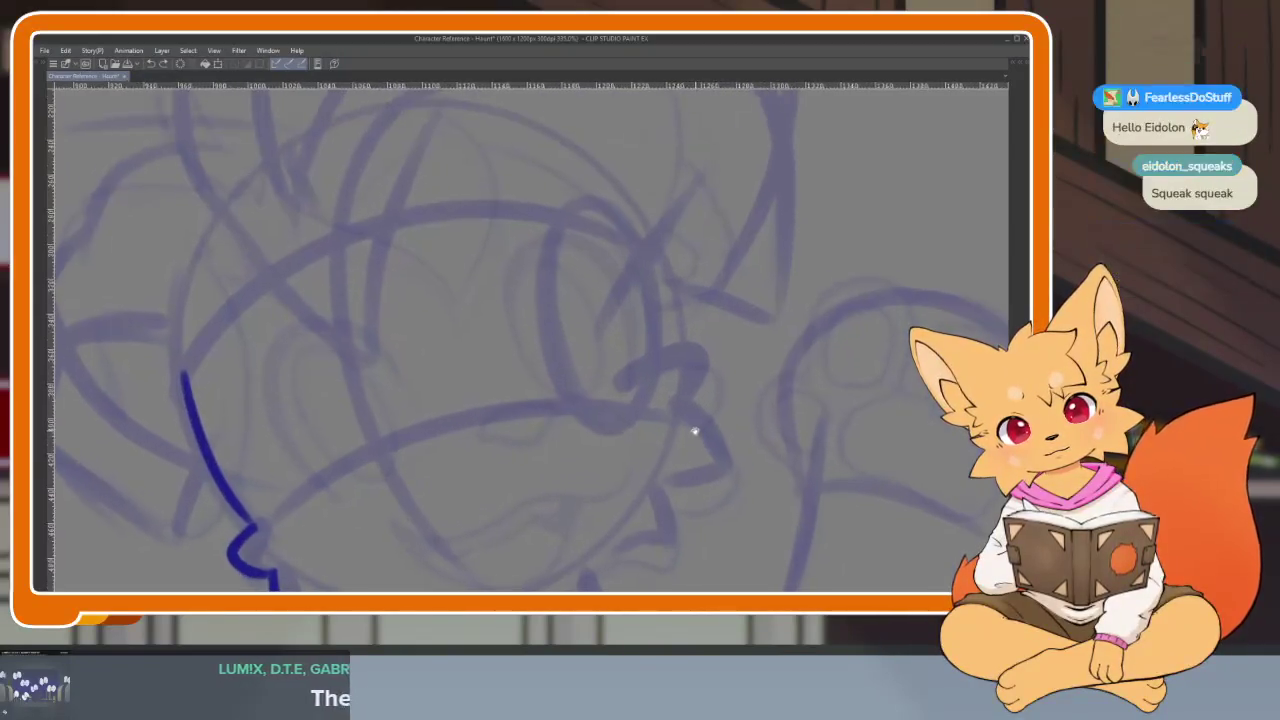
pyautogui.scroll(-1, 645, 237)
# - Redraw the right cheek line and carry it down into the jaw curve
pyautogui.moveTo(624, 230); pyautogui.dragTo(655, 335)
pyautogui.scroll(-2, 655, 300)
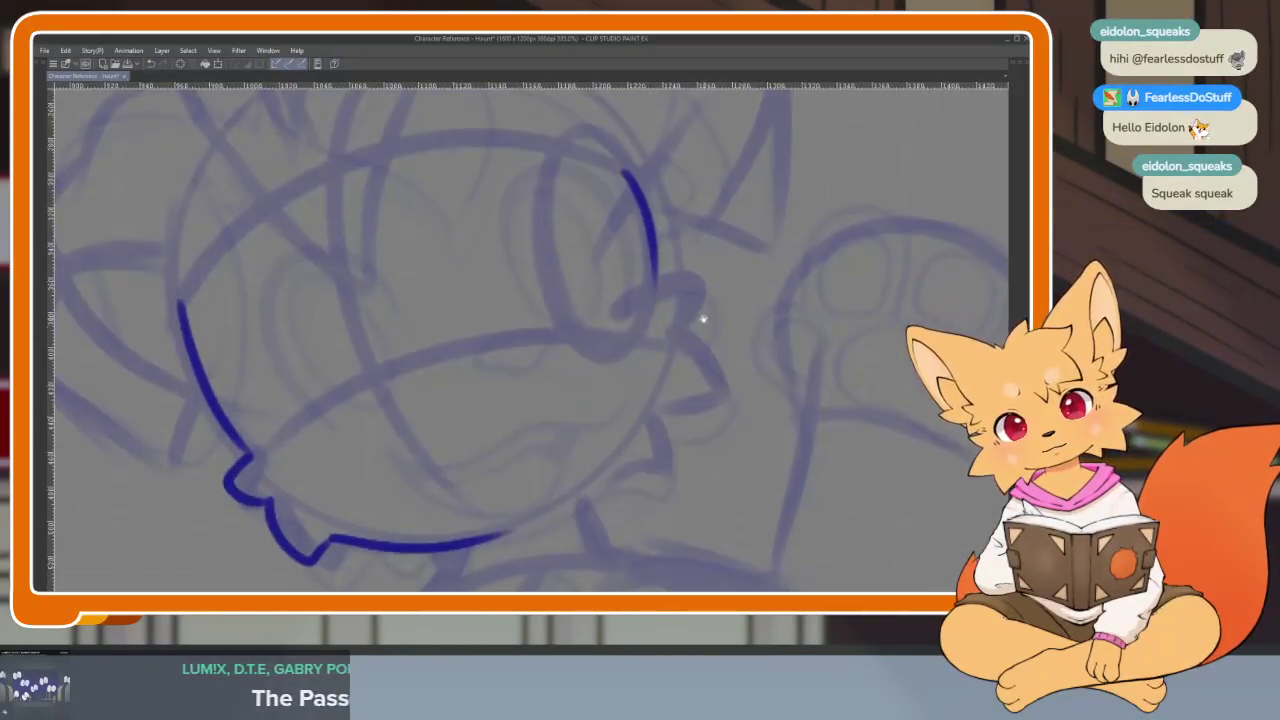
pyautogui.hotkey('ctrl', 'z')
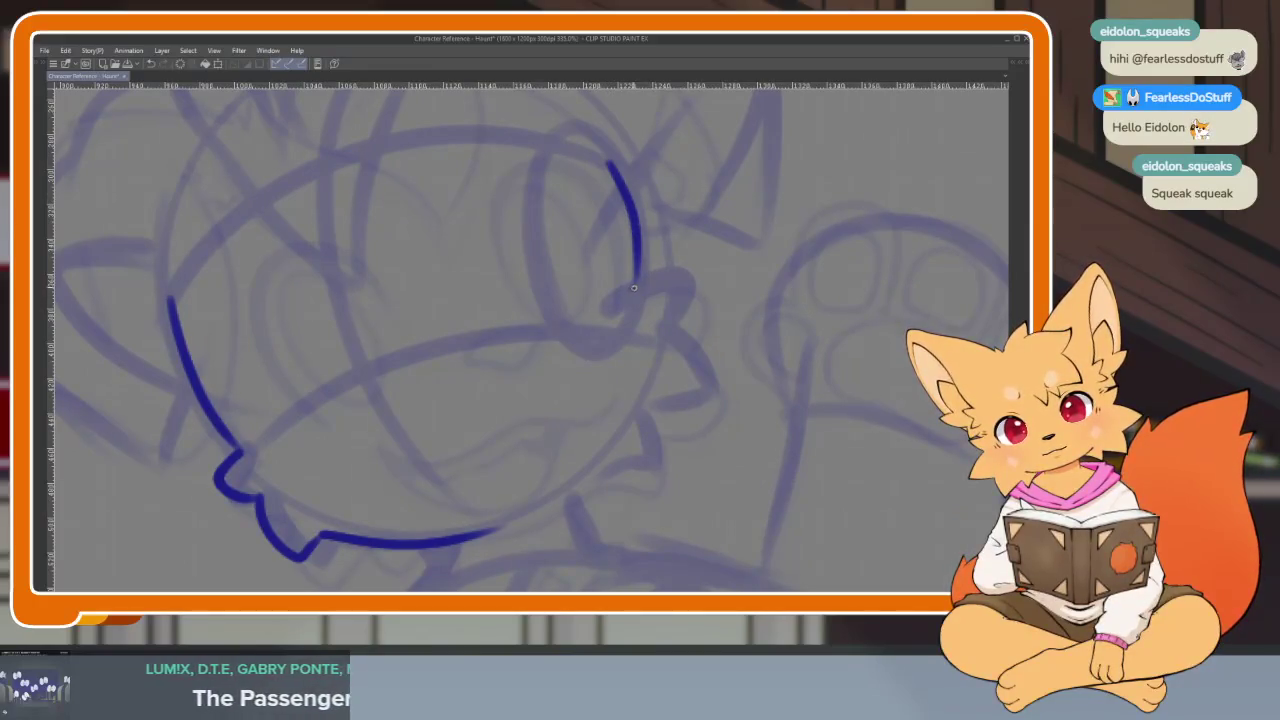
pyautogui.hotkey('ctrl', 'z')
pyautogui.moveTo(602, 166)
pyautogui.mouseDown()
pyautogui.moveTo(640, 272)
pyautogui.moveTo(682, 289)
pyautogui.moveTo(654, 370)
pyautogui.mouseUp()
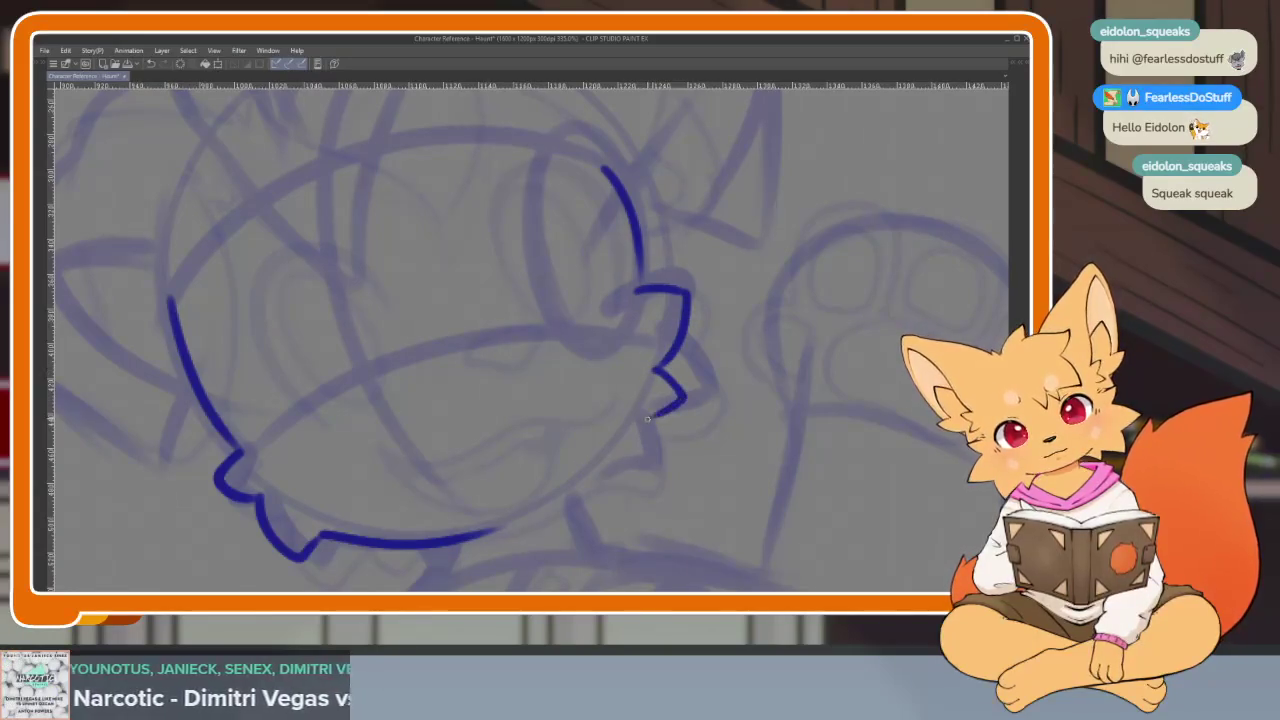
pyautogui.moveTo(644, 463)
pyautogui.mouseDown()
pyautogui.moveTo(587, 468)
pyautogui.moveTo(521, 502)
pyautogui.moveTo(520, 522)
pyautogui.mouseUp()
pyautogui.scroll(-2, 600, 400)
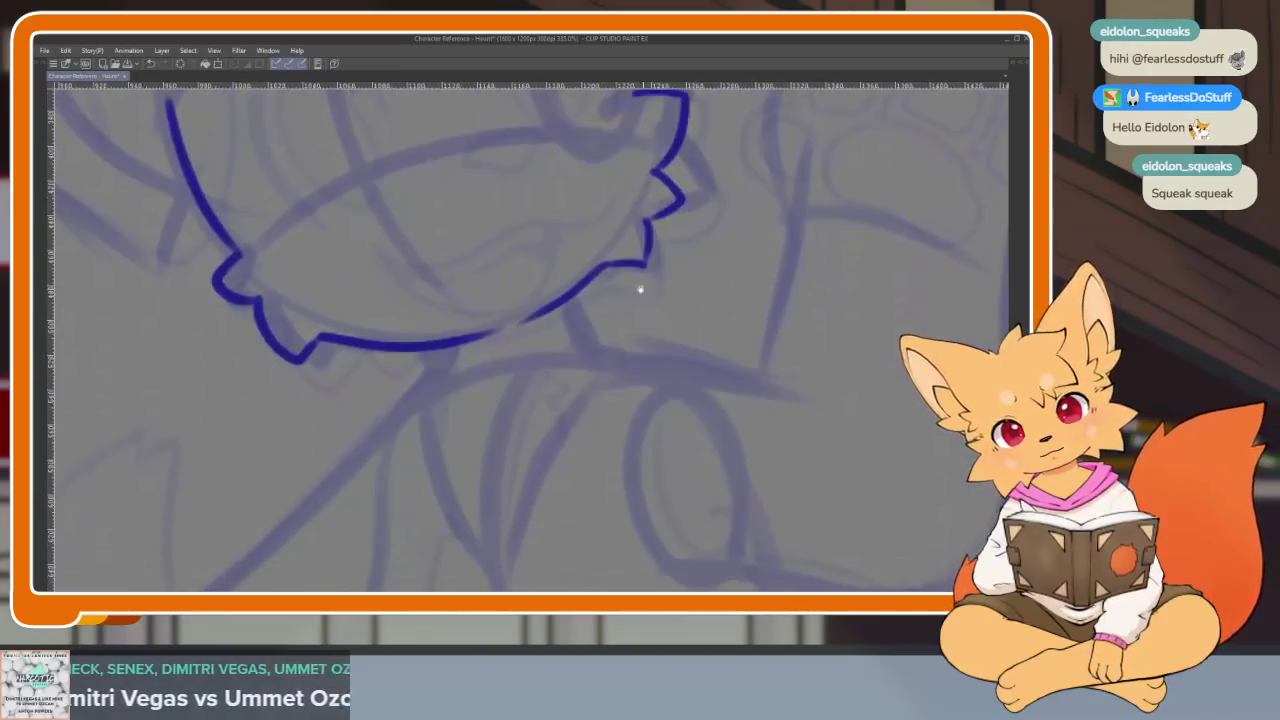
pyautogui.scroll(-1, 570, 294)
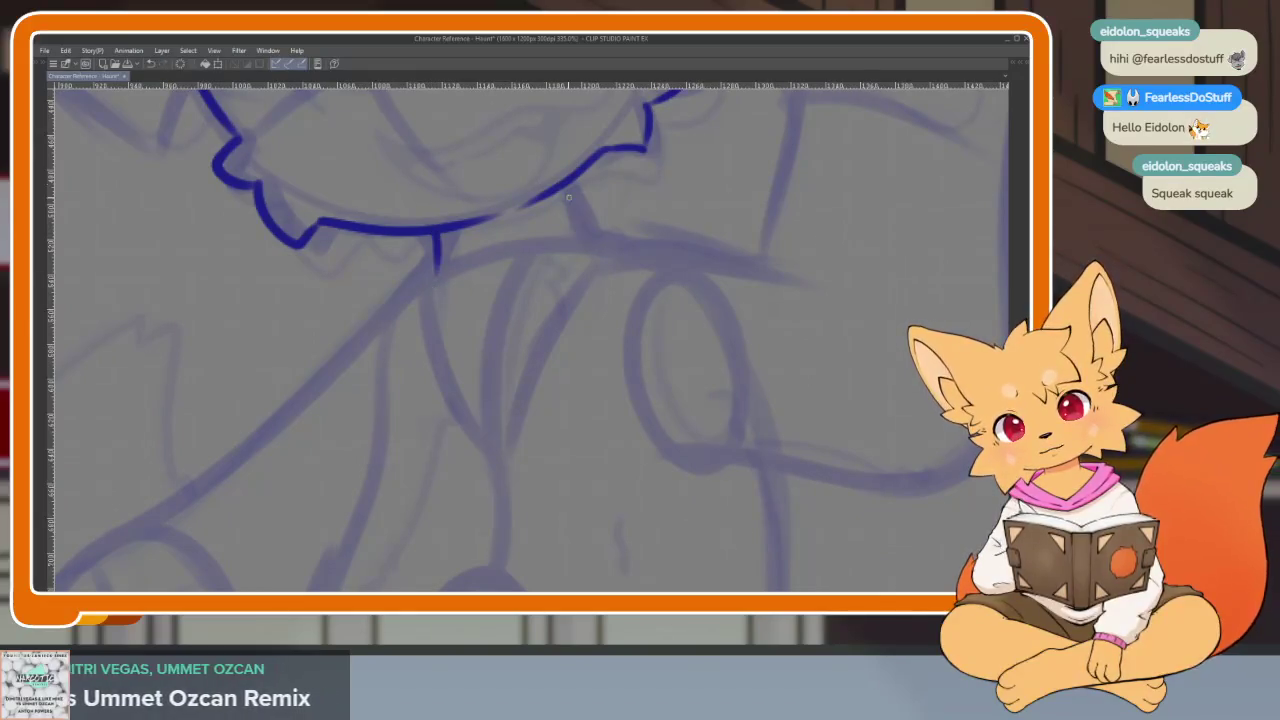
pyautogui.scroll(-5, 725, 392)
pyautogui.scroll(-1, 720, 400)
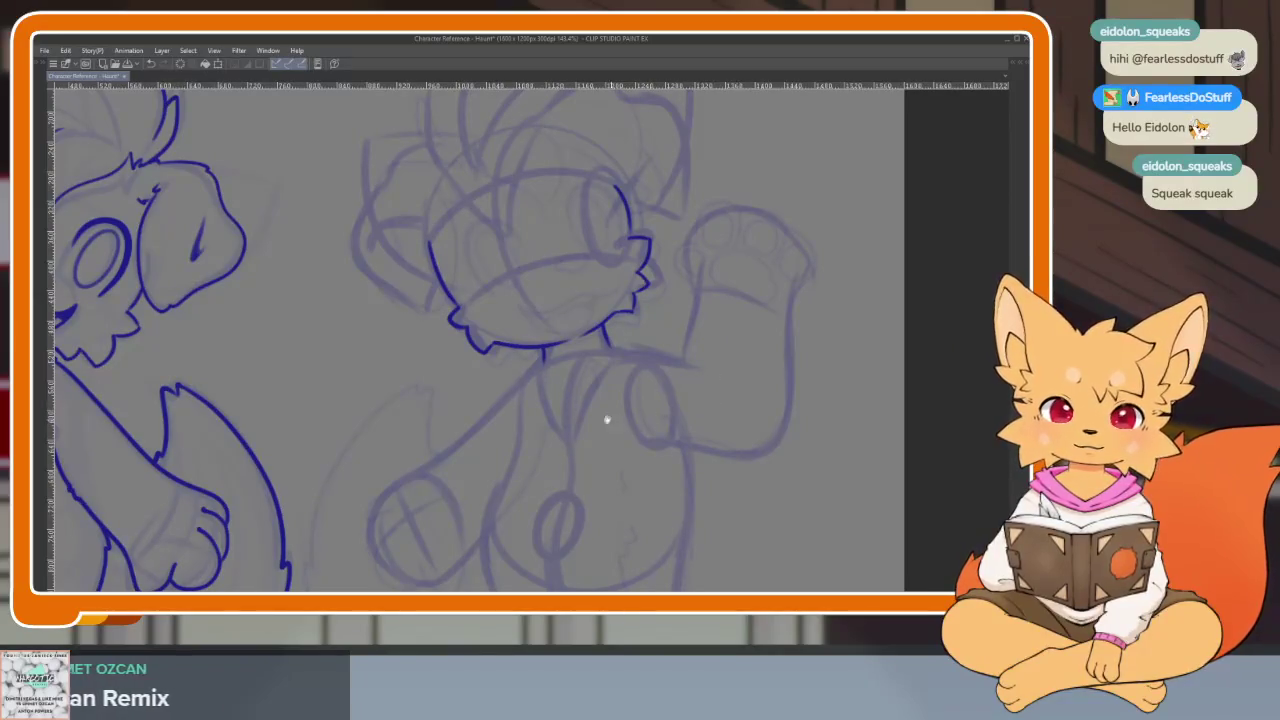
pyautogui.scroll(2, 606, 423)
pyautogui.scroll(3, 569, 380)
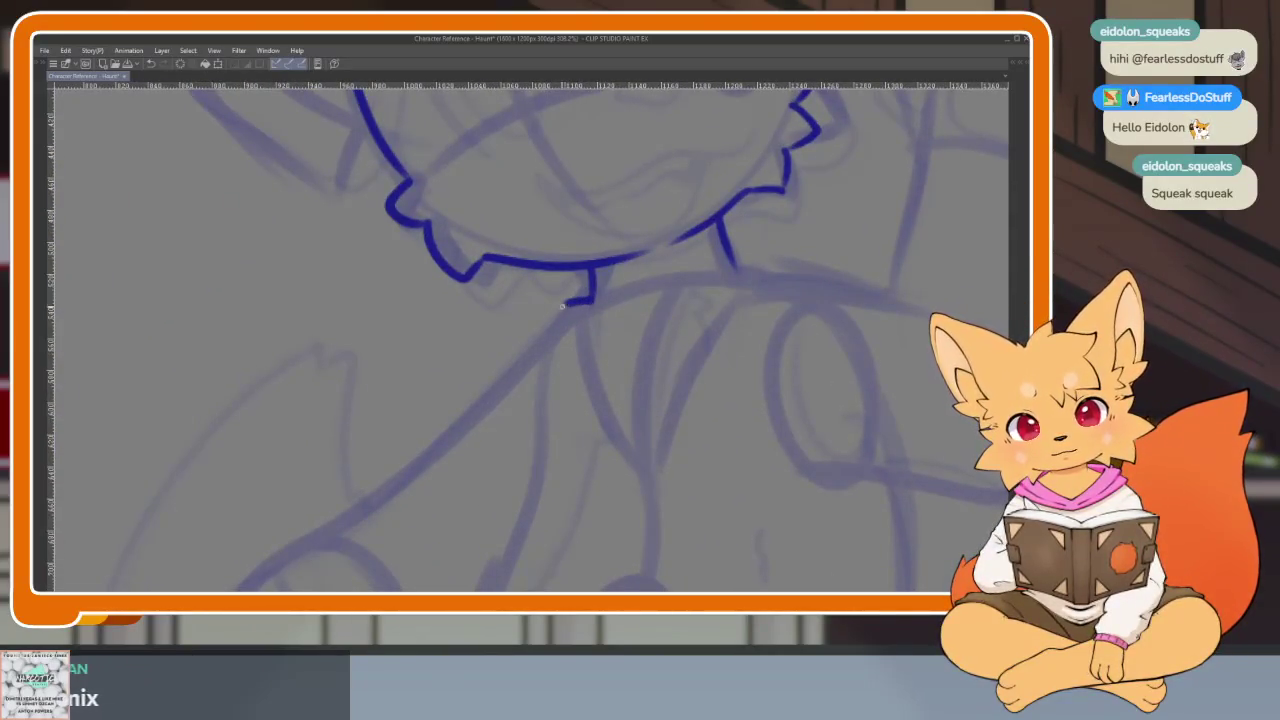
pyautogui.scroll(-1, 620, 270)
pyautogui.scroll(-1, 652, 240)
pyautogui.scroll(-1, 651, 203)
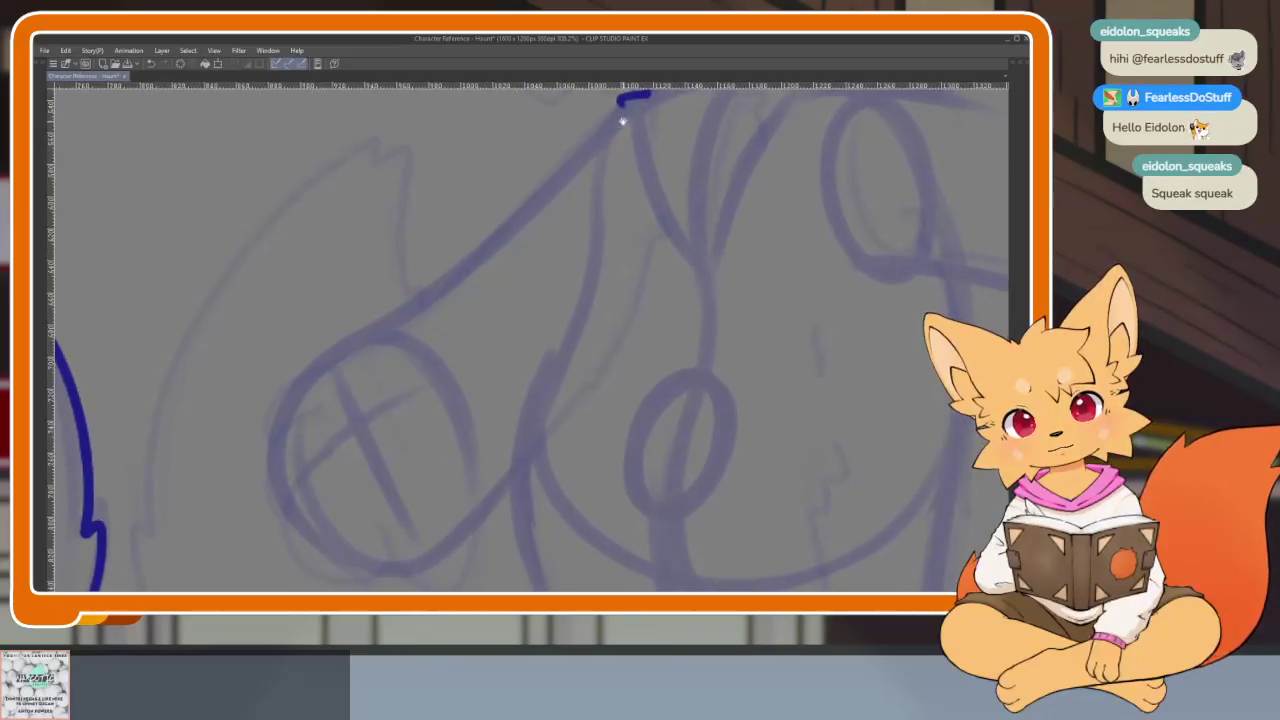
# - Ink the blue arm line from the neck down and around the paw outline
pyautogui.moveTo(618, 110)
pyautogui.mouseDown()
pyautogui.moveTo(500, 229)
pyautogui.moveTo(340, 345)
pyautogui.mouseUp()
pyautogui.hotkey('ctrl', 'z')
pyautogui.moveTo(622, 101)
pyautogui.mouseDown()
pyautogui.moveTo(529, 200)
pyautogui.moveTo(341, 351)
pyautogui.mouseUp()
pyautogui.moveTo(276, 413)
pyautogui.mouseDown()
pyautogui.moveTo(273, 451)
pyautogui.moveTo(355, 561)
pyautogui.moveTo(440, 545)
pyautogui.mouseUp()
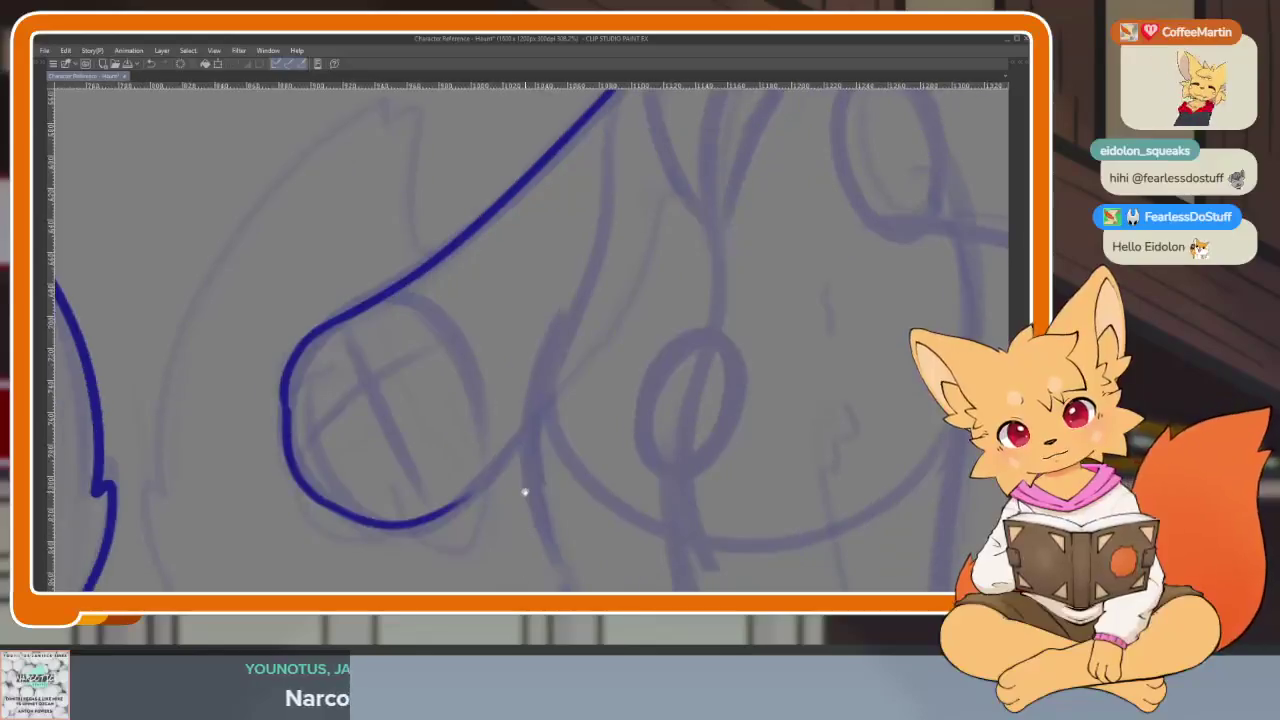
pyautogui.scroll(-2, 523, 491)
pyautogui.scroll(2, 437, 505)
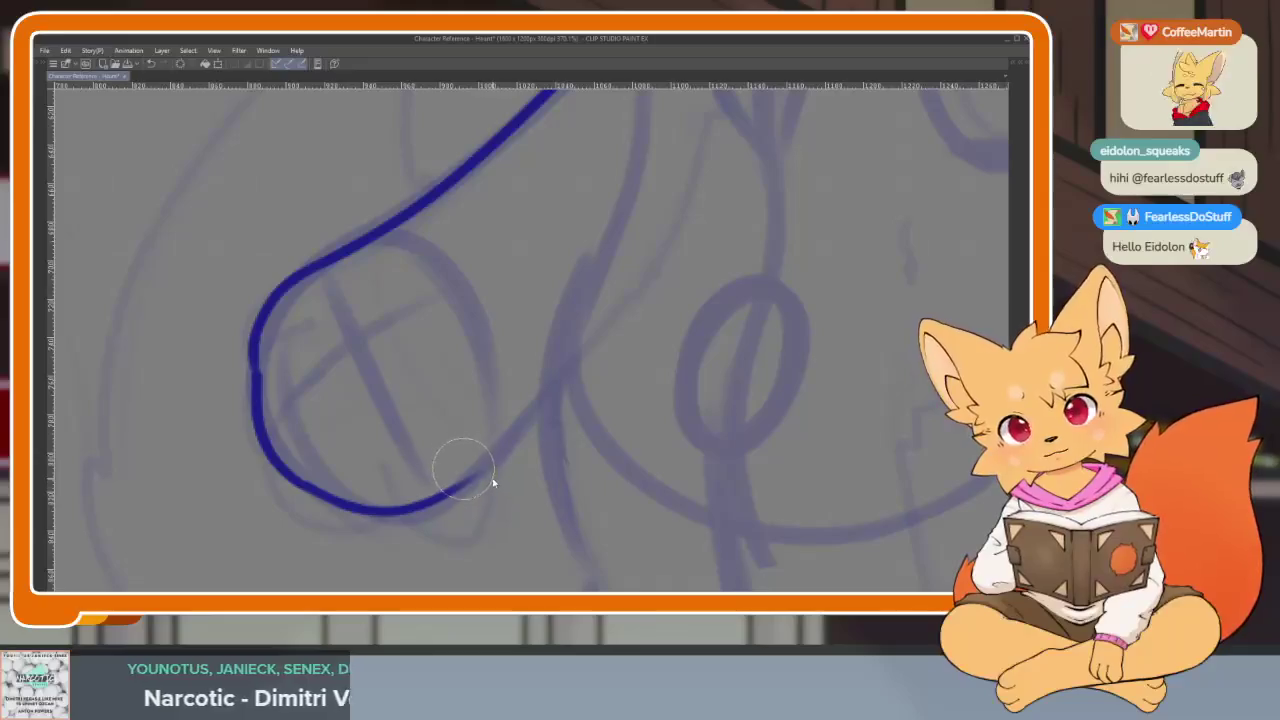
# - Erase the paw line's overshooting end and redraw the inner toe curve
pyautogui.moveTo(472, 453)
pyautogui.mouseDown()
pyautogui.moveTo(437, 490)
pyautogui.moveTo(494, 524)
pyautogui.moveTo(508, 472)
pyautogui.mouseUp()
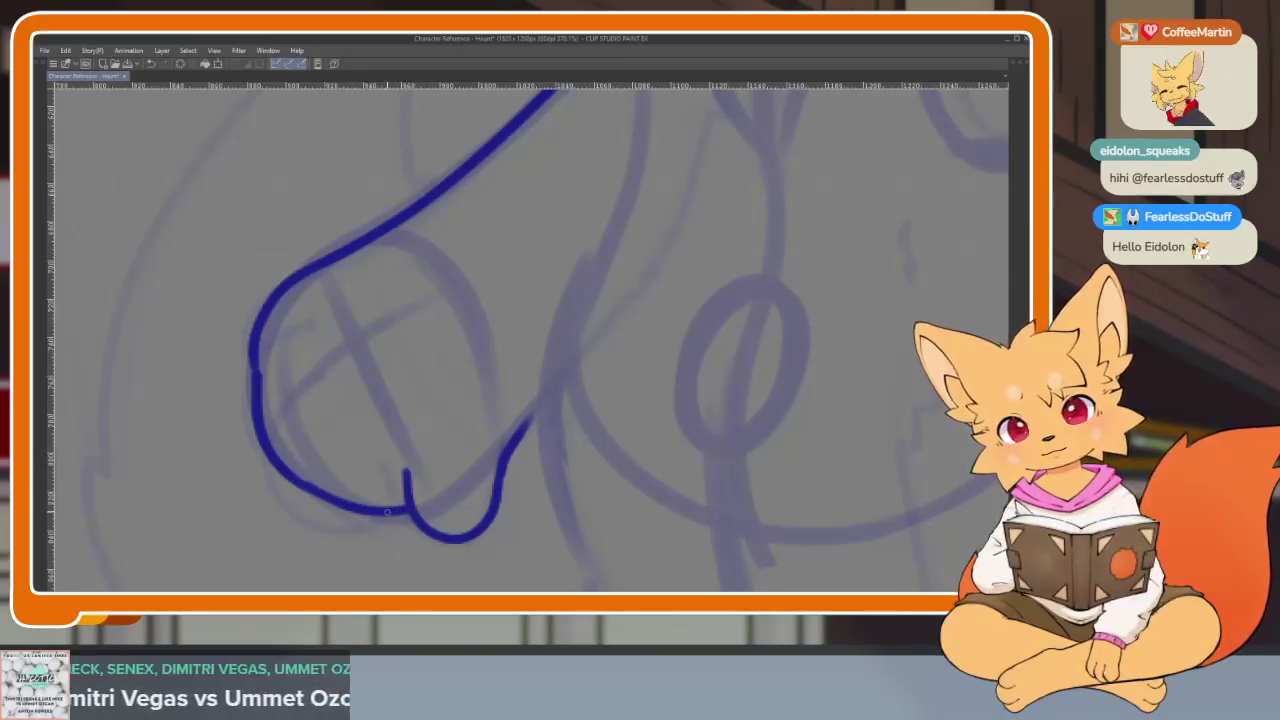
pyautogui.hotkey('ctrl', 'z')
pyautogui.moveTo(395, 506); pyautogui.dragTo(333, 418)
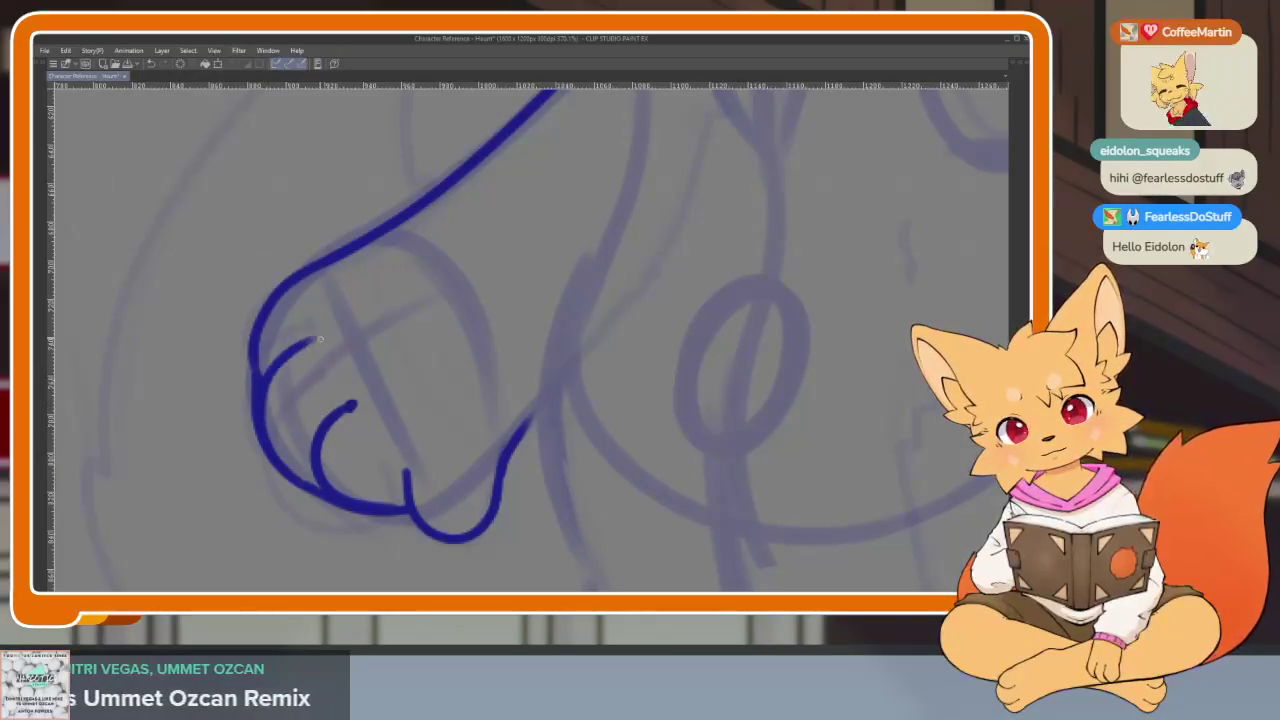
pyautogui.scroll(-10, 420, 360)
pyautogui.scroll(10, 600, 400)
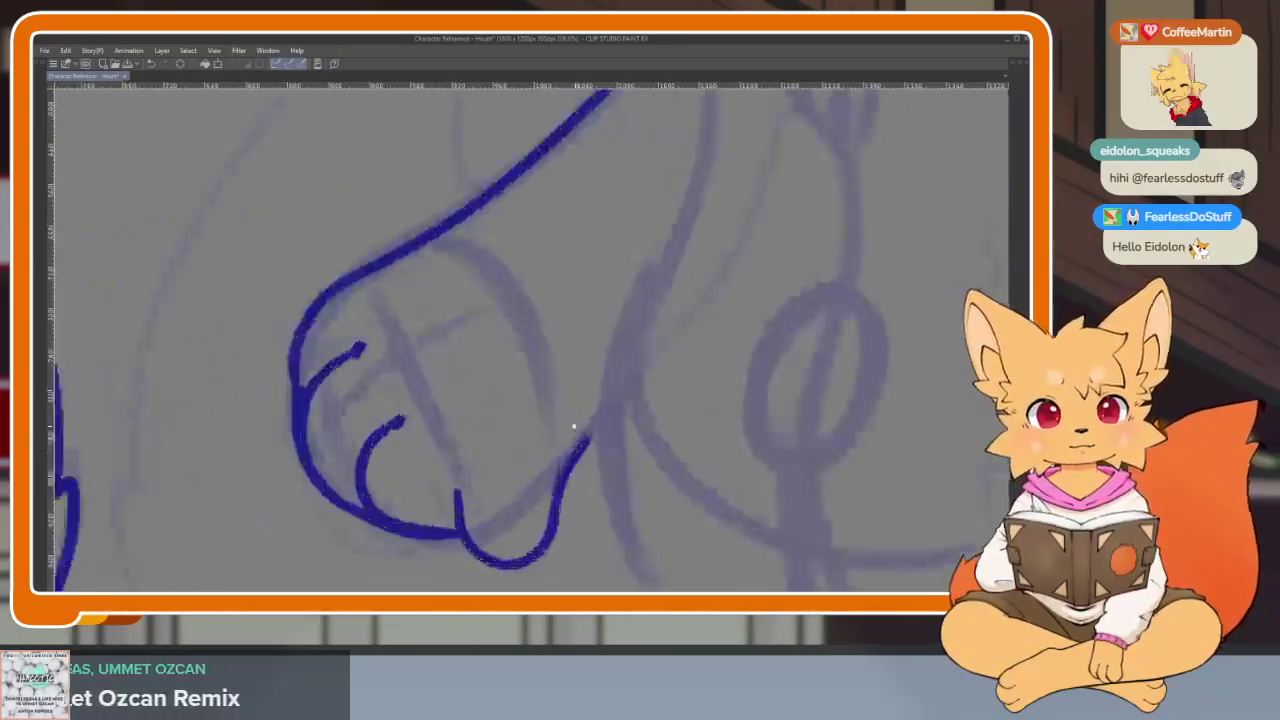
pyautogui.scroll(-5, 531, 437)
pyautogui.scroll(3, 628, 423)
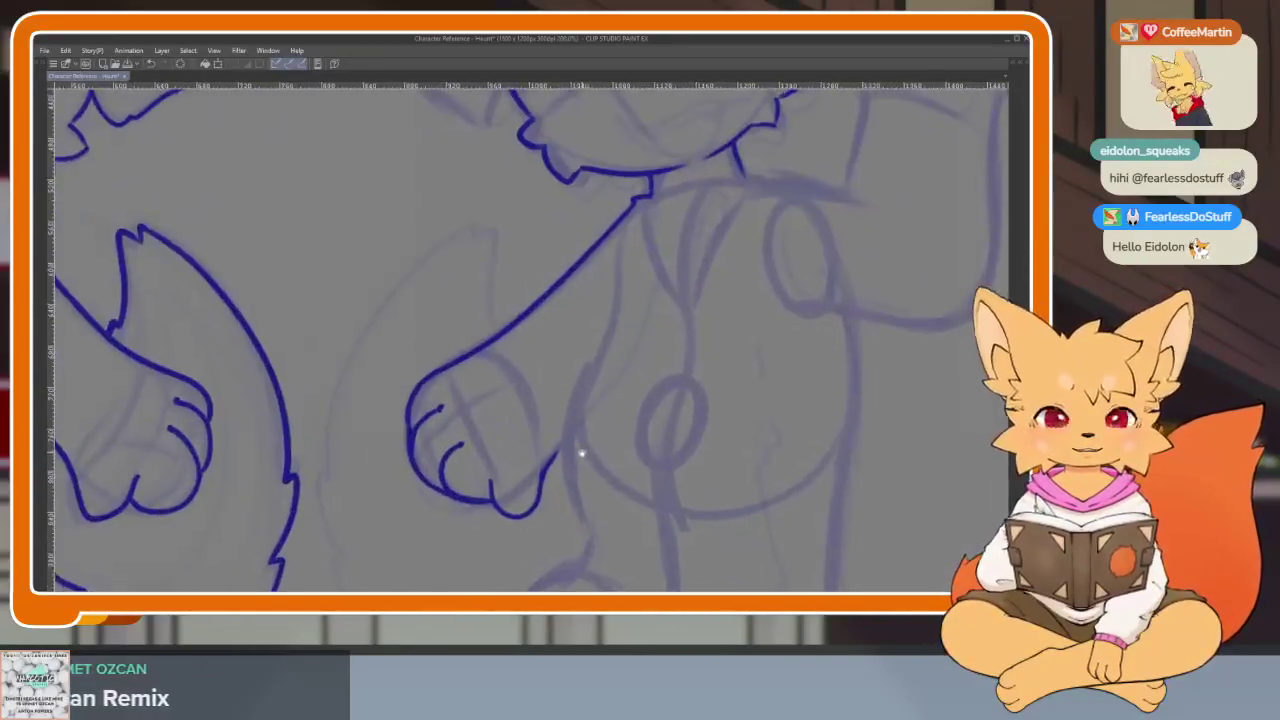
pyautogui.scroll(2, 580, 449)
pyautogui.scroll(2, 590, 465)
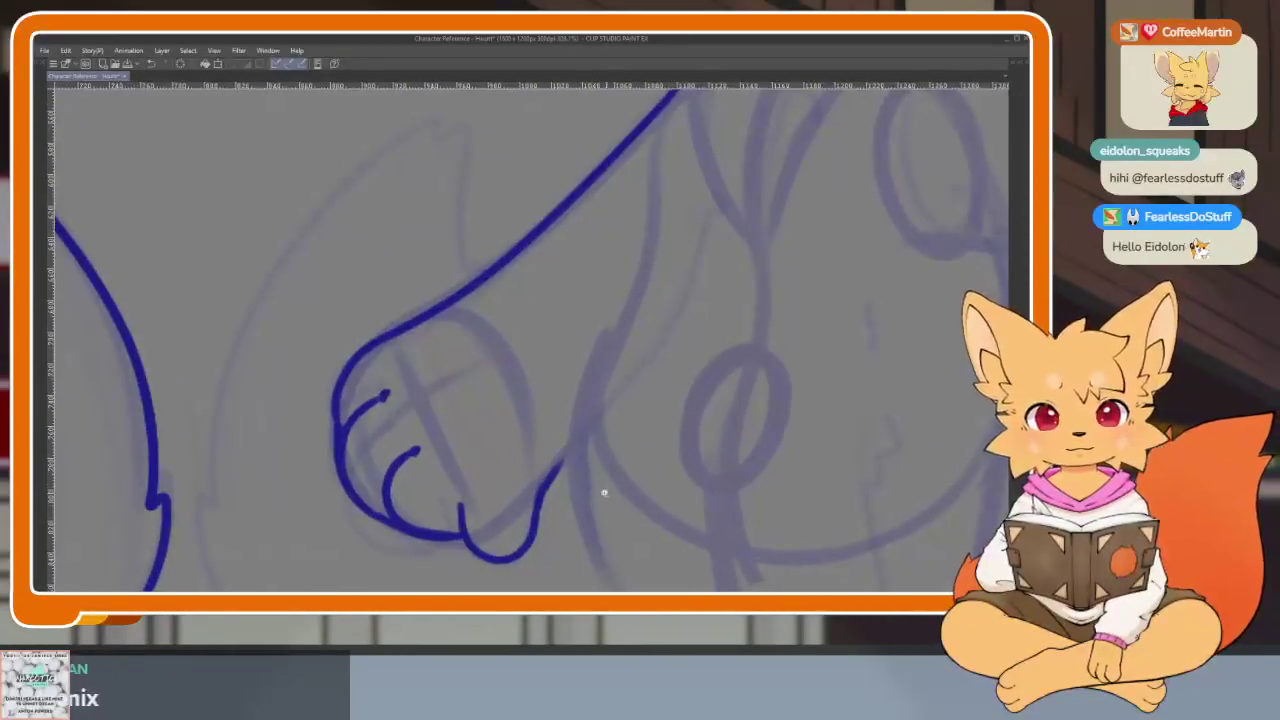
pyautogui.scroll(-5, 600, 490)
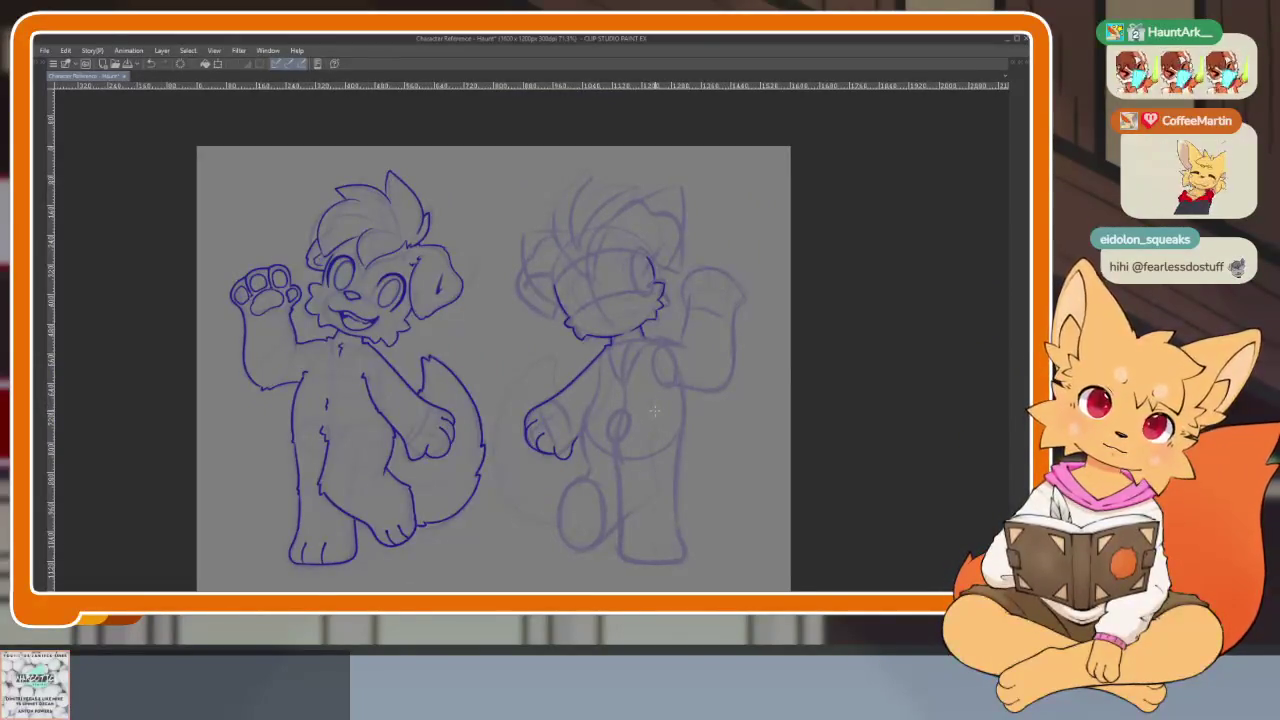
# - Zoom in on the paw and draw the large central paw pad
pyautogui.scroll(5, 590, 423)
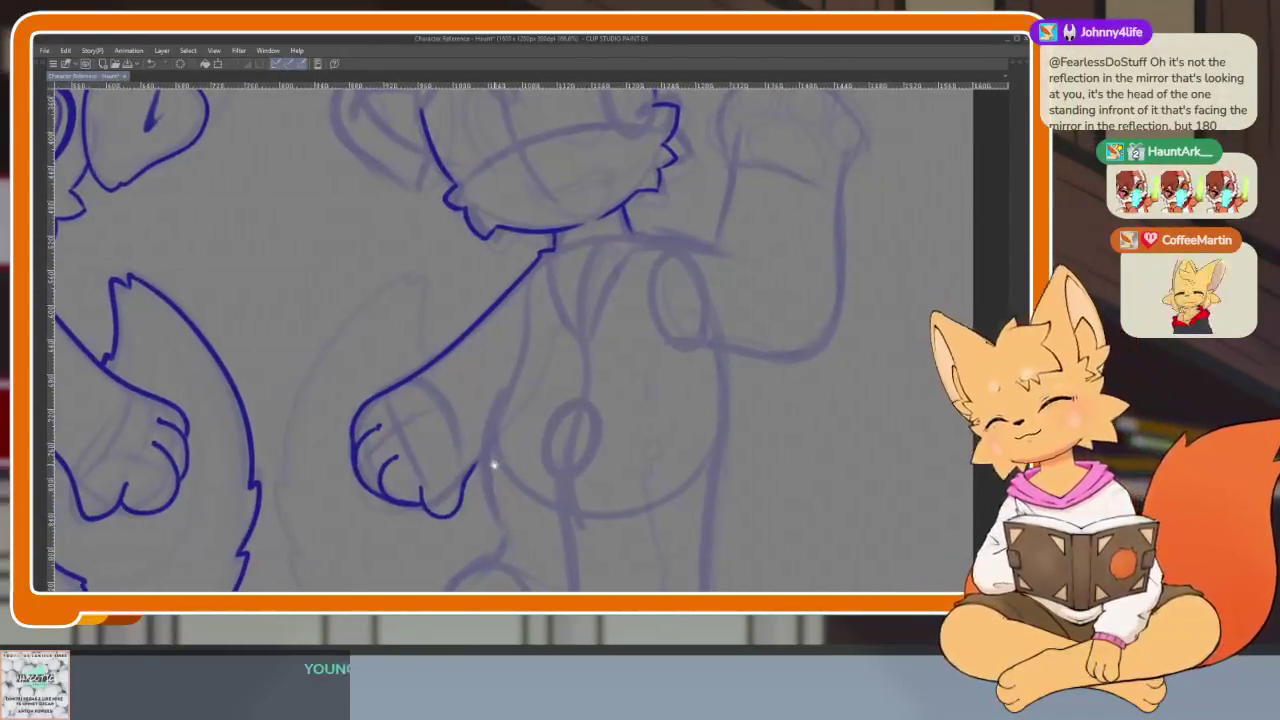
pyautogui.hscroll(1, 520, 468)
pyautogui.scroll(3, 477, 483)
pyautogui.scroll(1, 470, 488)
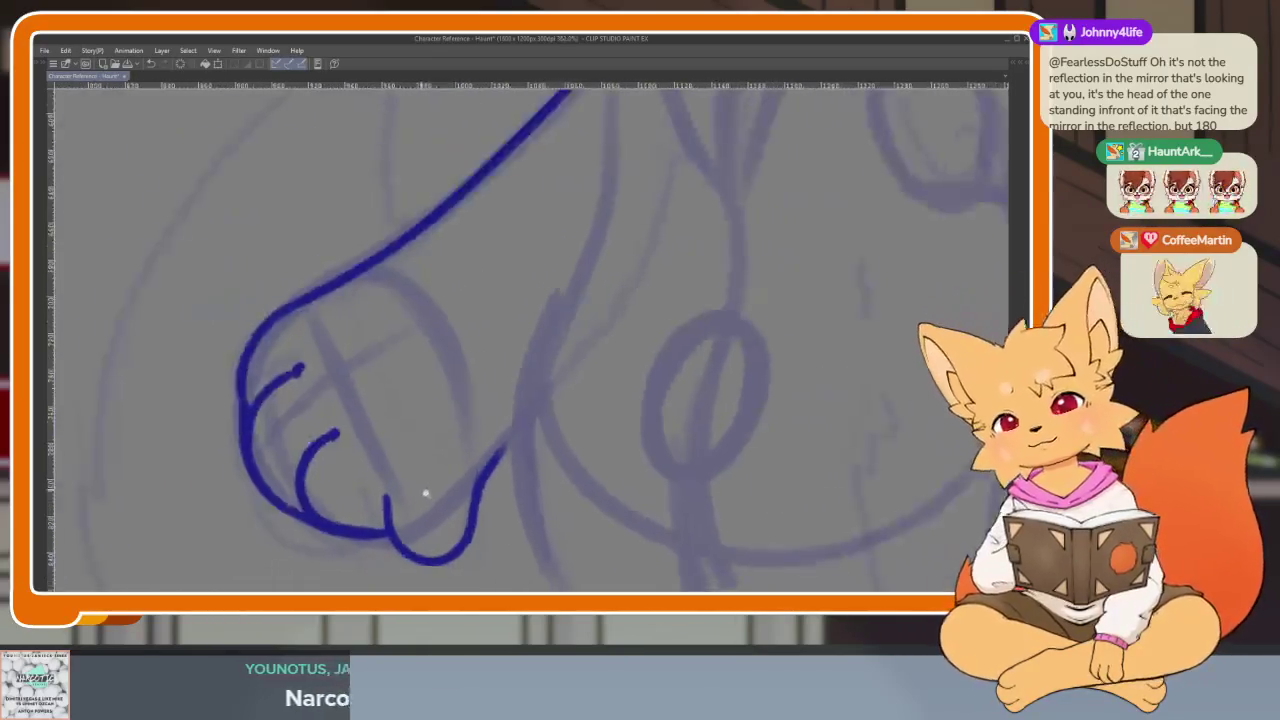
pyautogui.scroll(1, 487, 487)
pyautogui.hscroll(-1, 487, 487)
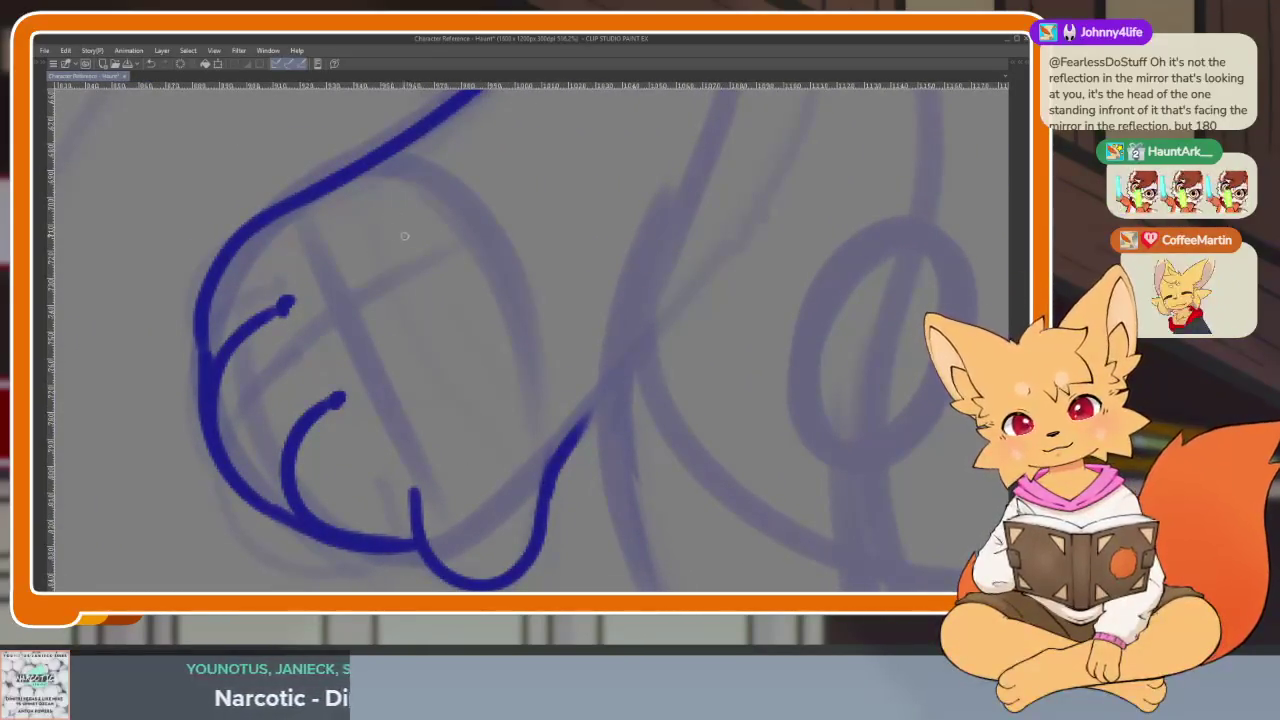
pyautogui.moveTo(435, 321)
pyautogui.mouseDown()
pyautogui.moveTo(410, 222)
pyautogui.moveTo(315, 284)
pyautogui.moveTo(305, 335)
pyautogui.moveTo(370, 389)
pyautogui.moveTo(486, 400)
pyautogui.moveTo(413, 236)
pyautogui.mouseUp()
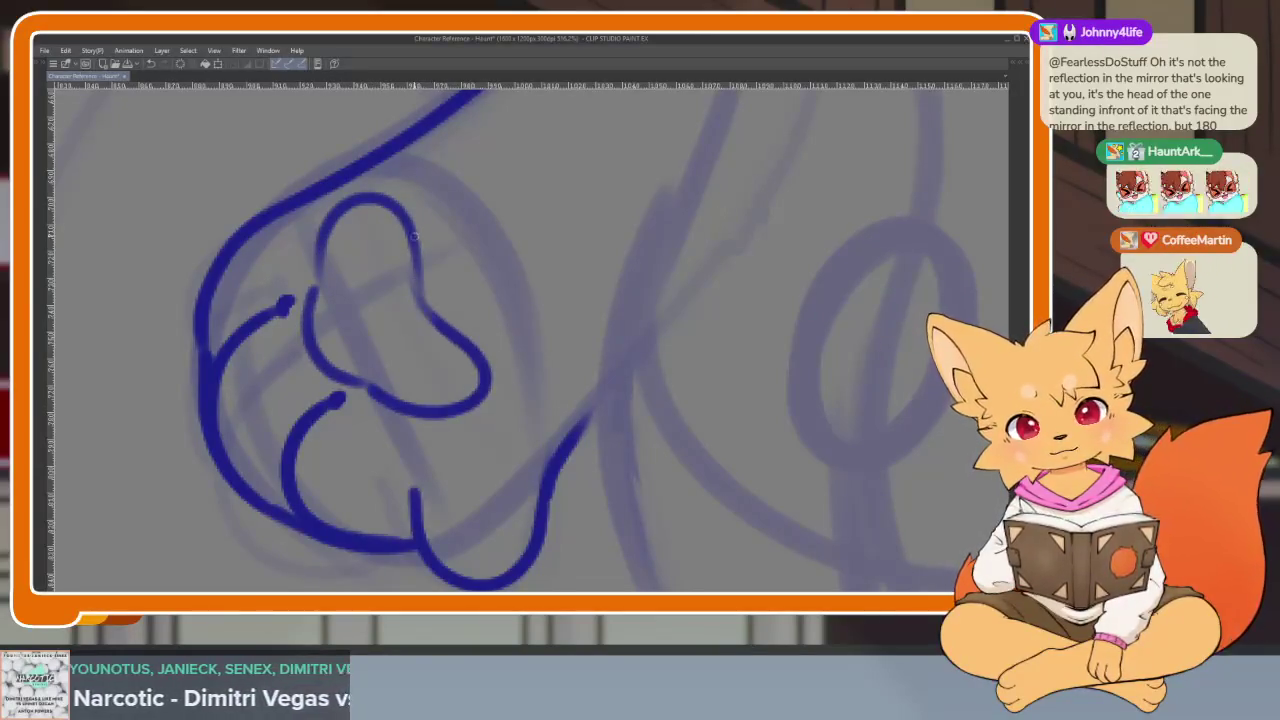
pyautogui.moveTo(417, 288); pyautogui.dragTo(410, 240)
# - Add three round toe beans and erase the leftover line at the paw's bottom
pyautogui.moveTo(226, 396)
pyautogui.mouseDown()
pyautogui.moveTo(318, 392)
pyautogui.moveTo(252, 314)
pyautogui.mouseUp()
pyautogui.moveTo(260, 226)
pyautogui.mouseDown()
pyautogui.moveTo(276, 300)
pyautogui.moveTo(262, 222)
pyautogui.mouseUp()
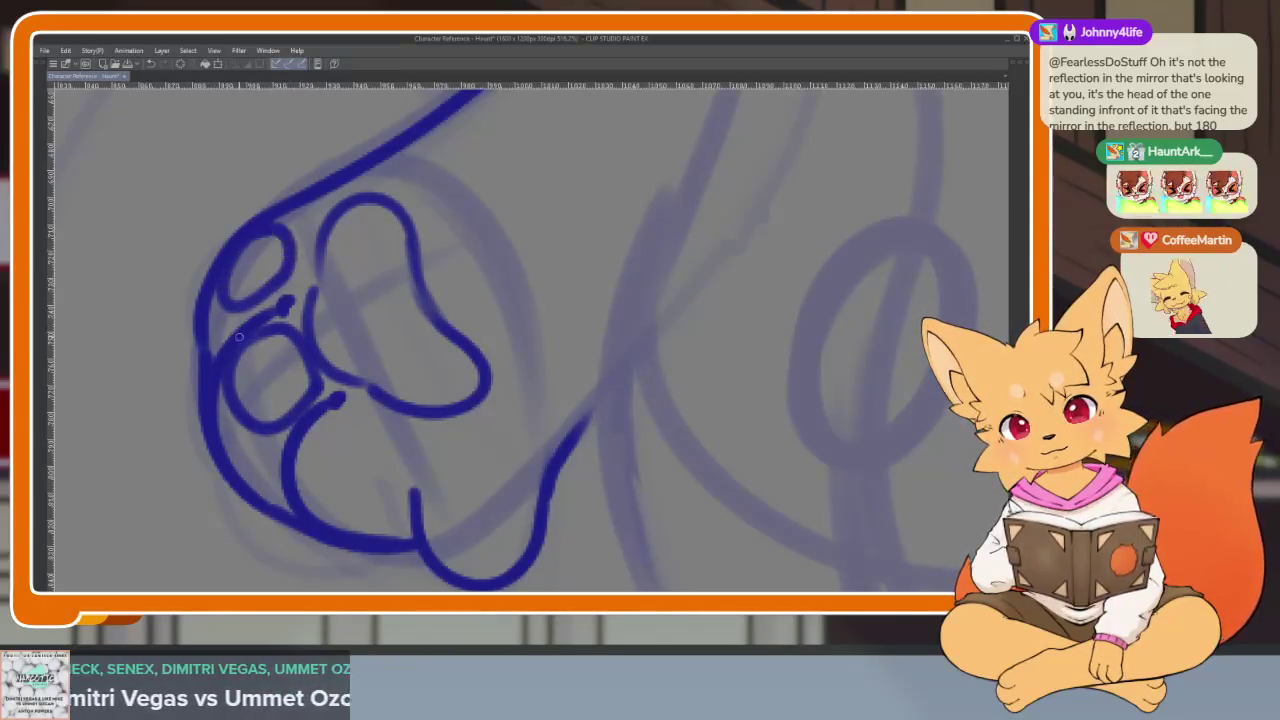
pyautogui.moveTo(307, 459)
pyautogui.mouseDown()
pyautogui.moveTo(384, 492)
pyautogui.moveTo(345, 415)
pyautogui.moveTo(300, 452)
pyautogui.mouseUp()
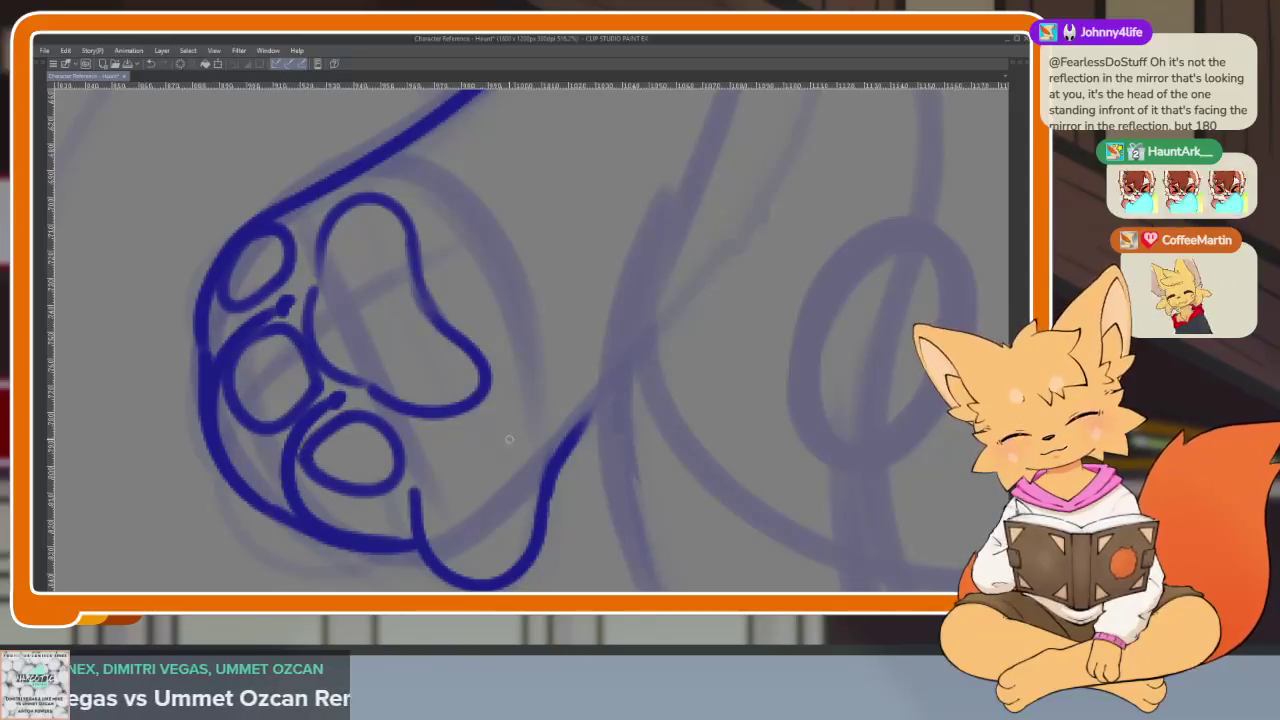
pyautogui.scroll(-5, 644, 455)
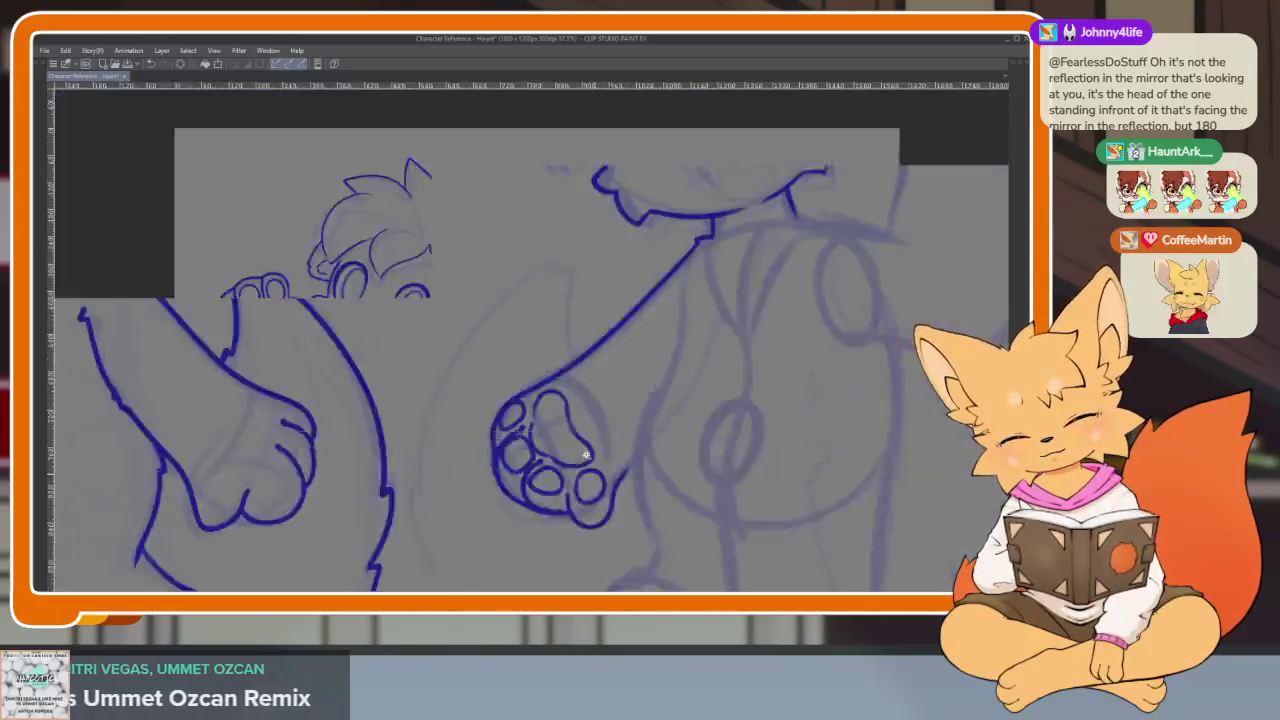
pyautogui.scroll(-3, 644, 455)
pyautogui.scroll(5, 644, 455)
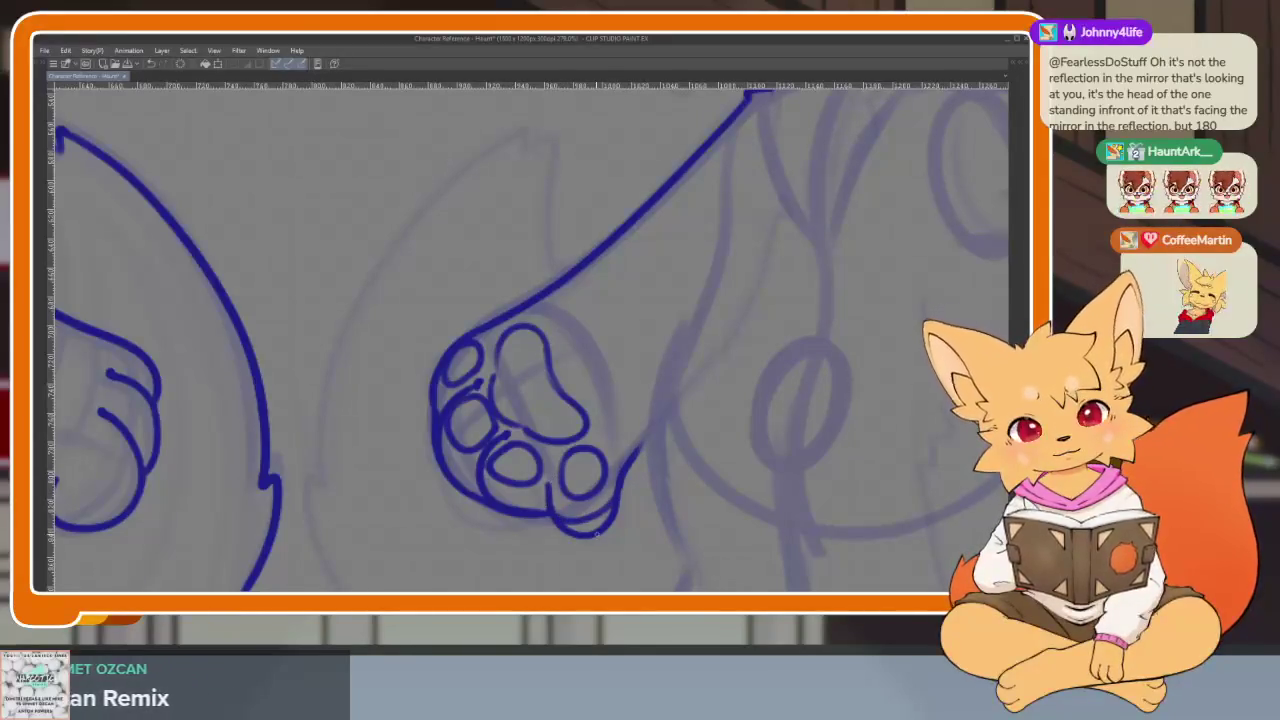
pyautogui.moveTo(597, 535); pyautogui.dragTo(614, 517)
pyautogui.scroll(-5, 529, 523)
pyautogui.scroll(1, 743, 457)
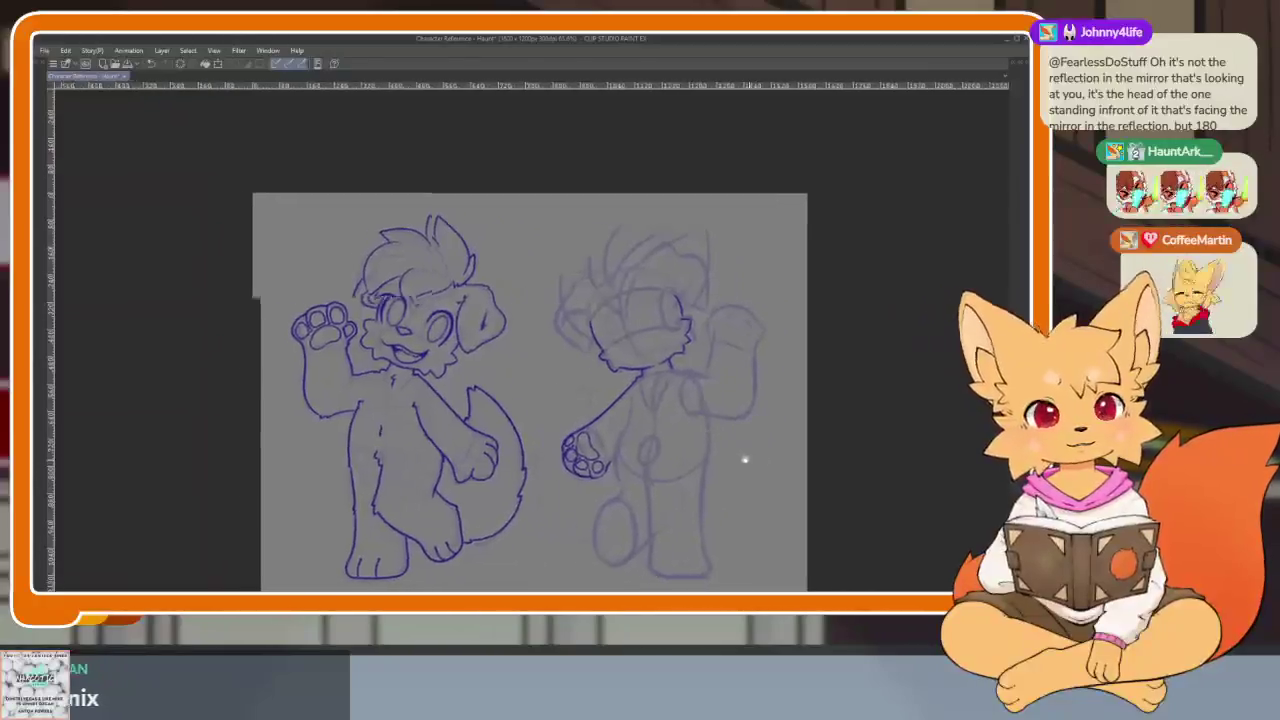
# - Ink the raised paw's top arc, left edge and two toe separation lines
pyautogui.scroll(5, 743, 457)
pyautogui.scroll(1, 583, 300)
pyautogui.scroll(1, 603, 314)
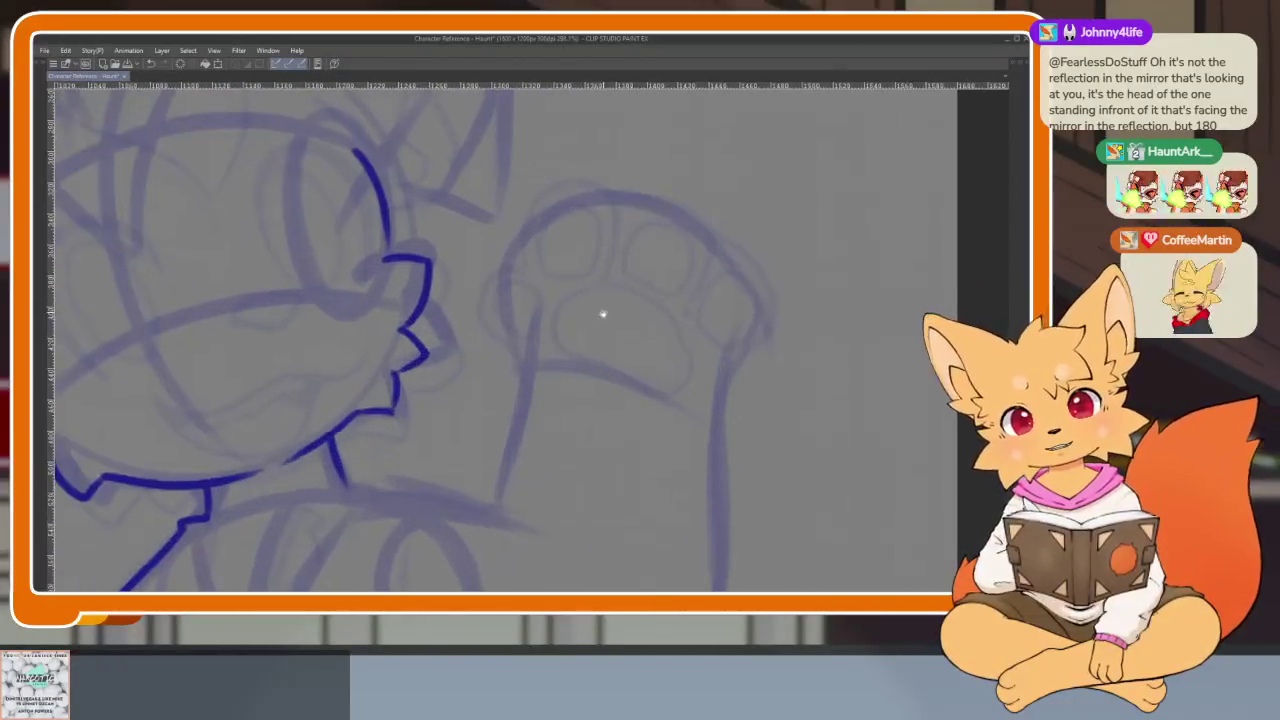
pyautogui.scroll(1, 517, 361)
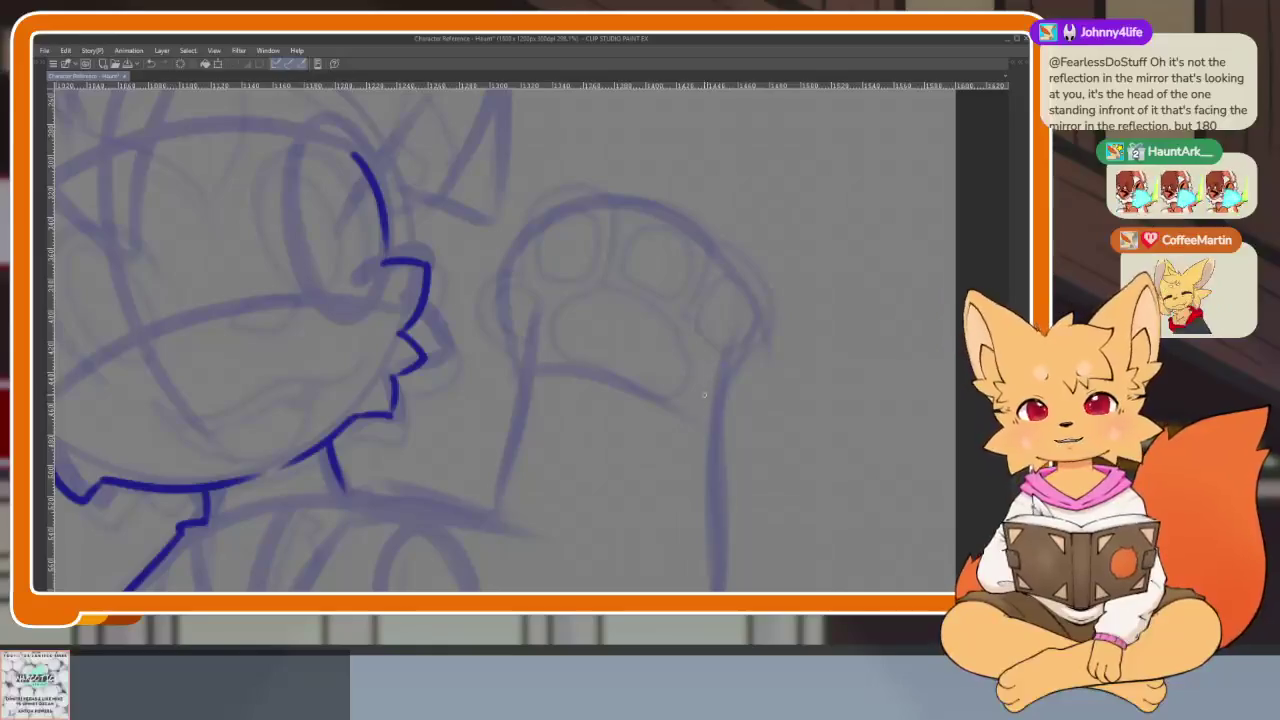
pyautogui.scroll(1, 680, 395)
pyautogui.scroll(1, 666, 452)
pyautogui.scroll(-1, 660, 460)
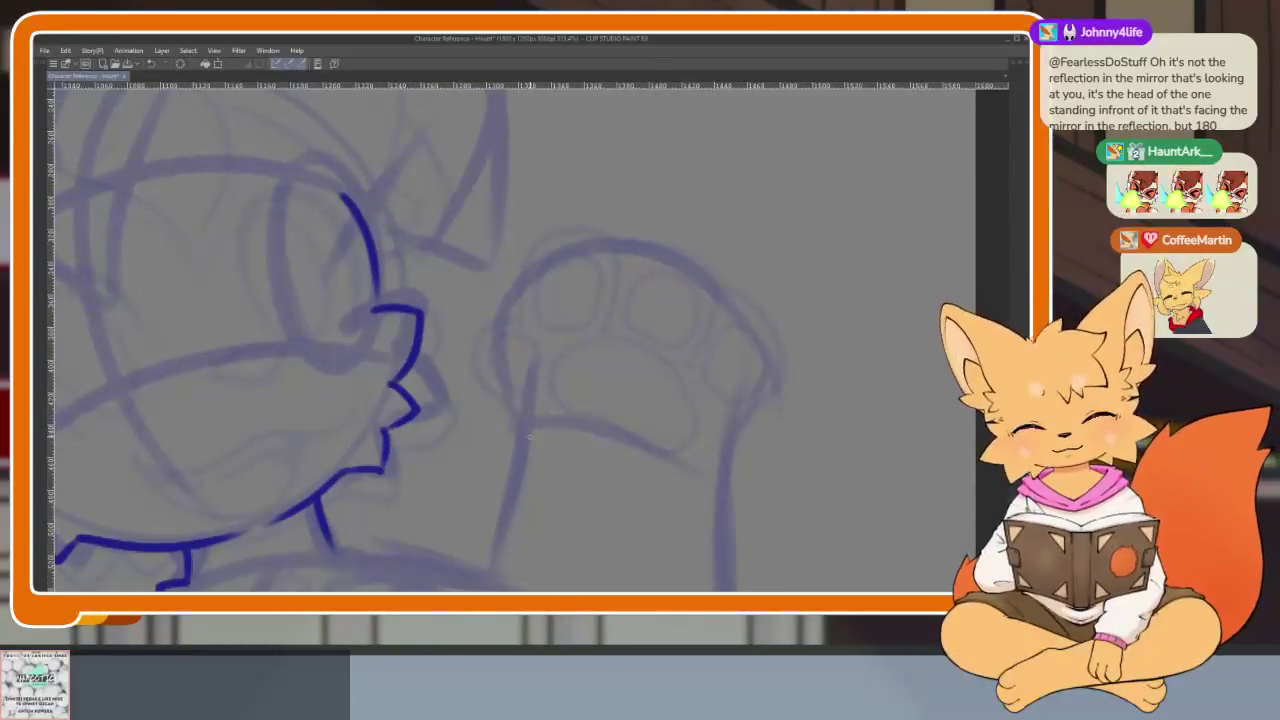
pyautogui.scroll(-1, 562, 384)
pyautogui.scroll(1, 548, 252)
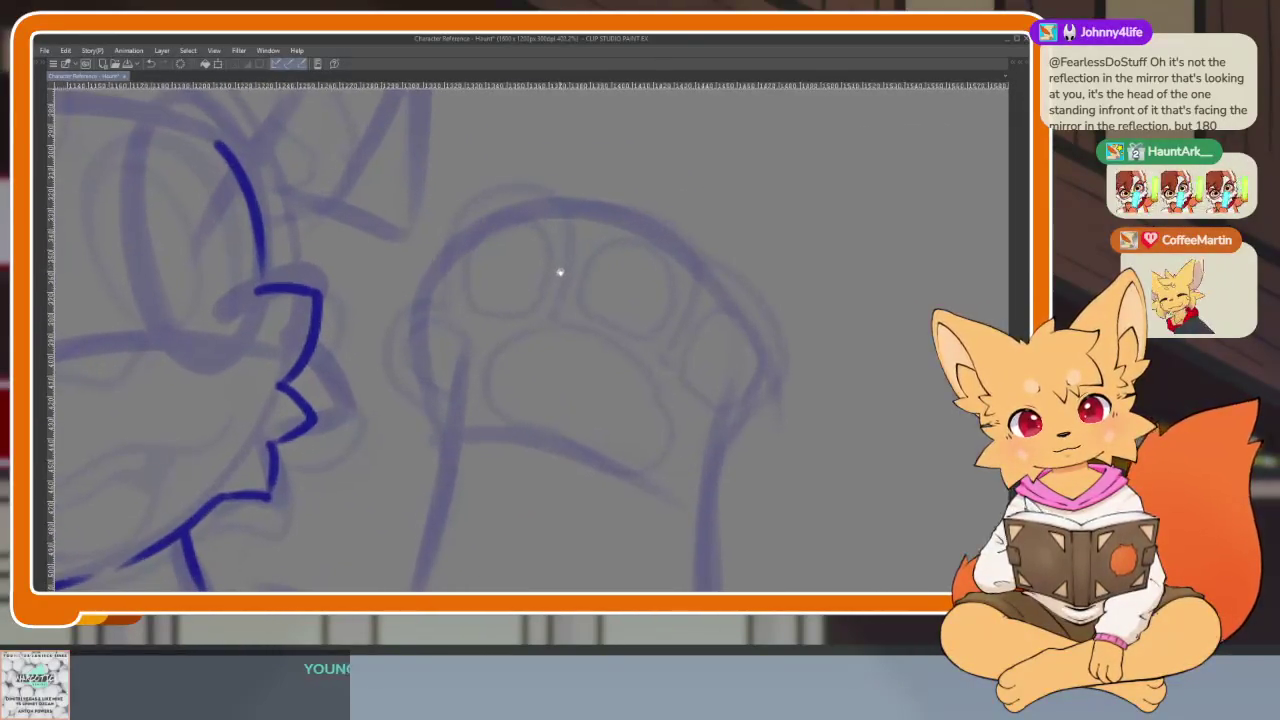
pyautogui.scroll(1, 560, 282)
pyautogui.scroll(1, 550, 350)
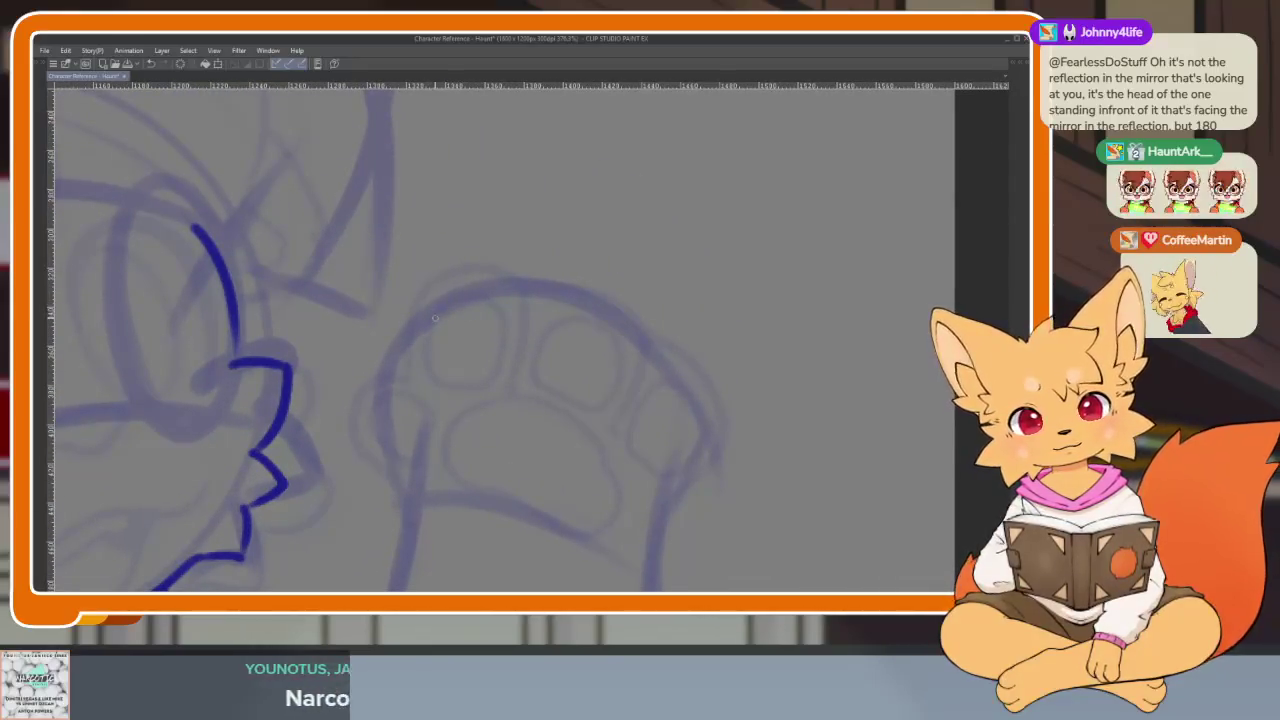
pyautogui.moveTo(435, 318); pyautogui.dragTo(552, 288)
pyautogui.hotkey('ctrl', 'z')
pyautogui.moveTo(437, 315)
pyautogui.mouseDown()
pyautogui.moveTo(548, 288)
pyautogui.moveTo(700, 440)
pyautogui.mouseUp()
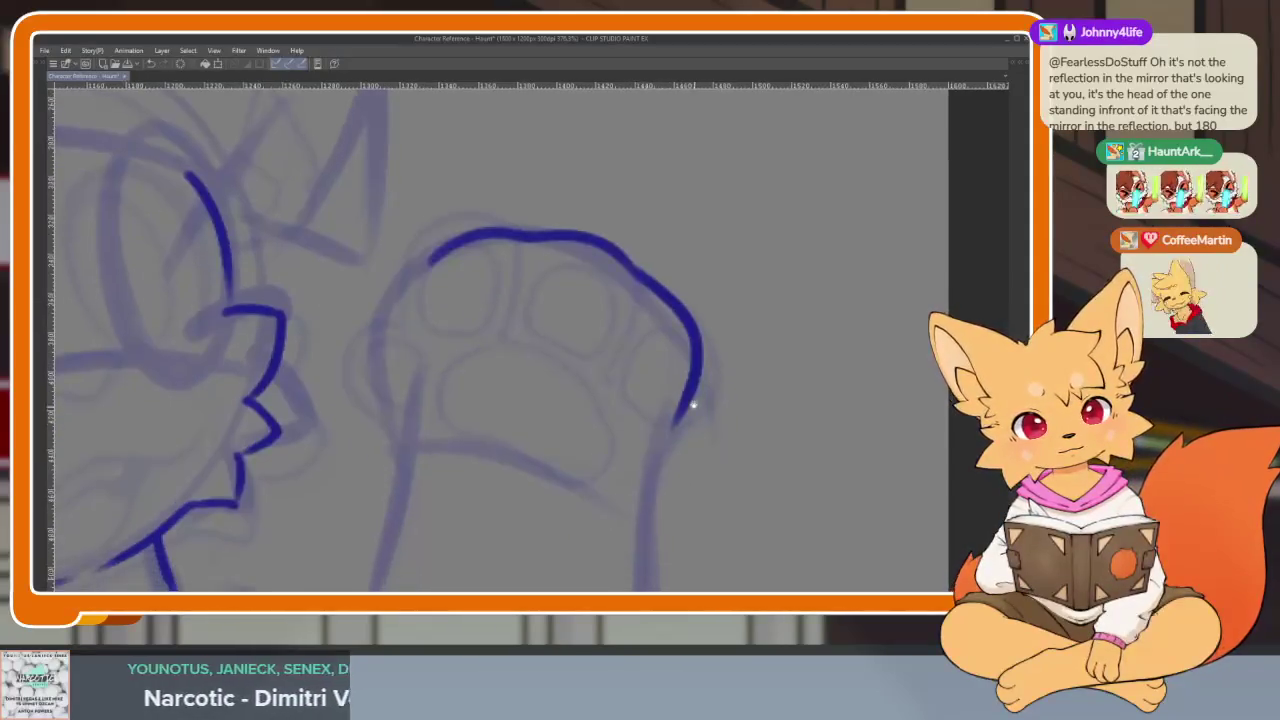
pyautogui.moveTo(431, 262)
pyautogui.mouseDown()
pyautogui.moveTo(423, 327)
pyautogui.moveTo(350, 370)
pyautogui.moveTo(405, 448)
pyautogui.mouseUp()
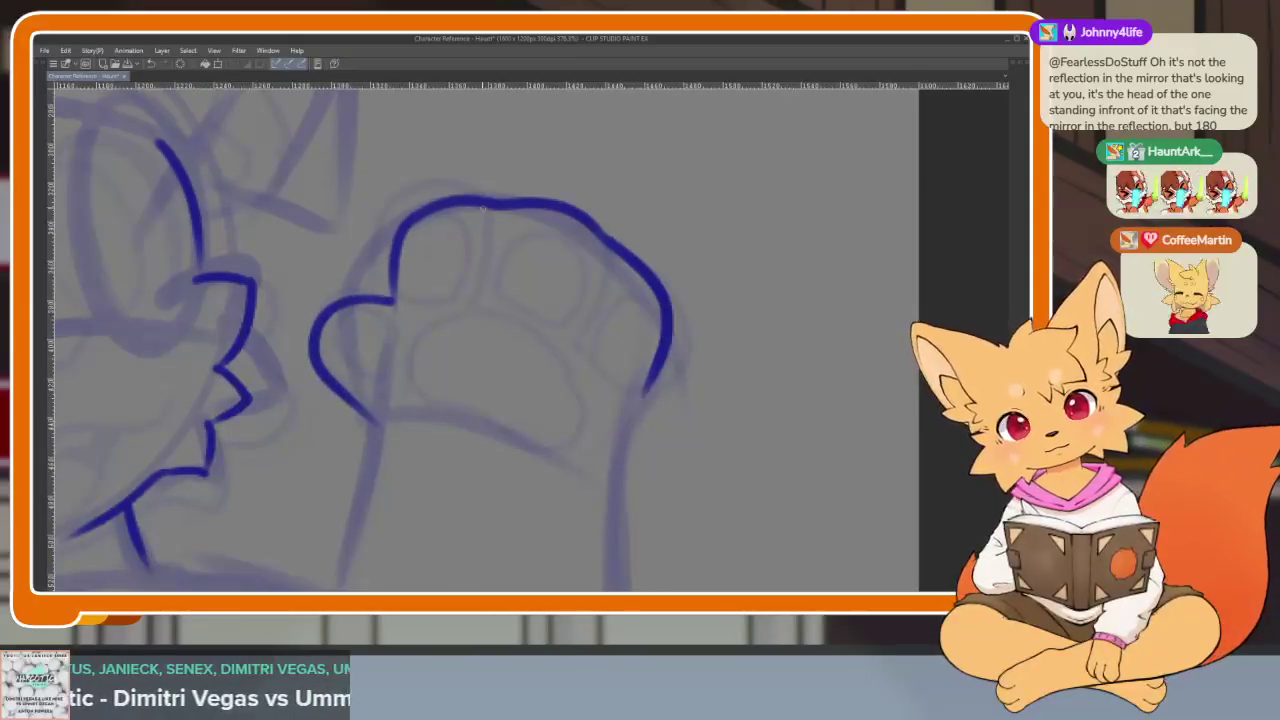
pyautogui.moveTo(489, 208); pyautogui.dragTo(483, 303)
pyautogui.moveTo(605, 250); pyautogui.dragTo(580, 333)
# - Ink the outer and inner sides of the raised arm, undoing the hooked stroke end
pyautogui.scroll(-2, 668, 254)
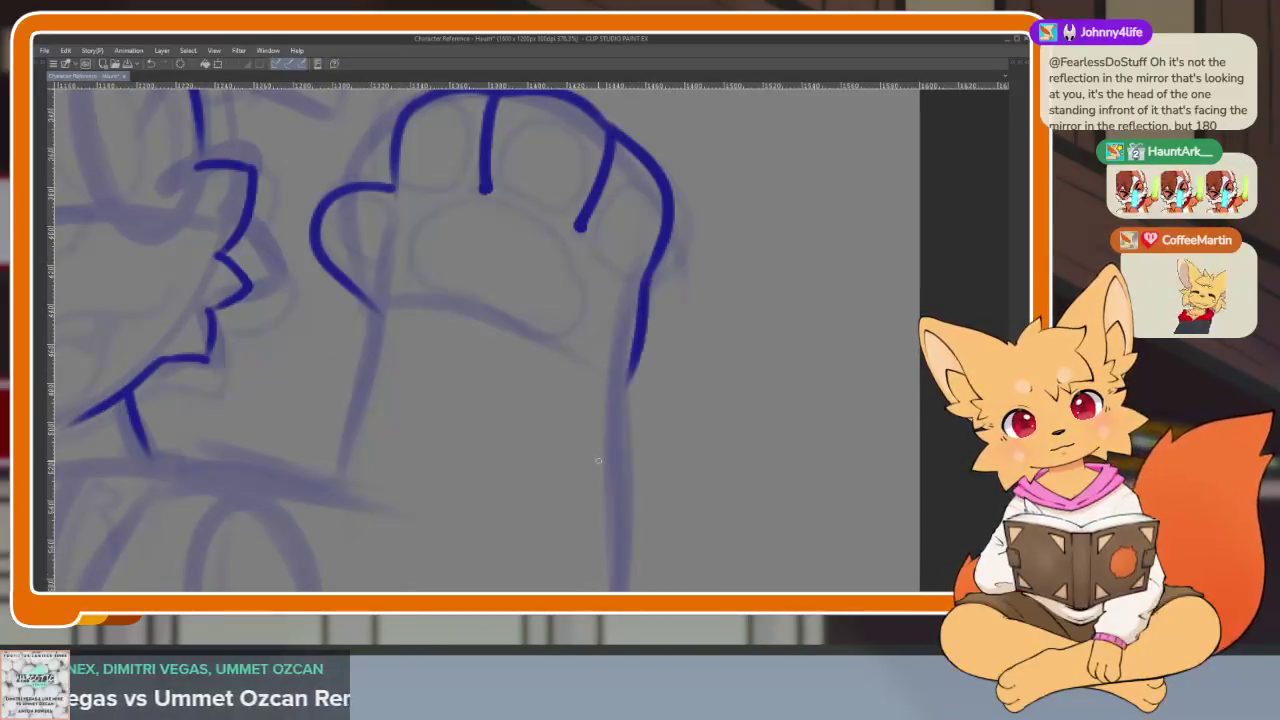
pyautogui.scroll(-3, 700, 340)
pyautogui.scroll(2, 686, 349)
pyautogui.moveTo(688, 237)
pyautogui.mouseDown()
pyautogui.moveTo(681, 440)
pyautogui.moveTo(655, 494)
pyautogui.moveTo(410, 510)
pyautogui.mouseUp()
pyautogui.scroll(-1, 680, 440)
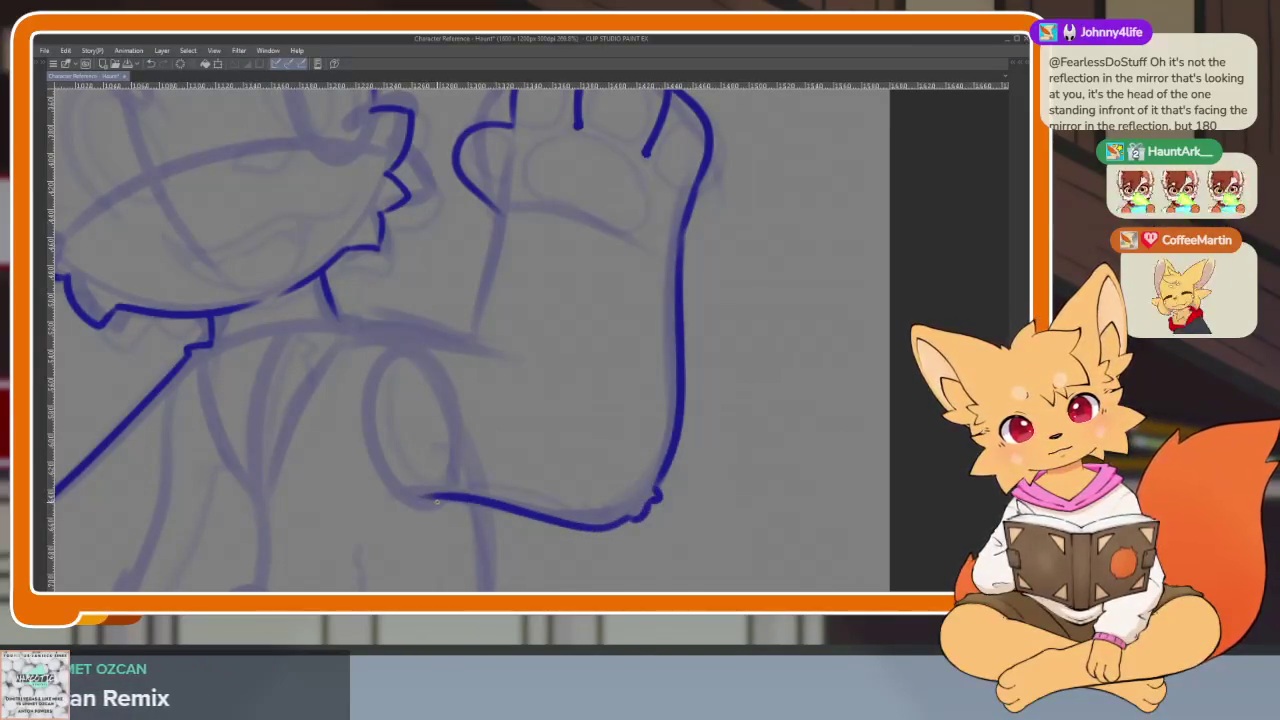
pyautogui.hotkey('ctrl', 'z')
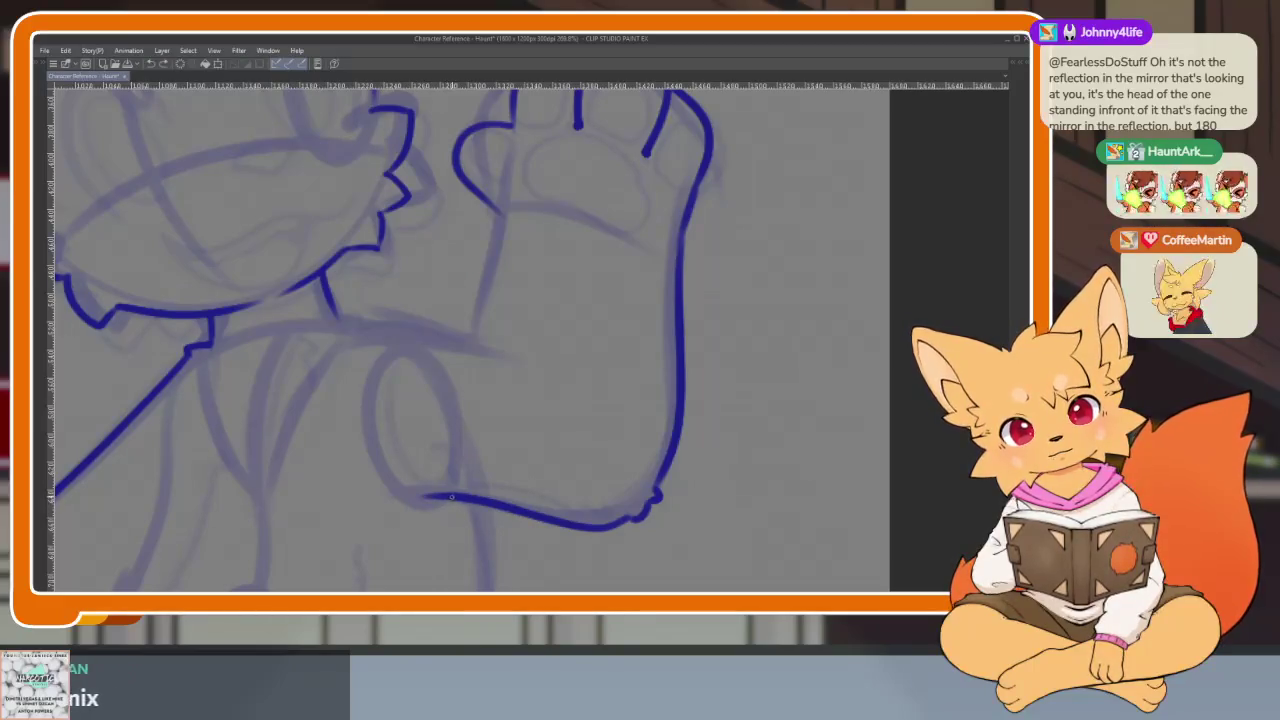
pyautogui.scroll(2, 435, 506)
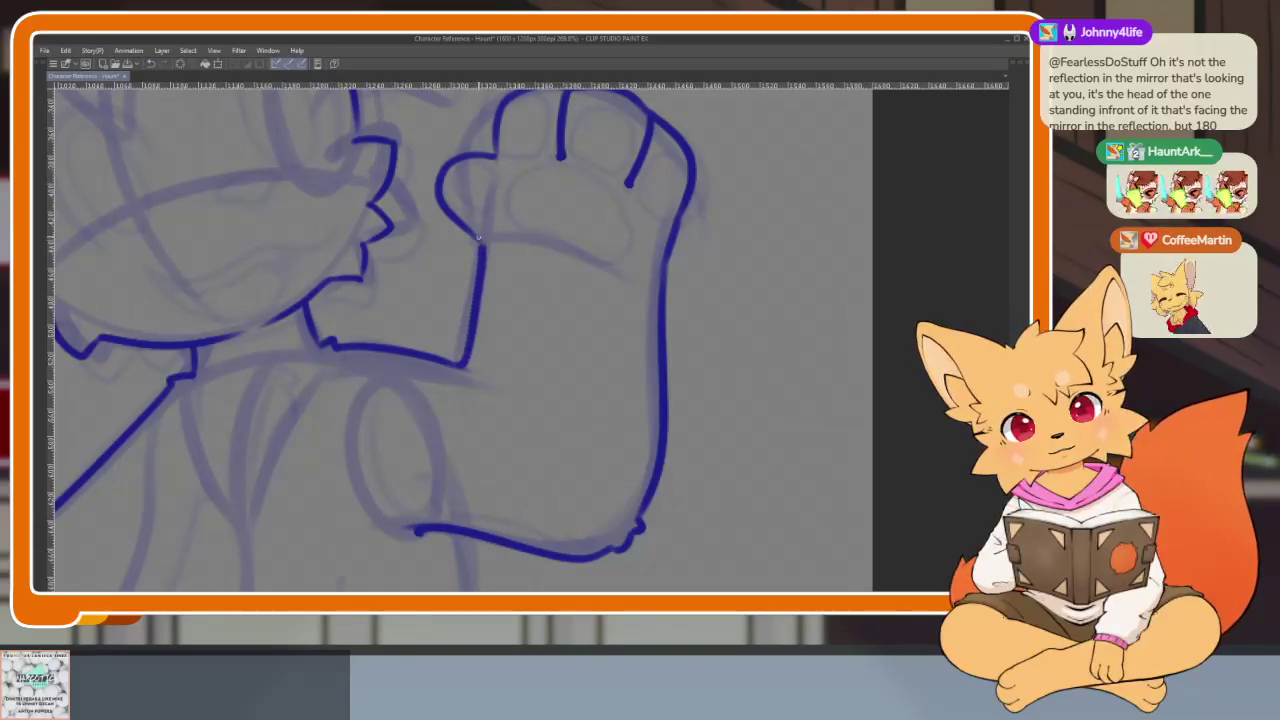
pyautogui.scroll(-5, 638, 371)
pyautogui.scroll(5, 663, 394)
pyautogui.scroll(2, 516, 270)
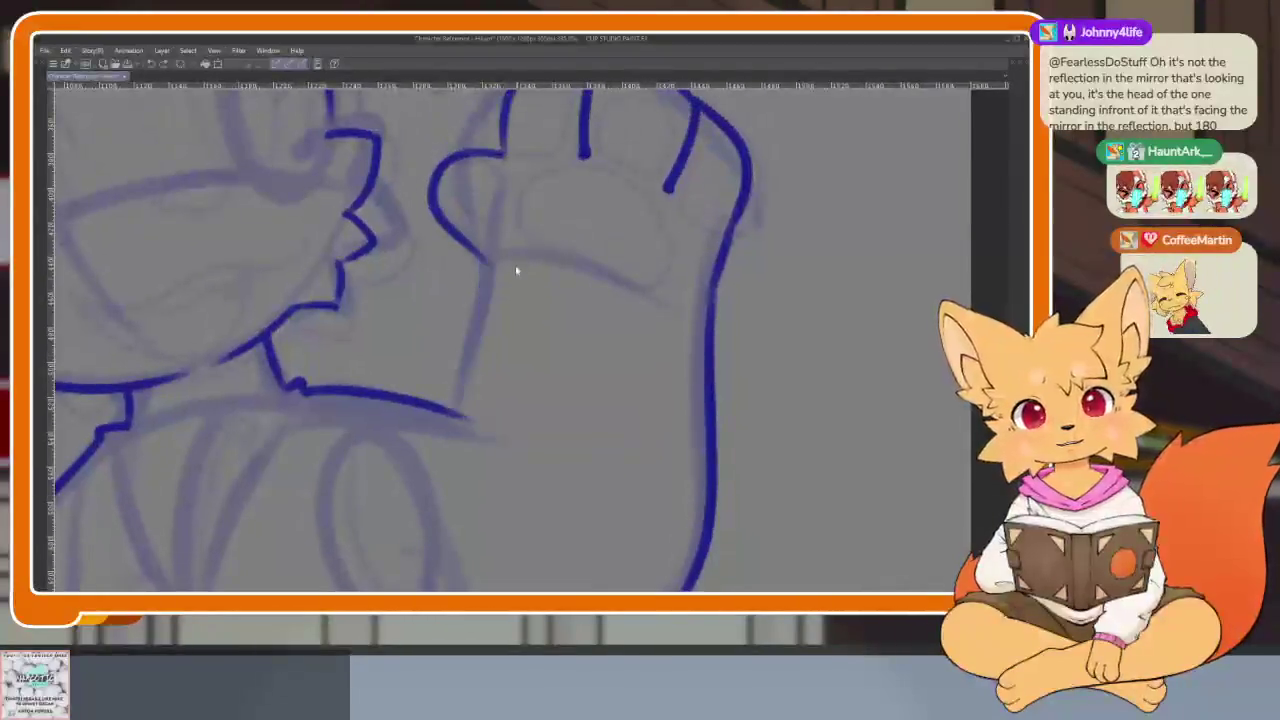
pyautogui.moveTo(489, 266); pyautogui.dragTo(486, 402)
pyautogui.scroll(-8, 600, 400)
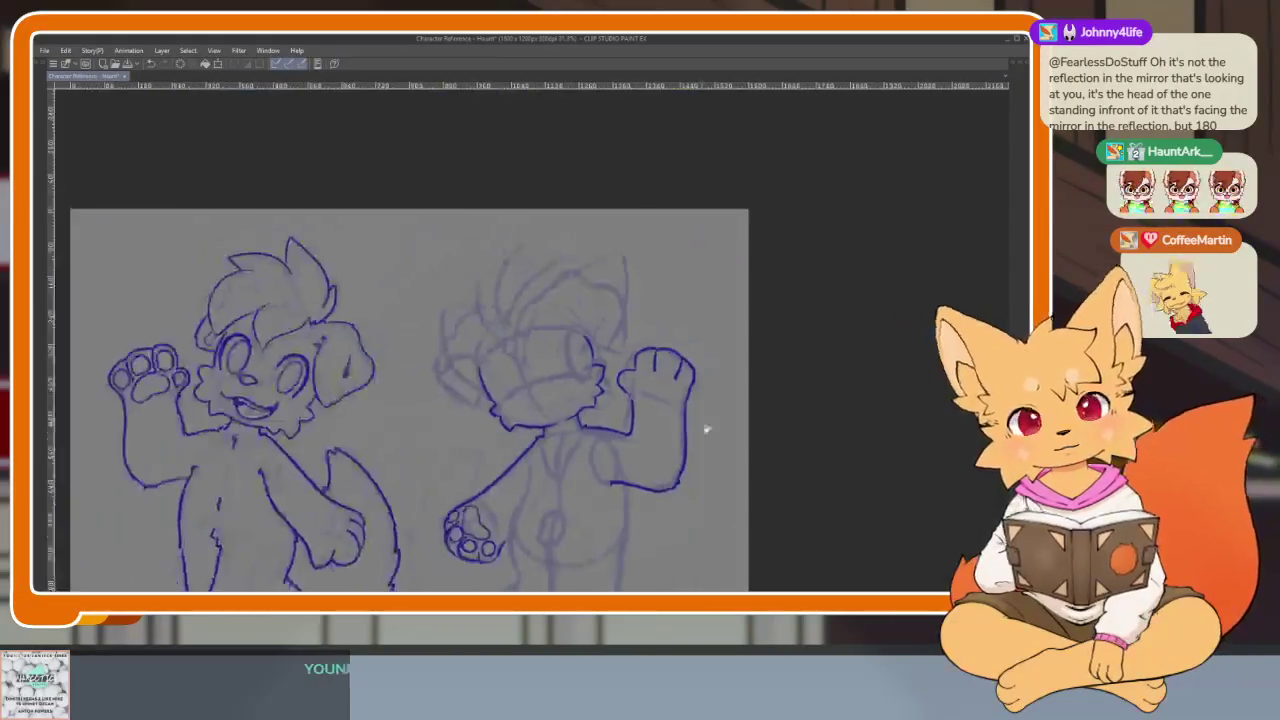
# - Remove the stray short stroke and pan down to the dog's legs
pyautogui.scroll(1, 706, 428)
pyautogui.scroll(3, 697, 402)
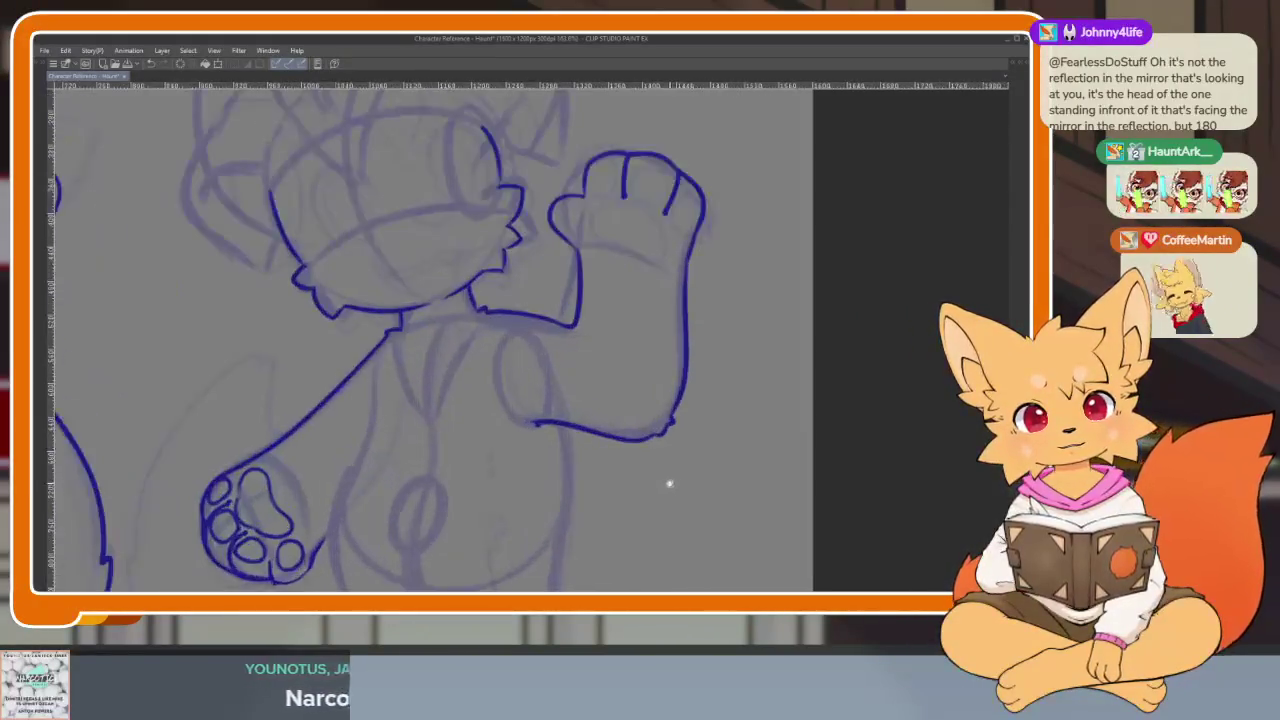
pyautogui.scroll(-1, 674, 426)
pyautogui.scroll(-2, 573, 264)
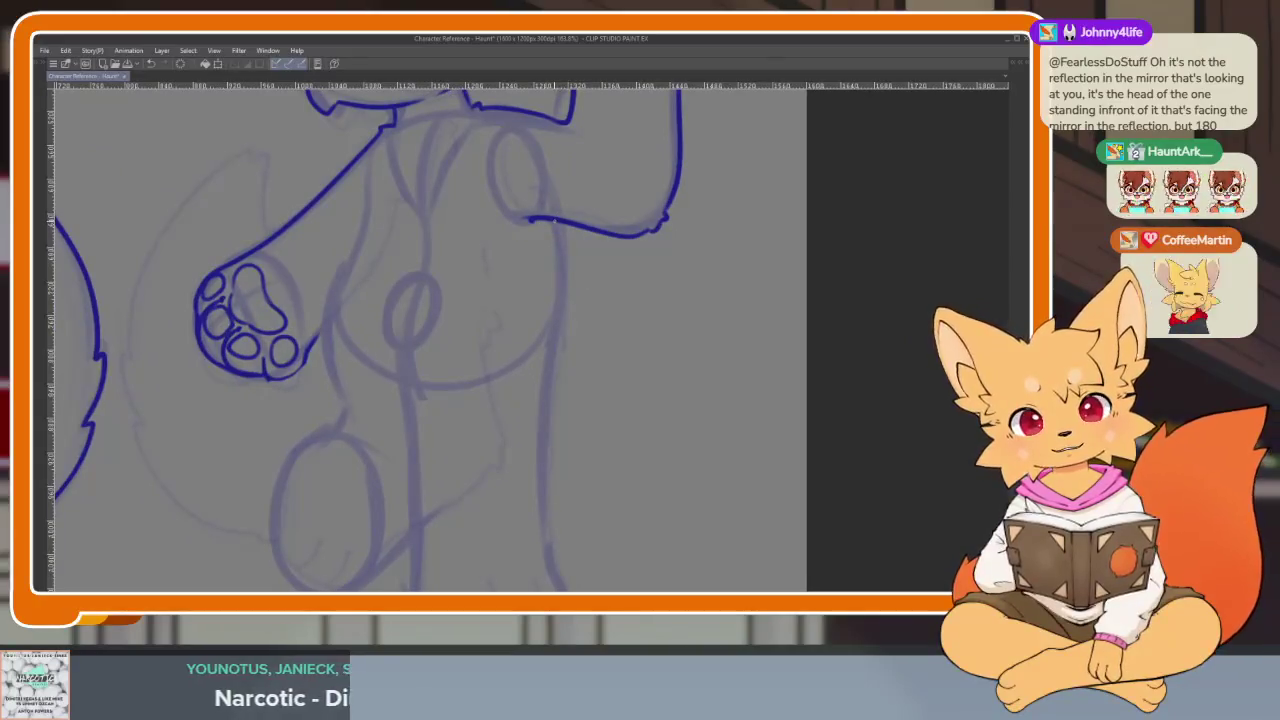
pyautogui.hotkey('ctrl', 'z')
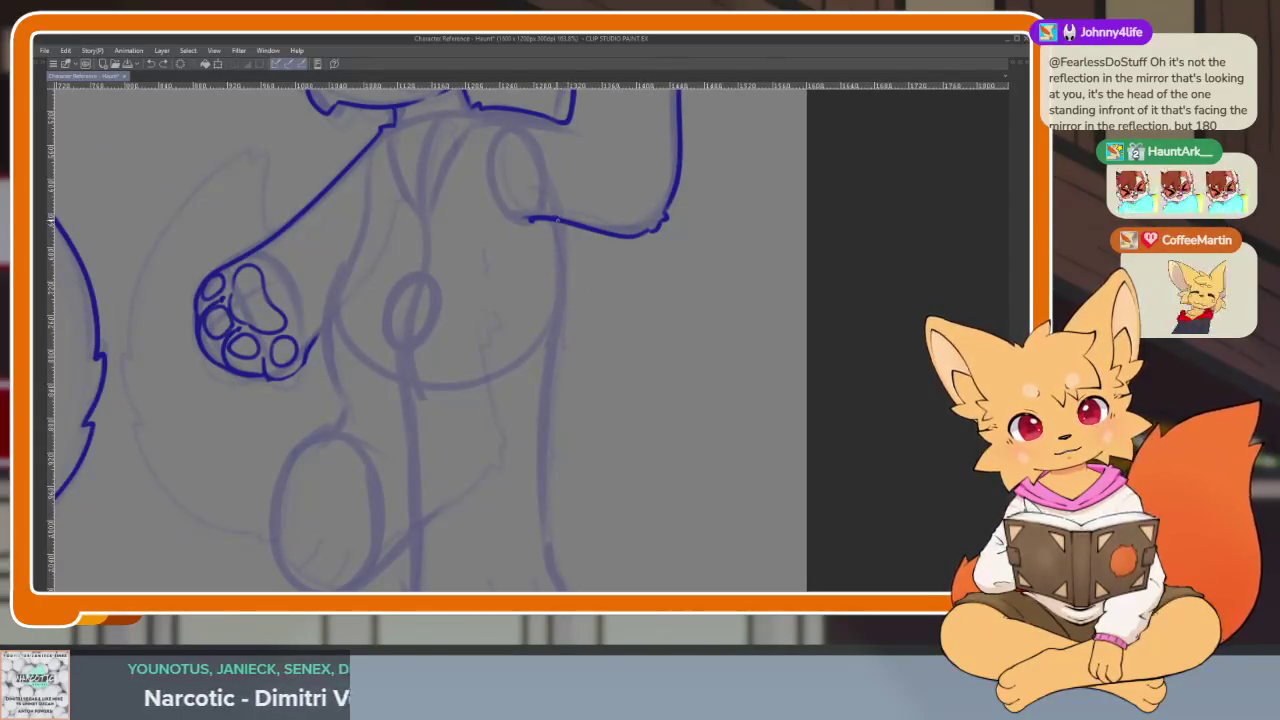
pyautogui.moveTo(560, 350); pyautogui.dragTo(552, 242)
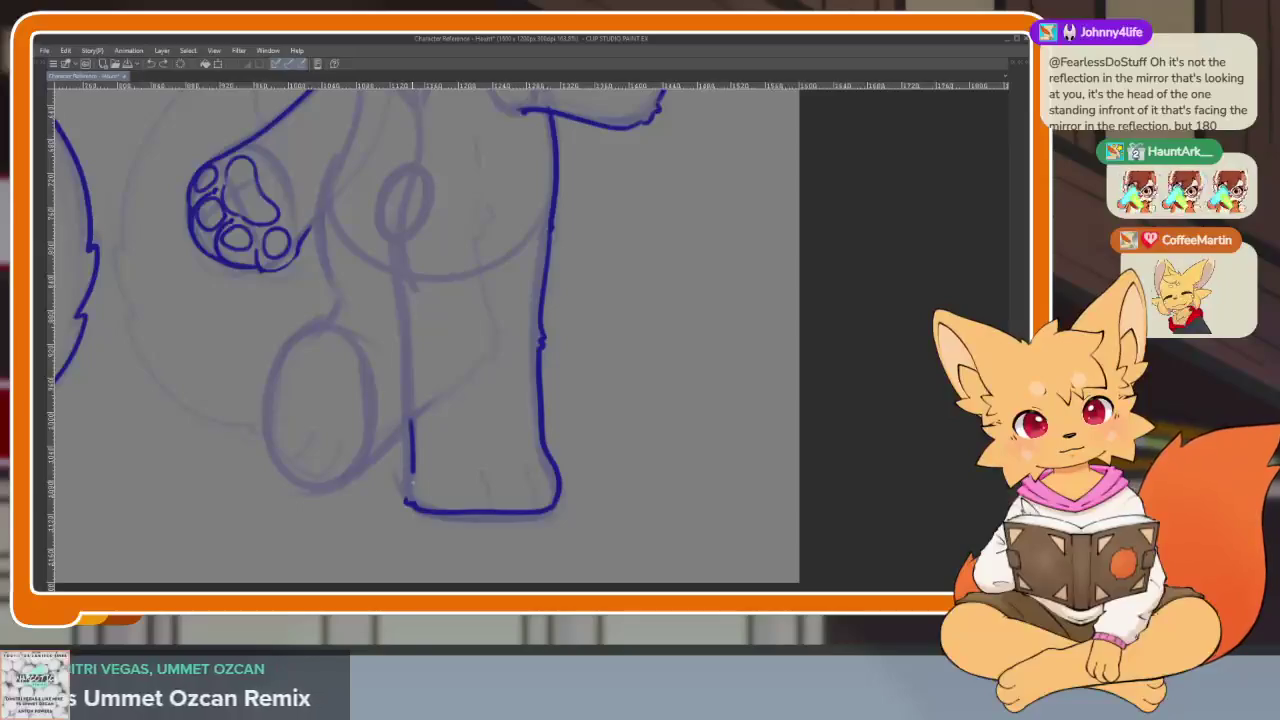
pyautogui.scroll(-5, 470, 470)
pyautogui.scroll(8, 490, 460)
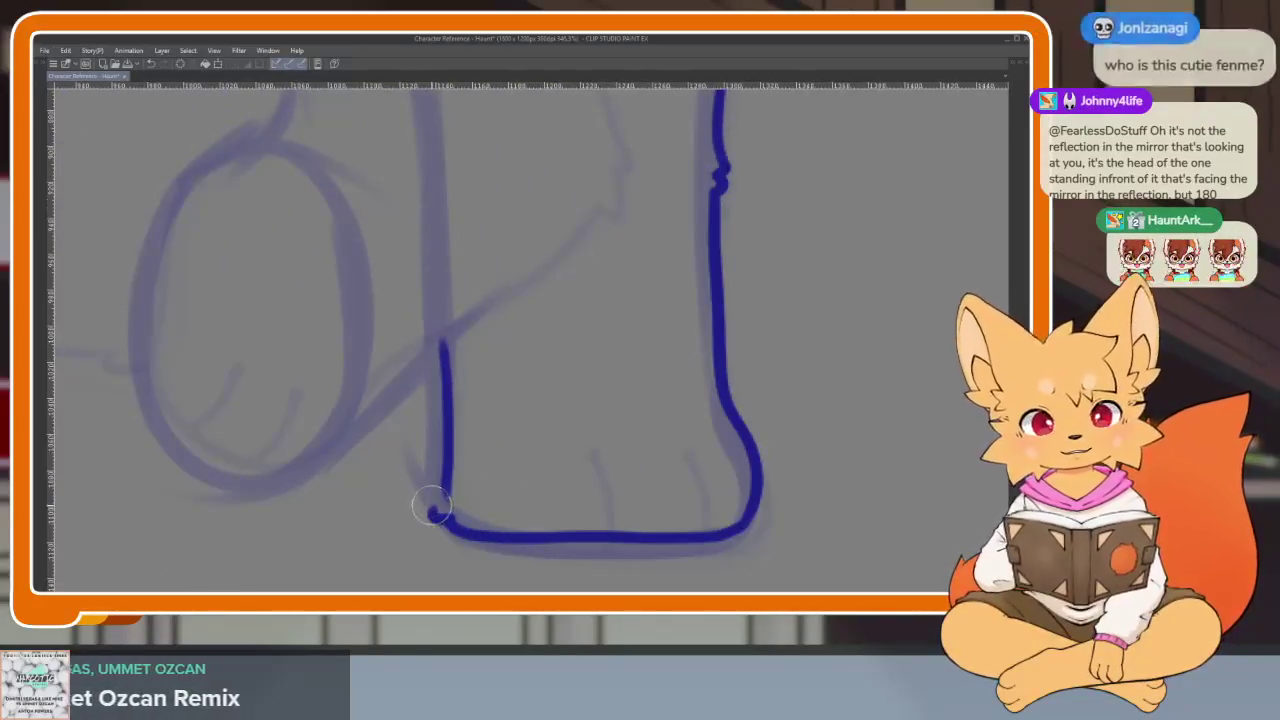
pyautogui.scroll(-2, 594, 477)
pyautogui.scroll(-3, 600, 465)
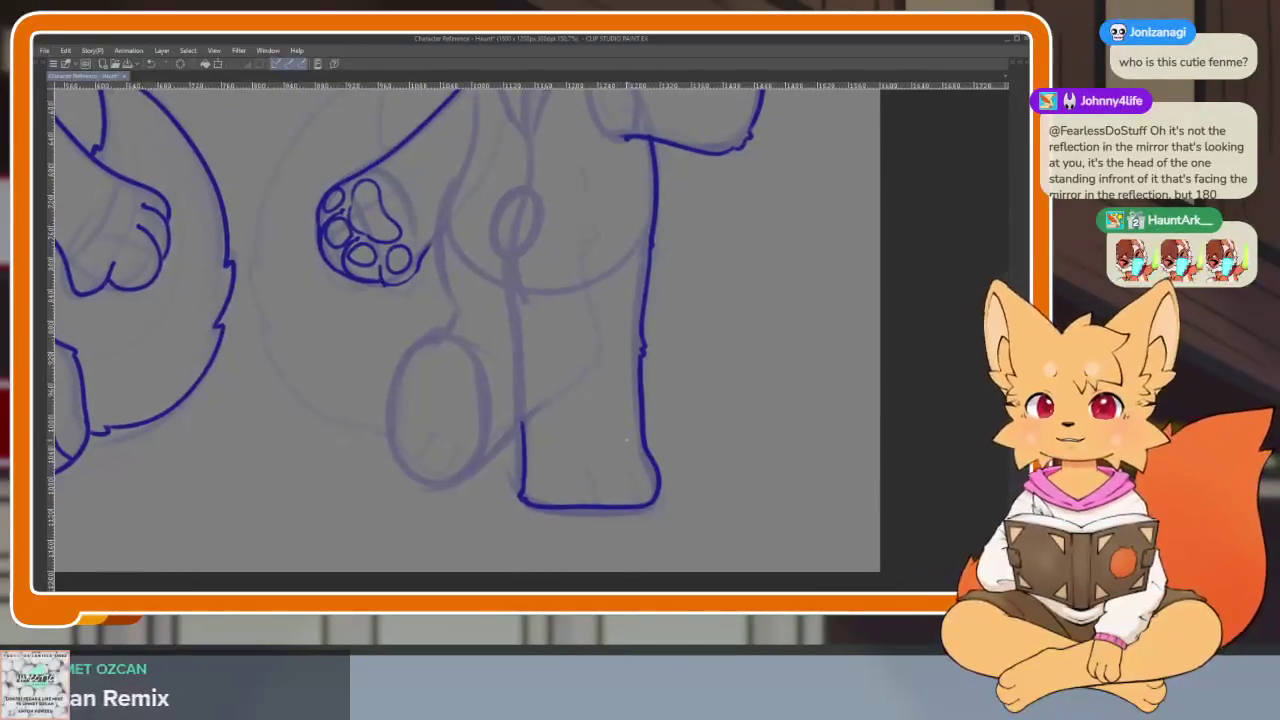
pyautogui.scroll(-2, 620, 449)
pyautogui.scroll(3, 615, 470)
pyautogui.scroll(-2, 595, 475)
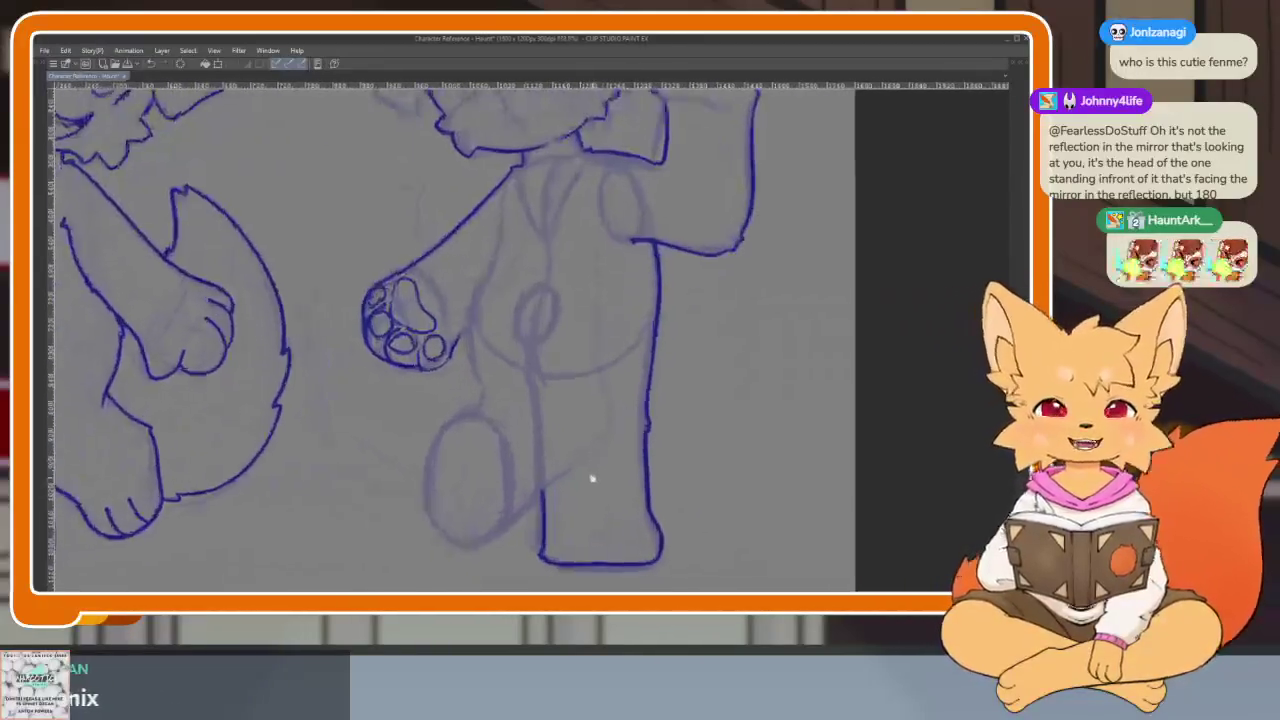
pyautogui.scroll(2, 570, 480)
pyautogui.scroll(2, 520, 400)
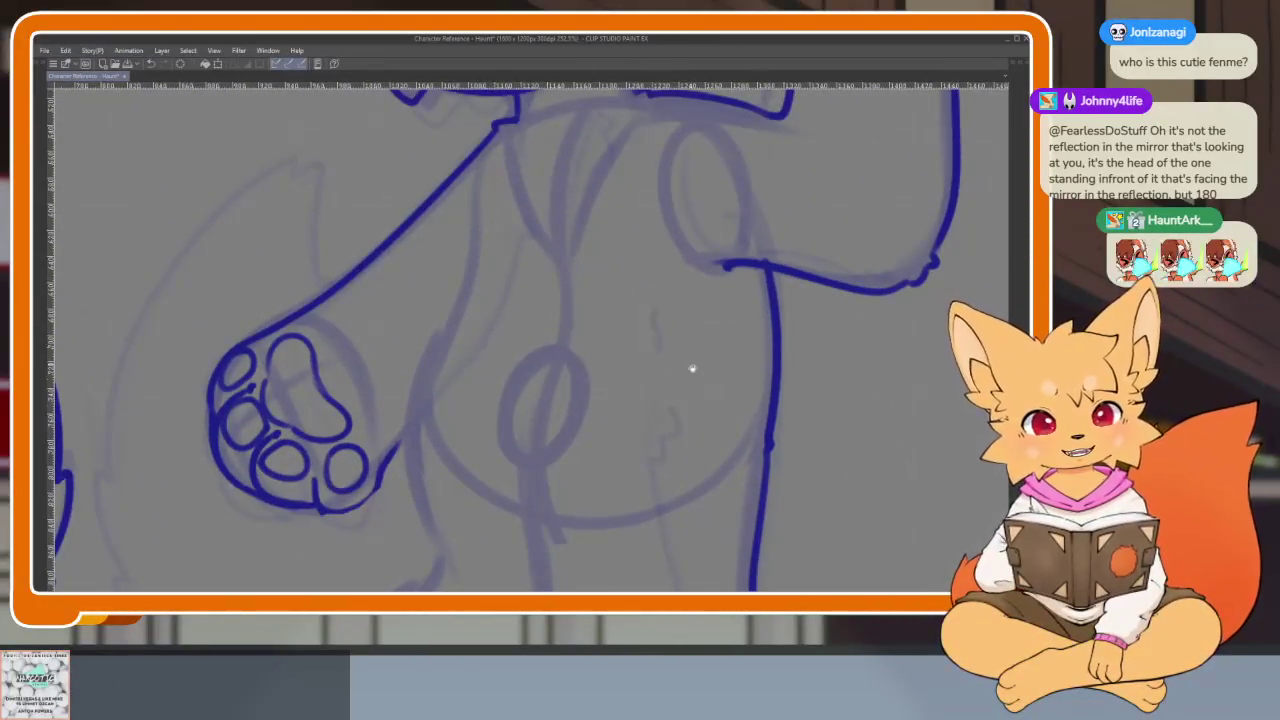
pyautogui.scroll(1, 692, 369)
pyautogui.scroll(-1, 660, 403)
pyautogui.scroll(-1, 643, 446)
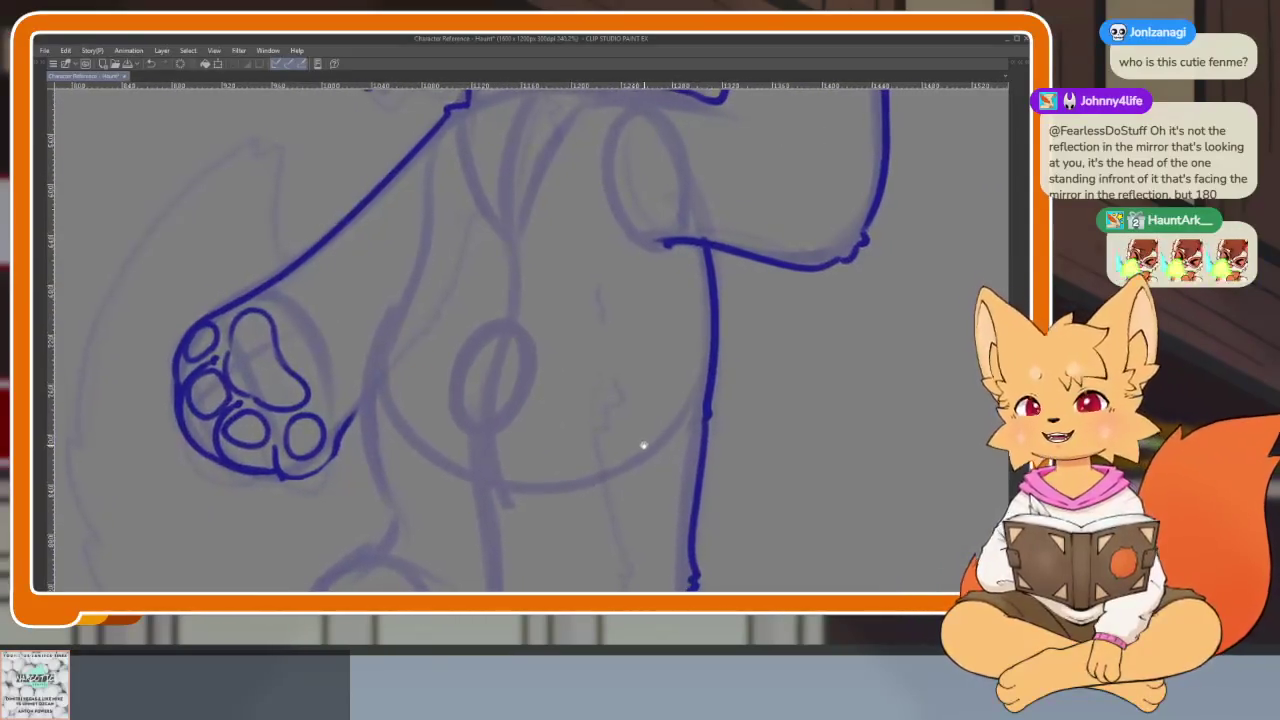
pyautogui.scroll(-1, 643, 445)
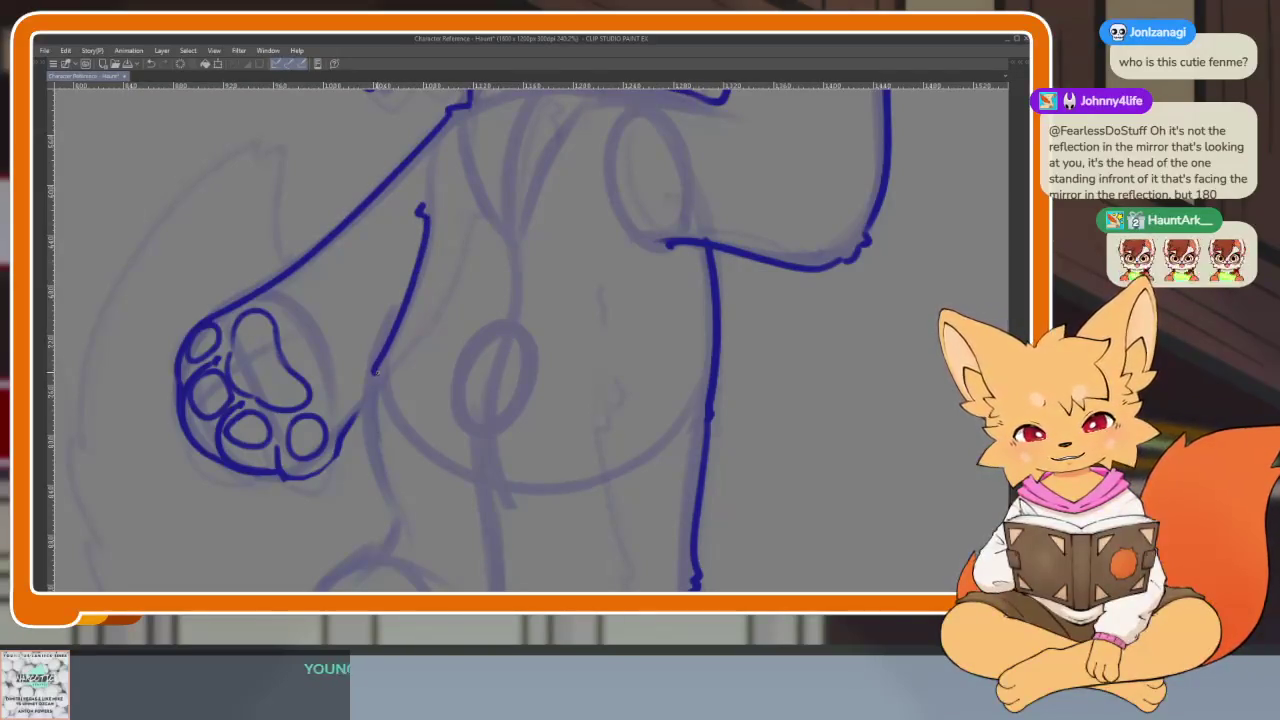
# - Ink the thigh outline down the oval's left side, undoing the curve around its bottom
pyautogui.moveTo(382, 400); pyautogui.dragTo(376, 330)
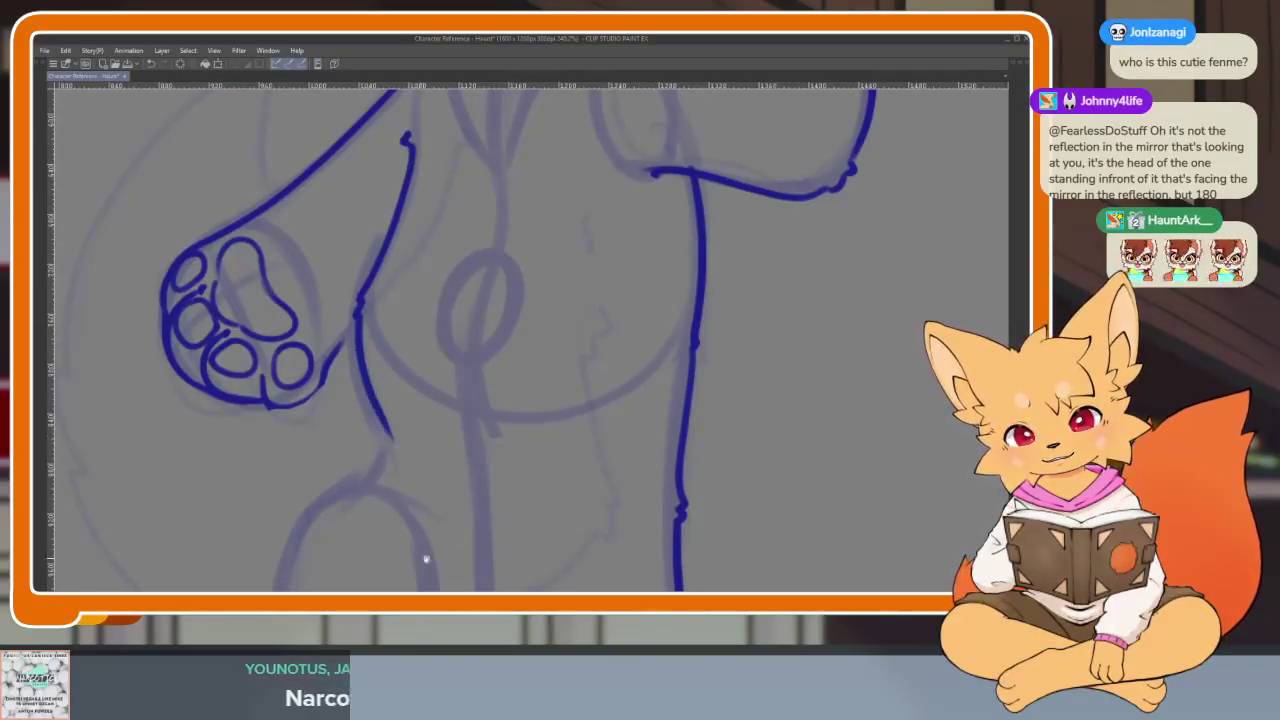
pyautogui.moveTo(425, 559); pyautogui.dragTo(435, 409)
pyautogui.moveTo(338, 347)
pyautogui.mouseDown()
pyautogui.moveTo(300, 485)
pyautogui.moveTo(314, 430)
pyautogui.mouseUp()
pyautogui.moveTo(305, 495)
pyautogui.mouseDown()
pyautogui.moveTo(380, 518)
pyautogui.moveTo(437, 472)
pyautogui.mouseUp()
pyautogui.hotkey('ctrl', 'z')
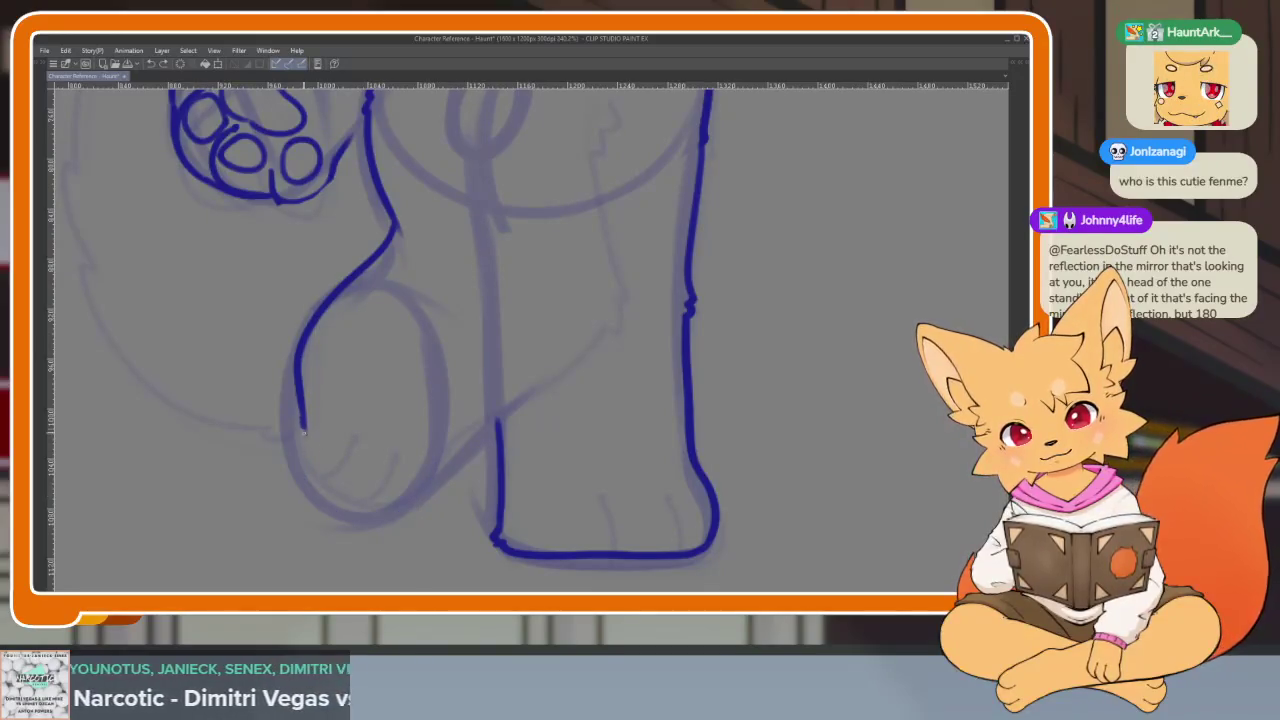
# - Redraw the thigh curve around the oval's bottom and ink the long inner leg line
pyautogui.moveTo(304, 430)
pyautogui.mouseDown()
pyautogui.moveTo(315, 500)
pyautogui.moveTo(440, 490)
pyautogui.moveTo(452, 452)
pyautogui.moveTo(497, 420)
pyautogui.mouseUp()
pyautogui.scroll(-1, 523, 437)
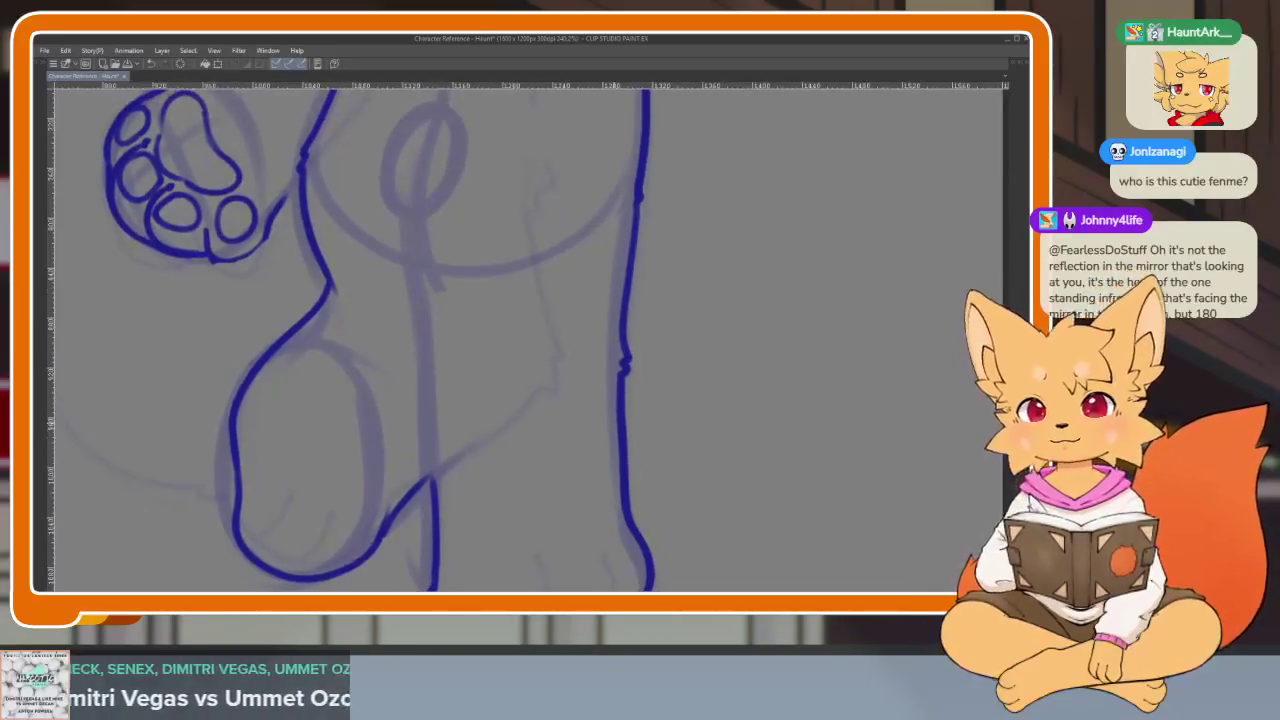
pyautogui.scroll(-1, 614, 463)
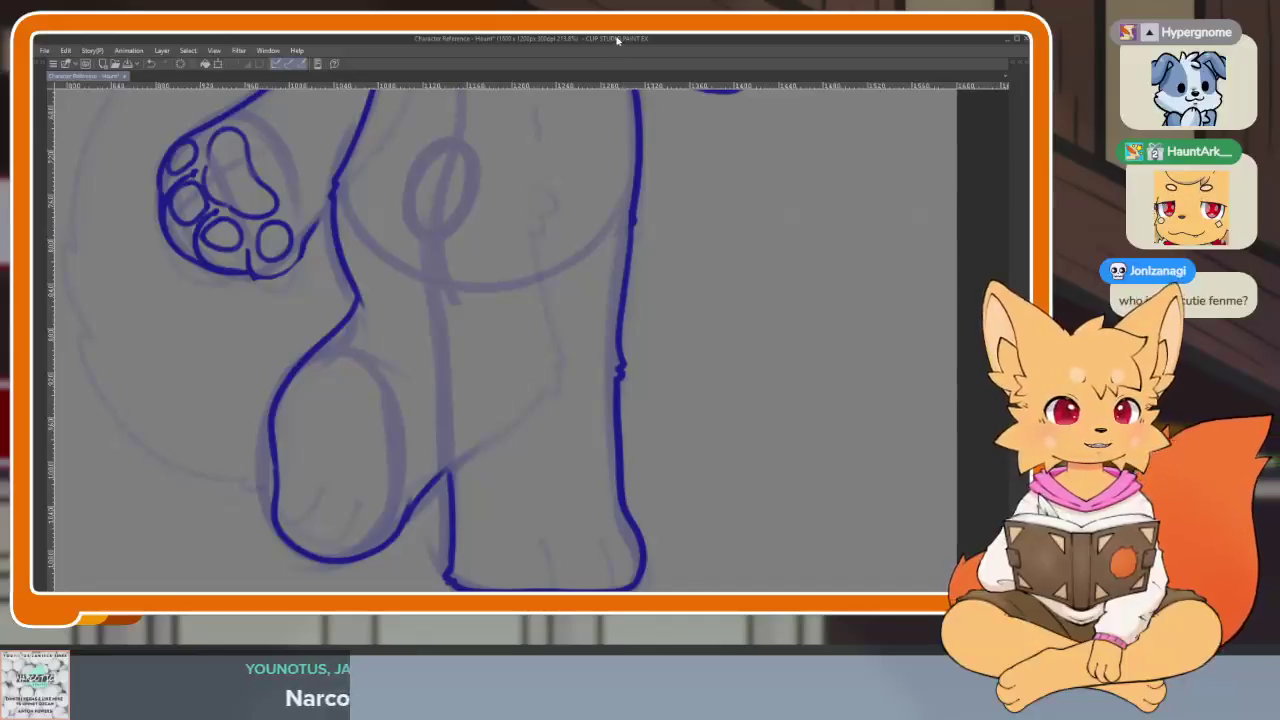
pyautogui.scroll(2, 423, 331)
pyautogui.scroll(2, 386, 256)
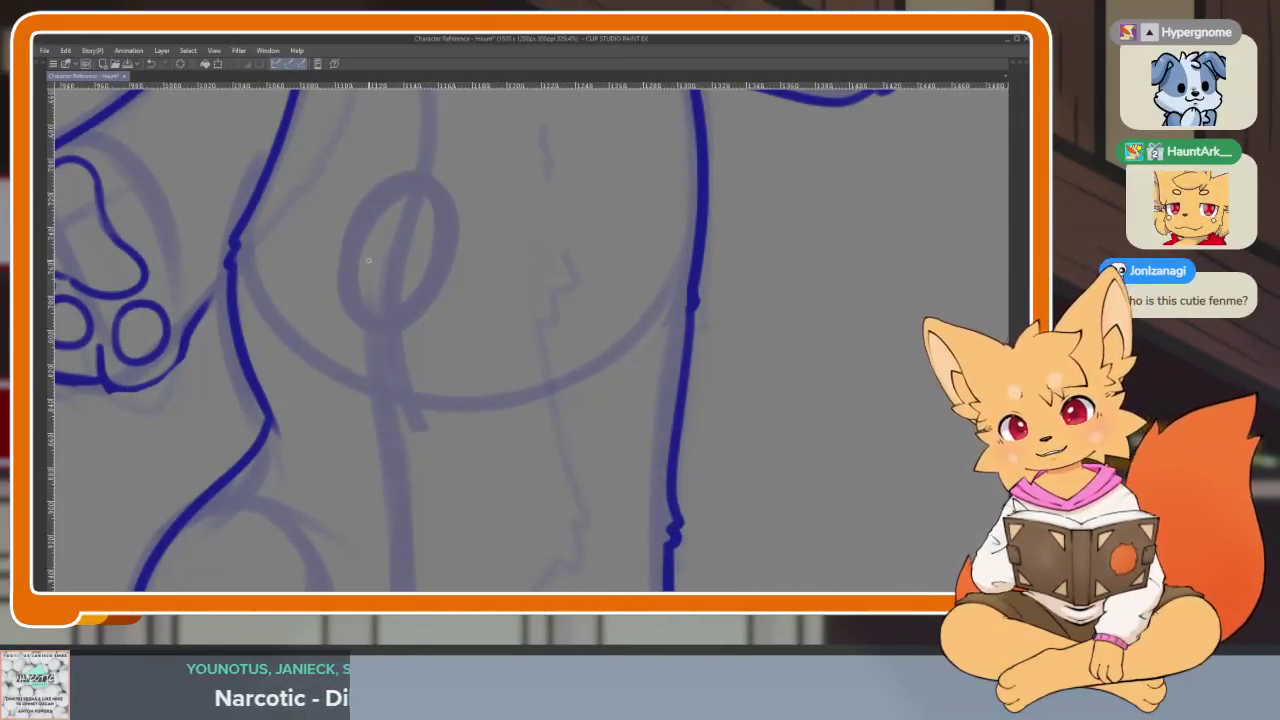
pyautogui.scroll(-1, 370, 300)
pyautogui.scroll(1, 390, 220)
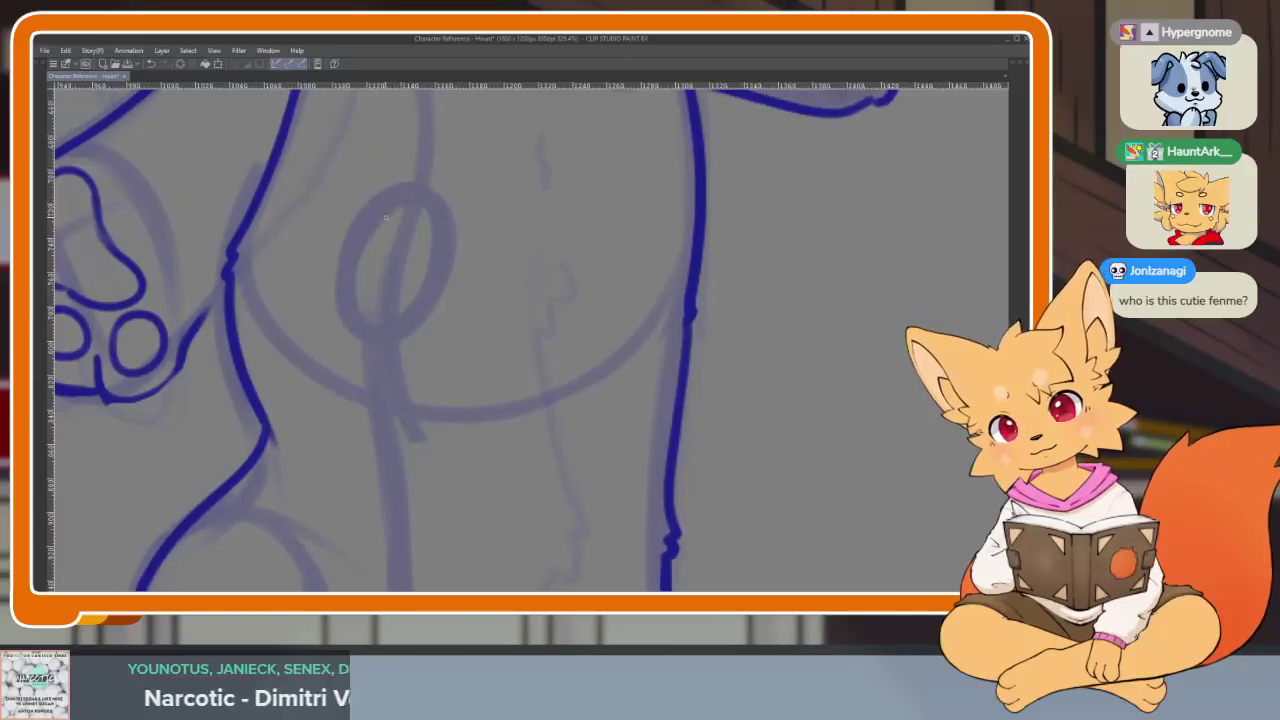
pyautogui.hotkey('ctrl', 'z')
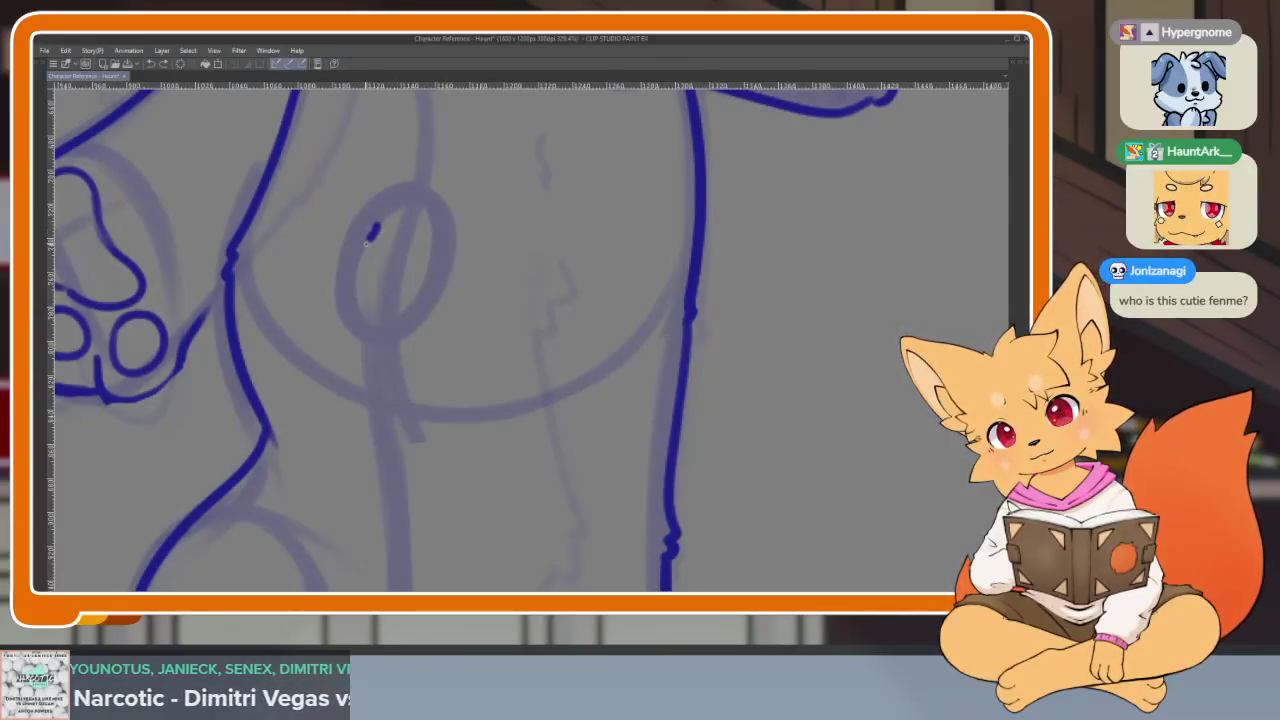
pyautogui.moveTo(372, 232); pyautogui.dragTo(396, 430)
pyautogui.hotkey('ctrl', 'z')
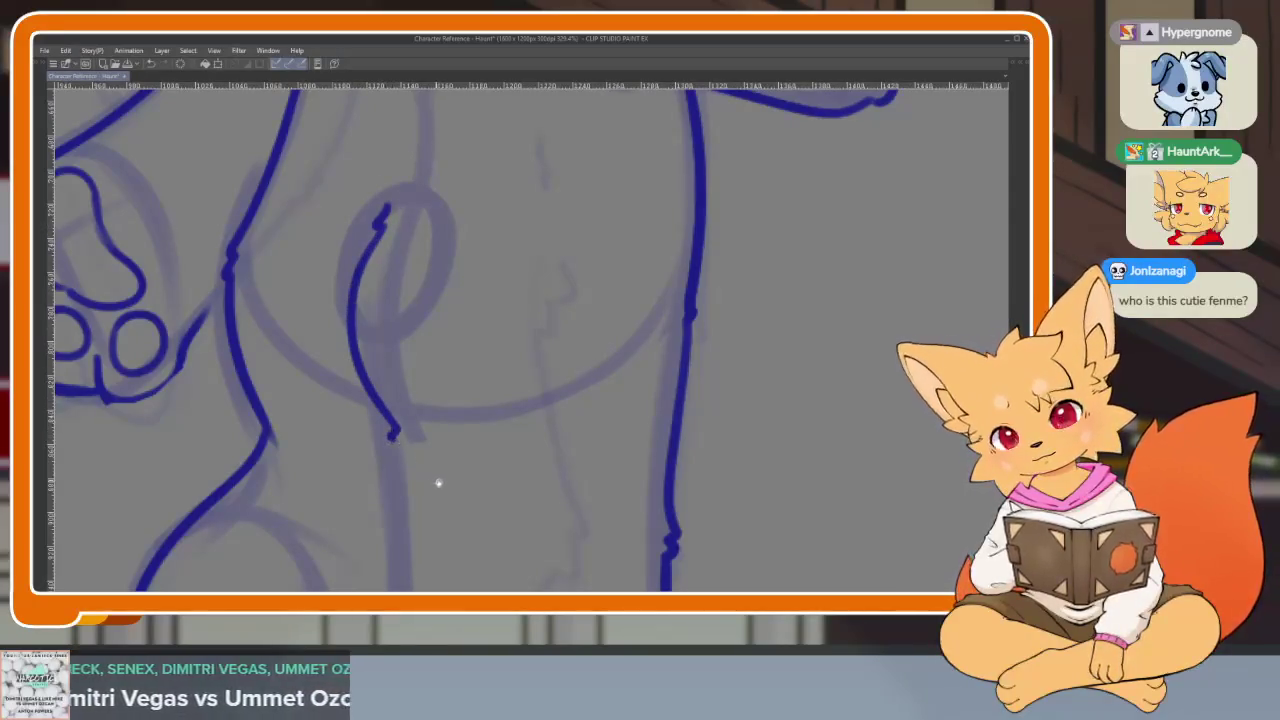
pyautogui.moveTo(438, 483)
pyautogui.mouseDown()
pyautogui.moveTo(429, 177)
pyautogui.moveTo(390, 418)
pyautogui.mouseUp()
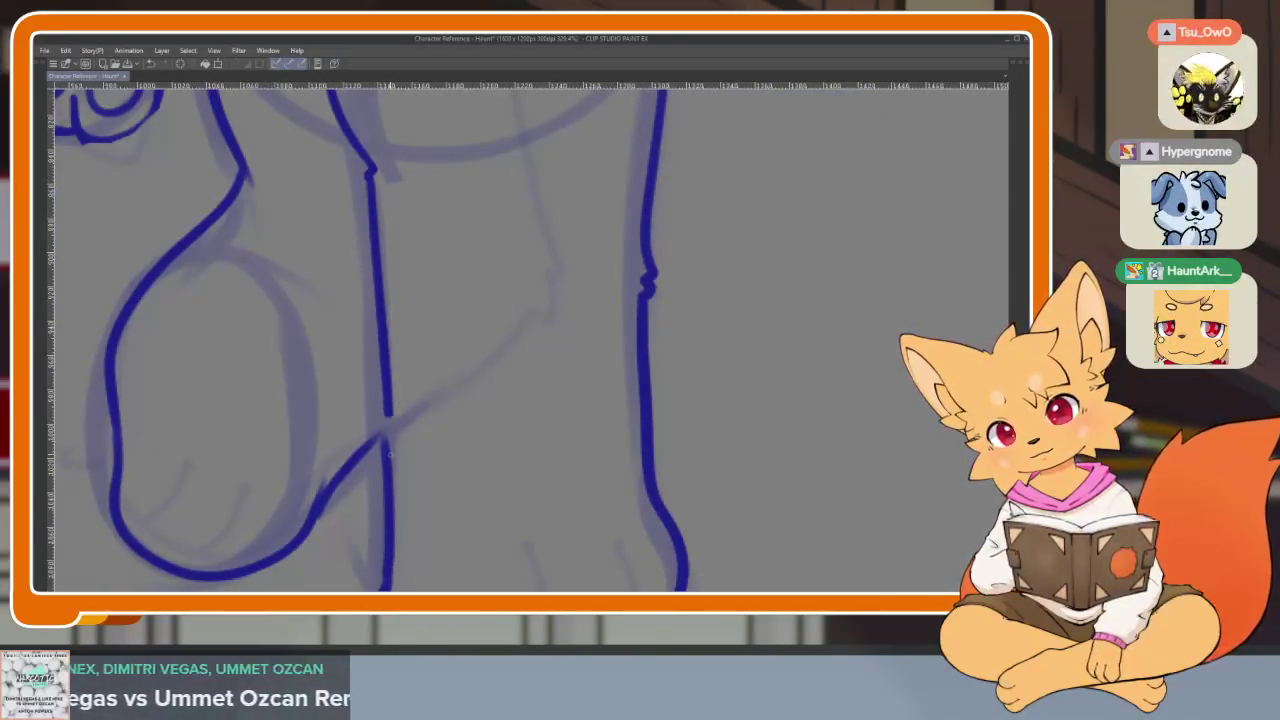
# - Ink a thicker line along the hip, comparing it with and without via undo/redo
pyautogui.scroll(-5, 506, 371)
pyautogui.scroll(4, 532, 458)
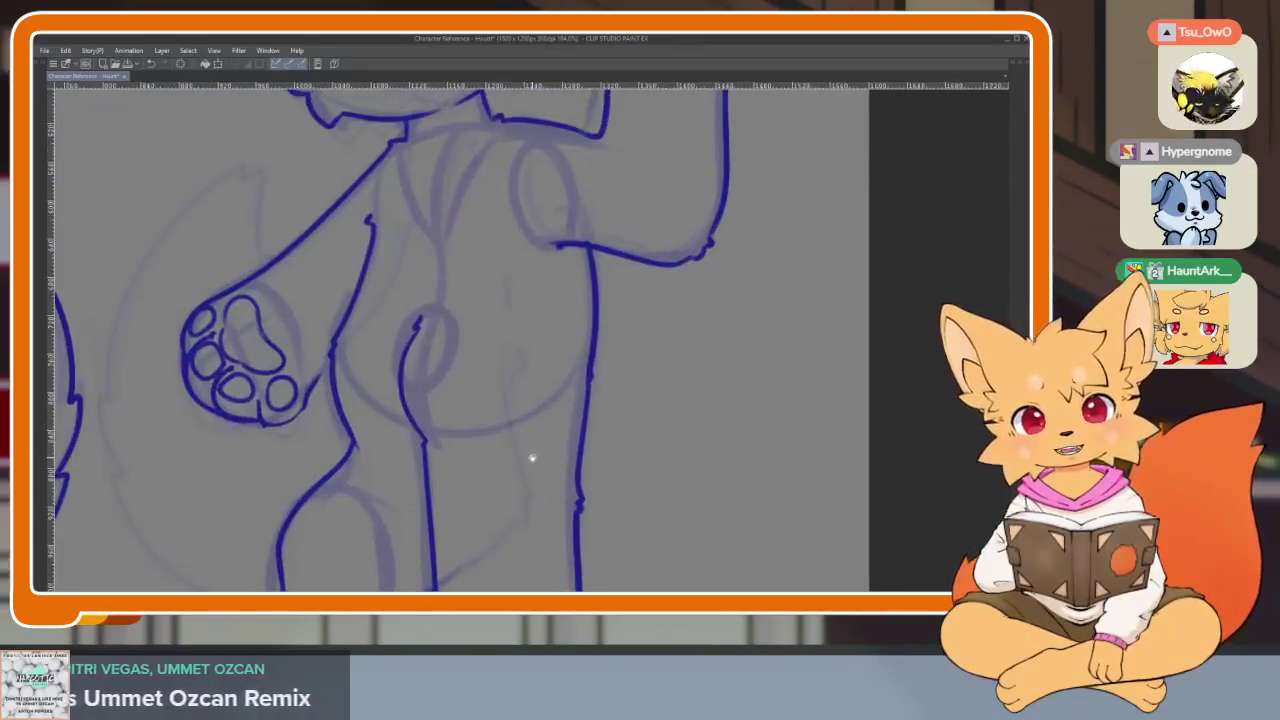
pyautogui.scroll(2, 532, 458)
pyautogui.scroll(1, 514, 471)
pyautogui.scroll(1, 486, 514)
pyautogui.scroll(1, 451, 503)
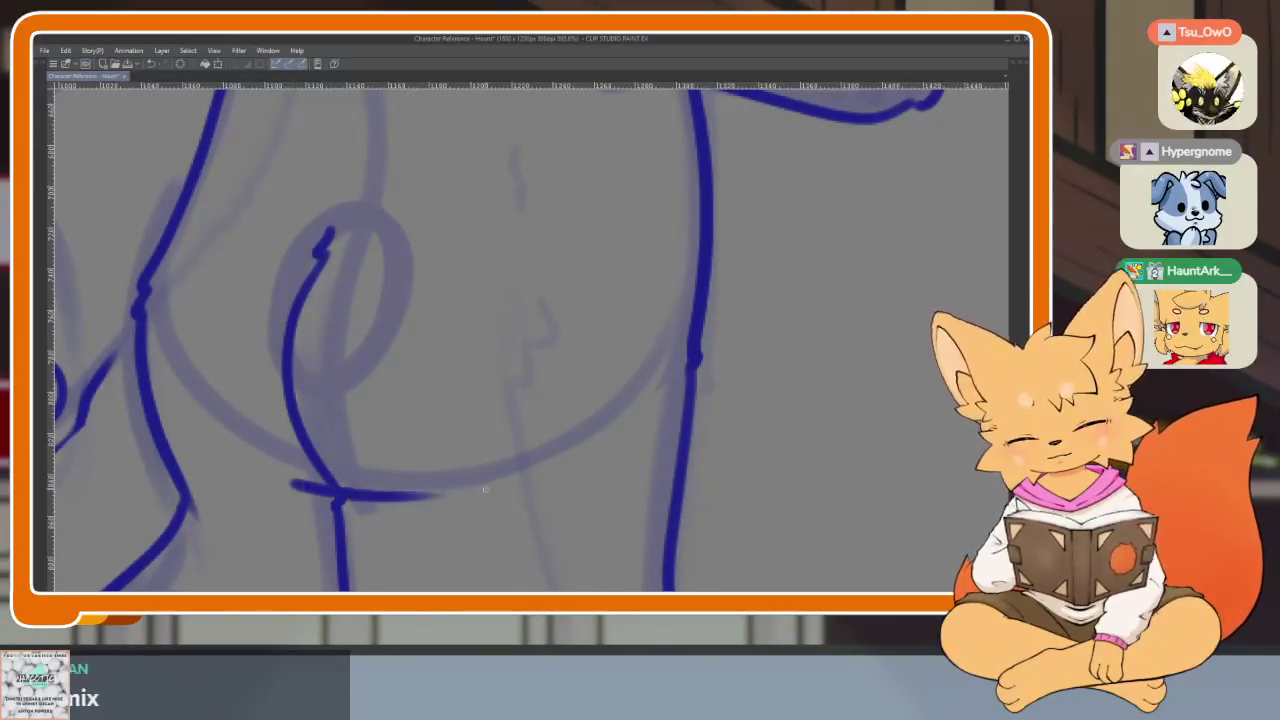
pyautogui.scroll(-8, 685, 461)
pyautogui.scroll(5, 685, 461)
pyautogui.scroll(3, 677, 477)
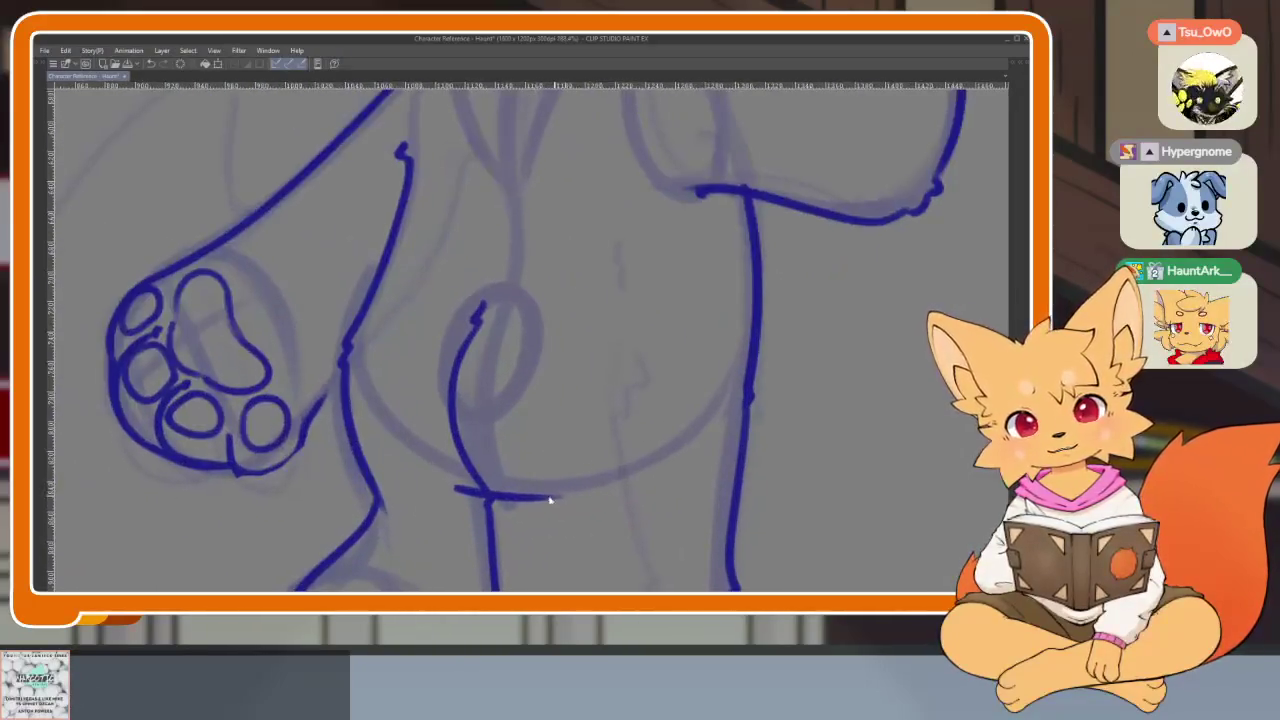
pyautogui.scroll(2, 449, 494)
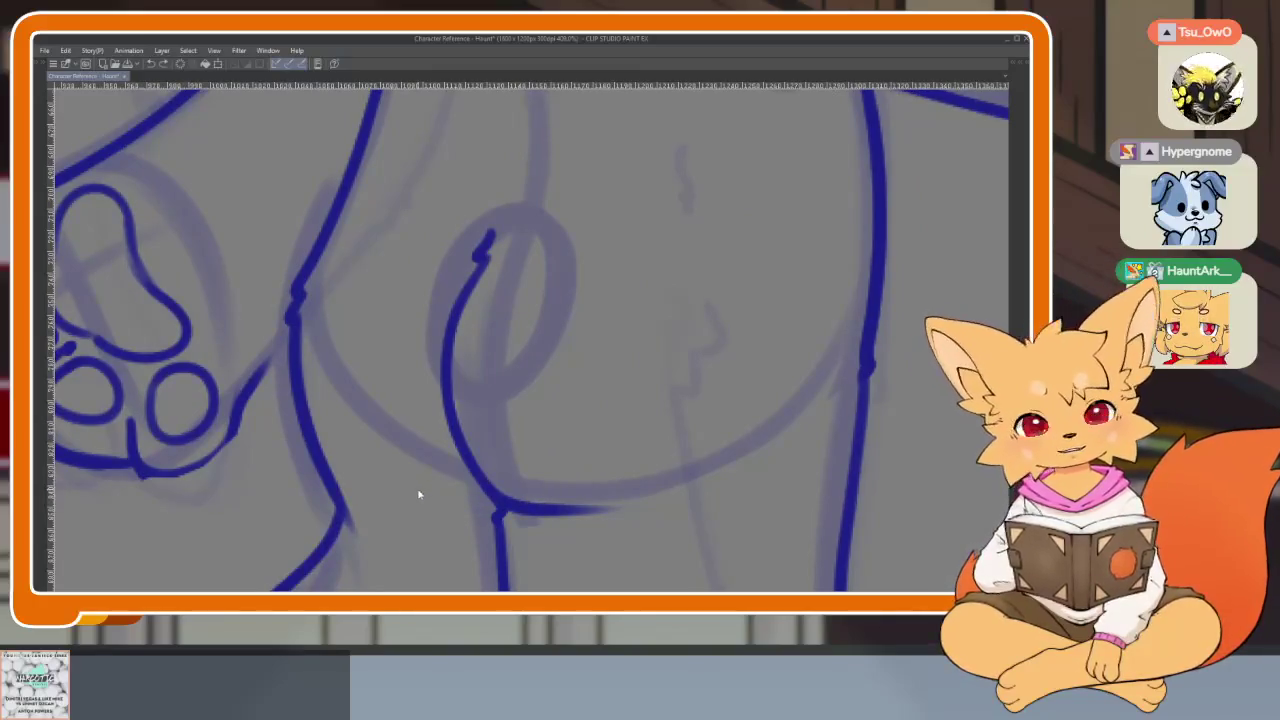
pyautogui.scroll(-5, 419, 494)
pyautogui.scroll(3, 437, 394)
pyautogui.scroll(3, 437, 394)
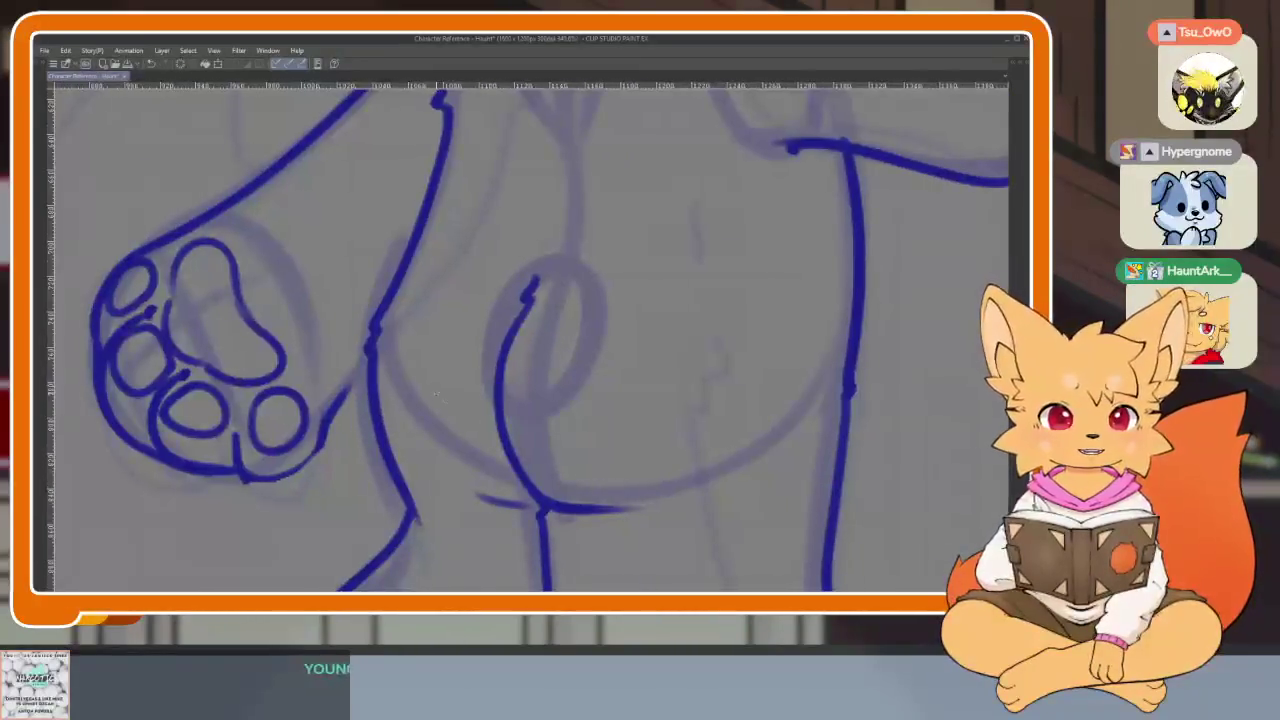
pyautogui.moveTo(362, 386); pyautogui.dragTo(390, 478)
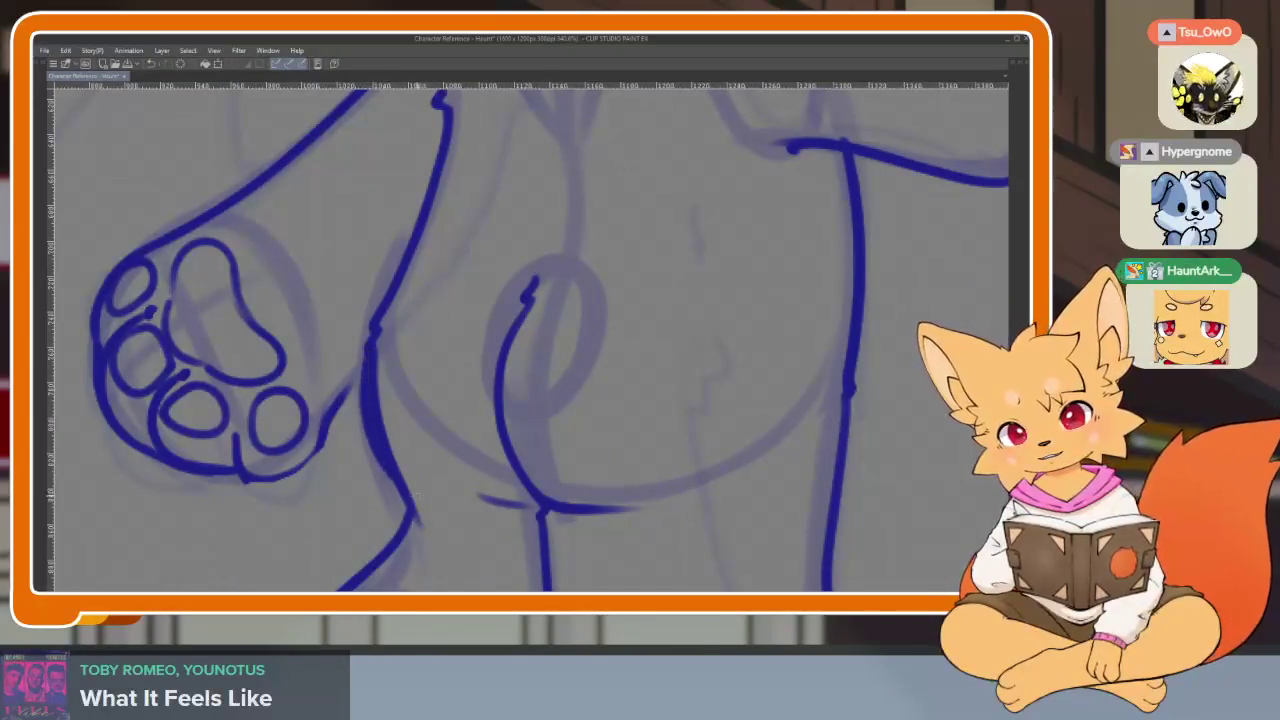
pyautogui.hotkey('ctrl', 'z')
pyautogui.hotkey('ctrl', 'y')
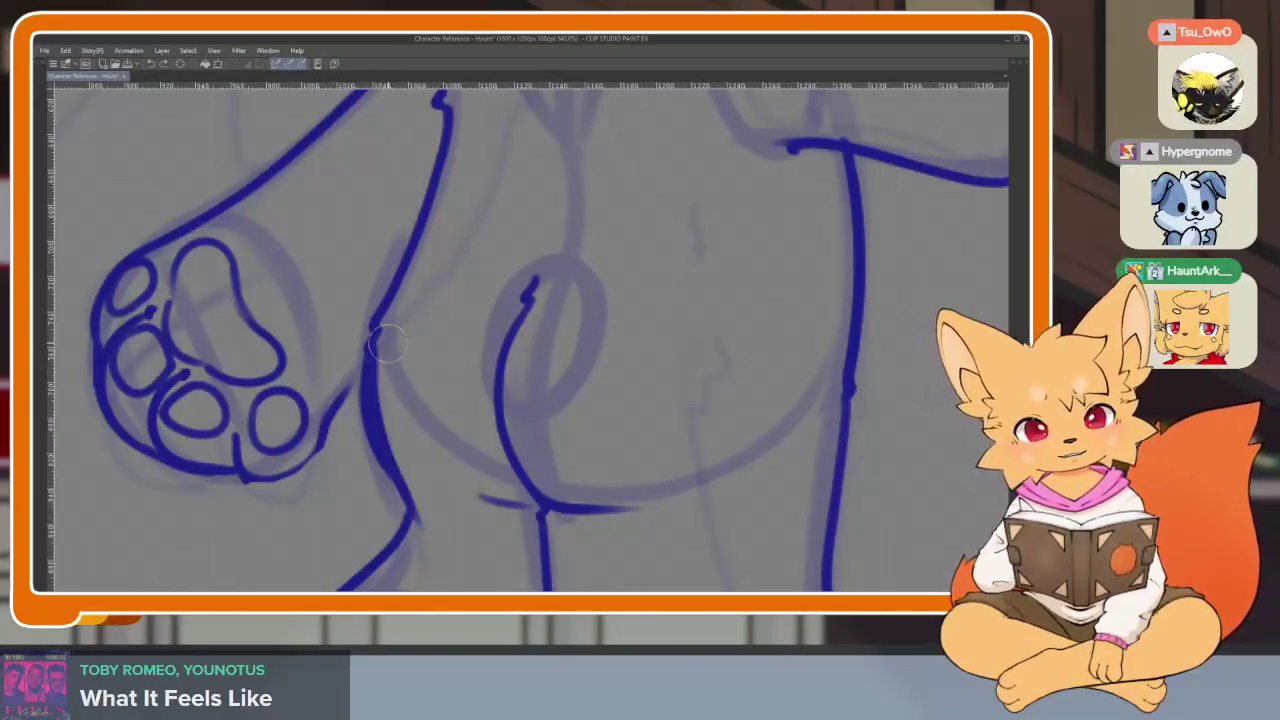
pyautogui.hotkey('ctrl', 'z')
pyautogui.hotkey('ctrl', 'y')
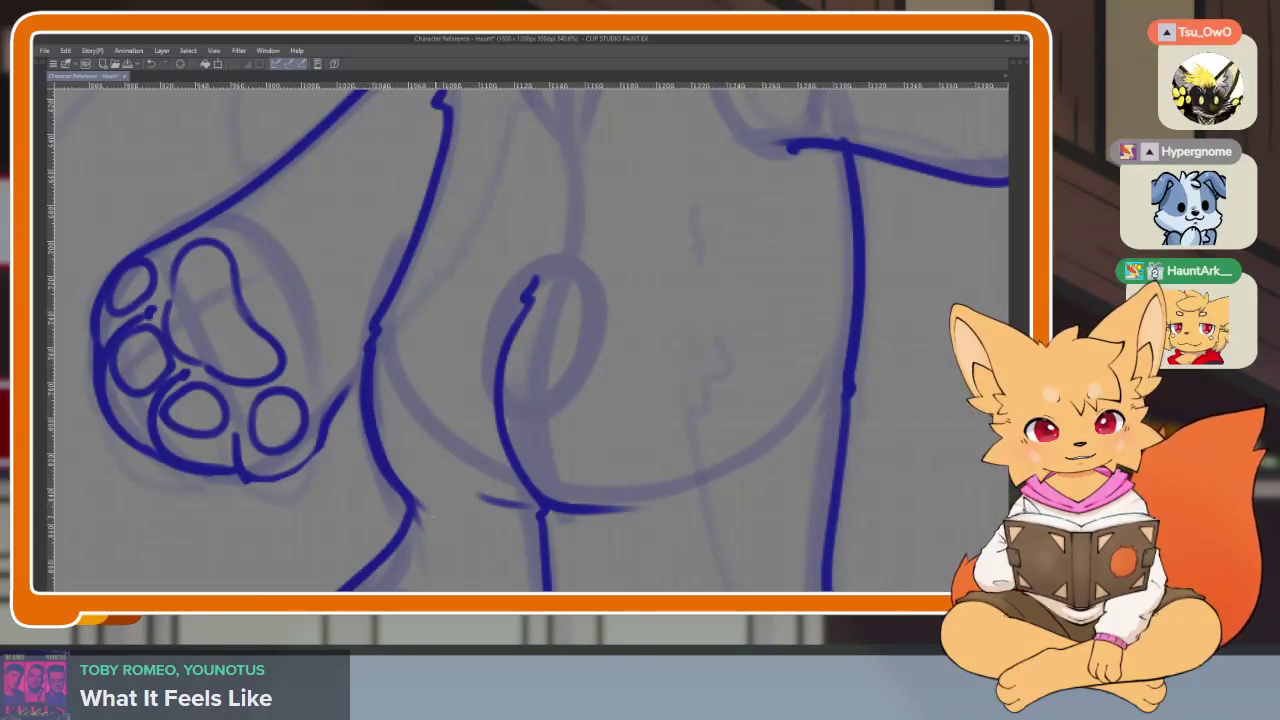
# - Reduce the doubled hip curve to one darker line, erasing the extra stroke
pyautogui.moveTo(487, 499); pyautogui.dragTo(463, 485)
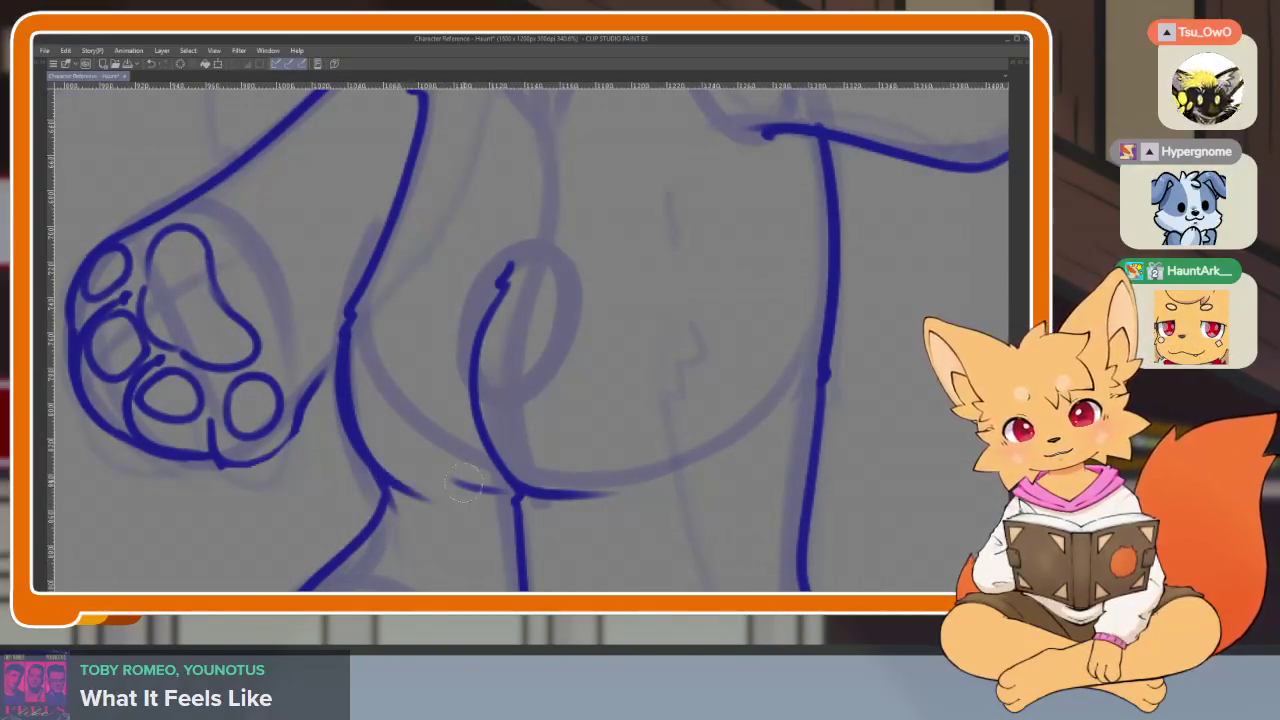
pyautogui.moveTo(376, 483); pyautogui.dragTo(372, 467)
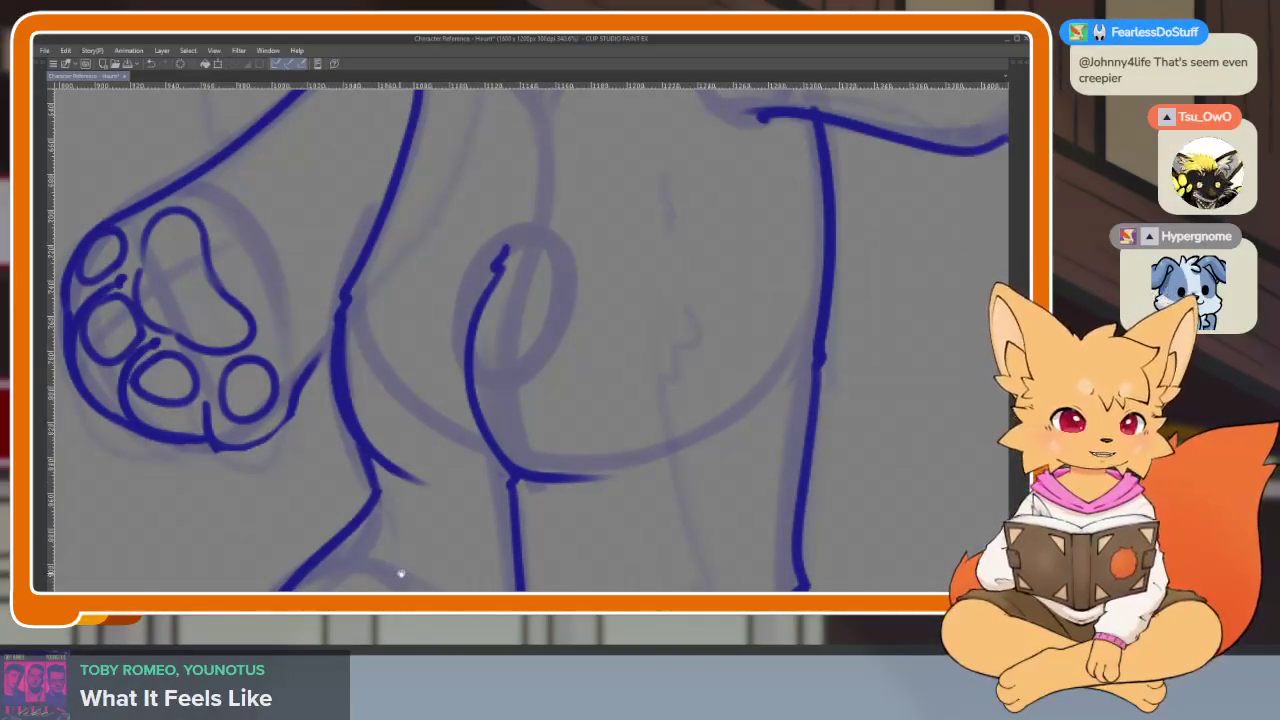
pyautogui.moveTo(400, 573); pyautogui.dragTo(440, 393)
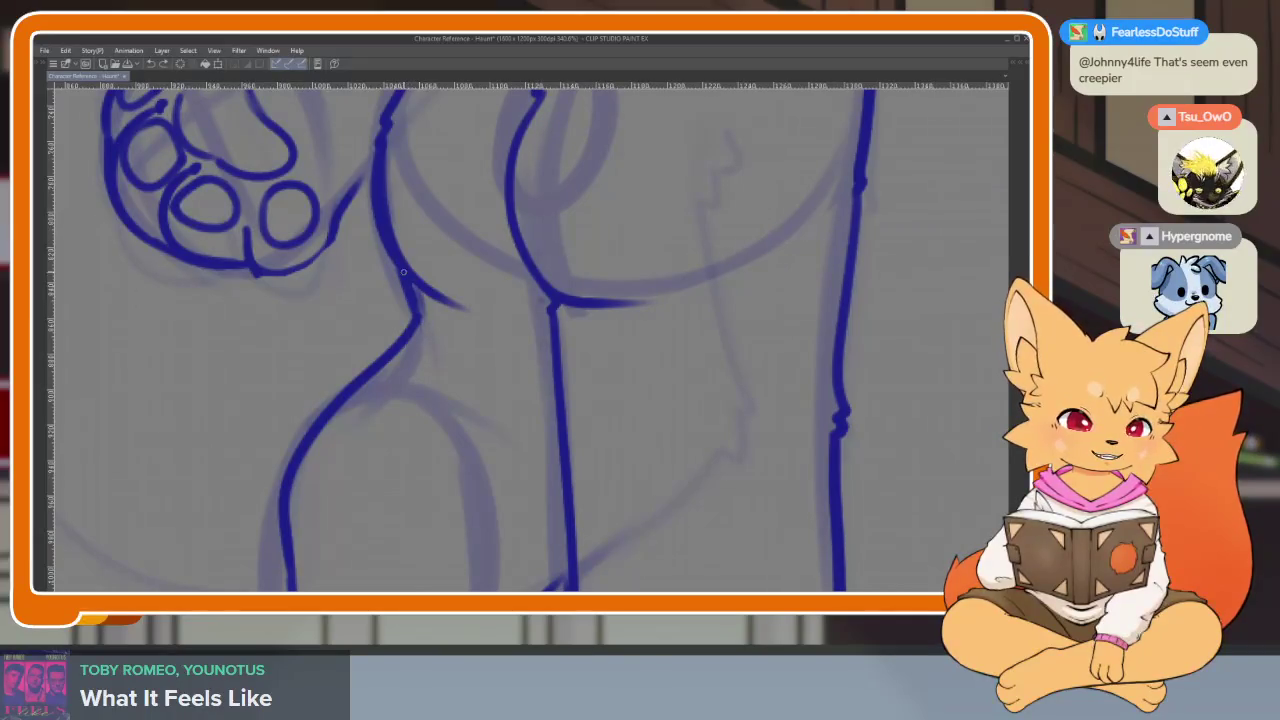
pyautogui.moveTo(420, 315); pyautogui.dragTo(288, 510)
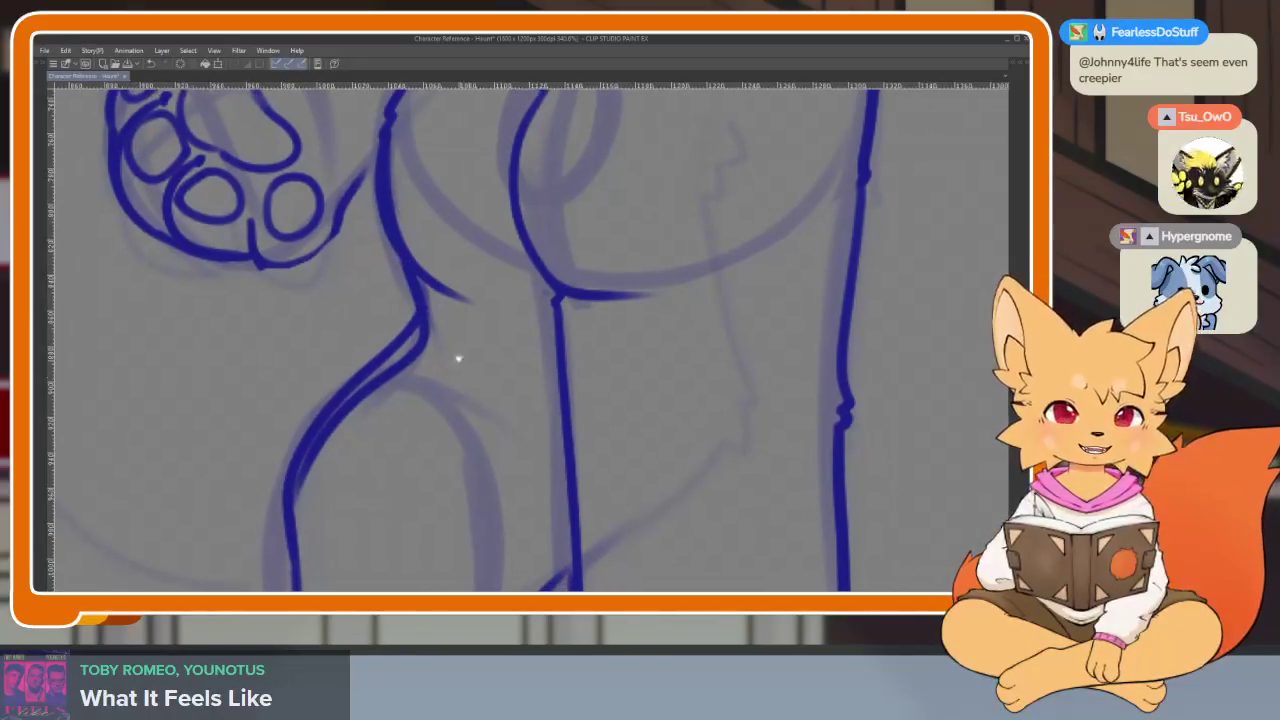
pyautogui.moveTo(420, 315); pyautogui.dragTo(290, 495)
pyautogui.scroll(-1, 329, 486)
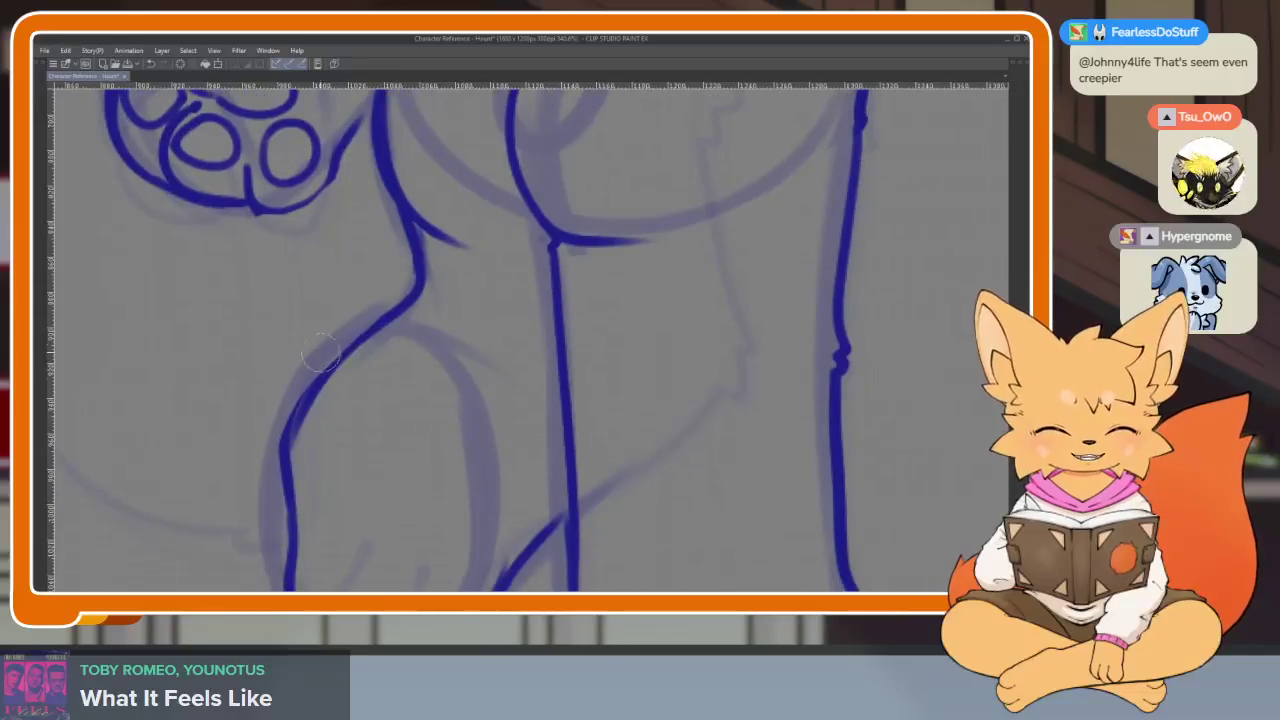
pyautogui.moveTo(320, 350); pyautogui.dragTo(288, 500)
pyautogui.moveTo(297, 399); pyautogui.dragTo(288, 528)
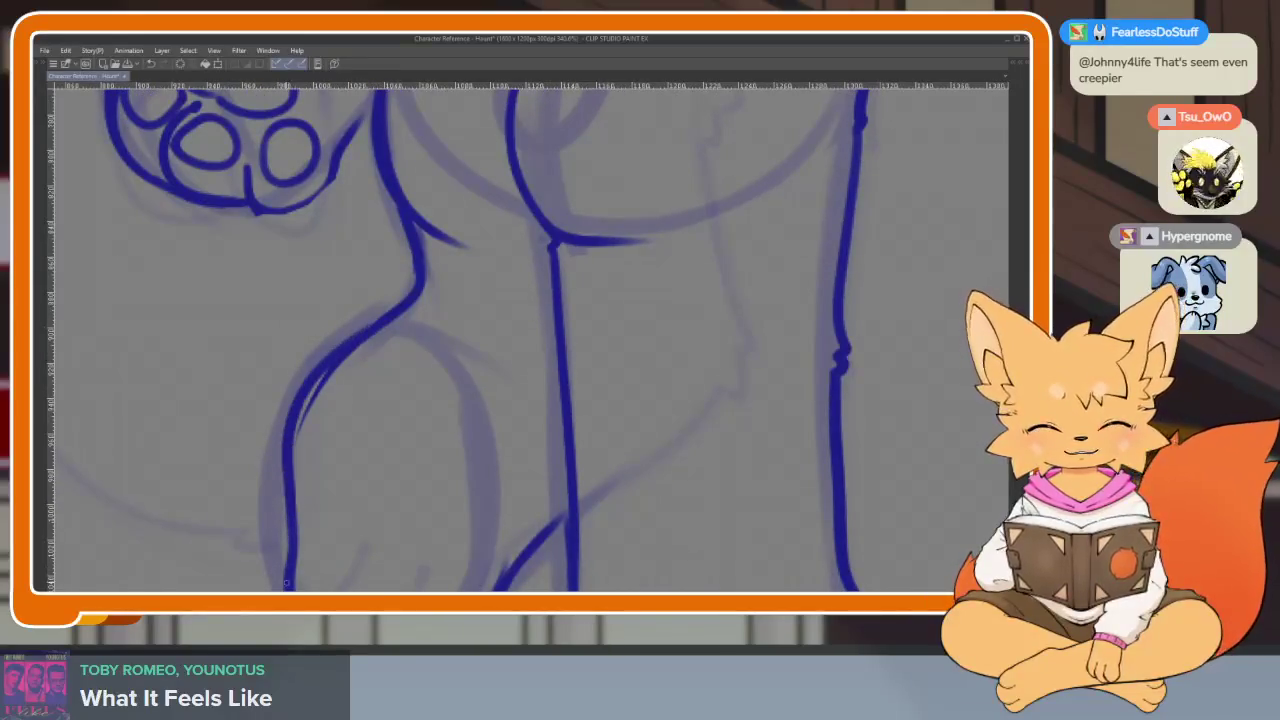
pyautogui.scroll(-2, 500, 406)
pyautogui.scroll(-2, 577, 456)
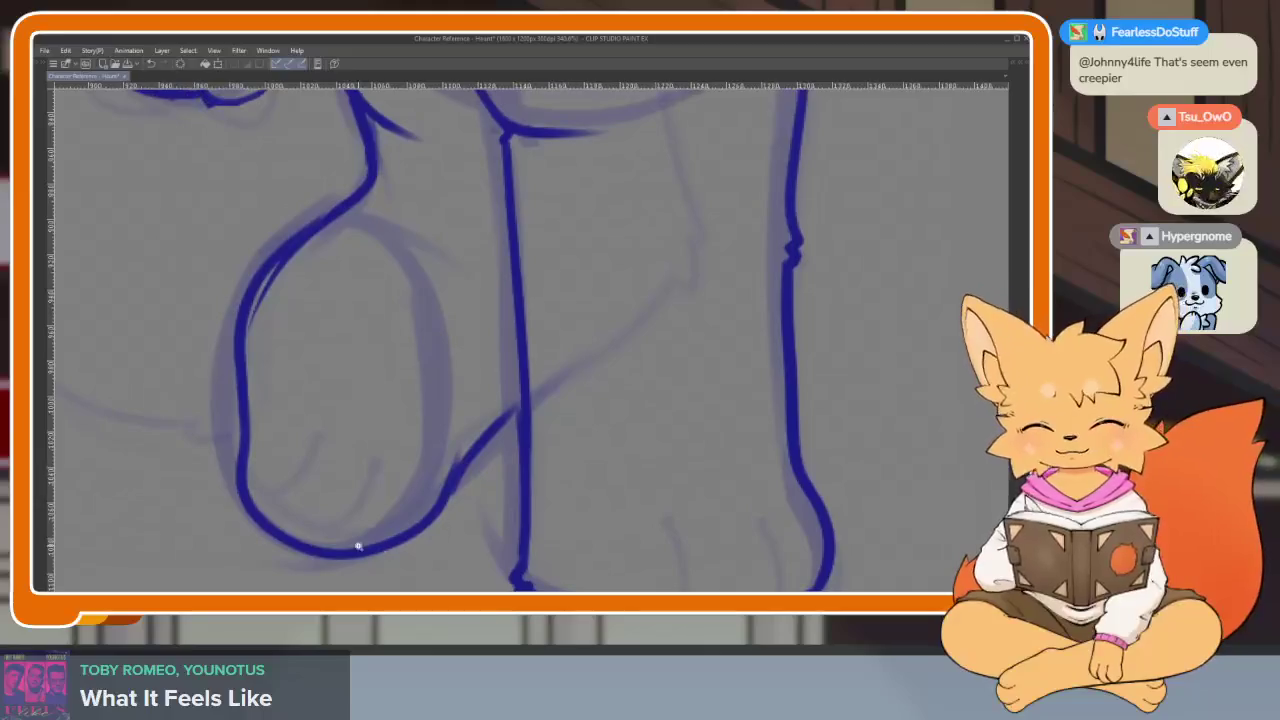
pyautogui.scroll(2, 326, 434)
# - Draw a guide curve and two toe lines across the back foot
pyautogui.moveTo(237, 404); pyautogui.dragTo(446, 440)
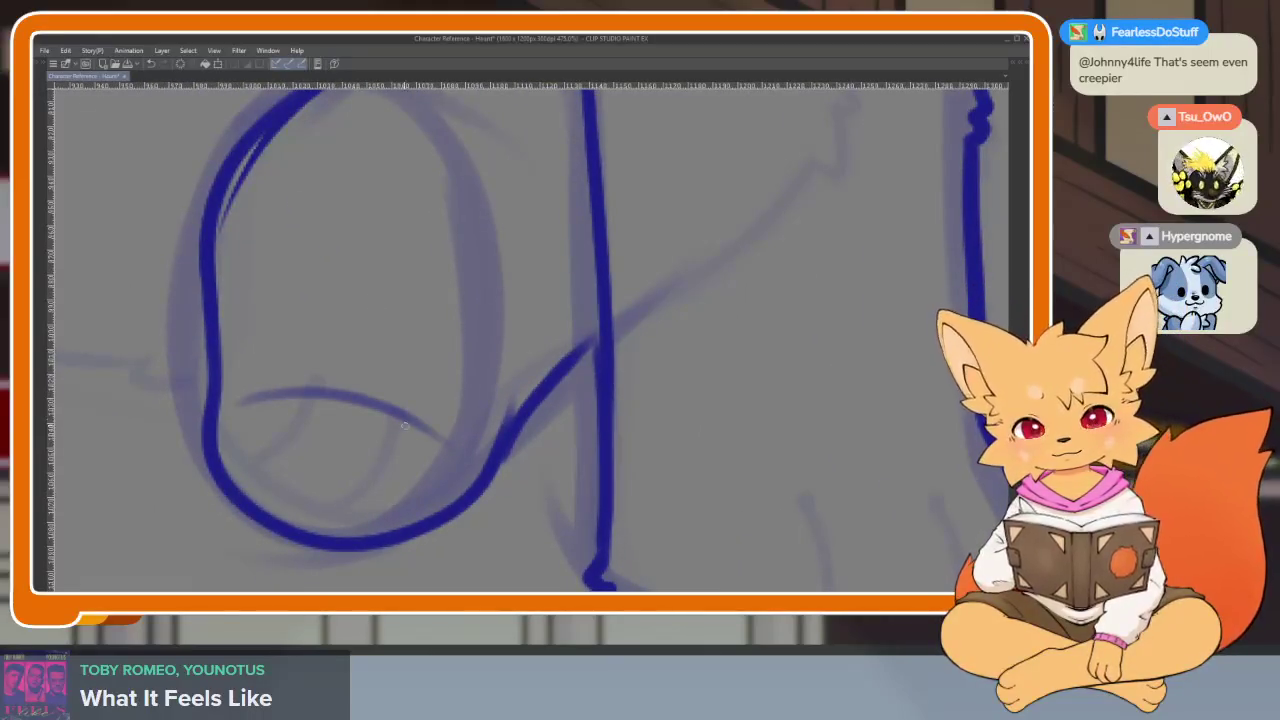
pyautogui.moveTo(362, 406)
pyautogui.mouseDown()
pyautogui.moveTo(408, 546)
pyautogui.moveTo(362, 452)
pyautogui.mouseUp()
pyautogui.hotkey('ctrl', 'z')
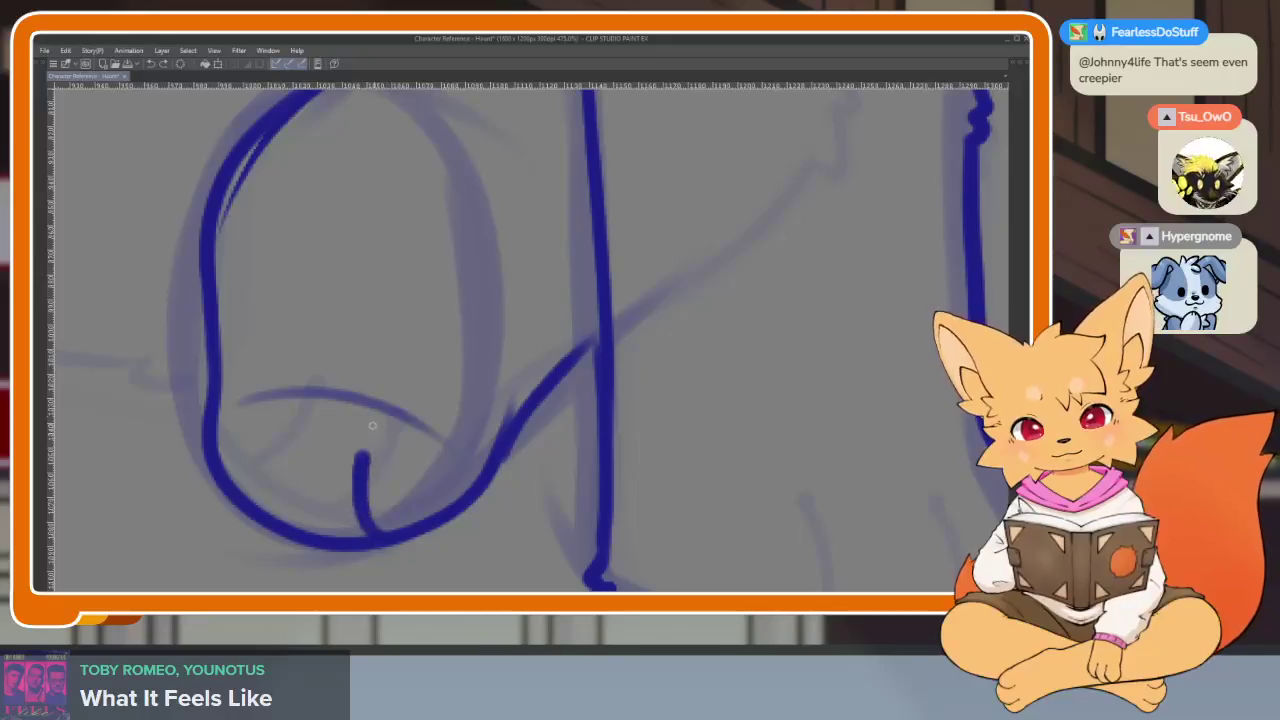
pyautogui.moveTo(300, 532)
pyautogui.mouseDown()
pyautogui.moveTo(272, 434)
pyautogui.moveTo(310, 388)
pyautogui.mouseUp()
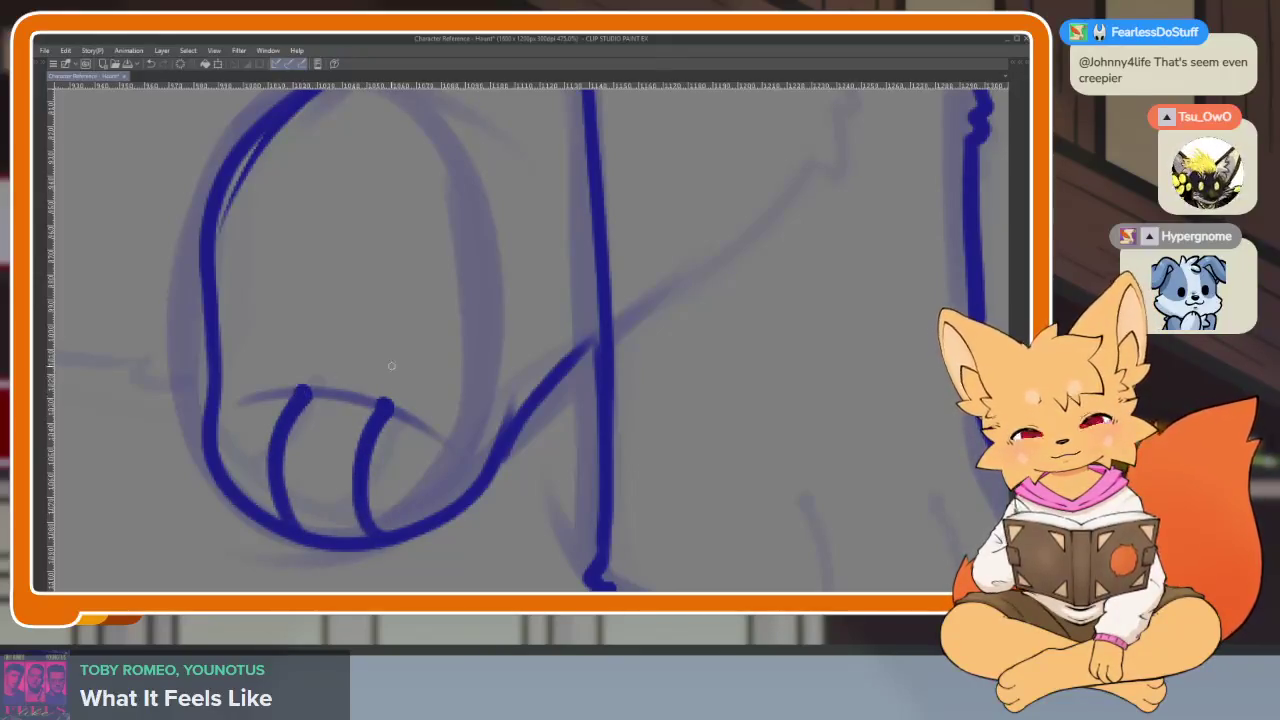
pyautogui.scroll(-6, 600, 450)
pyautogui.scroll(3, 506, 460)
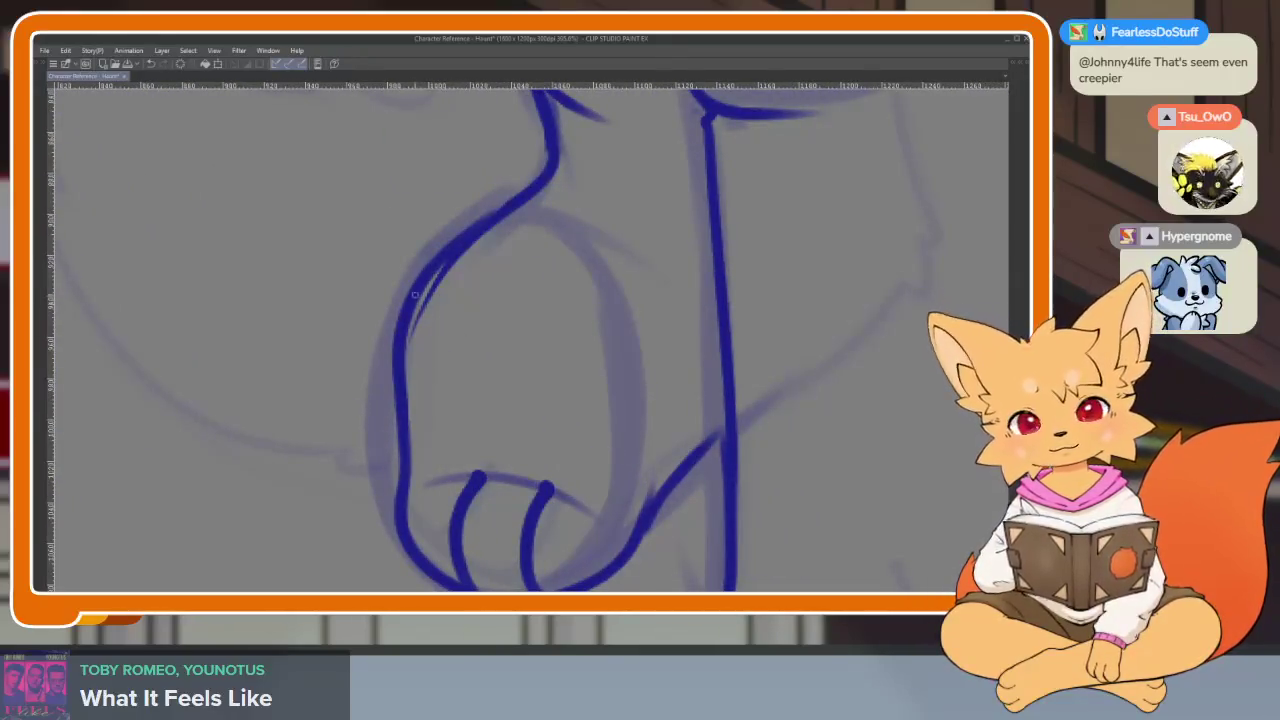
# - Ink the leg's left contour down to the foot and erase the doubled line
pyautogui.moveTo(414, 294); pyautogui.dragTo(410, 540)
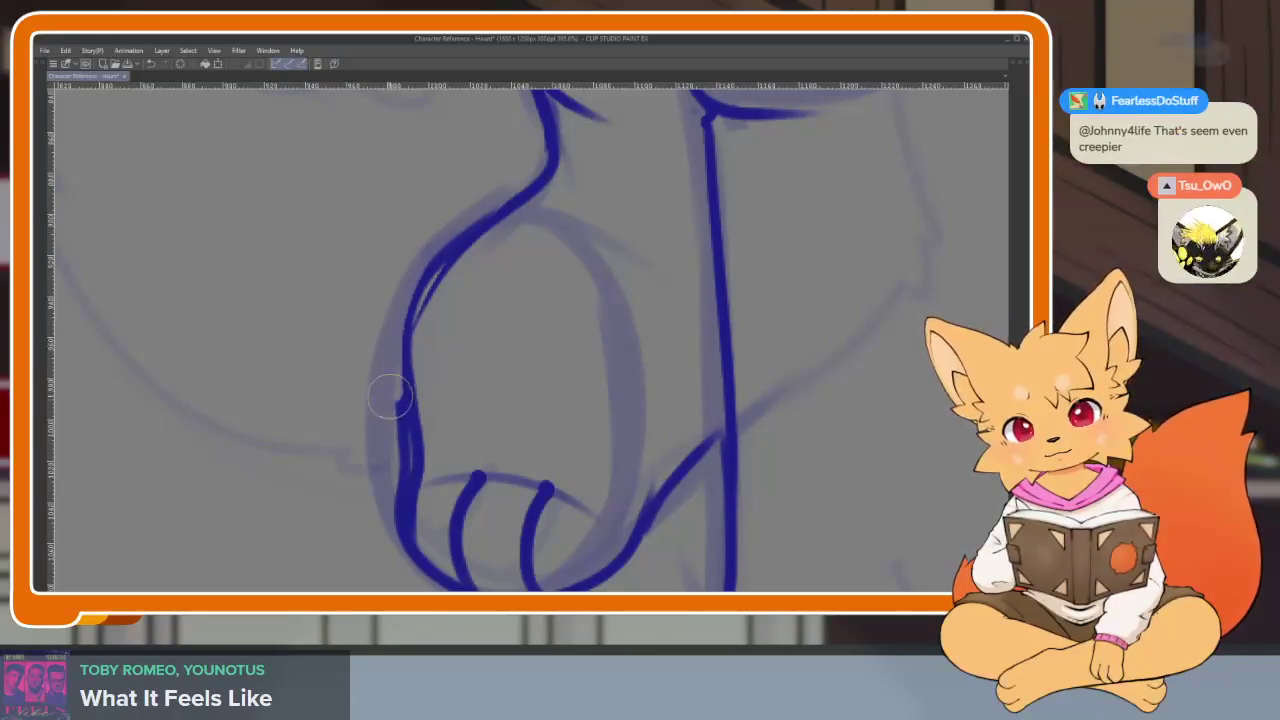
pyautogui.moveTo(390, 395); pyautogui.dragTo(386, 549)
pyautogui.moveTo(434, 309); pyautogui.dragTo(490, 250)
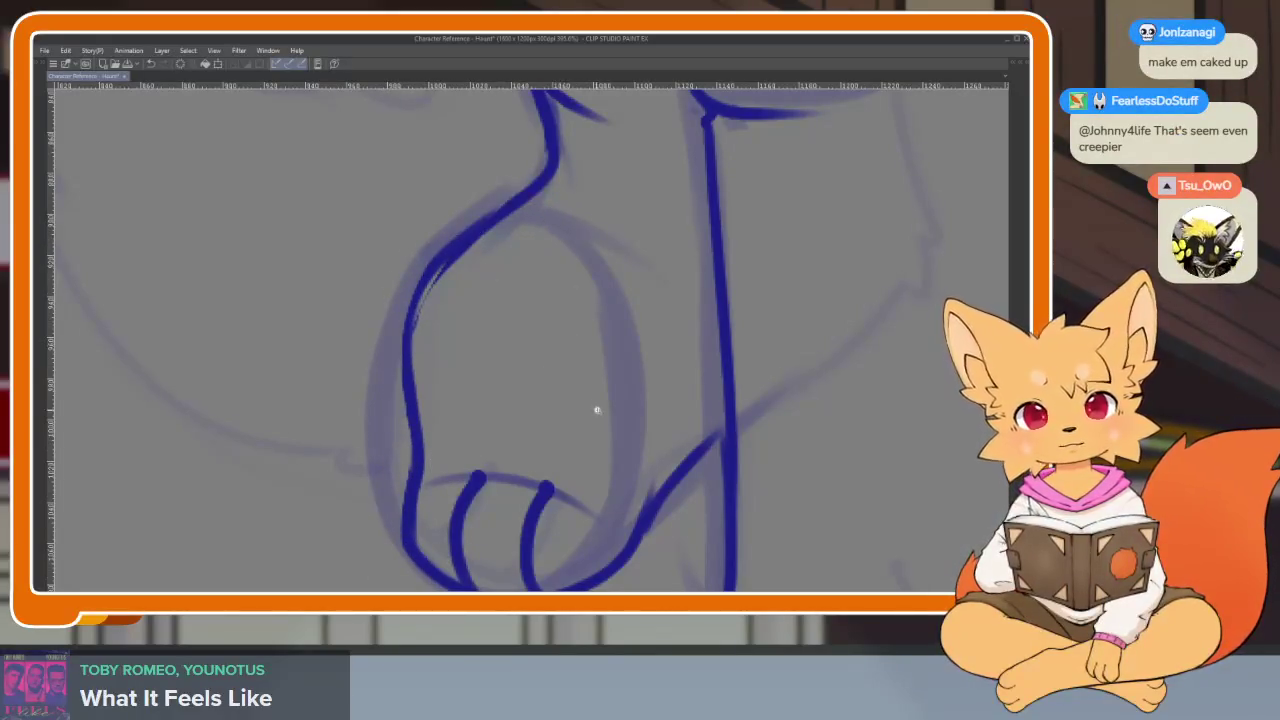
pyautogui.scroll(-3, 597, 409)
pyautogui.scroll(-2, 680, 405)
# - Zoom in on the right dog's hip and remove the hip stroke's tapered tail
pyautogui.scroll(1, 763, 403)
pyautogui.scroll(1, 700, 480)
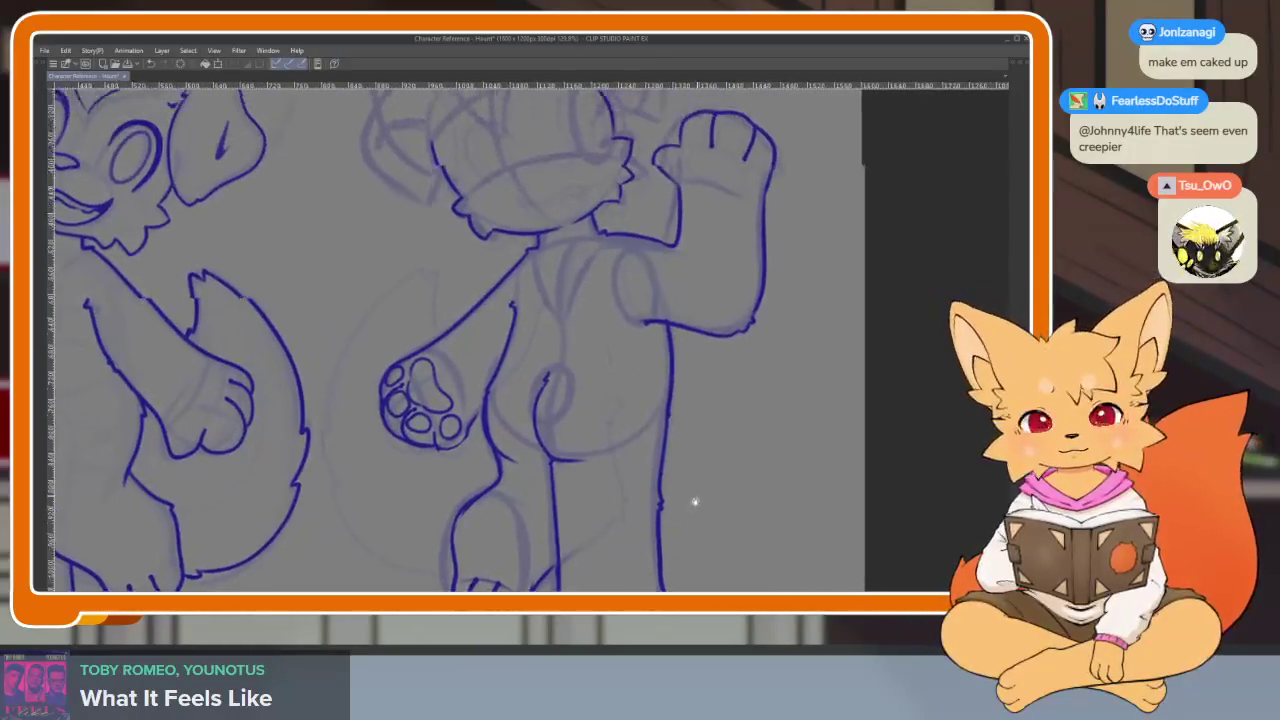
pyautogui.scroll(-4, 695, 500)
pyautogui.scroll(1, 626, 463)
pyautogui.scroll(4, 693, 480)
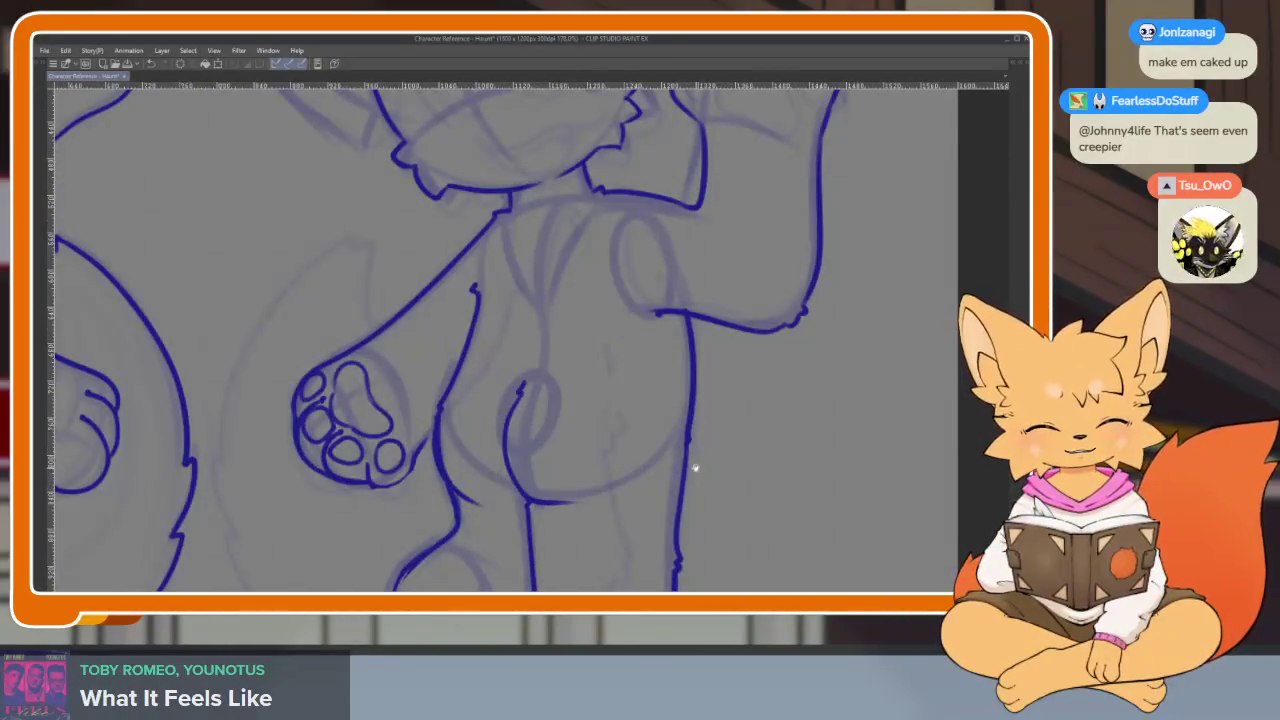
pyautogui.scroll(1, 503, 485)
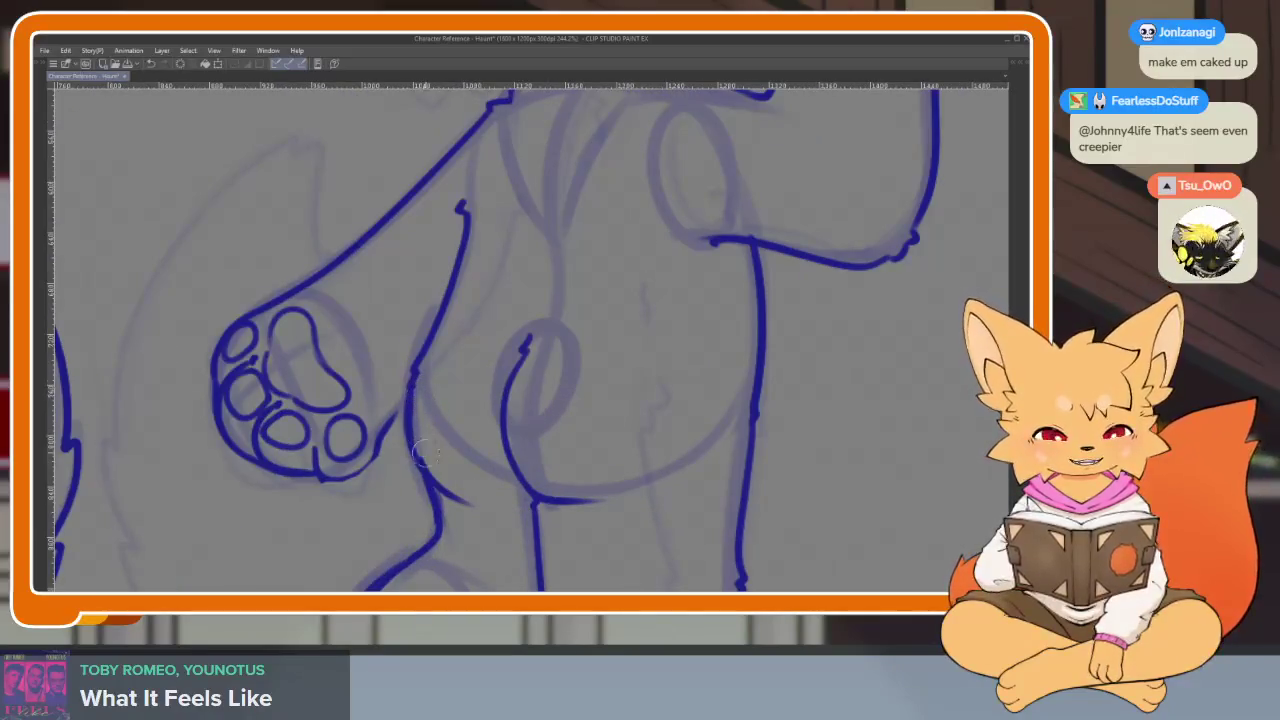
pyautogui.scroll(1, 422, 420)
pyautogui.scroll(1, 423, 357)
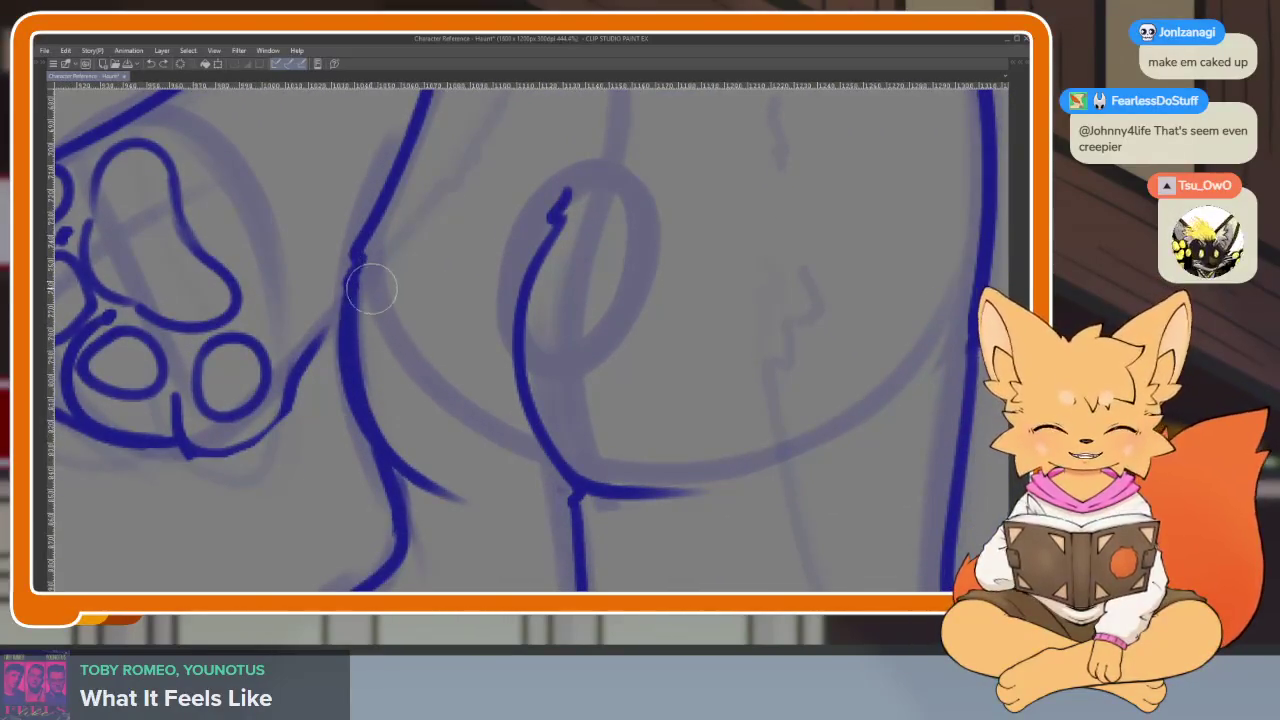
pyautogui.hscroll(2, 670, 470)
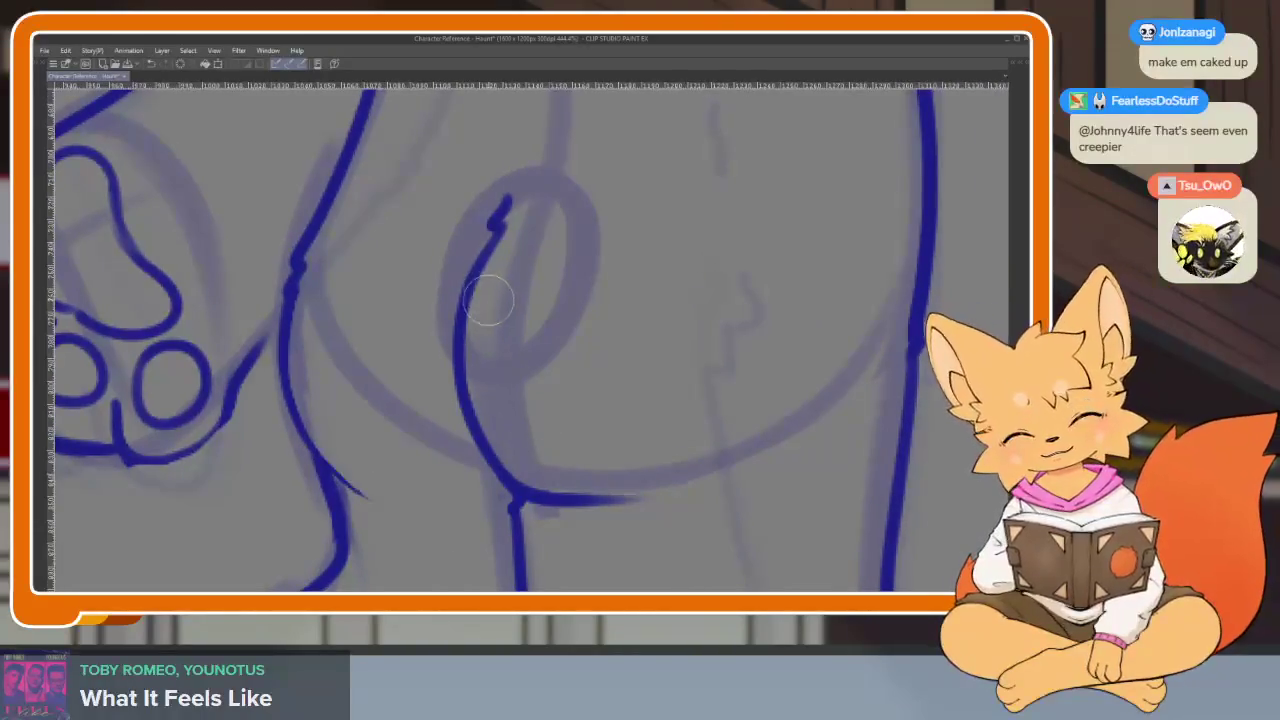
pyautogui.hotkey('ctrl', 'z')
# - Sketch a circle outline on the hip, undoing the unwanted dark blue circle strokes
pyautogui.scroll(-4, 688, 457)
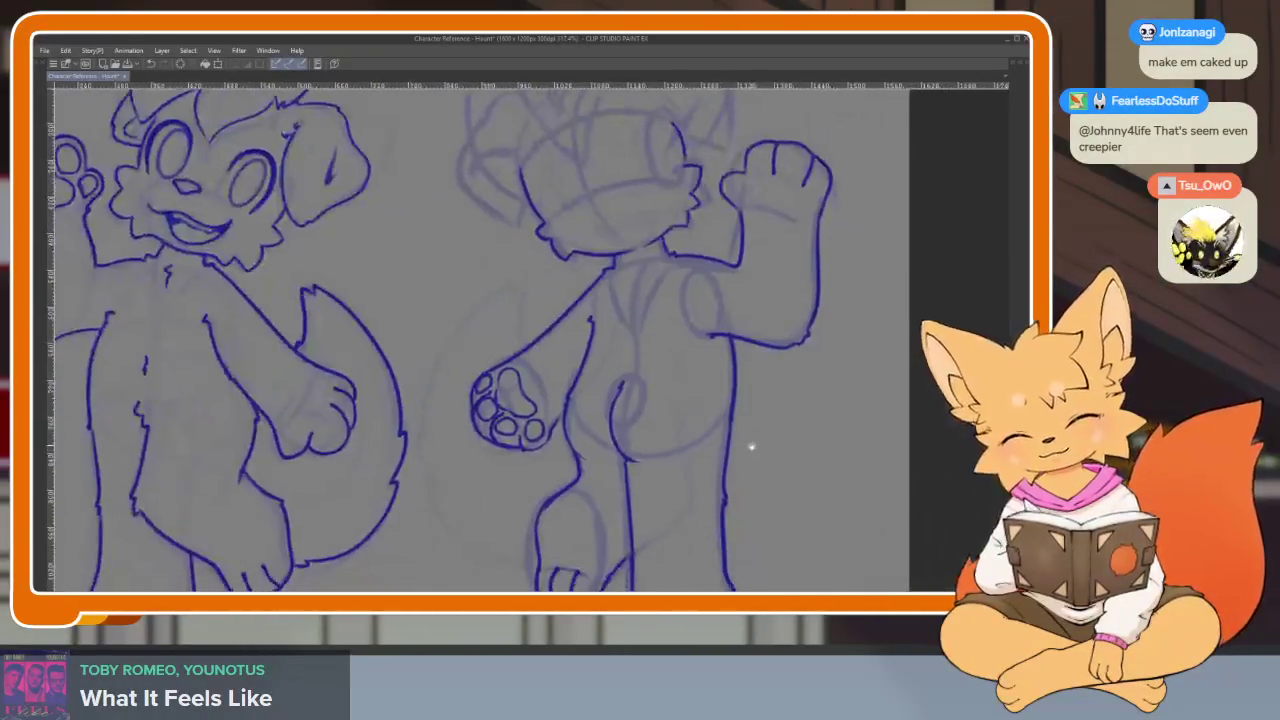
pyautogui.scroll(4, 749, 446)
pyautogui.scroll(-1, 731, 451)
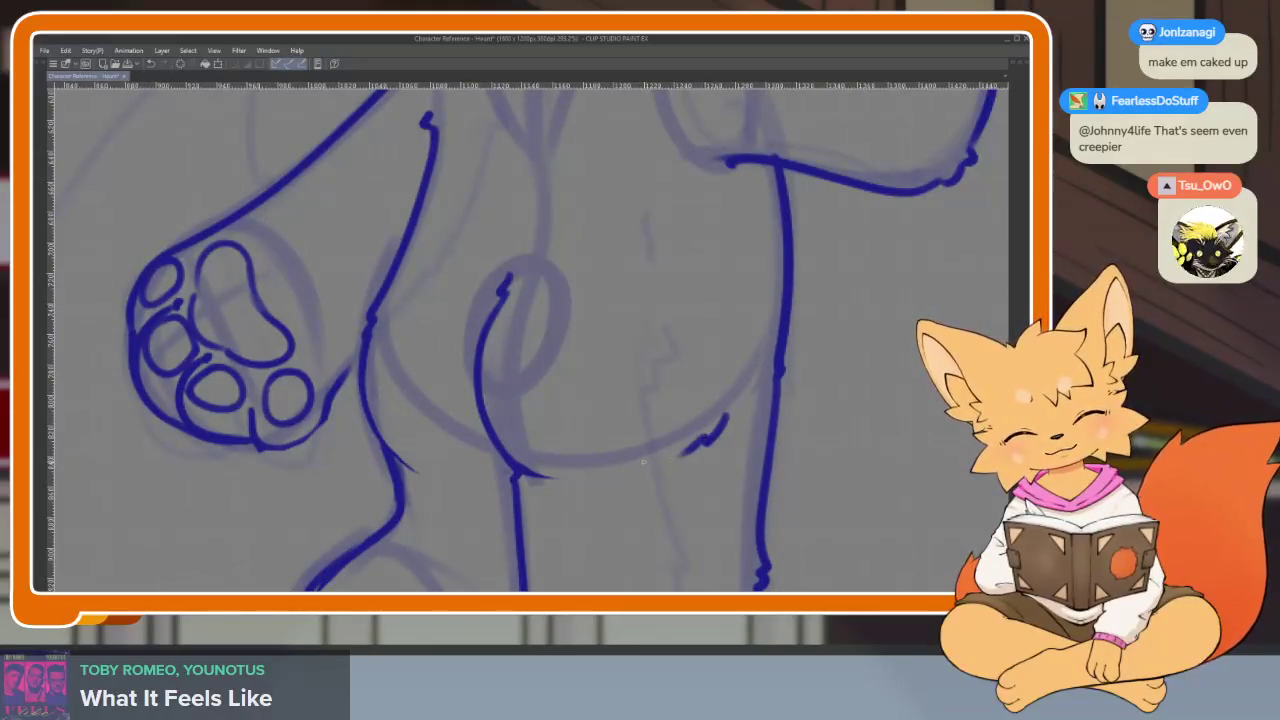
pyautogui.scroll(-4, 643, 461)
pyautogui.scroll(3, 789, 446)
pyautogui.scroll(-1, 766, 437)
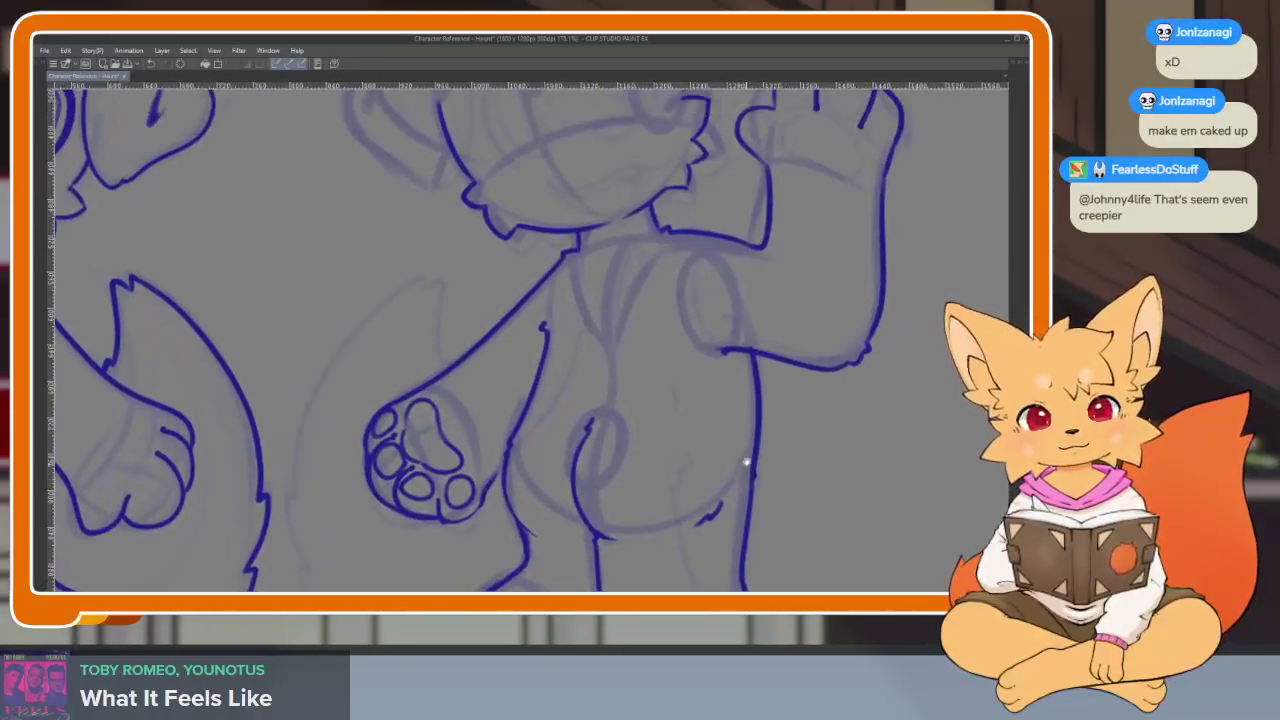
pyautogui.scroll(3, 605, 430)
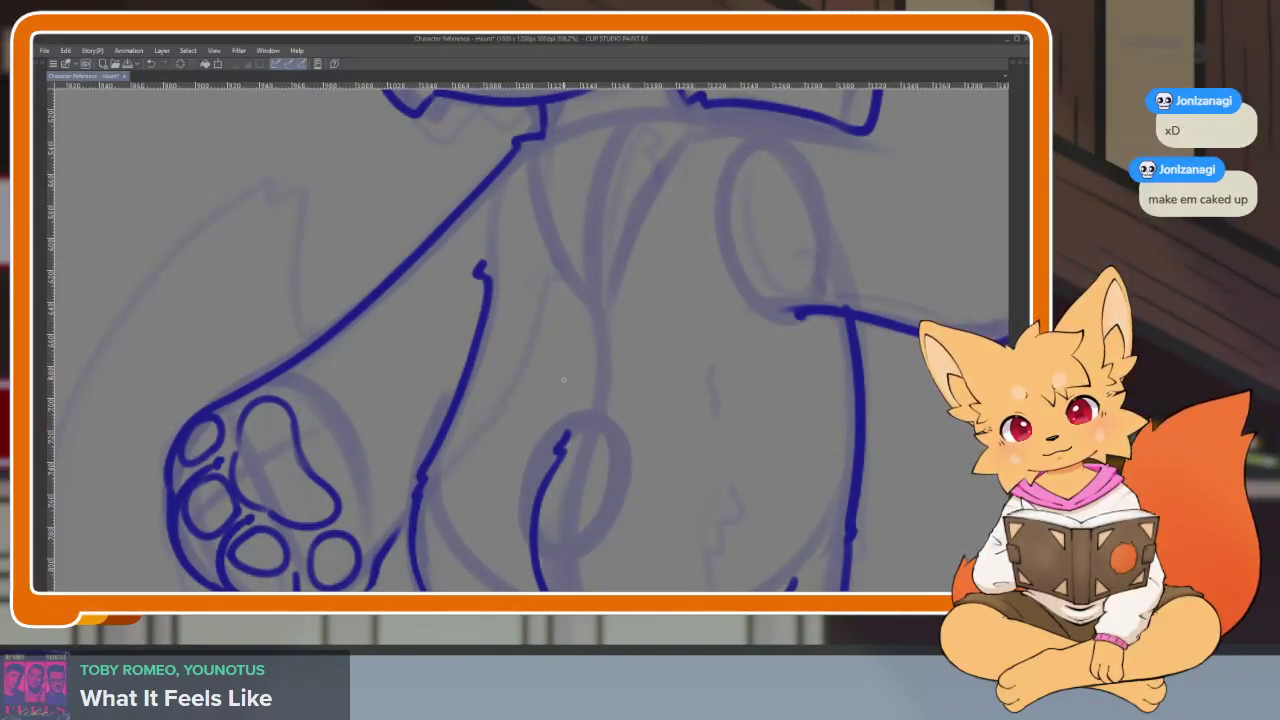
pyautogui.moveTo(546, 398); pyautogui.dragTo(540, 404)
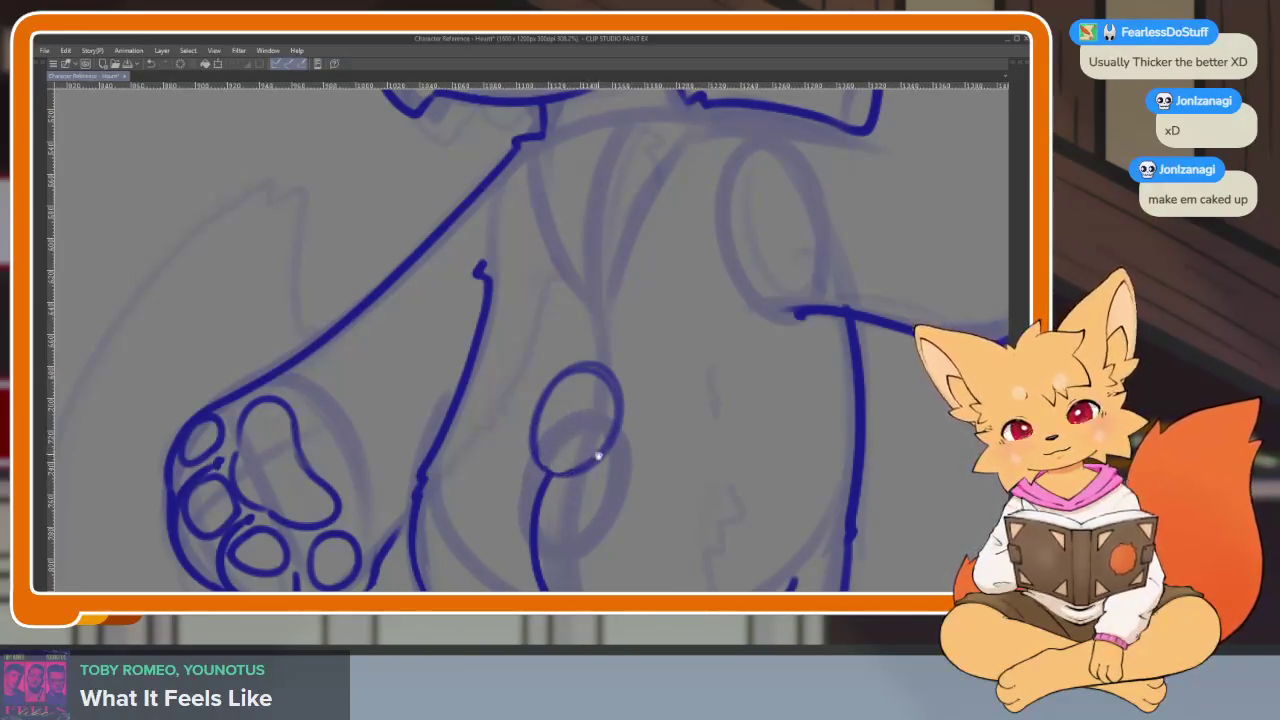
pyautogui.moveTo(598, 456); pyautogui.dragTo(599, 393)
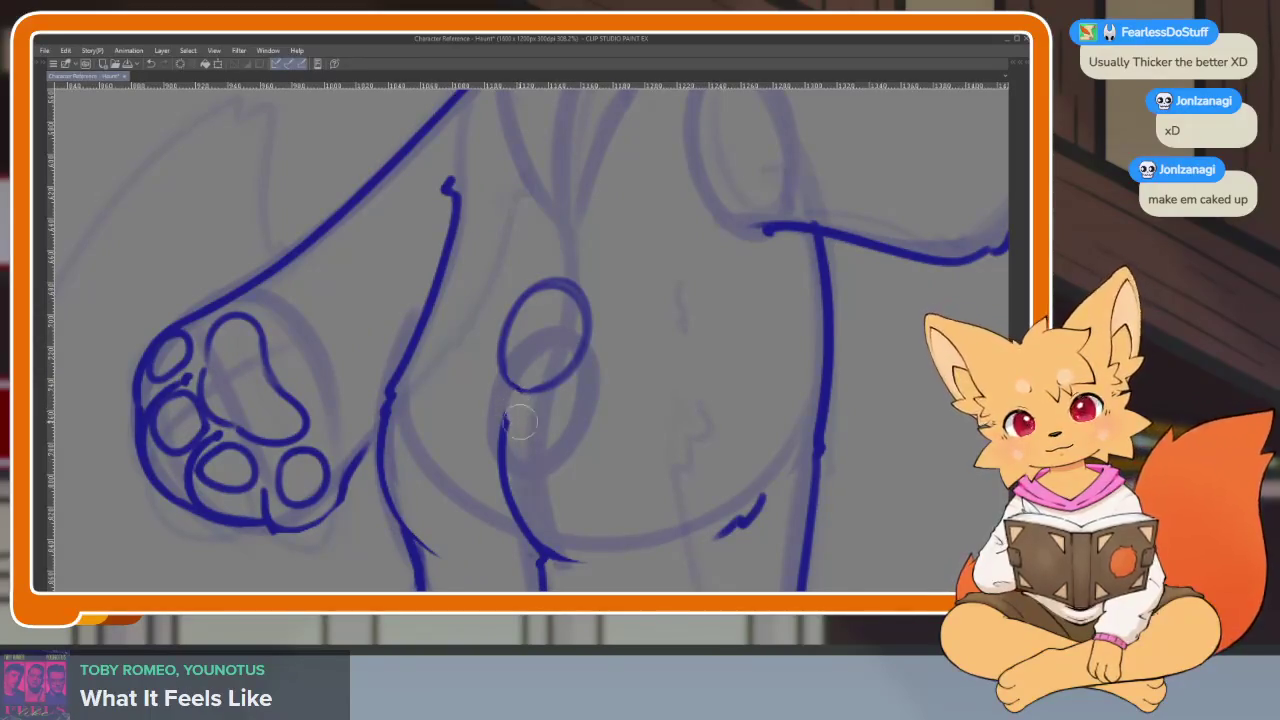
pyautogui.scroll(2, 548, 376)
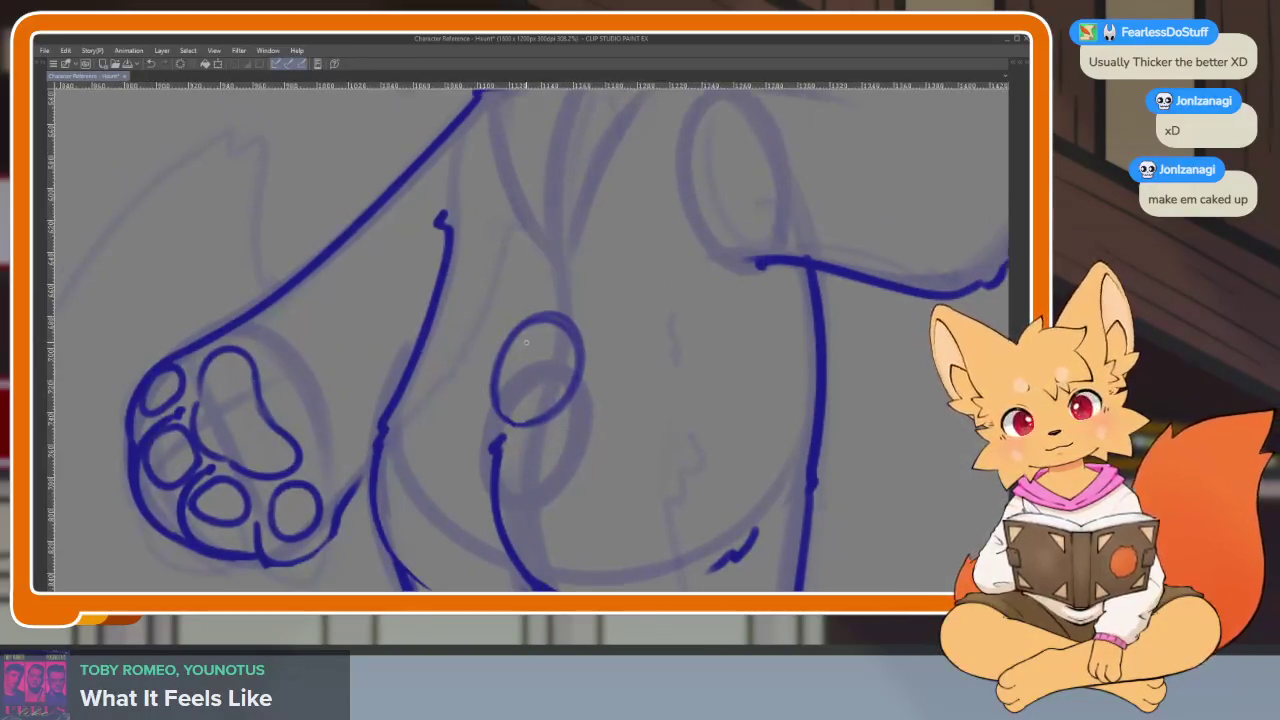
pyautogui.moveTo(540, 320); pyautogui.dragTo(505, 425)
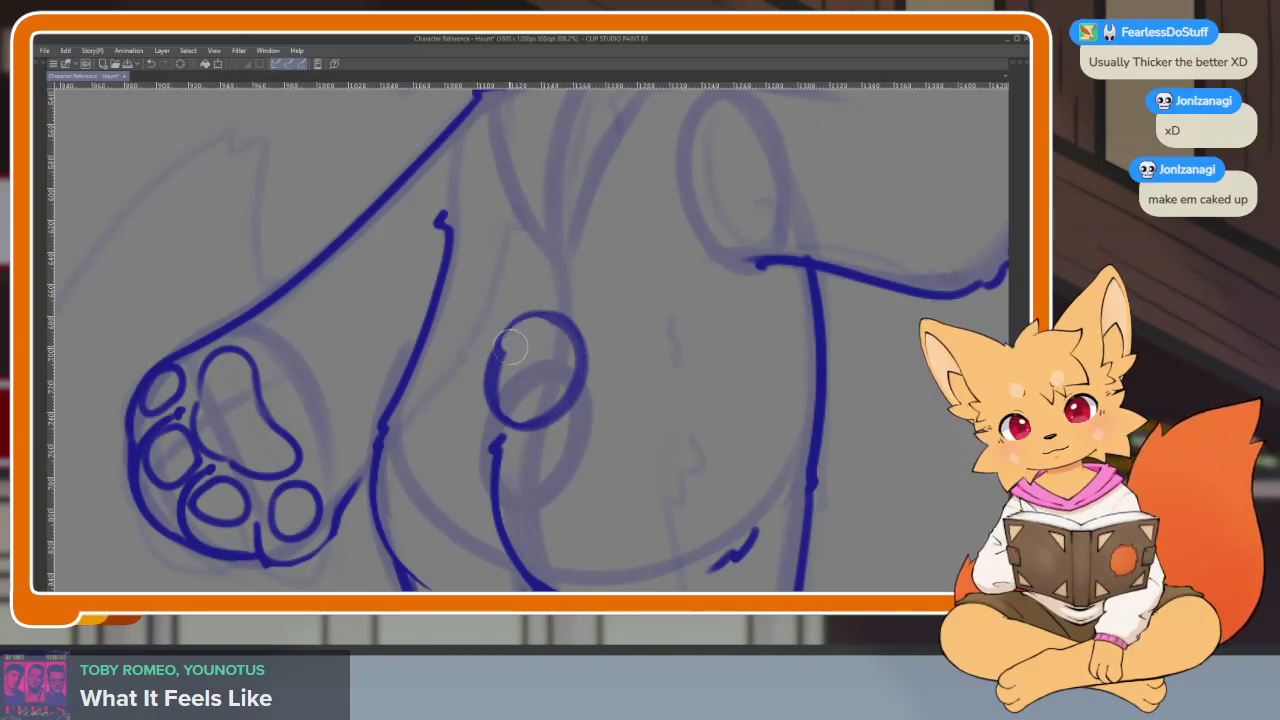
pyautogui.hotkey('ctrl', 'z')
pyautogui.hotkey('ctrl', 'z')
pyautogui.hotkey('ctrl', 'z')
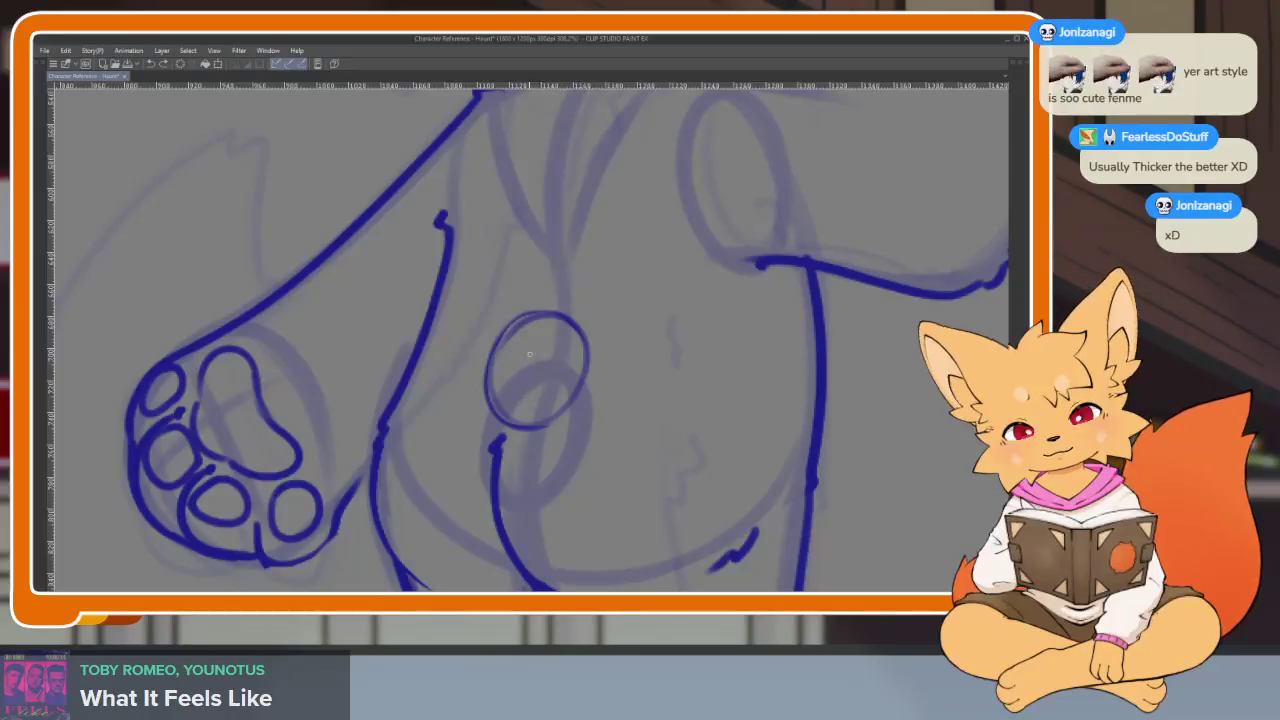
# - Remove the stray X mark and short stroke from inside the hip circle
pyautogui.scroll(3, 533, 365)
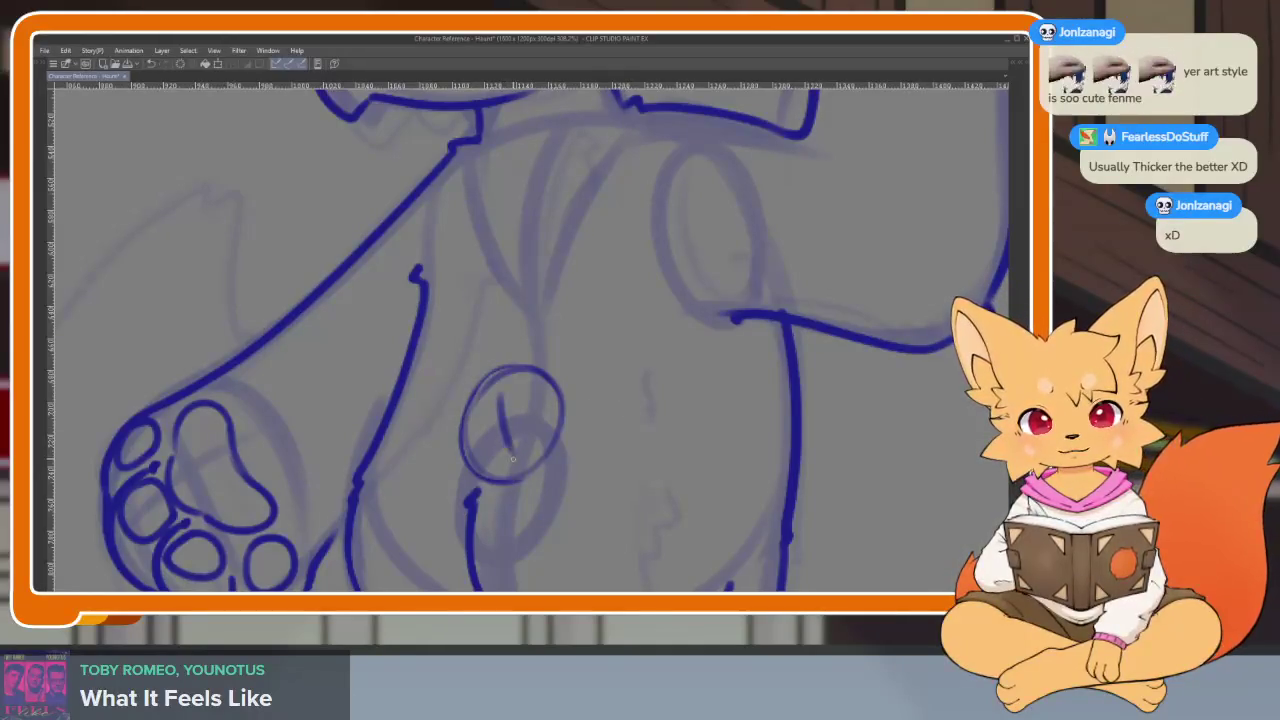
pyautogui.scroll(-5, 537, 398)
pyautogui.scroll(6, 537, 398)
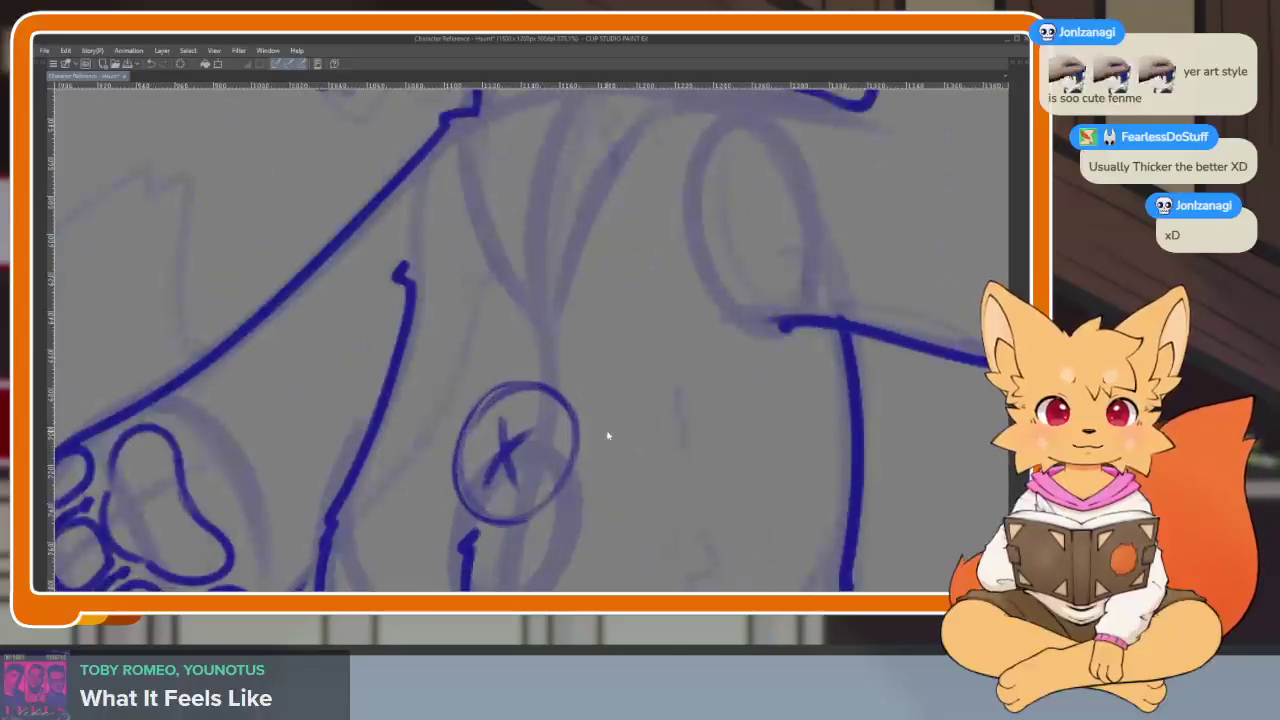
pyautogui.hotkey('ctrl', 'z')
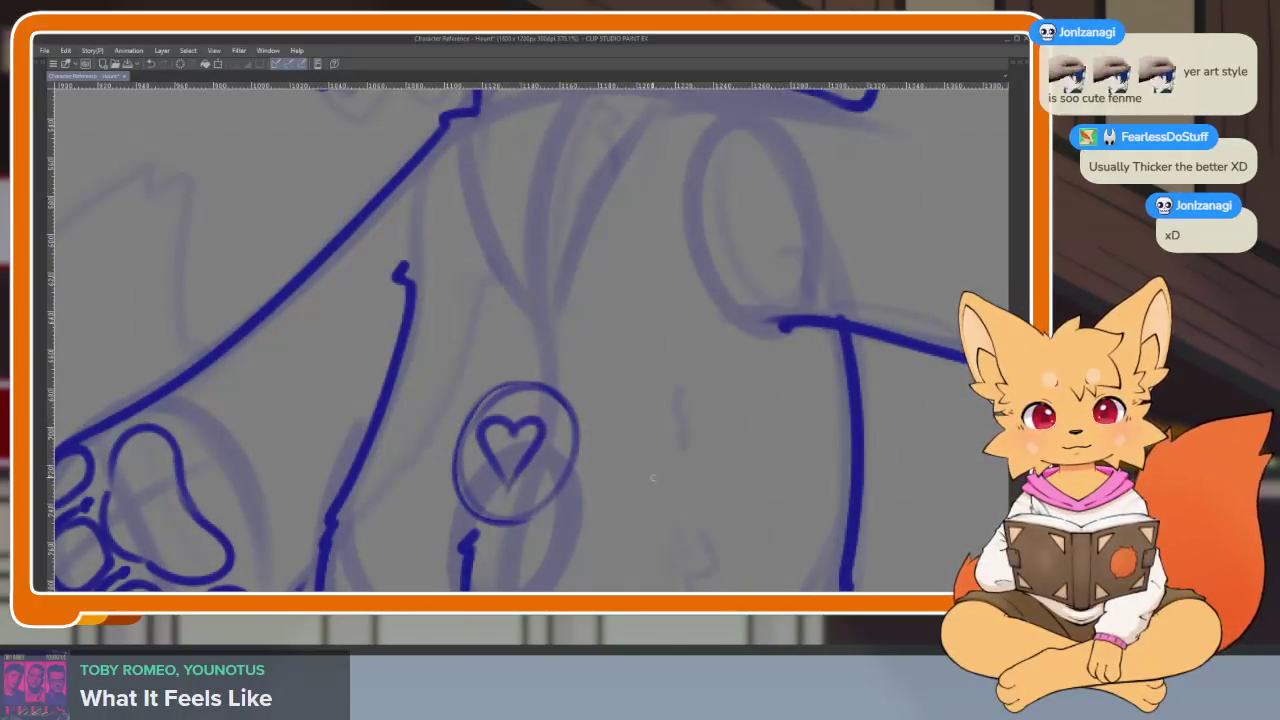
pyautogui.scroll(-5, 652, 478)
pyautogui.scroll(3, 789, 426)
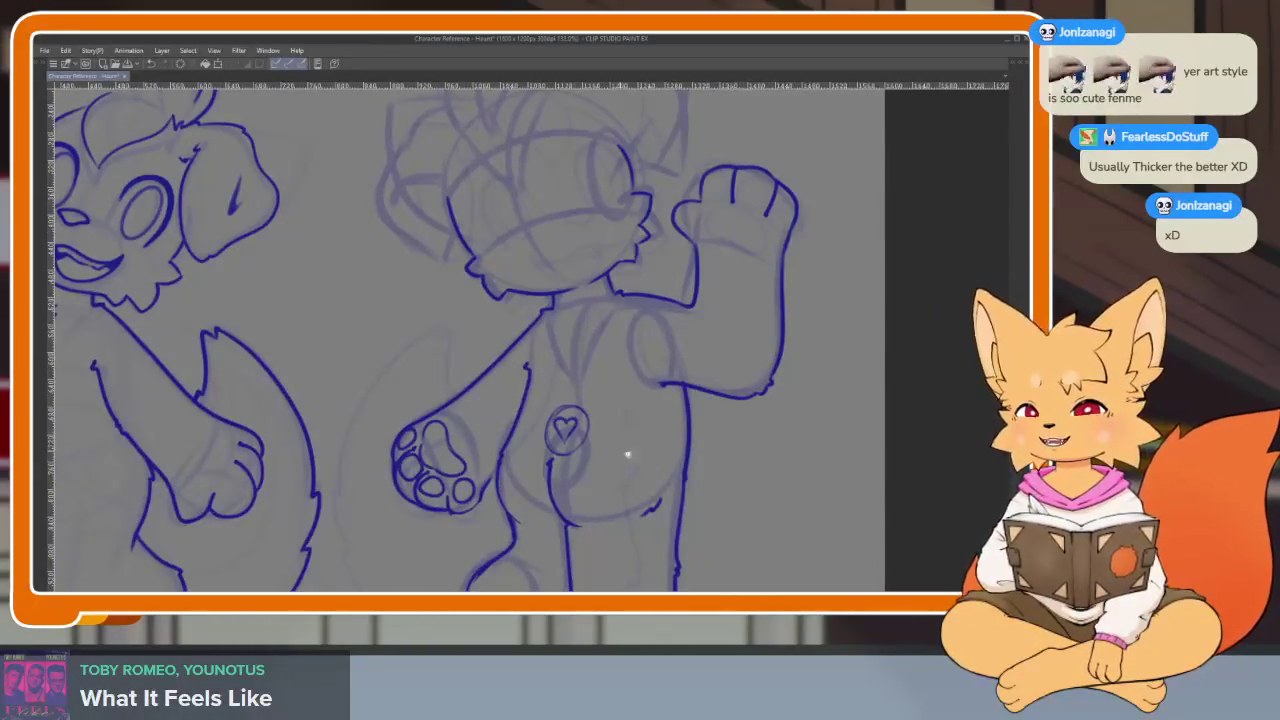
pyautogui.scroll(3, 627, 455)
pyautogui.scroll(2, 560, 480)
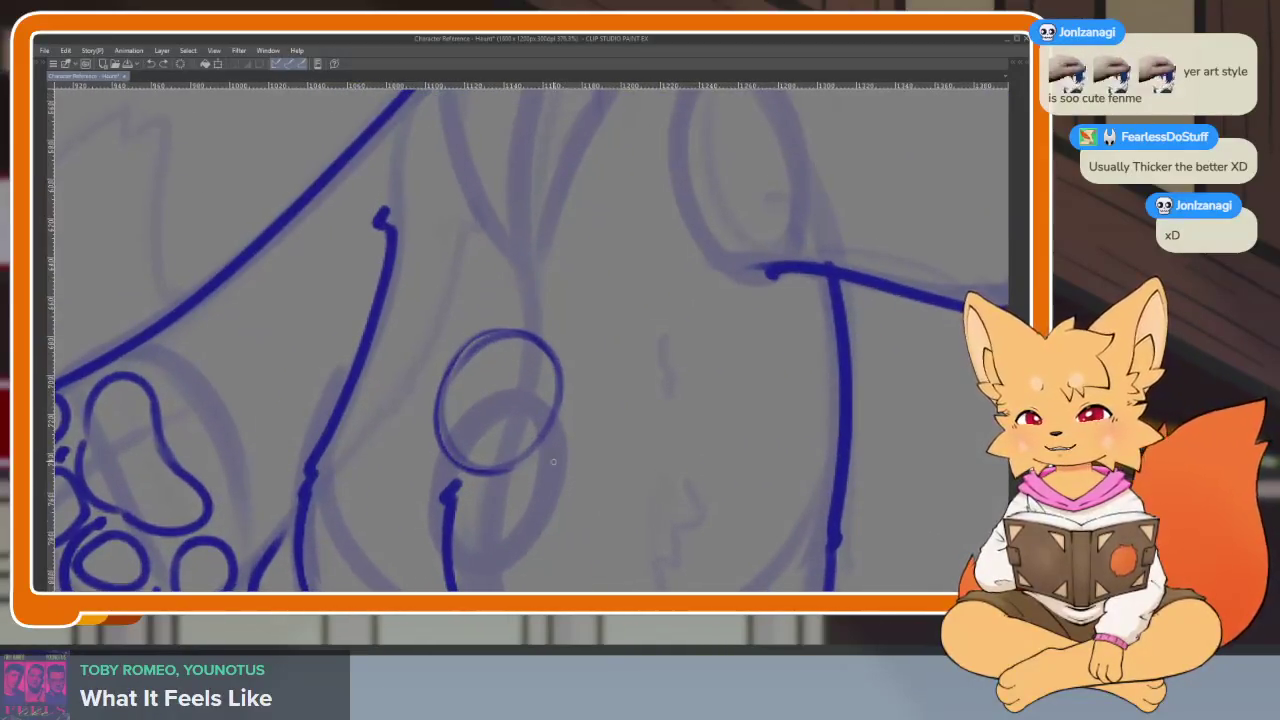
pyautogui.scroll(-6, 531, 372)
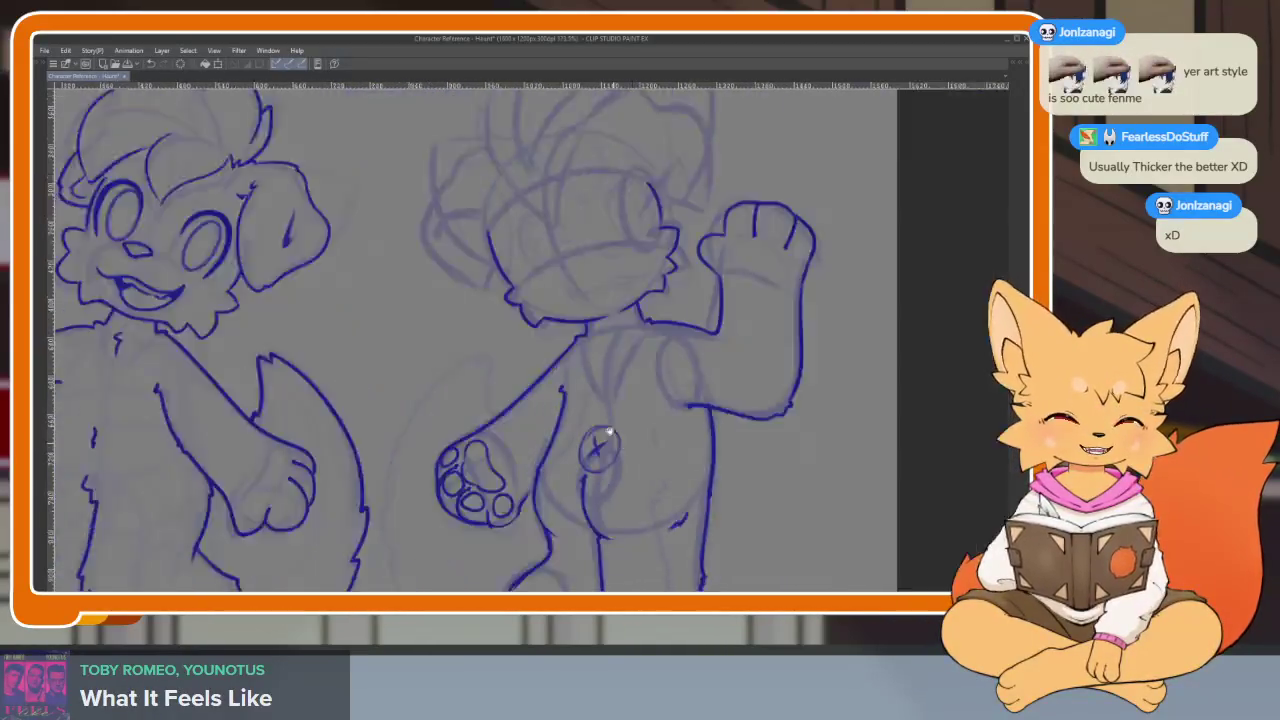
pyautogui.scroll(1, 714, 443)
pyautogui.scroll(2, 721, 409)
pyautogui.scroll(1, 715, 418)
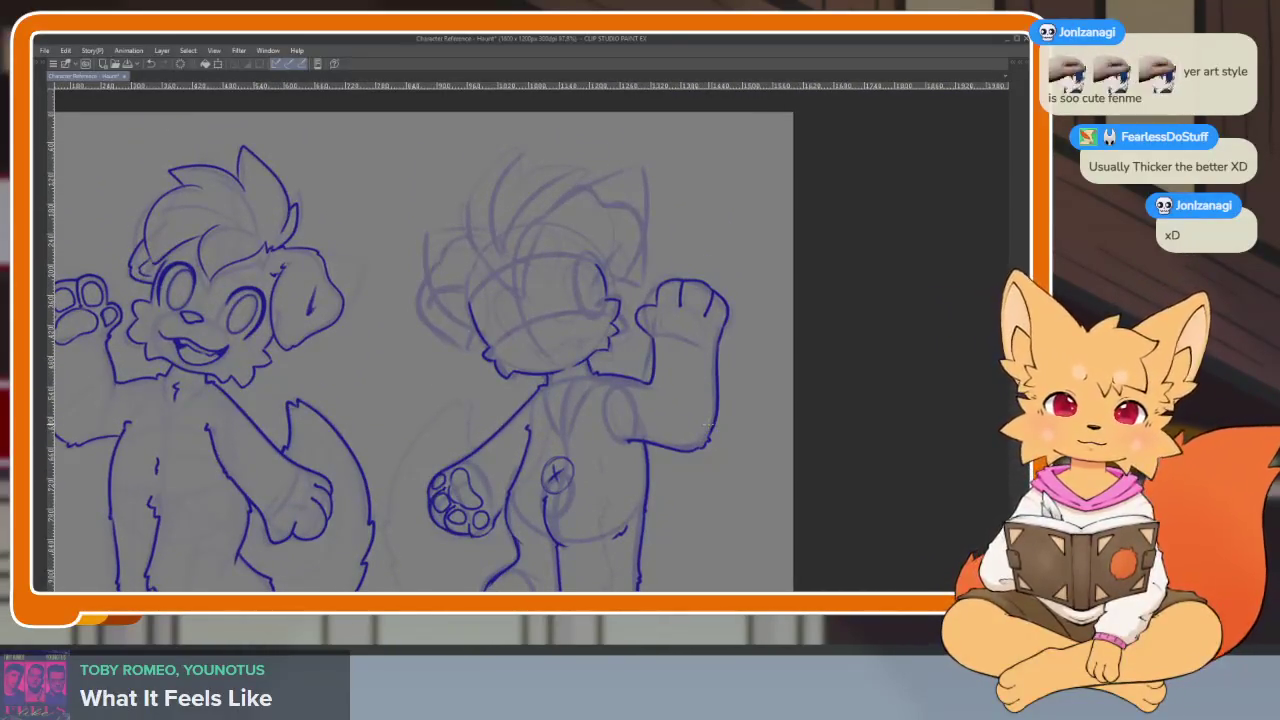
pyautogui.scroll(-1, 676, 410)
pyautogui.scroll(-1, 686, 465)
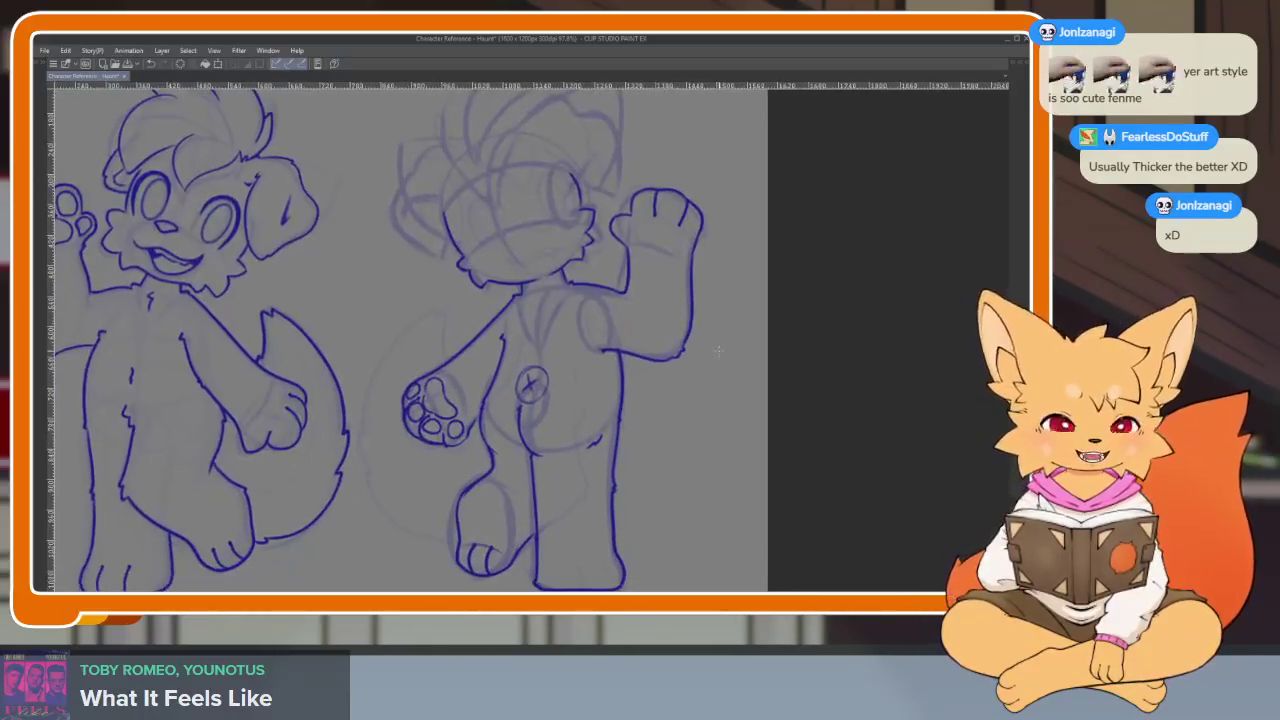
pyautogui.scroll(-1, 689, 431)
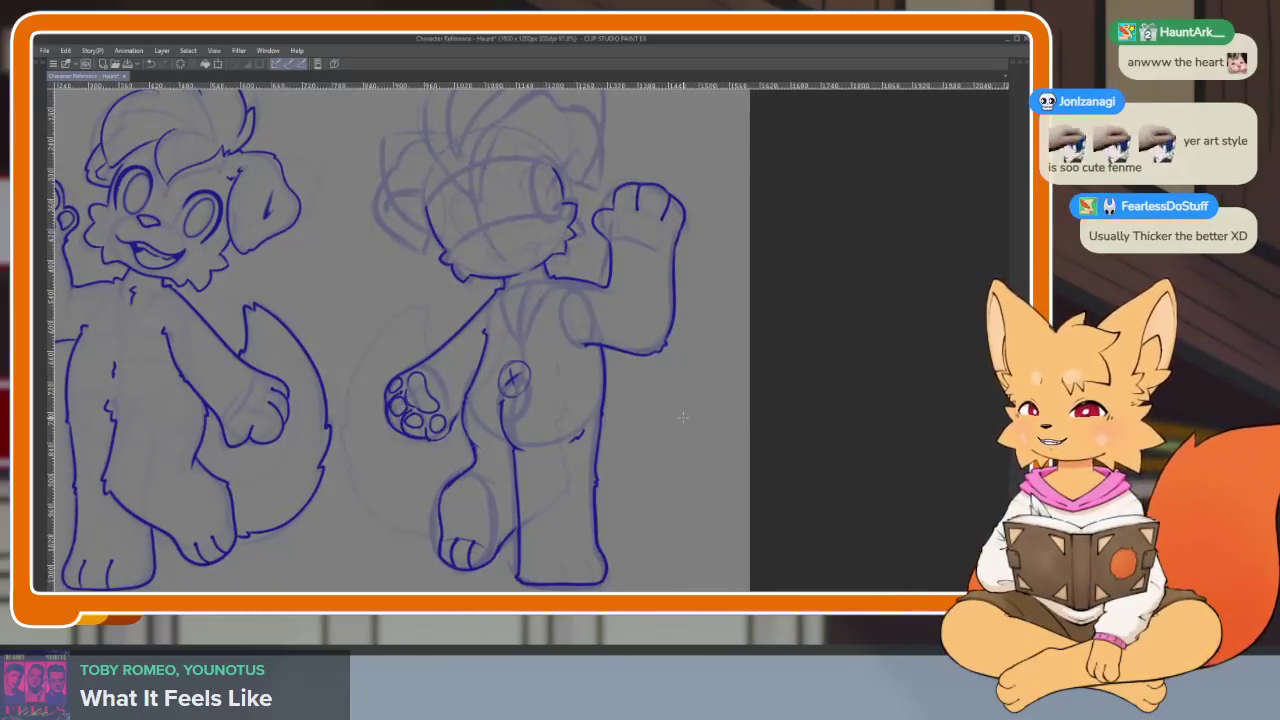
pyautogui.scroll(3, 566, 420)
pyautogui.hotkey('ctrl', 'z')
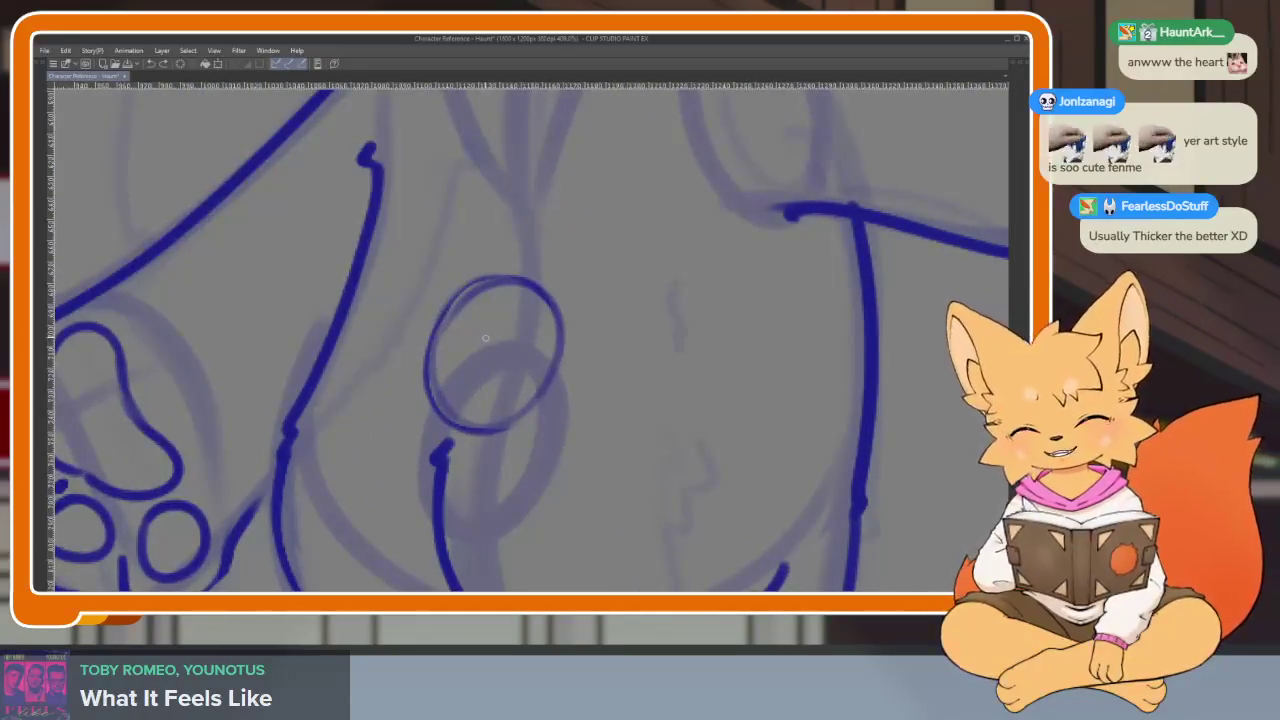
# - Draw a heart inside the hip circle from left and right halves
pyautogui.moveTo(481, 312); pyautogui.dragTo(485, 391)
pyautogui.moveTo(512, 317); pyautogui.dragTo(480, 400)
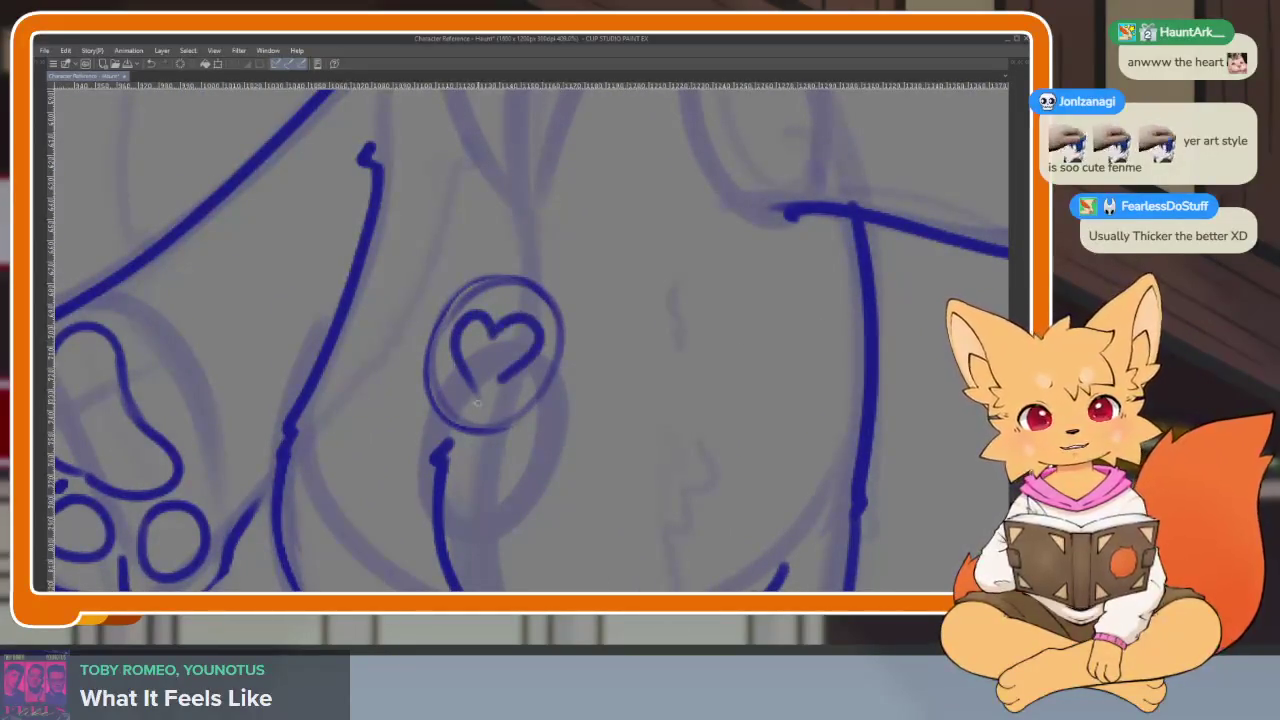
pyautogui.scroll(-5, 480, 400)
pyautogui.scroll(5, 618, 415)
pyautogui.scroll(2, 618, 415)
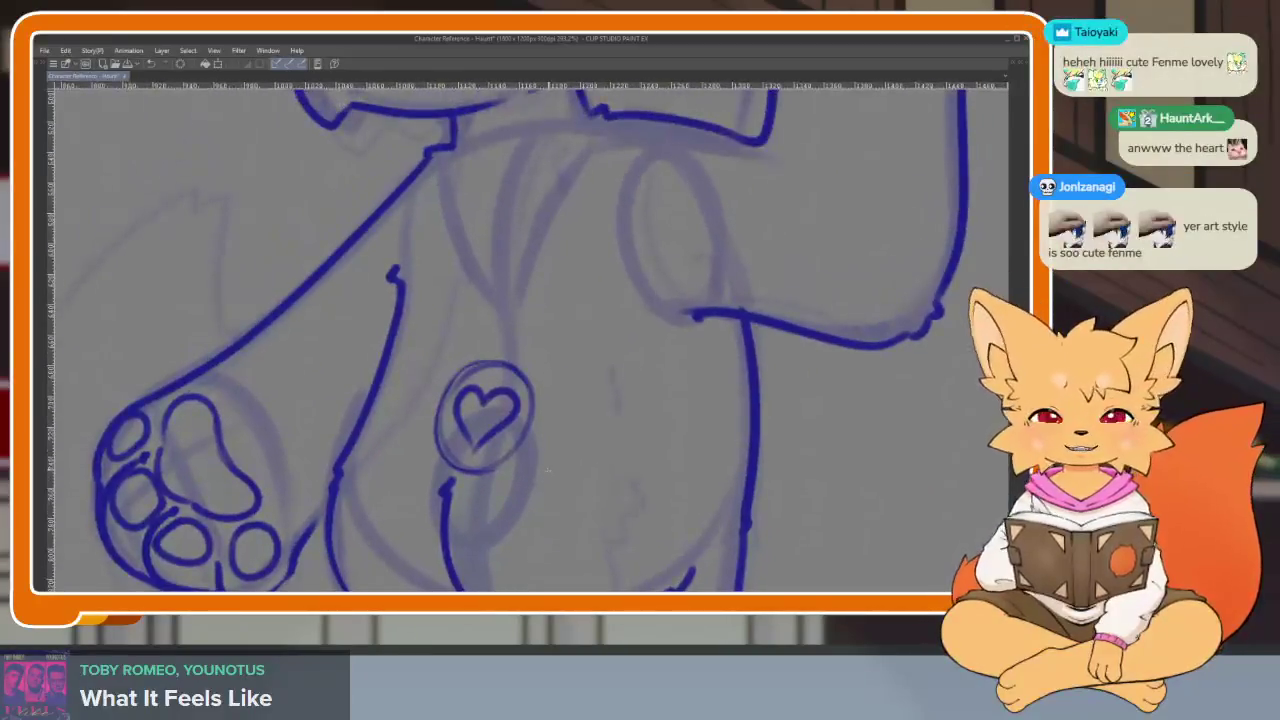
# - Hide the side palettes, lasso-select the heart emblem, then clear the selection
pyautogui.press('Tab')
pyautogui.press('Tab')
pyautogui.press('m')
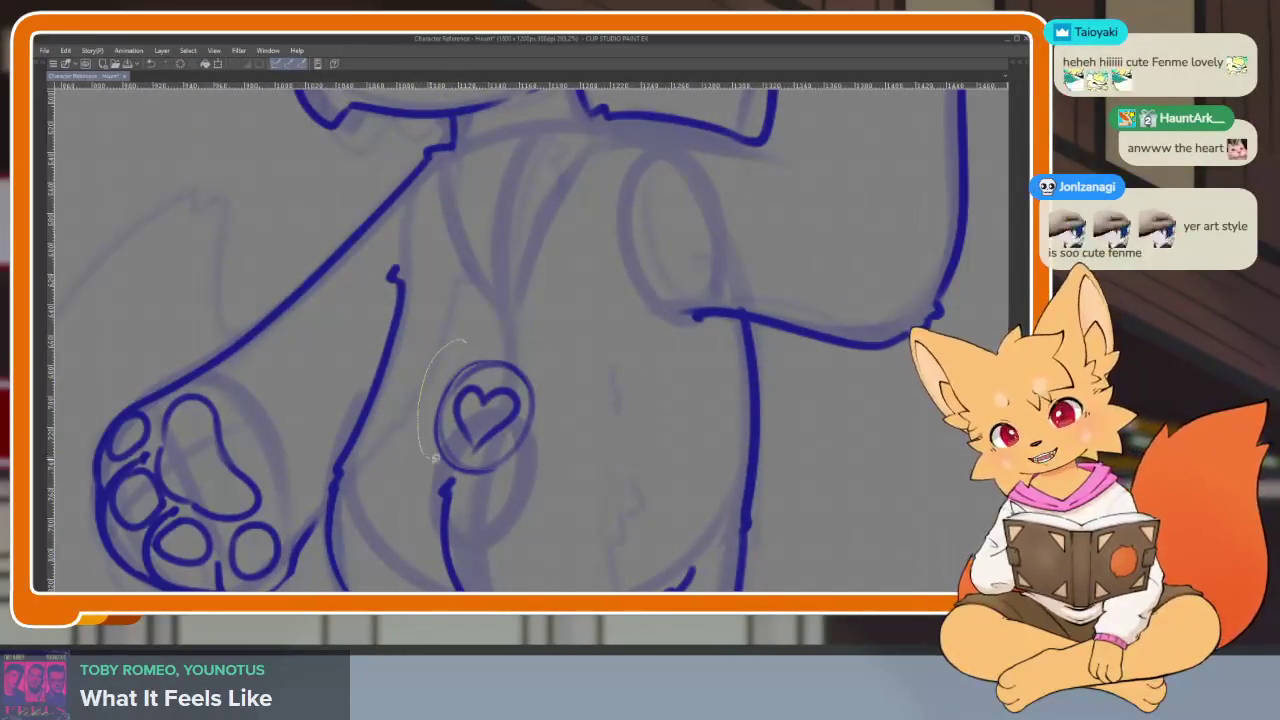
pyautogui.moveTo(445, 330); pyautogui.dragTo(447, 332)
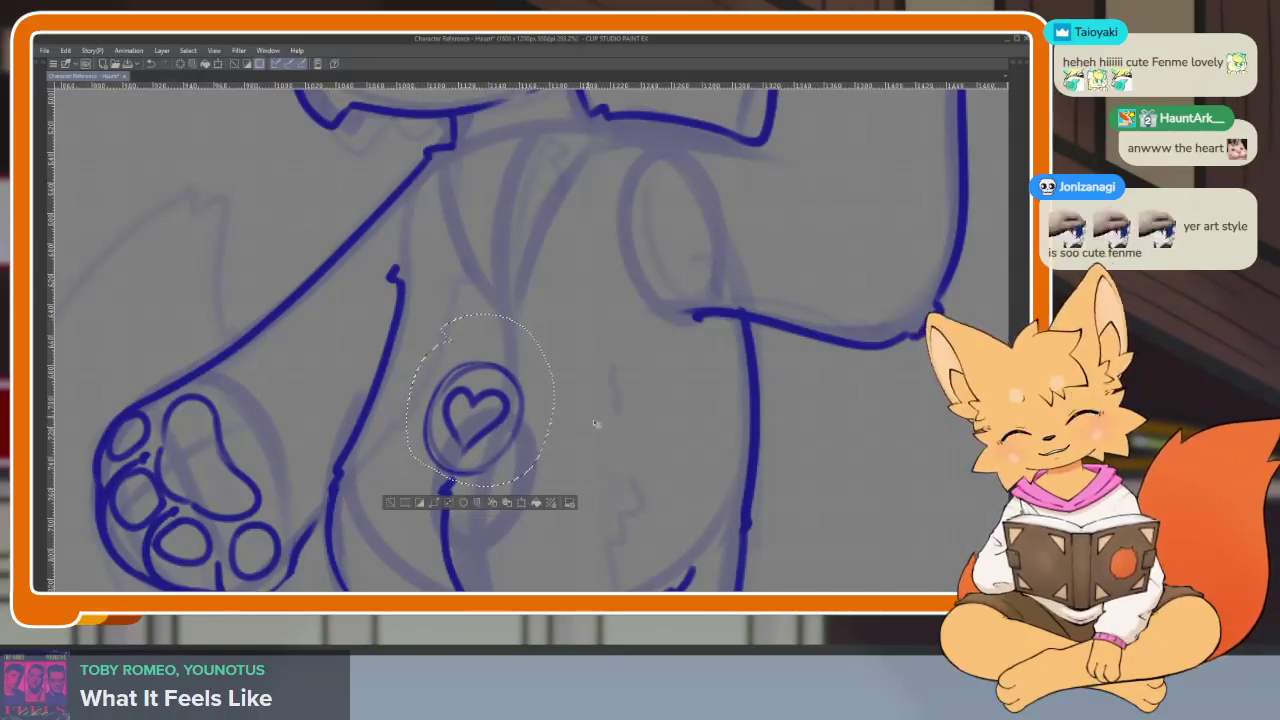
pyautogui.hotkey('ctrl', 'd')
pyautogui.scroll(-5, 666, 469)
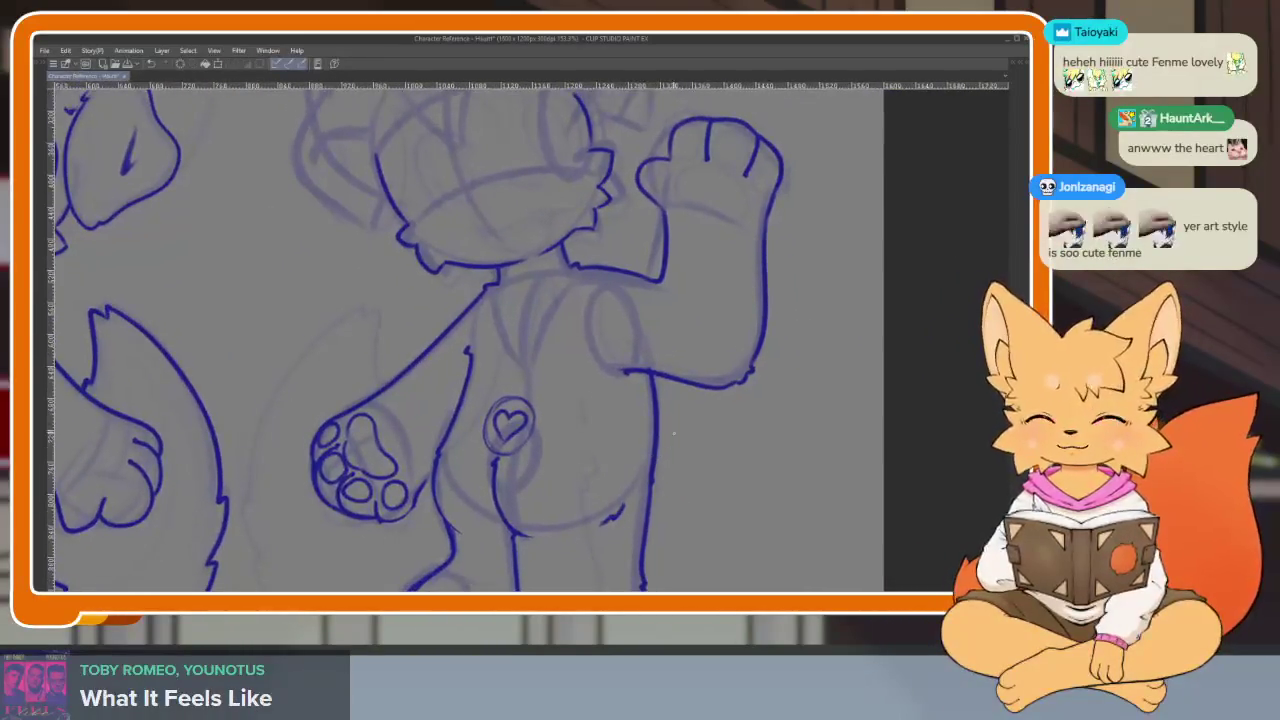
pyautogui.scroll(4, 660, 460)
pyautogui.scroll(3, 549, 489)
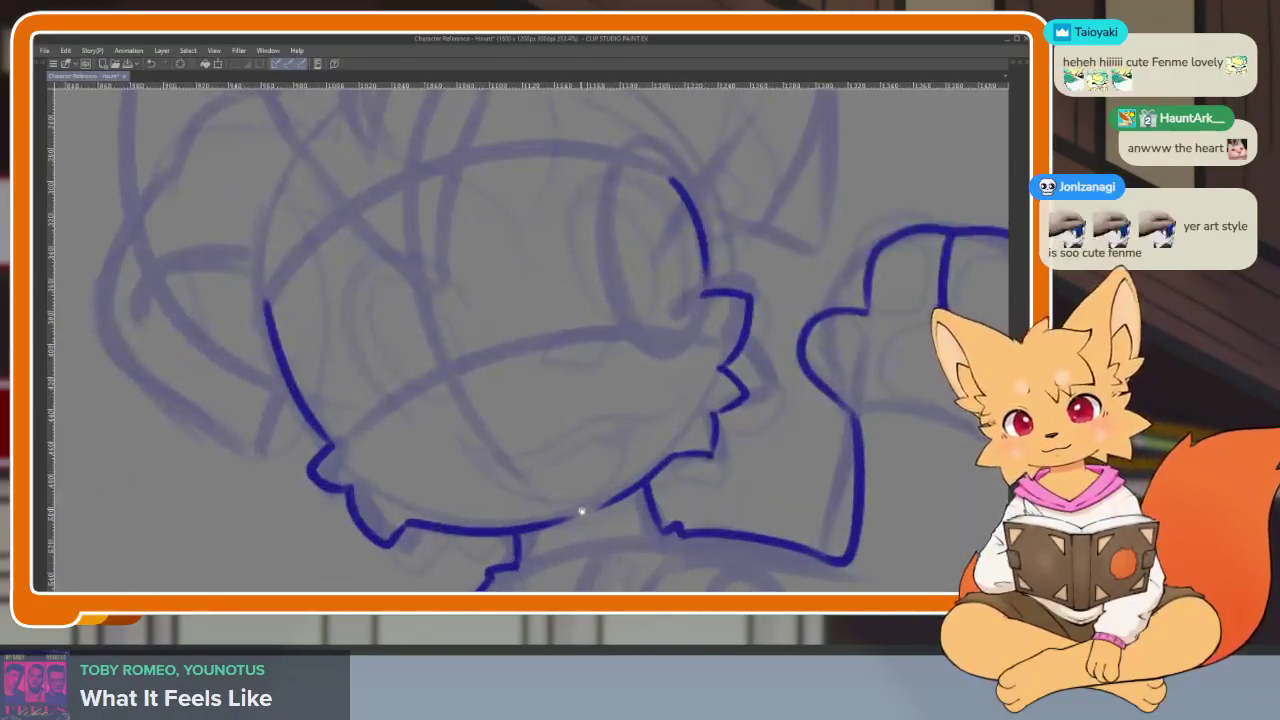
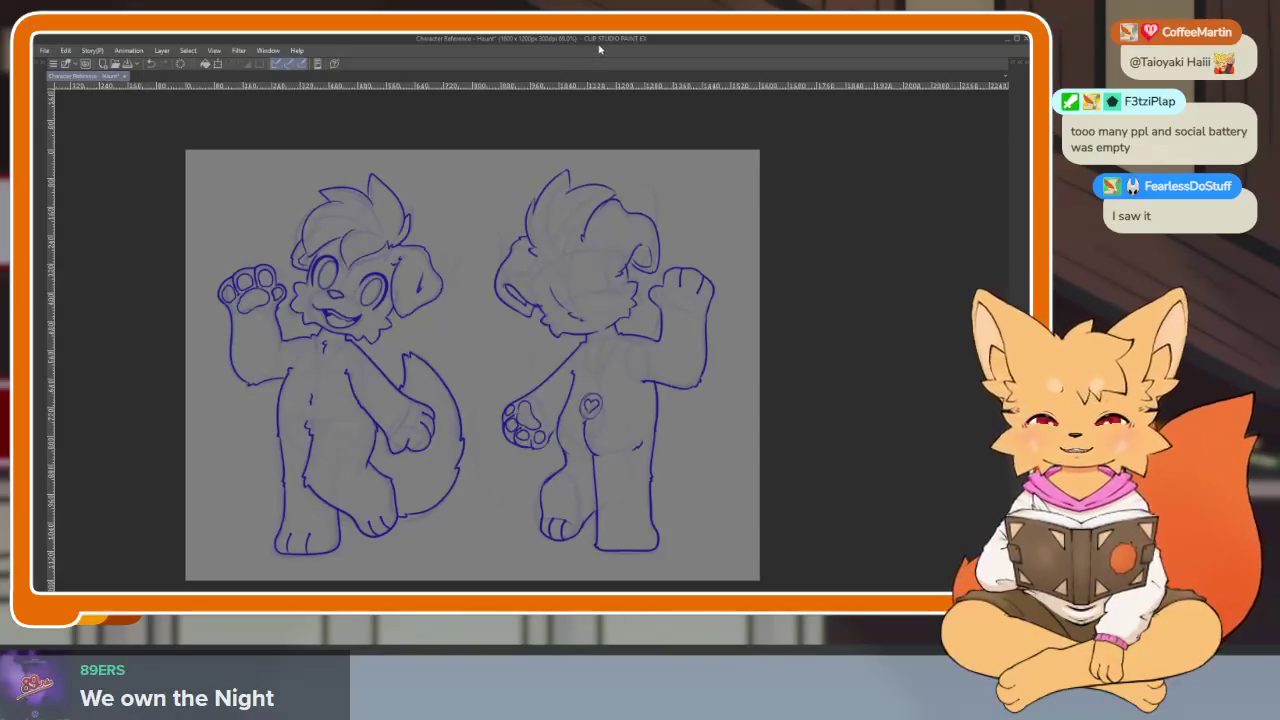
# - Merge the second line-art layer with the selected lineart layer using Merge selected layers
pyautogui.scroll(-2, 679, 430)
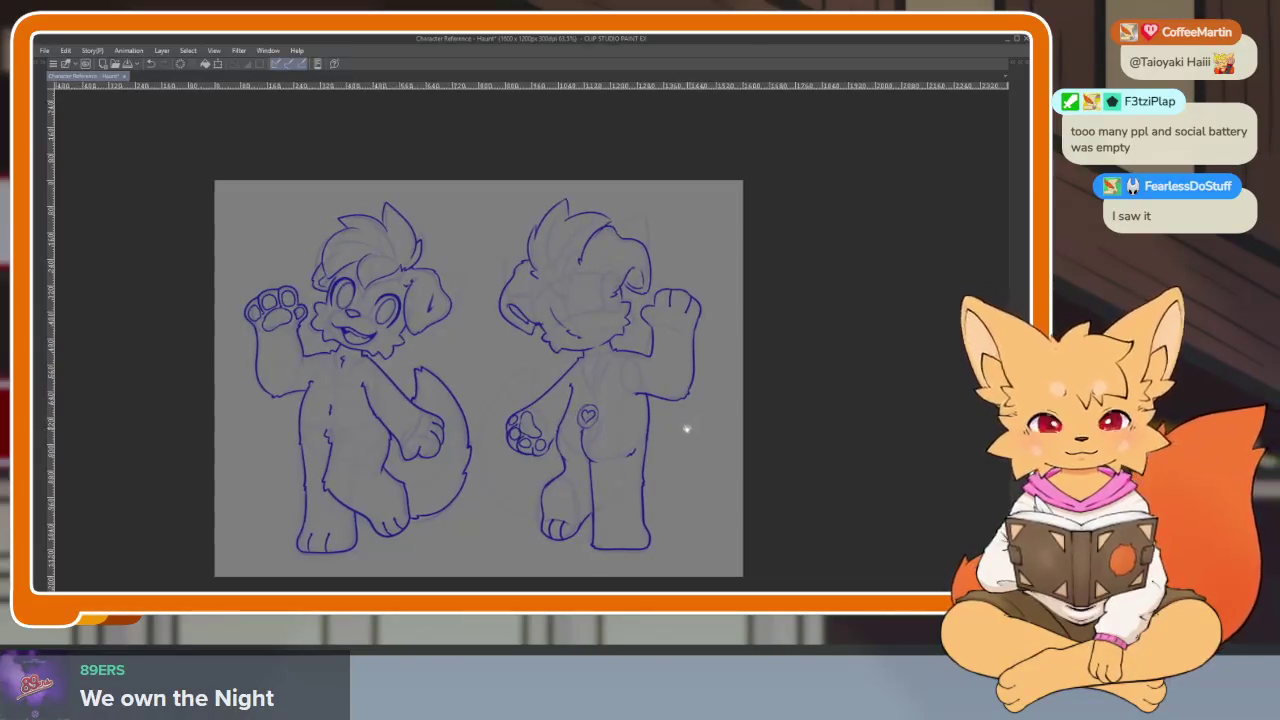
pyautogui.scroll(-1, 669, 449)
pyautogui.scroll(2, 651, 459)
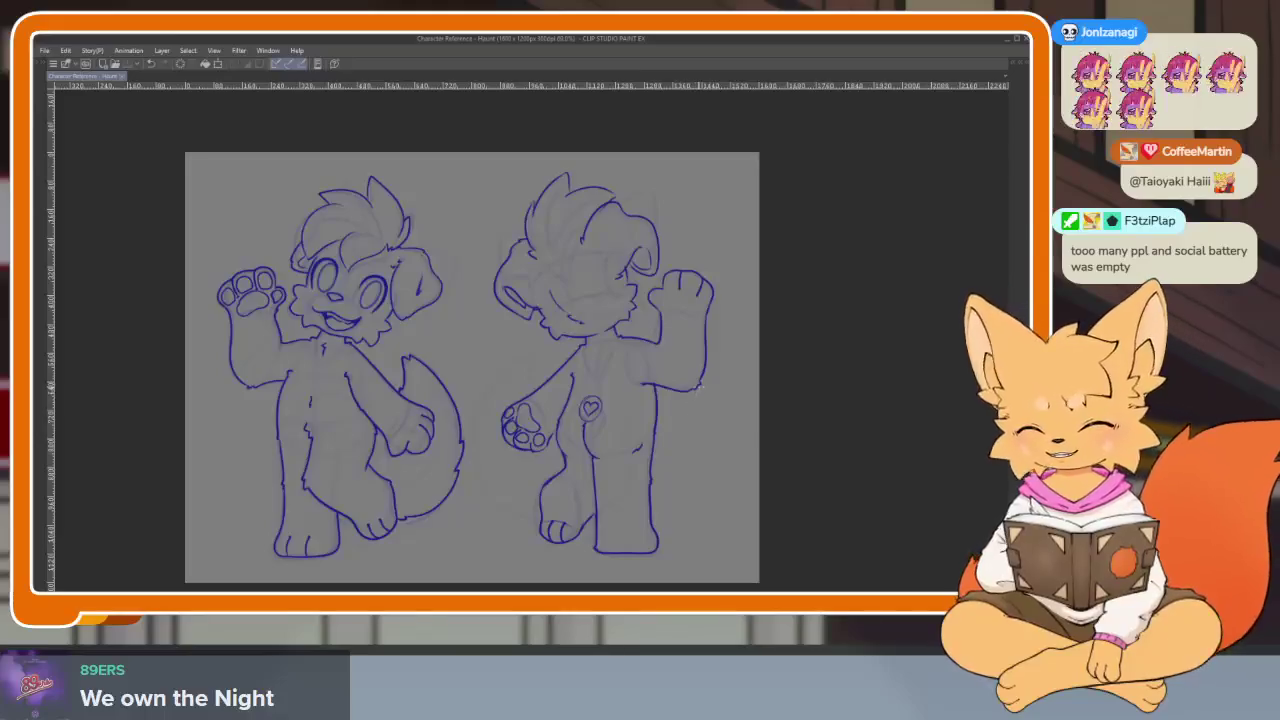
pyautogui.press('Tab')
pyautogui.keyDown('ctrl'); pyautogui.click(956, 236); pyautogui.keyUp('ctrl')
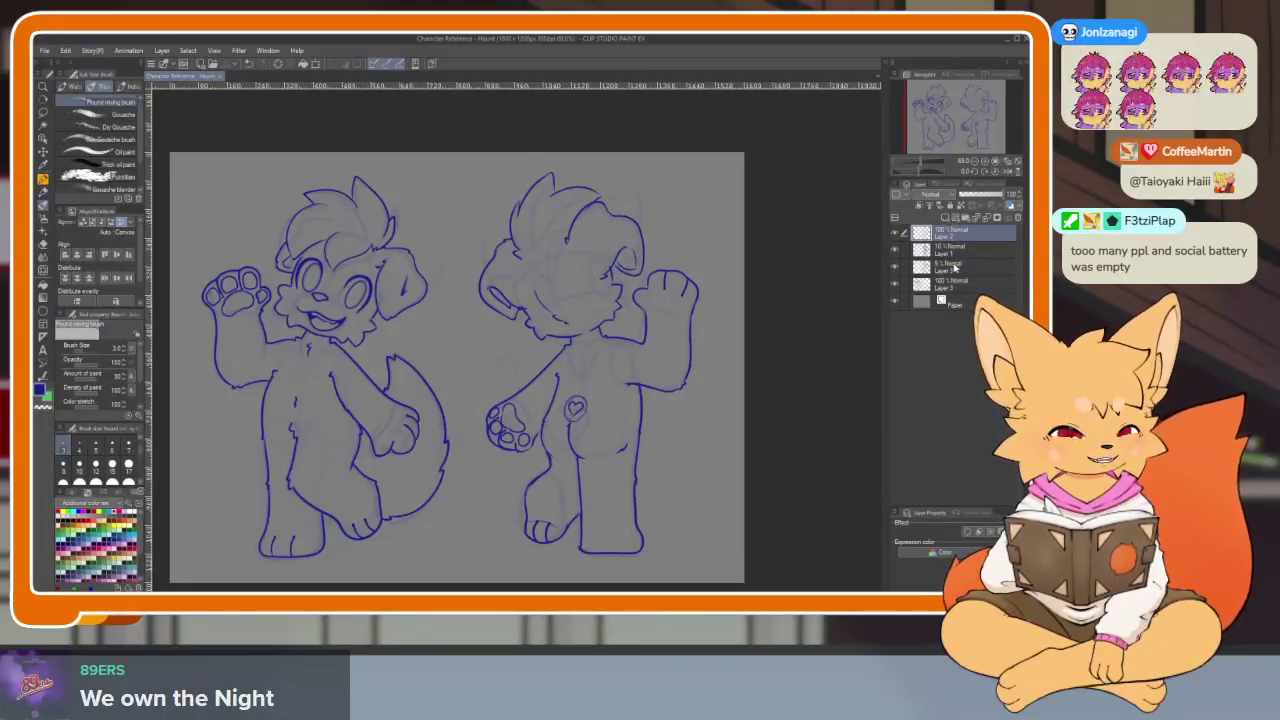
pyautogui.rightClick(950, 270)
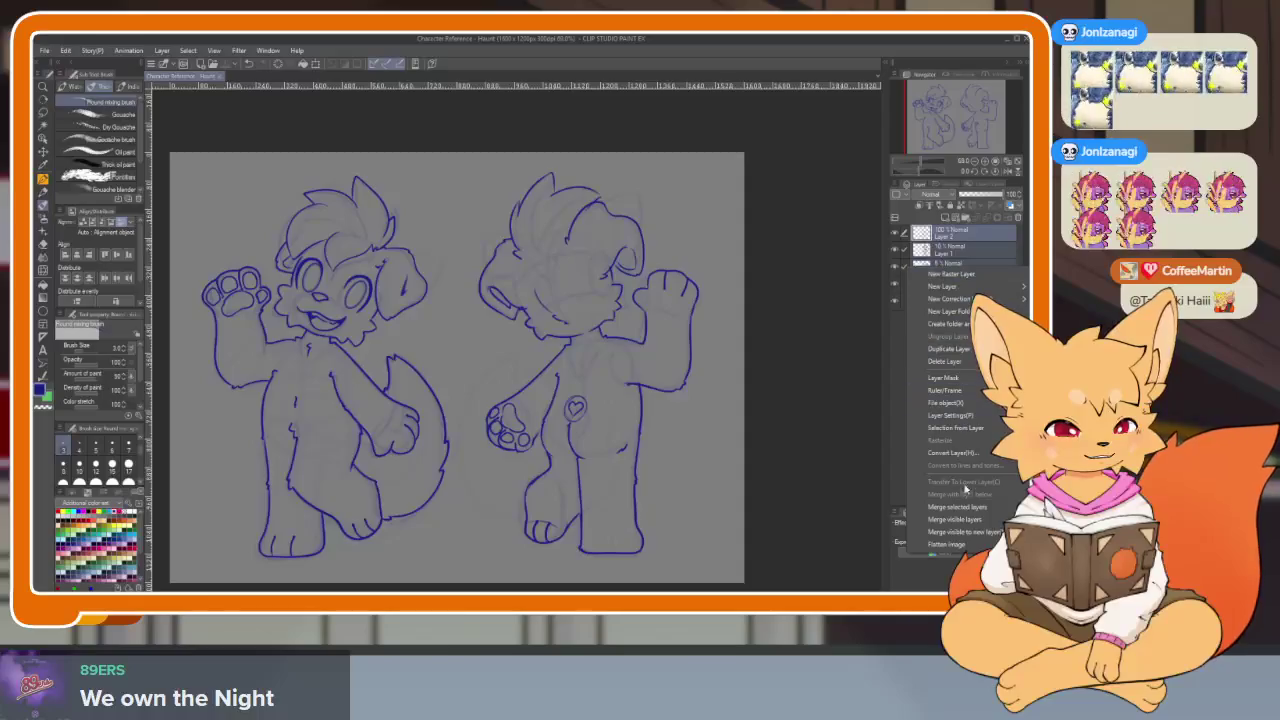
pyautogui.click(950, 272)
pyautogui.click(897, 238)
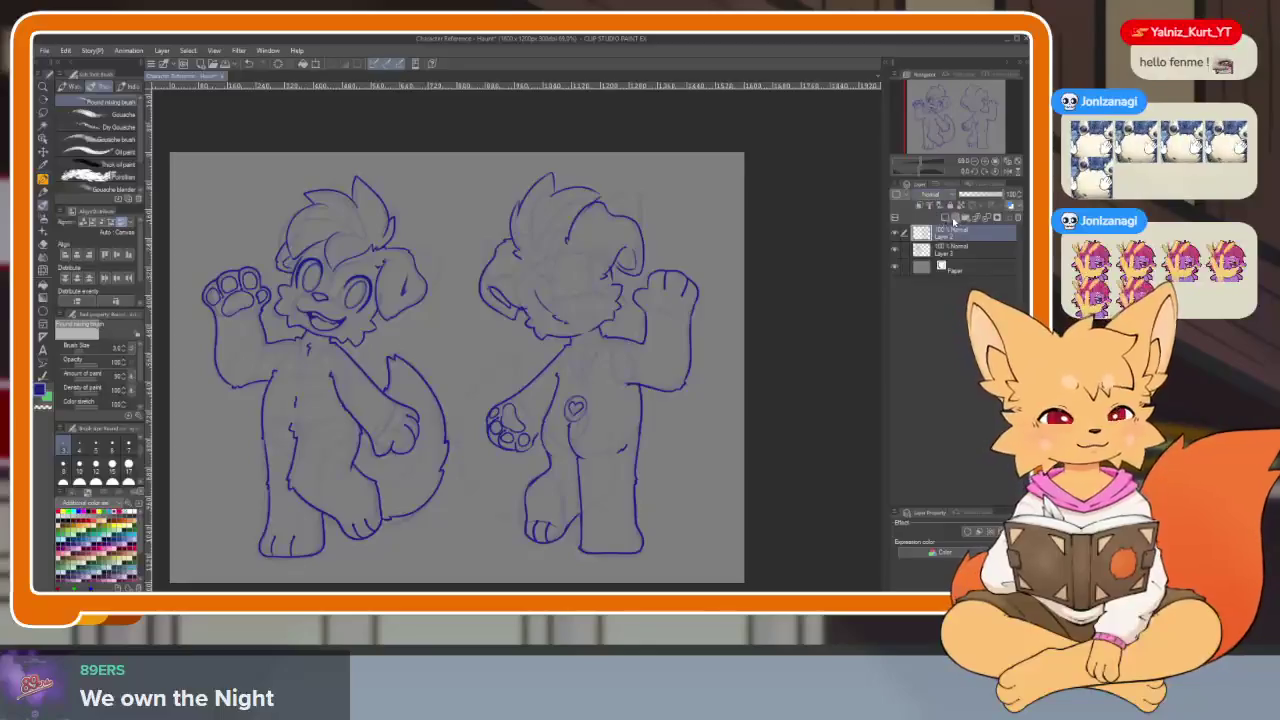
pyautogui.press('Tab')
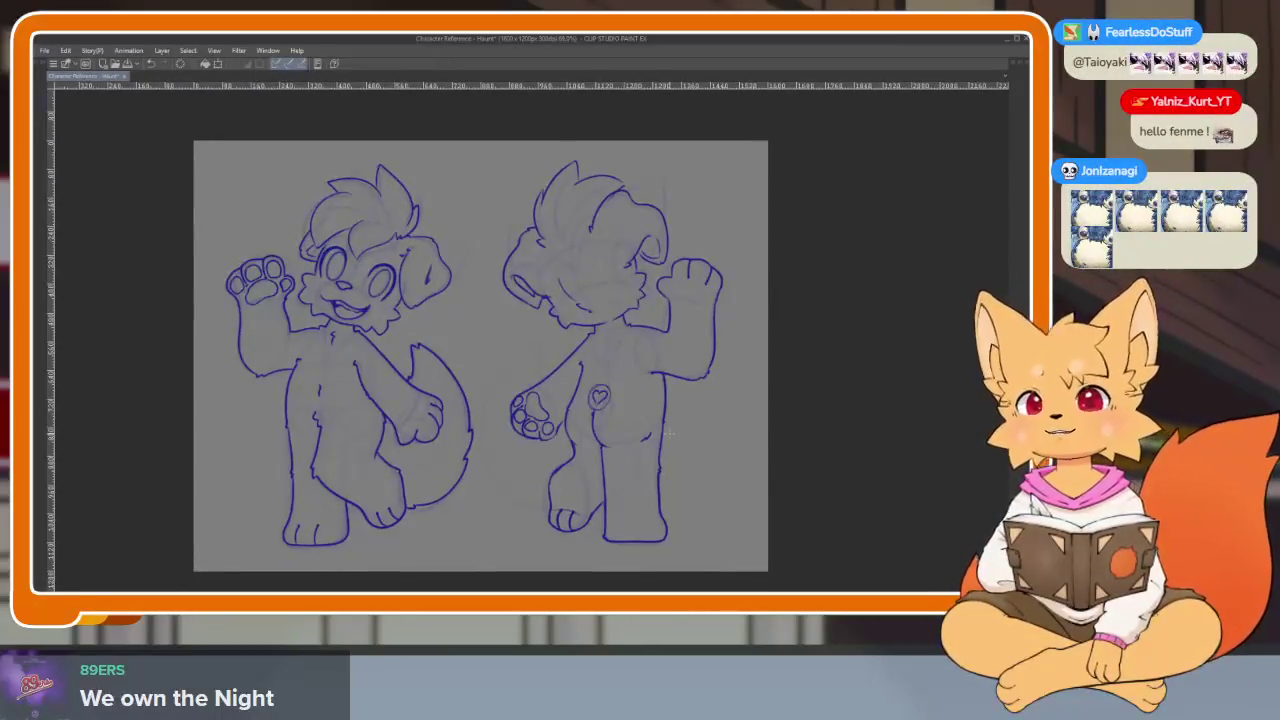
pyautogui.scroll(-1, 600, 455)
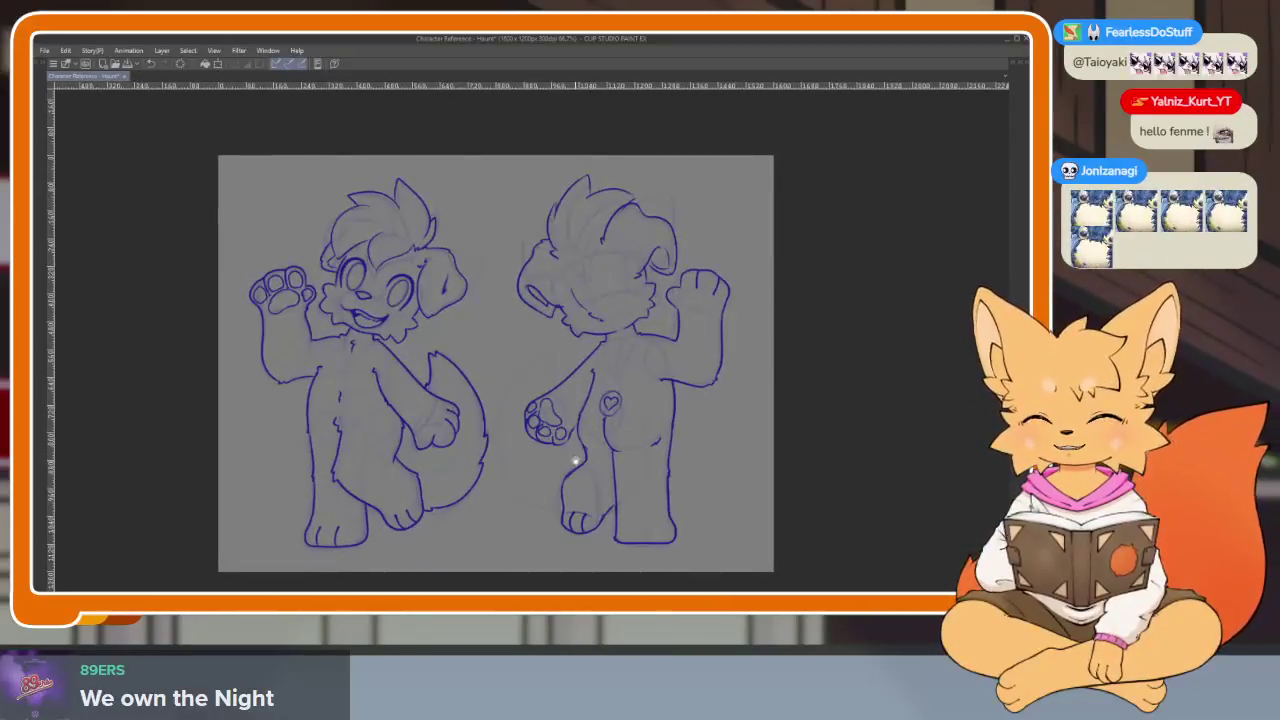
pyautogui.scroll(1, 596, 462)
pyautogui.scroll(1, 590, 463)
pyautogui.press('Tab')
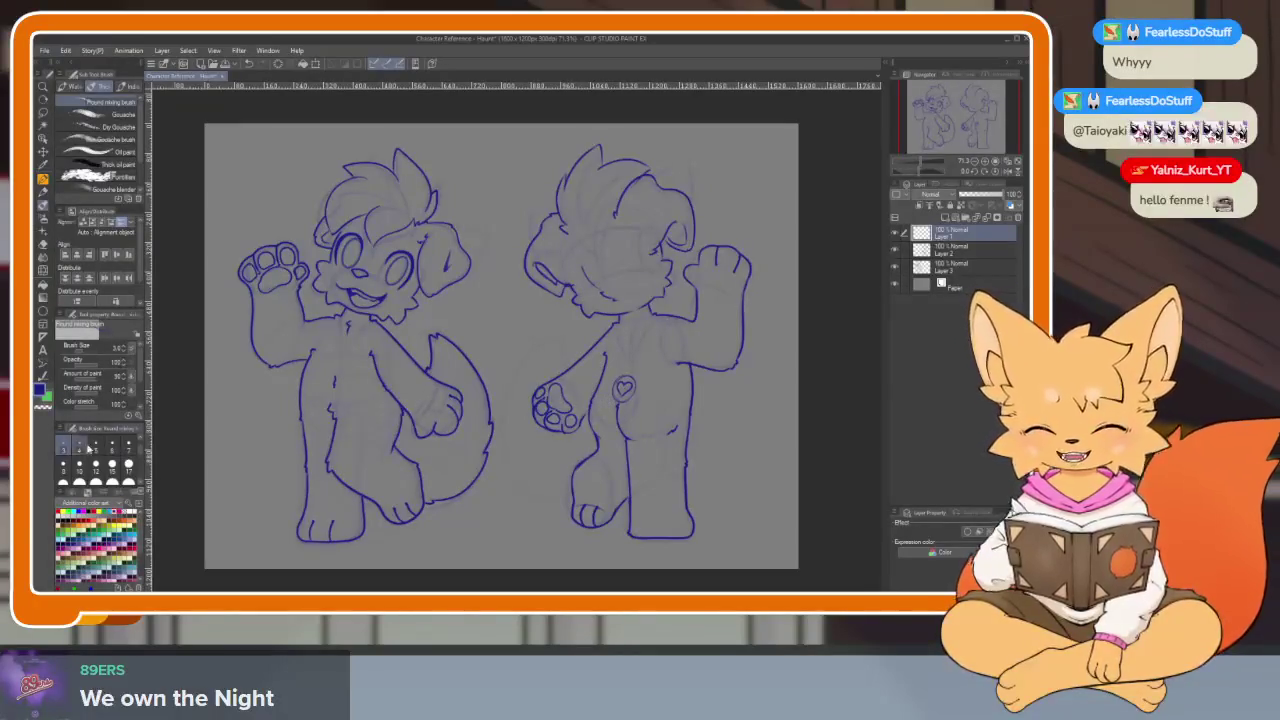
# - Pick a drawing colour from the palette and undo a test stroke on the face
pyautogui.click(80, 530)
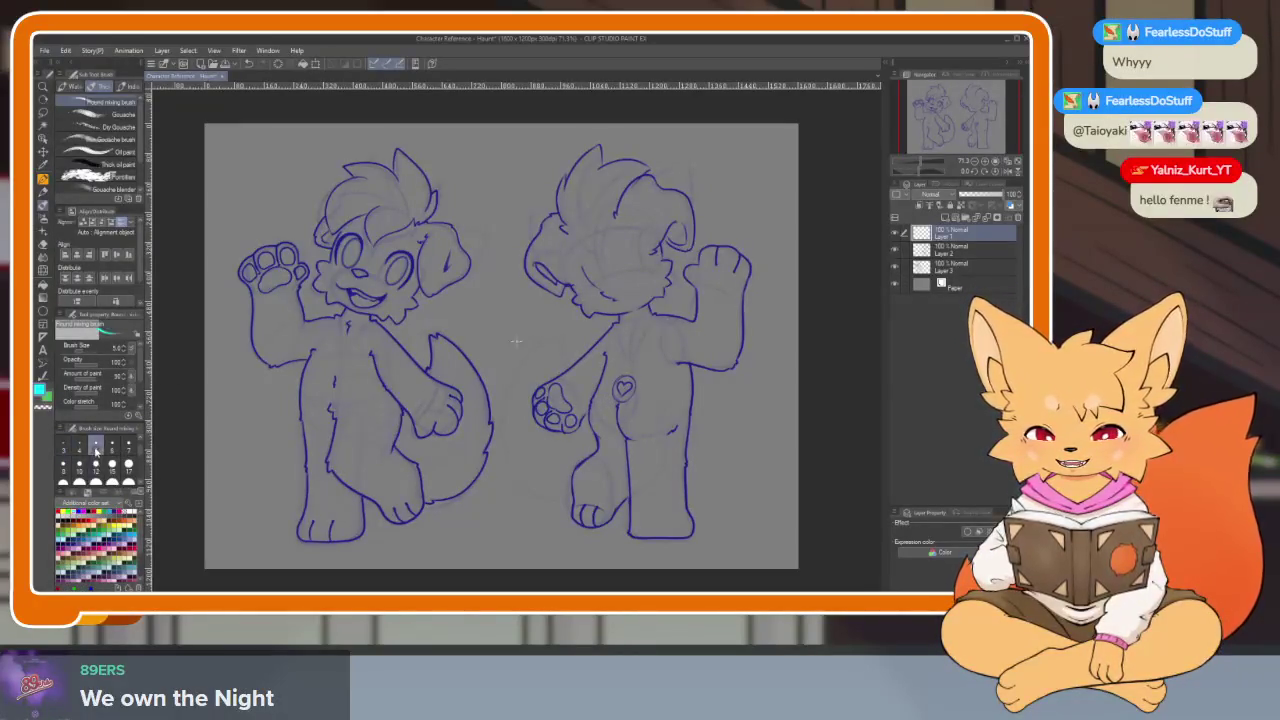
pyautogui.press('Tab')
pyautogui.moveTo(397, 268); pyautogui.dragTo(378, 360)
pyautogui.hotkey('ctrl', 'z')
pyautogui.scroll(2, 529, 445)
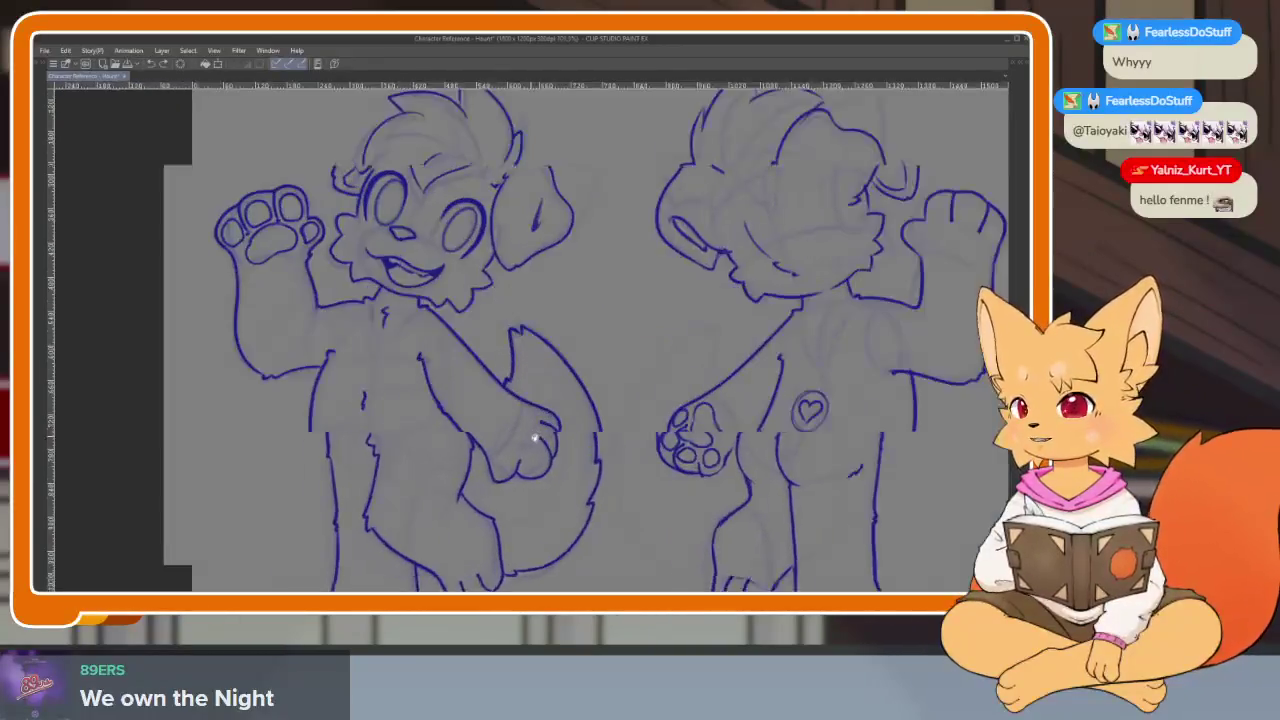
pyautogui.scroll(2, 470, 420)
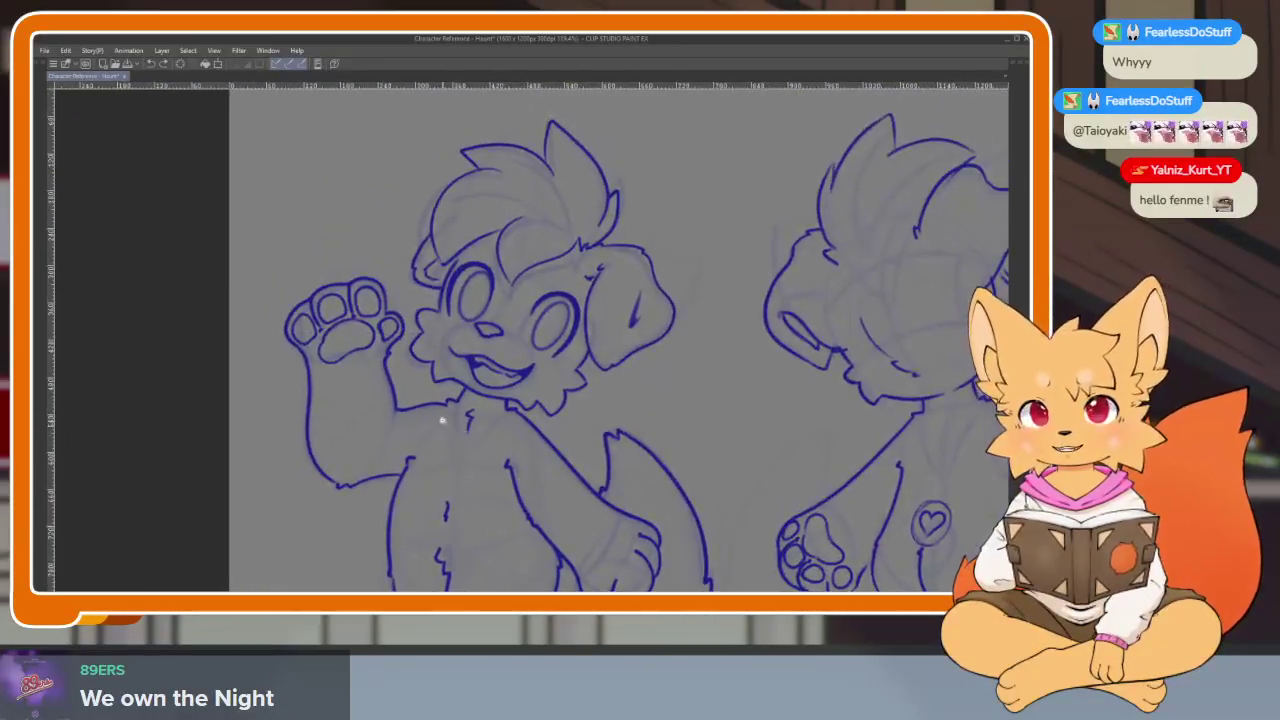
pyautogui.scroll(1, 443, 420)
pyautogui.scroll(1, 463, 460)
pyautogui.scroll(1, 463, 449)
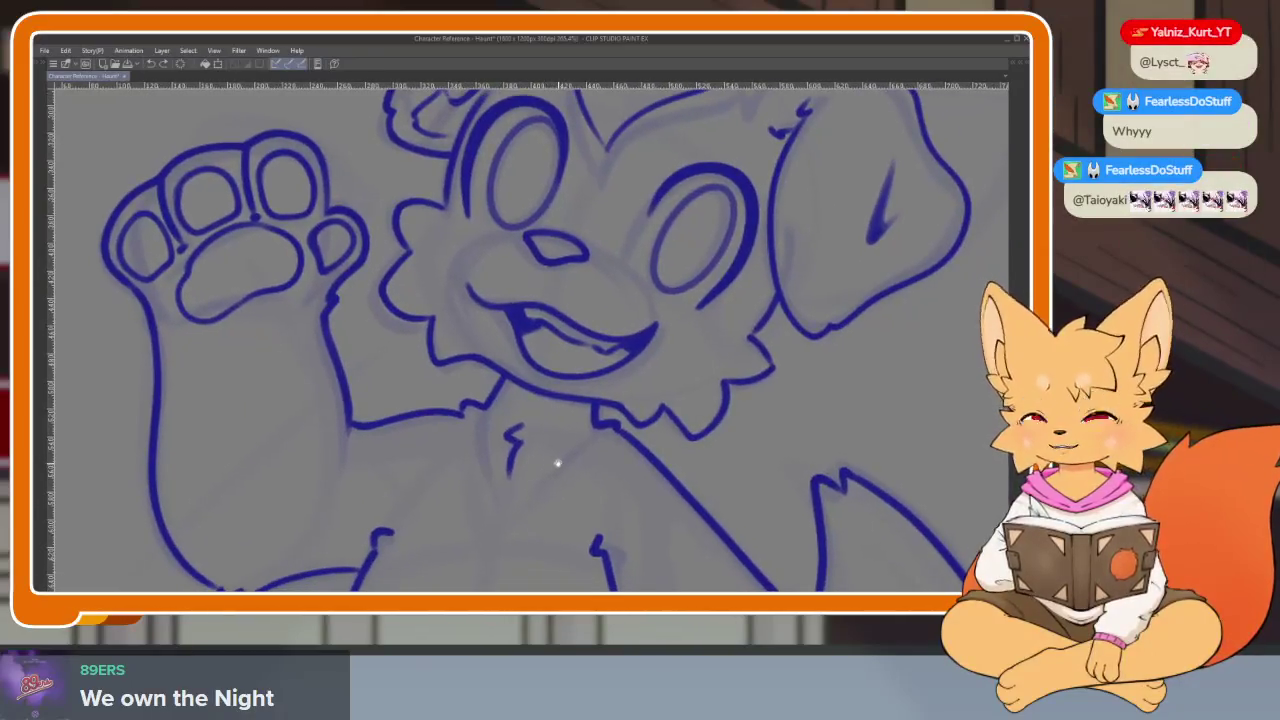
pyautogui.press('Tab')
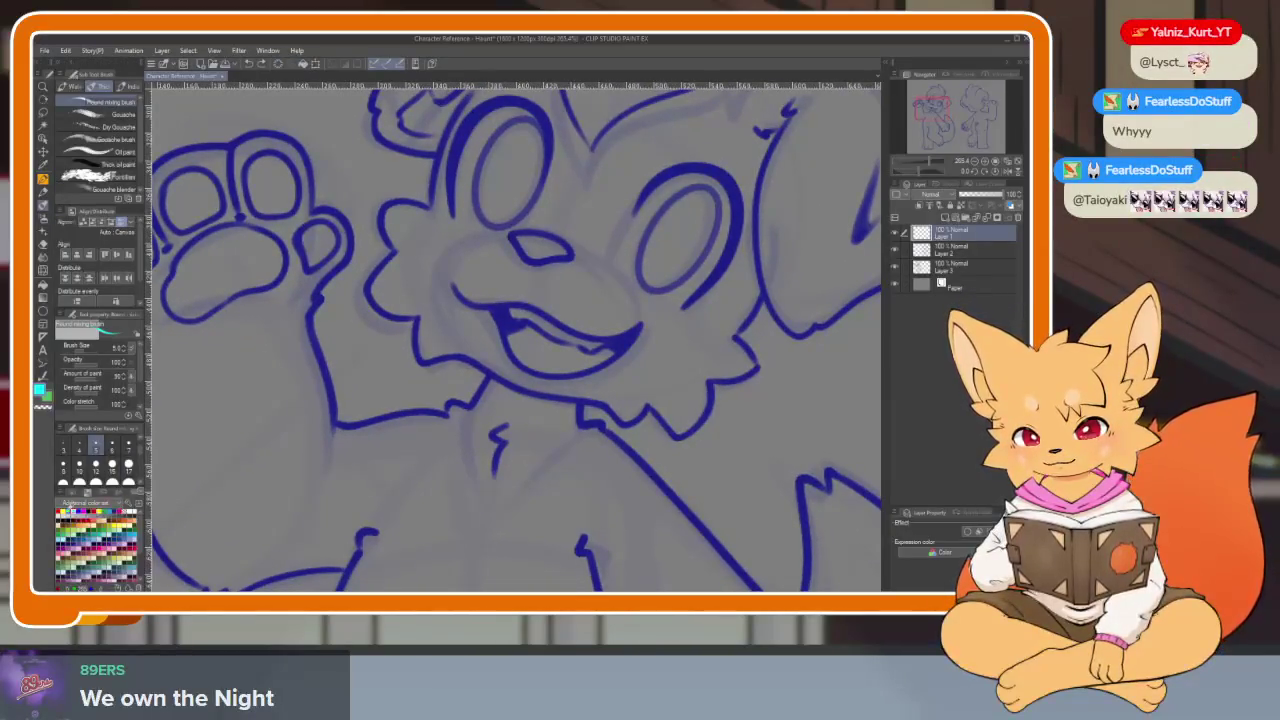
pyautogui.press('Tab')
# - Try two green strokes across the chest and undo both
pyautogui.moveTo(457, 390)
pyautogui.mouseDown()
pyautogui.moveTo(557, 486)
pyautogui.moveTo(640, 490)
pyautogui.mouseUp()
pyautogui.hotkey('ctrl', 'z')
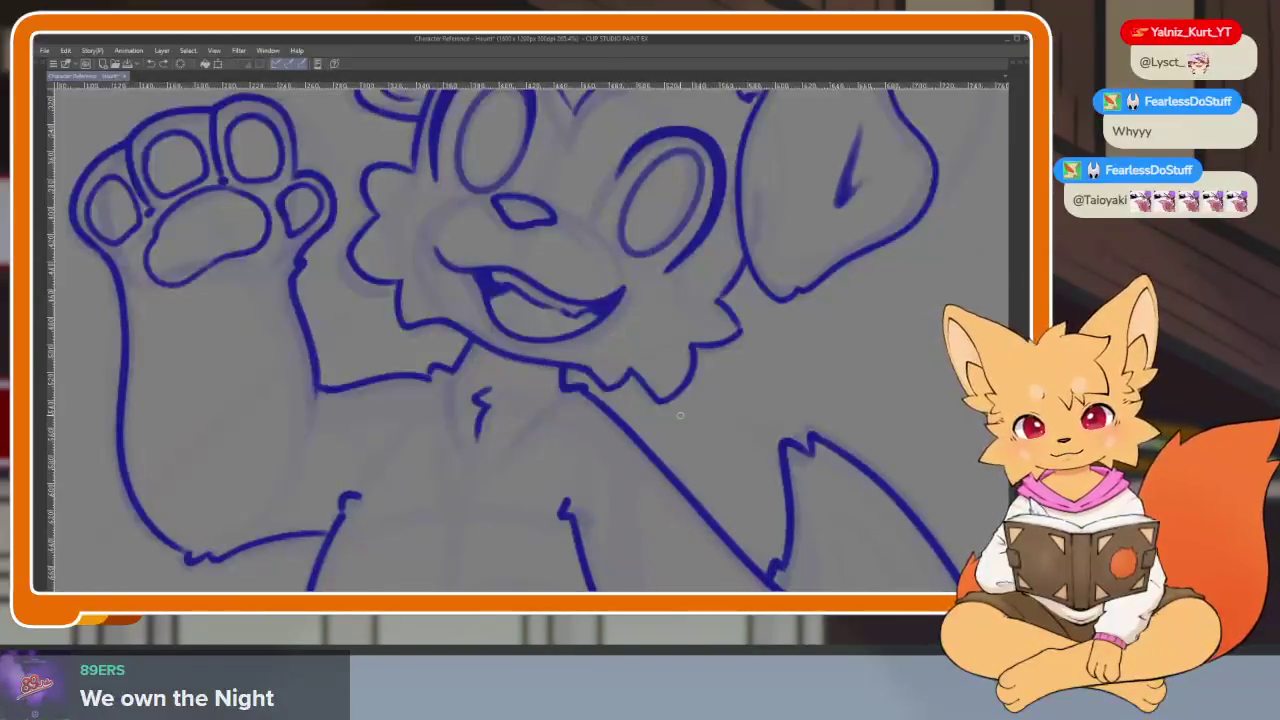
pyautogui.press('Tab')
pyautogui.press('Tab')
pyautogui.moveTo(507, 440)
pyautogui.mouseDown()
pyautogui.moveTo(600, 285)
pyautogui.moveTo(658, 388)
pyautogui.mouseUp()
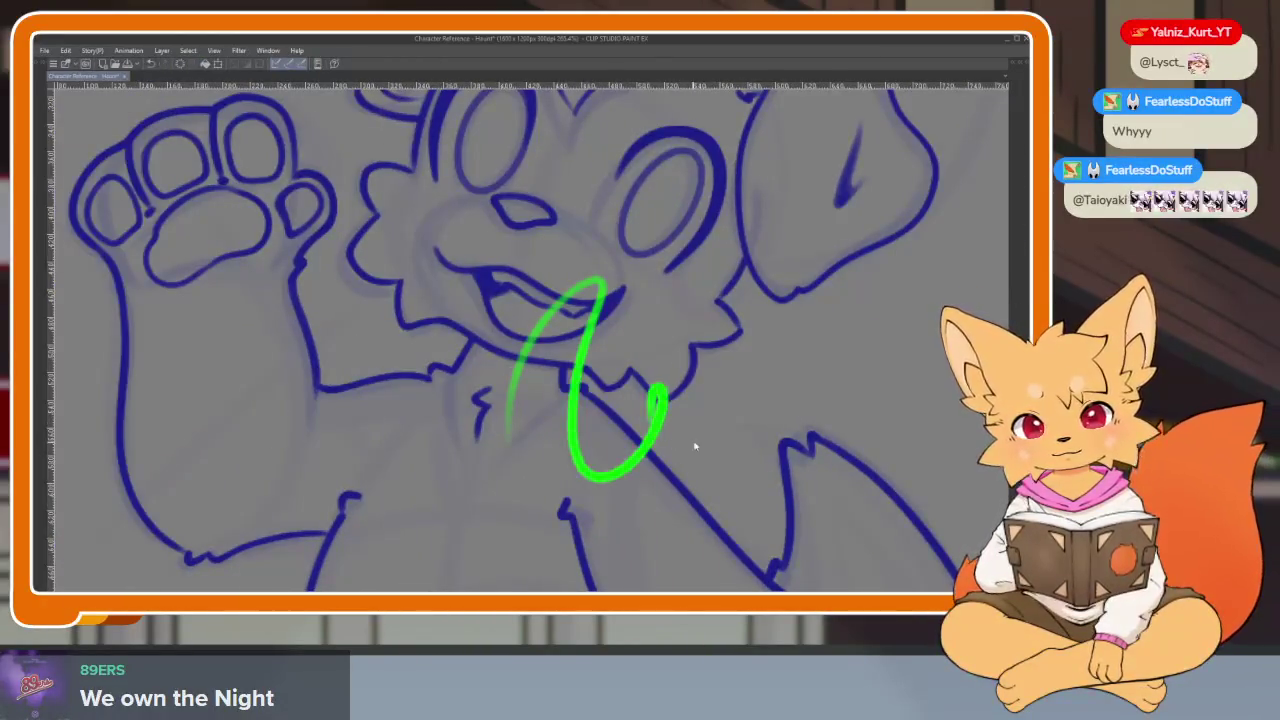
pyautogui.hotkey('ctrl', 'z')
pyautogui.scroll(-2, 614, 457)
pyautogui.scroll(-2, 623, 423)
pyautogui.scroll(-2, 643, 377)
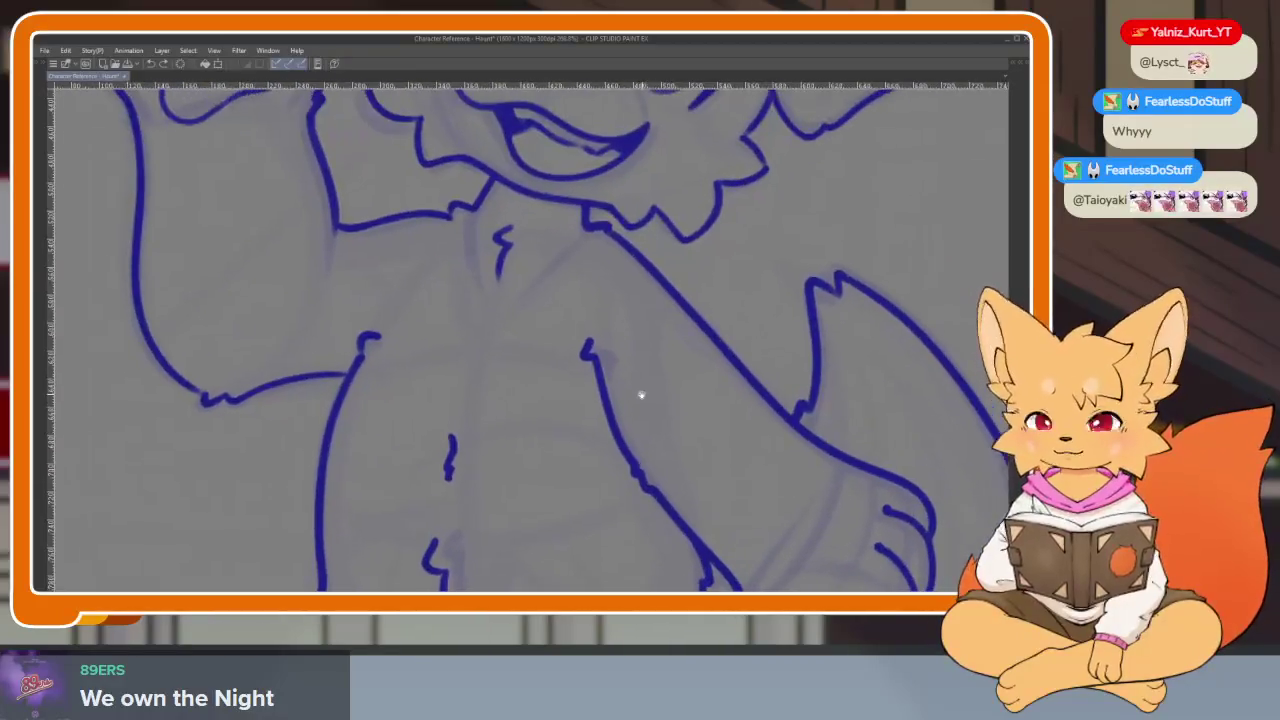
pyautogui.scroll(3, 543, 386)
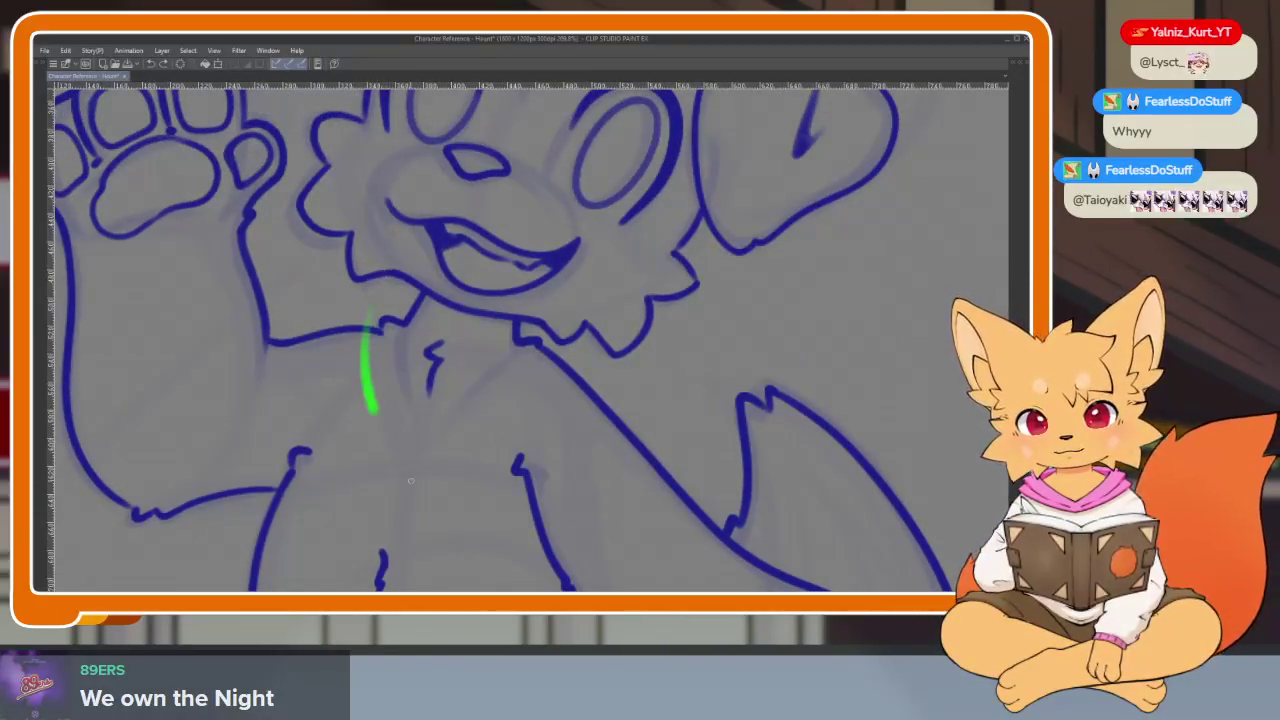
# - Sketch the green collar curve and neck hook, undoing the right-side collar strokes
pyautogui.moveTo(430, 443); pyautogui.dragTo(545, 352)
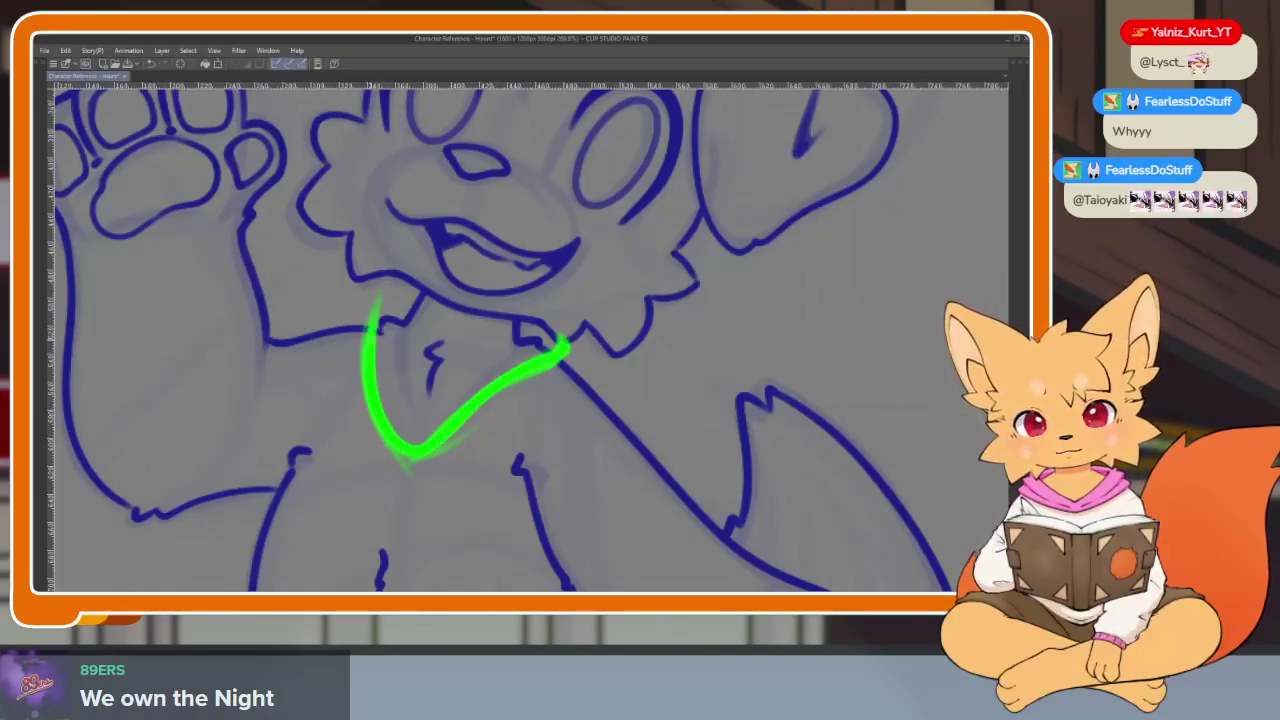
pyautogui.moveTo(400, 330); pyautogui.dragTo(430, 337)
pyautogui.moveTo(382, 258)
pyautogui.mouseDown()
pyautogui.moveTo(349, 283)
pyautogui.moveTo(360, 410)
pyautogui.mouseUp()
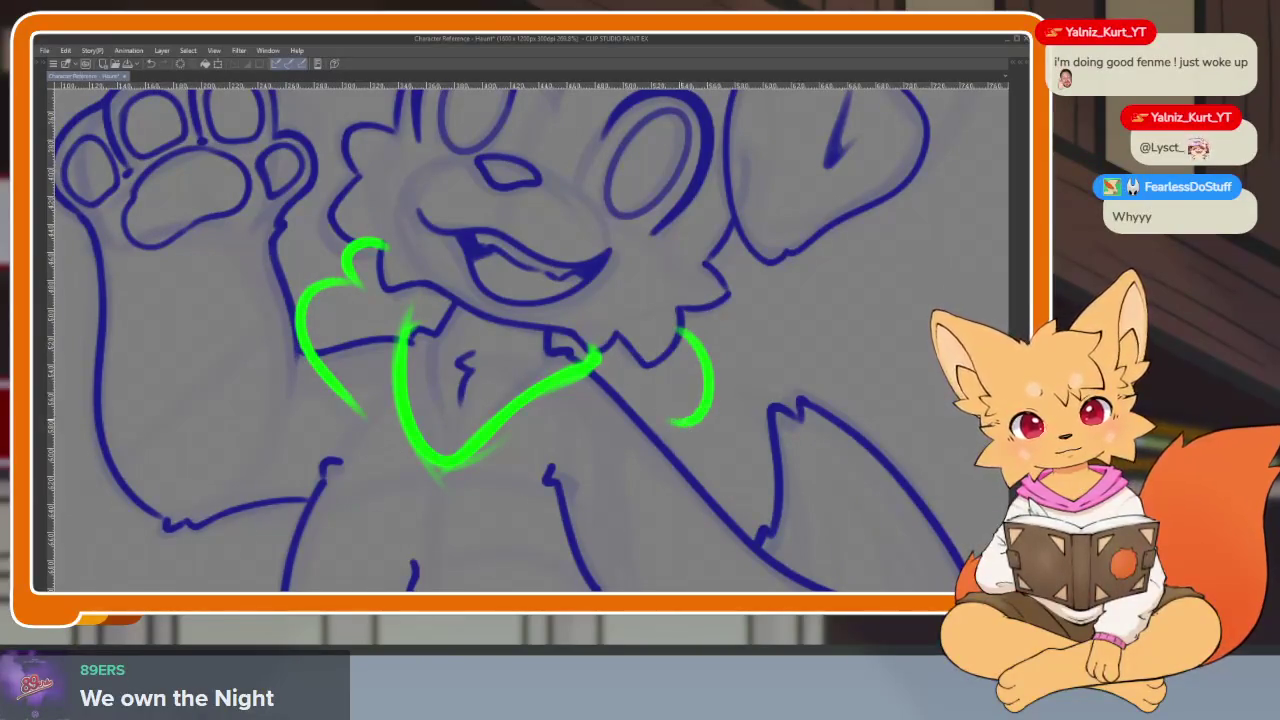
pyautogui.moveTo(680, 422); pyautogui.dragTo(582, 448)
pyautogui.scroll(-5, 750, 455)
pyautogui.scroll(3, 720, 443)
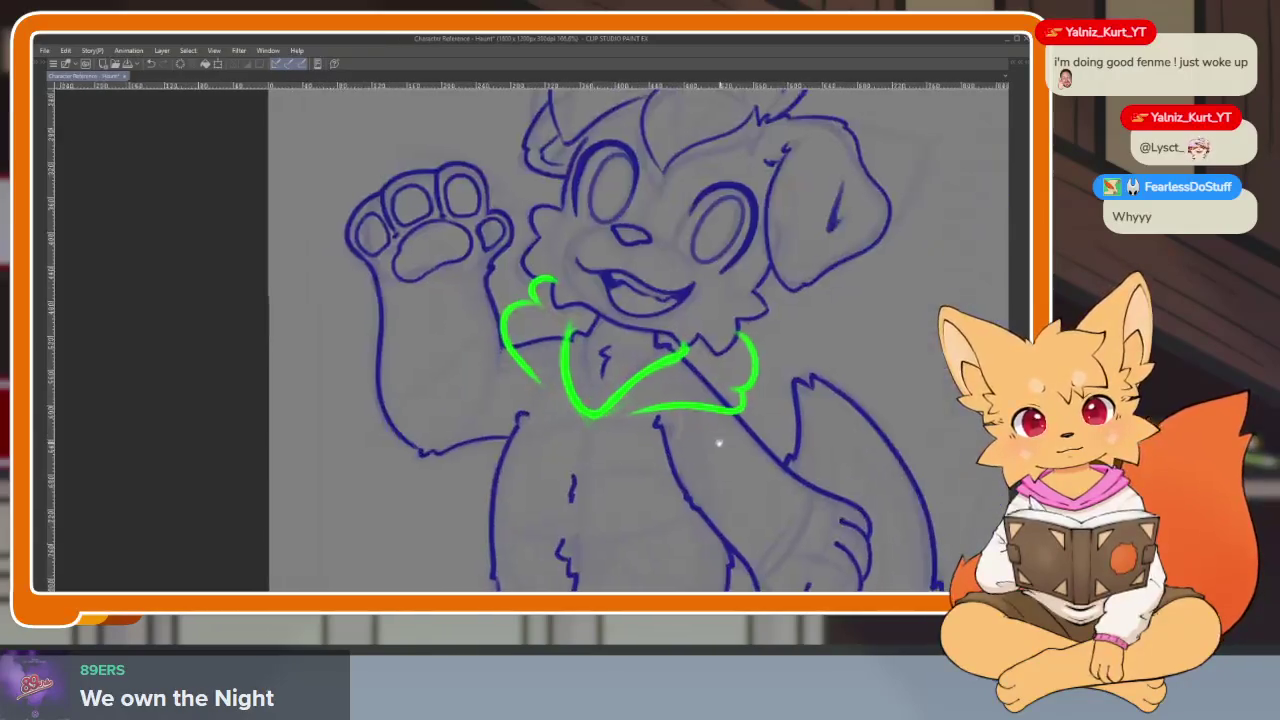
pyautogui.scroll(2, 680, 429)
pyautogui.scroll(2, 672, 455)
pyautogui.hotkey('ctrl', 'z')
pyautogui.hotkey('ctrl', 'z')
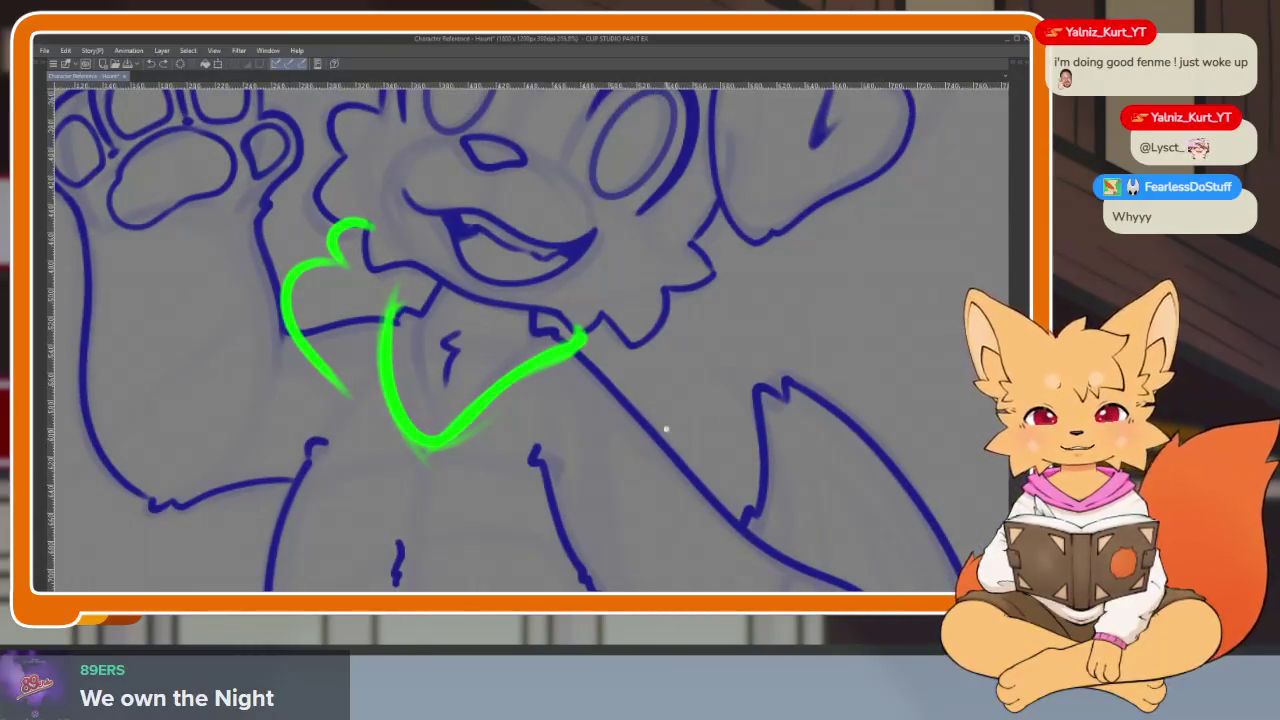
pyautogui.scroll(1, 666, 429)
pyautogui.hotkey('ctrl', 'z')
pyautogui.hotkey('ctrl', 'z')
pyautogui.hotkey('ctrl', 'z')
pyautogui.hotkey('ctrl', 'z')
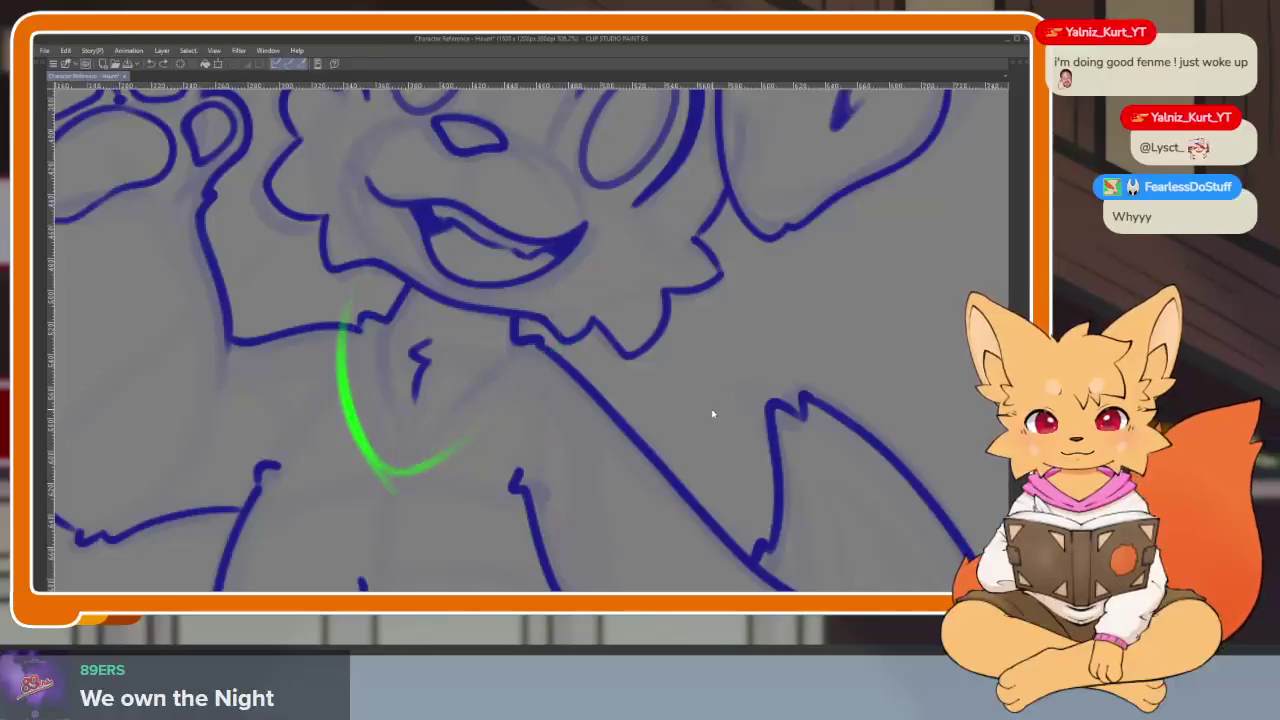
pyautogui.hotkey('ctrl', 'z')
pyautogui.hotkey('ctrl', 'z')
pyautogui.scroll(1, 670, 455)
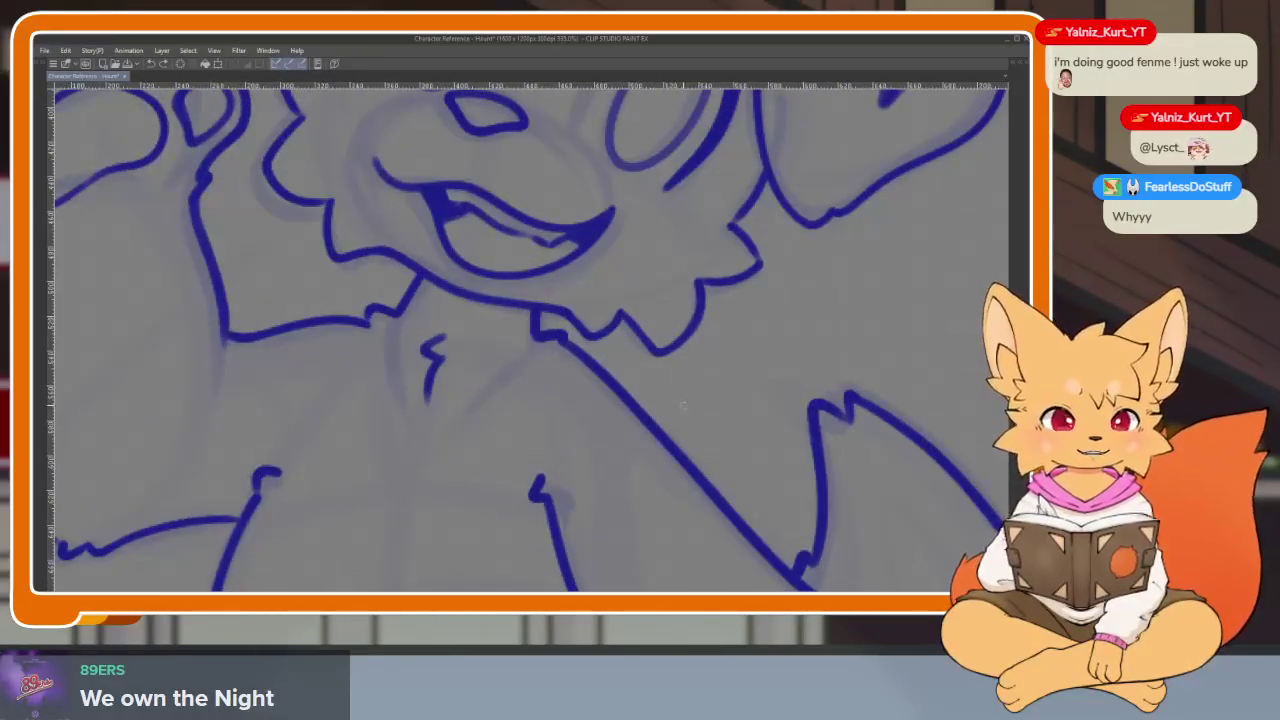
# - Redraw the collar's lower edge and sketch its left lobe
pyautogui.moveTo(688, 400); pyautogui.dragTo(457, 460)
pyautogui.hotkey('ctrl', 'z')
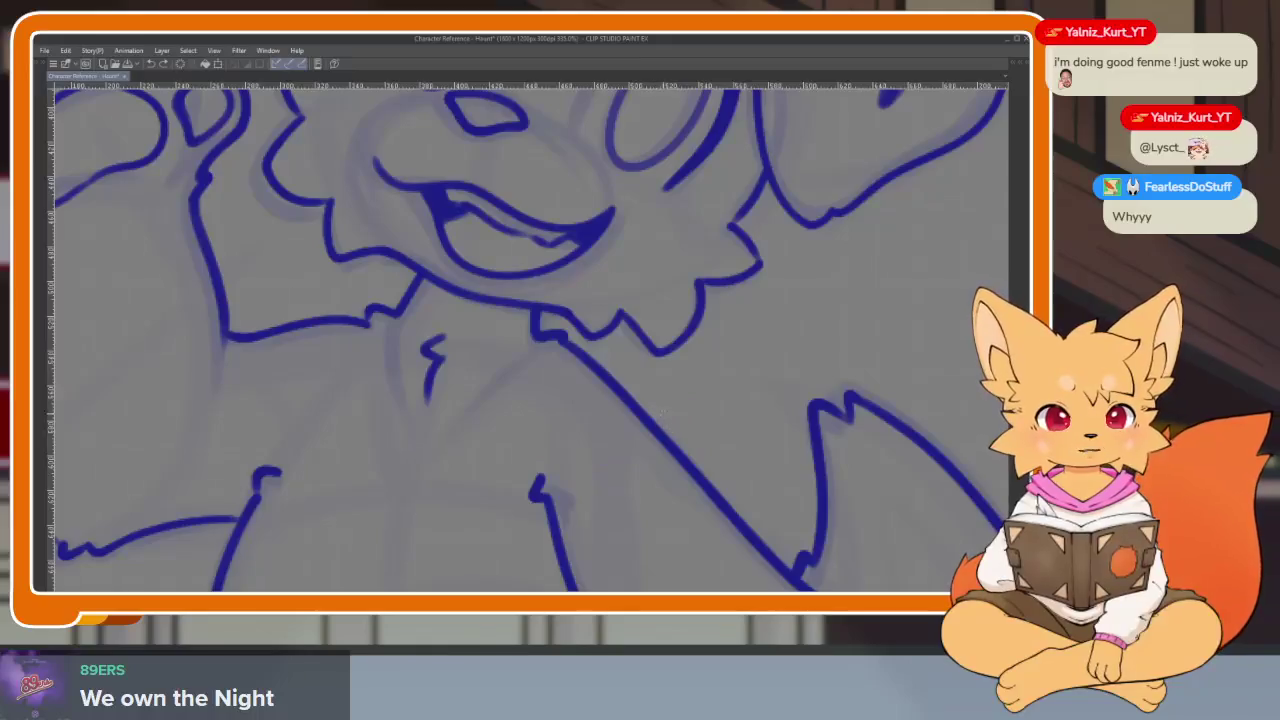
pyautogui.moveTo(663, 412)
pyautogui.mouseDown()
pyautogui.moveTo(578, 492)
pyautogui.moveTo(424, 465)
pyautogui.moveTo(352, 420)
pyautogui.moveTo(335, 316)
pyautogui.moveTo(380, 282)
pyautogui.mouseUp()
pyautogui.scroll(1, 380, 282)
pyautogui.moveTo(320, 188)
pyautogui.mouseDown()
pyautogui.moveTo(212, 282)
pyautogui.moveTo(314, 400)
pyautogui.mouseUp()
# - Add the collar's right lobe and redraw two inner collar curves below the neck
pyautogui.scroll(-1, 623, 328)
pyautogui.moveTo(611, 279)
pyautogui.mouseDown()
pyautogui.moveTo(666, 373)
pyautogui.moveTo(400, 440)
pyautogui.mouseUp()
pyautogui.scroll(-5, 726, 444)
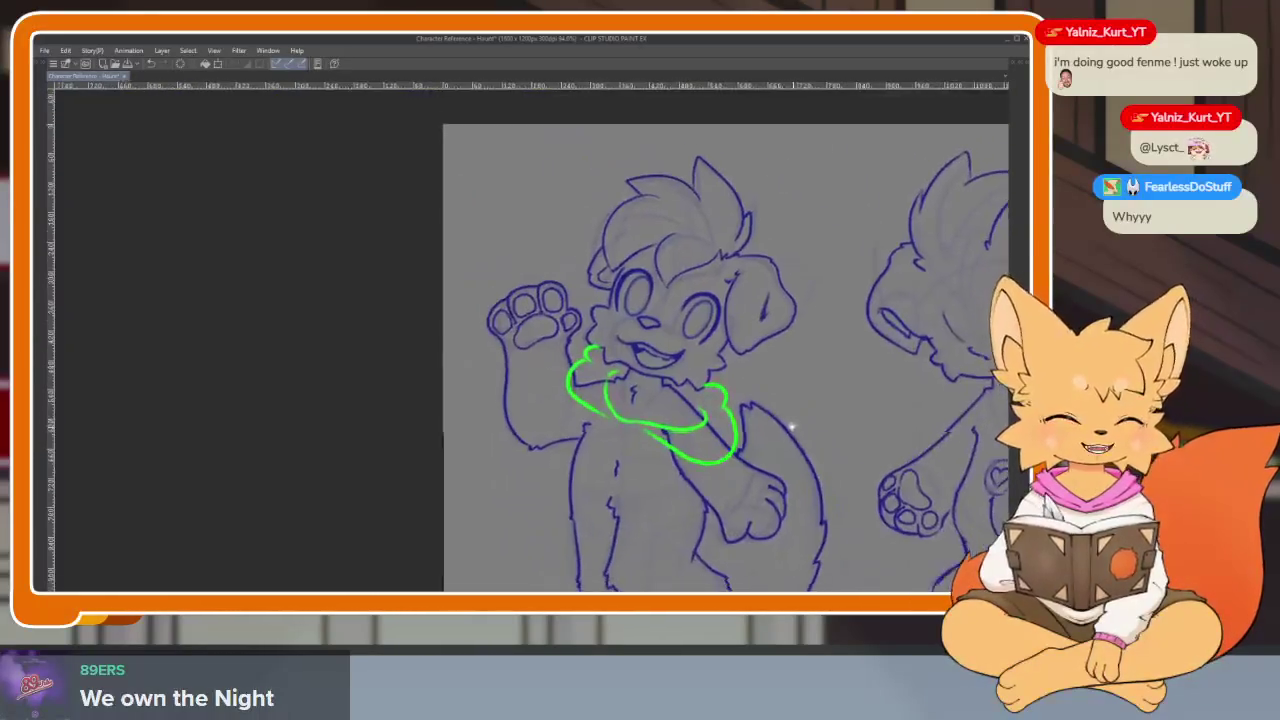
pyautogui.scroll(3, 726, 444)
pyautogui.scroll(2, 591, 314)
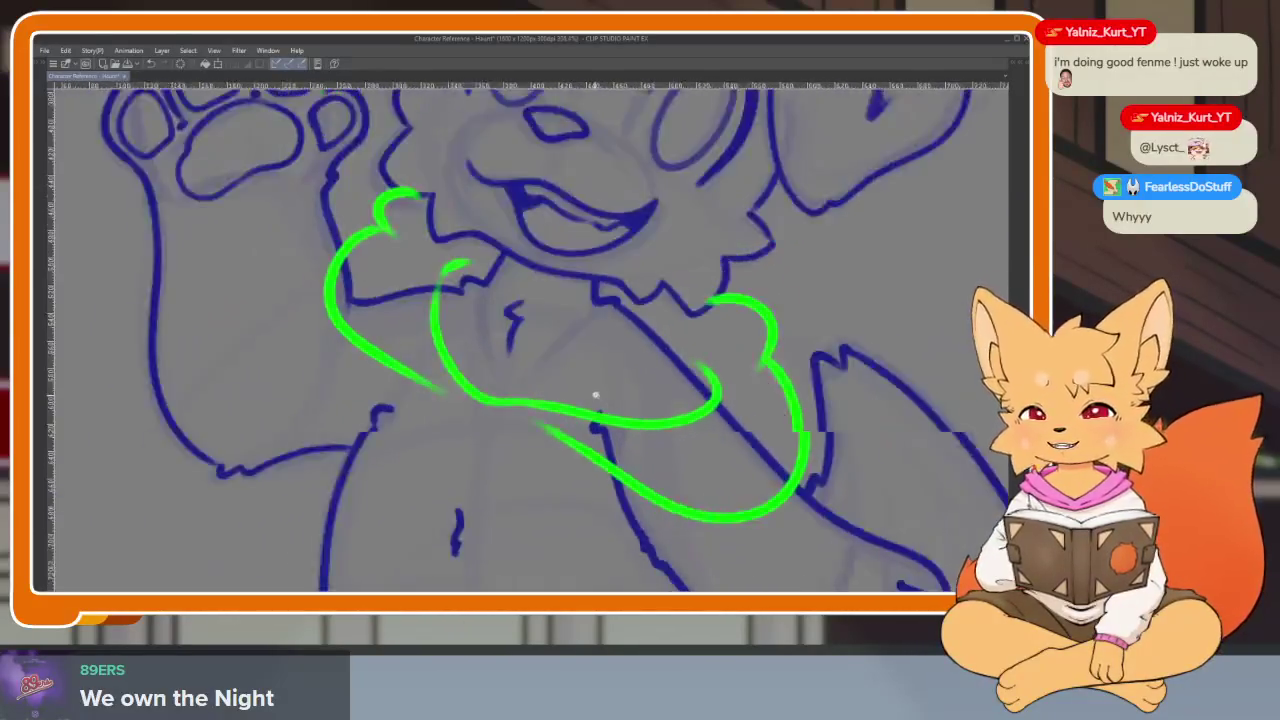
pyautogui.scroll(2, 590, 451)
pyautogui.scroll(-1, 590, 451)
pyautogui.scroll(-1, 600, 463)
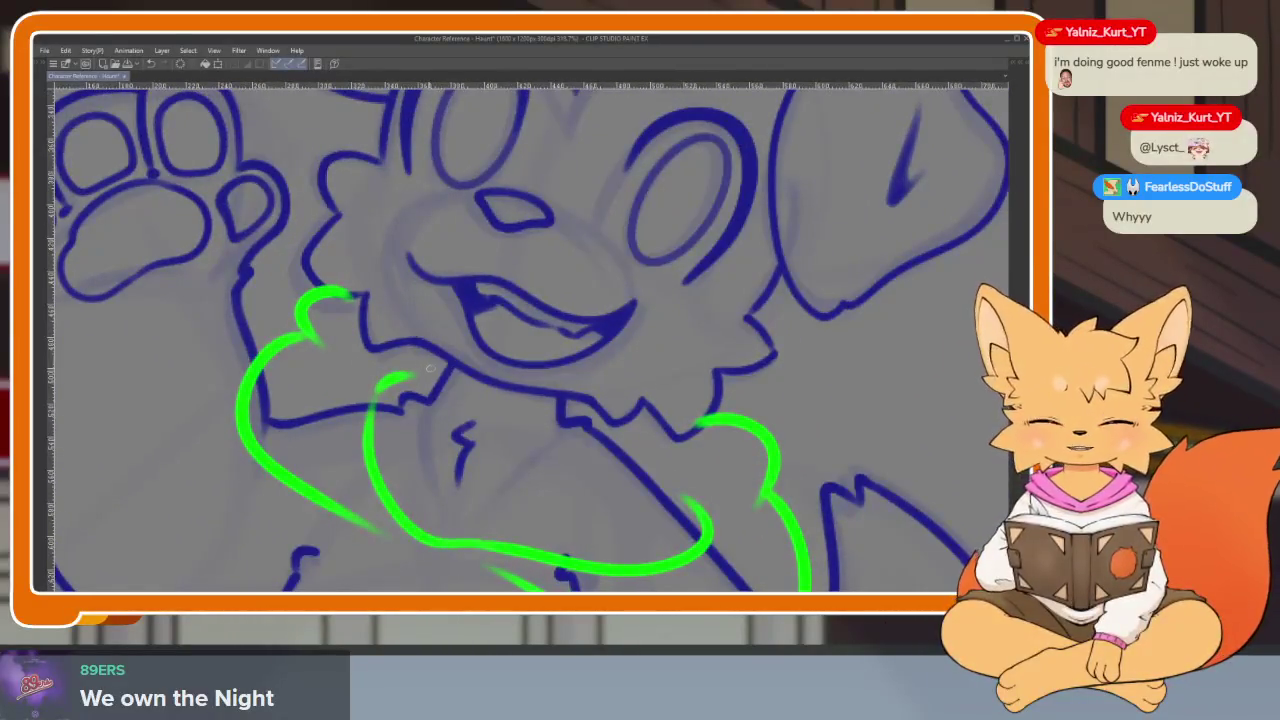
pyautogui.hotkey('ctrl', 'z')
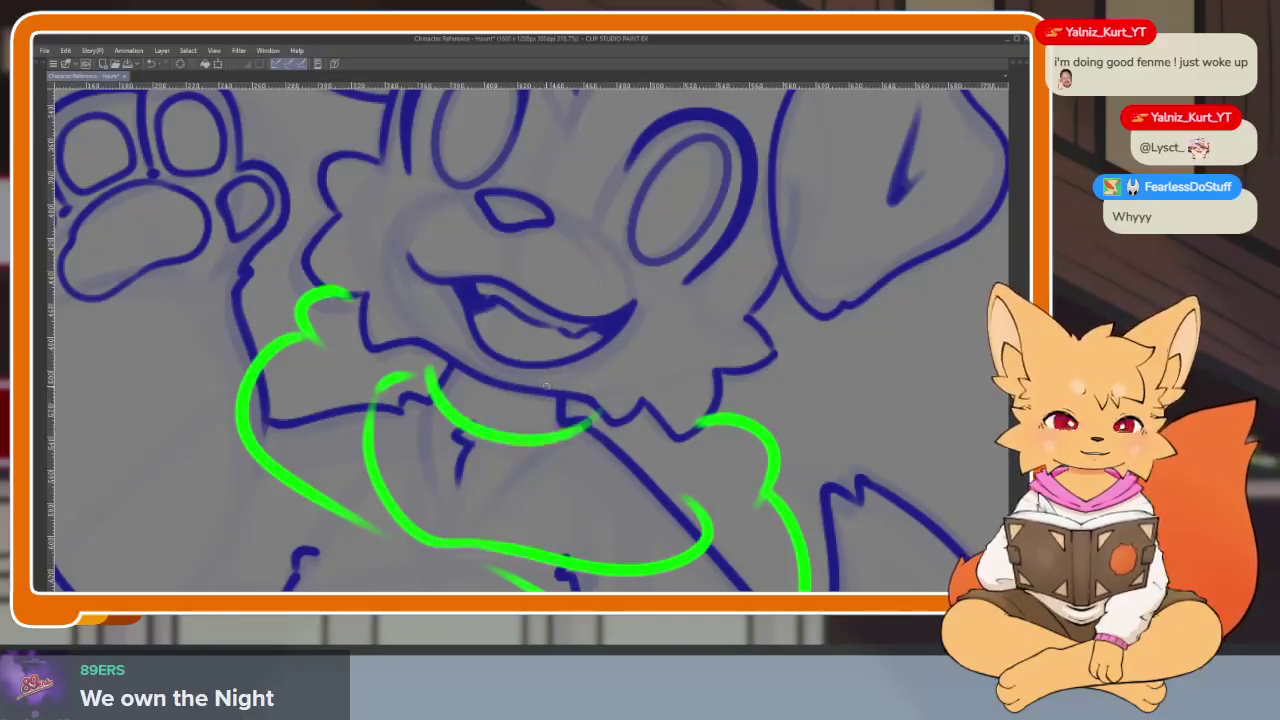
pyautogui.moveTo(456, 402); pyautogui.dragTo(578, 418)
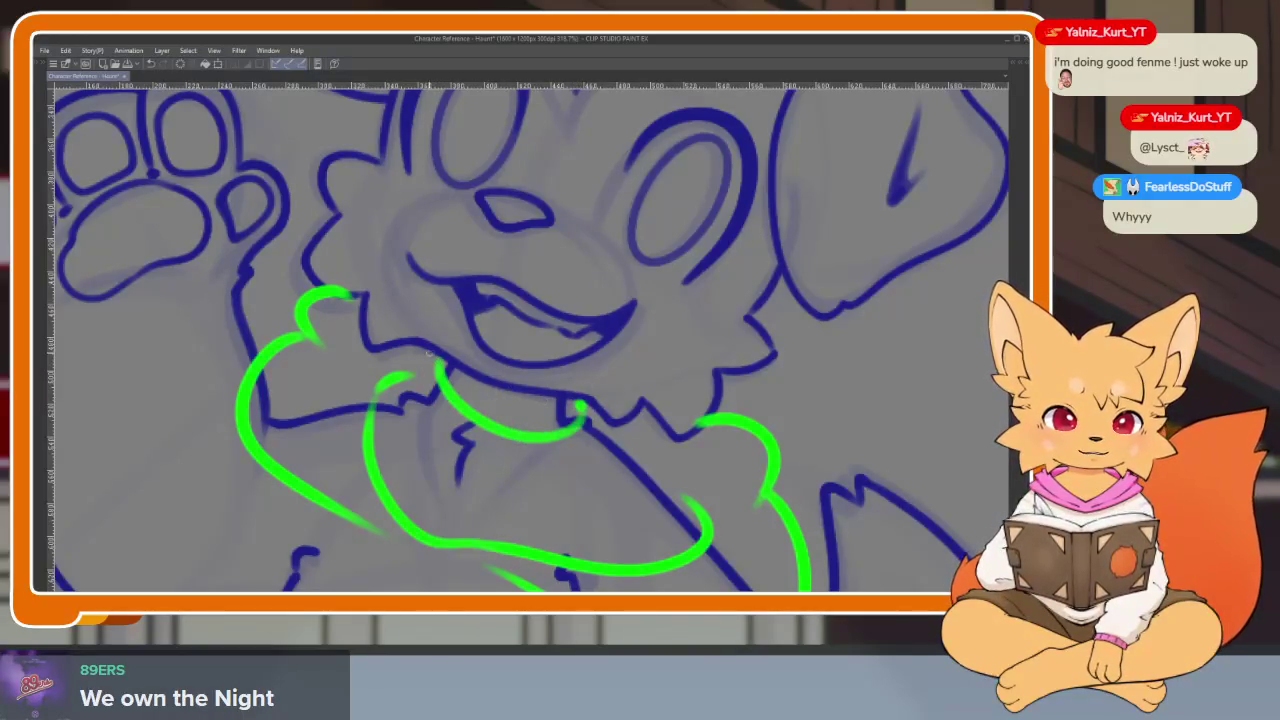
pyautogui.moveTo(402, 398)
pyautogui.mouseDown()
pyautogui.moveTo(422, 465)
pyautogui.moveTo(576, 489)
pyautogui.mouseUp()
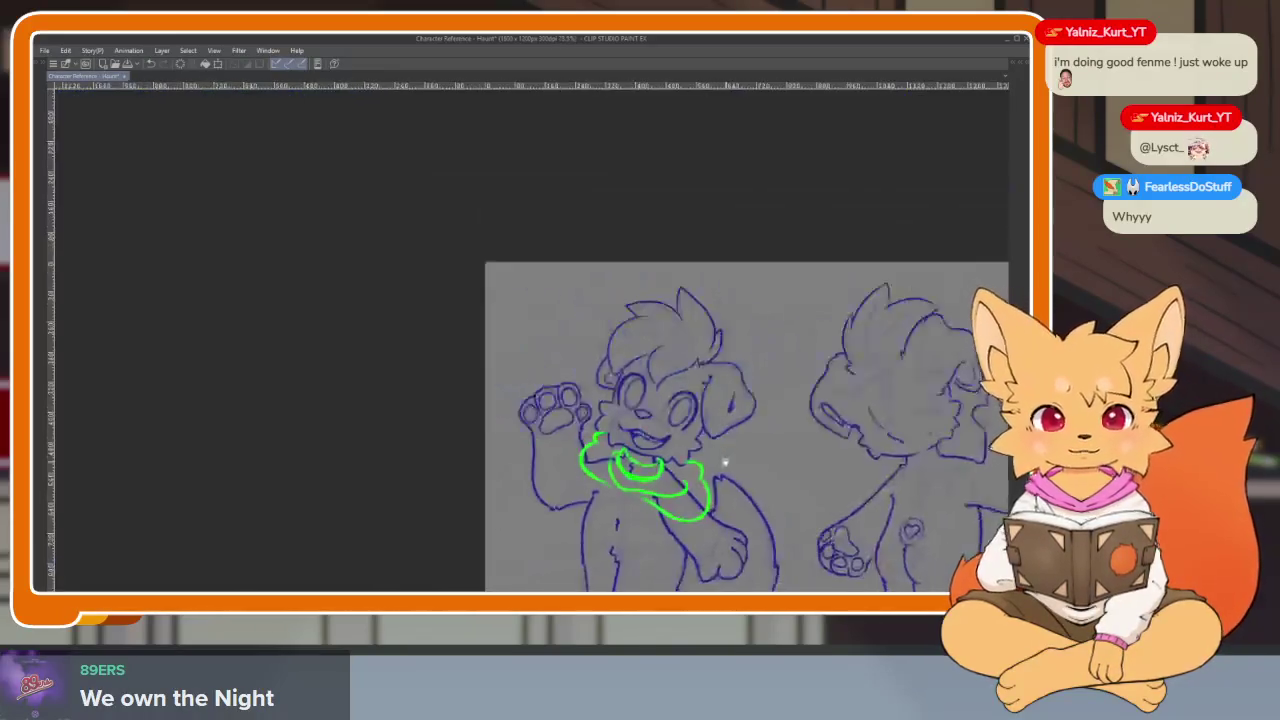
# - Sketch the shirt's left side down the torso, removing the stray hooks and bottom curve
pyautogui.scroll(-5, 520, 340)
pyautogui.scroll(4, 520, 340)
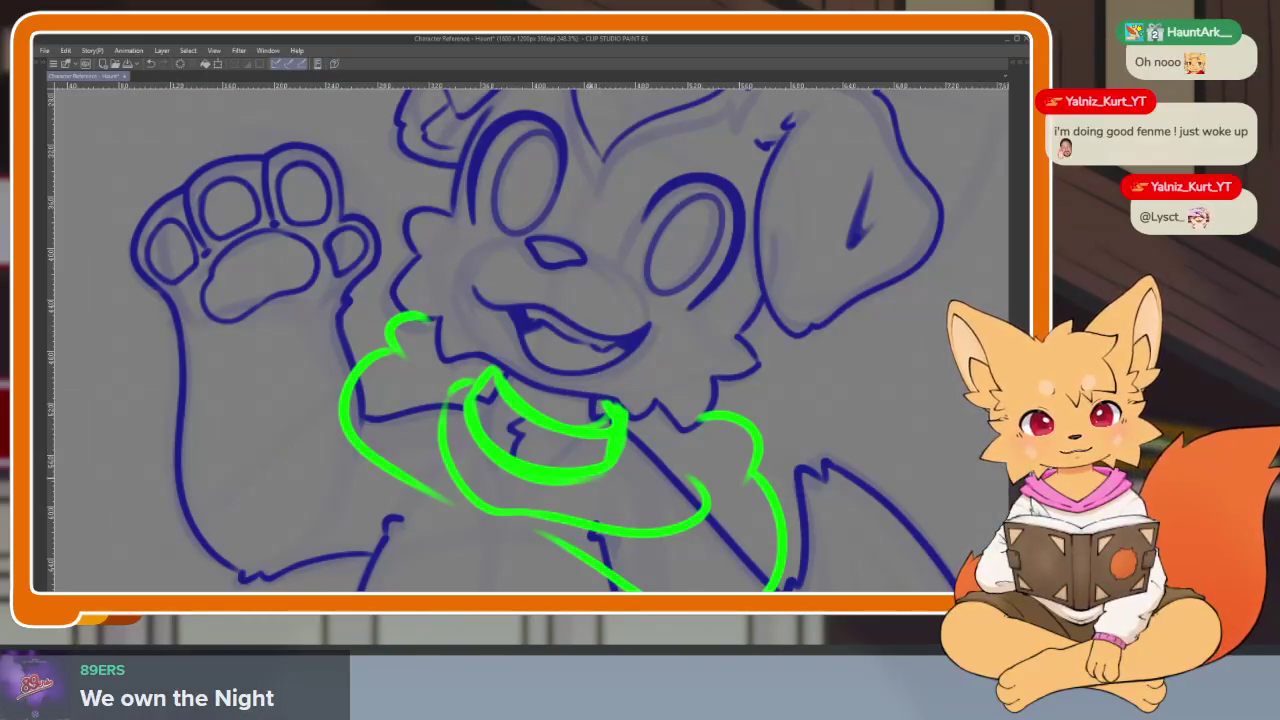
pyautogui.scroll(-5, 606, 438)
pyautogui.scroll(2, 620, 440)
pyautogui.scroll(2, 630, 440)
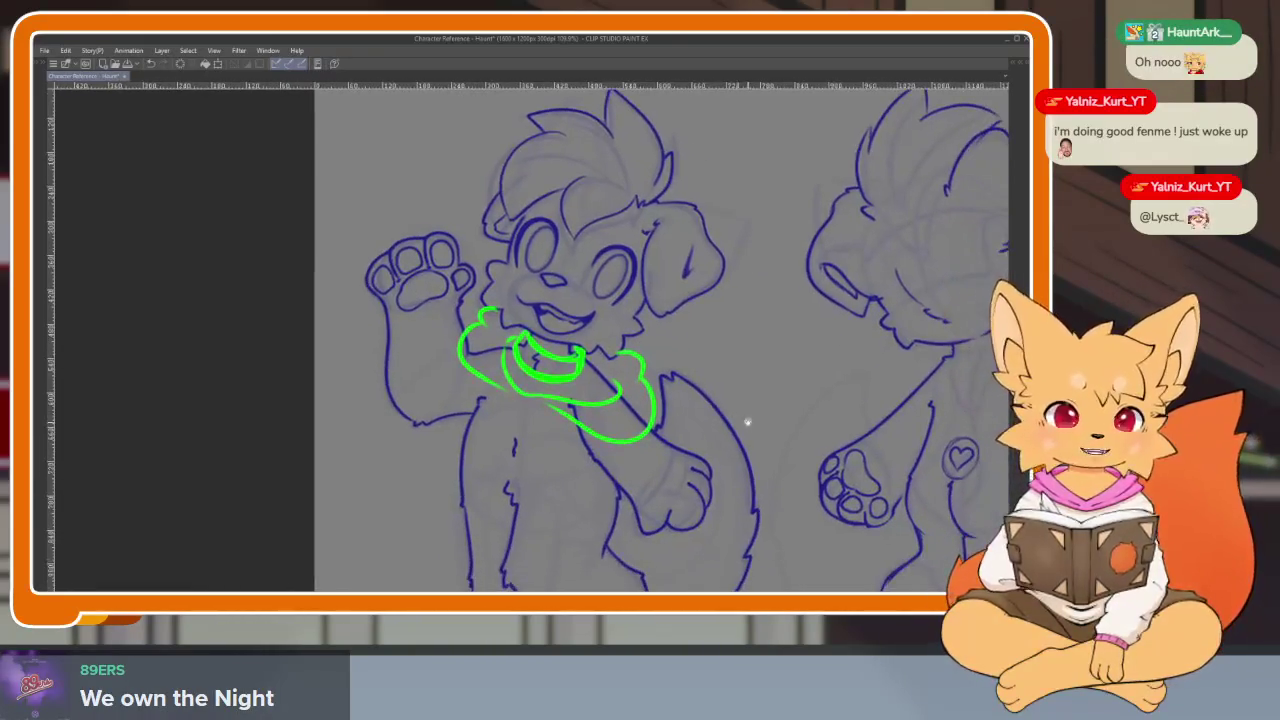
pyautogui.scroll(1, 634, 441)
pyautogui.scroll(-3, 634, 441)
pyautogui.scroll(1, 620, 438)
pyautogui.scroll(1, 605, 434)
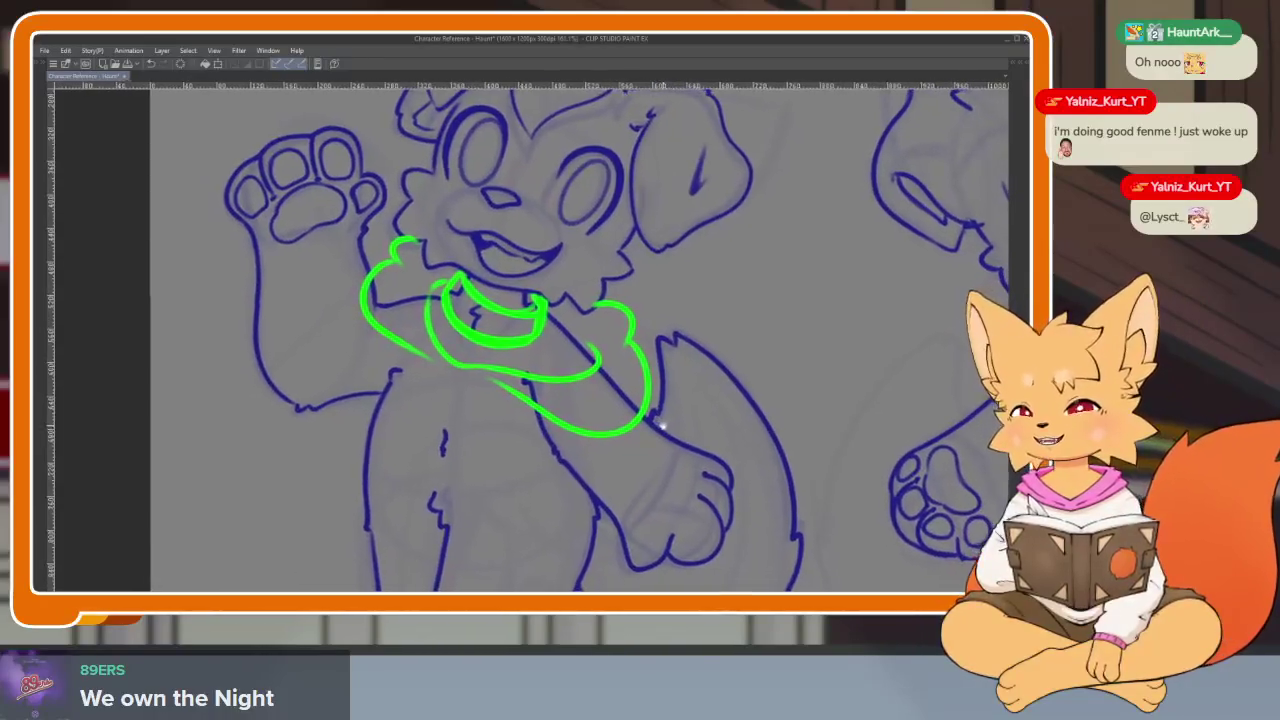
pyautogui.scroll(1, 593, 430)
pyautogui.scroll(-1, 593, 430)
pyautogui.scroll(-1, 563, 443)
pyautogui.scroll(-1, 563, 451)
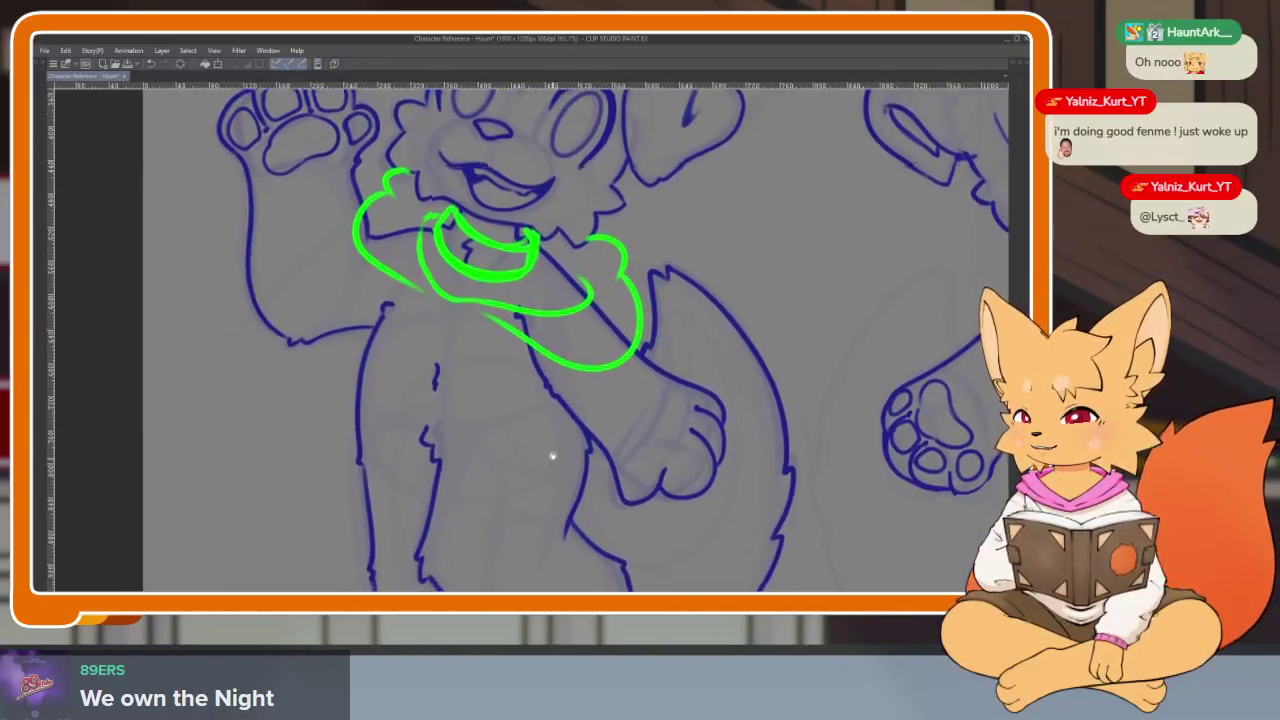
pyautogui.scroll(-1, 551, 457)
pyautogui.scroll(-2, 575, 453)
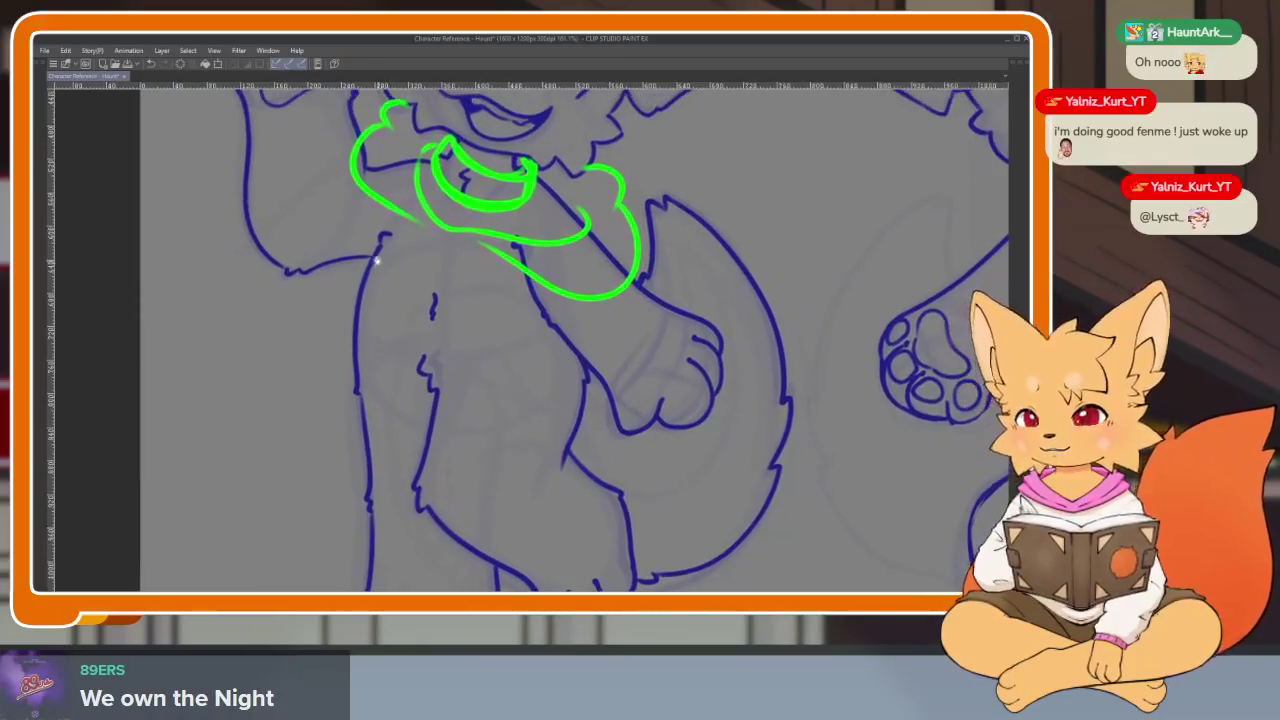
pyautogui.moveTo(384, 228); pyautogui.dragTo(376, 462)
pyautogui.hotkey('ctrl', 'z')
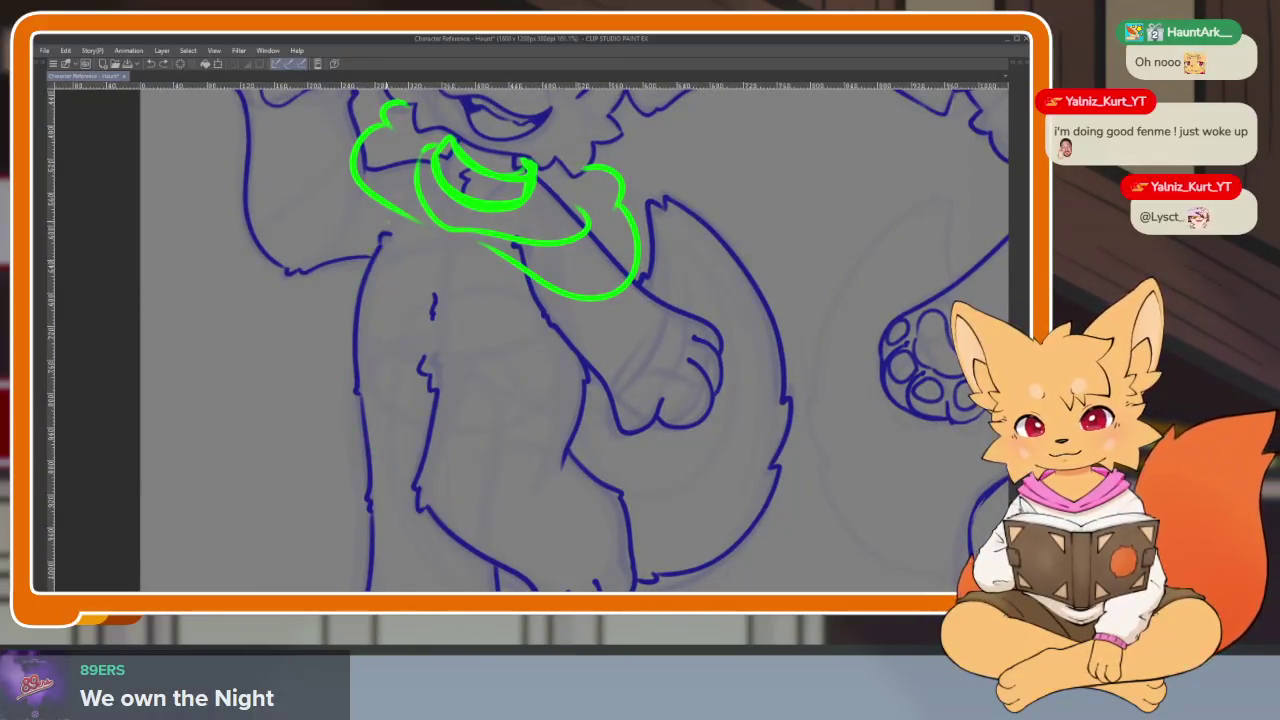
pyautogui.moveTo(388, 228); pyautogui.dragTo(344, 396)
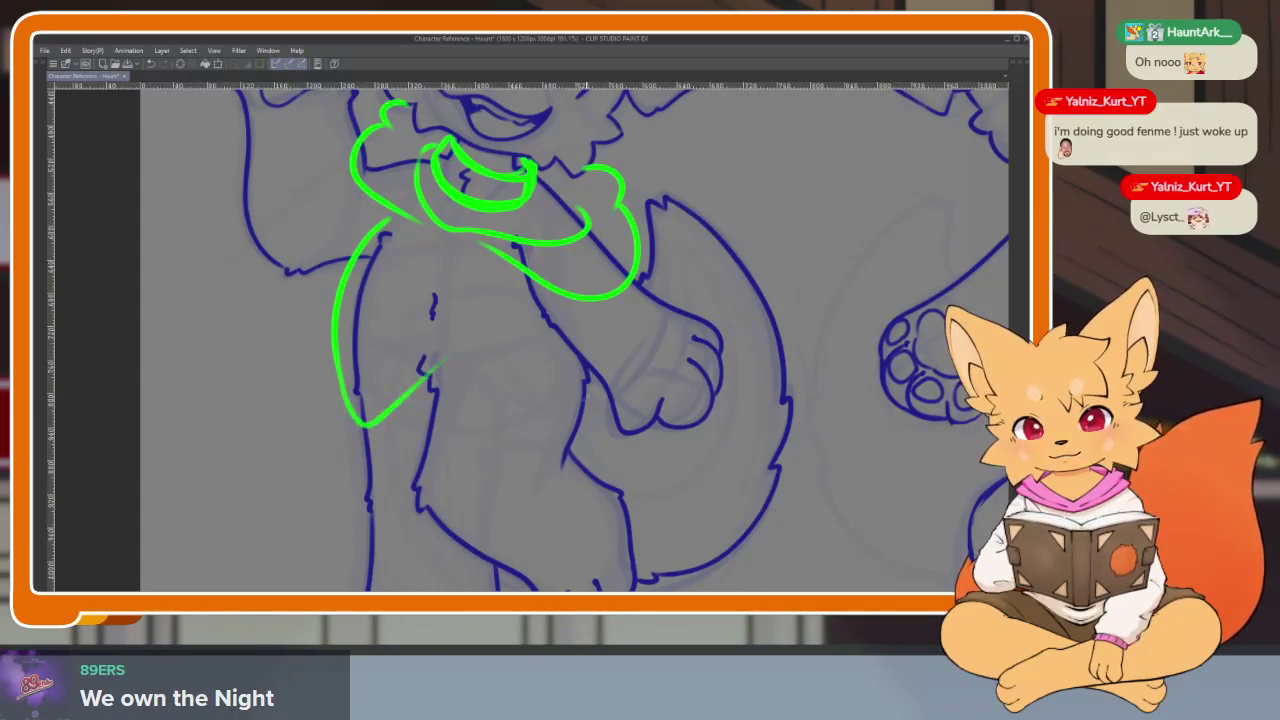
pyautogui.hotkey('ctrl', 'z')
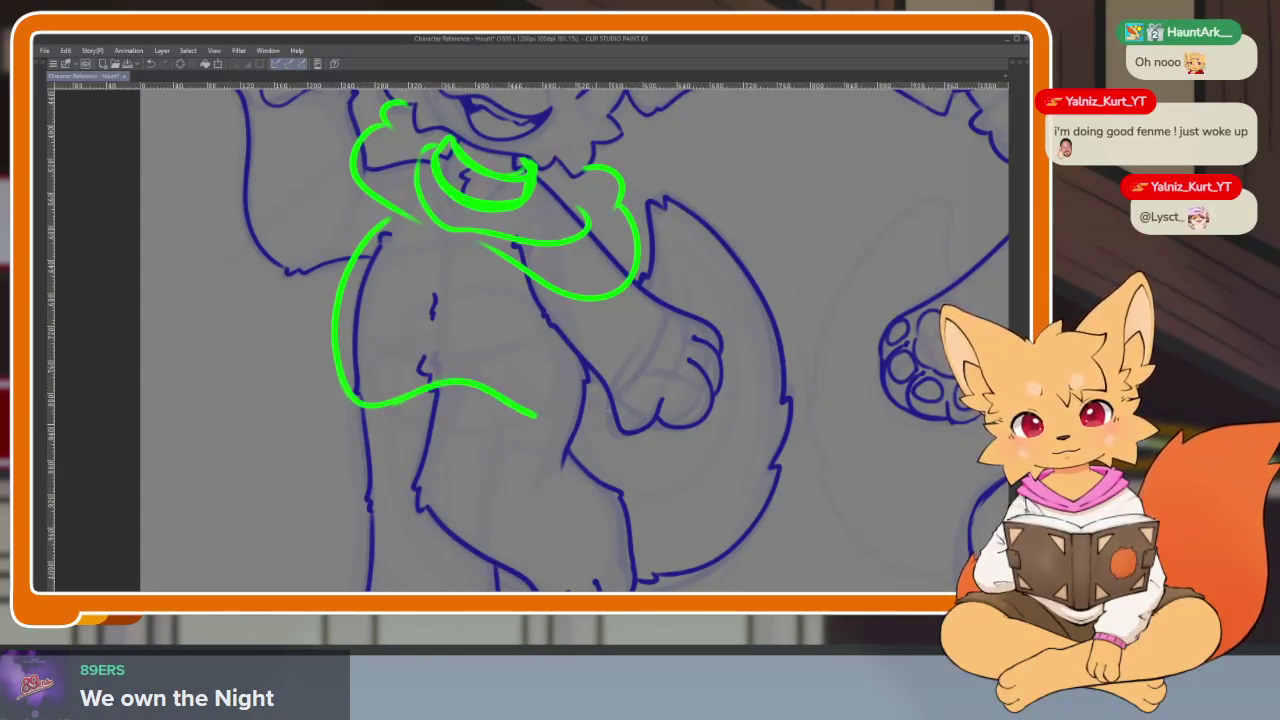
pyautogui.hotkey('ctrl', 'z')
pyautogui.hotkey('ctrl', 'z')
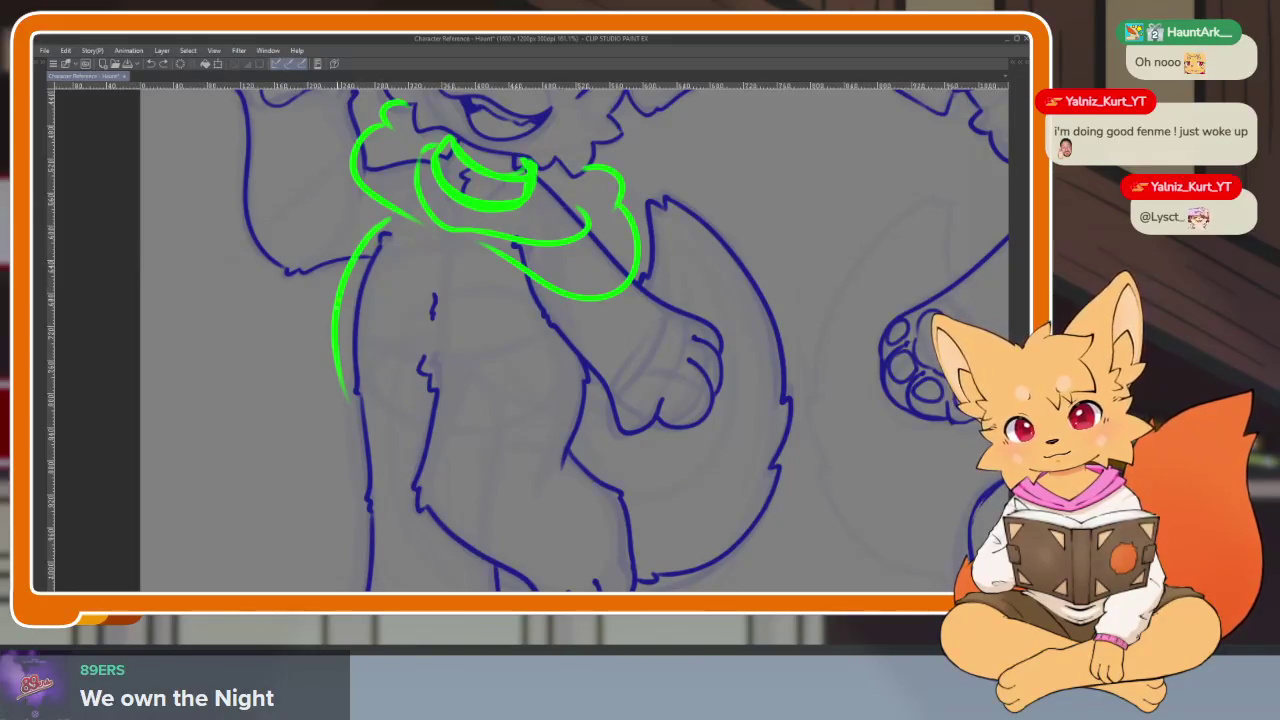
pyautogui.hotkey('ctrl', 'z')
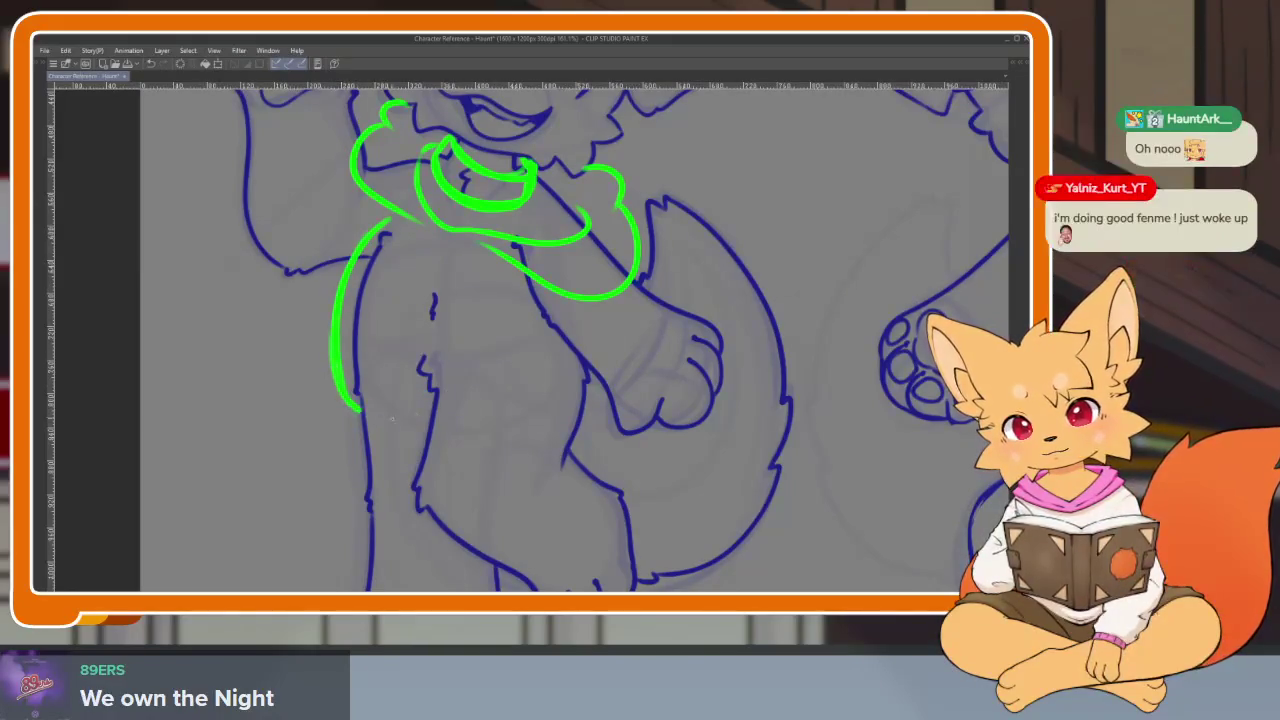
# - Draw the shirt's bottom hem curving across the belly after two discarded attempts
pyautogui.moveTo(340, 330)
pyautogui.mouseDown()
pyautogui.moveTo(420, 400)
pyautogui.moveTo(550, 390)
pyautogui.mouseUp()
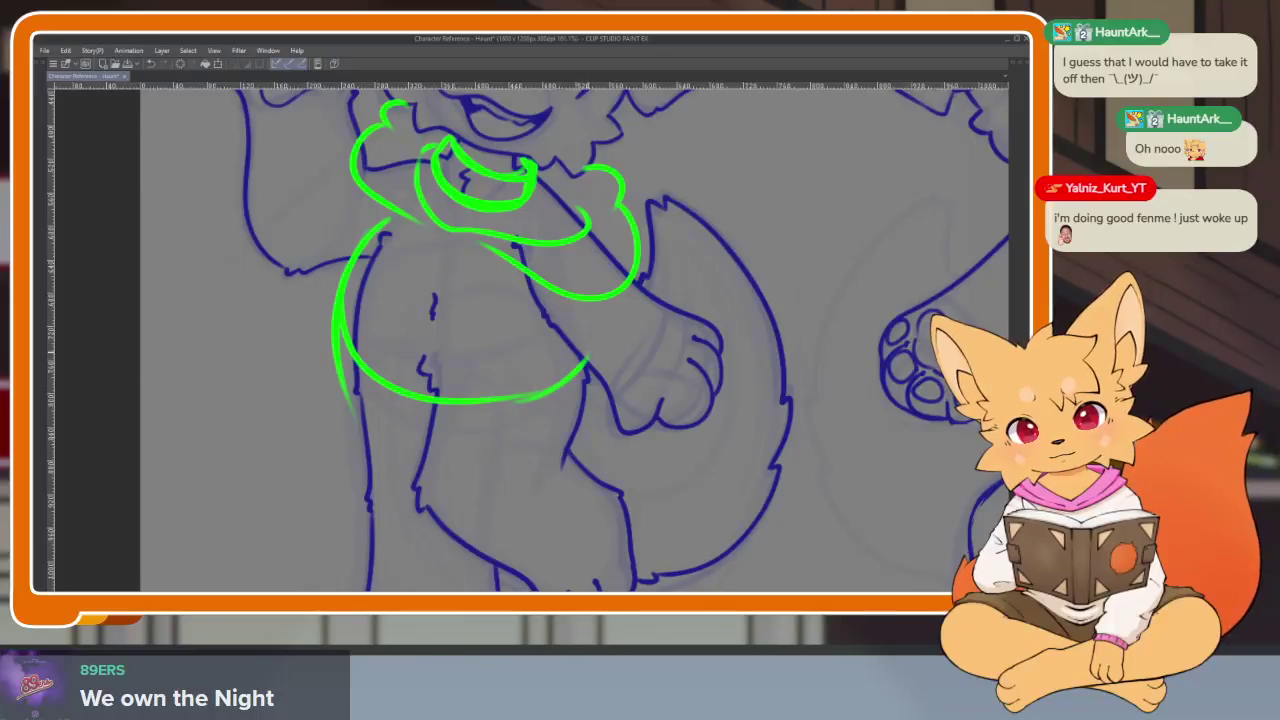
pyautogui.hotkey('ctrl', 'z')
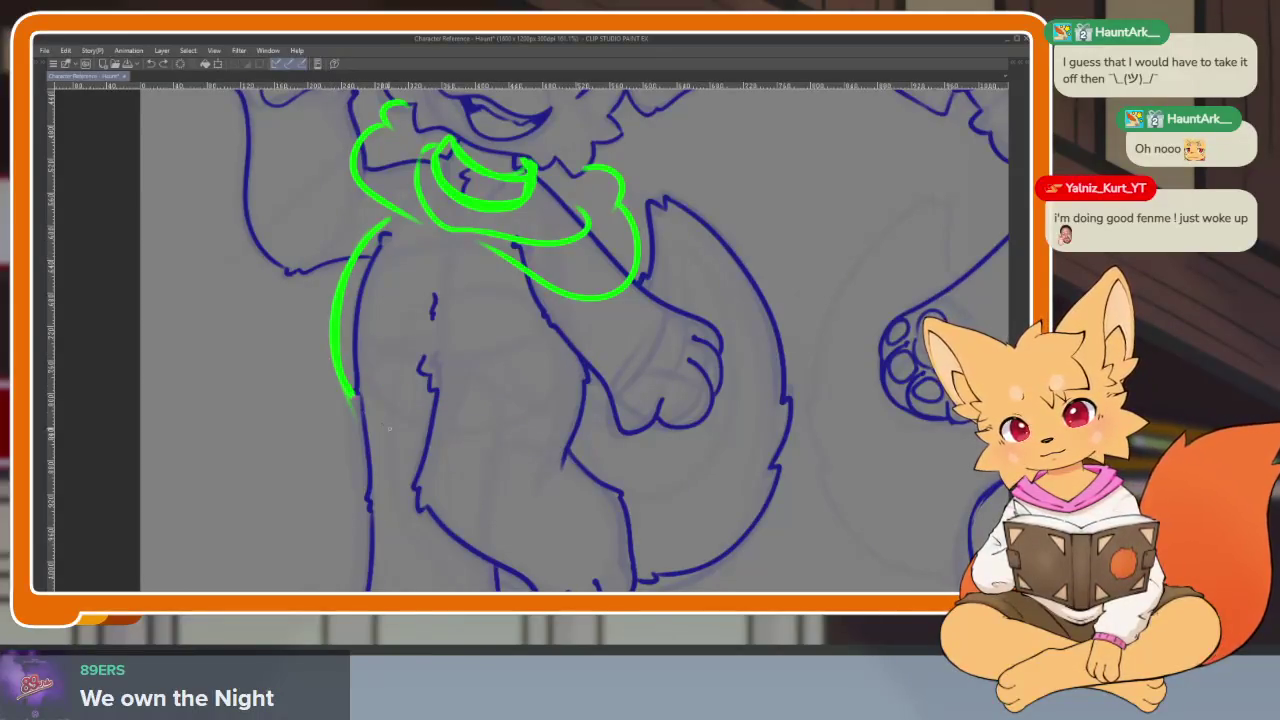
pyautogui.moveTo(340, 300); pyautogui.dragTo(590, 365)
pyautogui.hotkey('ctrl', 'z')
pyautogui.moveTo(345, 355); pyautogui.dragTo(580, 400)
pyautogui.scroll(-2, 580, 400)
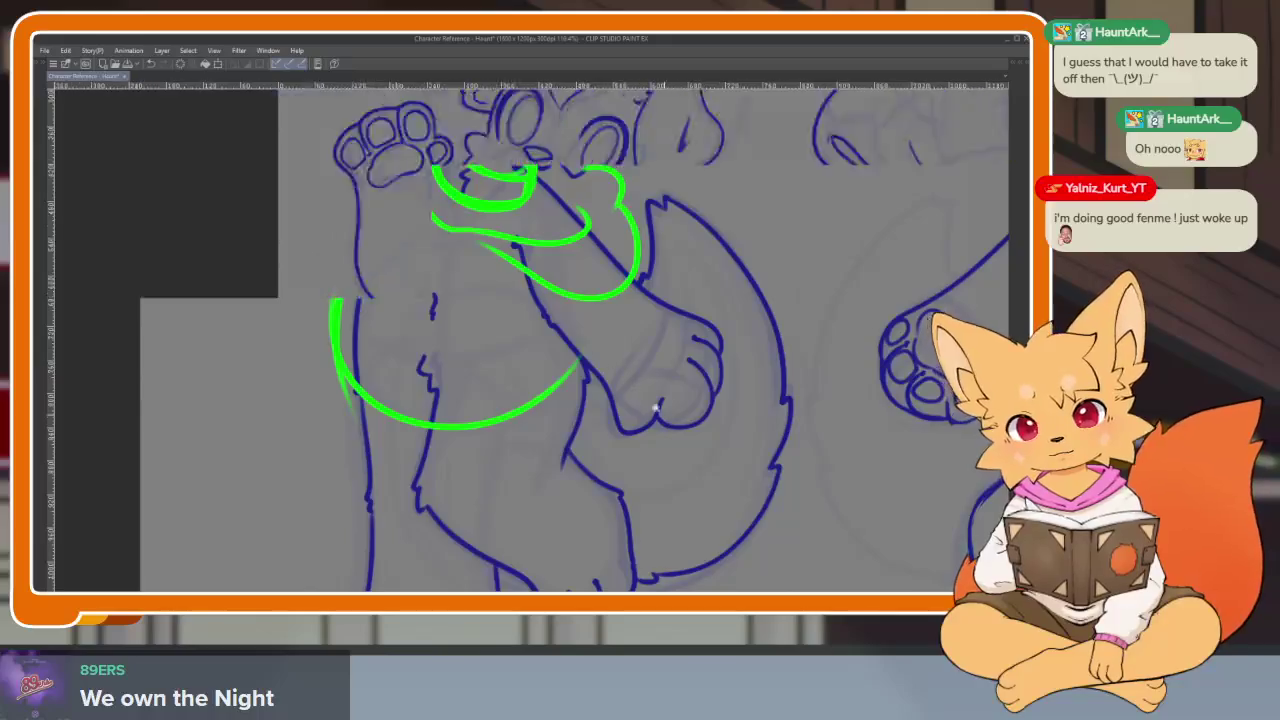
pyautogui.scroll(-3, 580, 400)
pyautogui.scroll(3, 640, 380)
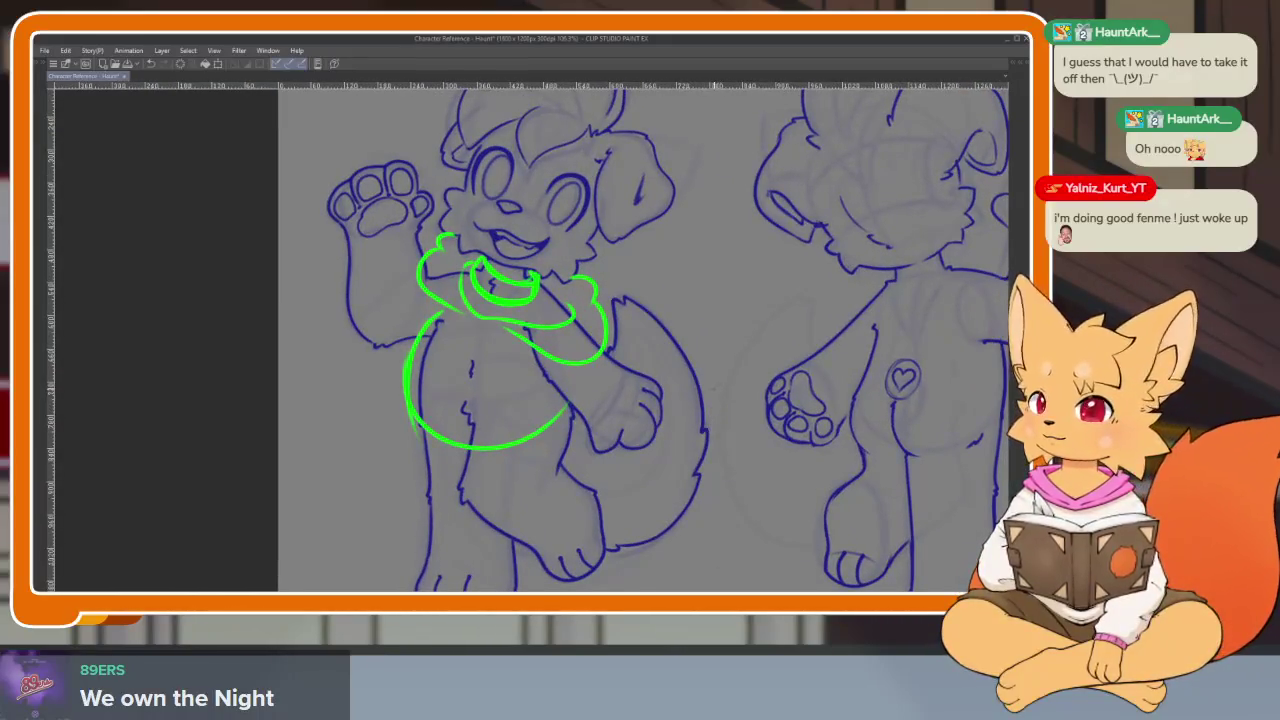
pyautogui.moveTo(731, 400); pyautogui.dragTo(699, 442)
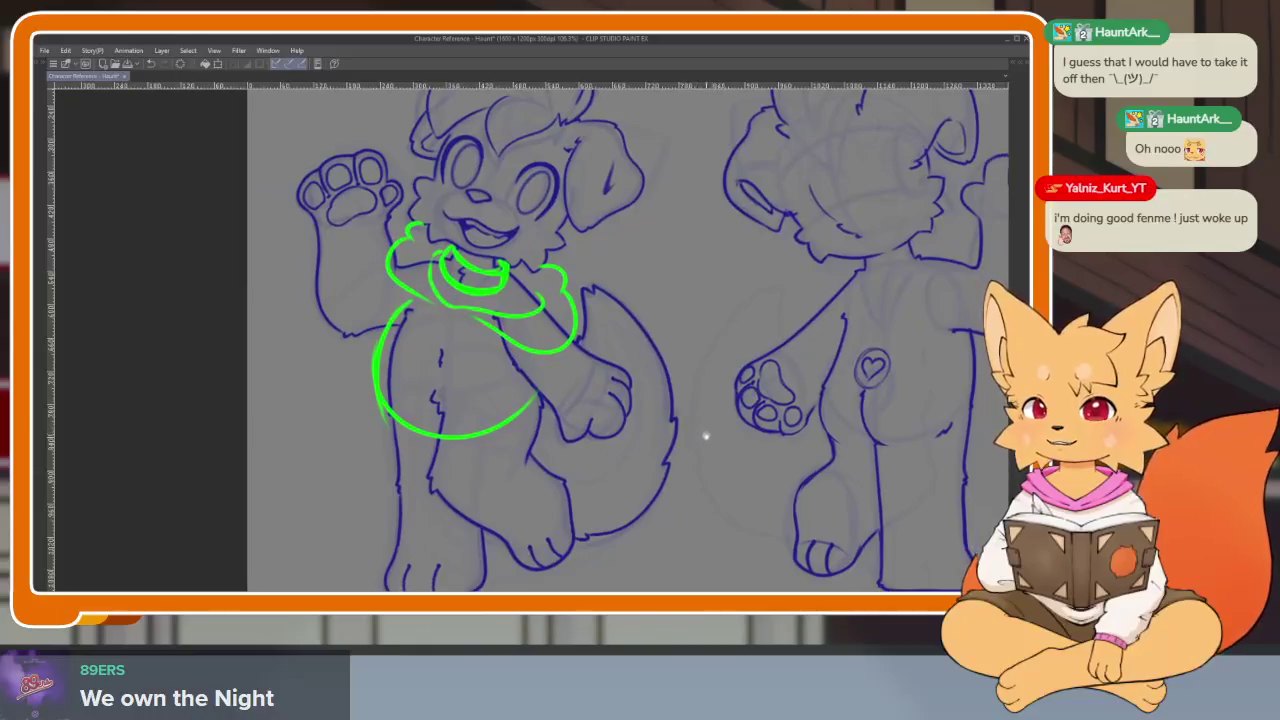
pyautogui.scroll(-1, 699, 442)
pyautogui.scroll(-2, 697, 434)
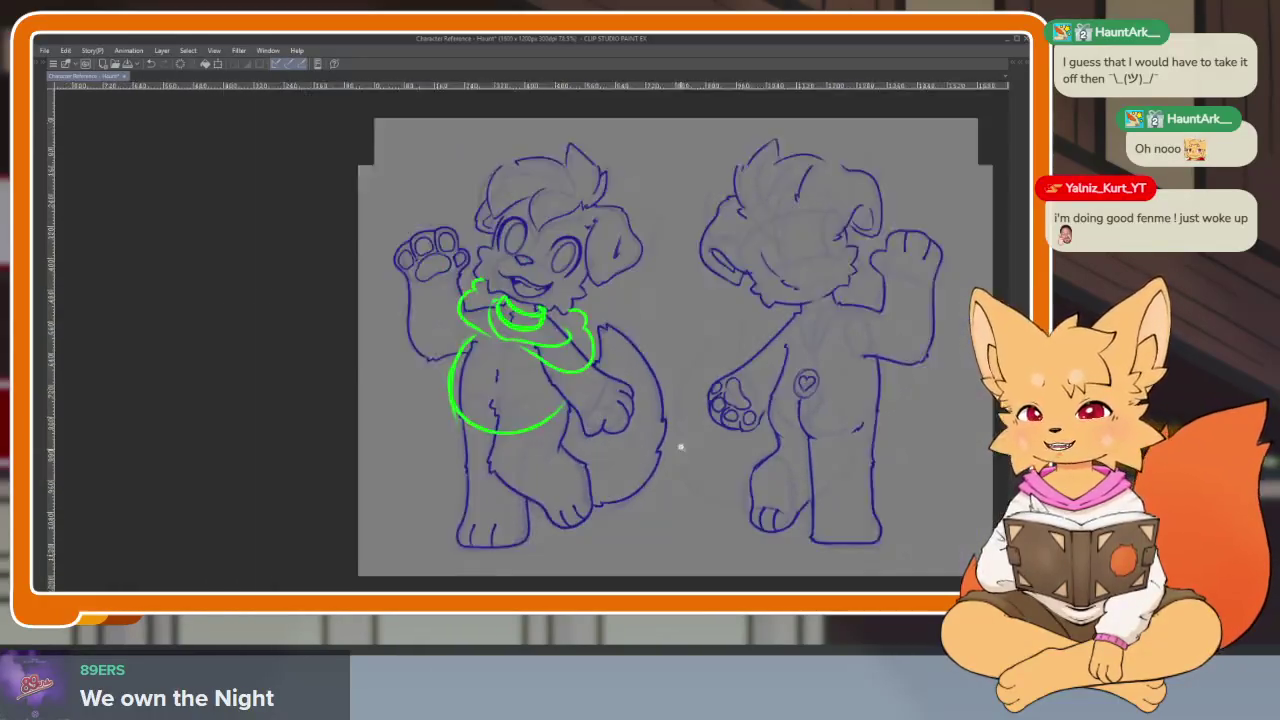
pyautogui.scroll(2, 677, 446)
pyautogui.scroll(1, 661, 457)
pyautogui.hscroll(1, 661, 457)
pyautogui.hscroll(1, 665, 445)
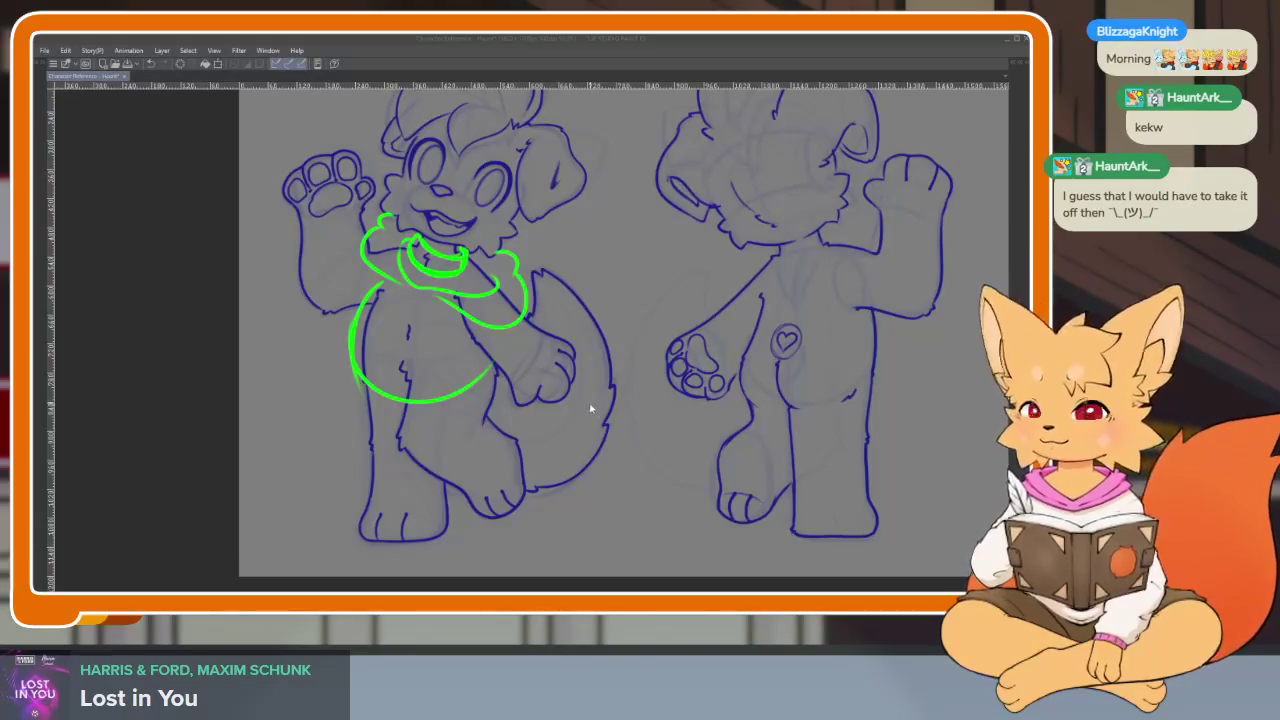
pyautogui.scroll(5, 466, 449)
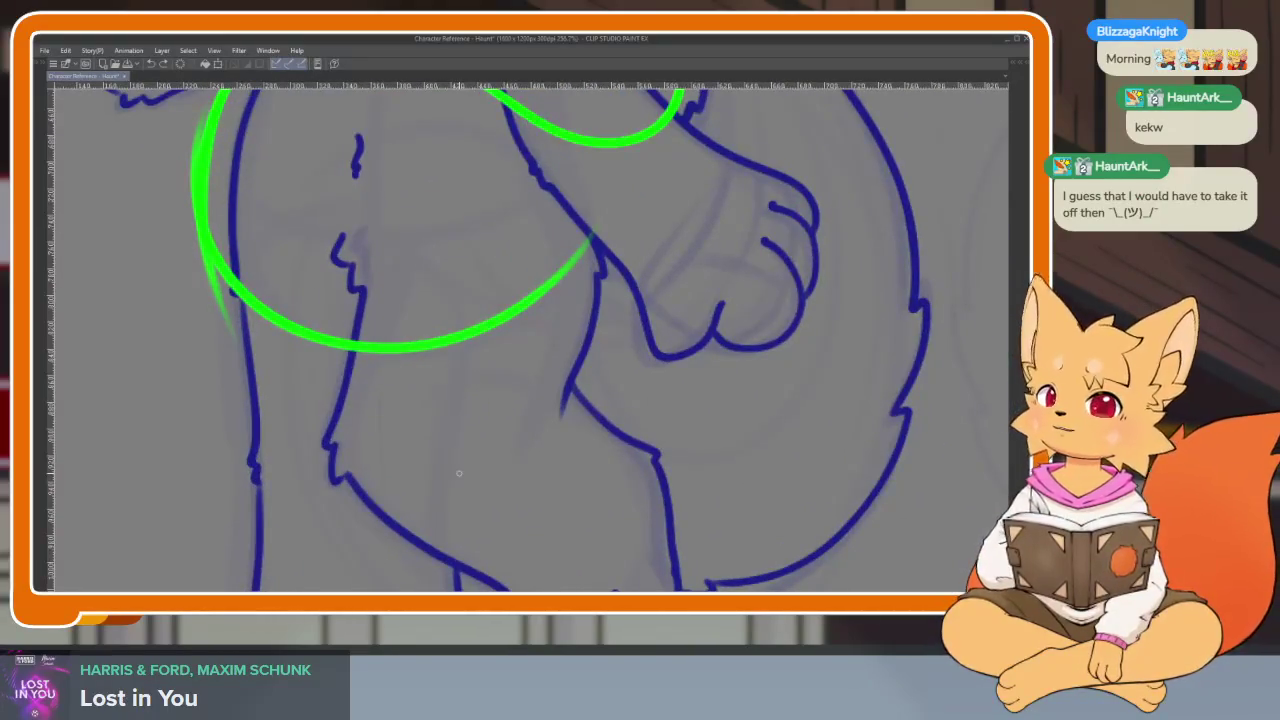
# - Draw the green shorts' waistband and a leg line below the shirt
pyautogui.scroll(-2, 459, 473)
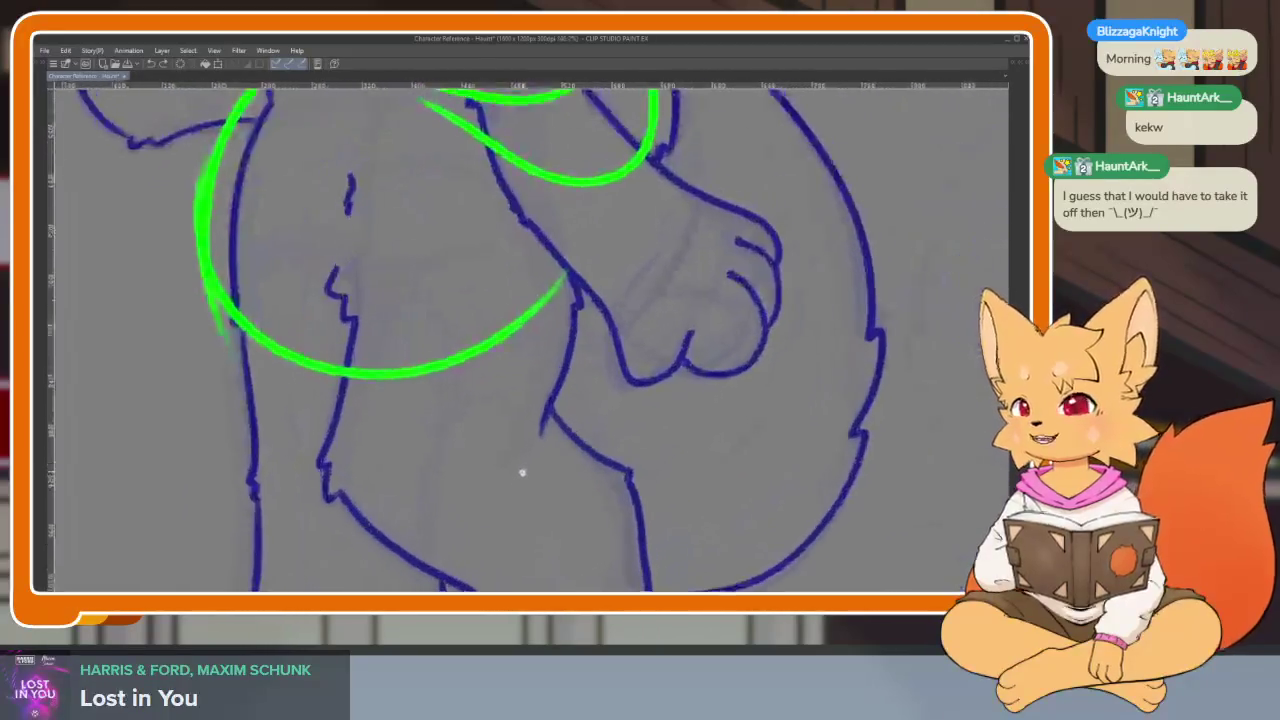
pyautogui.scroll(-2, 521, 473)
pyautogui.scroll(-1, 521, 463)
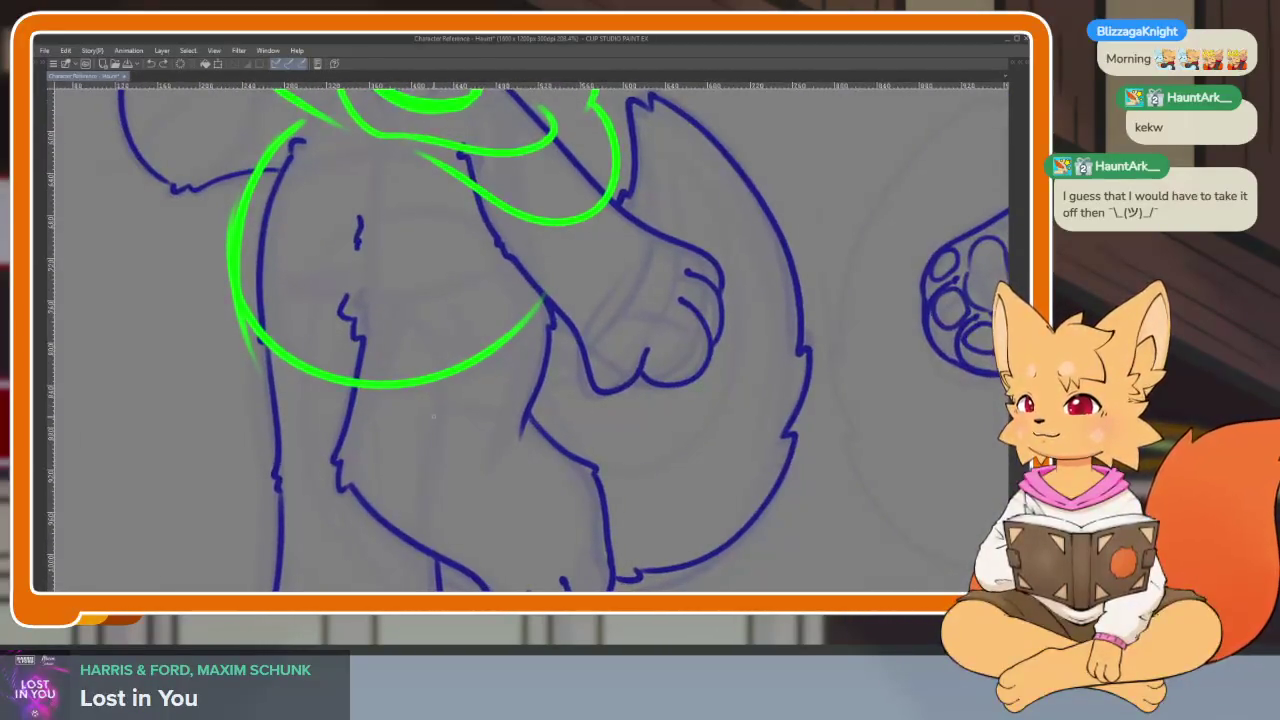
pyautogui.scroll(1, 323, 298)
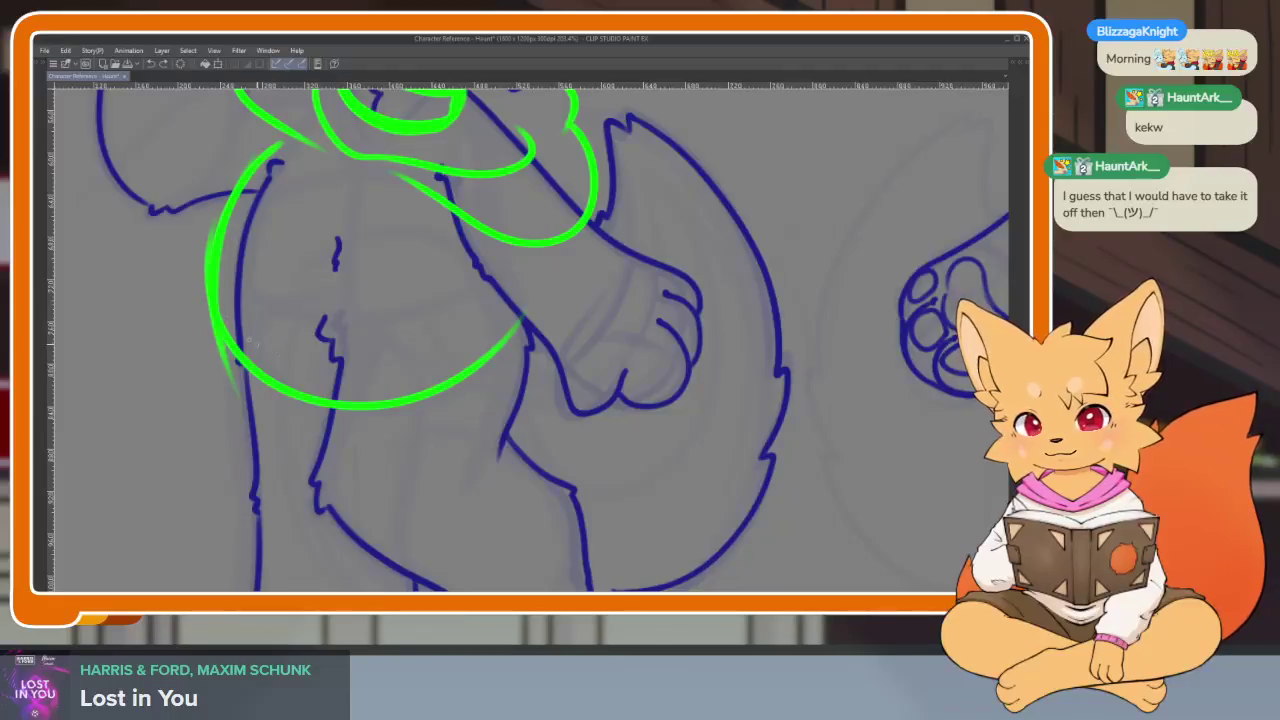
pyautogui.moveTo(245, 345)
pyautogui.mouseDown()
pyautogui.moveTo(480, 368)
pyautogui.moveTo(236, 468)
pyautogui.mouseUp()
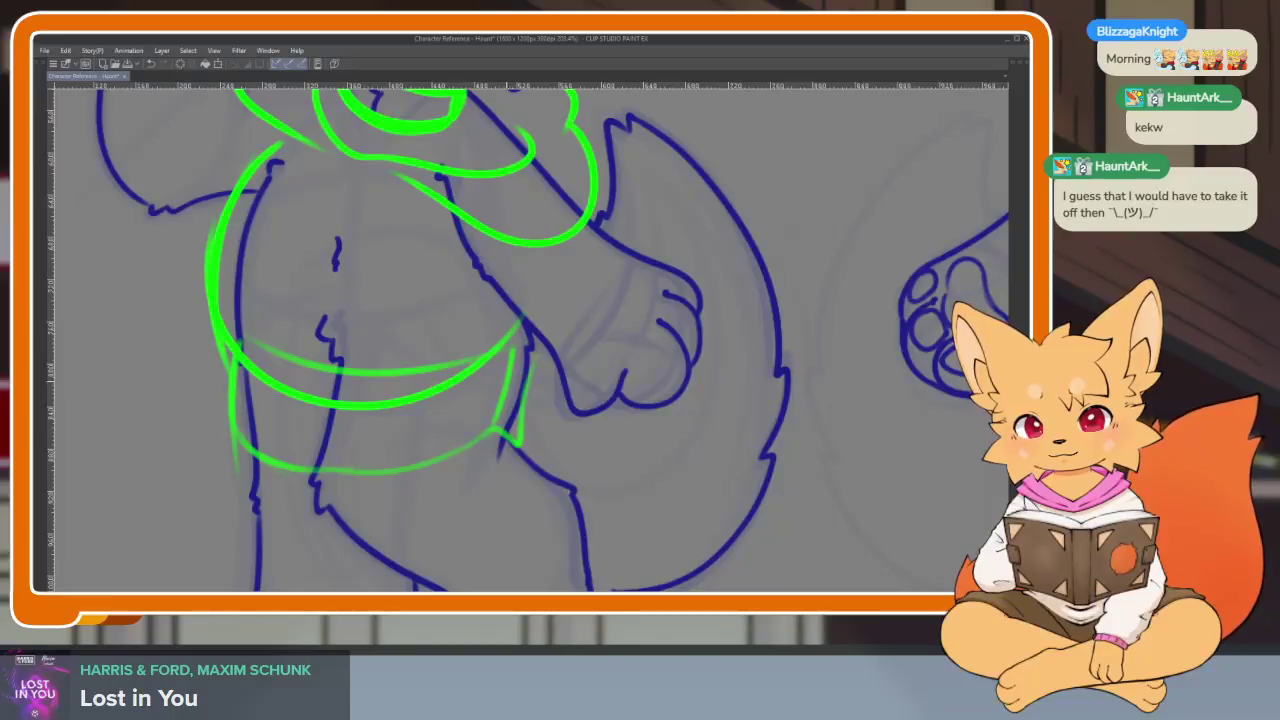
pyautogui.moveTo(316, 430); pyautogui.dragTo(311, 438)
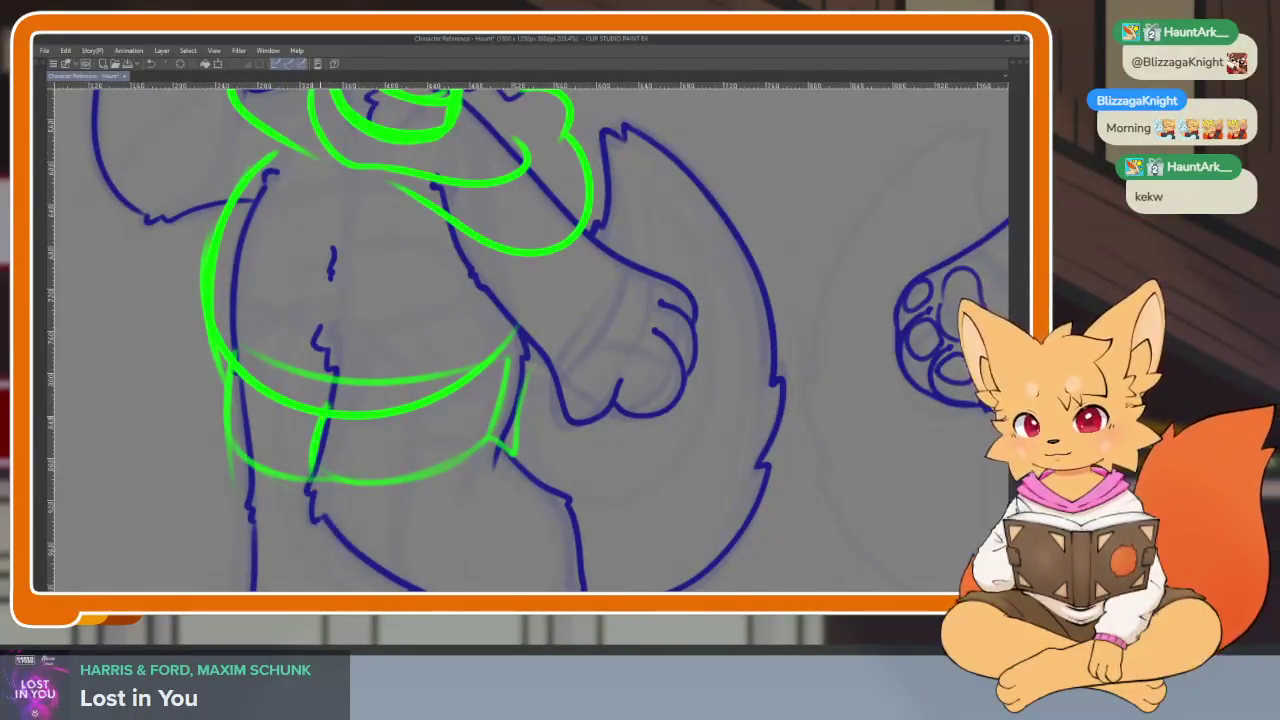
# - Trace green lines down the raised and left legs and around both feet
pyautogui.scroll(-5, 557, 414)
pyautogui.scroll(4, 546, 466)
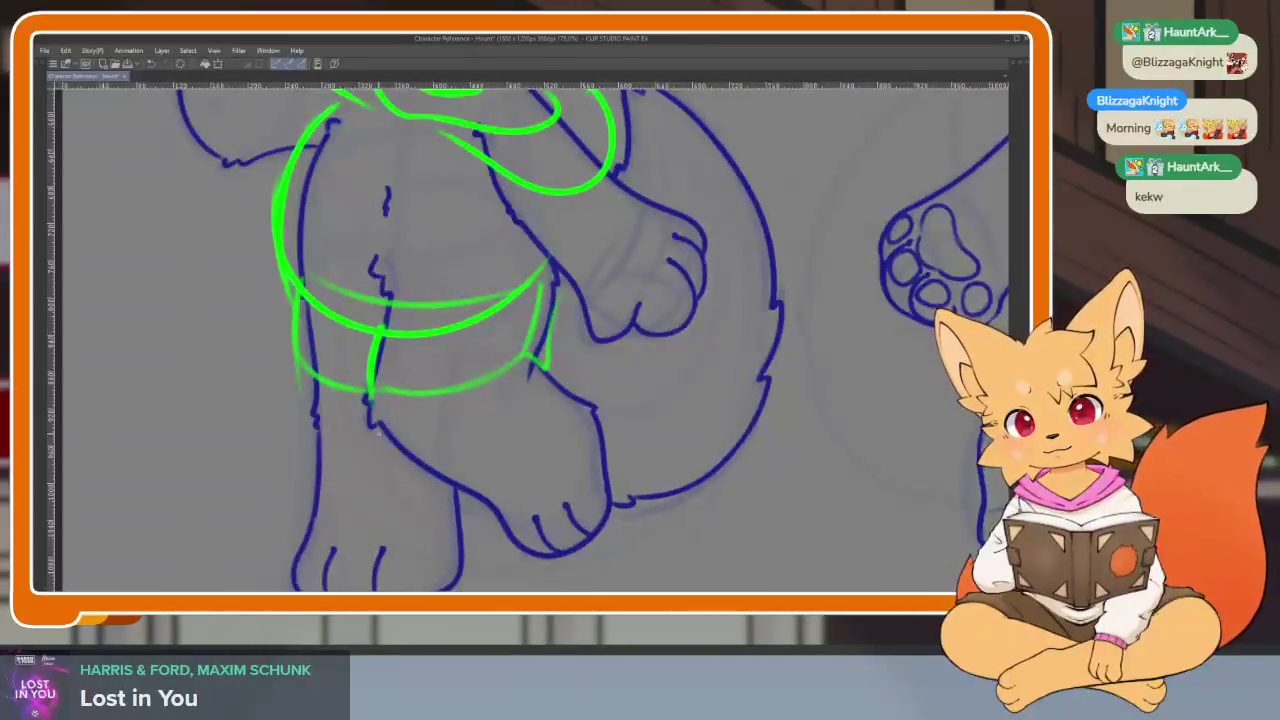
pyautogui.moveTo(471, 391); pyautogui.dragTo(426, 408)
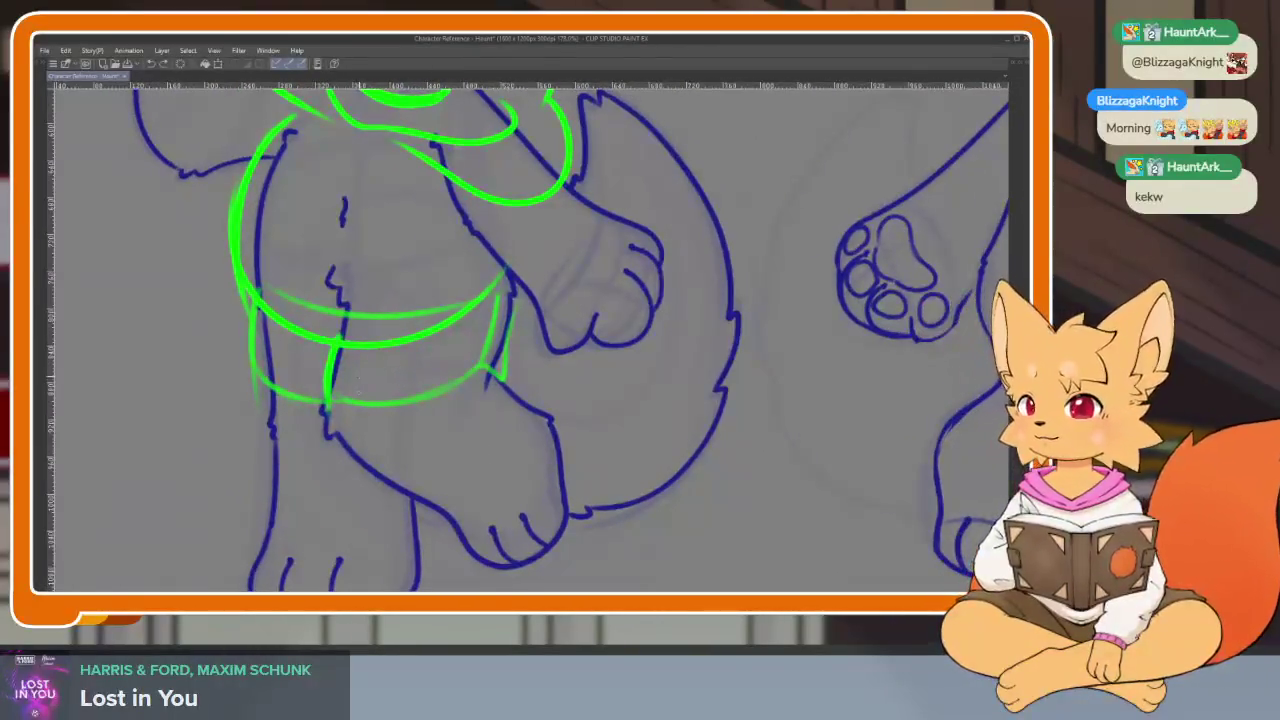
pyautogui.moveTo(326, 398); pyautogui.dragTo(450, 520)
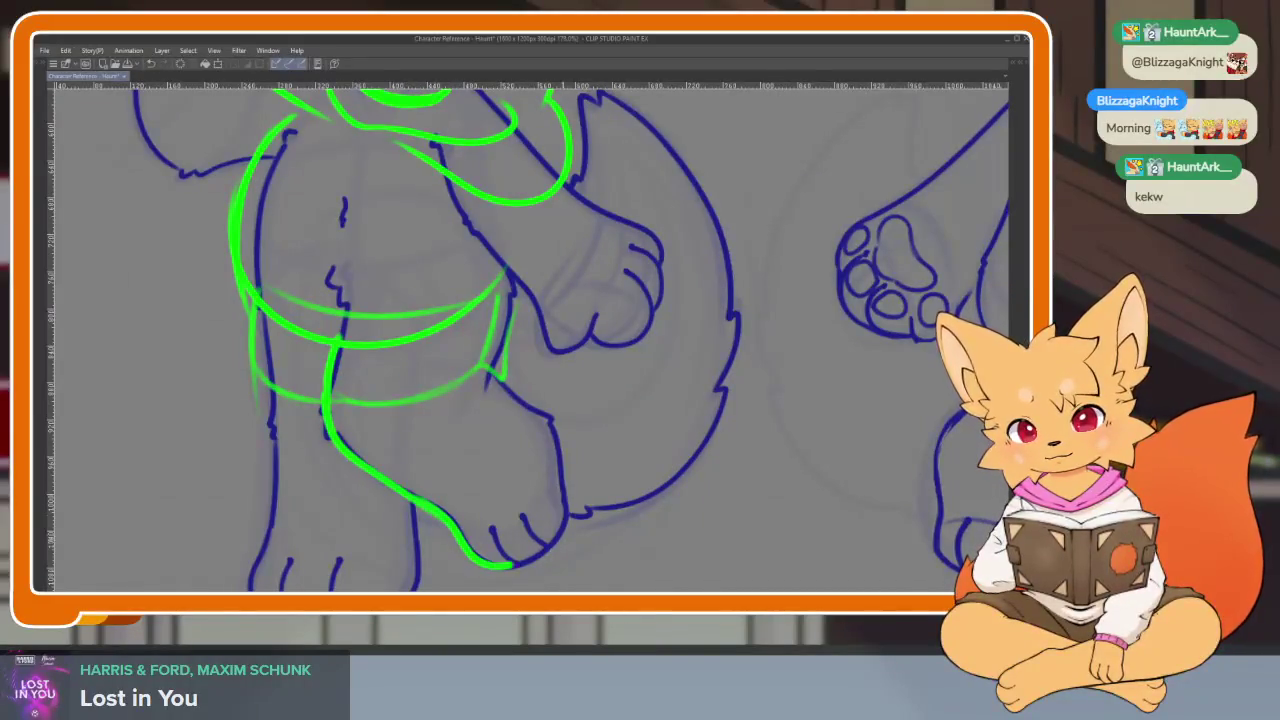
pyautogui.moveTo(510, 566); pyautogui.dragTo(563, 446)
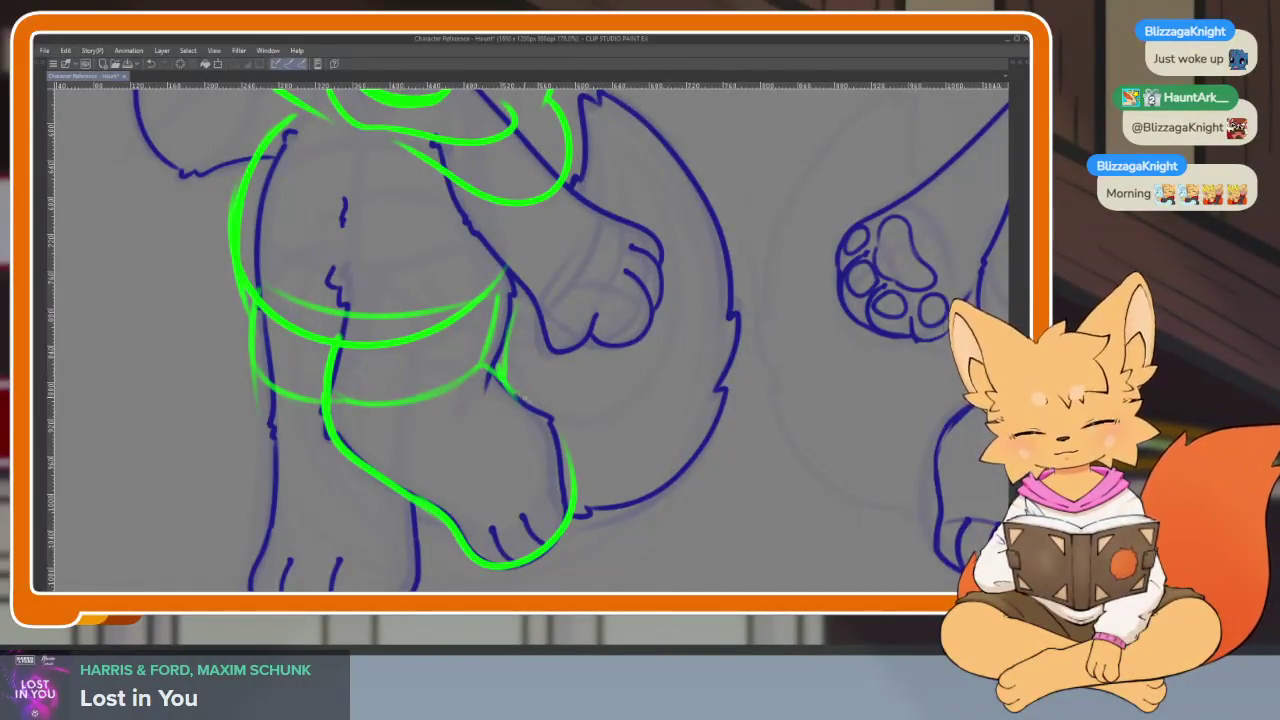
pyautogui.moveTo(524, 399)
pyautogui.mouseDown()
pyautogui.moveTo(566, 510)
pyautogui.moveTo(596, 463)
pyautogui.mouseUp()
pyautogui.moveTo(296, 322); pyautogui.dragTo(304, 432)
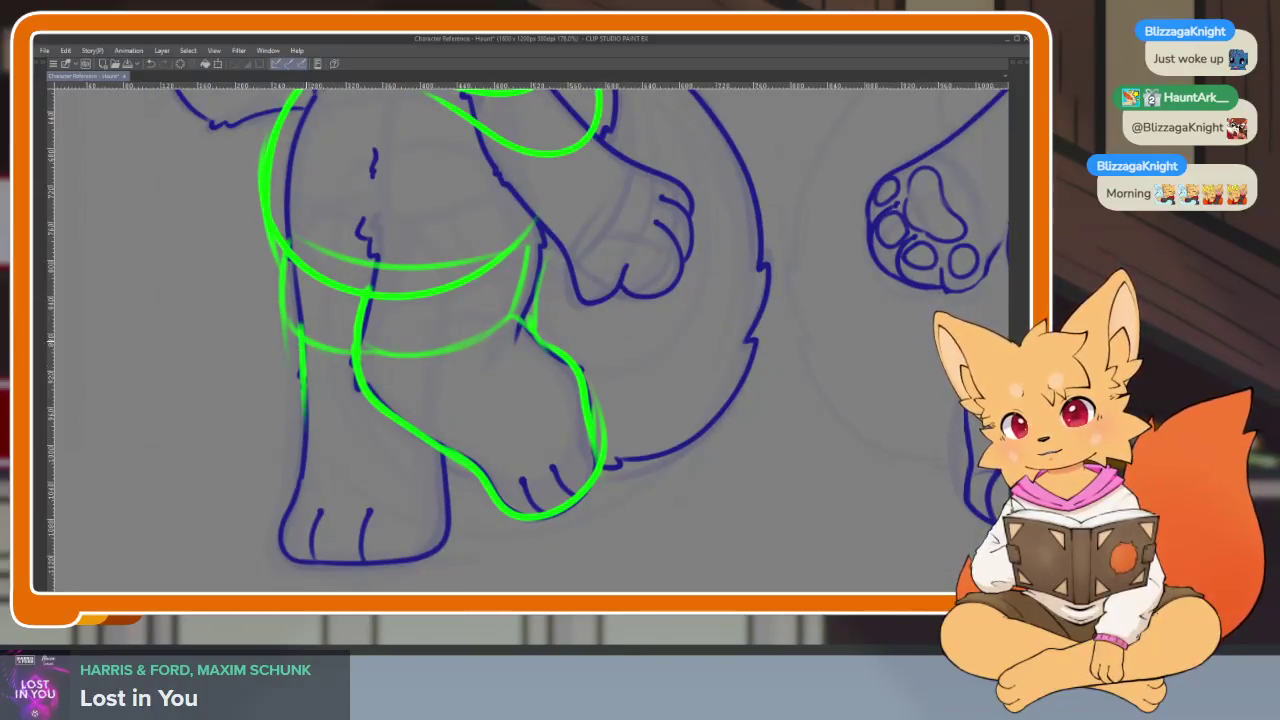
pyautogui.moveTo(312, 568); pyautogui.dragTo(430, 560)
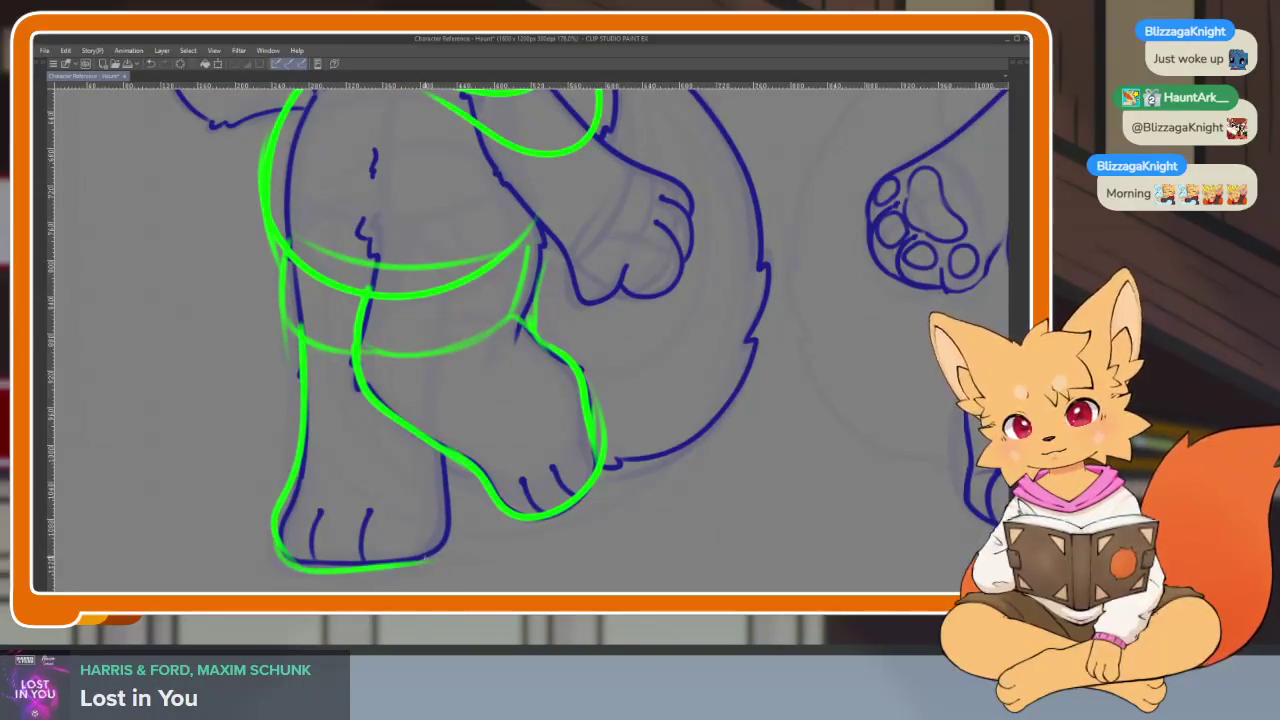
pyautogui.scroll(-5, 661, 446)
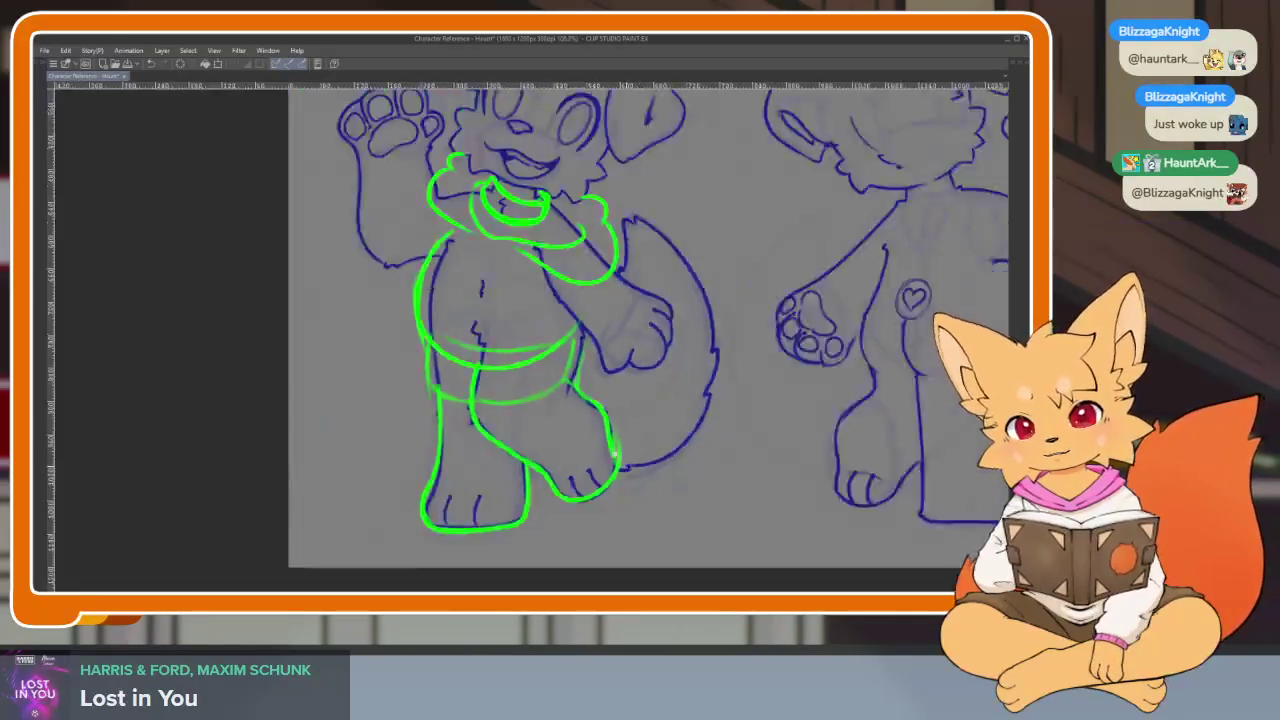
# - Redraw the lowered arm's green sleeve line, curved sleeve edge and diagonal seam
pyautogui.scroll(-5, 661, 446)
pyautogui.scroll(3, 661, 446)
pyautogui.scroll(-3, 634, 486)
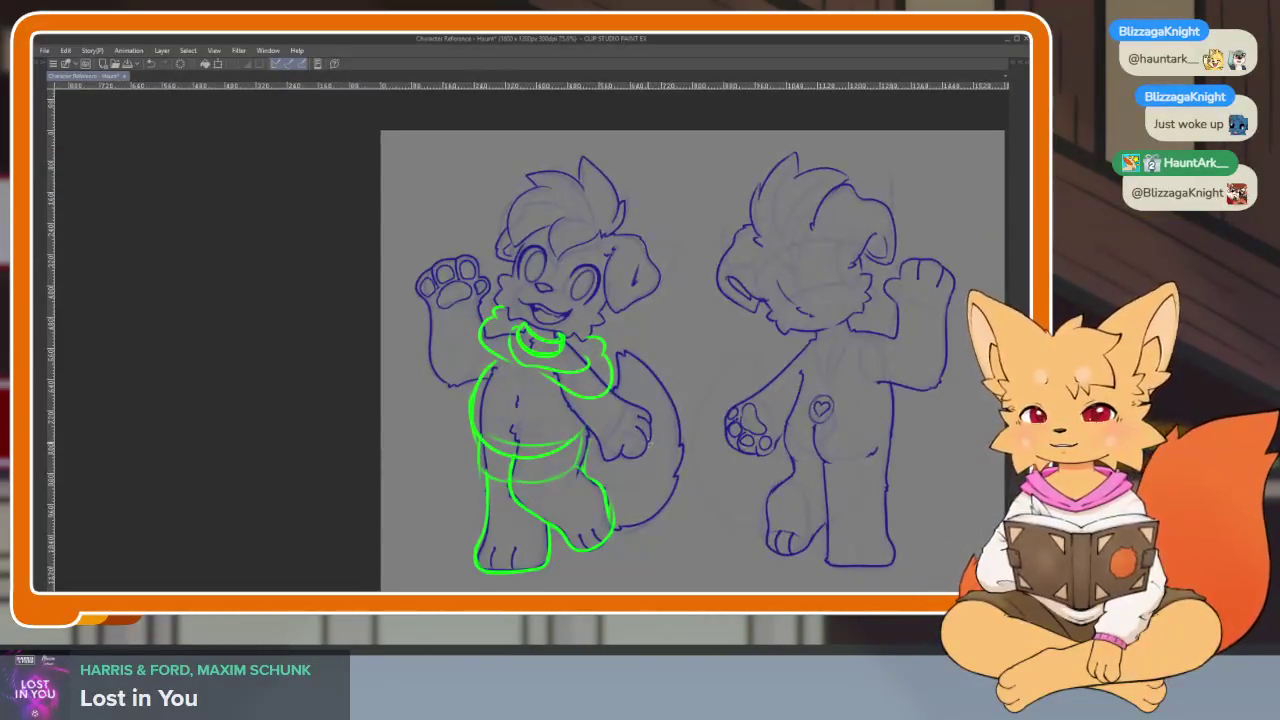
pyautogui.scroll(1, 680, 437)
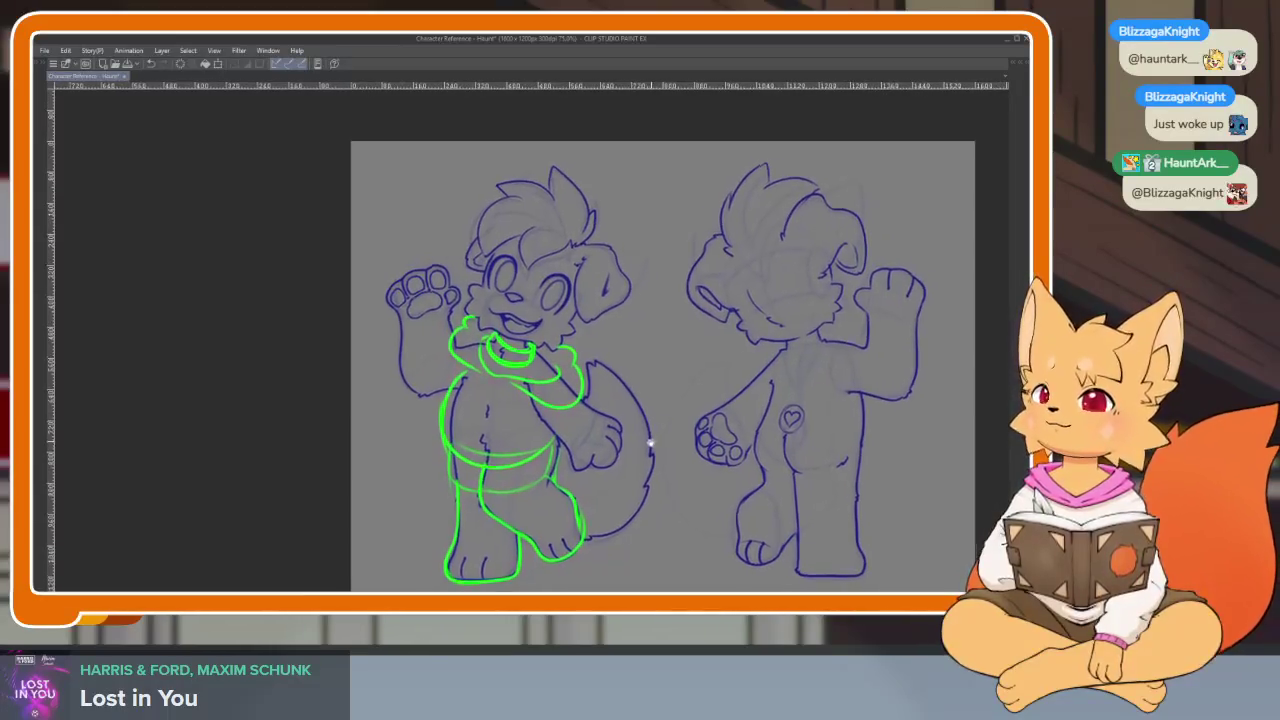
pyautogui.scroll(-2, 642, 446)
pyautogui.scroll(2, 640, 441)
pyautogui.scroll(1, 630, 450)
pyautogui.scroll(2, 600, 465)
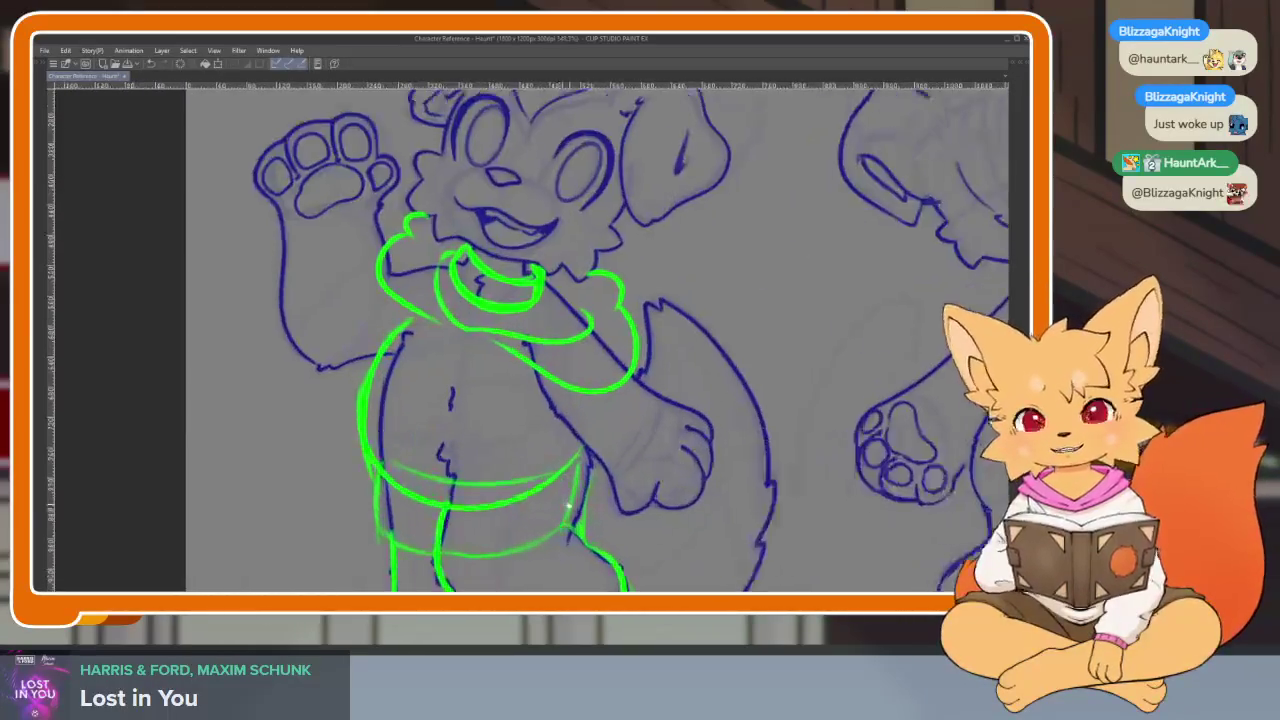
pyautogui.scroll(1, 574, 487)
pyautogui.scroll(-3, 574, 487)
pyautogui.scroll(1, 600, 478)
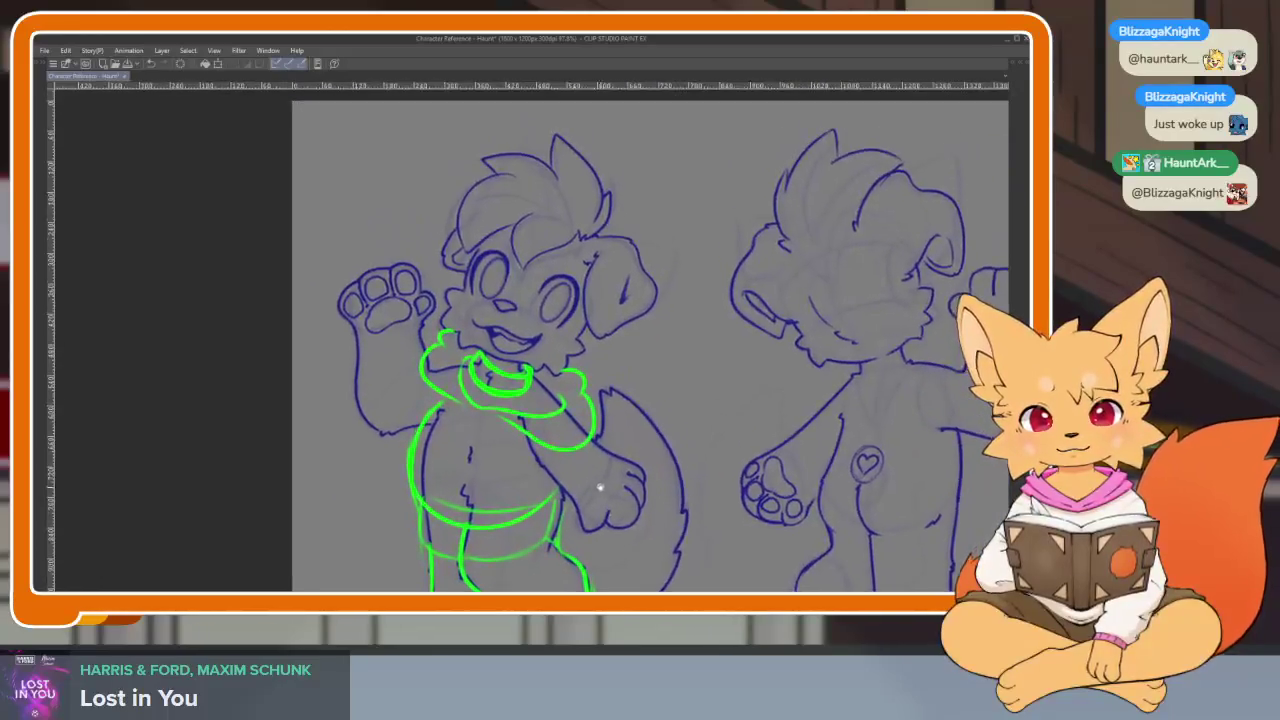
pyautogui.scroll(1, 603, 476)
pyautogui.scroll(1, 603, 476)
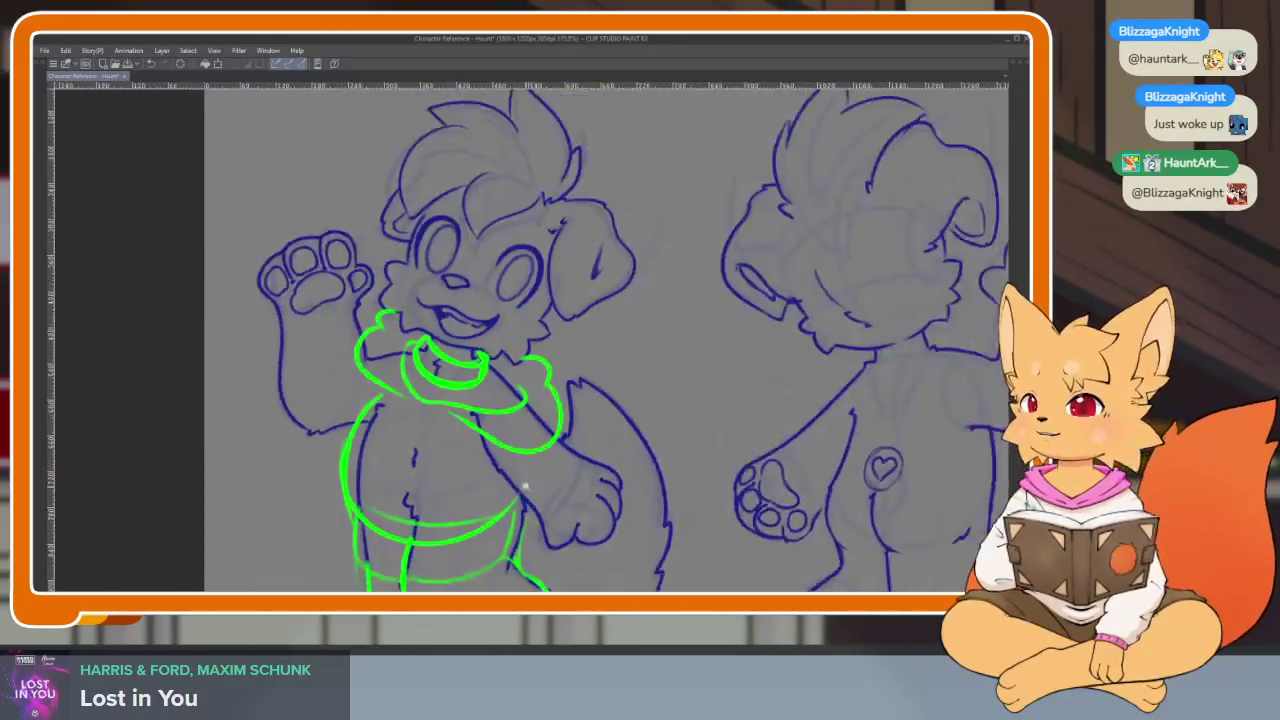
pyautogui.scroll(1, 603, 476)
pyautogui.scroll(2, 603, 470)
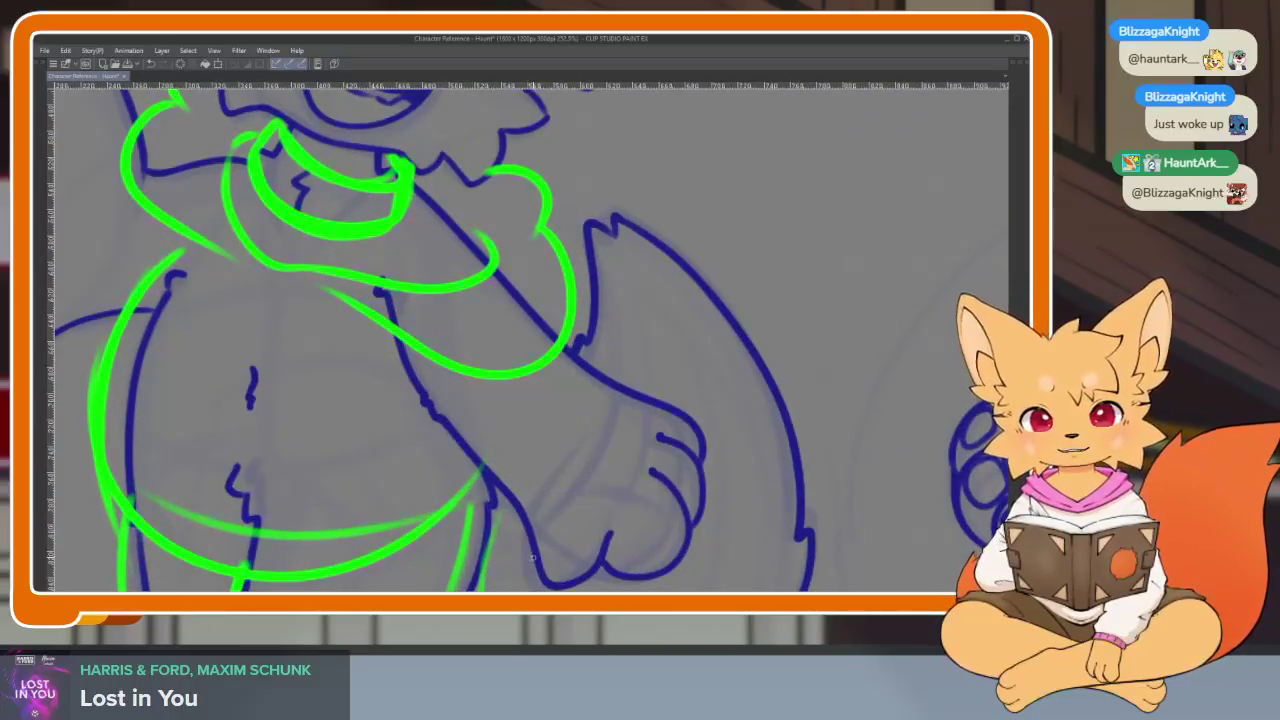
pyautogui.hotkey('ctrl', 'z')
pyautogui.moveTo(530, 527); pyautogui.dragTo(628, 418)
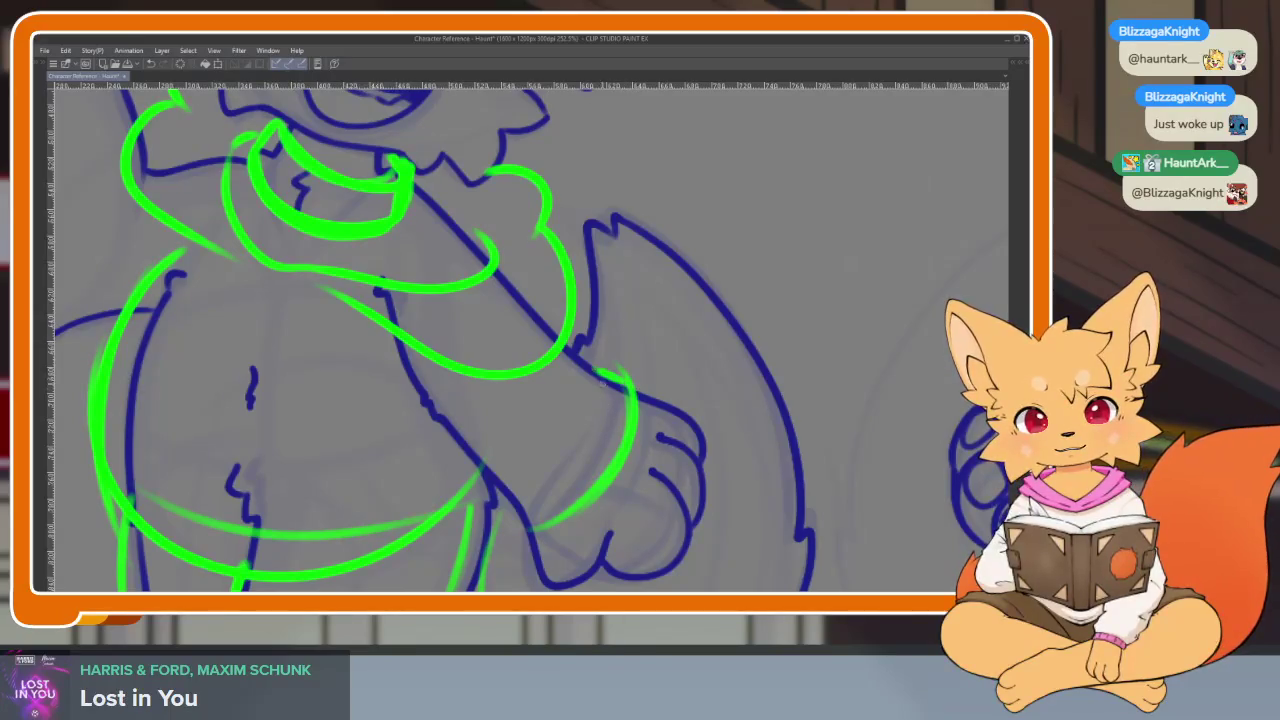
pyautogui.moveTo(600, 372); pyautogui.dragTo(500, 517)
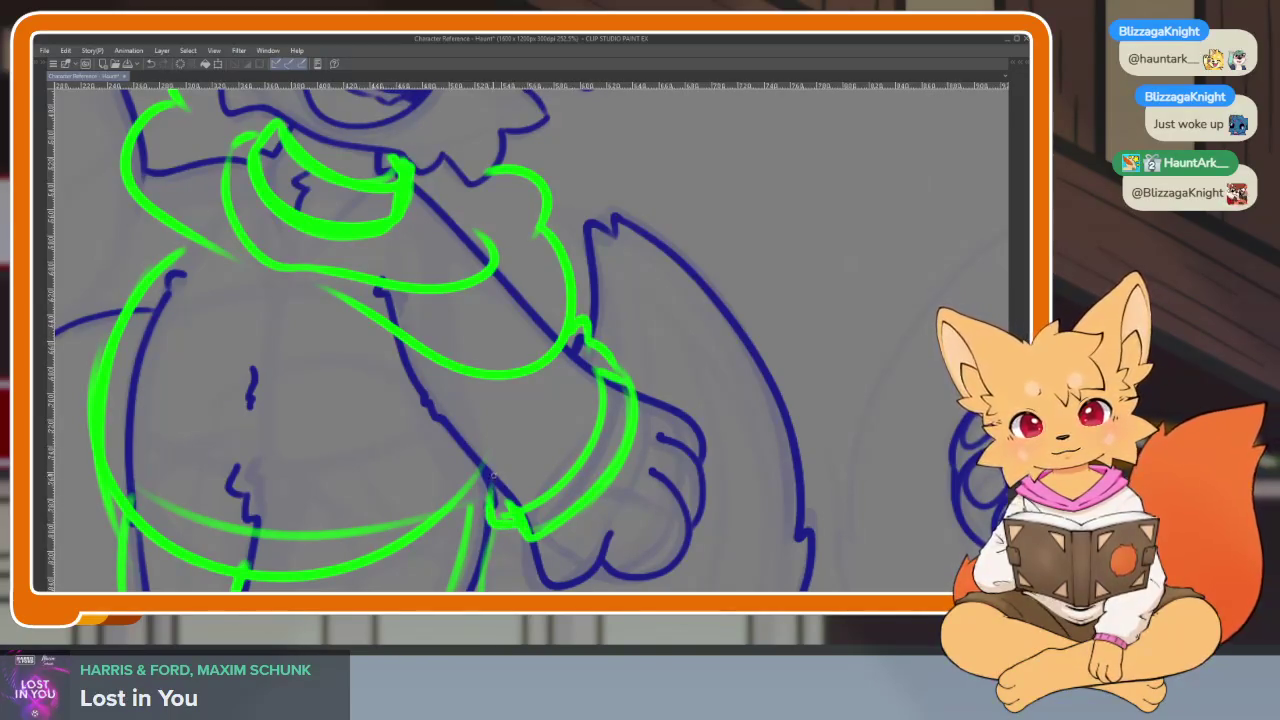
pyautogui.moveTo(457, 473)
pyautogui.mouseDown()
pyautogui.moveTo(373, 325)
pyautogui.moveTo(740, 550)
pyautogui.mouseUp()
# - Outline the raised arm's sleeve with an underside edge and a short fold line
pyautogui.moveTo(301, 392); pyautogui.dragTo(440, 323)
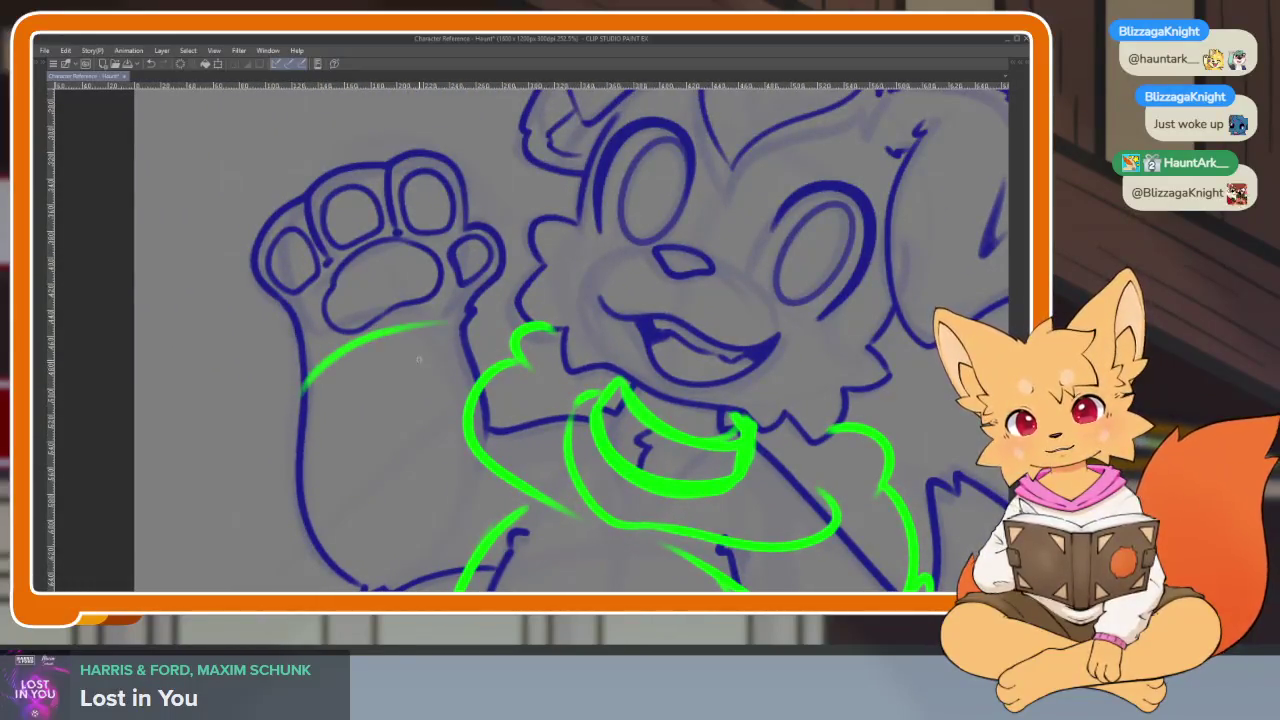
pyautogui.moveTo(302, 409)
pyautogui.mouseDown()
pyautogui.moveTo(475, 366)
pyautogui.moveTo(429, 350)
pyautogui.mouseUp()
pyautogui.hotkey('ctrl', 'z')
pyautogui.hotkey('ctrl', 'z')
pyautogui.moveTo(374, 220)
pyautogui.mouseDown()
pyautogui.moveTo(222, 350)
pyautogui.moveTo(405, 297)
pyautogui.moveTo(388, 314)
pyautogui.mouseUp()
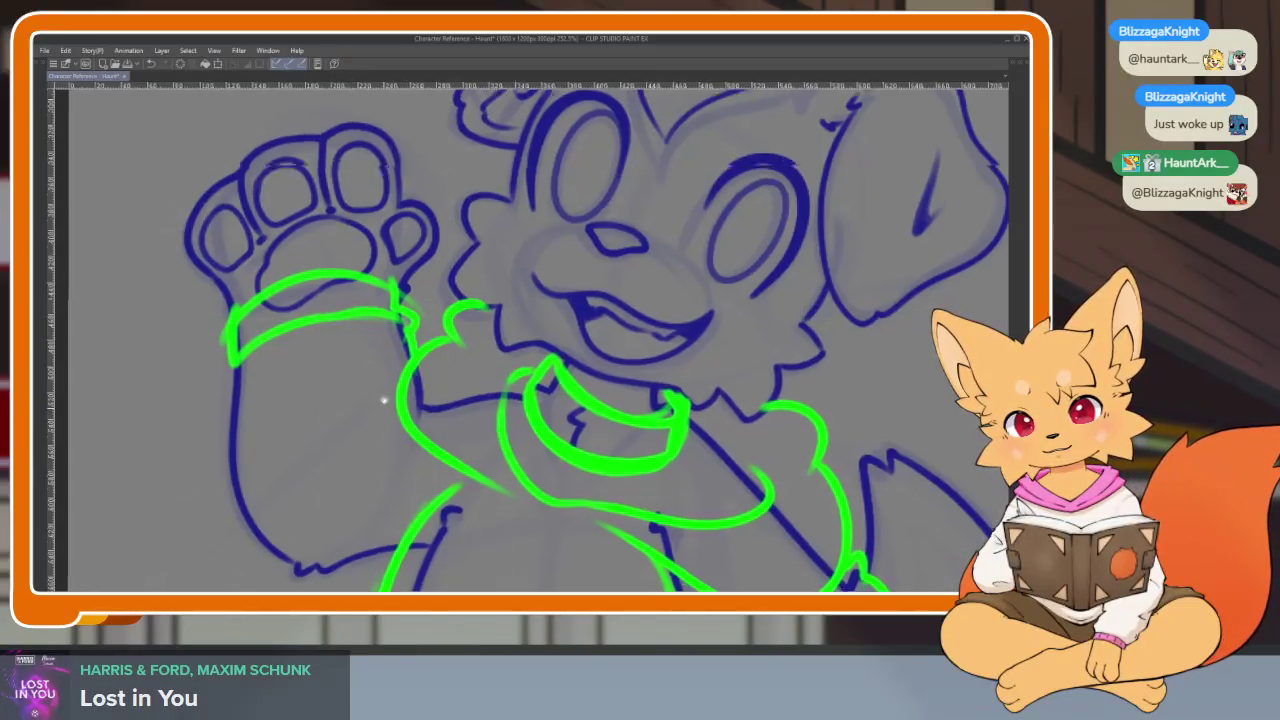
pyautogui.scroll(-1, 528, 336)
pyautogui.moveTo(212, 338)
pyautogui.mouseDown()
pyautogui.moveTo(258, 488)
pyautogui.moveTo(390, 515)
pyautogui.mouseUp()
pyautogui.hotkey('ctrl', 'z')
pyautogui.moveTo(240, 480); pyautogui.dragTo(402, 500)
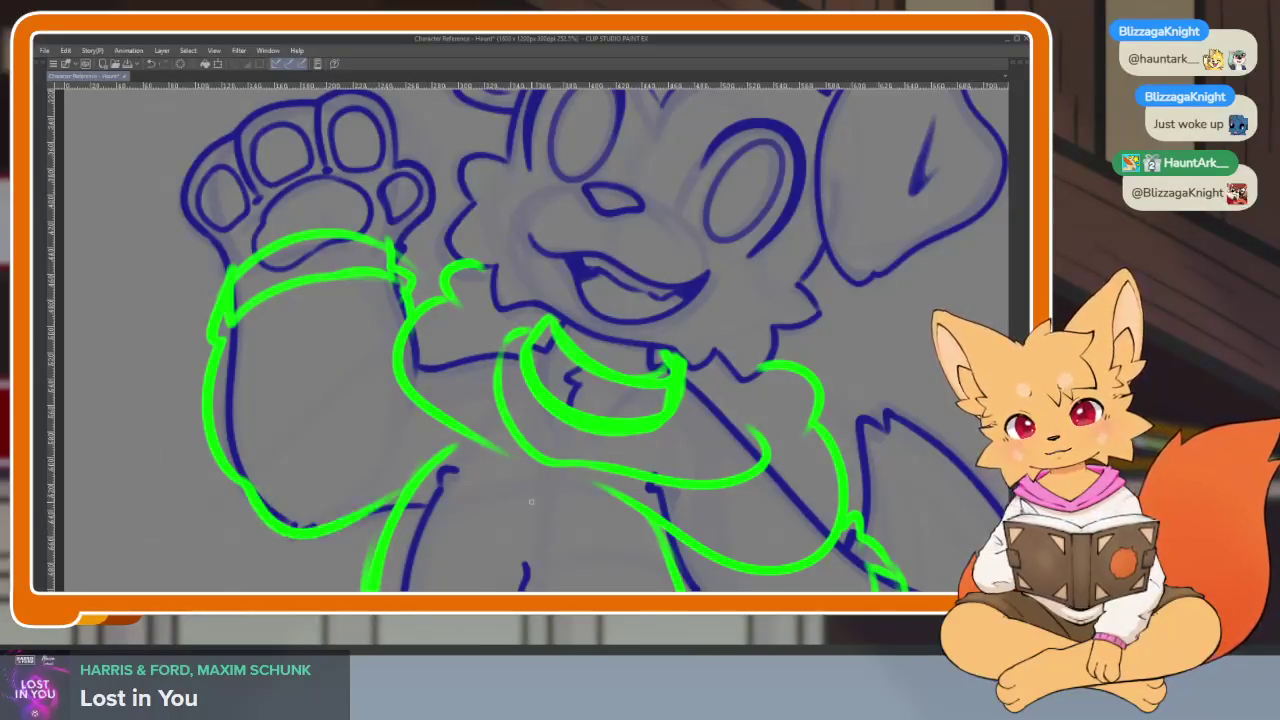
pyautogui.moveTo(405, 396); pyautogui.dragTo(410, 440)
# - Tilt the view toward the collar and sketch a loop for the collar tag
pyautogui.scroll(-5, 794, 434)
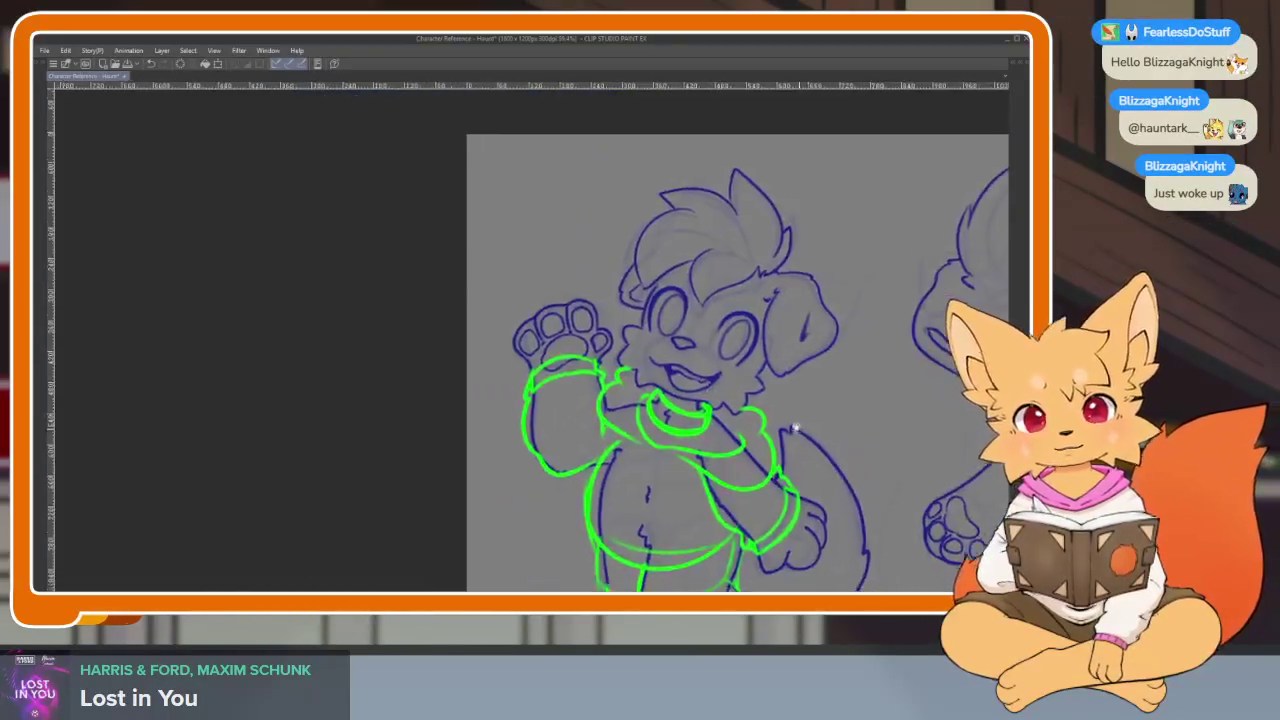
pyautogui.moveTo(808, 434); pyautogui.dragTo(747, 390)
pyautogui.scroll(-5, 747, 390)
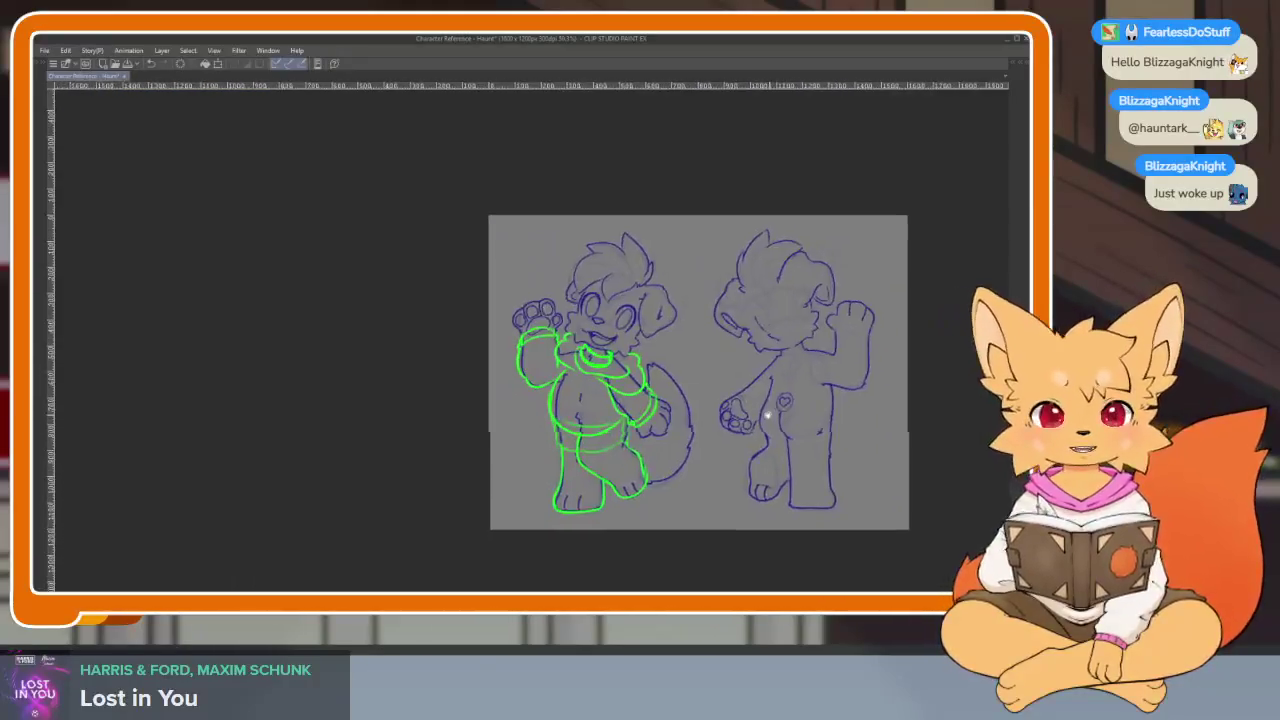
pyautogui.scroll(4, 700, 420)
pyautogui.scroll(-1, 674, 438)
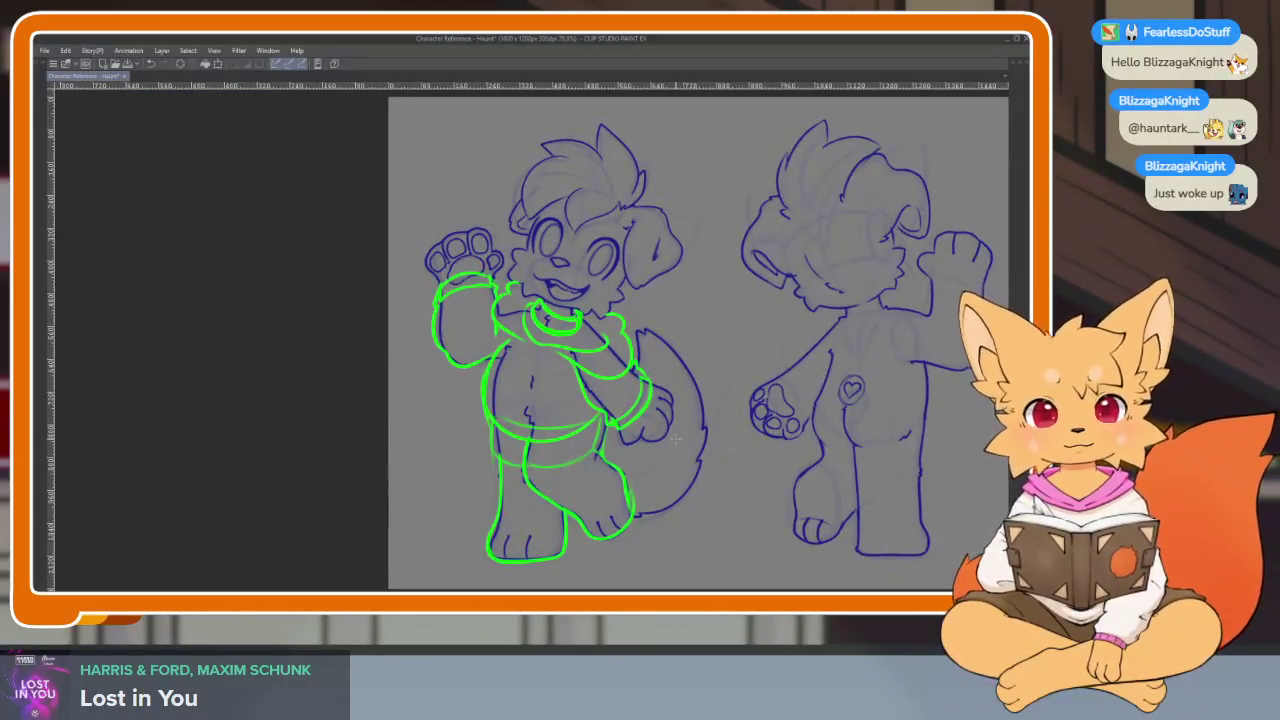
pyautogui.scroll(5, 605, 331)
pyautogui.scroll(2, 605, 331)
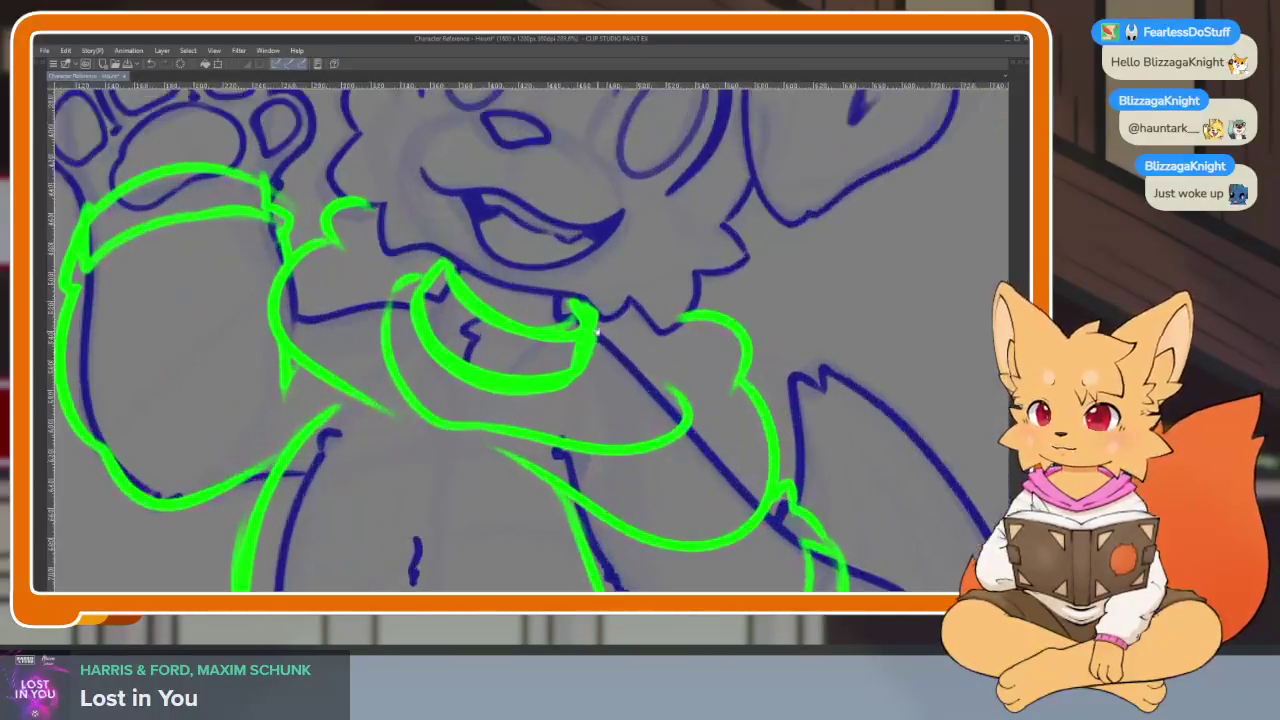
pyautogui.scroll(1, 605, 331)
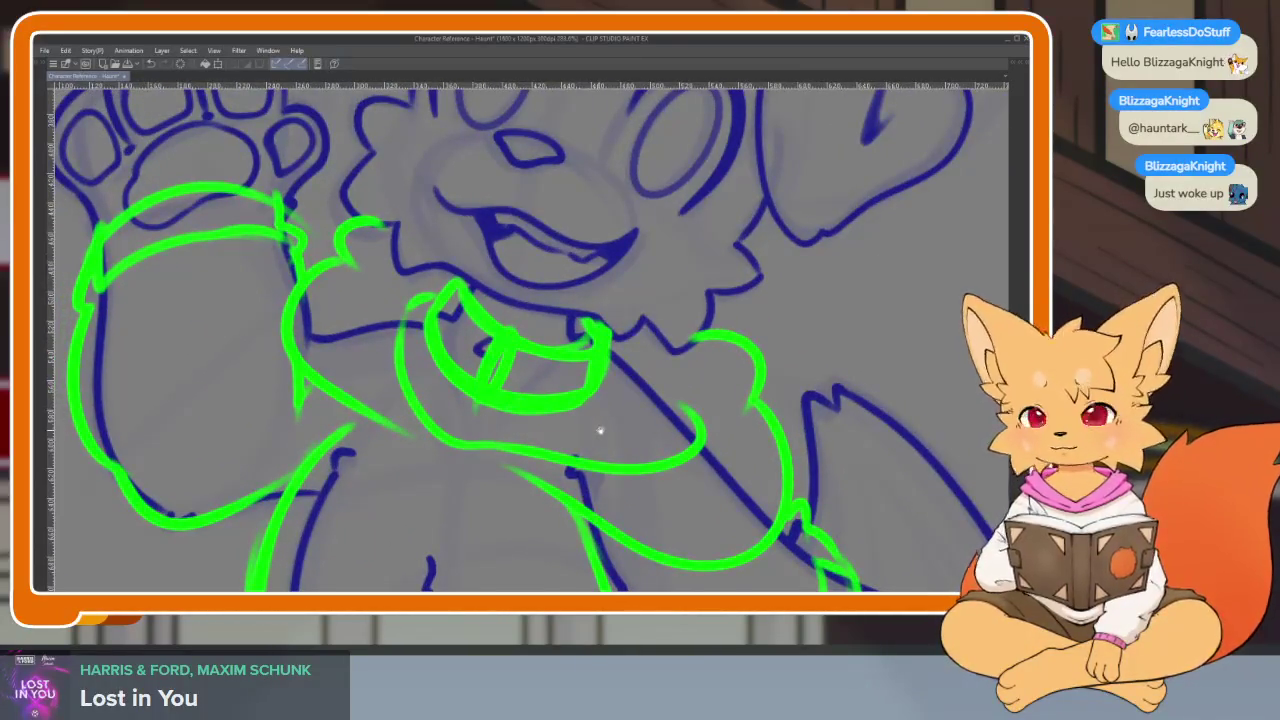
pyautogui.press('-')
pyautogui.press('-')
pyautogui.moveTo(634, 376)
pyautogui.mouseDown()
pyautogui.moveTo(622, 410)
pyautogui.moveTo(628, 400)
pyautogui.mouseUp()
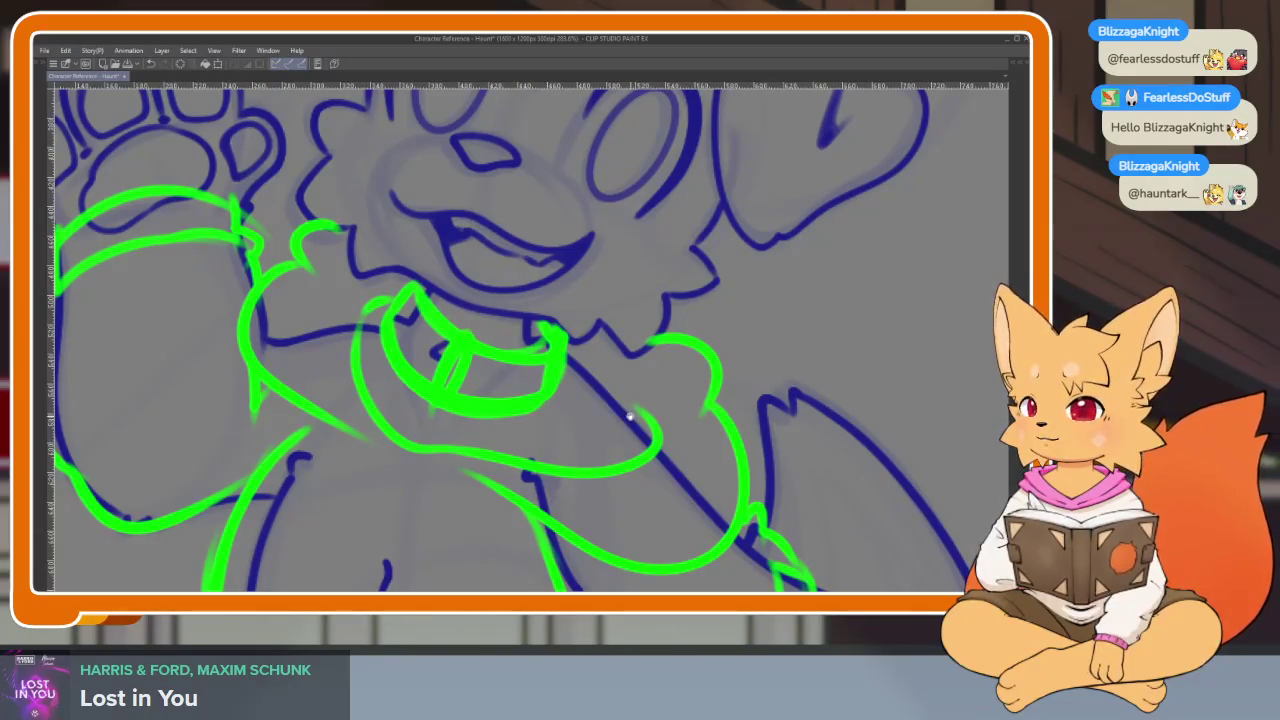
pyautogui.scroll(-5, 629, 403)
pyautogui.scroll(2, 560, 420)
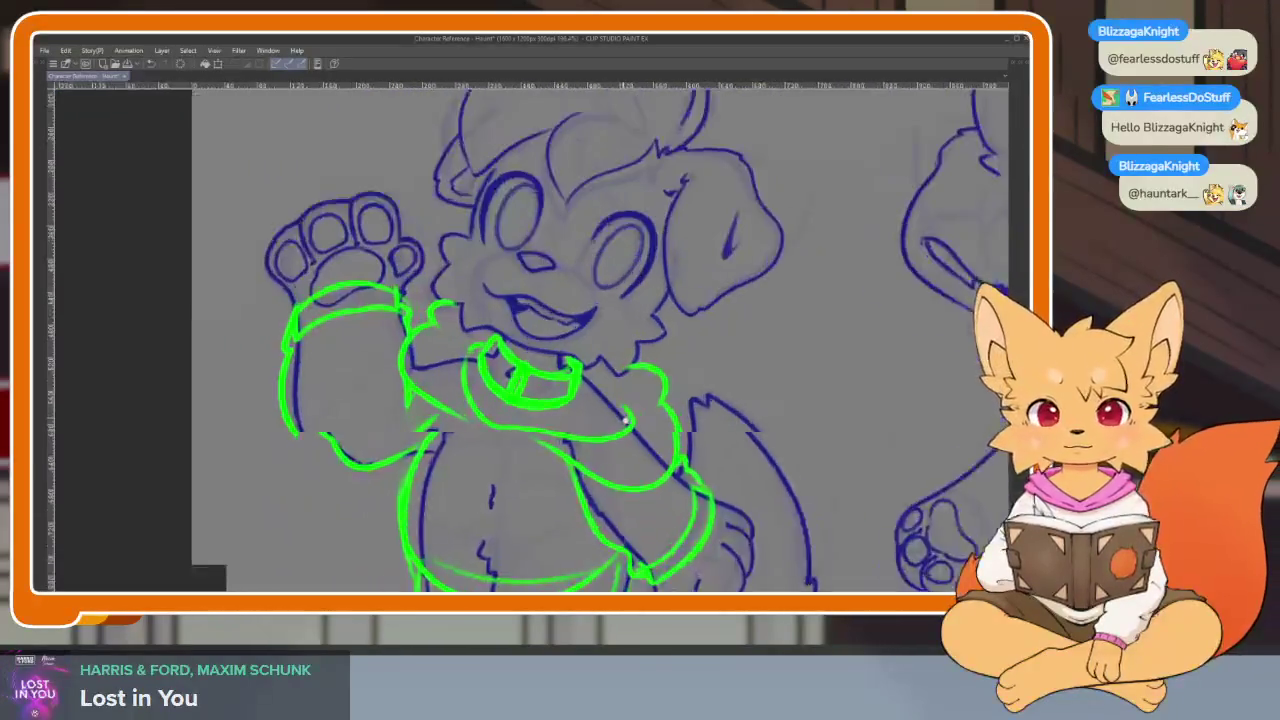
pyautogui.scroll(2, 530, 440)
pyautogui.scroll(3, 515, 450)
pyautogui.moveTo(500, 420)
pyautogui.mouseDown()
pyautogui.moveTo(462, 470)
pyautogui.moveTo(540, 437)
pyautogui.mouseUp()
# - Lower the green sketch layer's opacity and add a new raster layer above it
pyautogui.press('Tab')
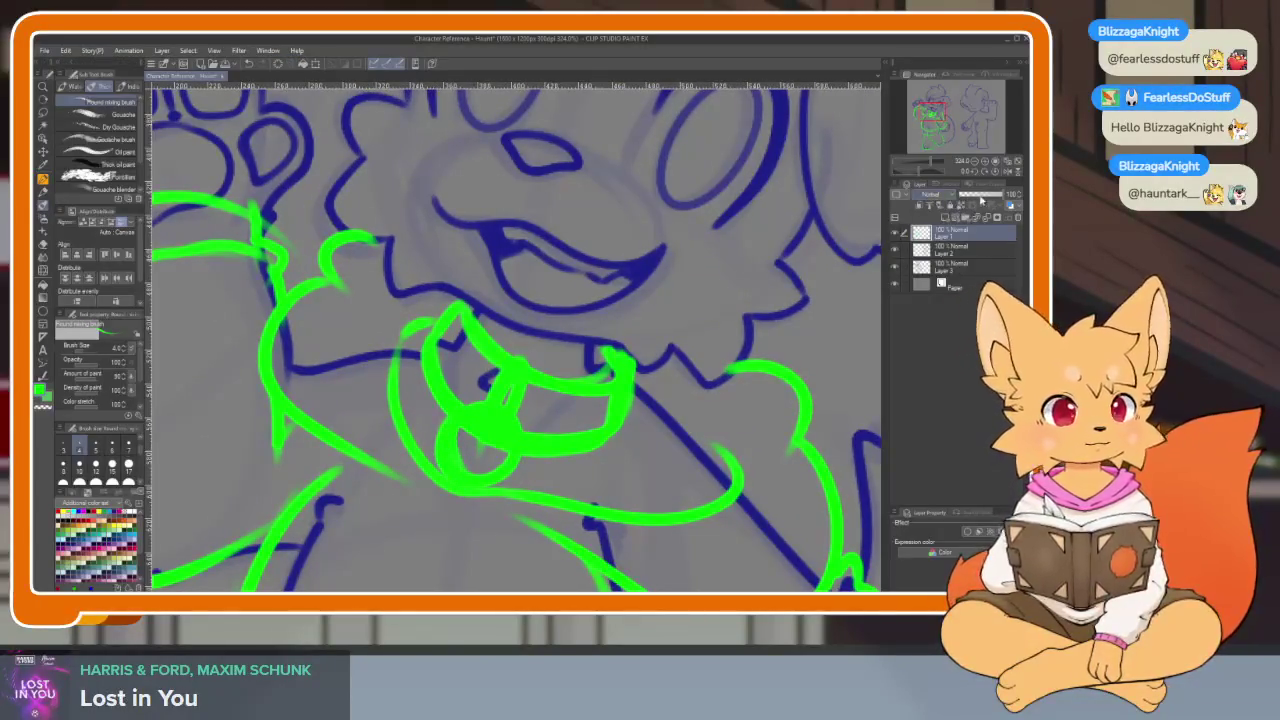
pyautogui.click(985, 197)
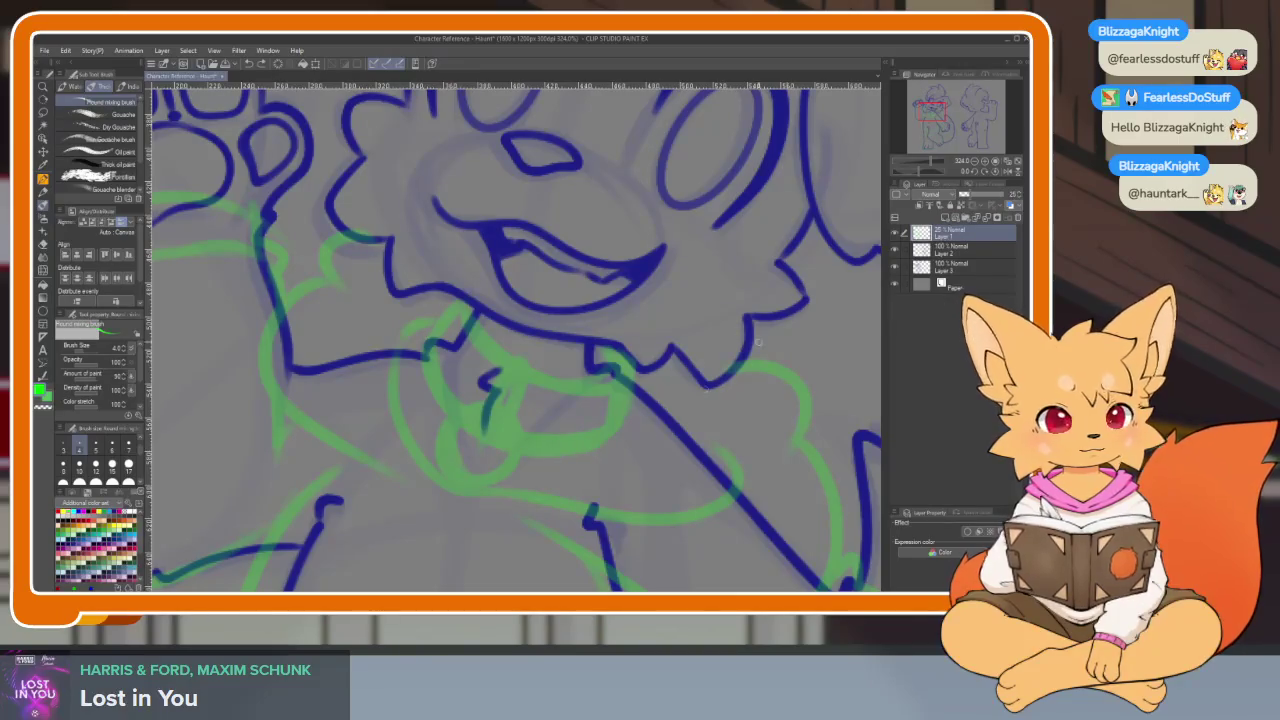
pyautogui.click(943, 218)
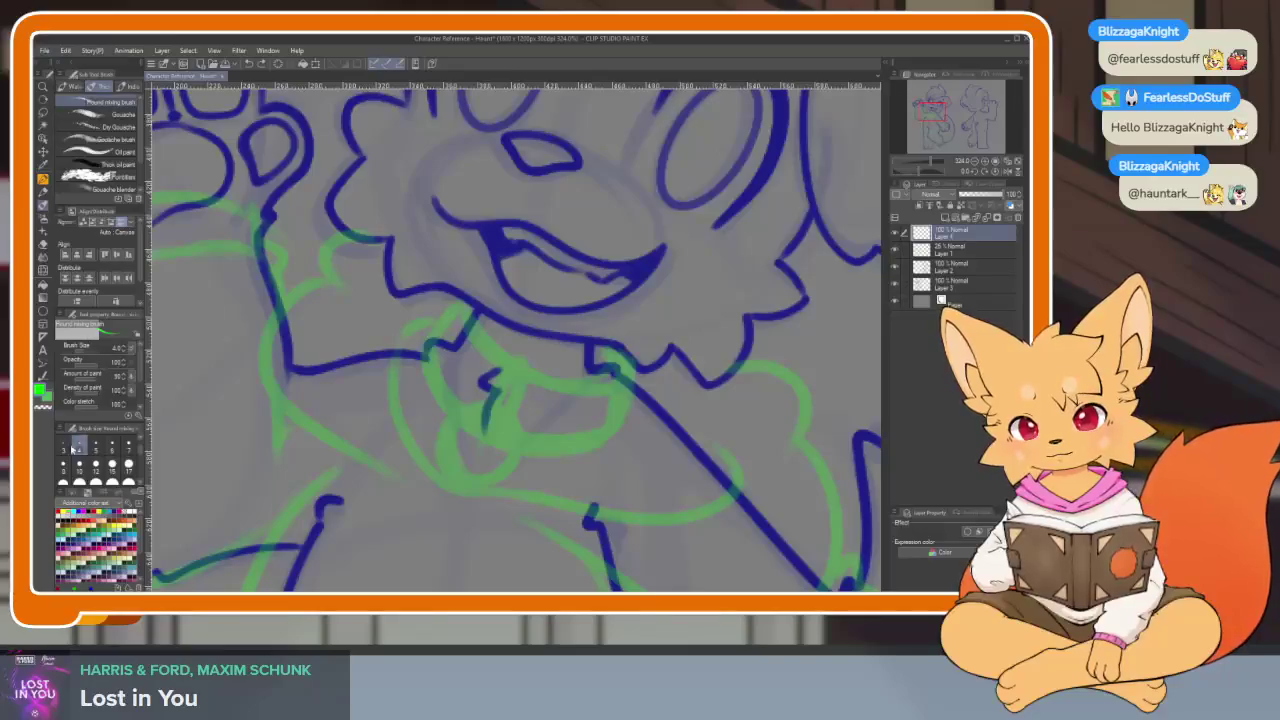
pyautogui.press('Tab')
# - Draw the collar's top edge along the neck on the new layer
pyautogui.moveTo(491, 429); pyautogui.dragTo(586, 349)
pyautogui.hotkey('ctrl', 'z')
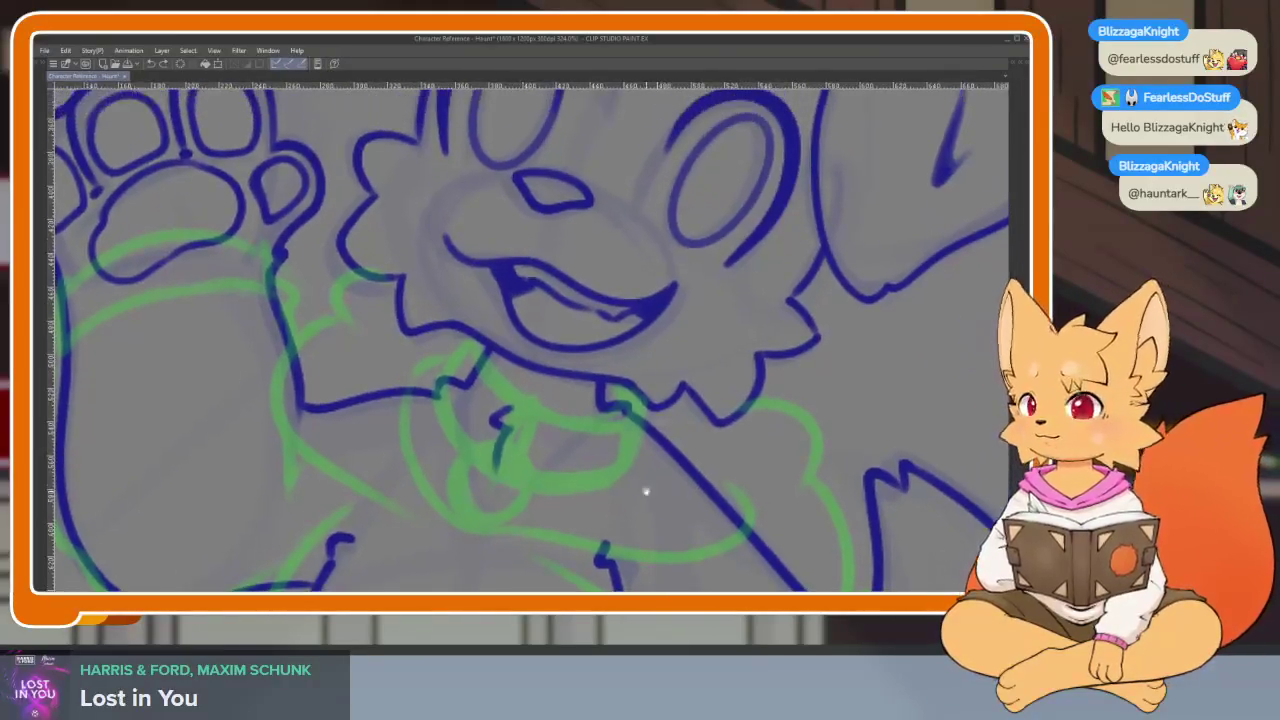
pyautogui.scroll(2, 645, 491)
pyautogui.scroll(2, 571, 466)
pyautogui.scroll(2, 589, 480)
pyautogui.scroll(2, 591, 491)
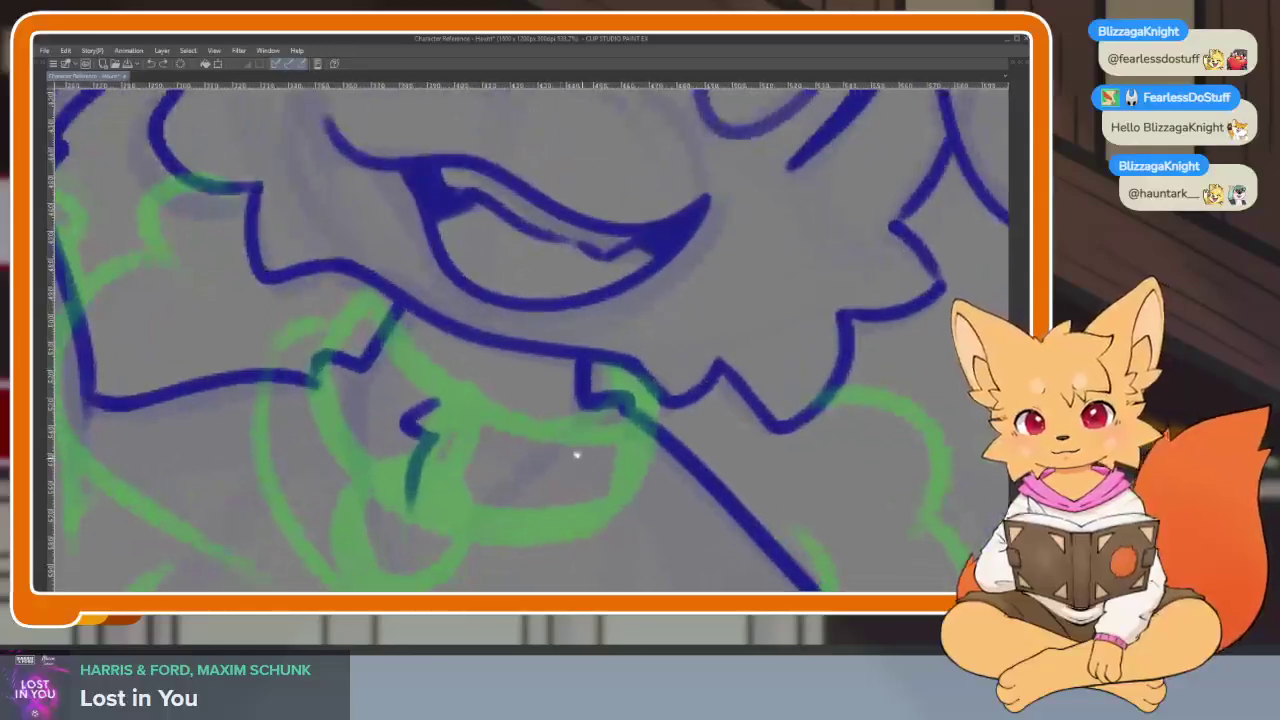
pyautogui.moveTo(395, 302)
pyautogui.mouseDown()
pyautogui.moveTo(386, 309)
pyautogui.moveTo(543, 434)
pyautogui.moveTo(594, 366)
pyautogui.mouseUp()
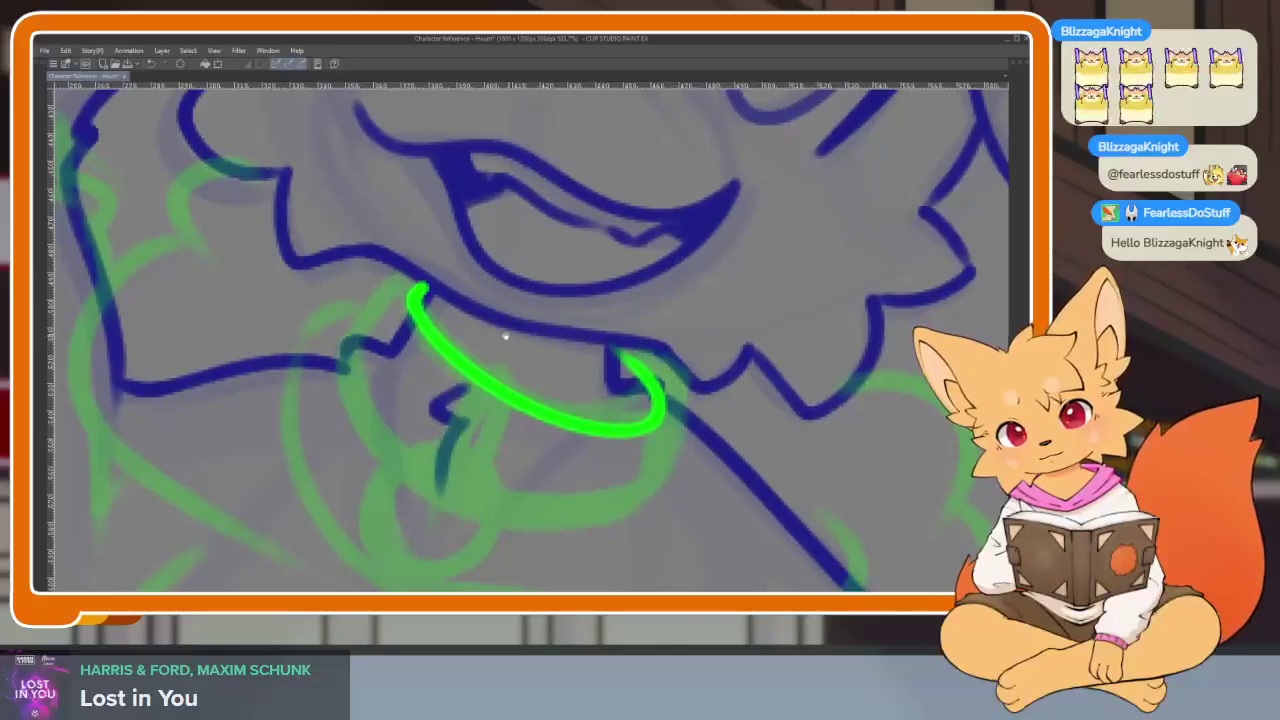
# - Redraw the collar band's top edge, curling end and bottom edge
pyautogui.hotkey('ctrl', 'z')
pyautogui.moveTo(430, 300)
pyautogui.mouseDown()
pyautogui.moveTo(549, 386)
pyautogui.moveTo(665, 372)
pyautogui.mouseUp()
pyautogui.hotkey('ctrl', 'z')
pyautogui.moveTo(432, 297)
pyautogui.mouseDown()
pyautogui.moveTo(565, 385)
pyautogui.moveTo(648, 364)
pyautogui.mouseUp()
pyautogui.moveTo(437, 293); pyautogui.dragTo(385, 350)
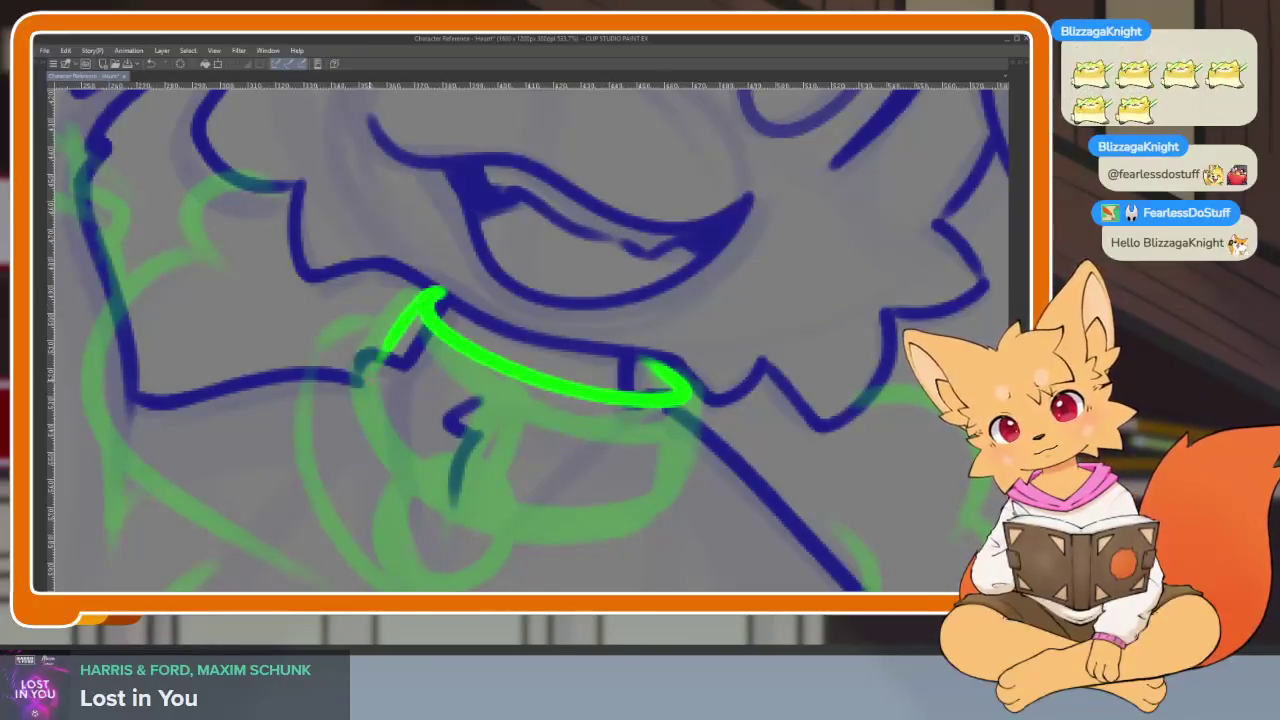
pyautogui.hotkey('ctrl', 'z')
pyautogui.moveTo(434, 296)
pyautogui.mouseDown()
pyautogui.moveTo(390, 352)
pyautogui.moveTo(620, 470)
pyautogui.mouseUp()
pyautogui.hotkey('ctrl', 'z')
pyautogui.hotkey('ctrl', 'z')
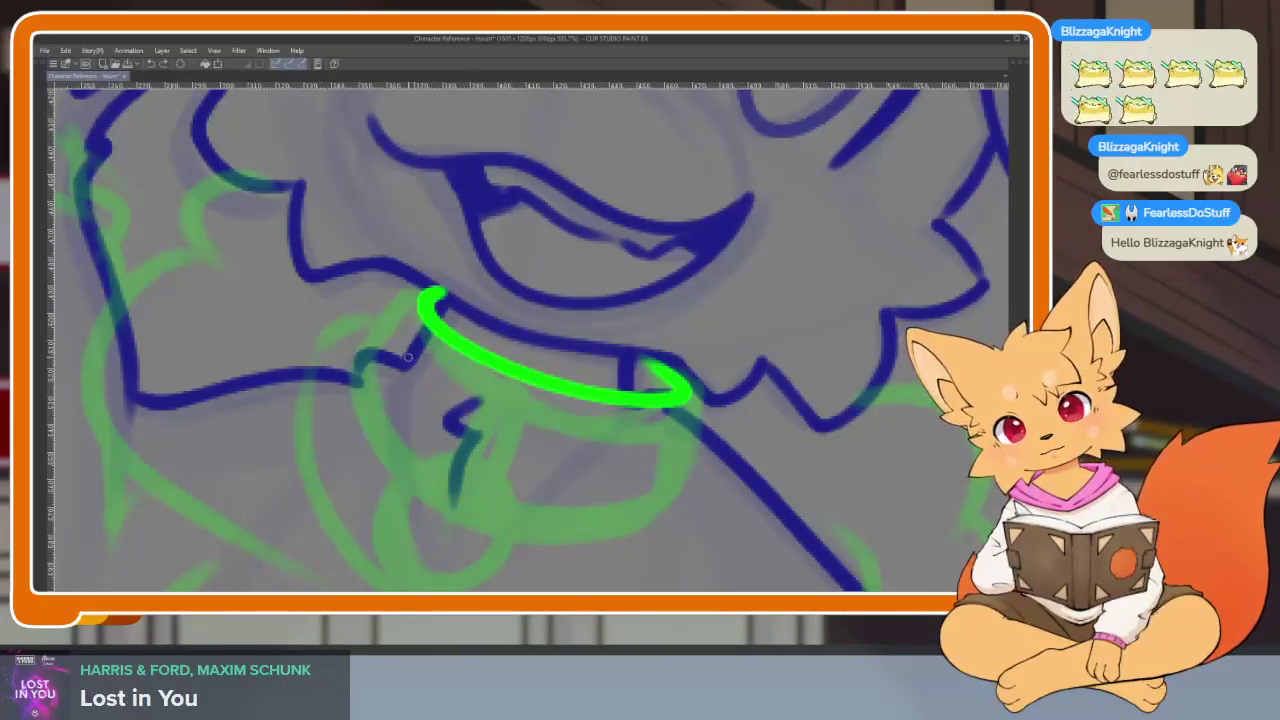
pyautogui.moveTo(404, 357); pyautogui.dragTo(672, 450)
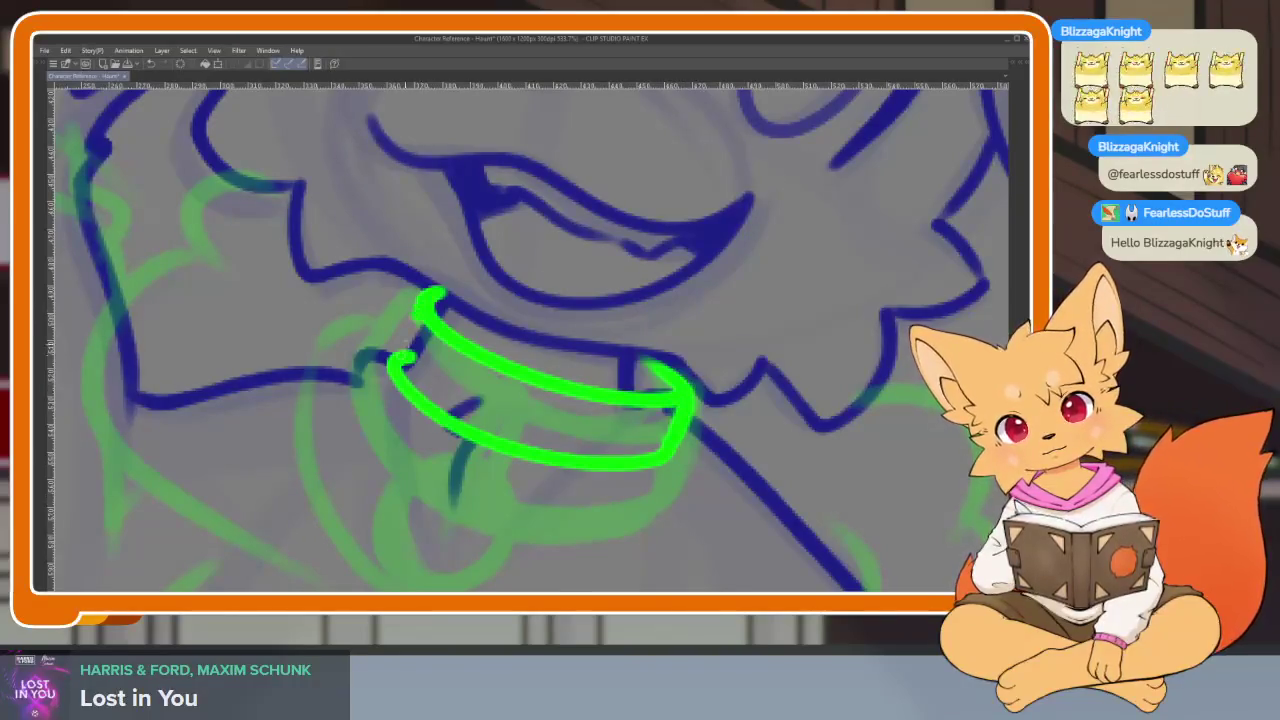
# - Add two buckle strap lines inside the collar
pyautogui.hotkey('ctrl', '0')
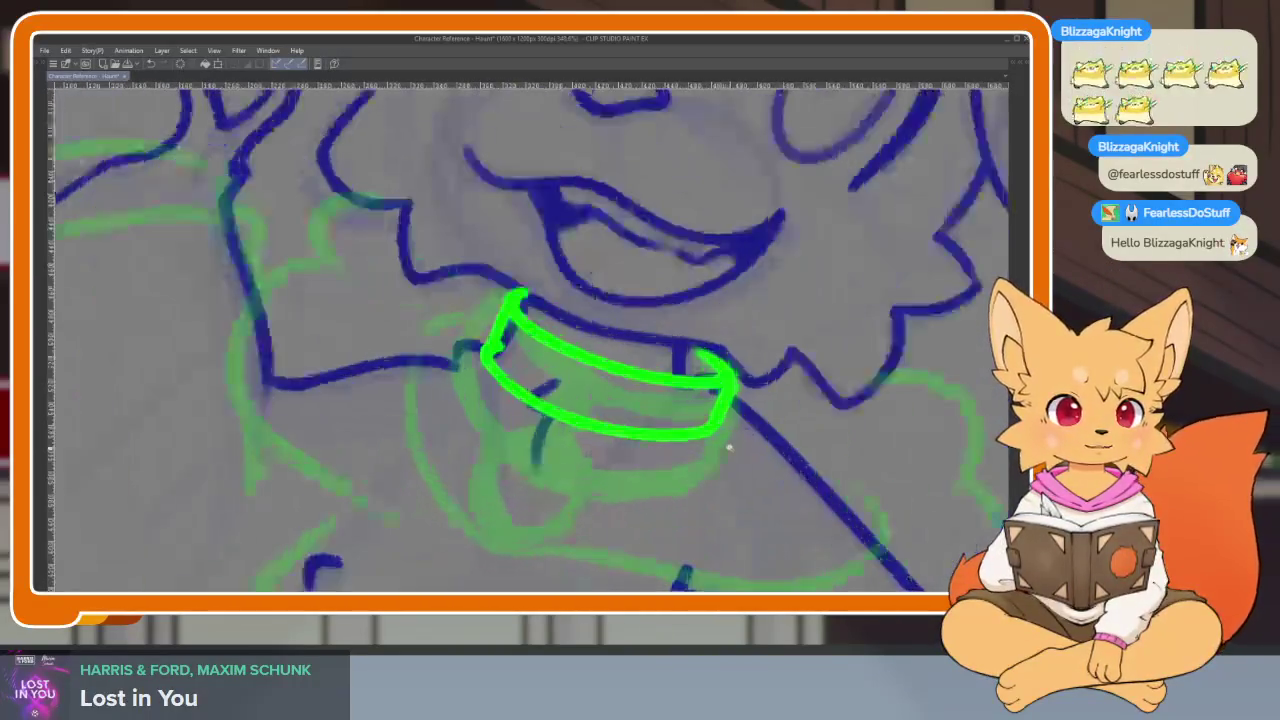
pyautogui.scroll(5, 726, 443)
pyautogui.scroll(1, 712, 425)
pyautogui.scroll(1, 714, 443)
pyautogui.scroll(1, 608, 451)
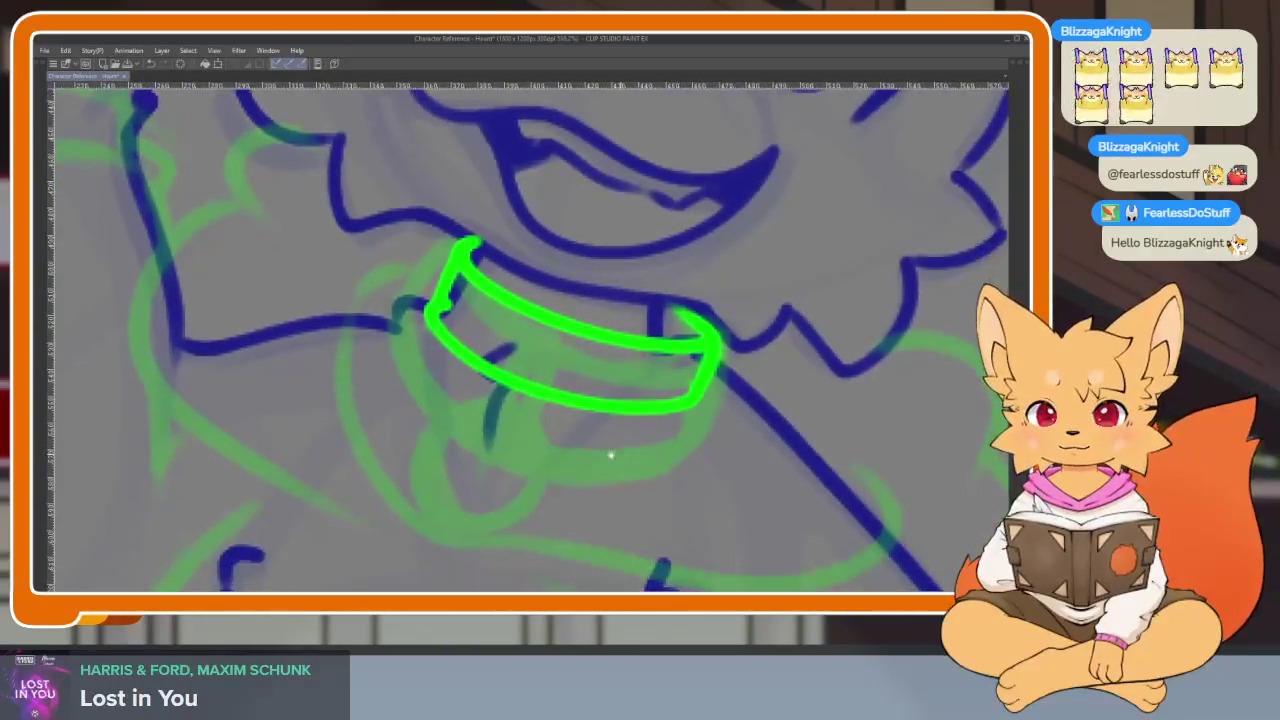
pyautogui.scroll(1, 579, 453)
pyautogui.moveTo(579, 453); pyautogui.dragTo(579, 490)
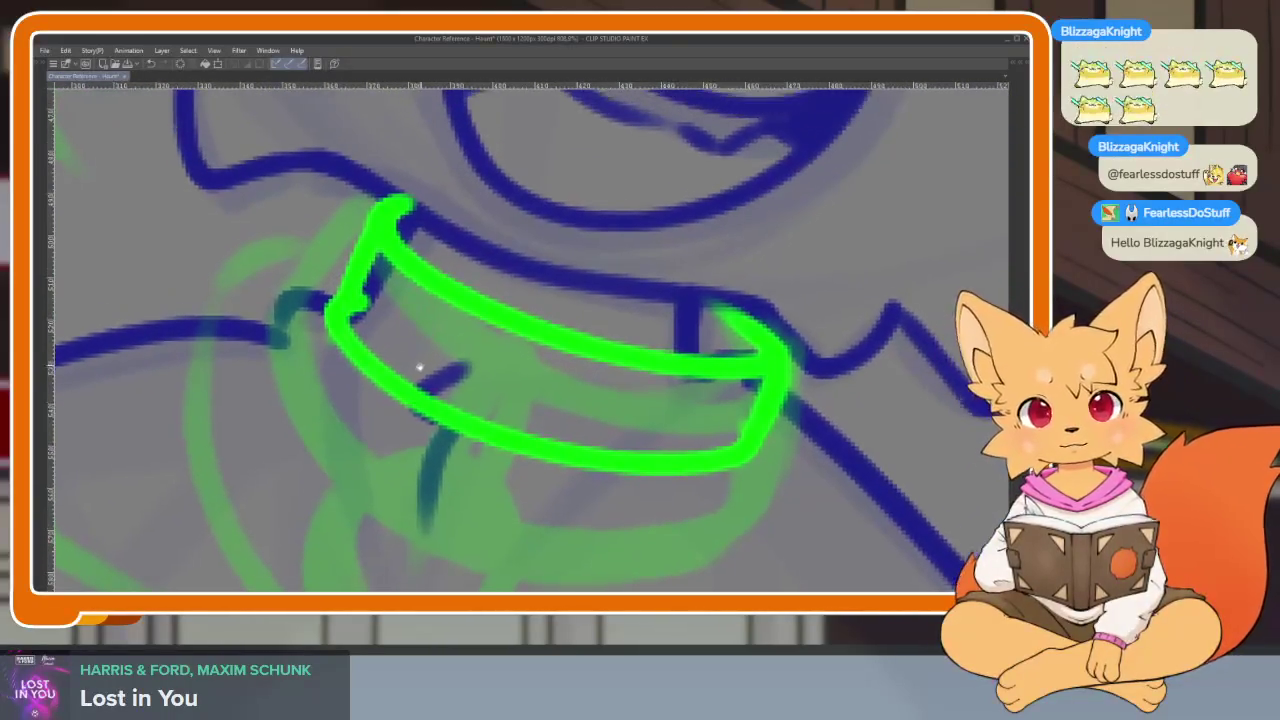
pyautogui.moveTo(420, 366)
pyautogui.mouseDown()
pyautogui.moveTo(385, 400)
pyautogui.moveTo(362, 302)
pyautogui.mouseUp()
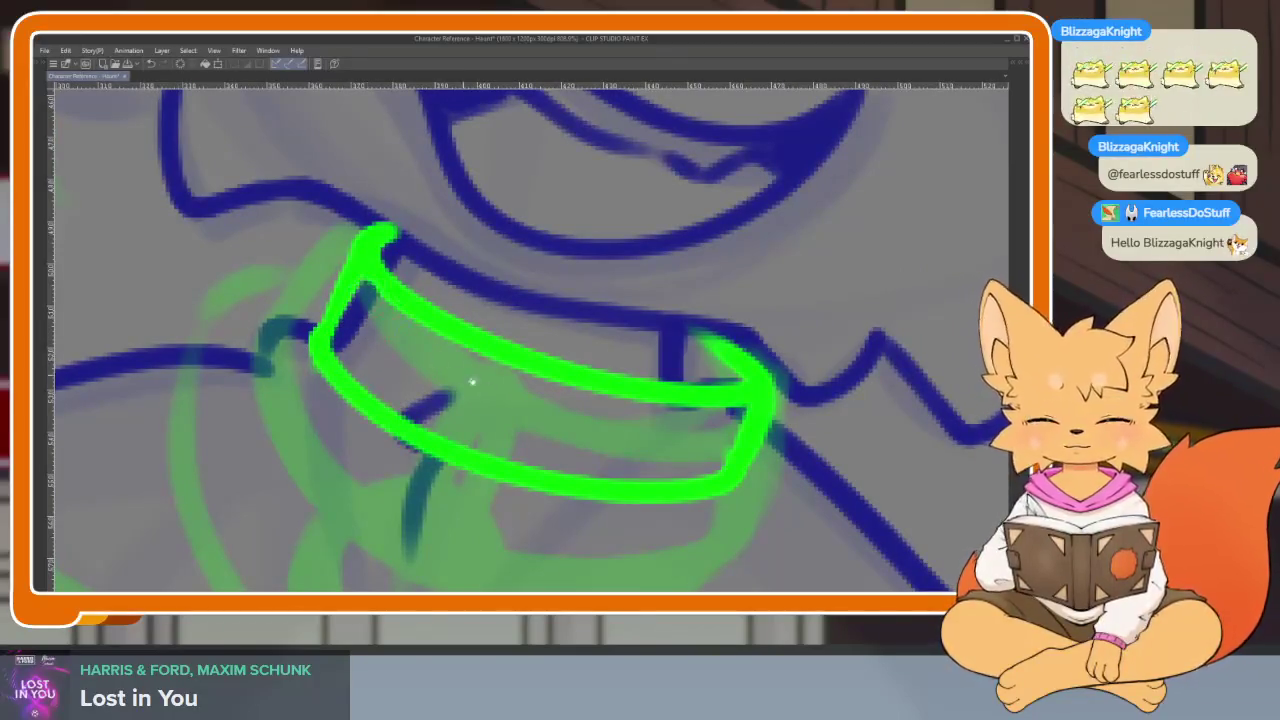
pyautogui.hscroll(2, 716, 438)
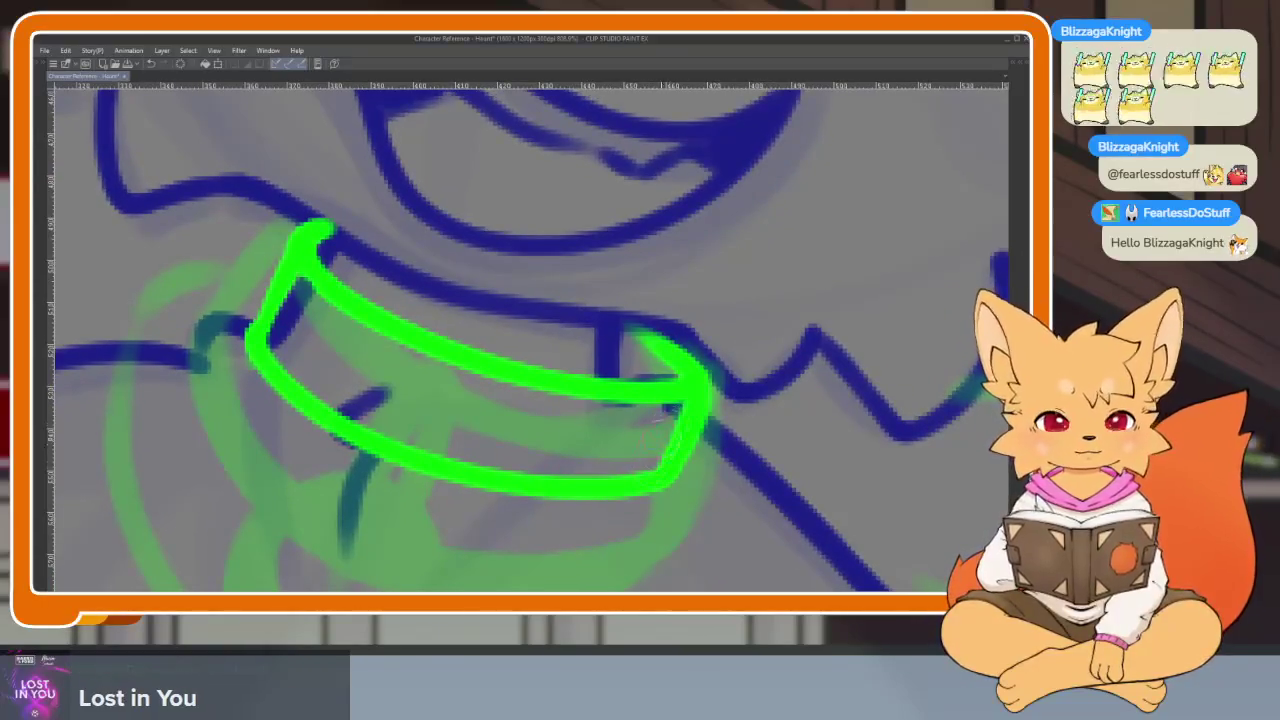
pyautogui.scroll(-3, 773, 405)
pyautogui.scroll(-3, 688, 452)
pyautogui.scroll(3, 660, 440)
pyautogui.scroll(3, 620, 410)
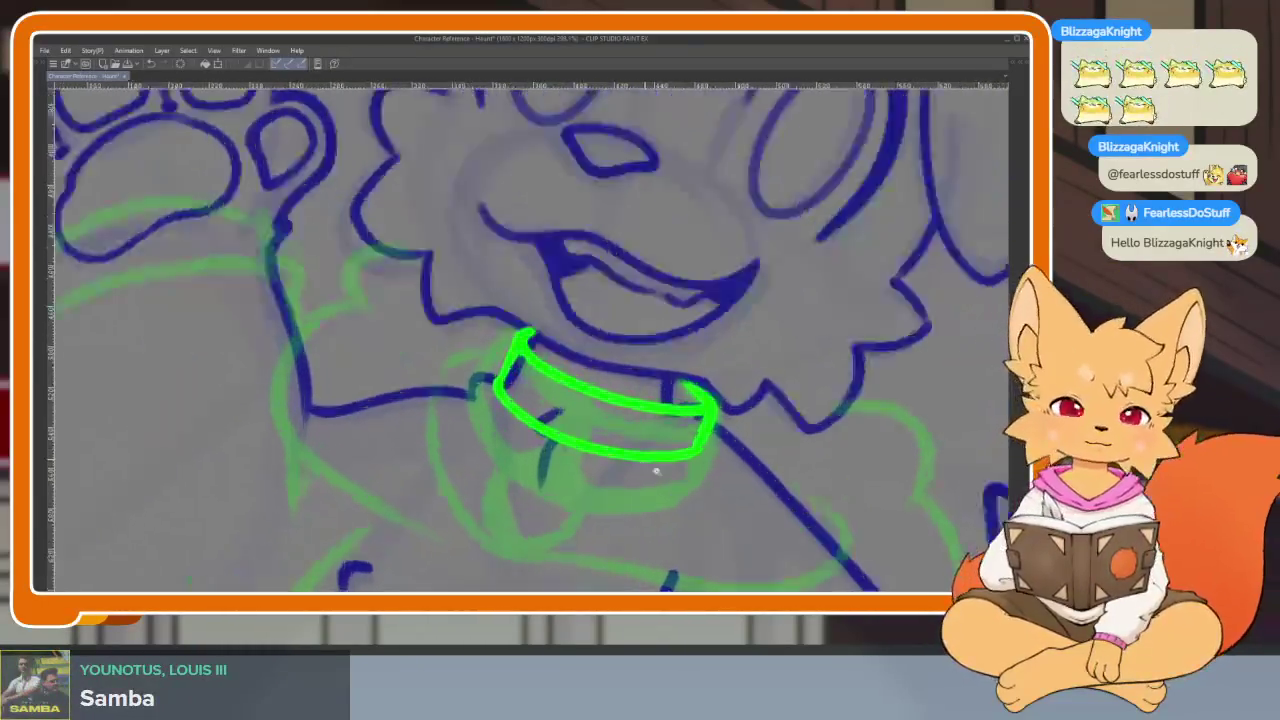
pyautogui.scroll(3, 560, 330)
pyautogui.moveTo(500, 284); pyautogui.dragTo(468, 347)
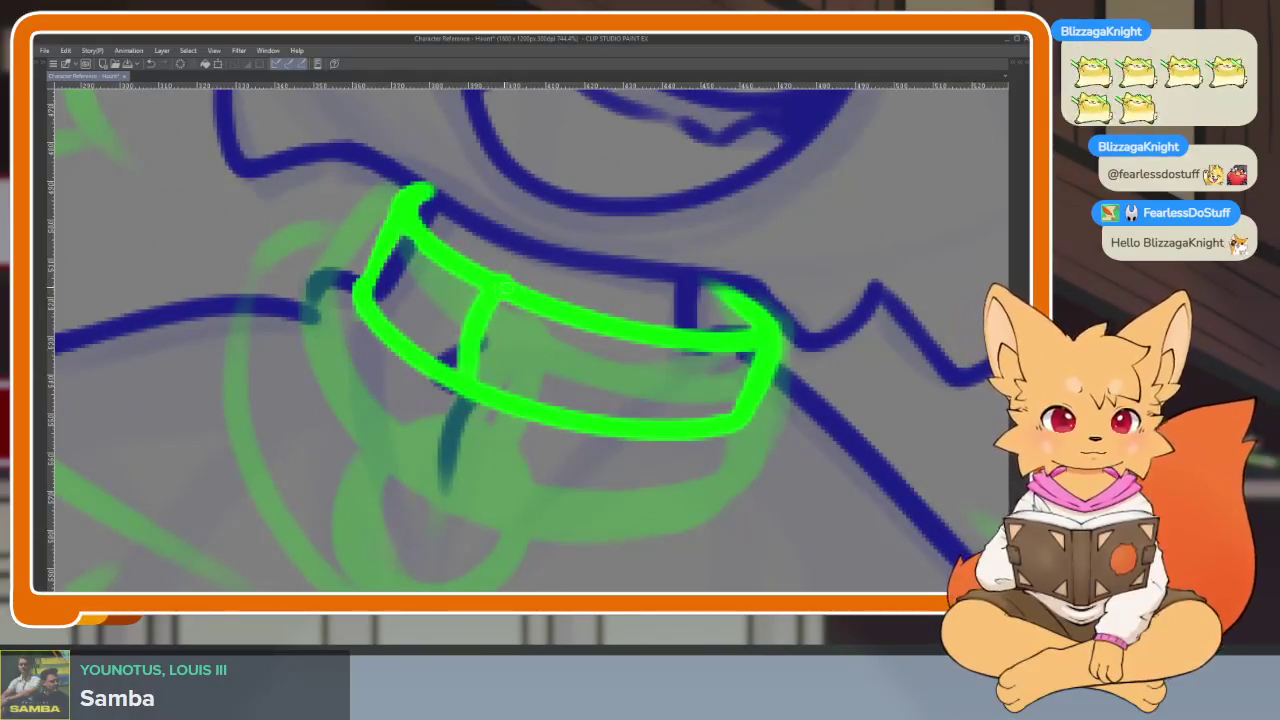
pyautogui.moveTo(520, 280)
pyautogui.mouseDown()
pyautogui.moveTo(485, 392)
pyautogui.moveTo(577, 314)
pyautogui.mouseUp()
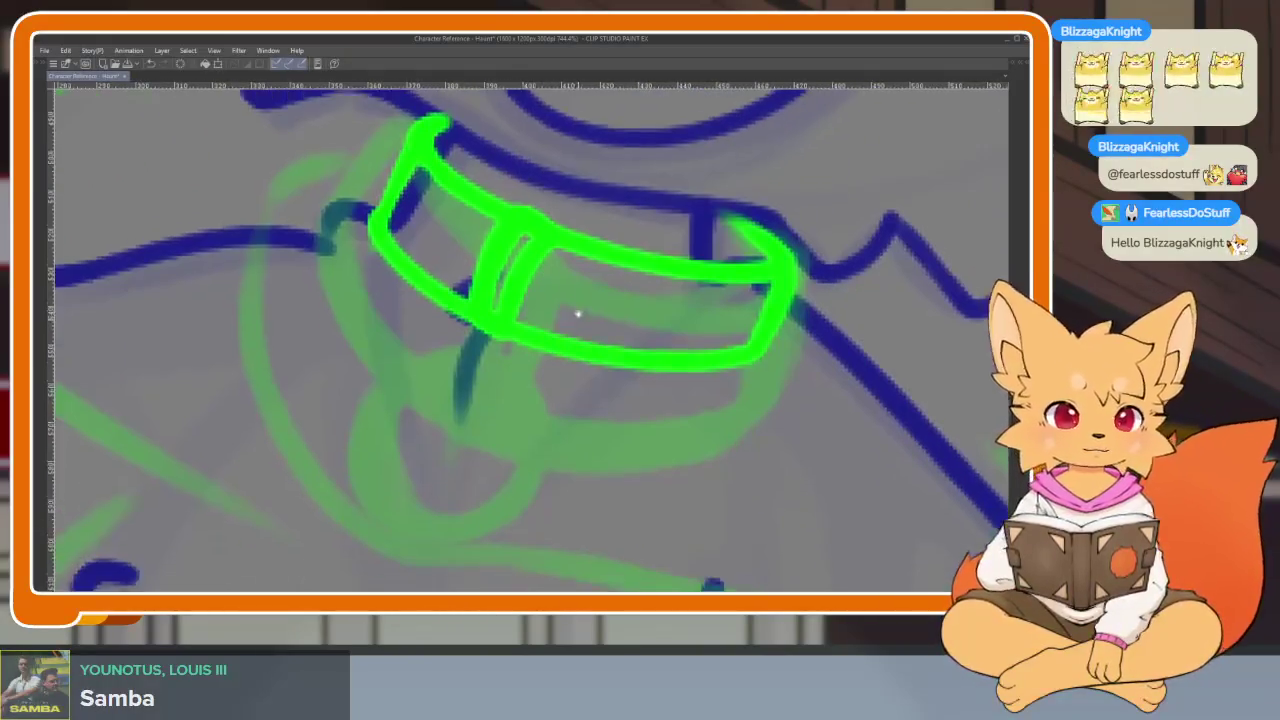
pyautogui.moveTo(466, 300)
pyautogui.mouseDown()
pyautogui.moveTo(470, 345)
pyautogui.moveTo(515, 345)
pyautogui.moveTo(460, 345)
pyautogui.mouseUp()
pyautogui.hotkey('ctrl', 'z')
pyautogui.hotkey('ctrl', 'z')
# - Try a round tag under the collar, then draw an arc left of the collar
pyautogui.press('Tab')
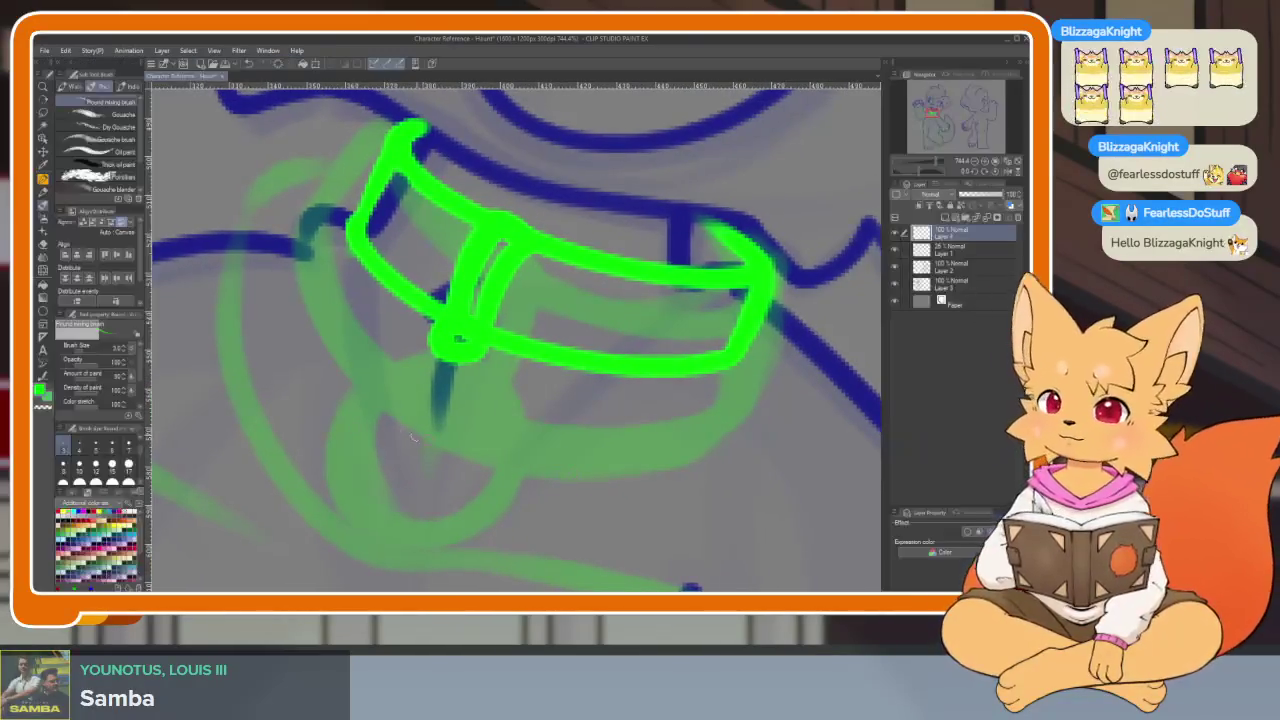
pyautogui.press('Tab')
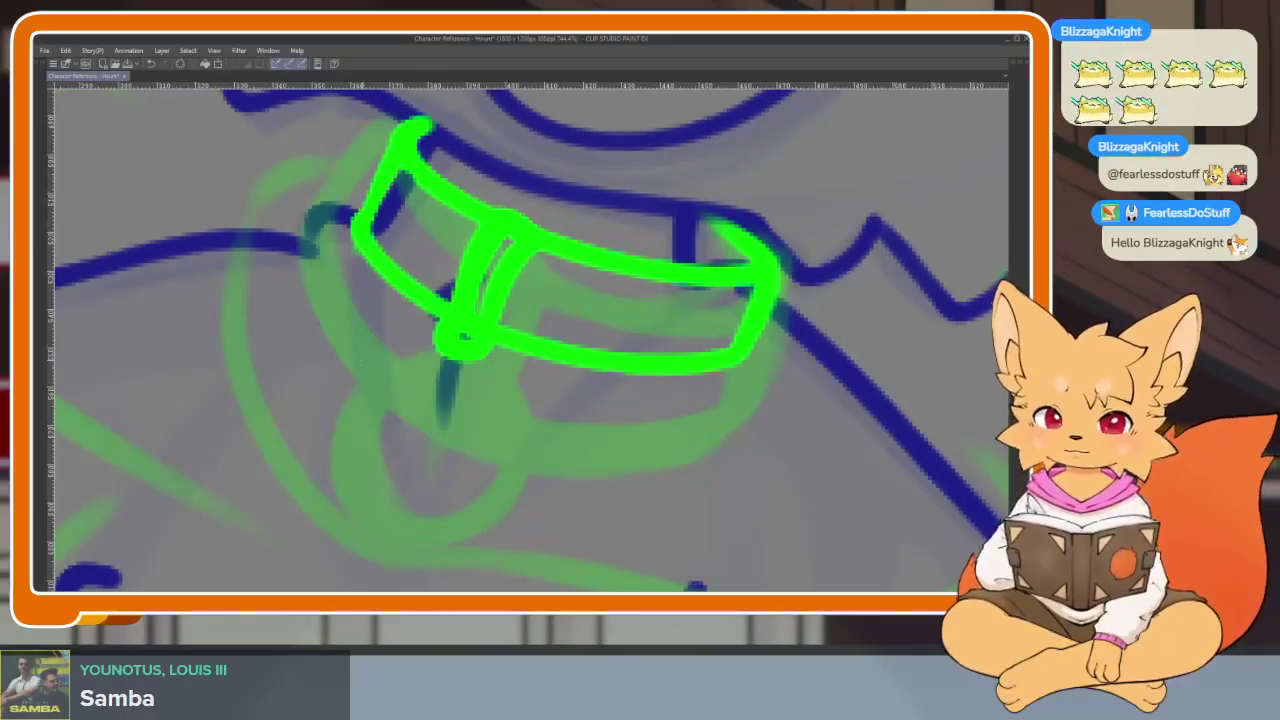
pyautogui.moveTo(365, 360)
pyautogui.mouseDown()
pyautogui.moveTo(440, 470)
pyautogui.moveTo(360, 358)
pyautogui.mouseUp()
pyautogui.hotkey('ctrl', 'z')
pyautogui.scroll(-5, 571, 508)
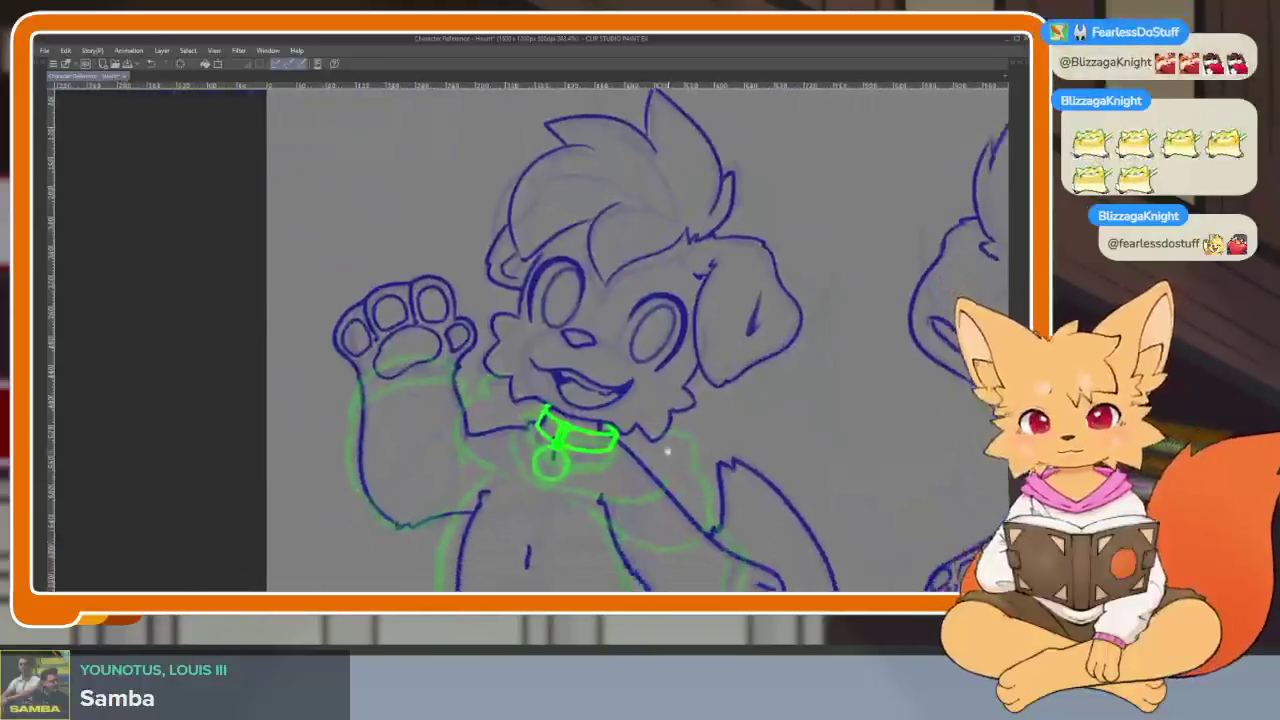
pyautogui.scroll(2, 667, 452)
pyautogui.scroll(2, 620, 491)
pyautogui.scroll(2, 609, 506)
pyautogui.scroll(2, 623, 466)
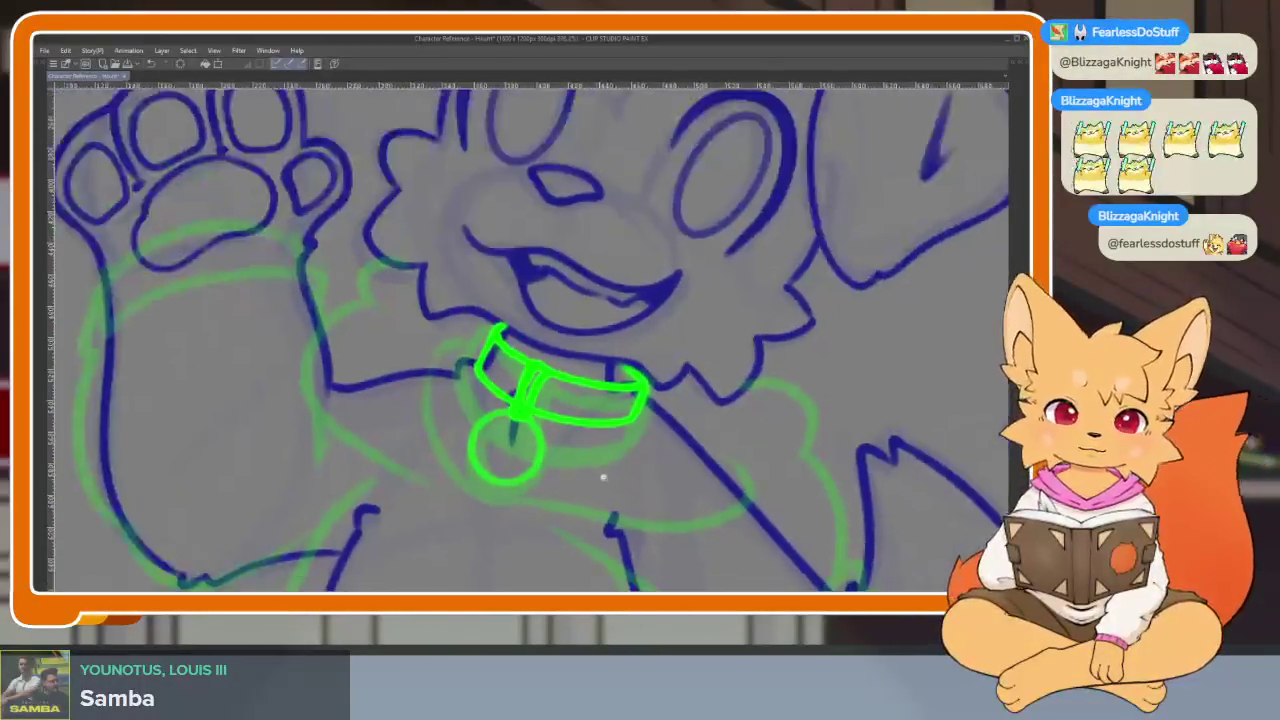
pyautogui.scroll(2, 603, 478)
pyautogui.moveTo(392, 247)
pyautogui.mouseDown()
pyautogui.moveTo(352, 275)
pyautogui.moveTo(400, 470)
pyautogui.moveTo(460, 515)
pyautogui.mouseUp()
# - Outline the top around the collar, down the jaw and under the collar's right side
pyautogui.hotkey('ctrl', 'z')
pyautogui.moveTo(365, 275)
pyautogui.mouseDown()
pyautogui.moveTo(462, 509)
pyautogui.moveTo(858, 450)
pyautogui.moveTo(781, 421)
pyautogui.moveTo(1001, 531)
pyautogui.mouseUp()
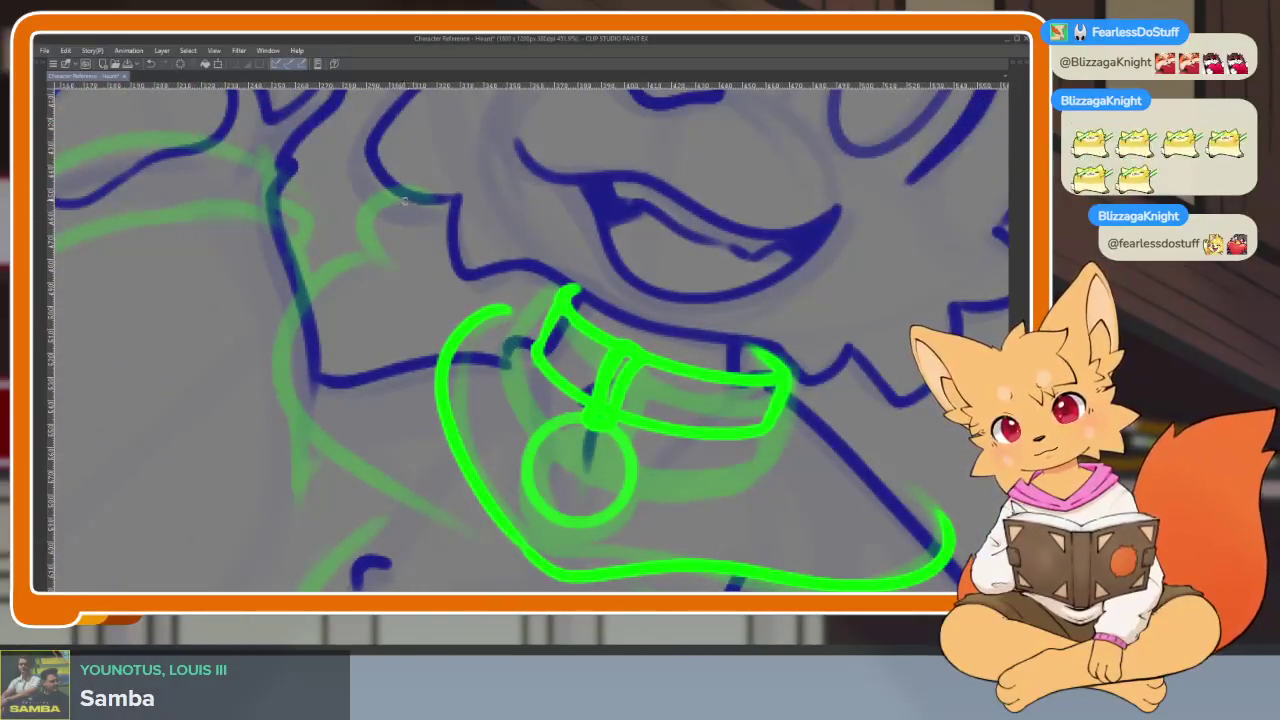
pyautogui.moveTo(377, 272); pyautogui.dragTo(508, 550)
pyautogui.scroll(-5, 800, 437)
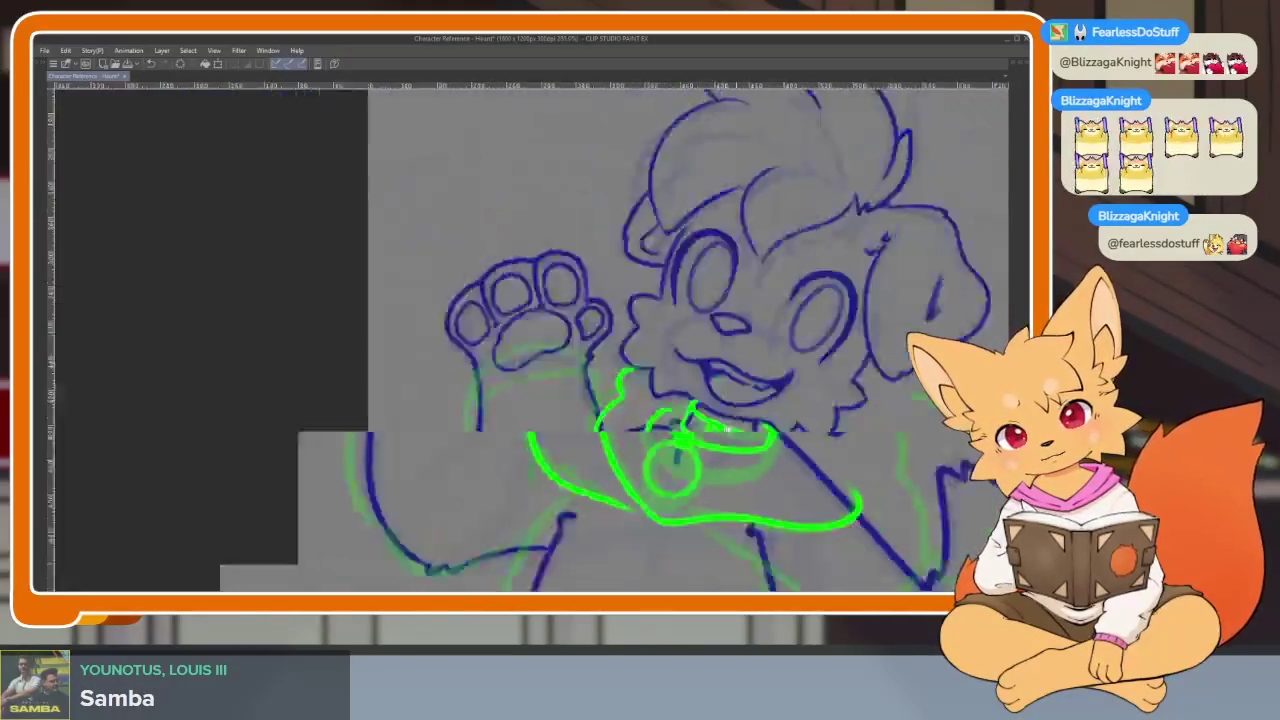
pyautogui.scroll(5, 800, 437)
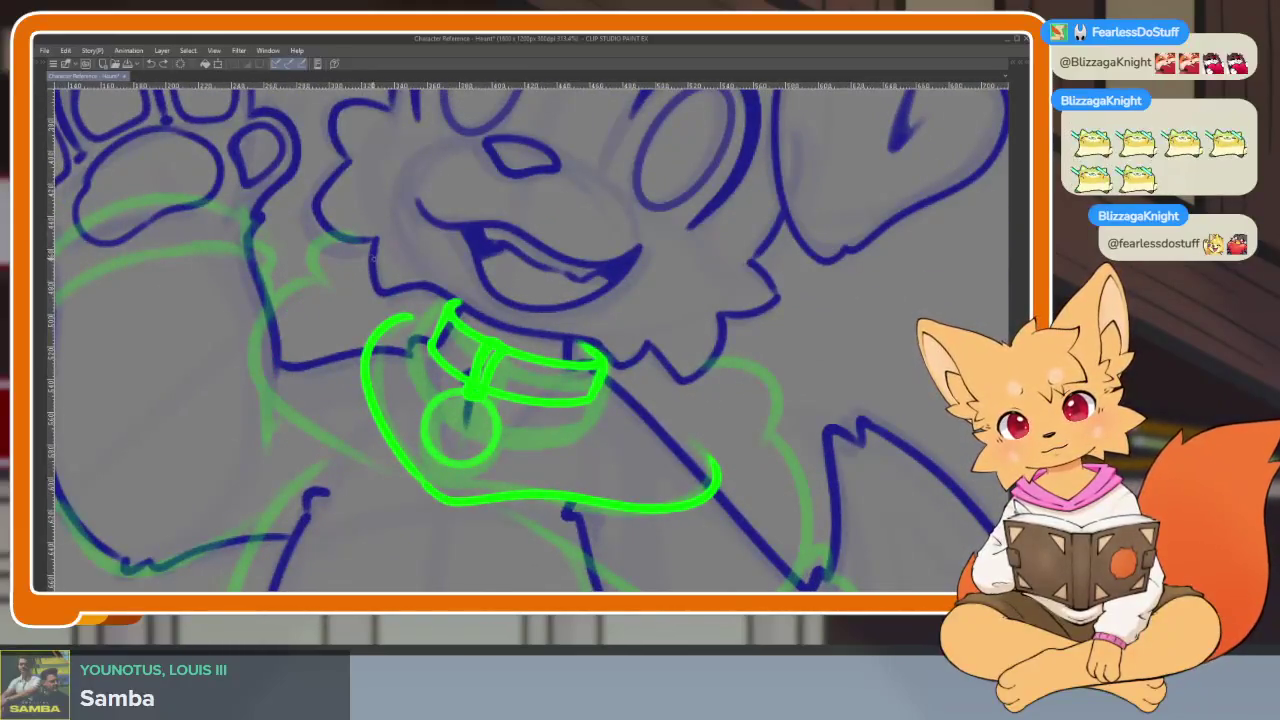
pyautogui.moveTo(324, 306)
pyautogui.mouseDown()
pyautogui.moveTo(280, 400)
pyautogui.moveTo(416, 492)
pyautogui.mouseUp()
pyautogui.moveTo(741, 391); pyautogui.dragTo(638, 334)
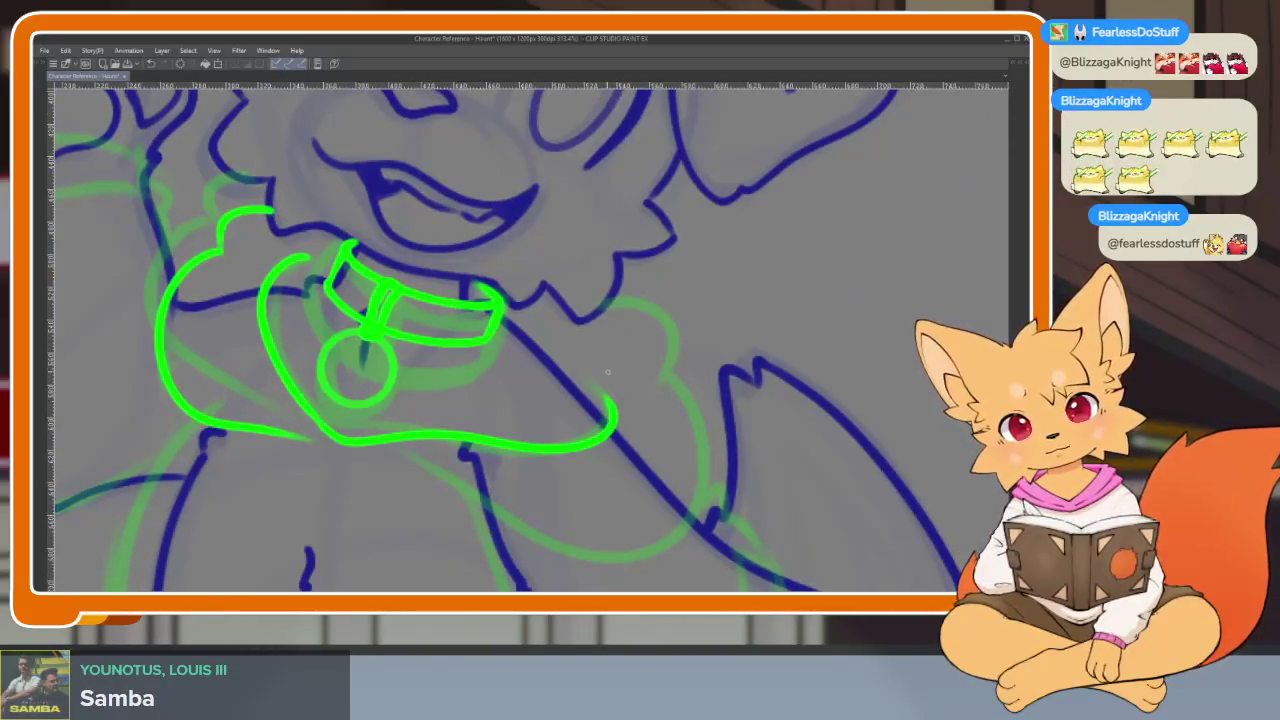
pyautogui.hotkey('ctrl', 'z')
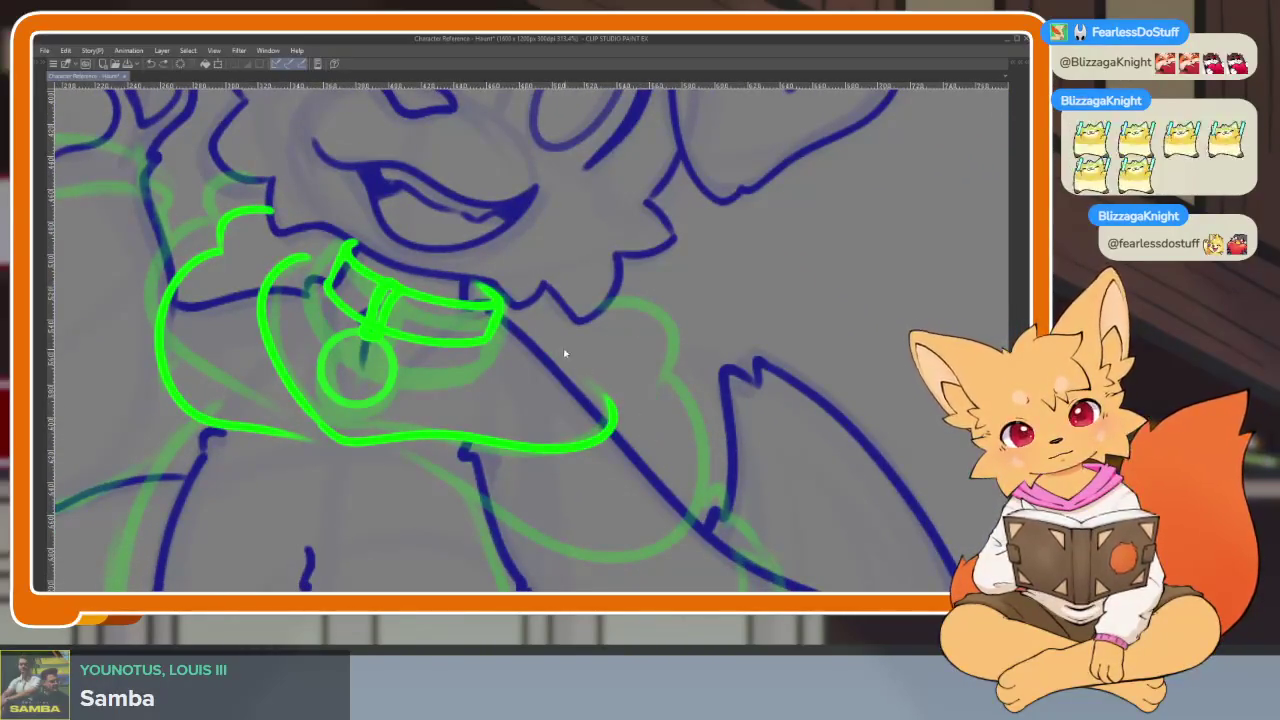
pyautogui.moveTo(608, 366)
pyautogui.mouseDown()
pyautogui.moveTo(677, 440)
pyautogui.moveTo(690, 545)
pyautogui.moveTo(456, 480)
pyautogui.mouseUp()
# - Draw a sleeve cuff on the raised arm and a stroke from the collar's right end
pyautogui.scroll(-2, 657, 443)
pyautogui.scroll(-1, 657, 443)
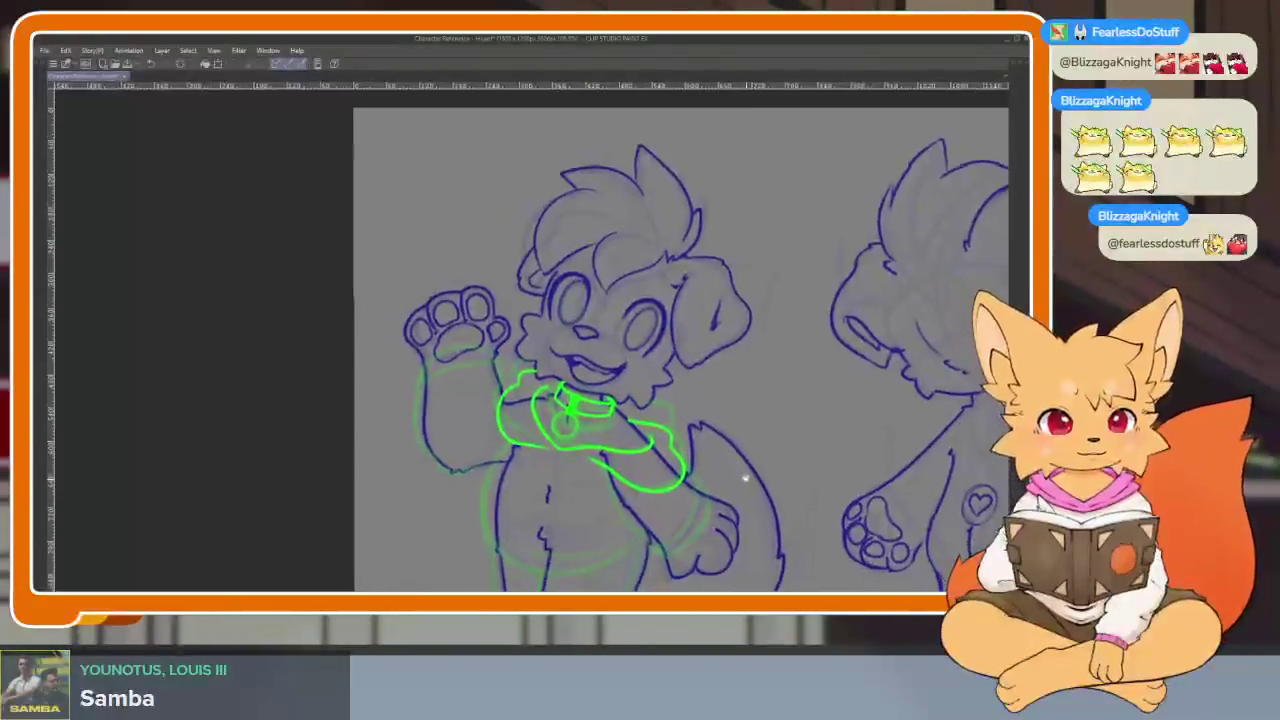
pyautogui.scroll(-2, 700, 460)
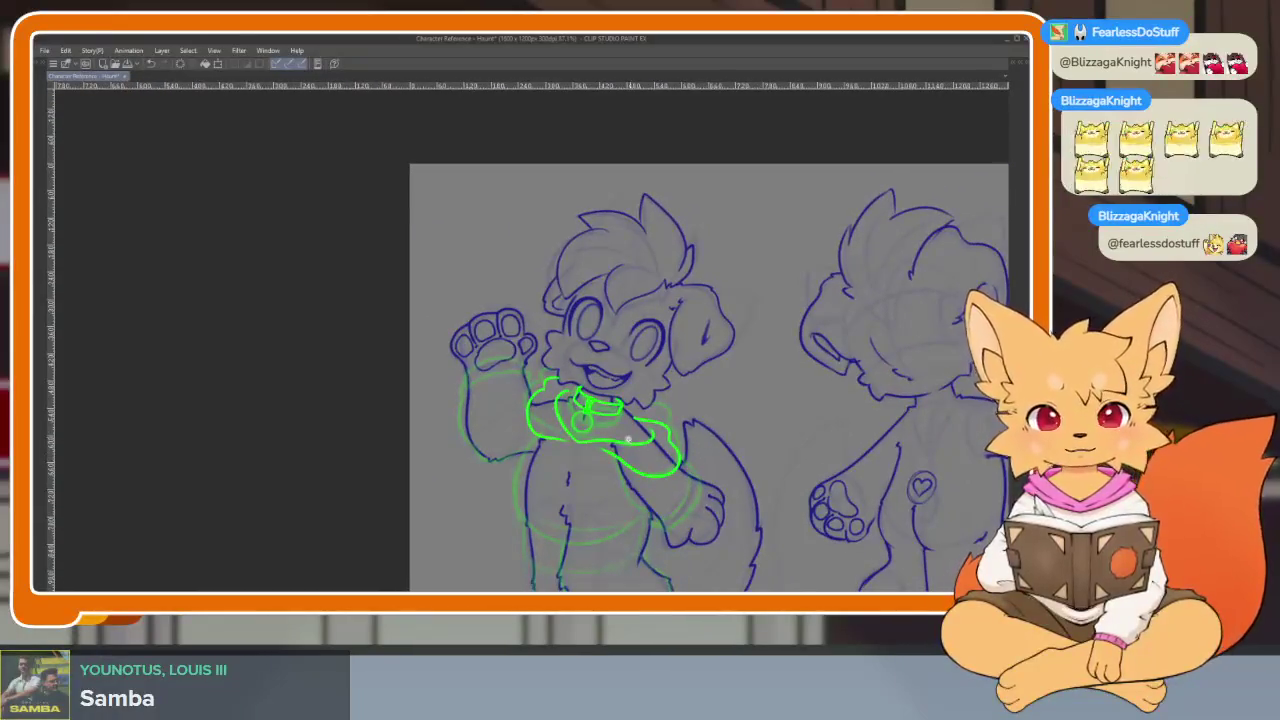
pyautogui.scroll(2, 700, 457)
pyautogui.scroll(2, 640, 450)
pyautogui.scroll(2, 463, 366)
pyautogui.scroll(1, 508, 366)
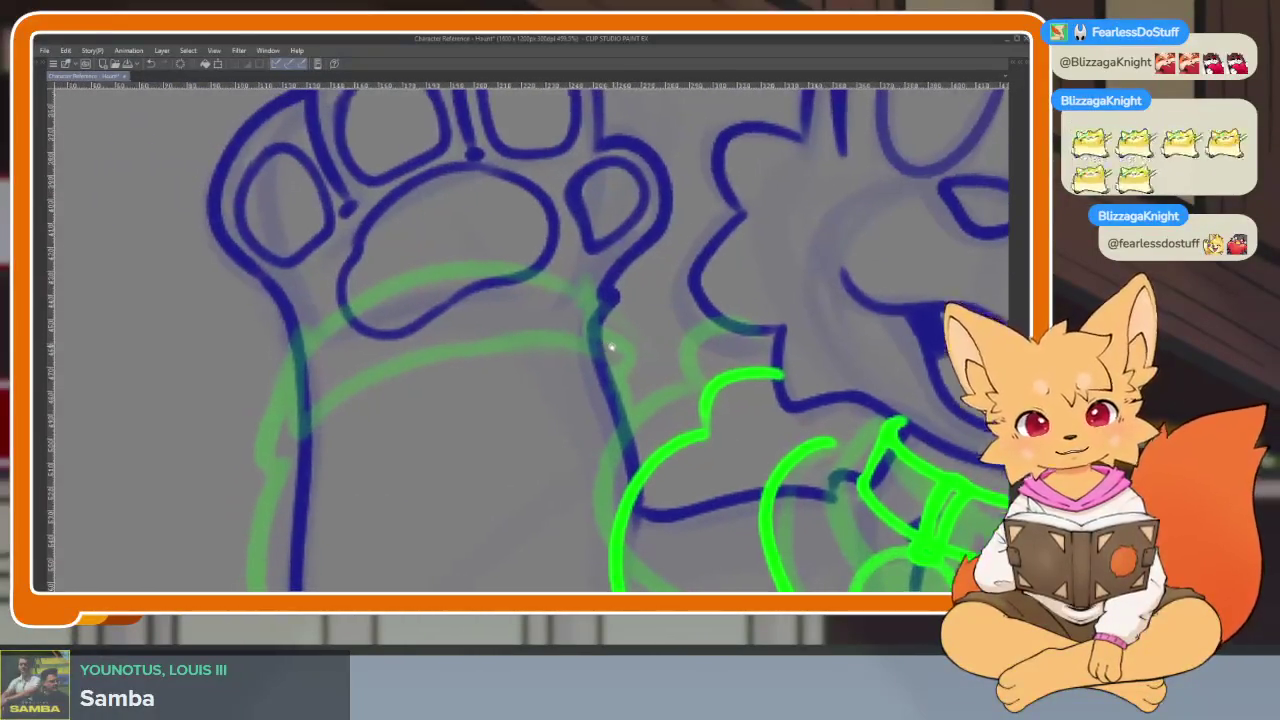
pyautogui.moveTo(300, 427)
pyautogui.mouseDown()
pyautogui.moveTo(450, 343)
pyautogui.moveTo(600, 342)
pyautogui.moveTo(607, 305)
pyautogui.moveTo(462, 268)
pyautogui.moveTo(283, 362)
pyautogui.mouseUp()
pyautogui.moveTo(466, 378); pyautogui.dragTo(438, 326)
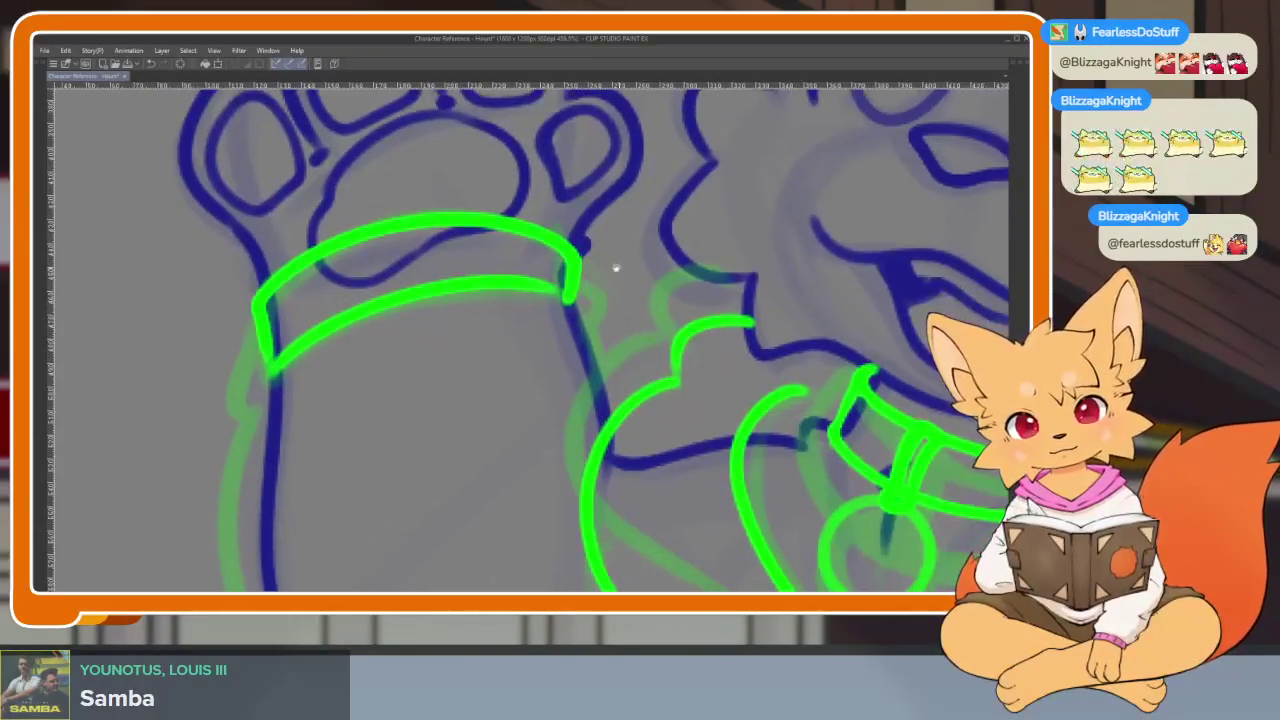
pyautogui.moveTo(582, 272); pyautogui.dragTo(612, 350)
pyautogui.moveTo(626, 472)
pyautogui.mouseDown()
pyautogui.moveTo(626, 387)
pyautogui.moveTo(510, 334)
pyautogui.mouseUp()
# - Draw the sleeve line down the raised arm, curving along its bottom
pyautogui.scroll(-2, 626, 387)
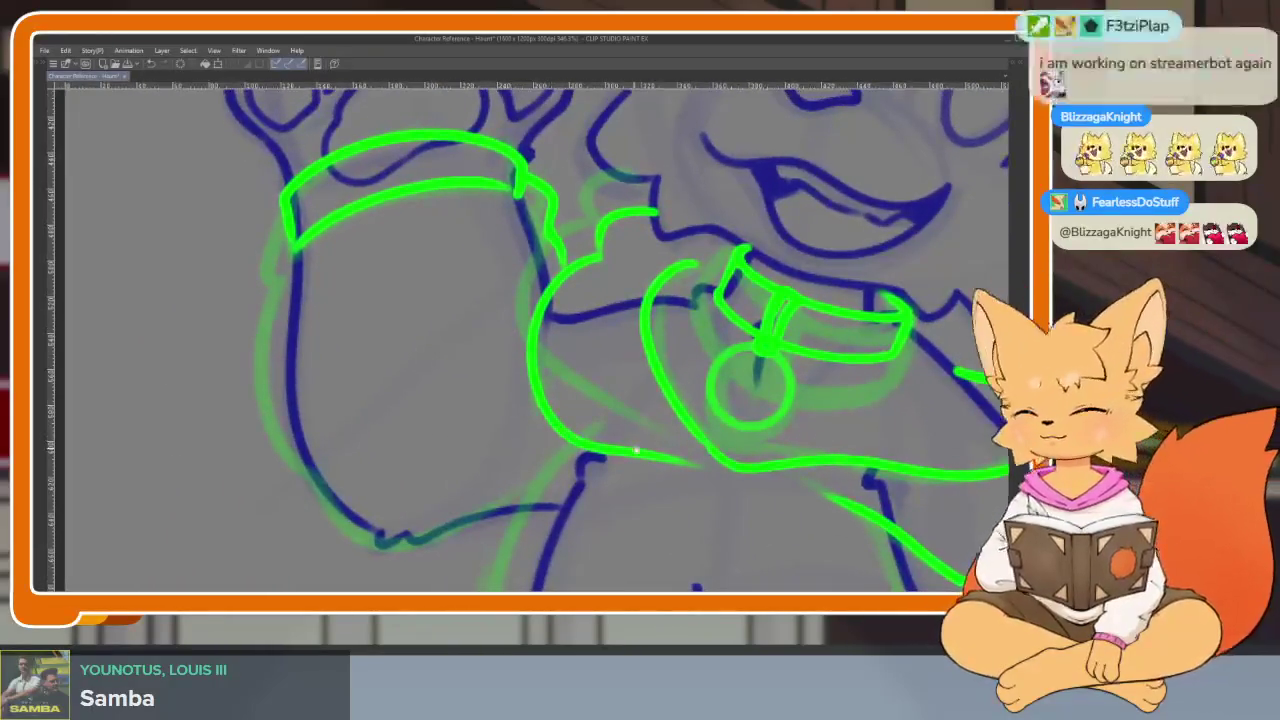
pyautogui.scroll(-1, 670, 470)
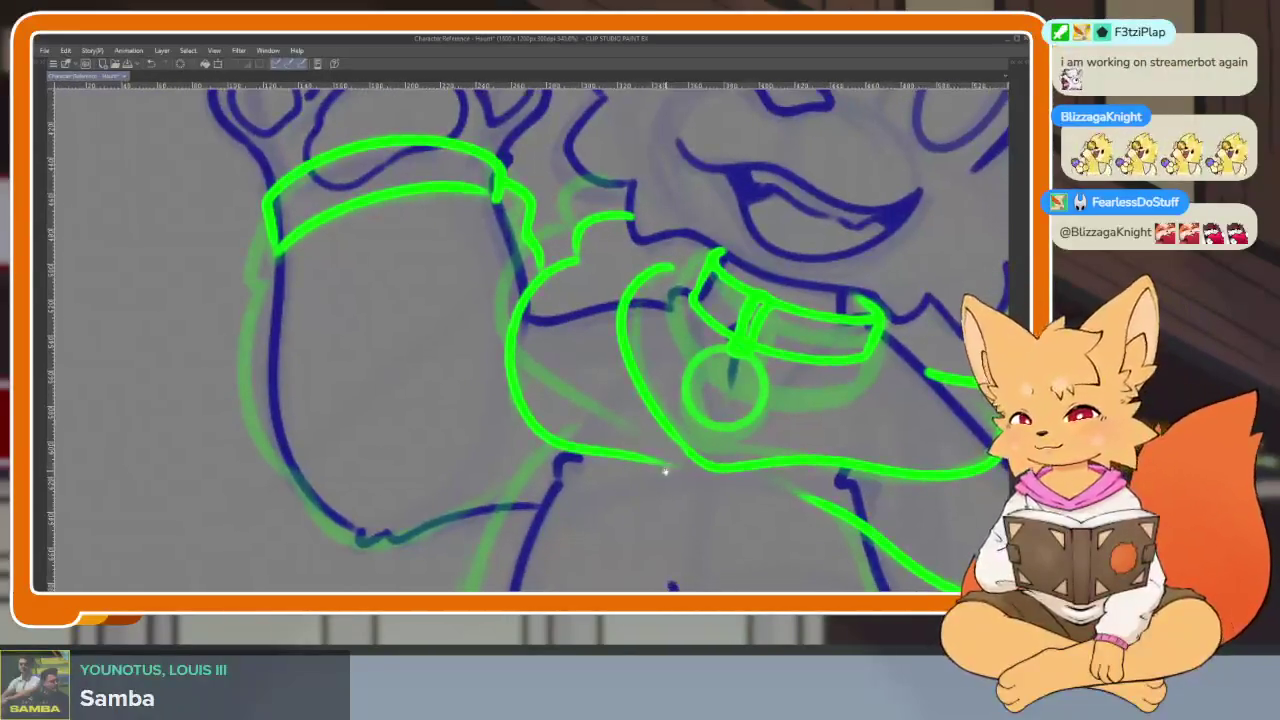
pyautogui.scroll(-1, 650, 468)
pyautogui.scroll(-2, 600, 466)
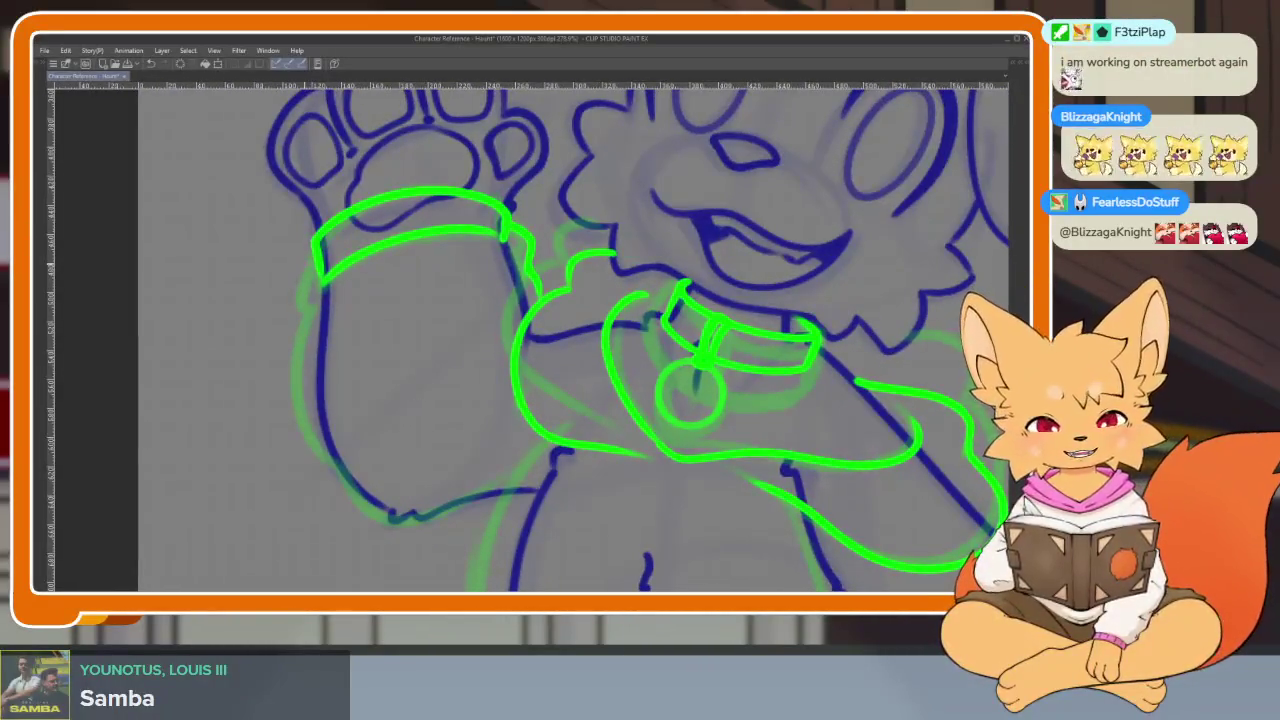
pyautogui.moveTo(313, 328); pyautogui.dragTo(345, 487)
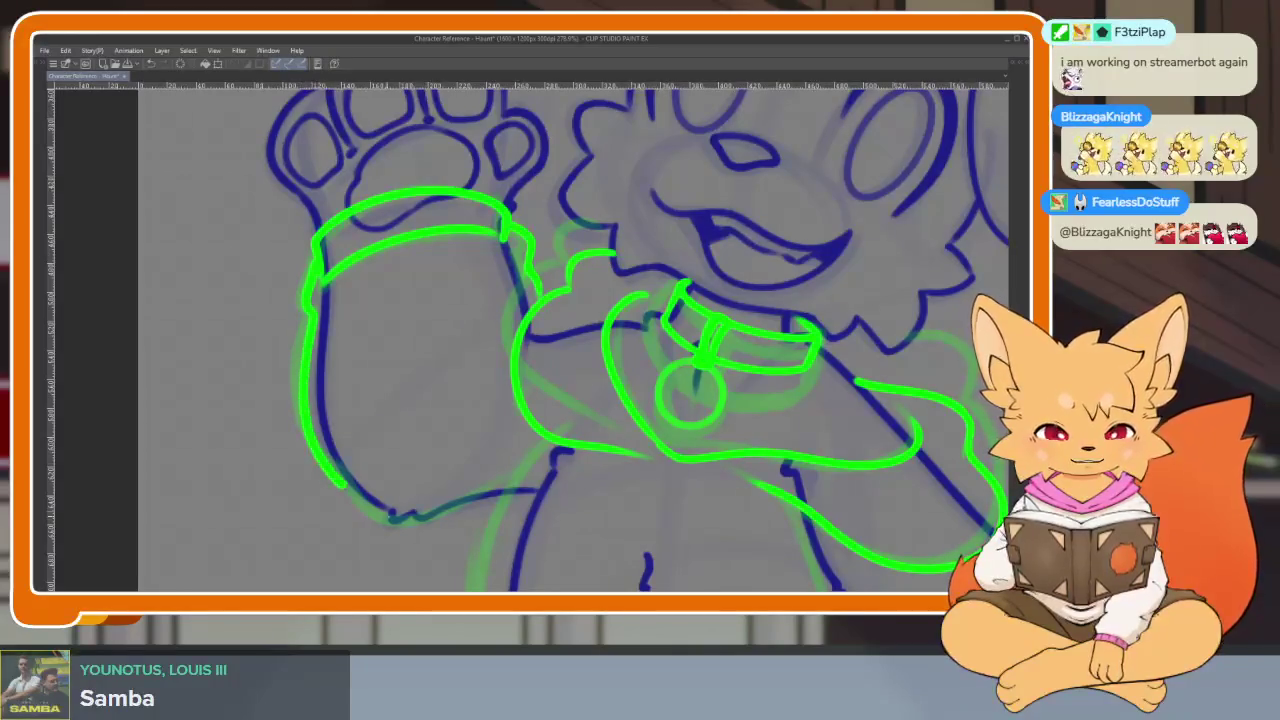
pyautogui.hotkey('ctrl', 'z')
pyautogui.moveTo(313, 312)
pyautogui.mouseDown()
pyautogui.moveTo(340, 495)
pyautogui.moveTo(520, 482)
pyautogui.mouseUp()
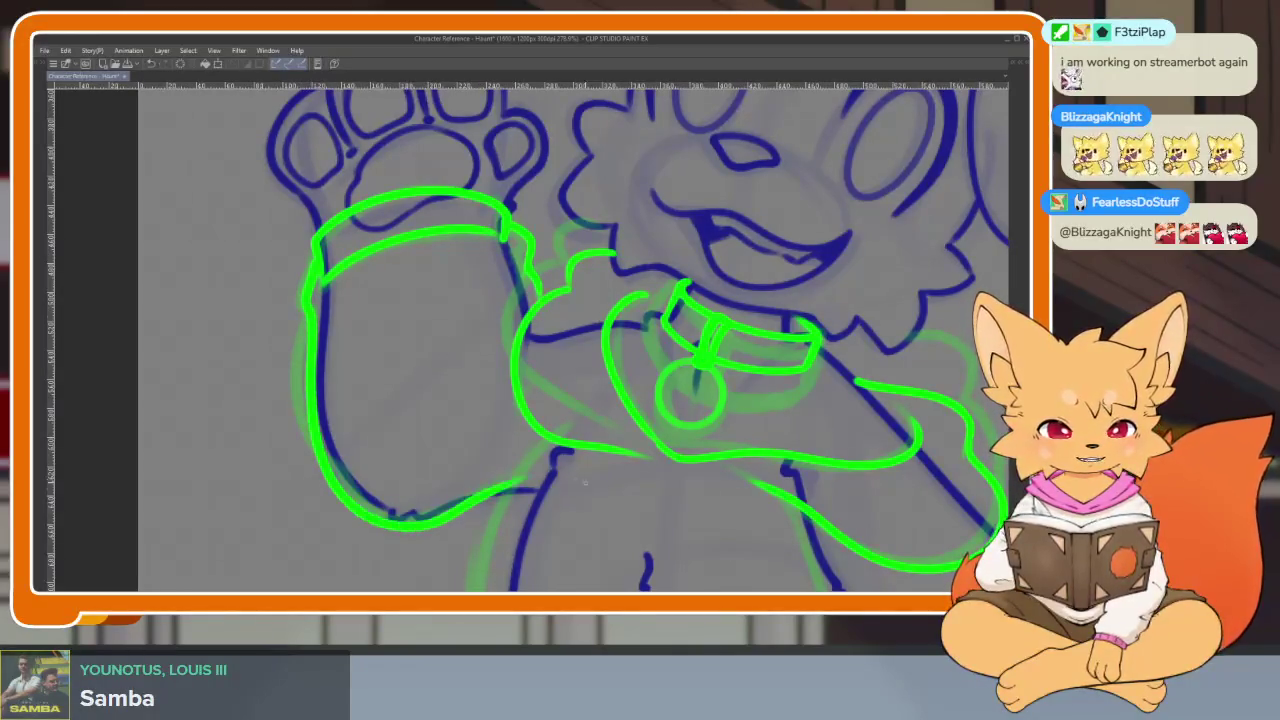
# - Try lines for the top's side along the left torso
pyautogui.moveTo(600, 470)
pyautogui.mouseDown()
pyautogui.moveTo(503, 251)
pyautogui.moveTo(450, 282)
pyautogui.moveTo(441, 540)
pyautogui.mouseUp()
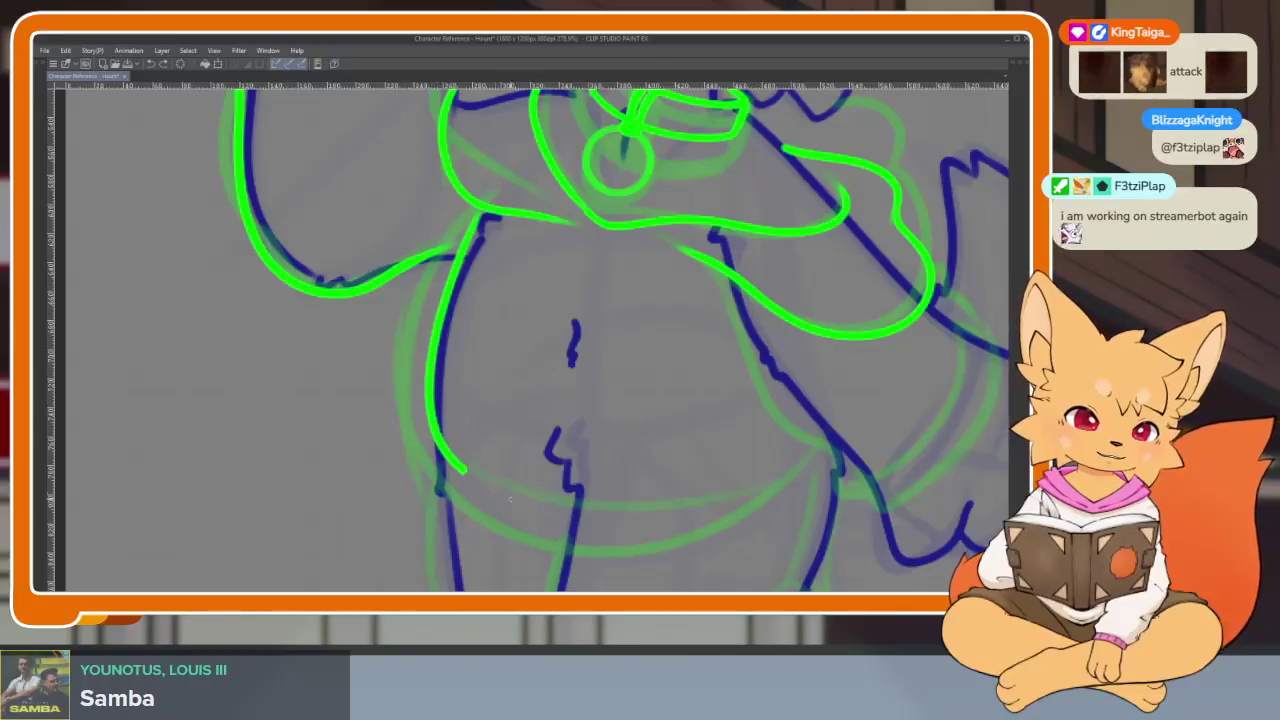
pyautogui.moveTo(729, 466); pyautogui.dragTo(646, 486)
pyautogui.hotkey('ctrl', 'z')
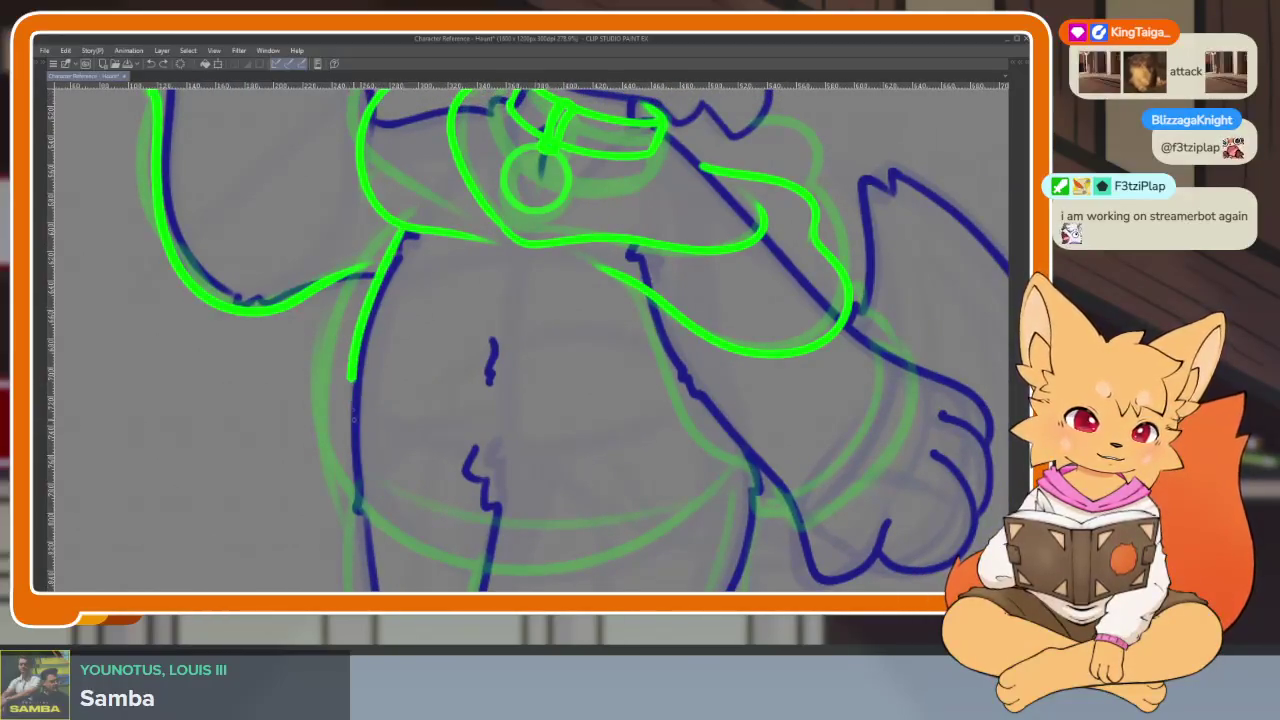
pyautogui.moveTo(569, 429); pyautogui.dragTo(476, 345)
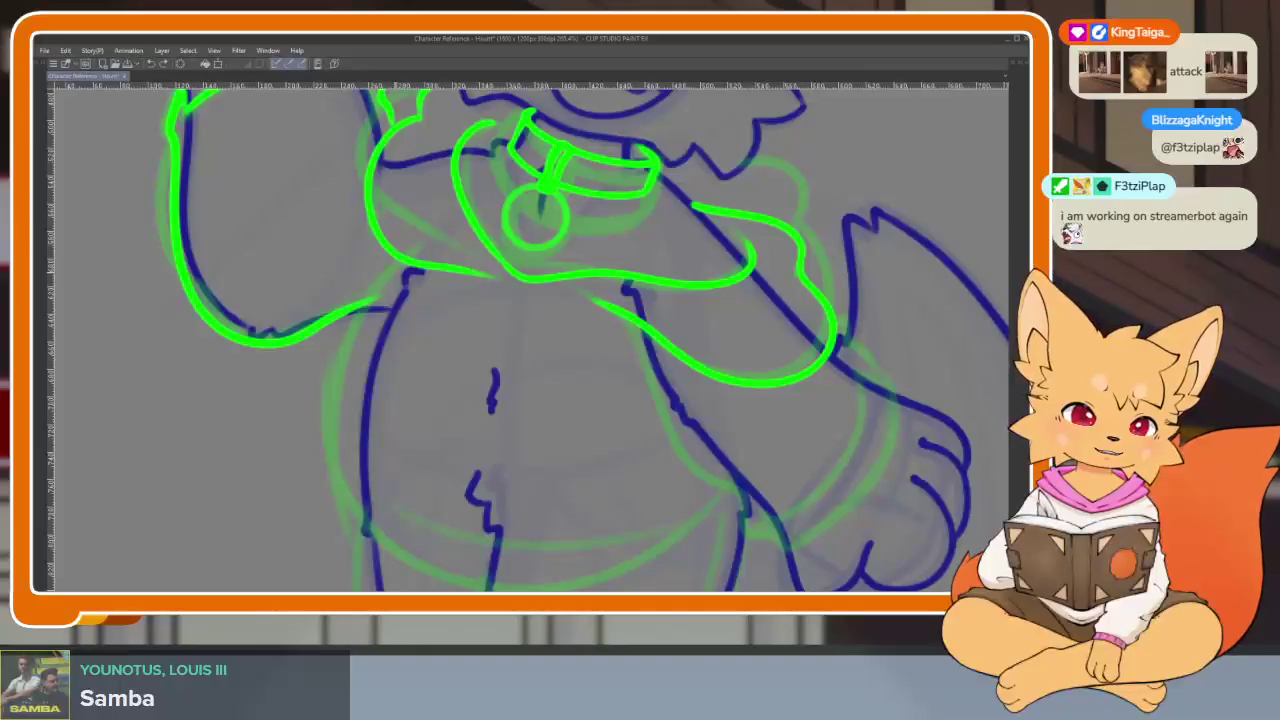
pyautogui.moveTo(393, 278); pyautogui.dragTo(372, 360)
pyautogui.moveTo(516, 277)
pyautogui.mouseDown()
pyautogui.moveTo(394, 286)
pyautogui.moveTo(703, 468)
pyautogui.mouseUp()
pyautogui.hotkey('ctrl', 'z')
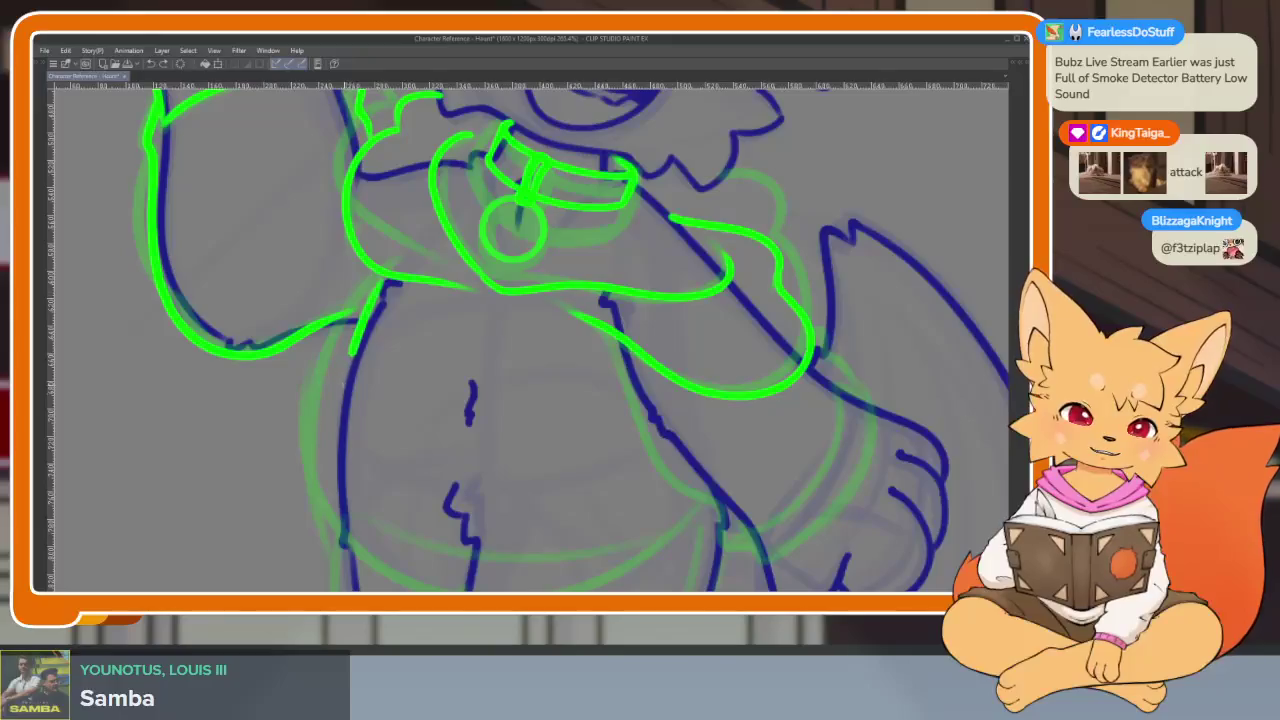
pyautogui.scroll(-5, 759, 478)
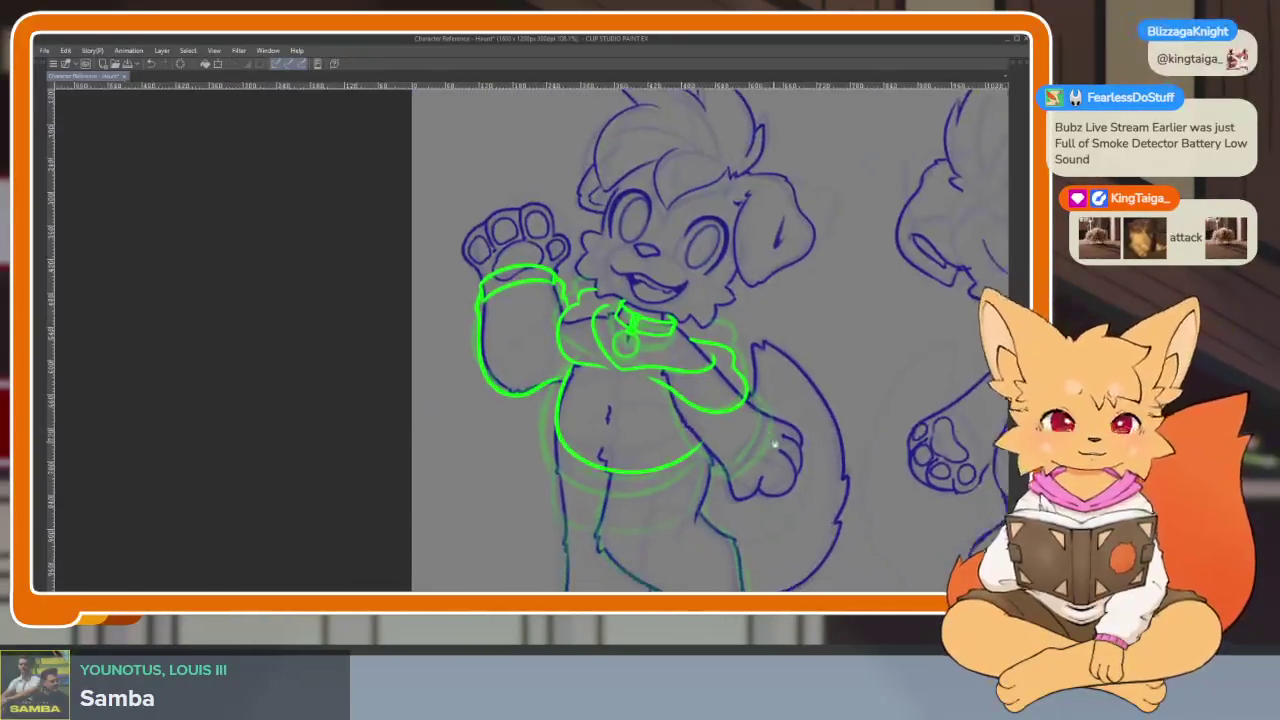
# - Draw the rounded green hem curve across the belly toward the right hip
pyautogui.scroll(5, 560, 300)
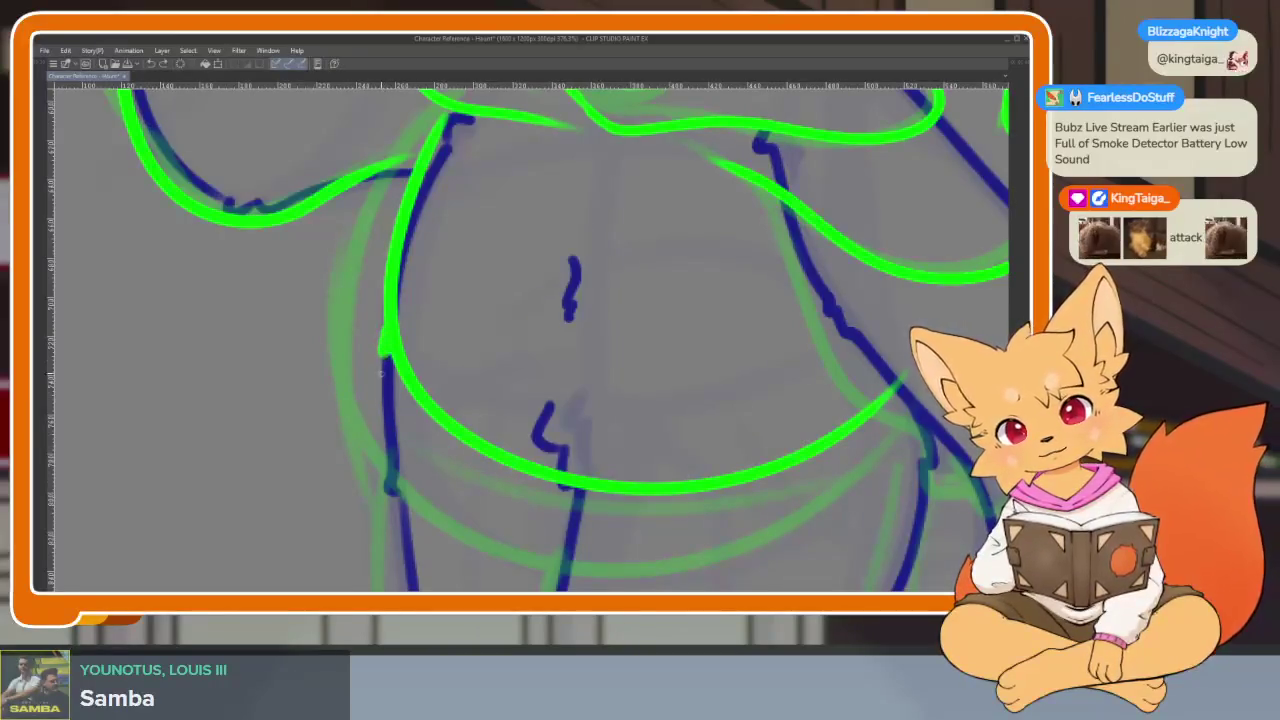
pyautogui.moveTo(385, 400); pyautogui.dragTo(656, 480)
pyautogui.moveTo(806, 486); pyautogui.dragTo(699, 506)
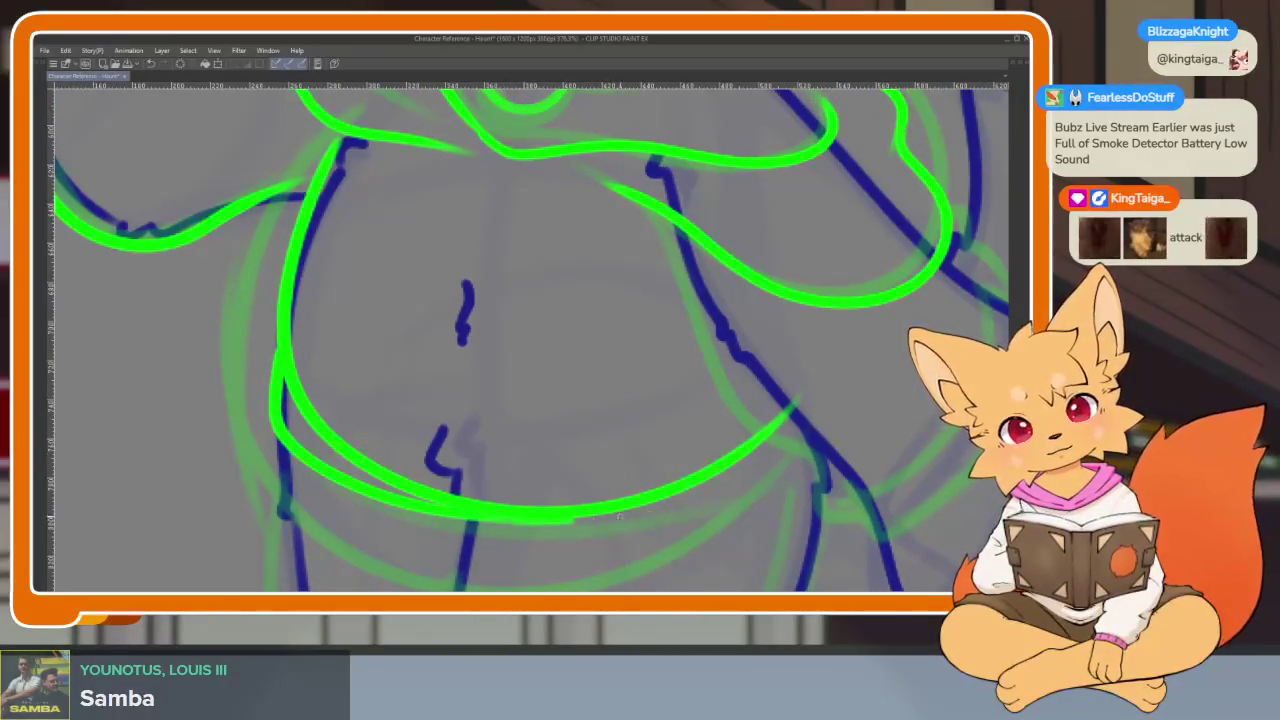
pyautogui.moveTo(520, 505); pyautogui.dragTo(820, 440)
# - Hide the palettes with Tab for a wider canvas and recentre on the hem
pyautogui.scroll(-2, 600, 400)
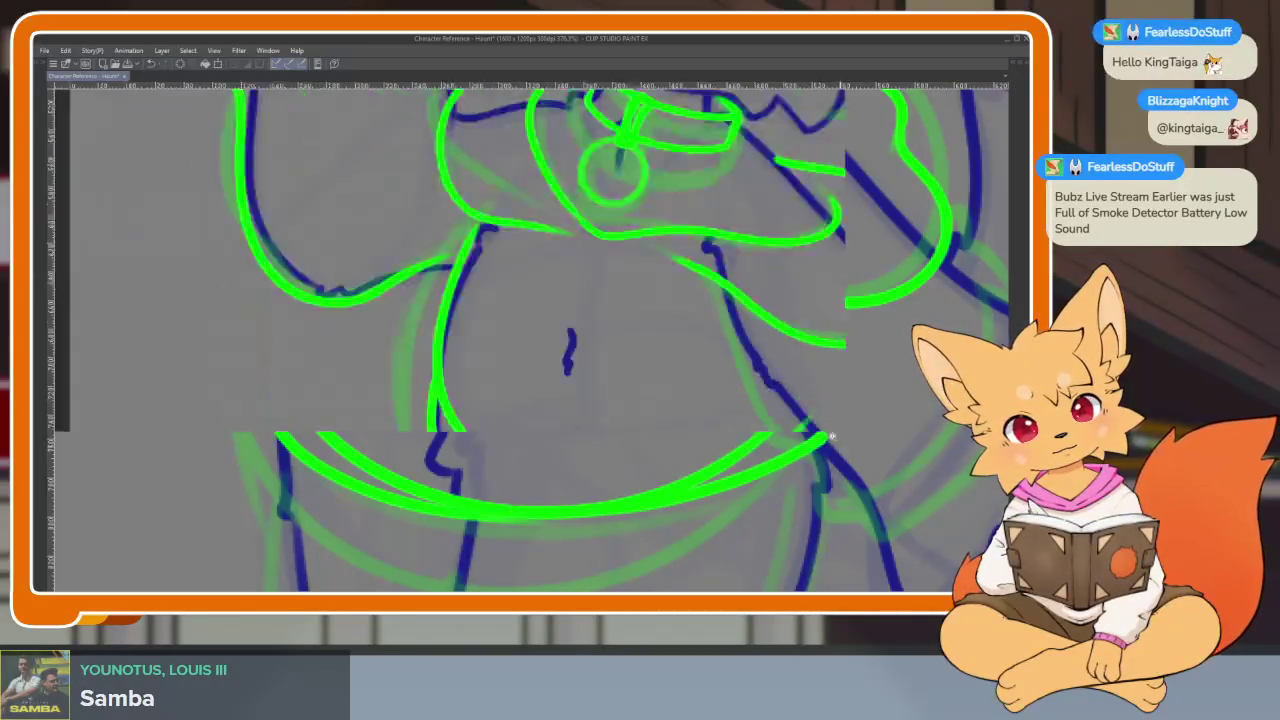
pyautogui.scroll(-2, 600, 400)
pyautogui.scroll(3, 700, 400)
pyautogui.scroll(1, 700, 400)
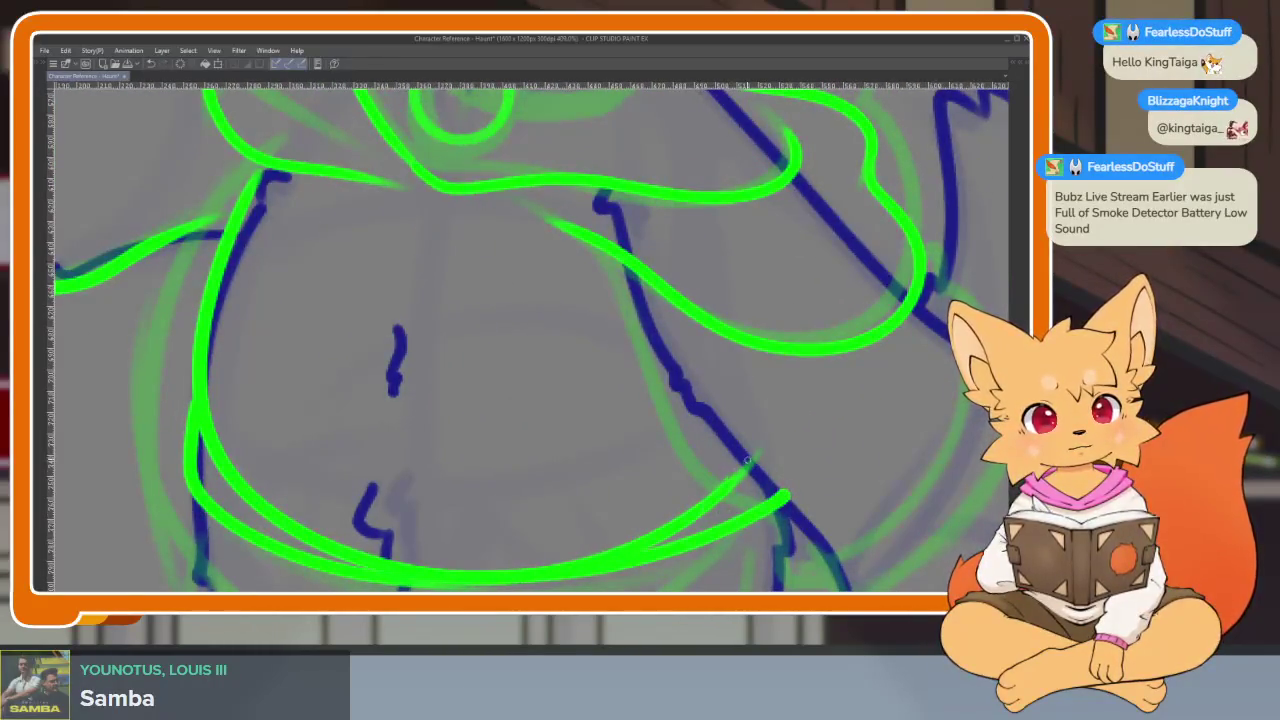
pyautogui.scroll(-3, 747, 460)
pyautogui.scroll(1, 800, 430)
pyautogui.scroll(2, 790, 440)
pyautogui.scroll(1, 775, 438)
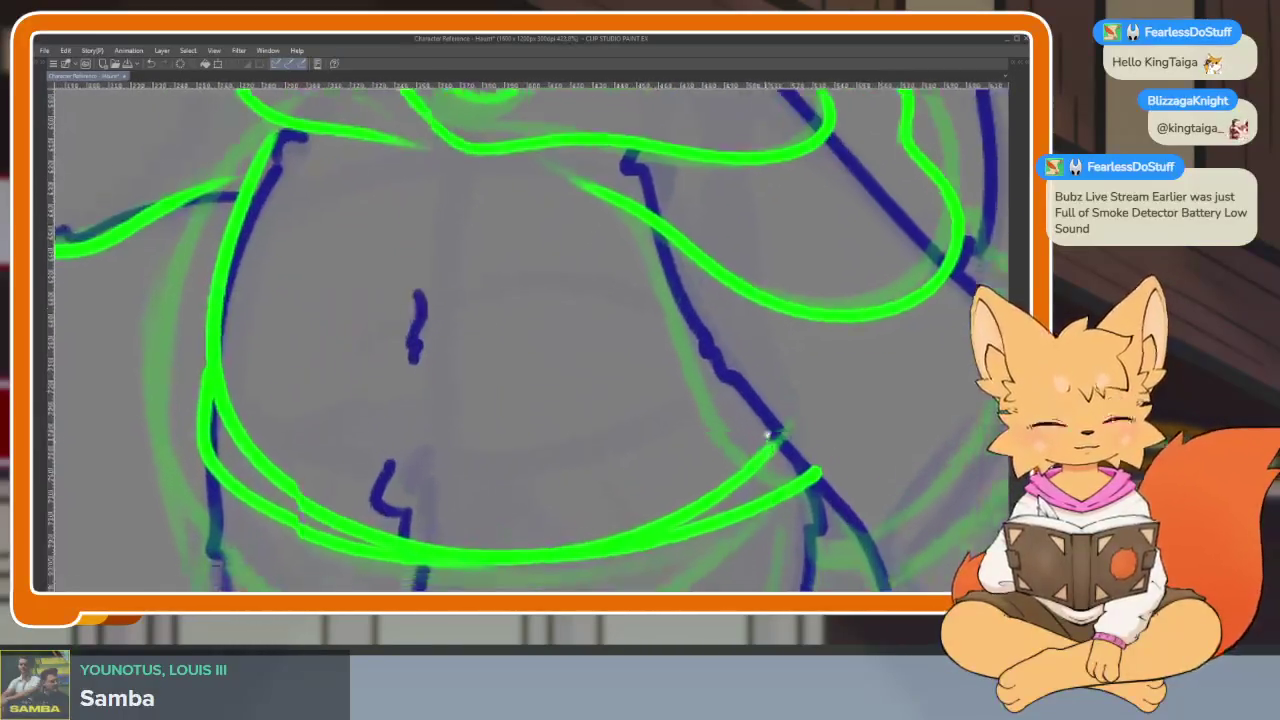
pyautogui.scroll(-1, 768, 435)
pyautogui.press('Tab')
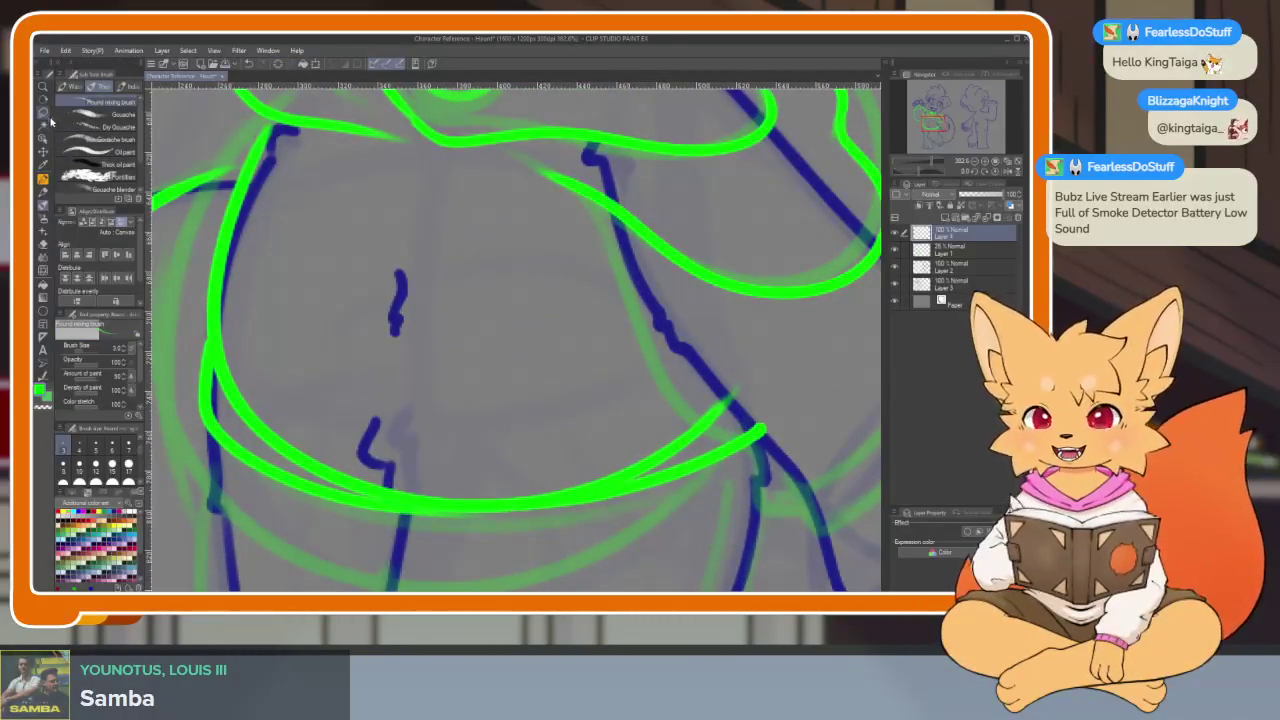
pyautogui.press('Tab')
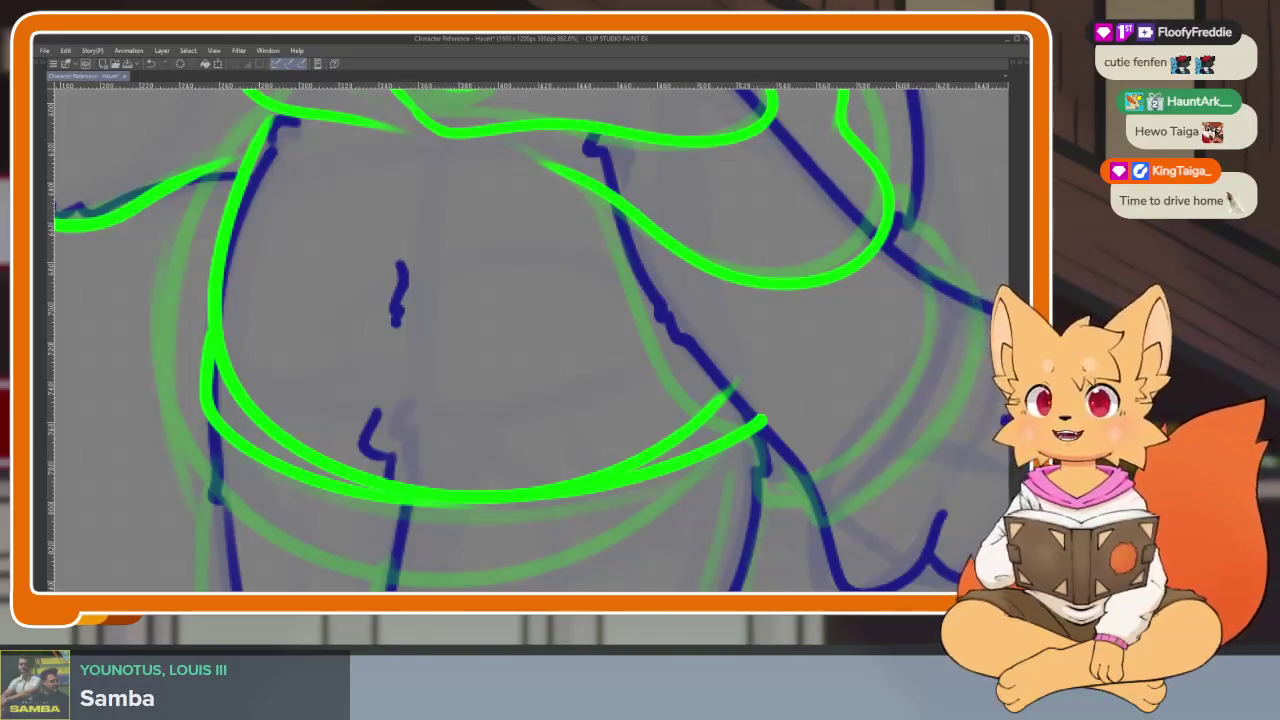
pyautogui.moveTo(453, 428); pyautogui.dragTo(431, 418)
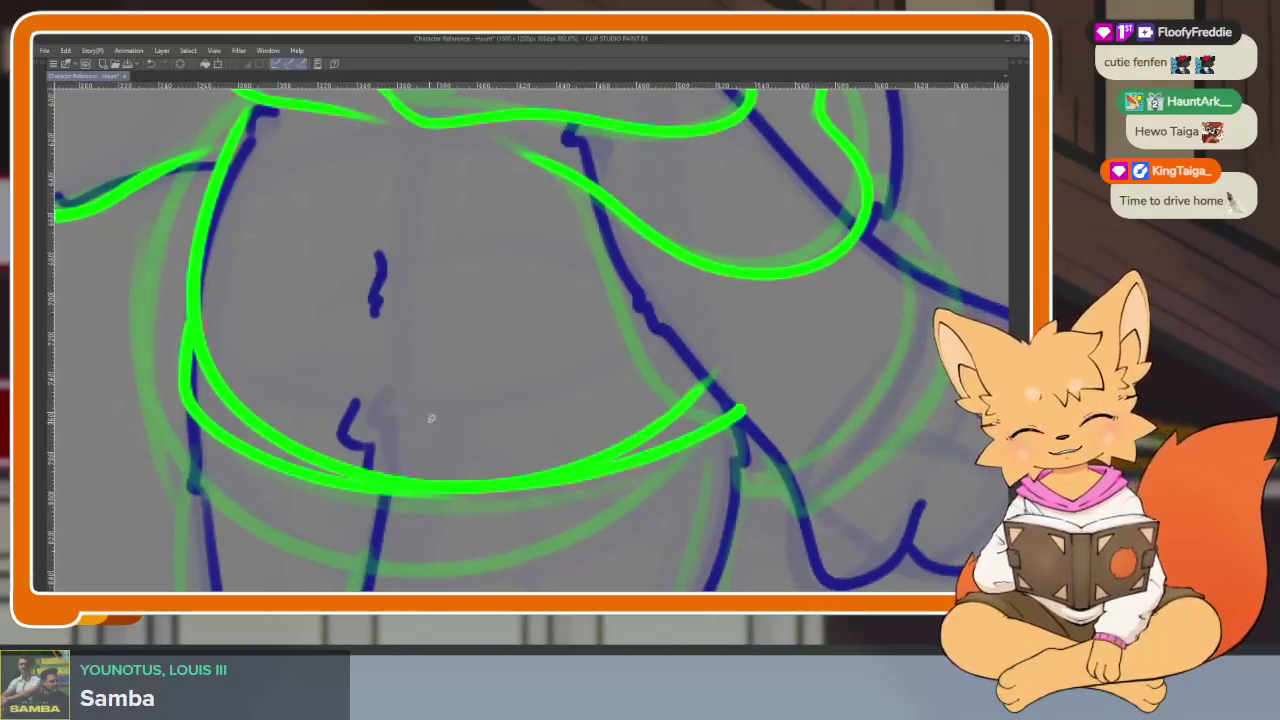
# - Redraw the bottom sketch line, then squash and skew the lower green band into a tighter curve
pyautogui.hotkey('ctrl', 'z')
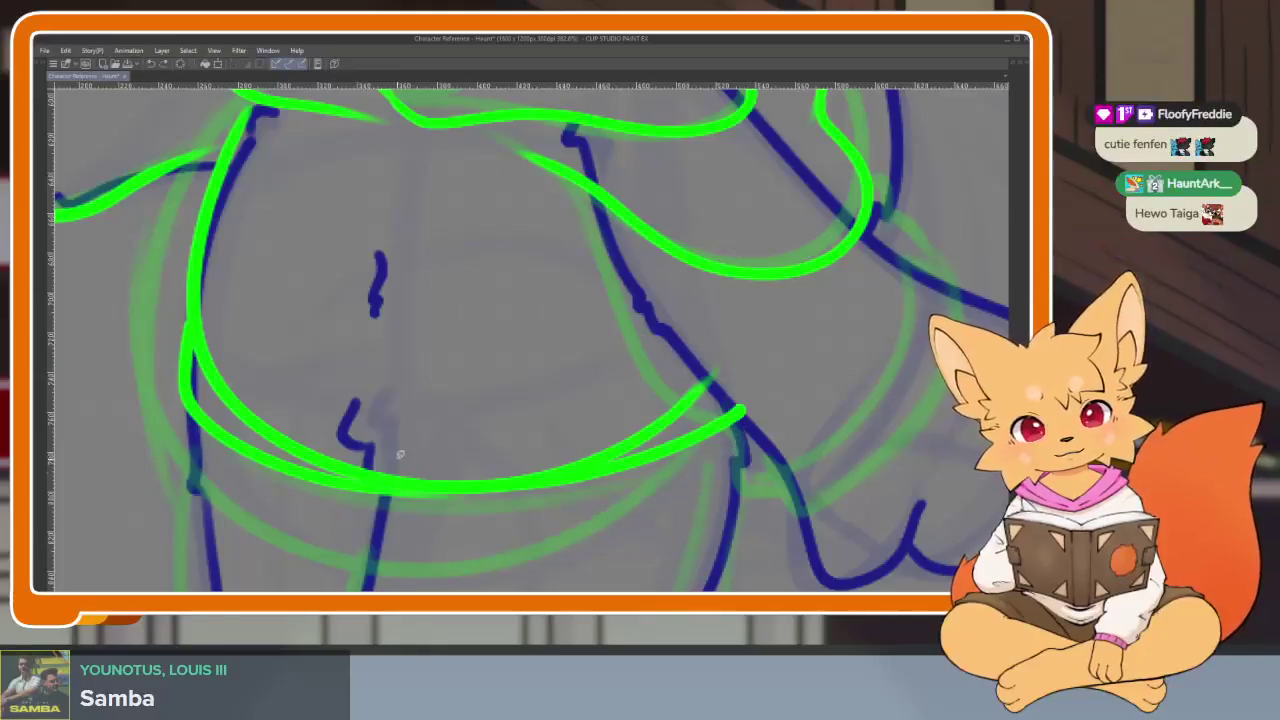
pyautogui.moveTo(390, 455); pyautogui.dragTo(665, 518)
pyautogui.moveTo(542, 350); pyautogui.dragTo(430, 393)
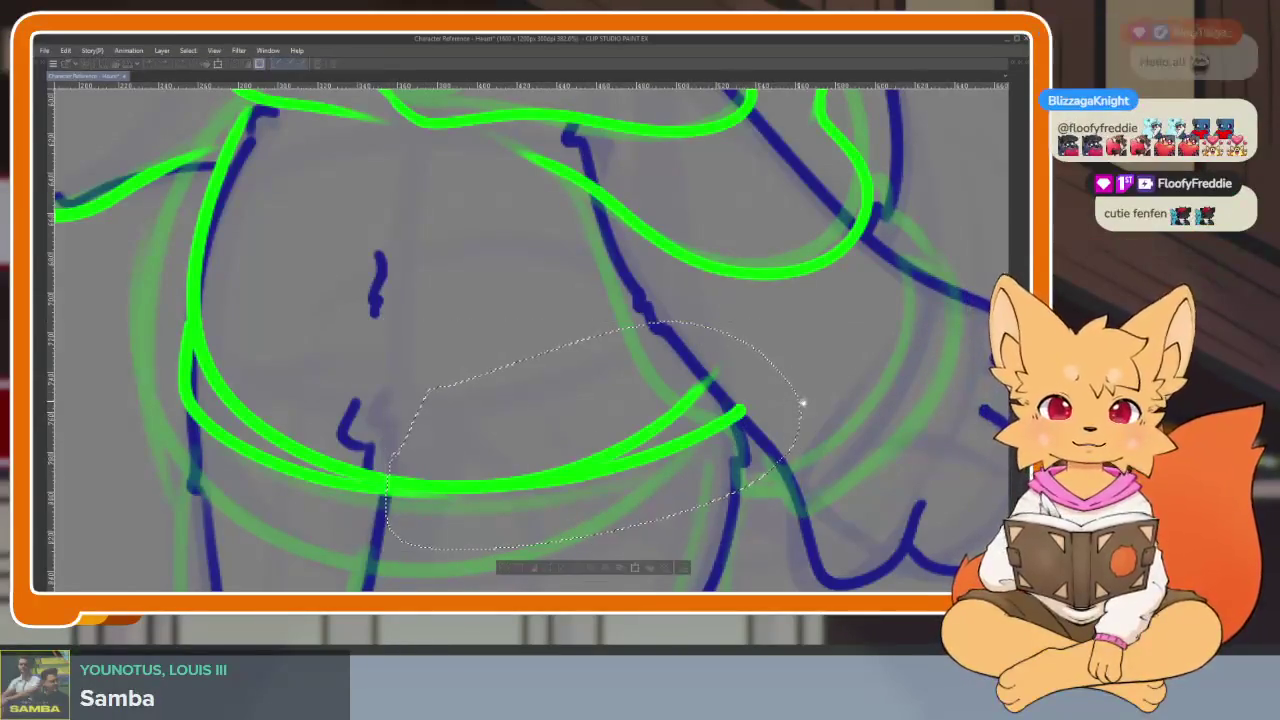
pyautogui.hotkey('ctrl', 't')
pyautogui.moveTo(782, 440)
pyautogui.mouseDown()
pyautogui.moveTo(758, 418)
pyautogui.moveTo(740, 445)
pyautogui.mouseUp()
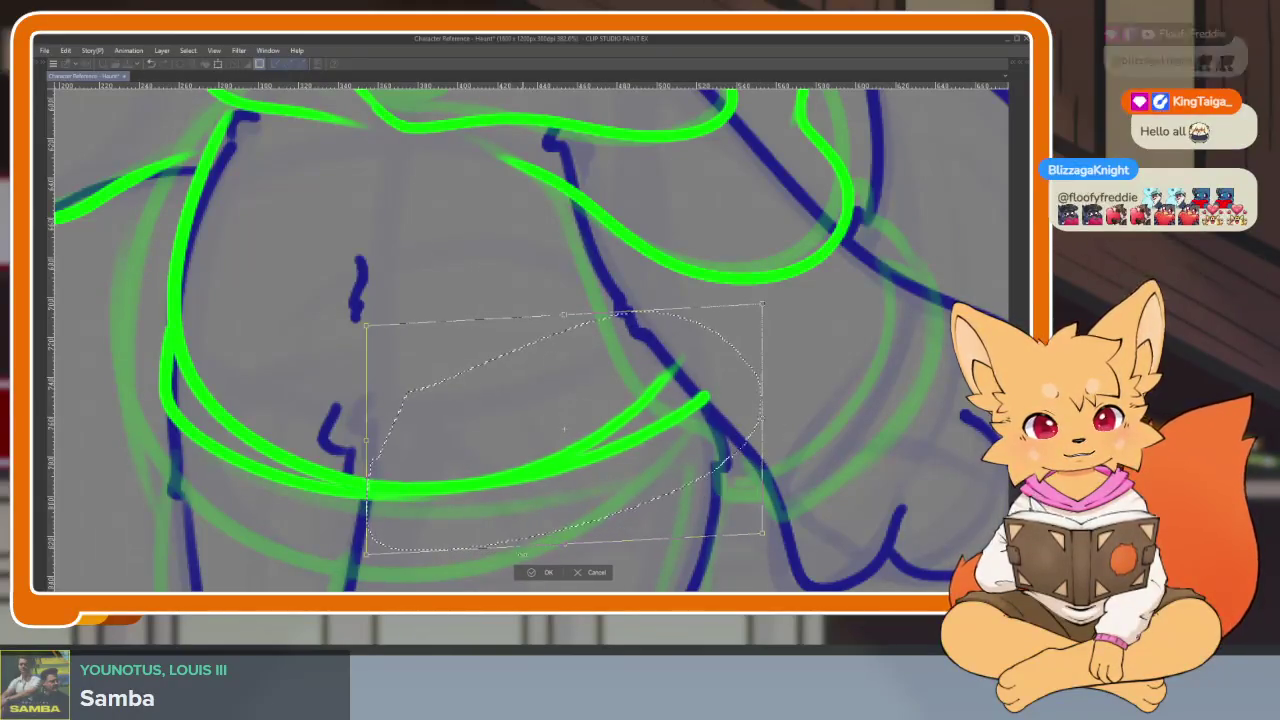
pyautogui.press('Return')
# - Remove the stray lower-left curves and draw a curved flap on the band's right side
pyautogui.scroll(-5, 728, 458)
pyautogui.scroll(2, 728, 458)
pyautogui.scroll(2, 680, 443)
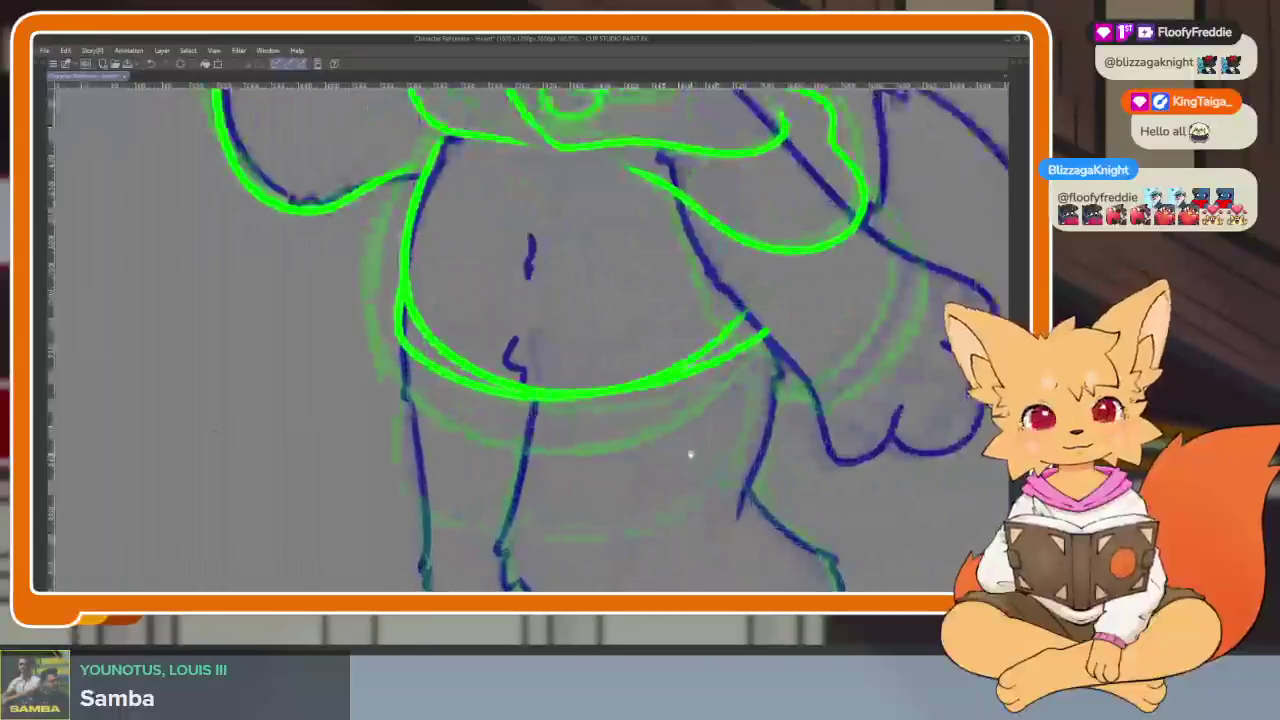
pyautogui.scroll(2, 689, 449)
pyautogui.scroll(1, 657, 463)
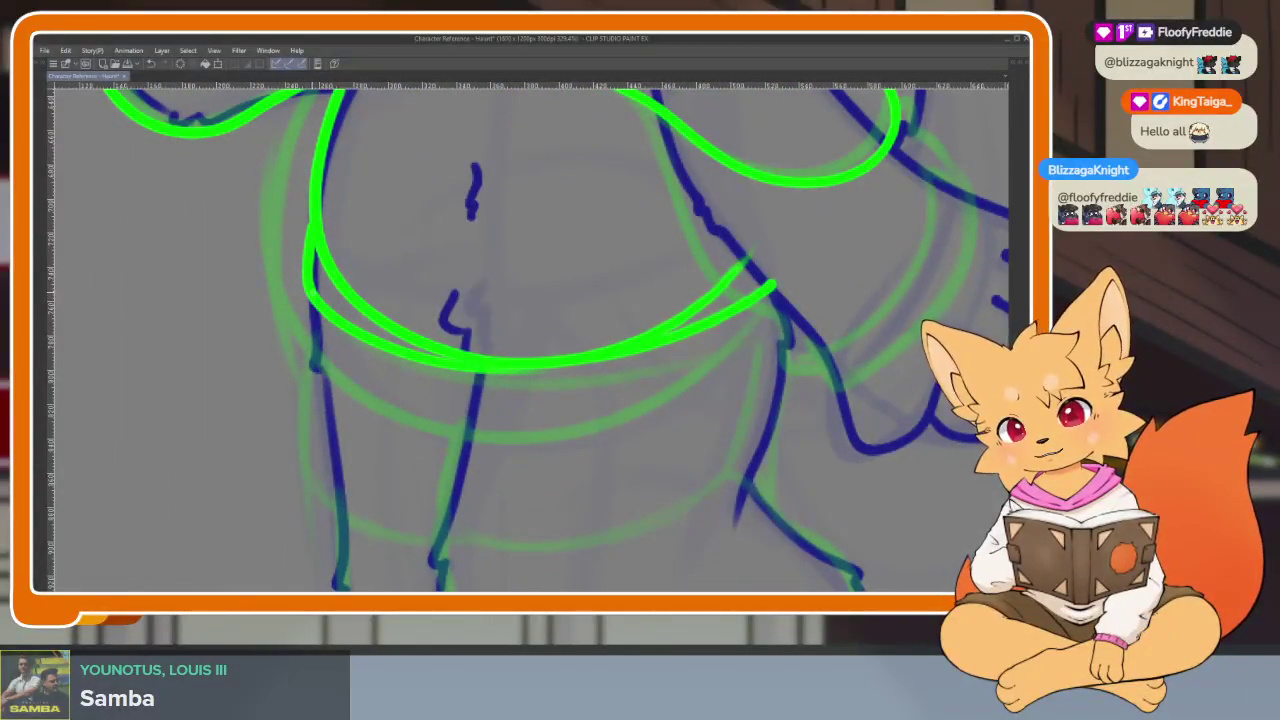
pyautogui.hotkey('ctrl', 'z')
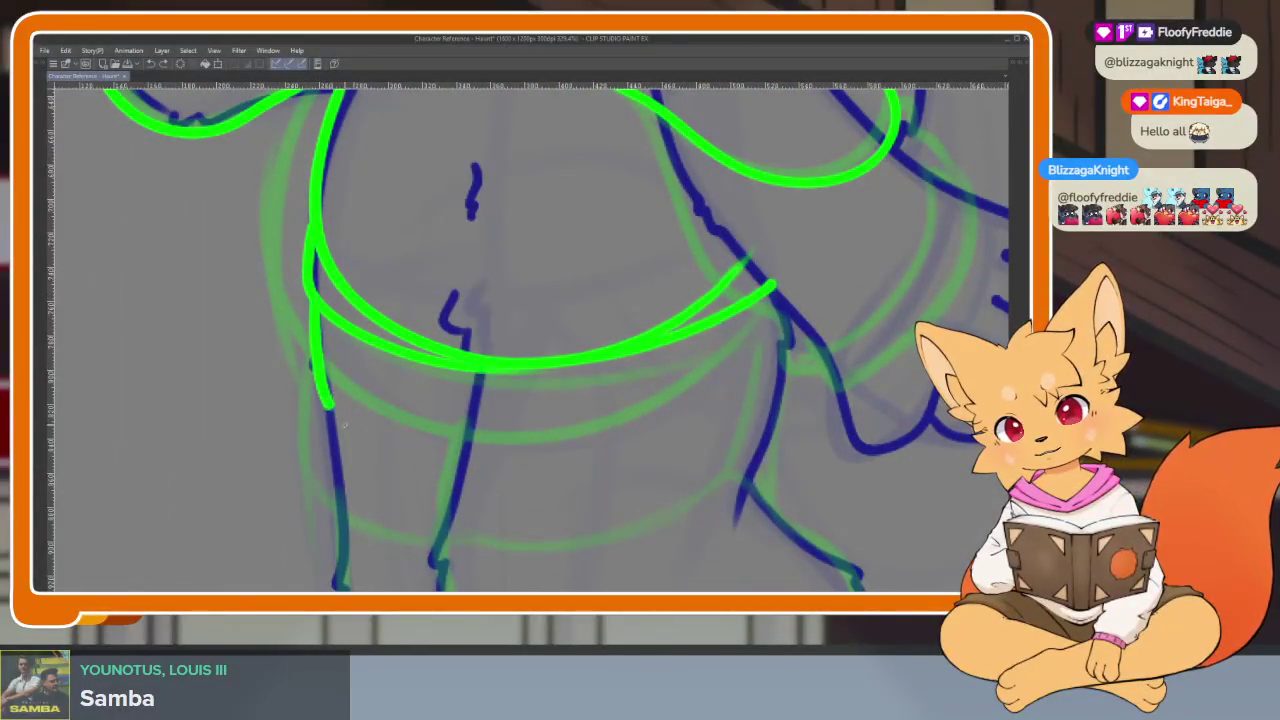
pyautogui.hotkey('ctrl', 'z')
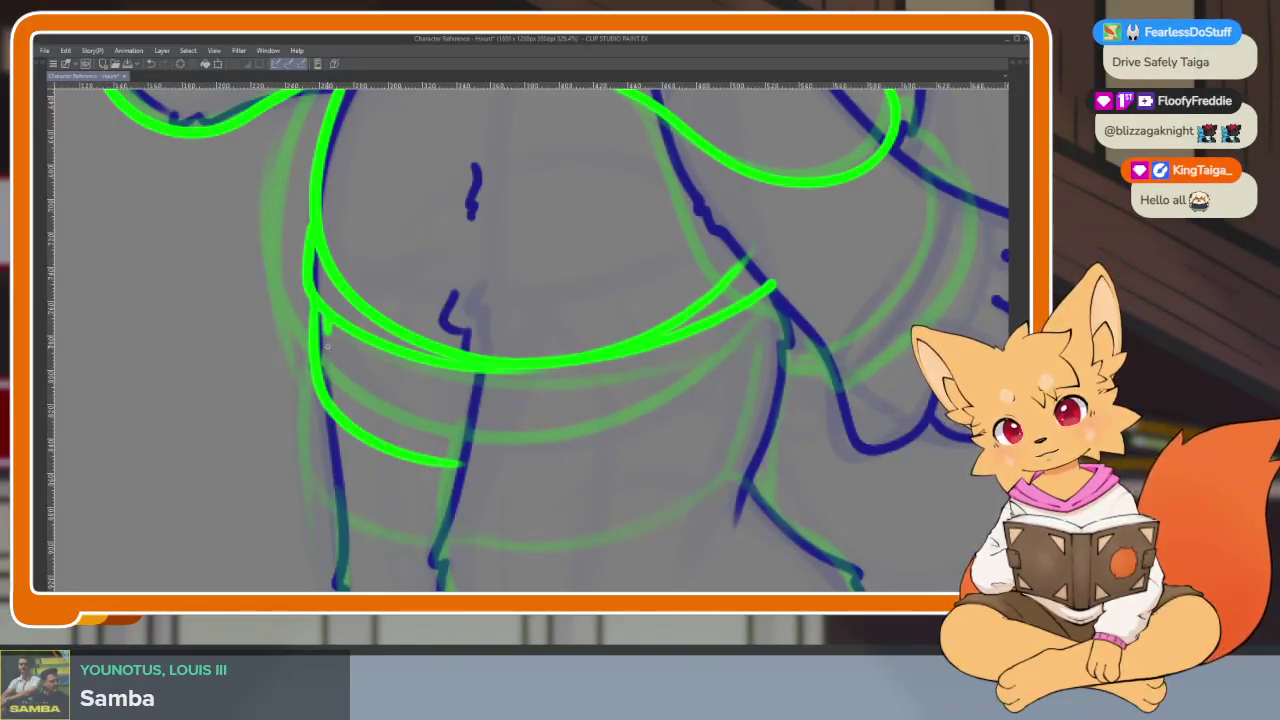
pyautogui.moveTo(486, 445)
pyautogui.mouseDown()
pyautogui.moveTo(694, 417)
pyautogui.moveTo(680, 338)
pyautogui.mouseUp()
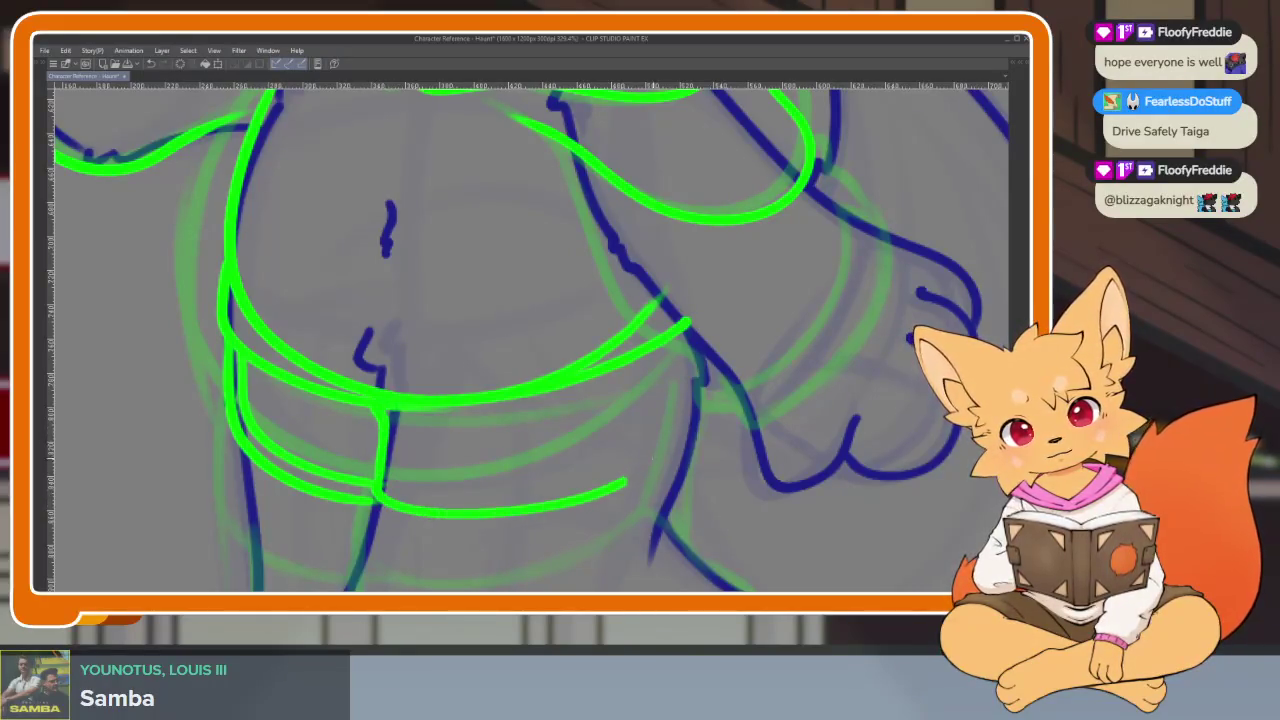
pyautogui.hotkey('ctrl', 'z')
pyautogui.moveTo(510, 507)
pyautogui.mouseDown()
pyautogui.moveTo(638, 405)
pyautogui.moveTo(645, 455)
pyautogui.moveTo(708, 440)
pyautogui.mouseUp()
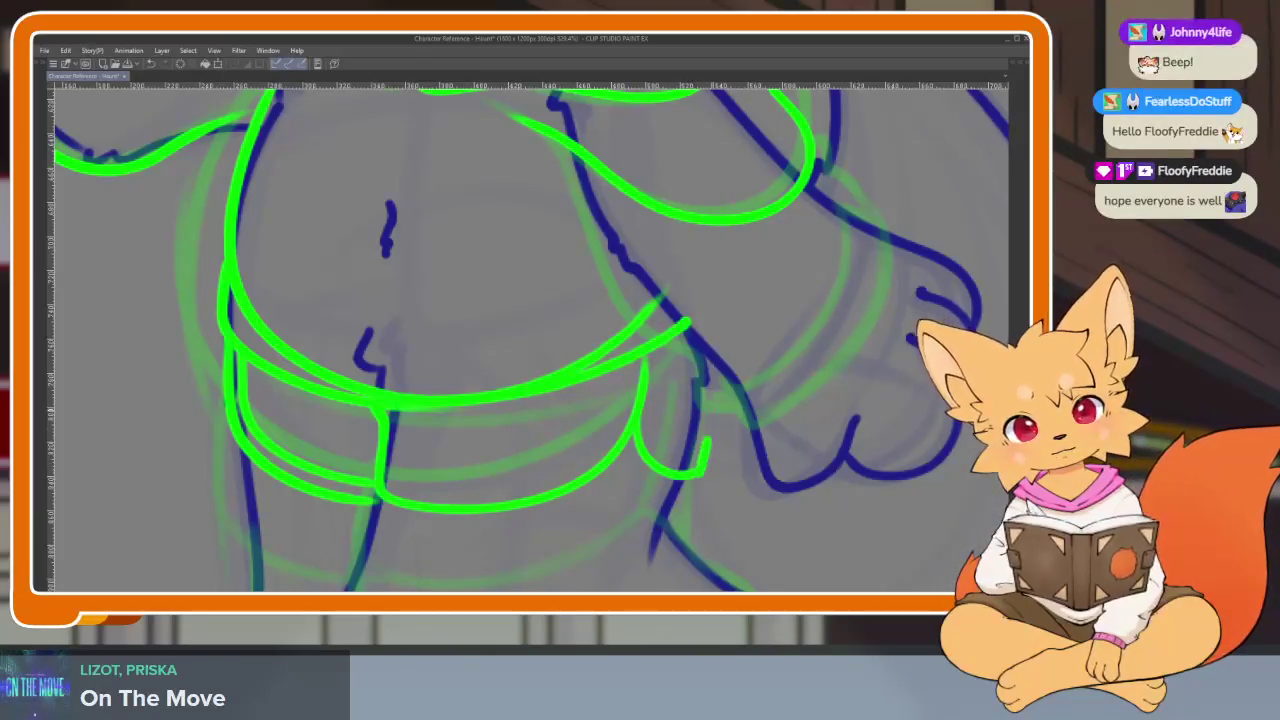
pyautogui.scroll(-5, 759, 467)
pyautogui.scroll(2, 740, 380)
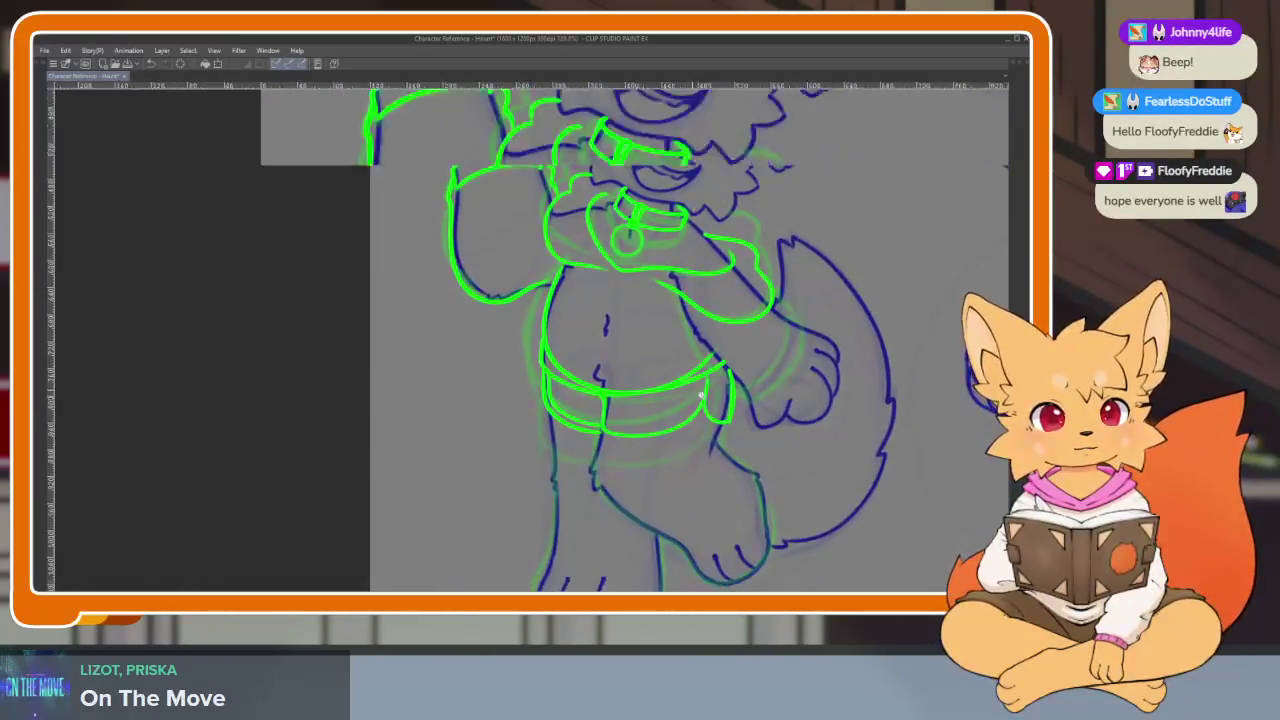
# - Draw a second green line inside the lower belt band to double its outline
pyautogui.scroll(3, 731, 337)
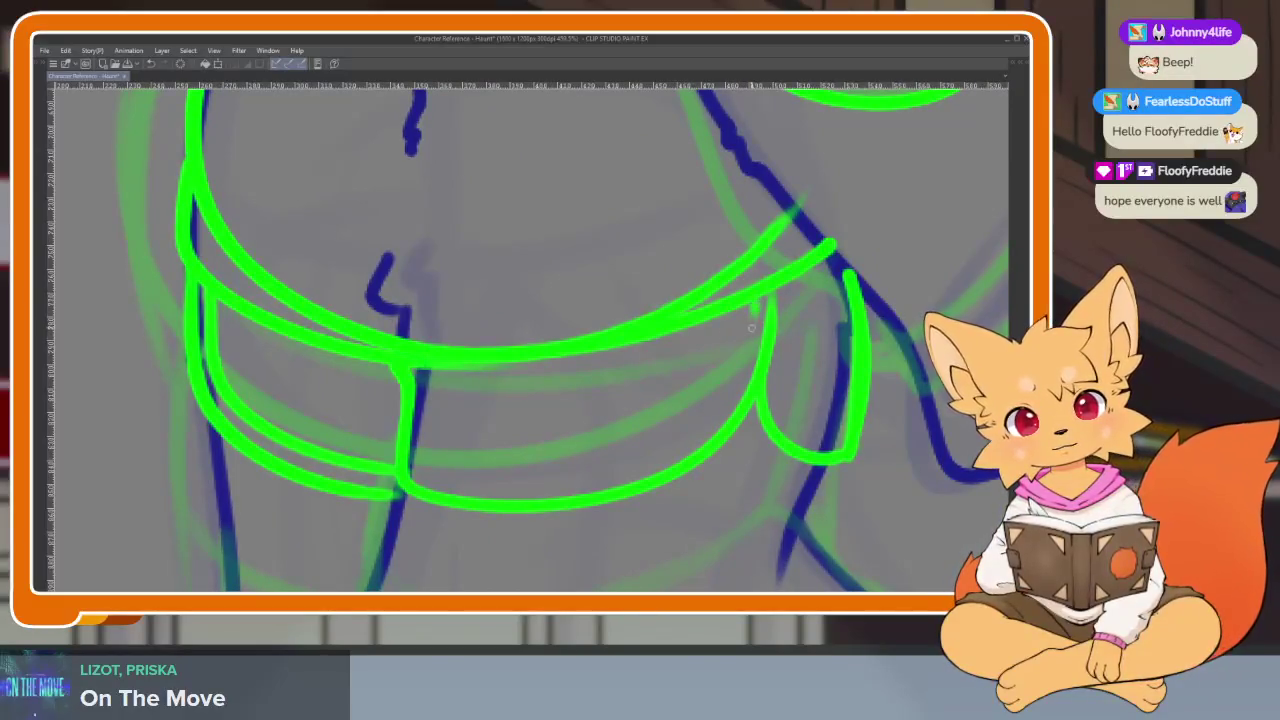
pyautogui.moveTo(717, 418)
pyautogui.mouseDown()
pyautogui.moveTo(630, 468)
pyautogui.moveTo(456, 484)
pyautogui.mouseUp()
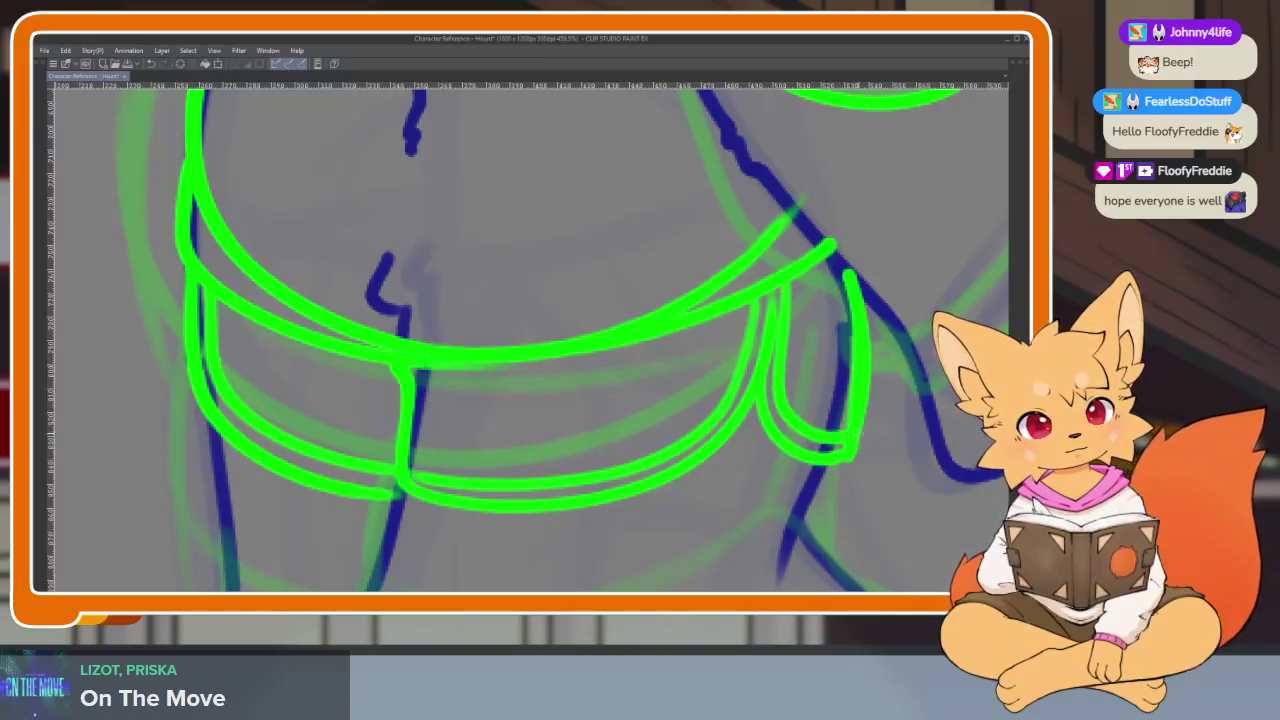
pyautogui.scroll(-3, 875, 425)
pyautogui.scroll(-2, 875, 425)
pyautogui.scroll(3, 864, 440)
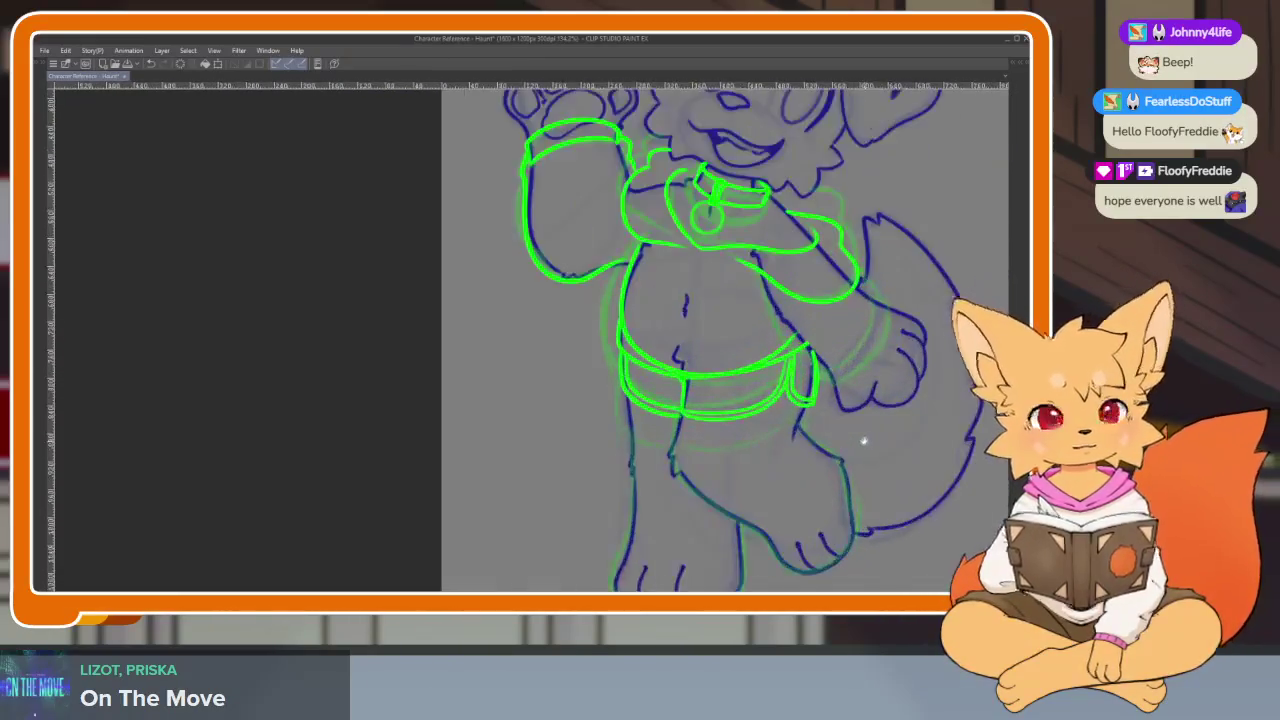
pyautogui.scroll(3, 864, 440)
# - Add a hem line across the leg just beneath the belt, extending its left end downward
pyautogui.moveTo(454, 430); pyautogui.dragTo(774, 386)
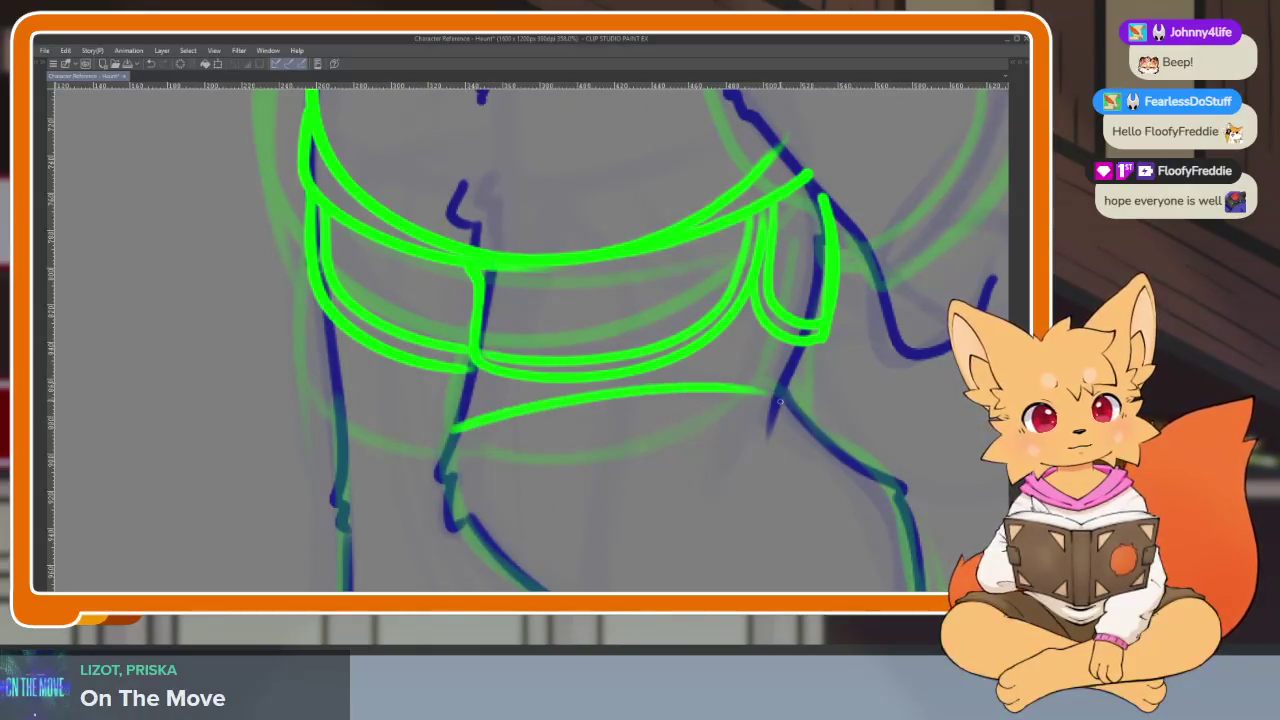
pyautogui.hotkey('ctrl', 'z')
pyautogui.moveTo(461, 405); pyautogui.dragTo(625, 400)
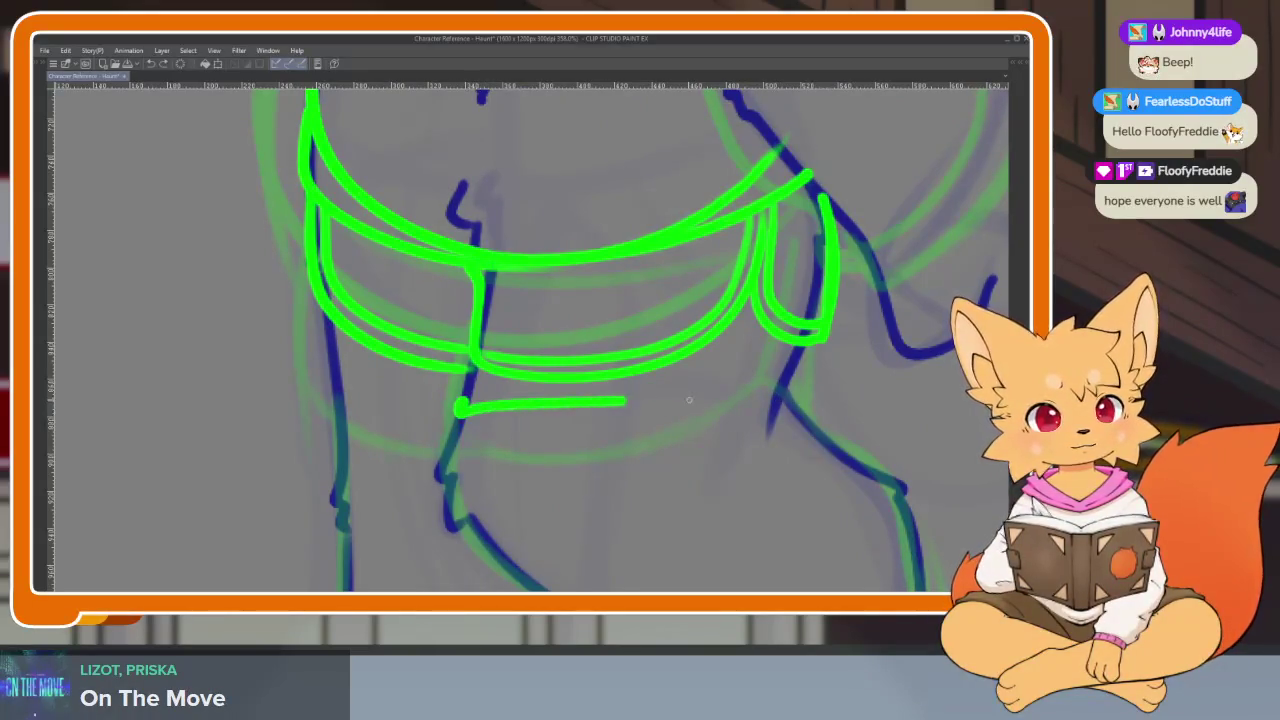
pyautogui.hotkey('ctrl', 'z')
pyautogui.moveTo(520, 407); pyautogui.dragTo(781, 366)
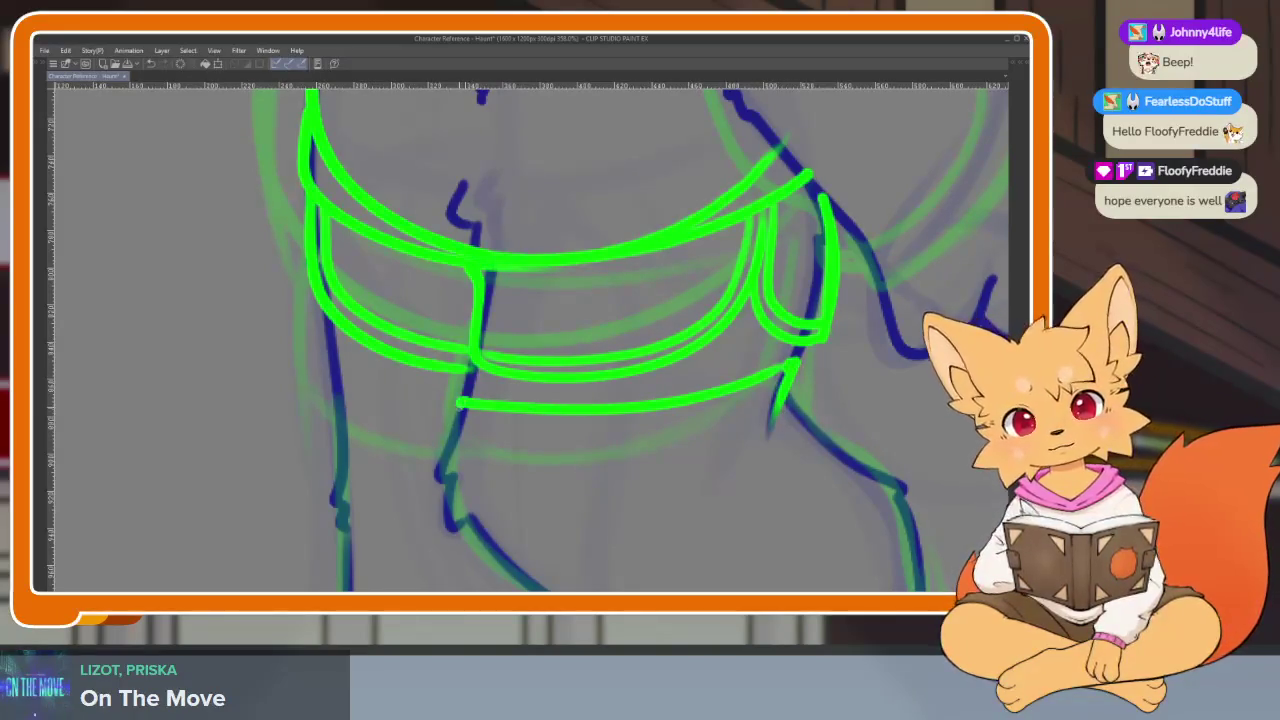
pyautogui.moveTo(459, 405); pyautogui.dragTo(442, 462)
pyautogui.moveTo(584, 403); pyautogui.dragTo(728, 386)
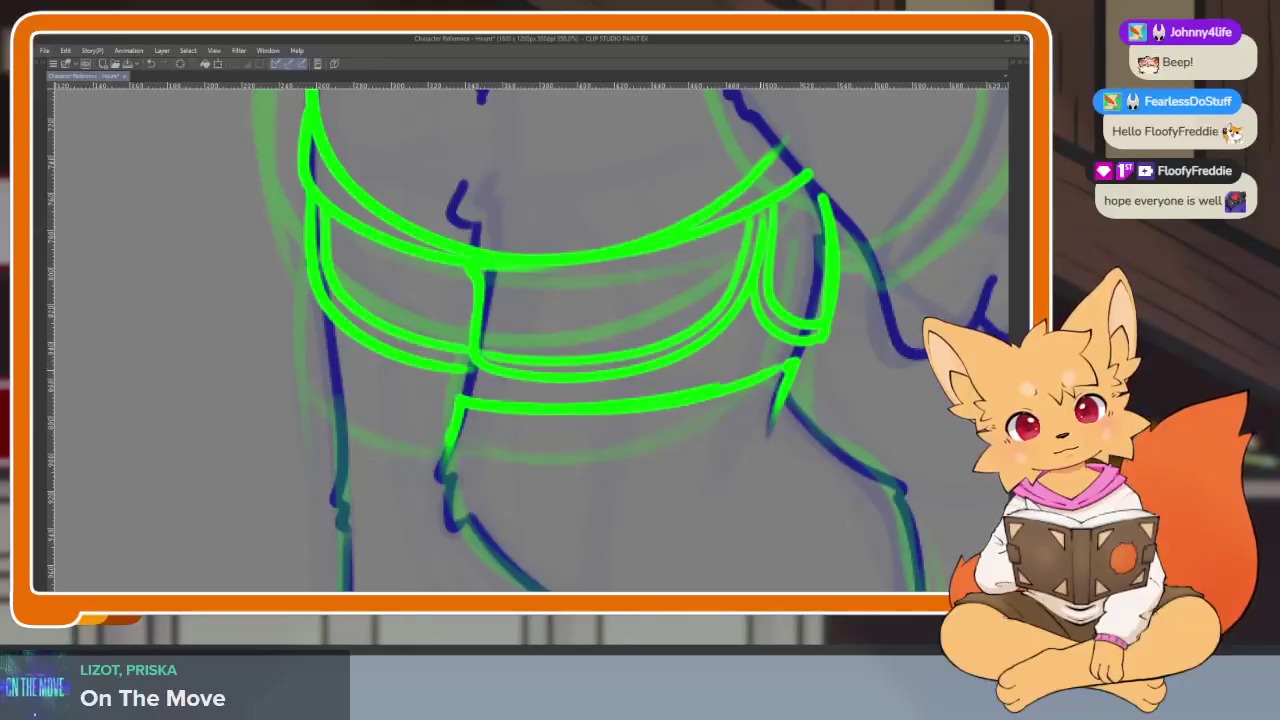
pyautogui.moveTo(863, 362)
pyautogui.mouseDown()
pyautogui.moveTo(734, 366)
pyautogui.moveTo(603, 252)
pyautogui.moveTo(653, 318)
pyautogui.mouseUp()
pyautogui.scroll(-2, 603, 252)
pyautogui.scroll(1, 729, 451)
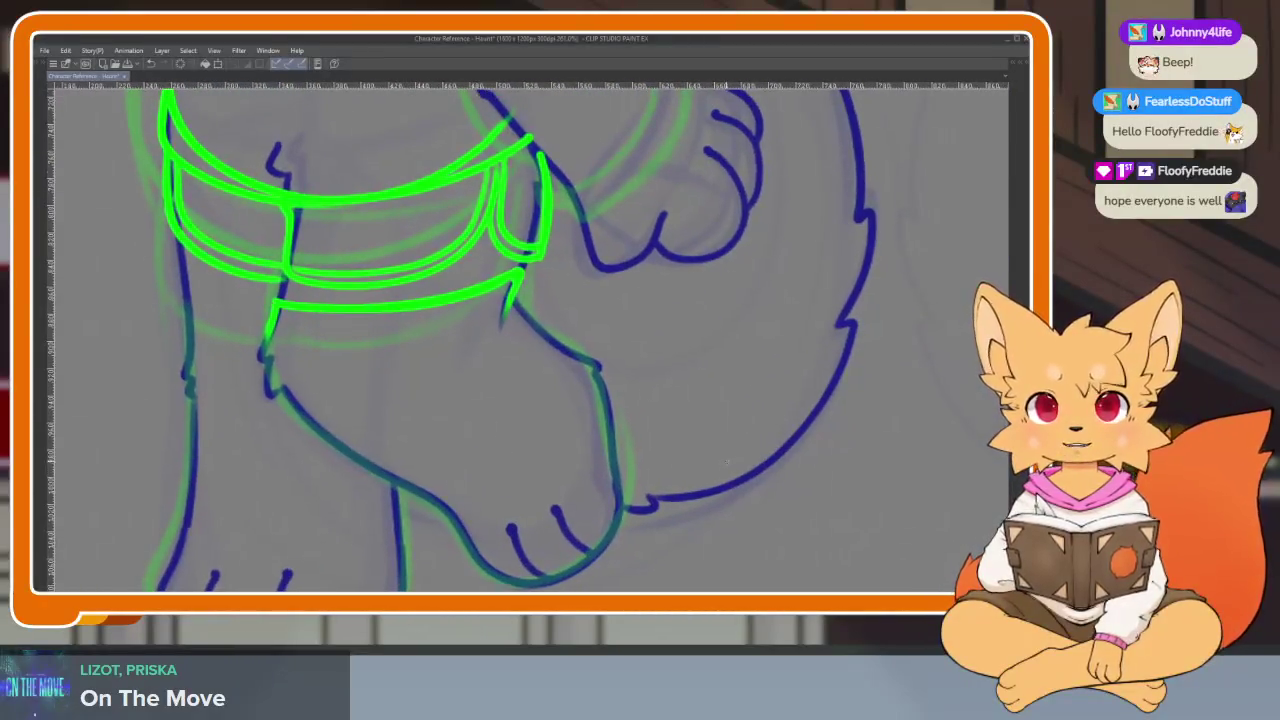
pyautogui.moveTo(714, 477)
pyautogui.mouseDown()
pyautogui.moveTo(680, 454)
pyautogui.moveTo(721, 466)
pyautogui.mouseUp()
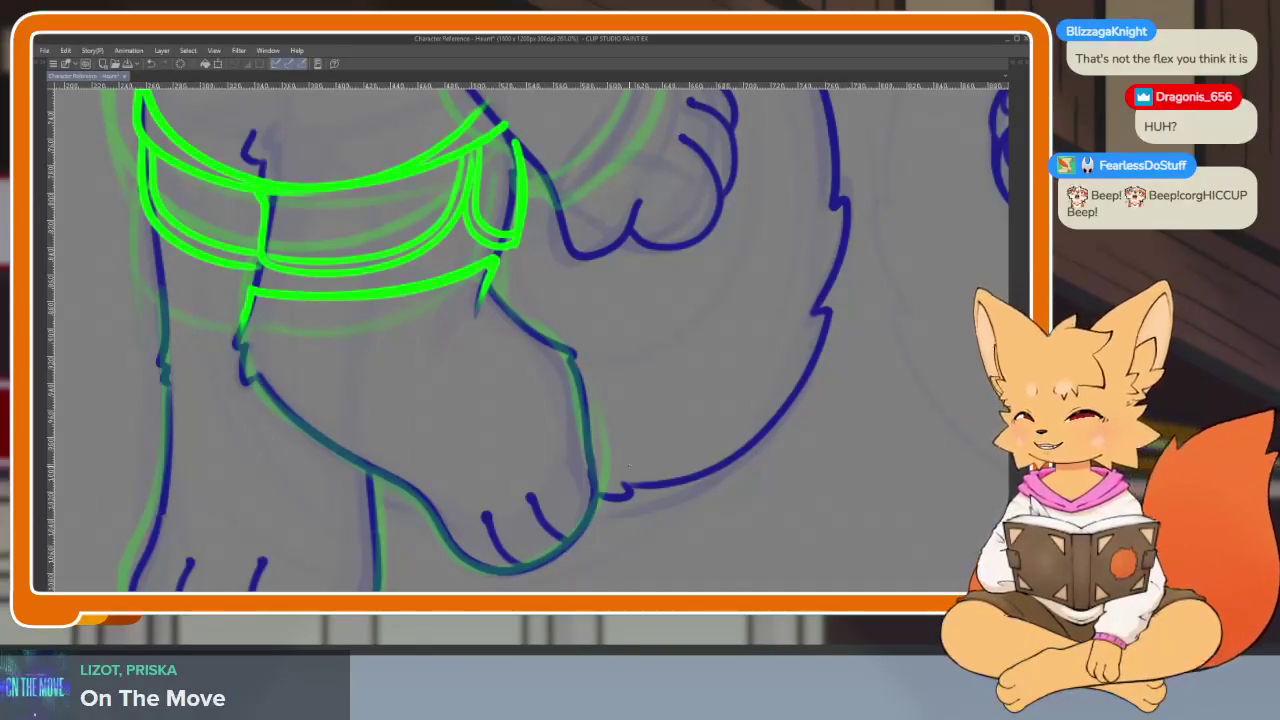
pyautogui.scroll(-3, 651, 434)
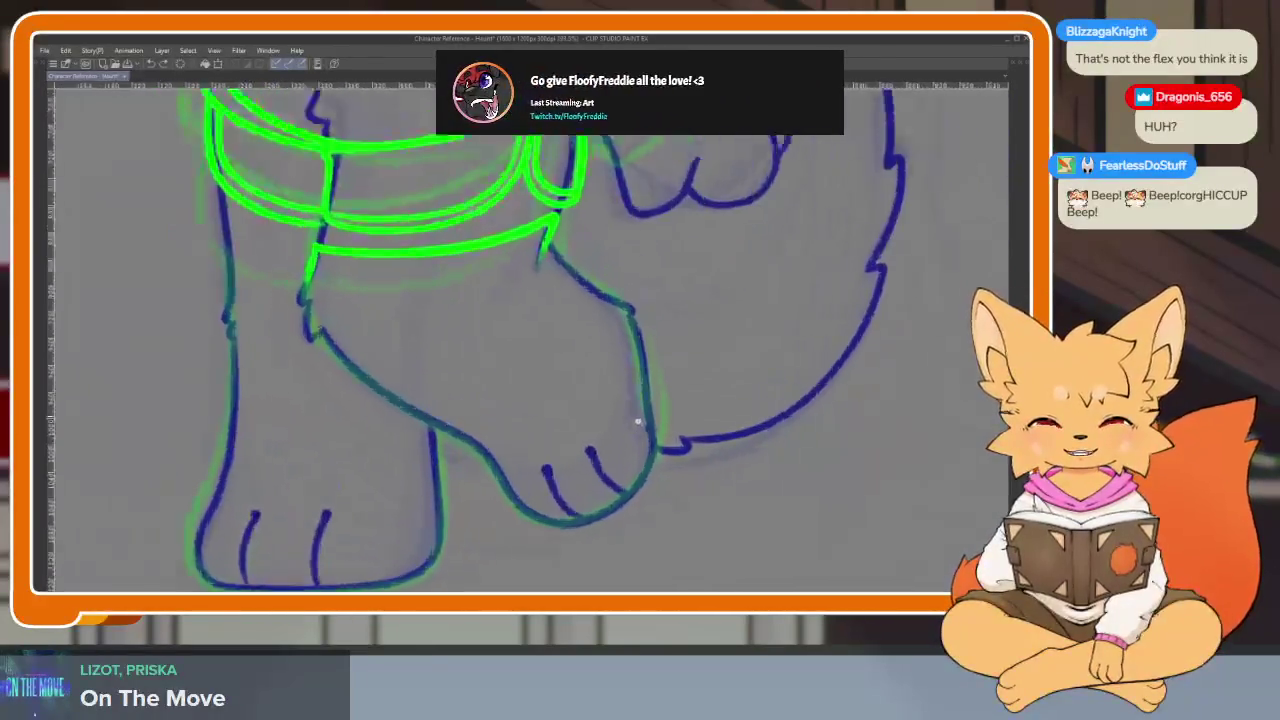
pyautogui.scroll(2, 614, 457)
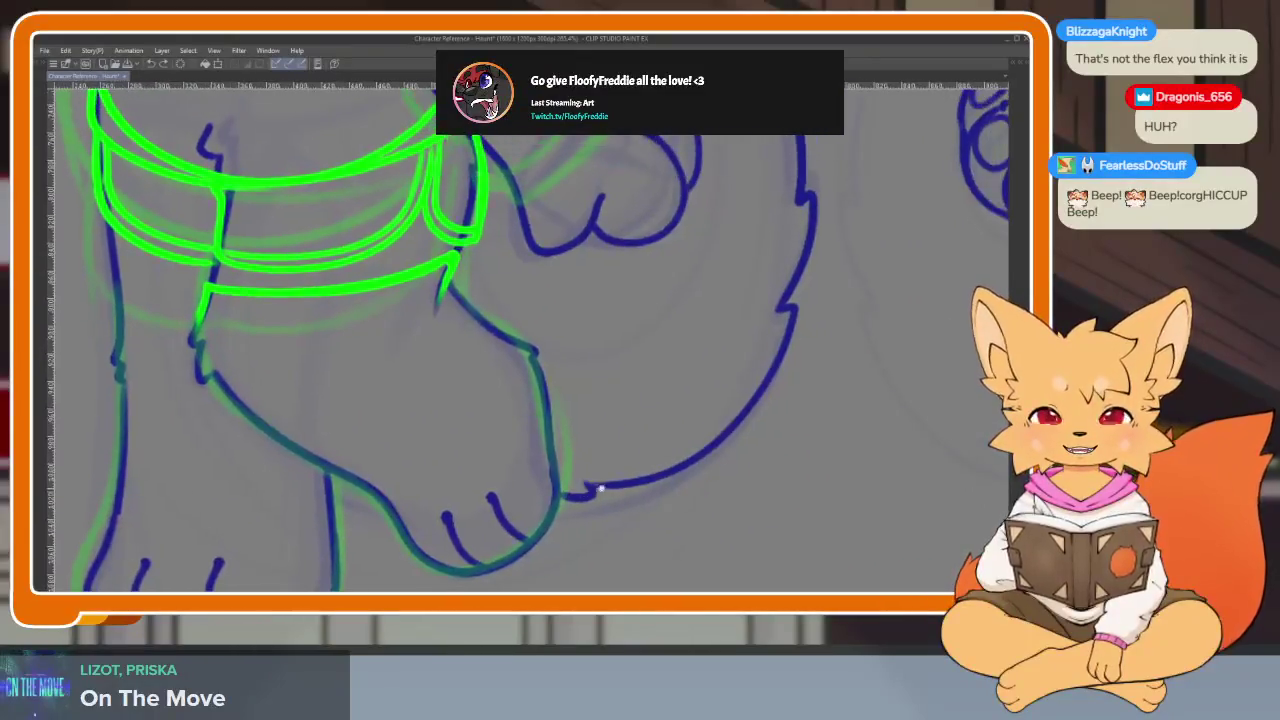
pyautogui.scroll(-2, 600, 478)
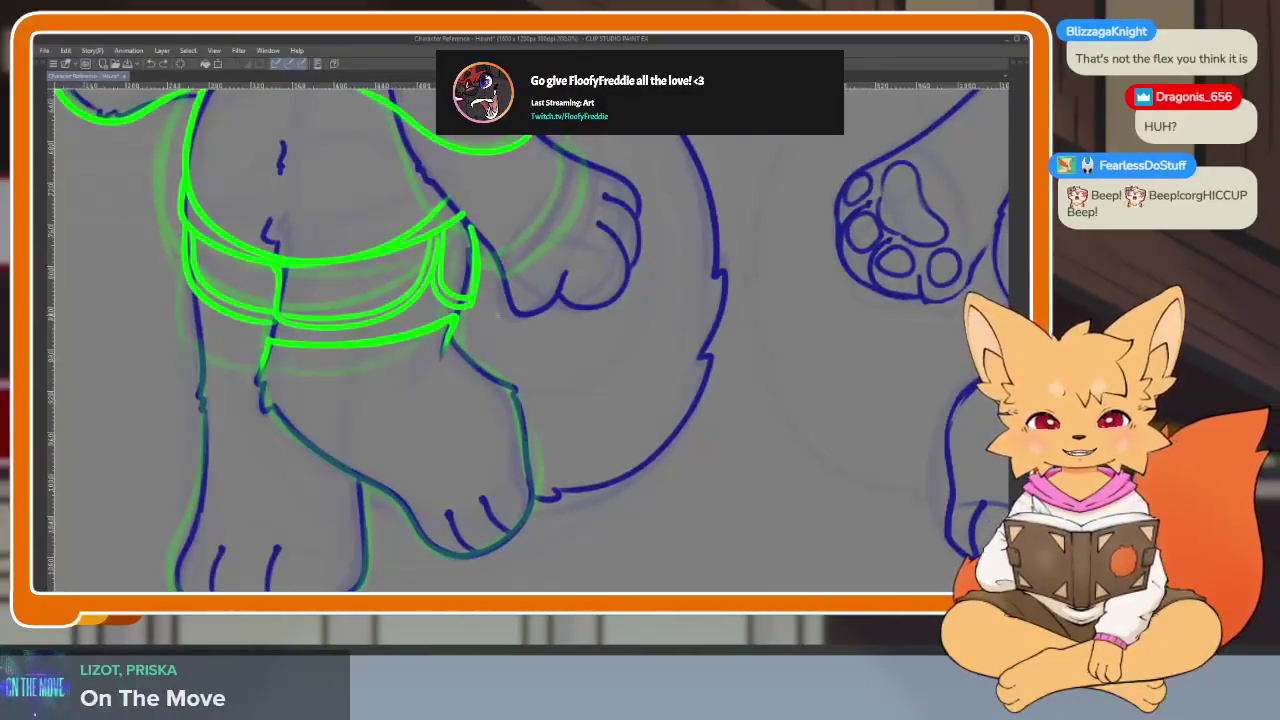
pyautogui.scroll(2, 504, 318)
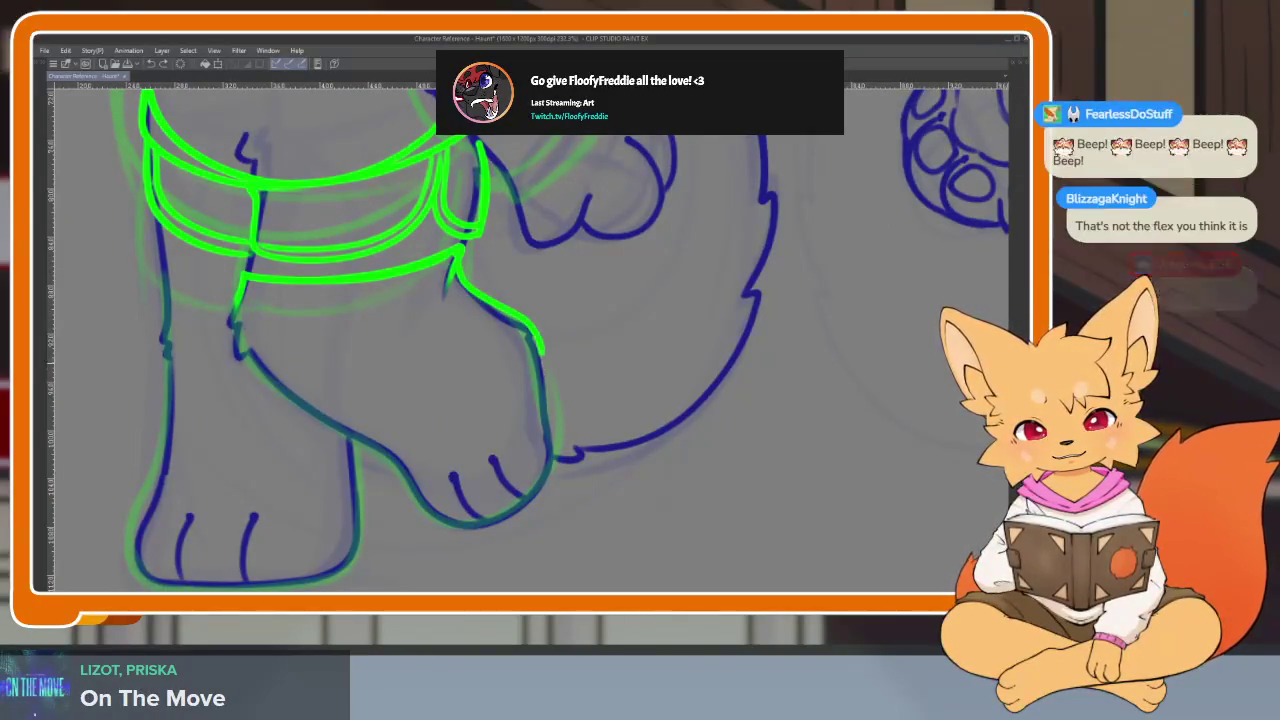
# - Trace the sock outline along the foot's right and lower-left edges
pyautogui.moveTo(530, 335); pyautogui.dragTo(541, 493)
pyautogui.moveTo(434, 513); pyautogui.dragTo(236, 318)
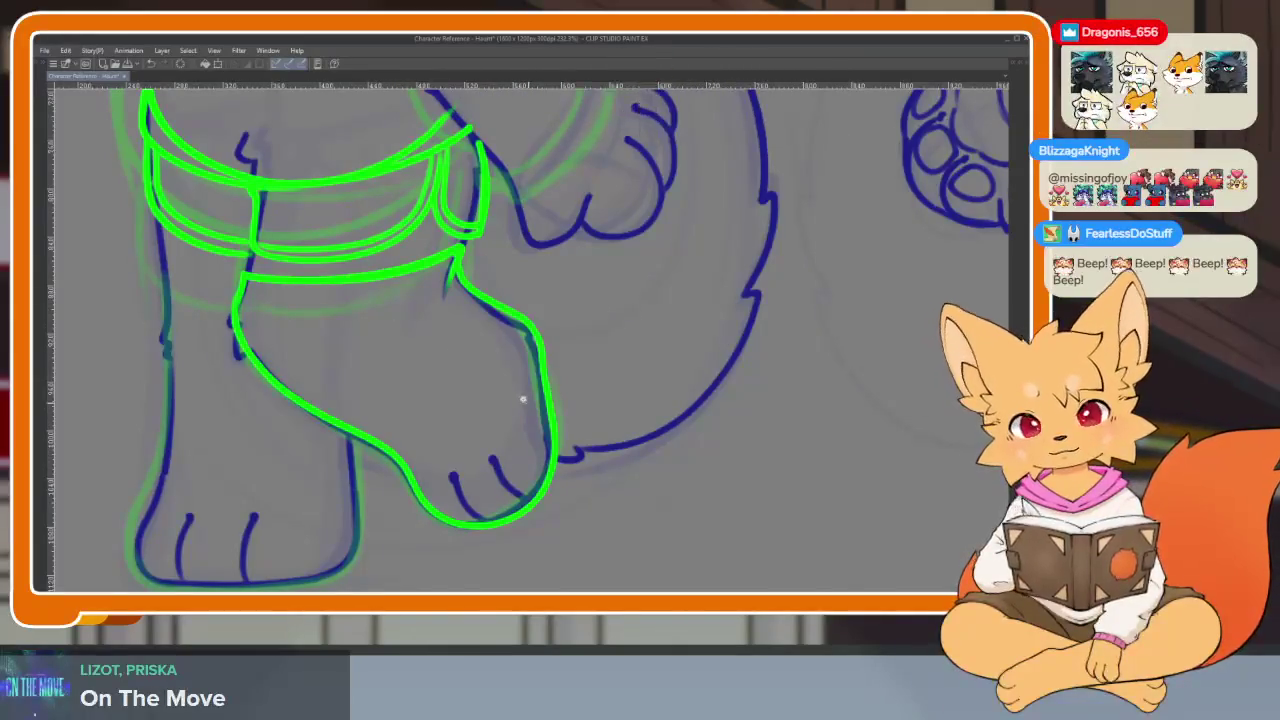
pyautogui.scroll(-3, 523, 400)
pyautogui.scroll(4, 471, 411)
pyautogui.scroll(1, 492, 410)
pyautogui.scroll(1, 430, 409)
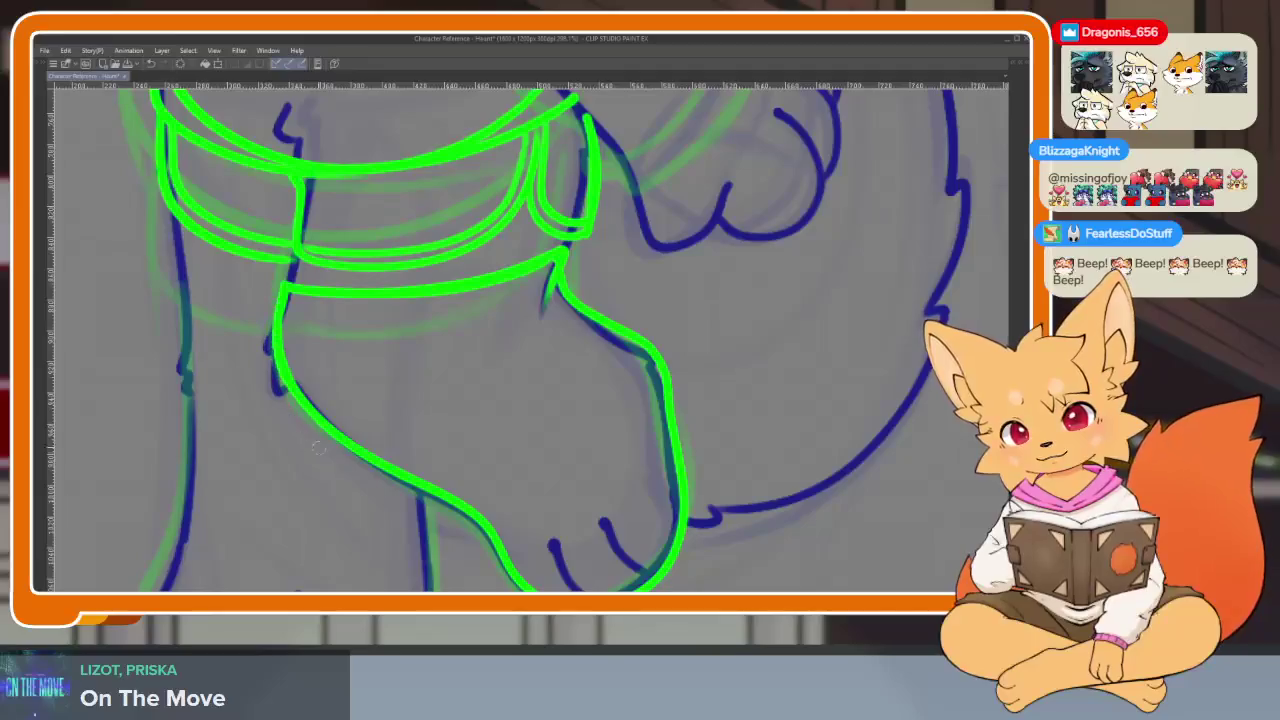
pyautogui.scroll(-3, 571, 443)
pyautogui.scroll(-1, 686, 449)
pyautogui.scroll(4, 580, 443)
pyautogui.scroll(1, 514, 427)
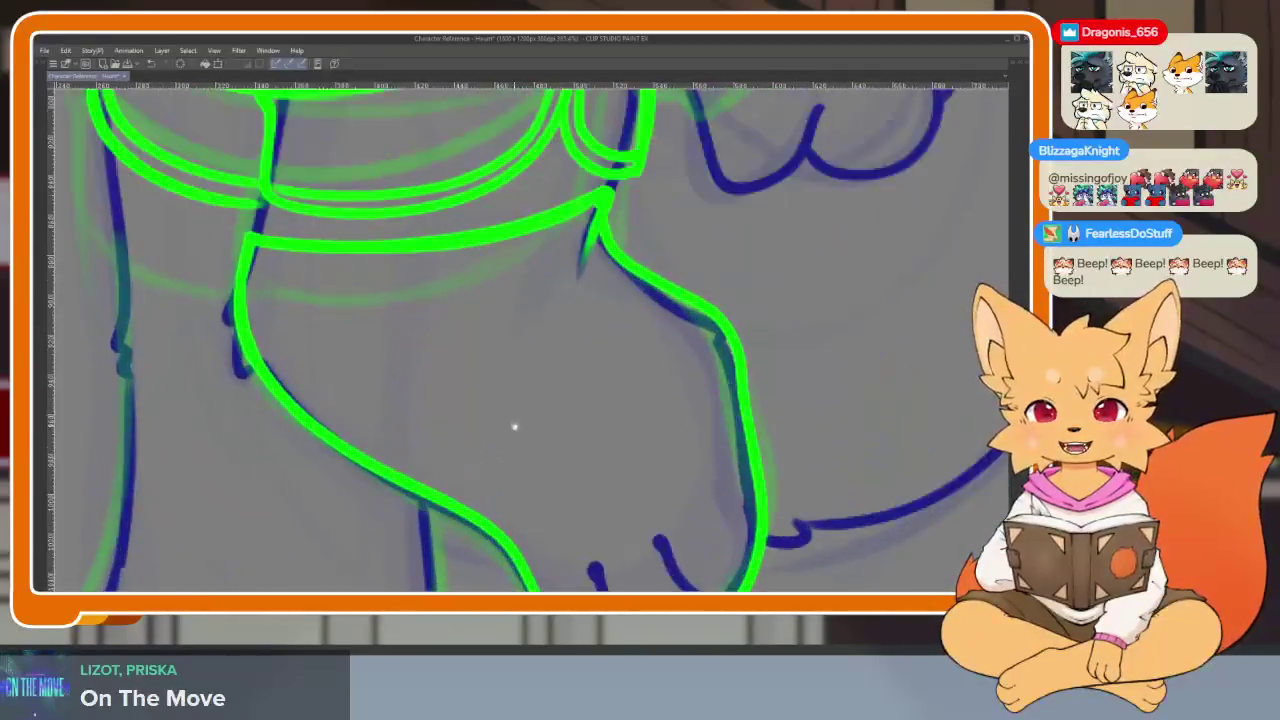
pyautogui.scroll(-1, 514, 427)
pyautogui.scroll(-1, 520, 491)
# - Add a curved stripe across the sock near the toes, discarding rejected stripe attempts
pyautogui.moveTo(305, 398)
pyautogui.mouseDown()
pyautogui.moveTo(449, 409)
pyautogui.moveTo(574, 315)
pyautogui.moveTo(425, 411)
pyautogui.mouseUp()
pyautogui.hotkey('ctrl', 'z')
pyautogui.hotkey('ctrl', 'z')
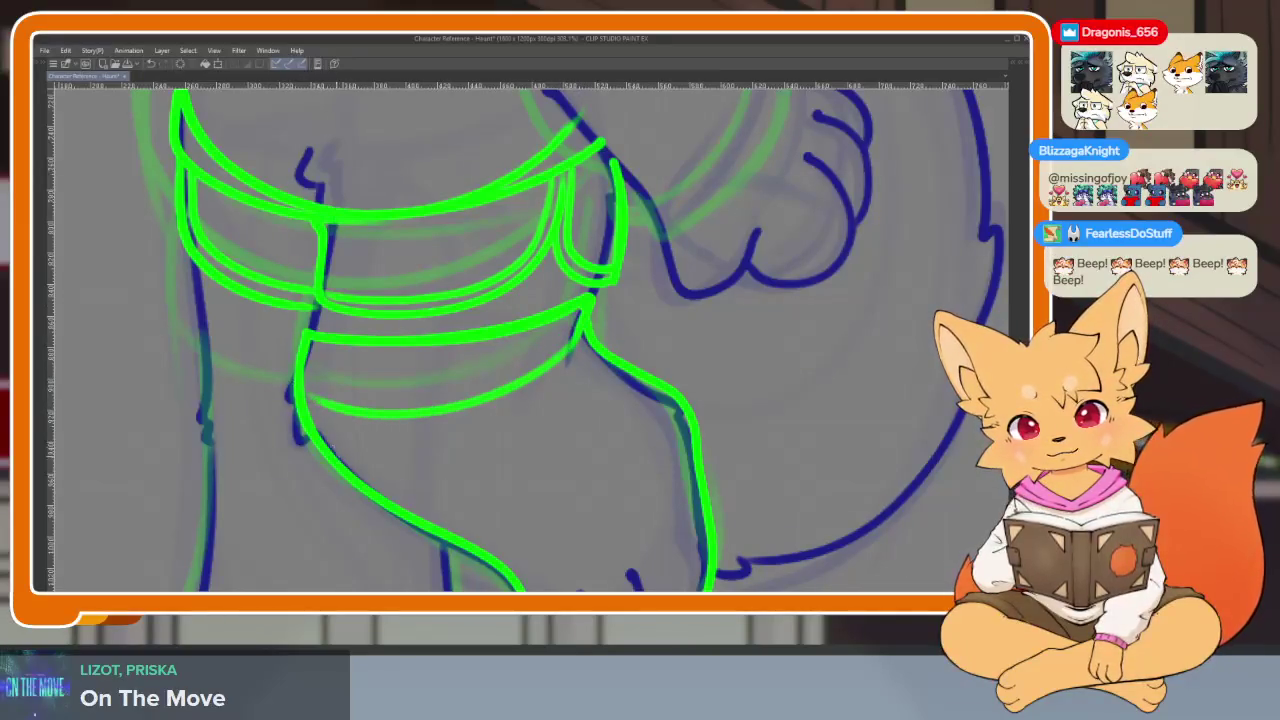
pyautogui.moveTo(564, 453); pyautogui.dragTo(526, 380)
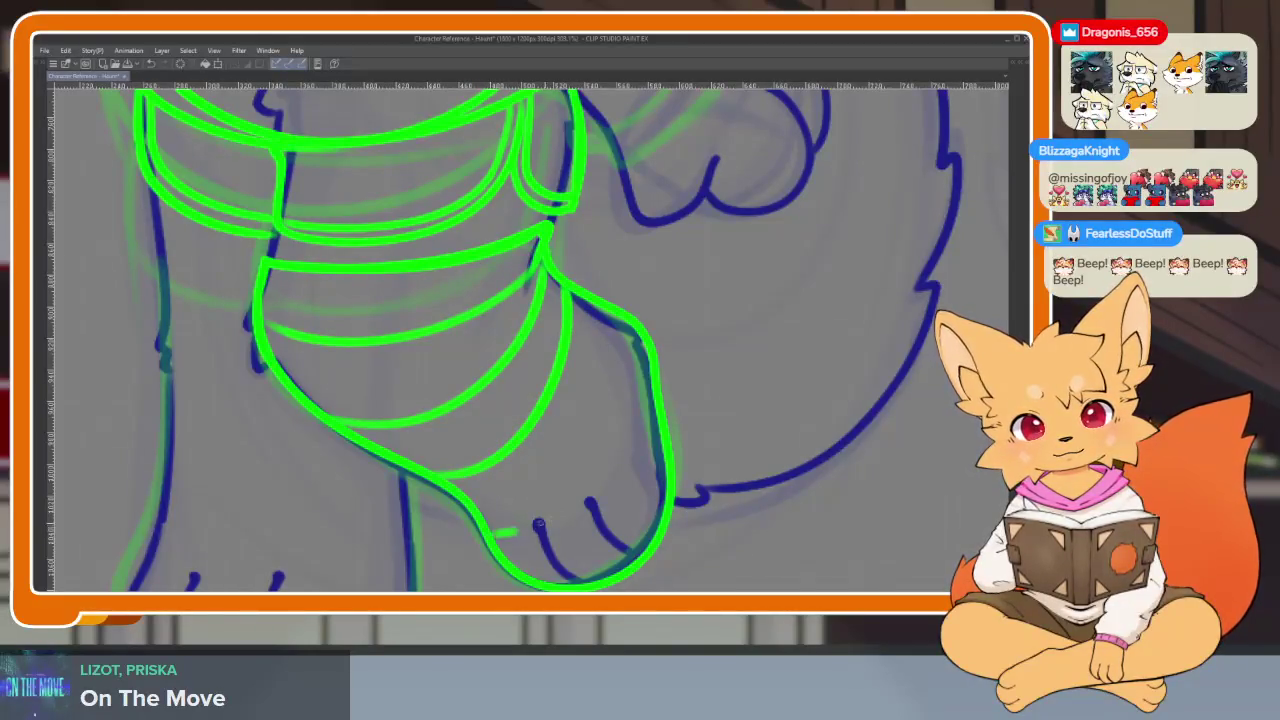
pyautogui.hotkey('ctrl', 'z')
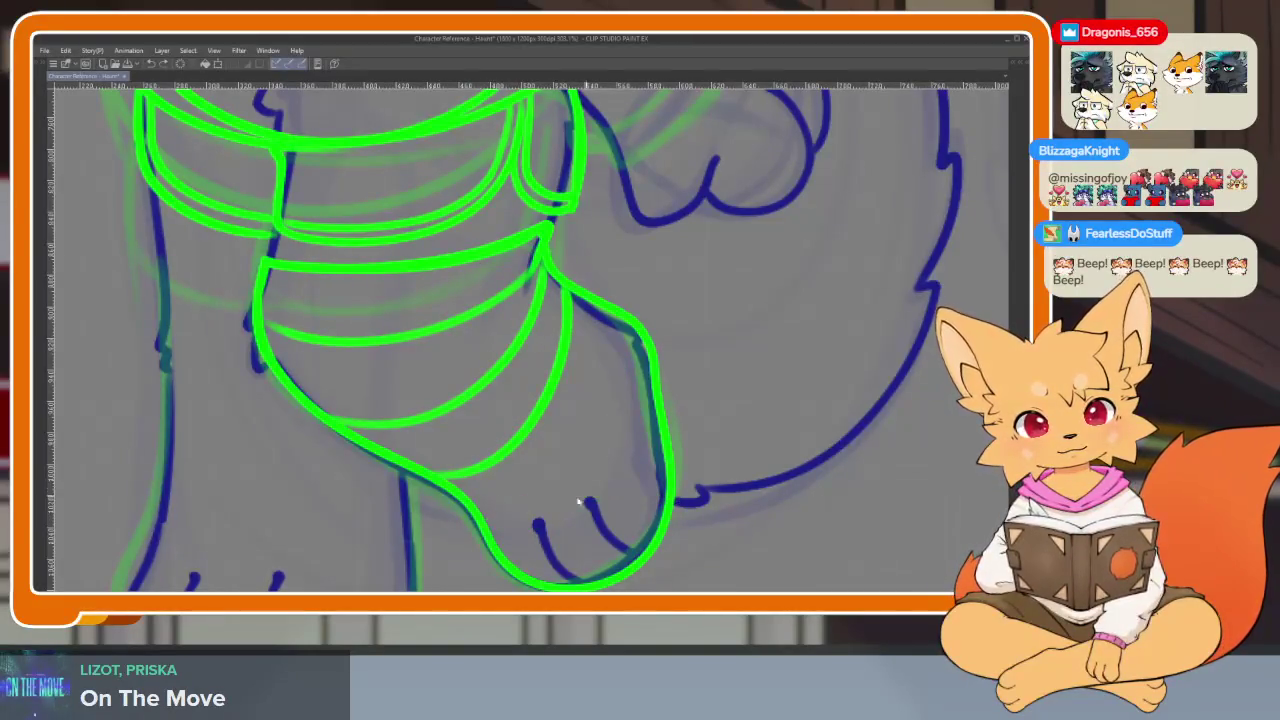
pyautogui.hotkey('ctrl', 'z')
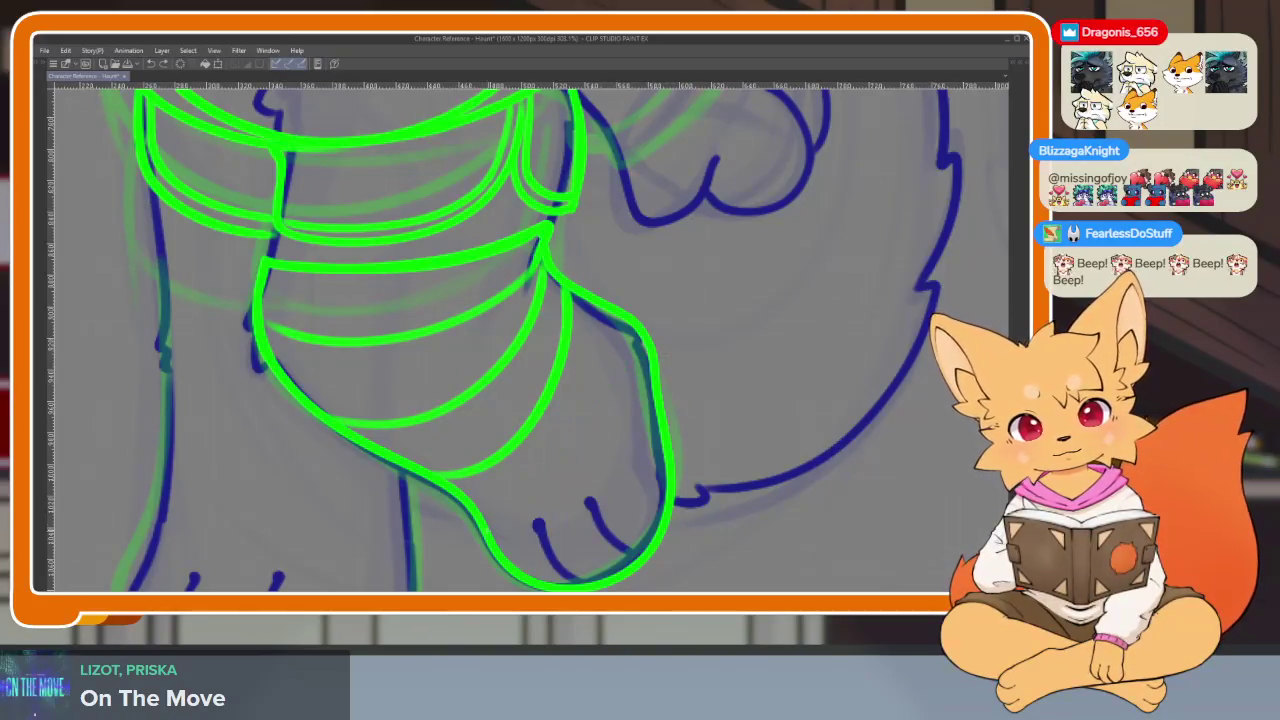
pyautogui.moveTo(620, 332); pyautogui.dragTo(568, 476)
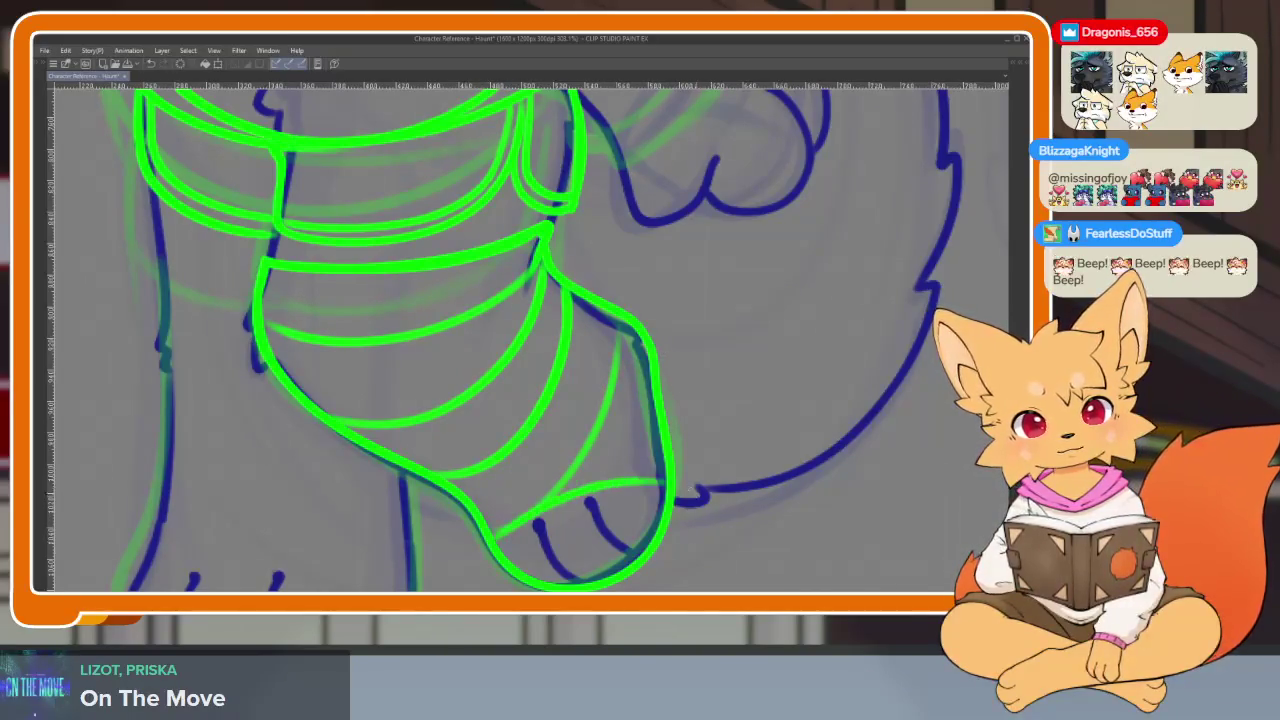
pyautogui.hotkey('ctrl', 'z')
pyautogui.hotkey('ctrl', 'z')
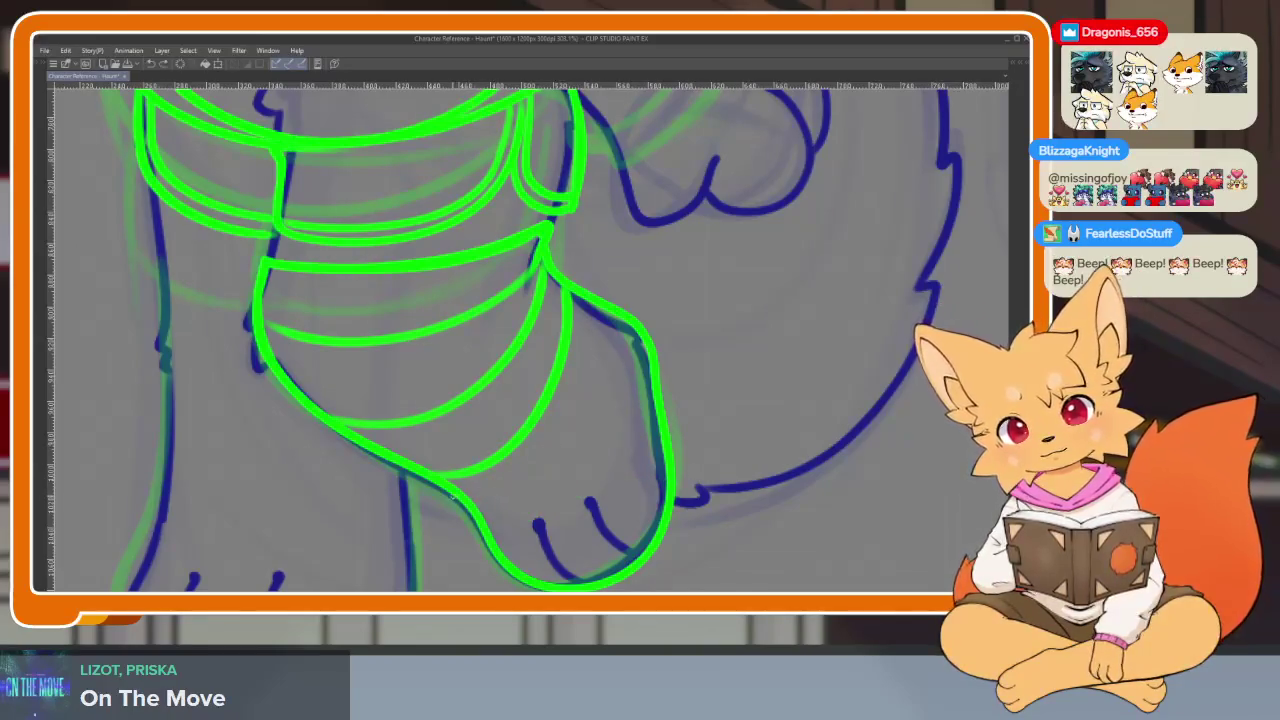
pyautogui.moveTo(470, 498)
pyautogui.mouseDown()
pyautogui.moveTo(562, 448)
pyautogui.moveTo(608, 328)
pyautogui.mouseUp()
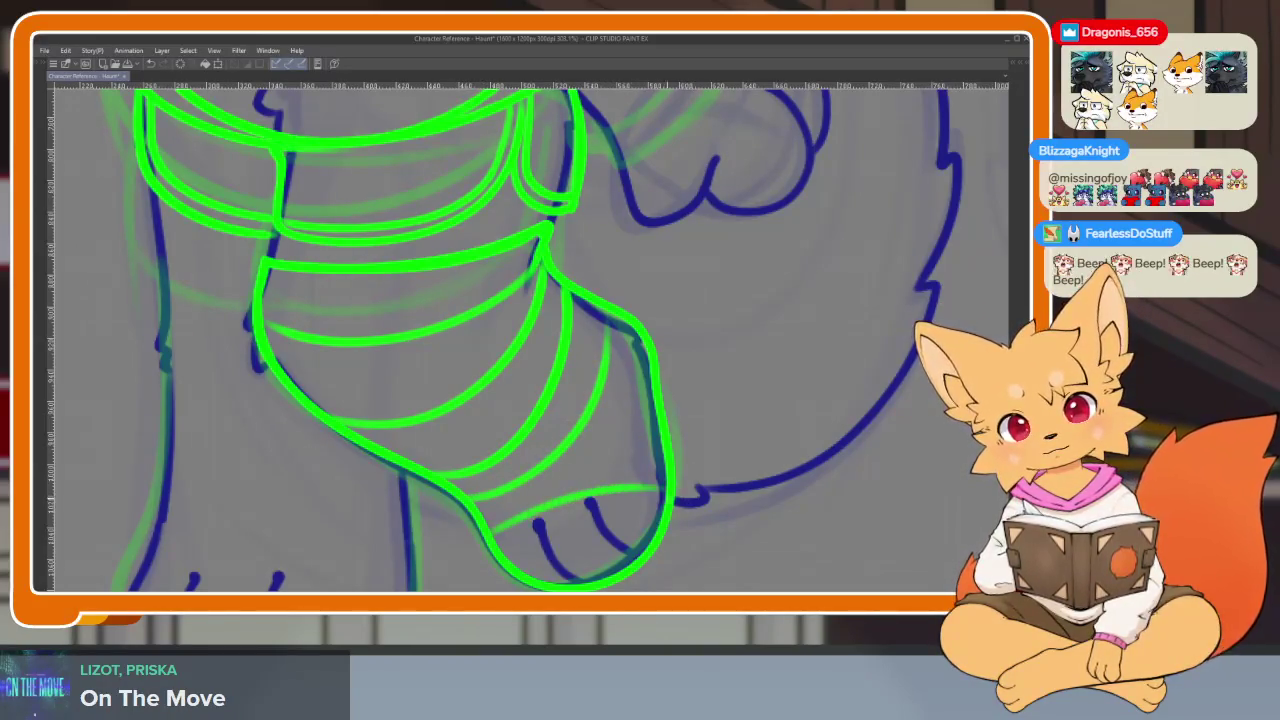
pyautogui.scroll(-5, 614, 466)
pyautogui.scroll(4, 683, 458)
pyautogui.scroll(-1, 683, 458)
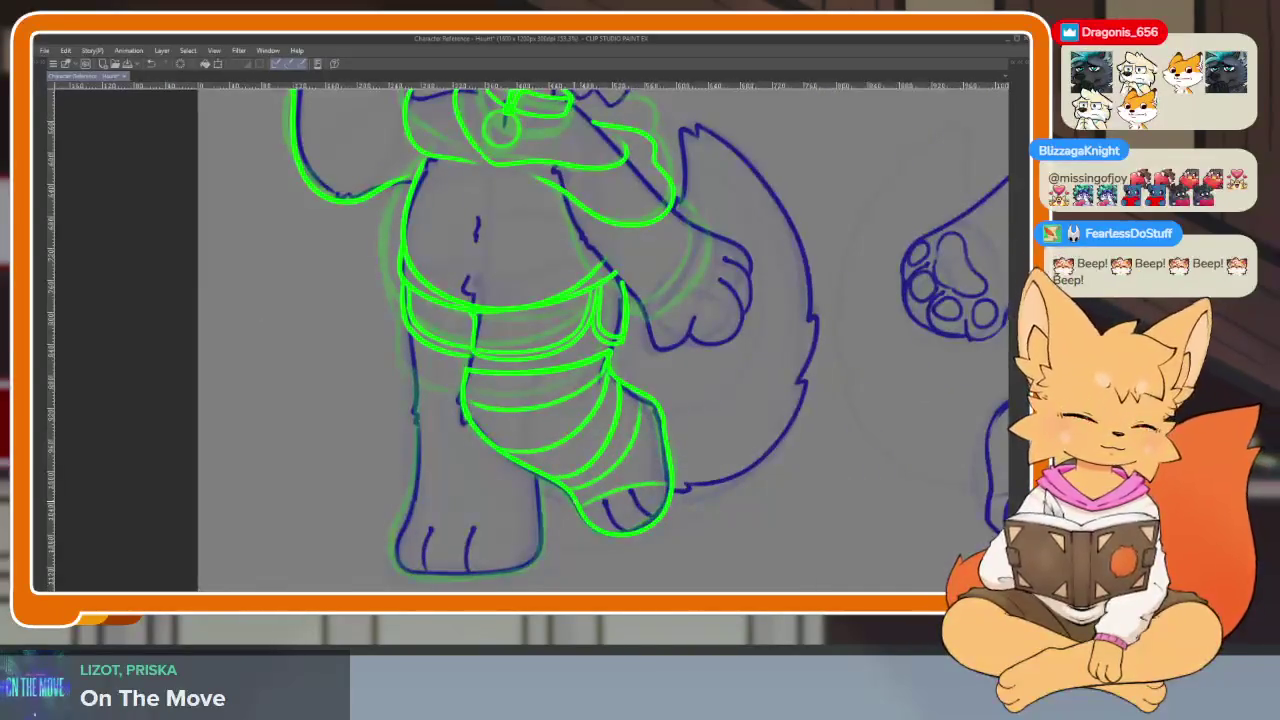
# - Redraw the green right-side outline of the foot below the leg bands
pyautogui.scroll(-3, 697, 454)
pyautogui.scroll(3, 728, 423)
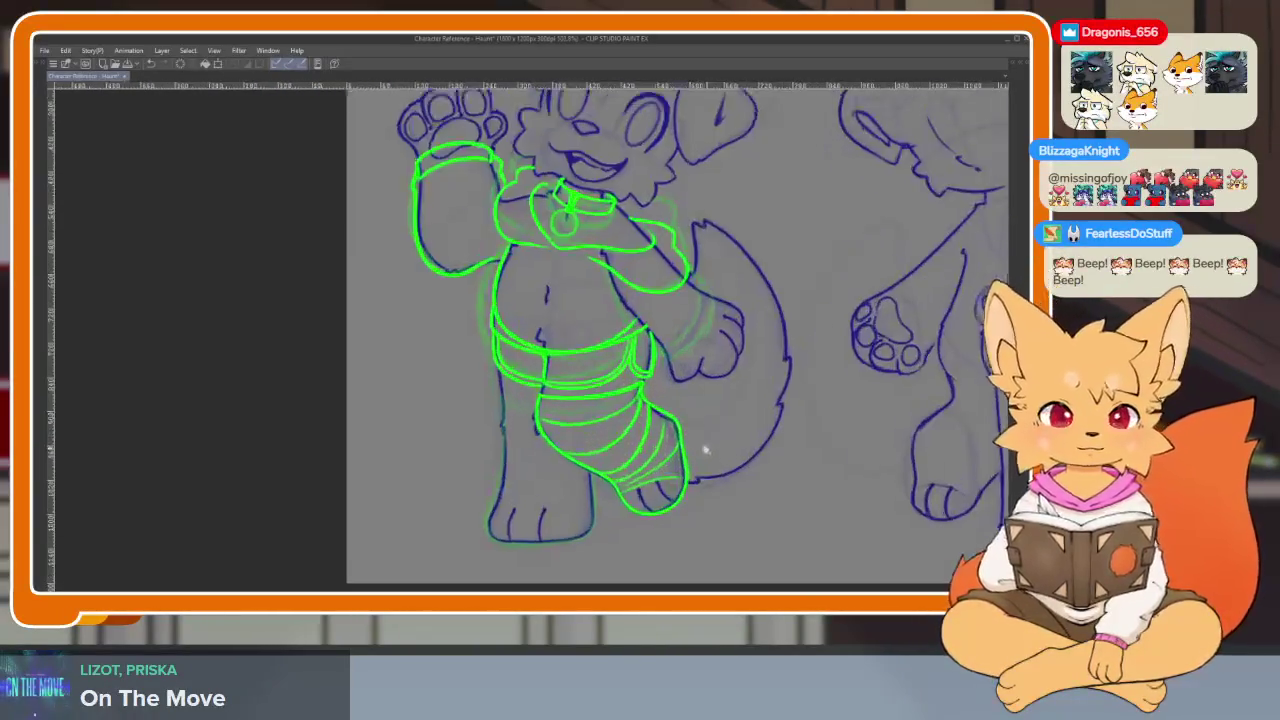
pyautogui.scroll(1, 703, 446)
pyautogui.scroll(2, 609, 486)
pyautogui.scroll(2, 480, 371)
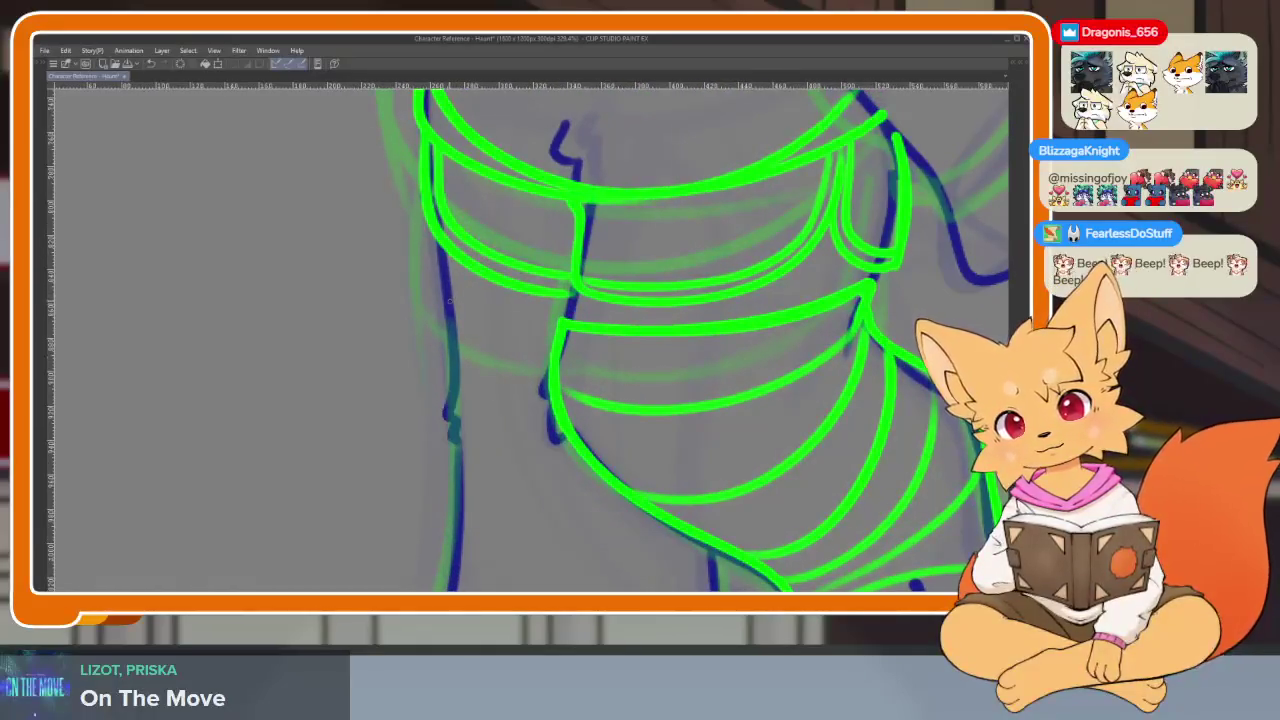
pyautogui.moveTo(444, 316)
pyautogui.mouseDown()
pyautogui.moveTo(491, 229)
pyautogui.moveTo(446, 201)
pyautogui.moveTo(423, 432)
pyautogui.moveTo(390, 508)
pyautogui.moveTo(462, 572)
pyautogui.moveTo(607, 566)
pyautogui.moveTo(676, 508)
pyautogui.moveTo(678, 372)
pyautogui.moveTo(676, 490)
pyautogui.moveTo(600, 566)
pyautogui.moveTo(396, 546)
pyautogui.moveTo(400, 556)
pyautogui.moveTo(555, 572)
pyautogui.moveTo(675, 512)
pyautogui.mouseUp()
pyautogui.hotkey('ctrl', 'z')
pyautogui.hotkey('ctrl', 'z')
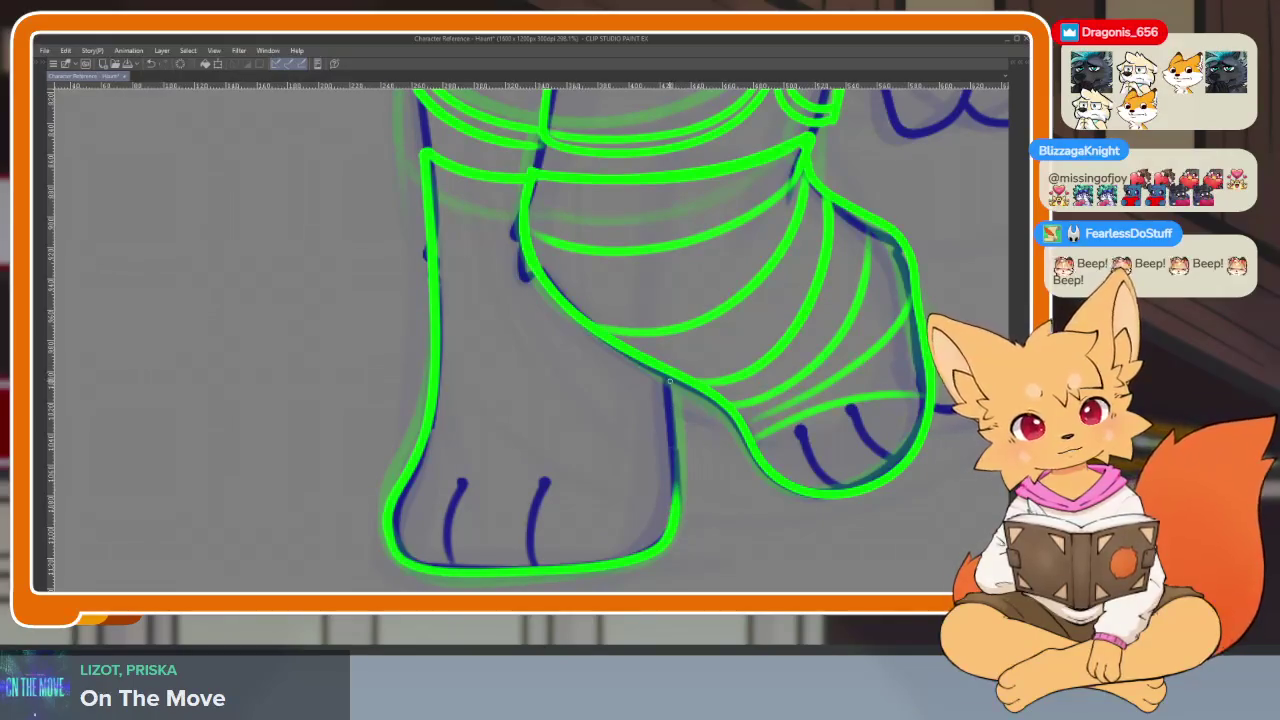
pyautogui.moveTo(668, 374); pyautogui.dragTo(676, 526)
pyautogui.scroll(-5, 737, 470)
pyautogui.scroll(2, 737, 470)
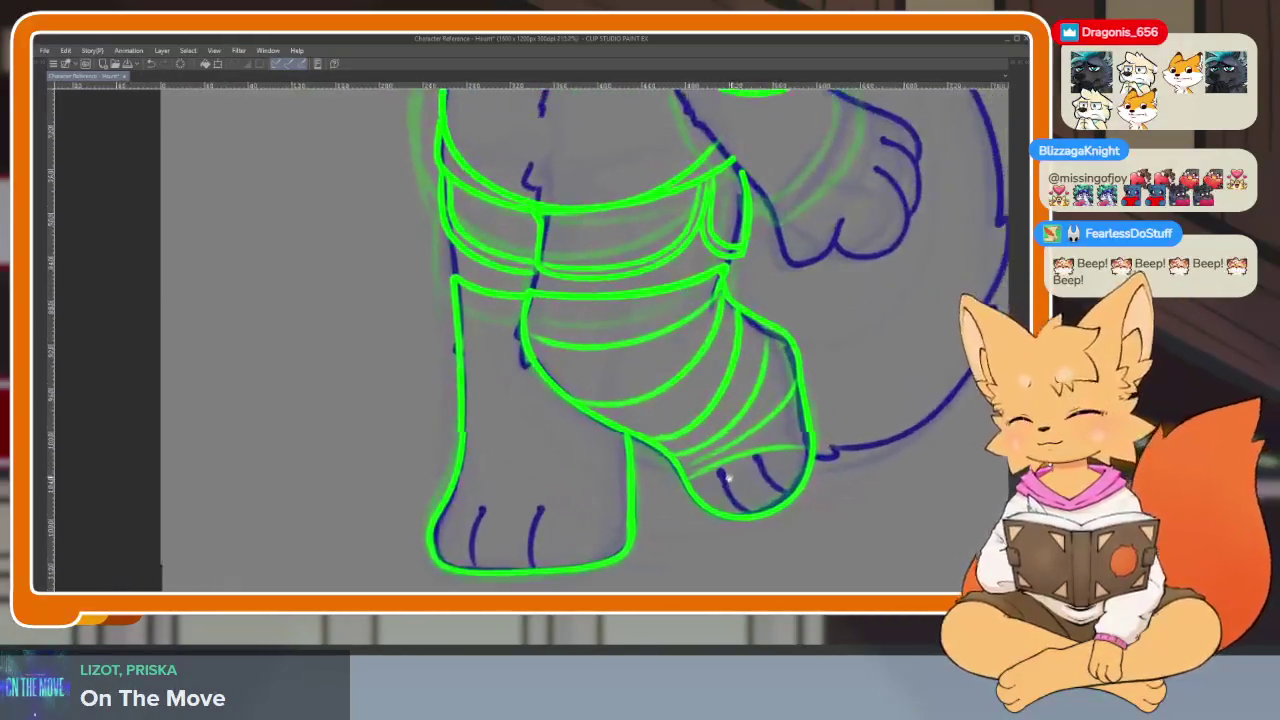
pyautogui.scroll(2, 700, 480)
pyautogui.scroll(2, 666, 486)
# - Draw curved stripe lines across the toes, the standing foot and up the leg
pyautogui.moveTo(318, 468)
pyautogui.mouseDown()
pyautogui.moveTo(350, 450)
pyautogui.moveTo(600, 505)
pyautogui.mouseUp()
pyautogui.hotkey('ctrl', 'z')
pyautogui.moveTo(325, 455); pyautogui.dragTo(518, 462)
pyautogui.moveTo(566, 500); pyautogui.dragTo(578, 525)
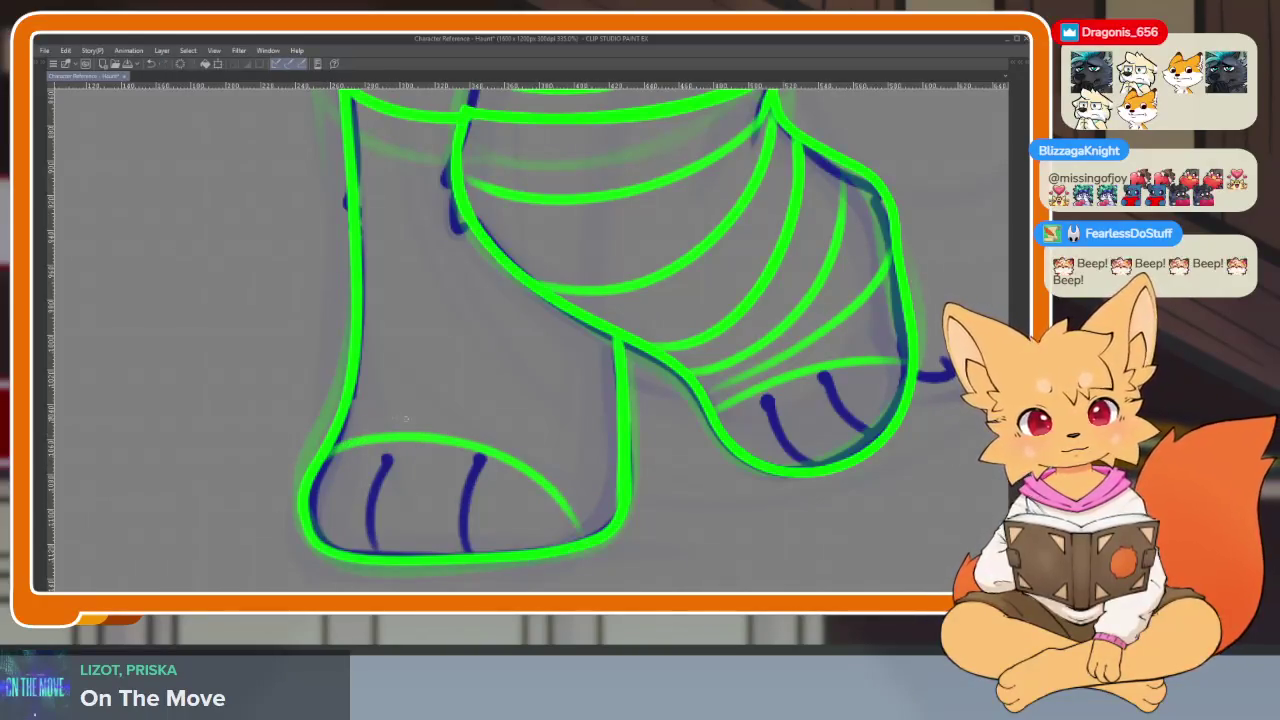
pyautogui.moveTo(404, 407); pyautogui.dragTo(605, 446)
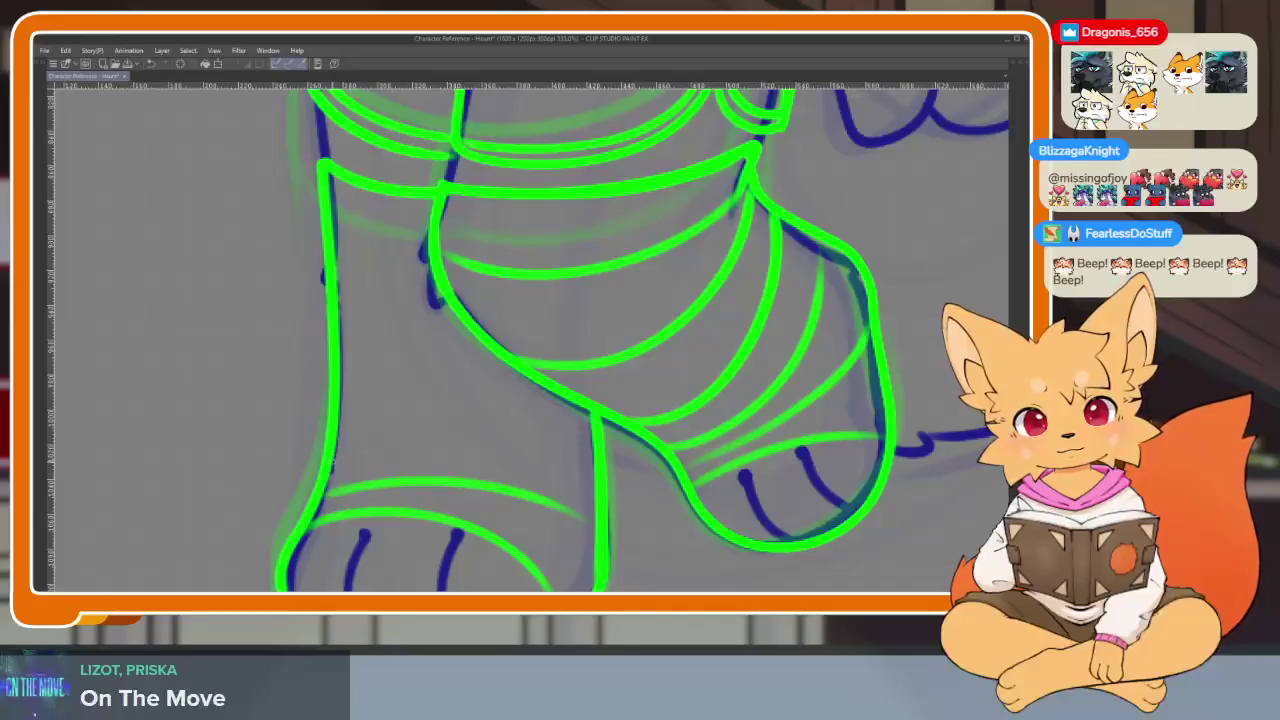
pyautogui.moveTo(332, 462)
pyautogui.mouseDown()
pyautogui.moveTo(518, 446)
pyautogui.moveTo(592, 466)
pyautogui.mouseUp()
pyautogui.moveTo(340, 393); pyautogui.dragTo(544, 382)
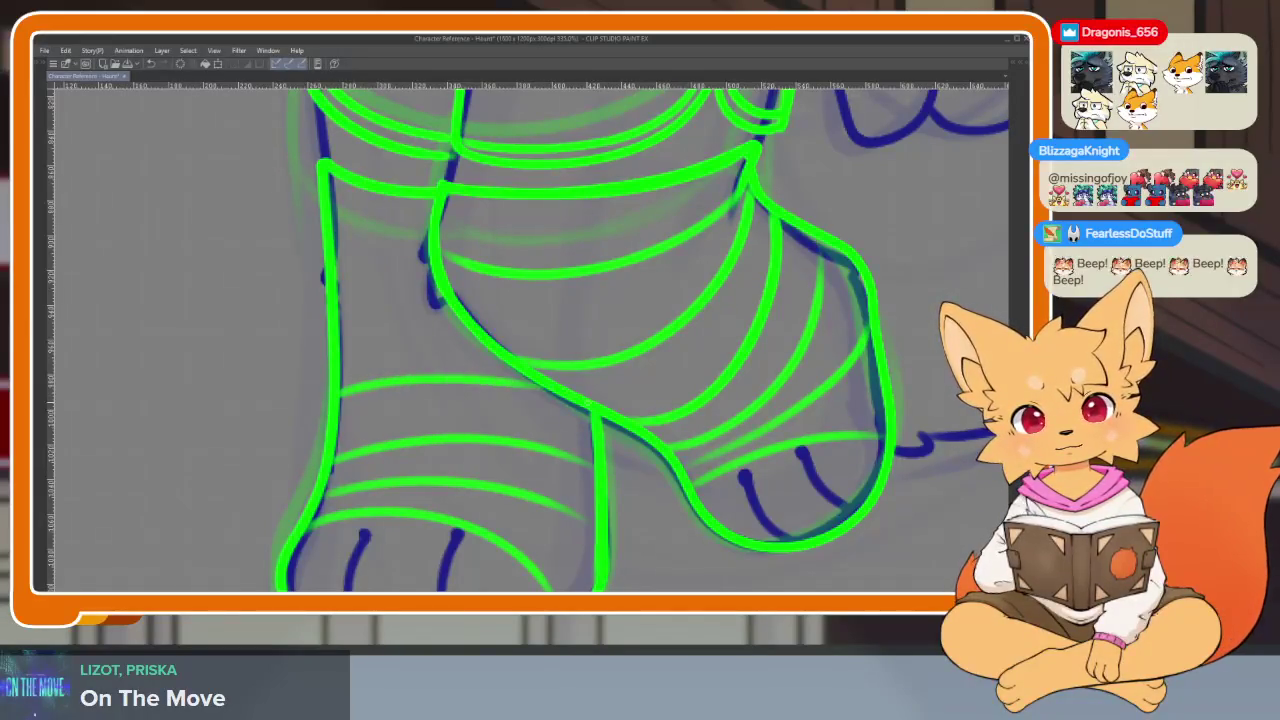
pyautogui.moveTo(338, 304); pyautogui.dragTo(450, 305)
pyautogui.moveTo(332, 246); pyautogui.dragTo(428, 250)
# - Try hatching a stripe band on the sock, then undo the hatch strokes
pyautogui.scroll(-5, 622, 308)
pyautogui.scroll(-4, 751, 423)
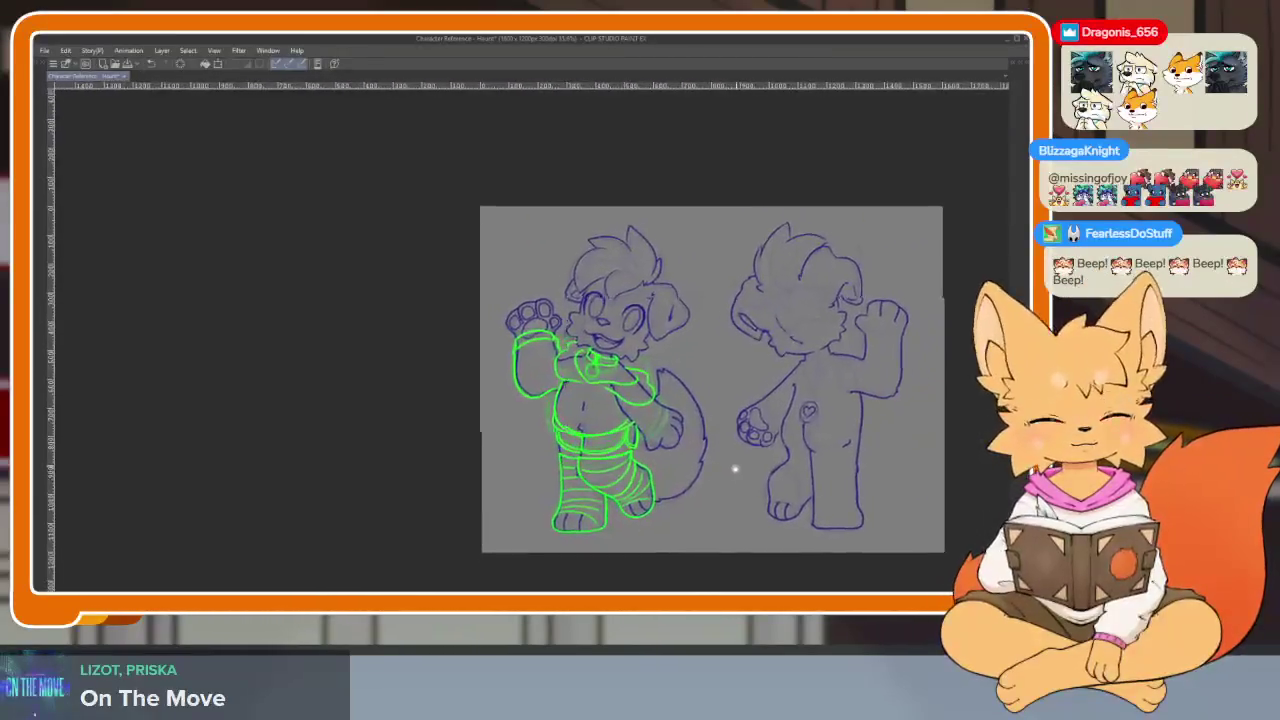
pyautogui.scroll(5, 628, 488)
pyautogui.scroll(2, 628, 488)
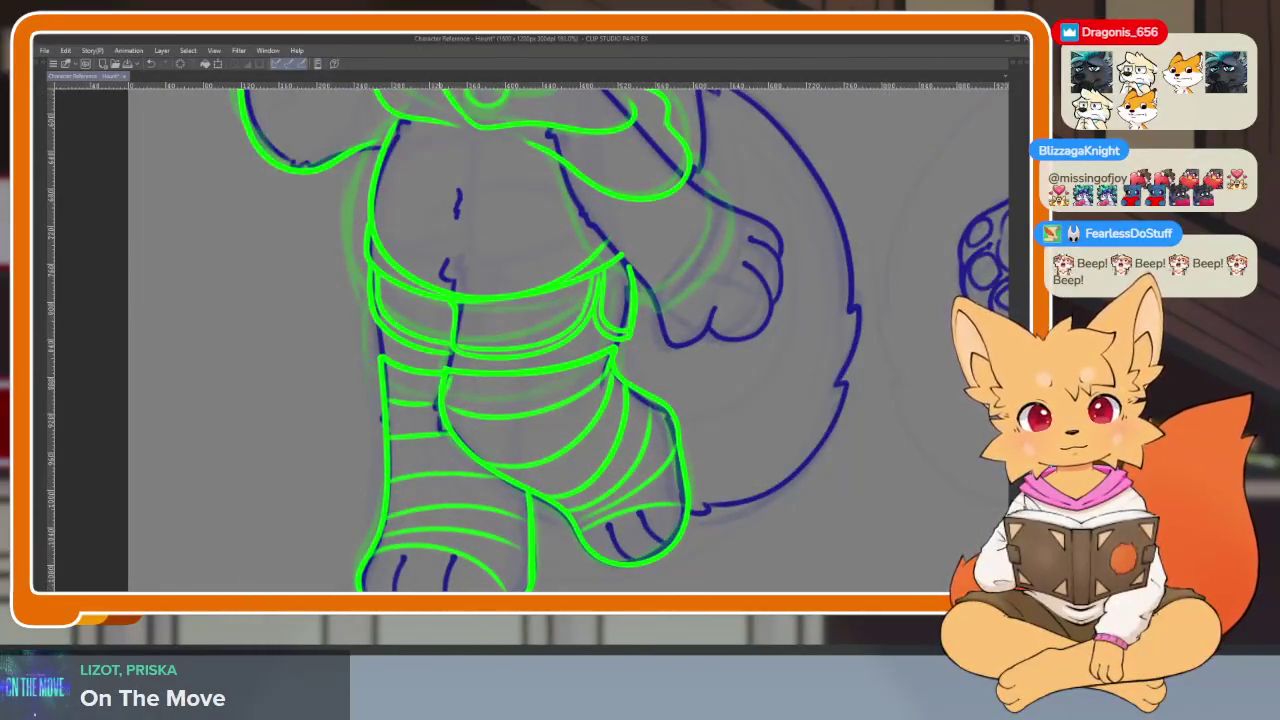
pyautogui.moveTo(466, 406); pyautogui.dragTo(480, 378)
pyautogui.moveTo(474, 410); pyautogui.dragTo(488, 380)
pyautogui.hotkey('ctrl', 'z')
pyautogui.hotkey('ctrl', 'z')
pyautogui.hotkey('ctrl', 'z')
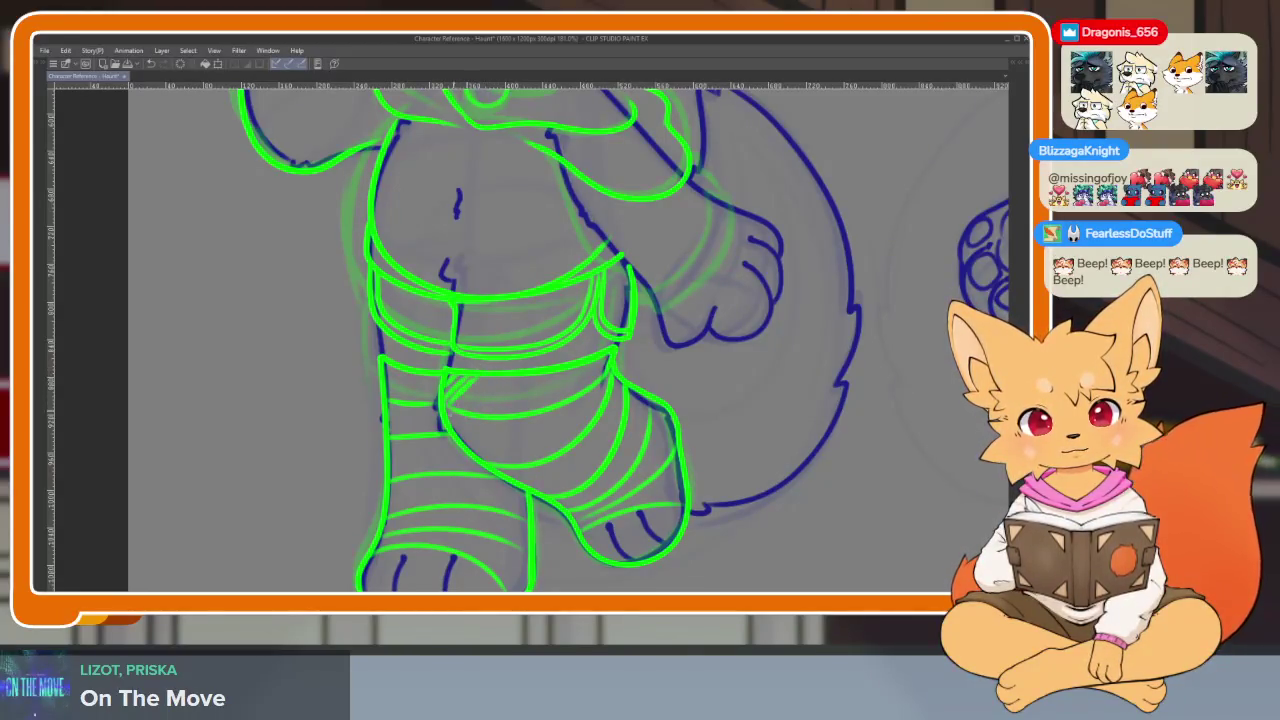
# - Fill the upper sock stripe band with diagonal green hatching
pyautogui.moveTo(450, 406); pyautogui.dragTo(468, 378)
pyautogui.moveTo(458, 410); pyautogui.dragTo(480, 378)
pyautogui.moveTo(470, 412); pyautogui.dragTo(495, 378)
pyautogui.moveTo(485, 410); pyautogui.dragTo(524, 376)
pyautogui.moveTo(514, 410); pyautogui.dragTo(560, 372)
pyautogui.moveTo(548, 408); pyautogui.dragTo(578, 366)
pyautogui.moveTo(566, 402); pyautogui.dragTo(600, 358)
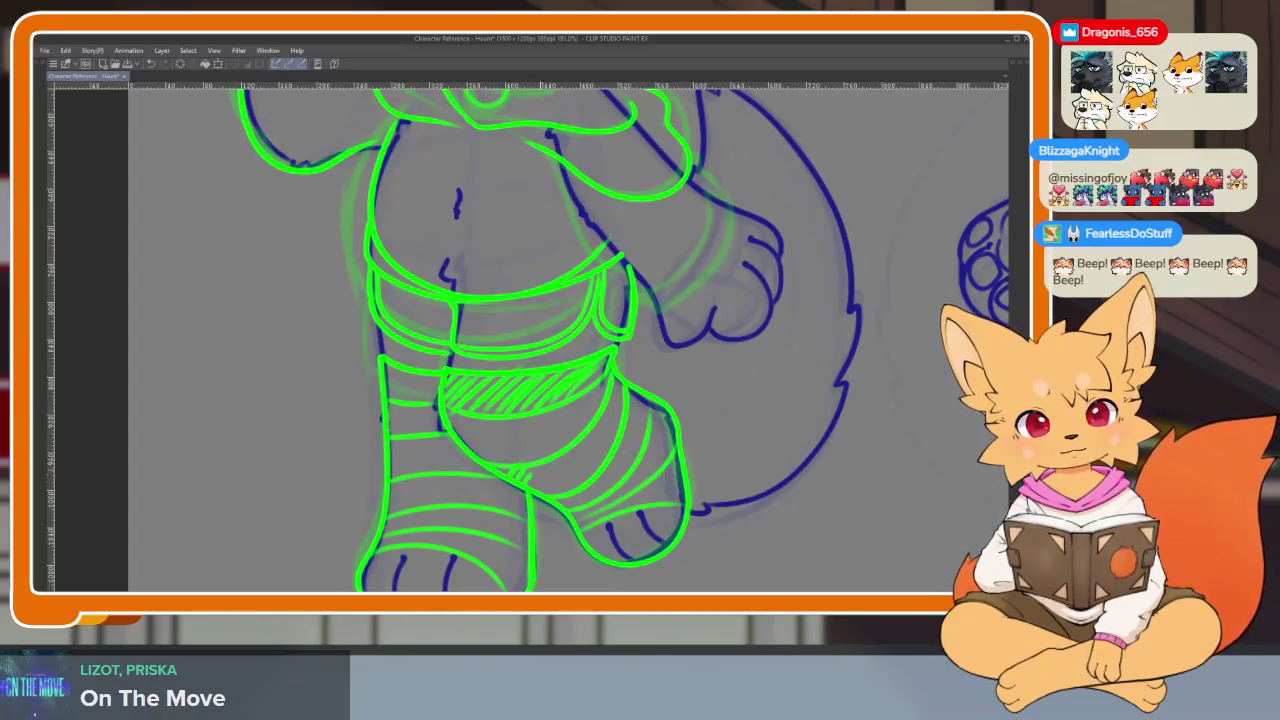
# - Hatch the lower stripe, right side and toe stripe of the raised foot
pyautogui.moveTo(522, 486); pyautogui.dragTo(586, 436)
pyautogui.moveTo(558, 494); pyautogui.dragTo(620, 400)
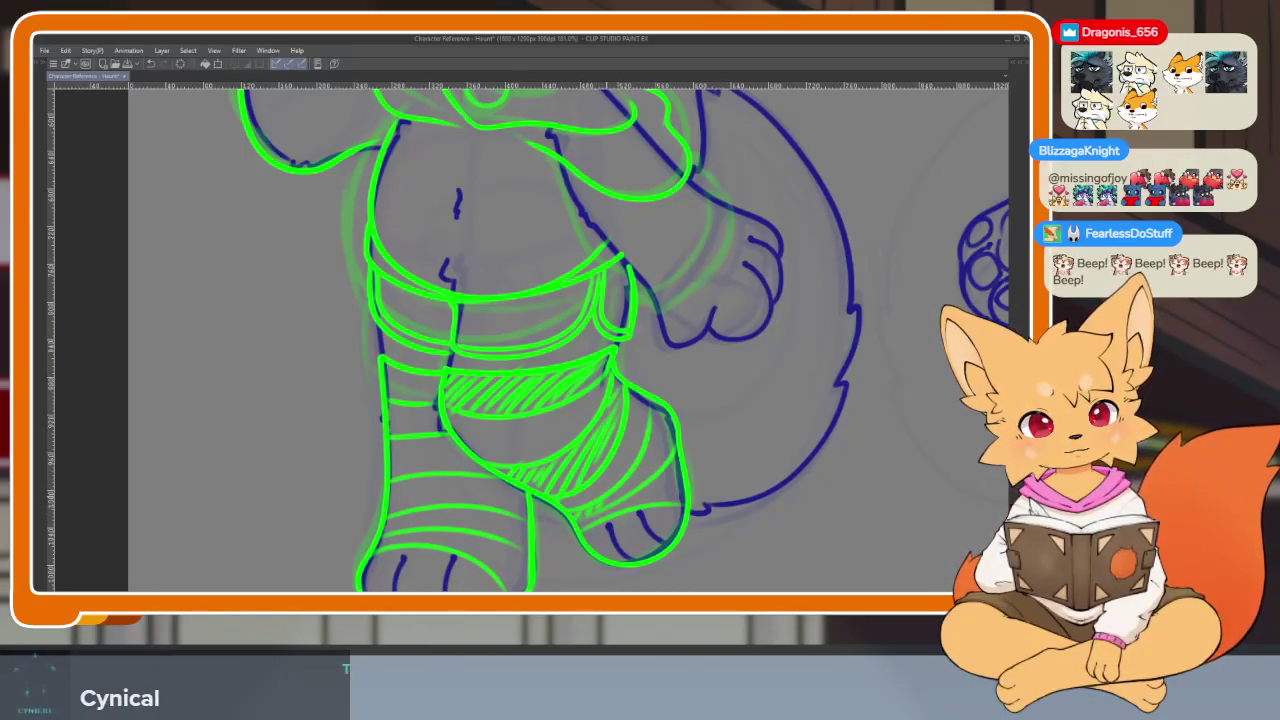
pyautogui.moveTo(638, 486); pyautogui.dragTo(670, 408)
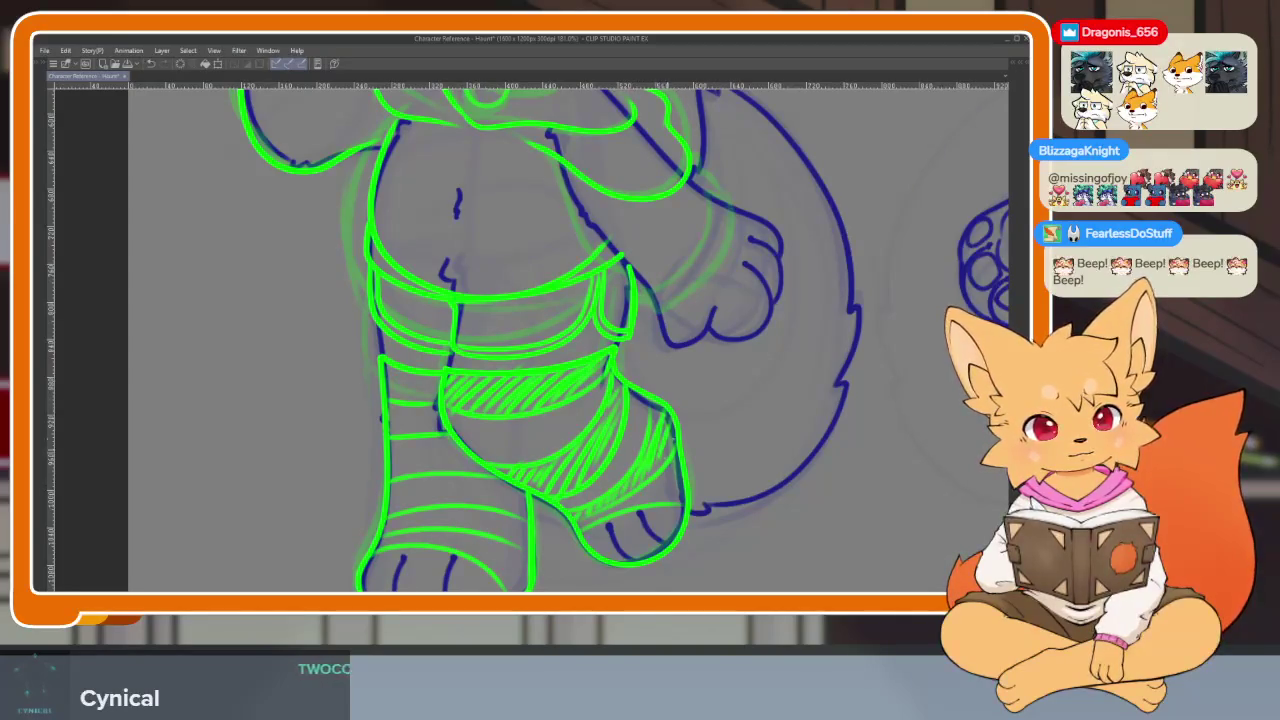
pyautogui.moveTo(662, 458); pyautogui.dragTo(678, 428)
pyautogui.moveTo(592, 550)
pyautogui.mouseDown()
pyautogui.moveTo(614, 518)
pyautogui.moveTo(682, 508)
pyautogui.moveTo(712, 468)
pyautogui.mouseUp()
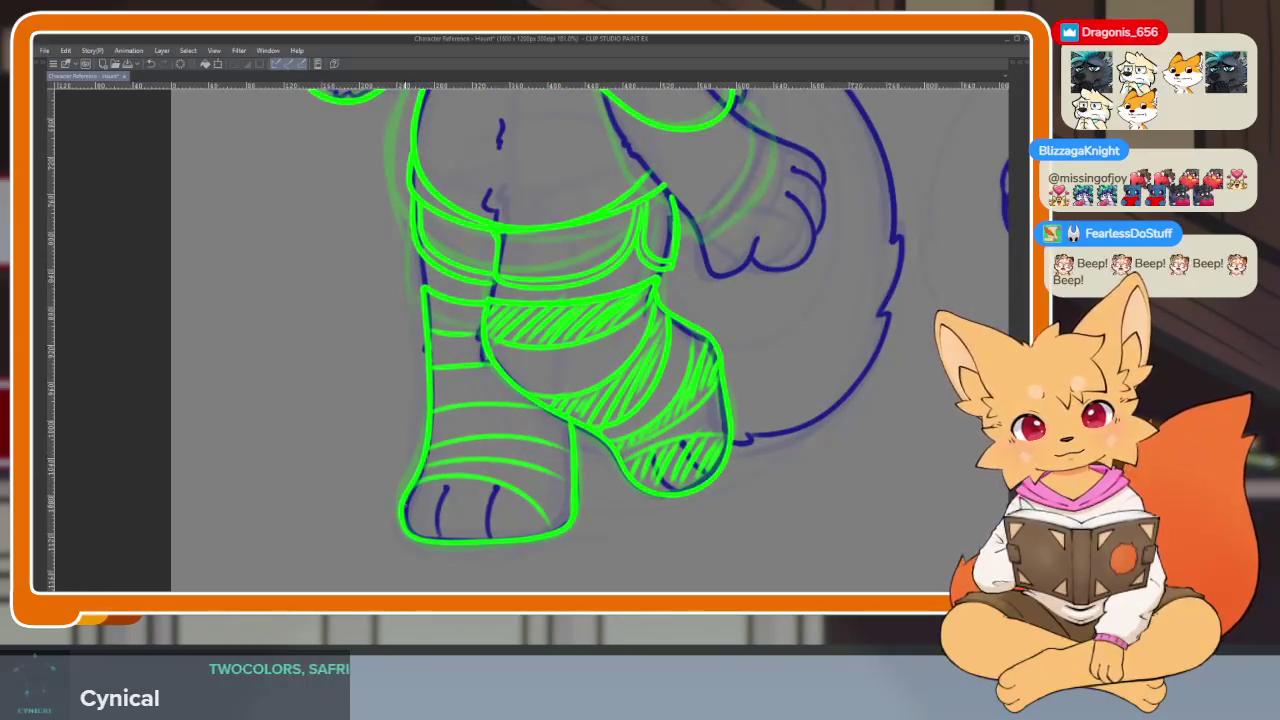
# - Hatch the standing foot's toes, the stripe above them and the leg's middle stripe band
pyautogui.moveTo(406, 506); pyautogui.dragTo(424, 484)
pyautogui.moveTo(410, 518)
pyautogui.mouseDown()
pyautogui.moveTo(444, 480)
pyautogui.moveTo(472, 486)
pyautogui.mouseUp()
pyautogui.moveTo(446, 538)
pyautogui.mouseDown()
pyautogui.moveTo(500, 488)
pyautogui.moveTo(522, 496)
pyautogui.mouseUp()
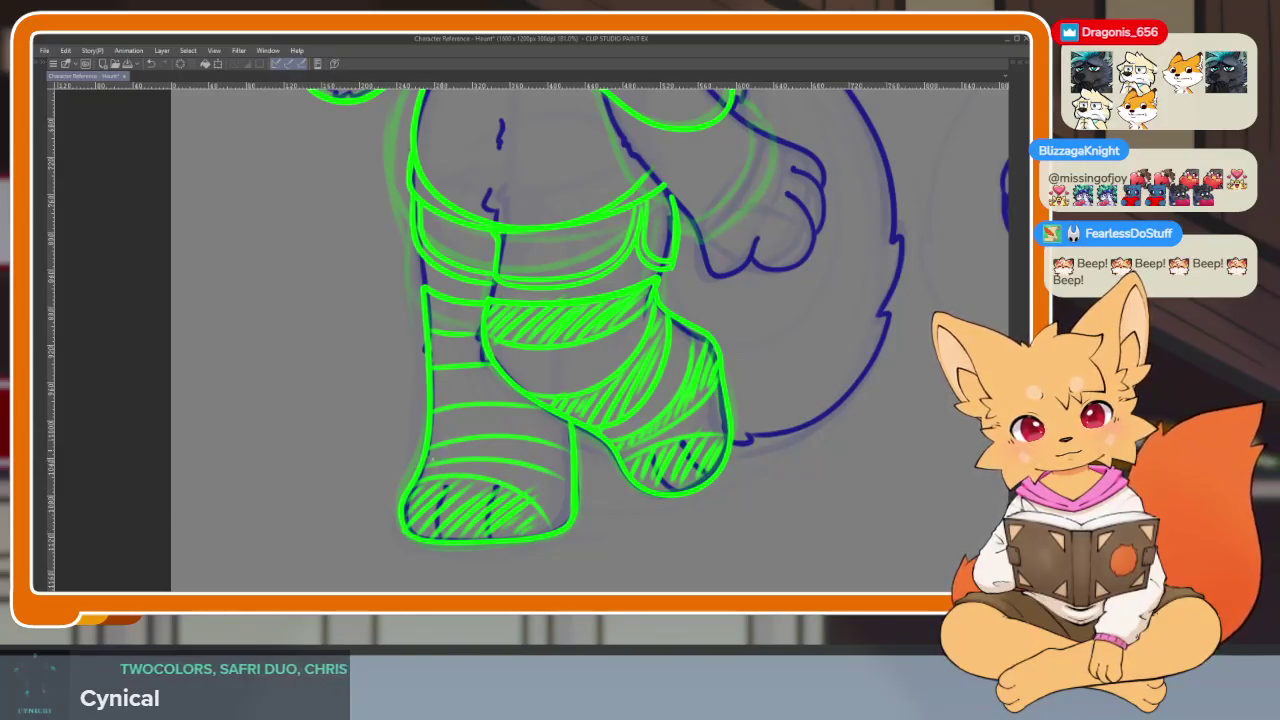
pyautogui.moveTo(472, 456); pyautogui.dragTo(488, 438)
pyautogui.moveTo(482, 460); pyautogui.dragTo(520, 440)
pyautogui.moveTo(516, 460); pyautogui.dragTo(534, 440)
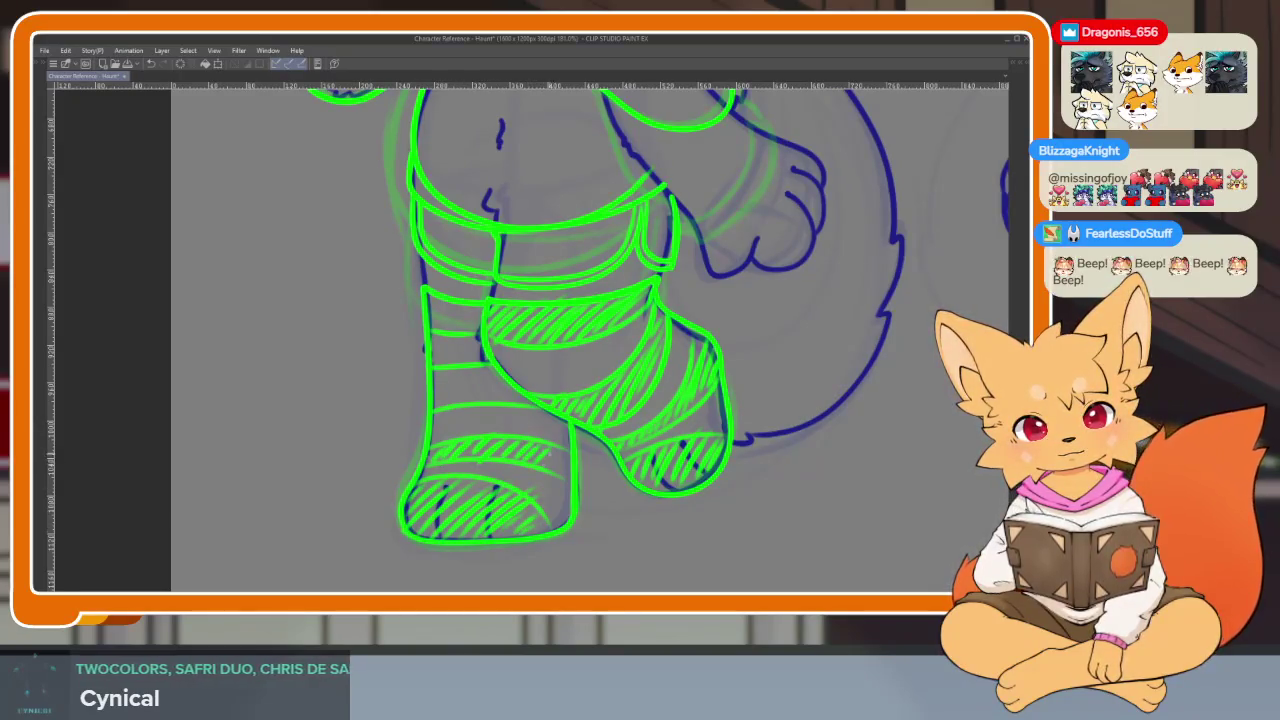
pyautogui.moveTo(434, 406); pyautogui.dragTo(468, 370)
pyautogui.moveTo(450, 404); pyautogui.dragTo(476, 378)
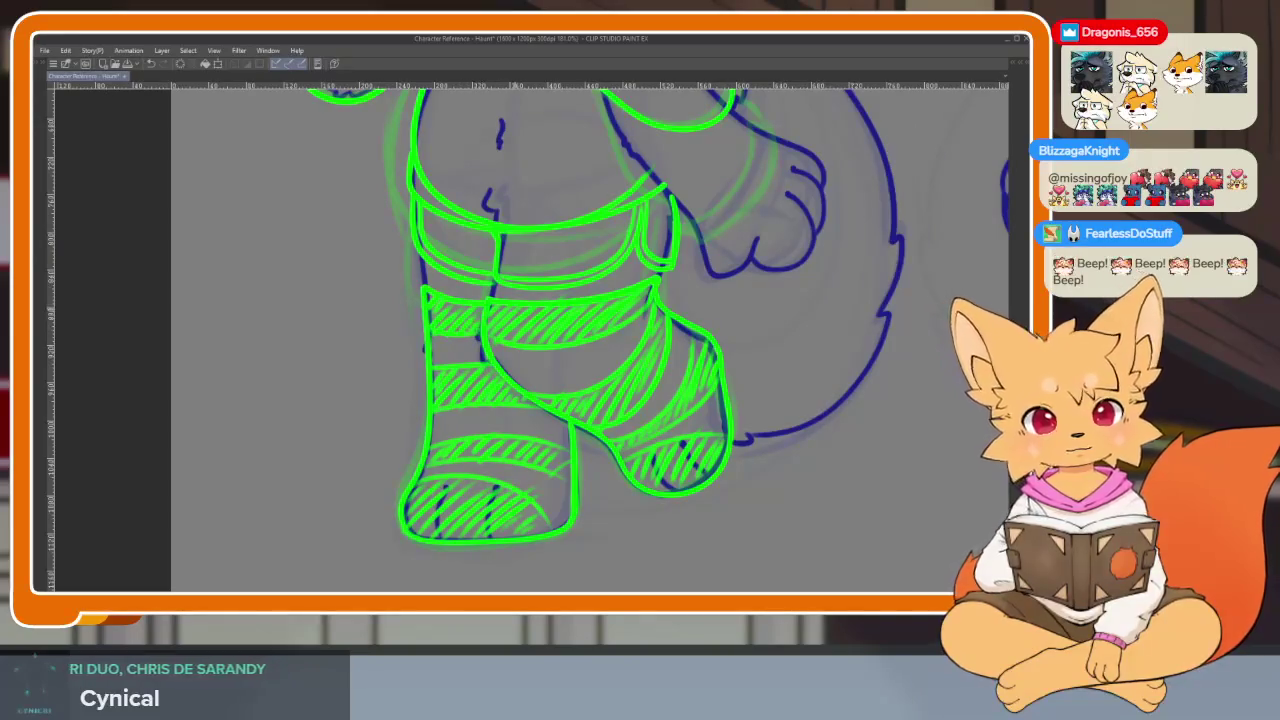
# - Zoom into the torso and draw the green curved shirt hem across the belly
pyautogui.scroll(-3, 706, 468)
pyautogui.scroll(-2, 706, 468)
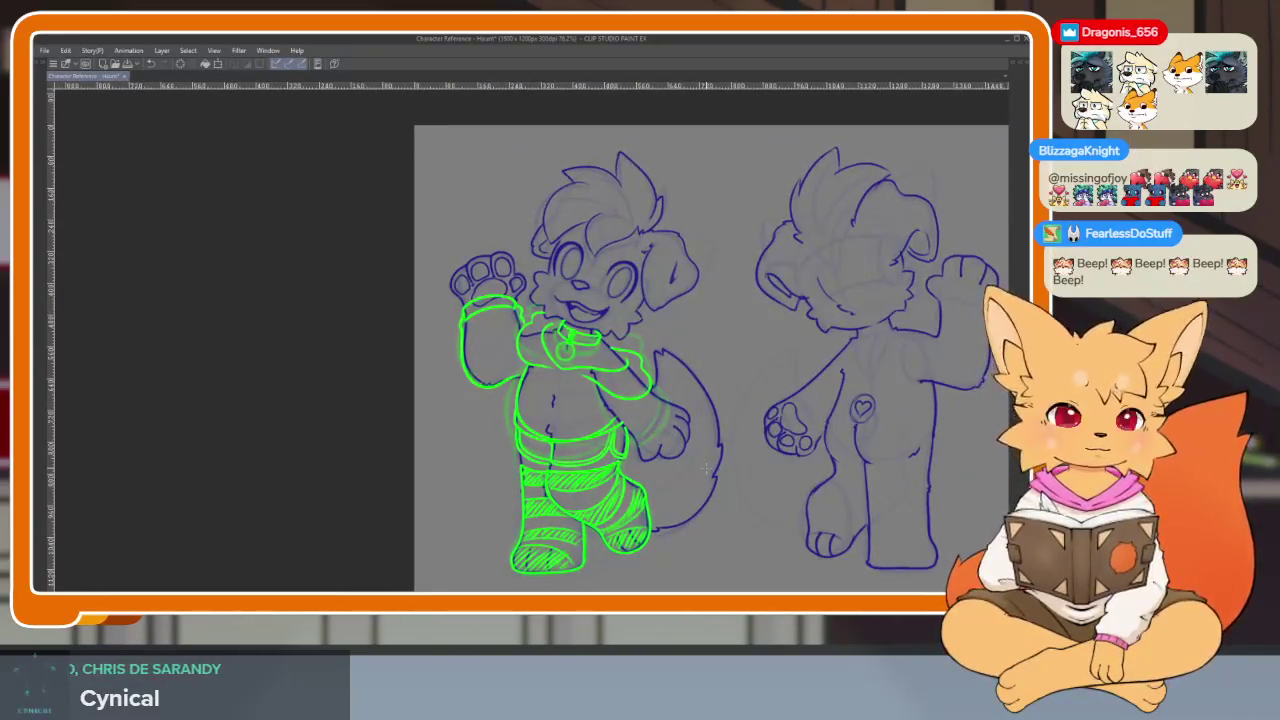
pyautogui.scroll(2, 550, 445)
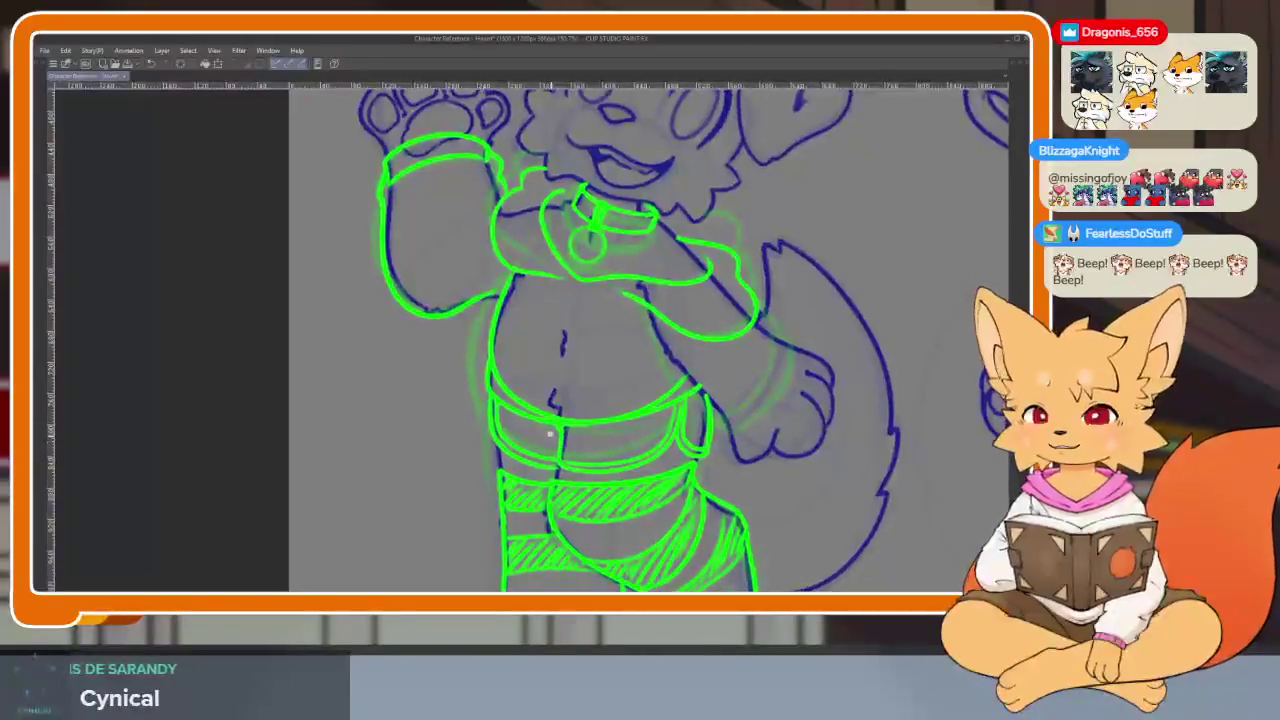
pyautogui.scroll(2, 555, 448)
pyautogui.scroll(1, 560, 451)
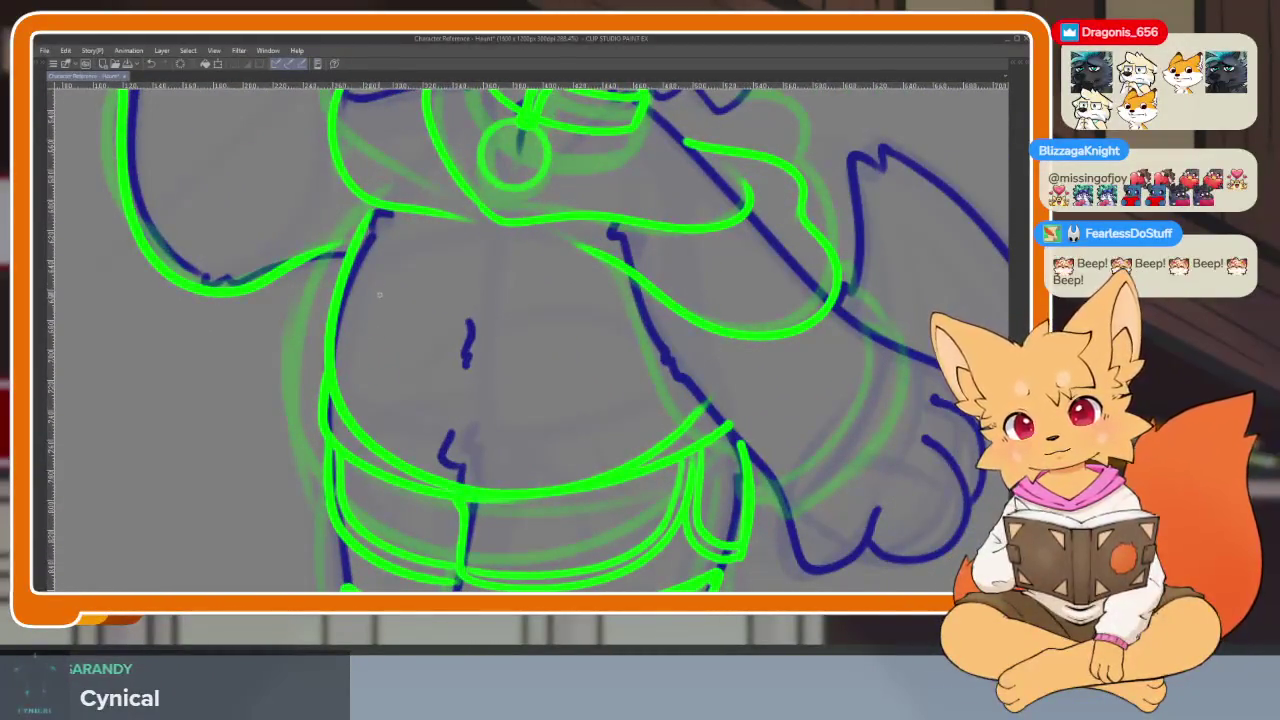
pyautogui.moveTo(387, 272)
pyautogui.mouseDown()
pyautogui.moveTo(598, 280)
pyautogui.moveTo(650, 395)
pyautogui.mouseUp()
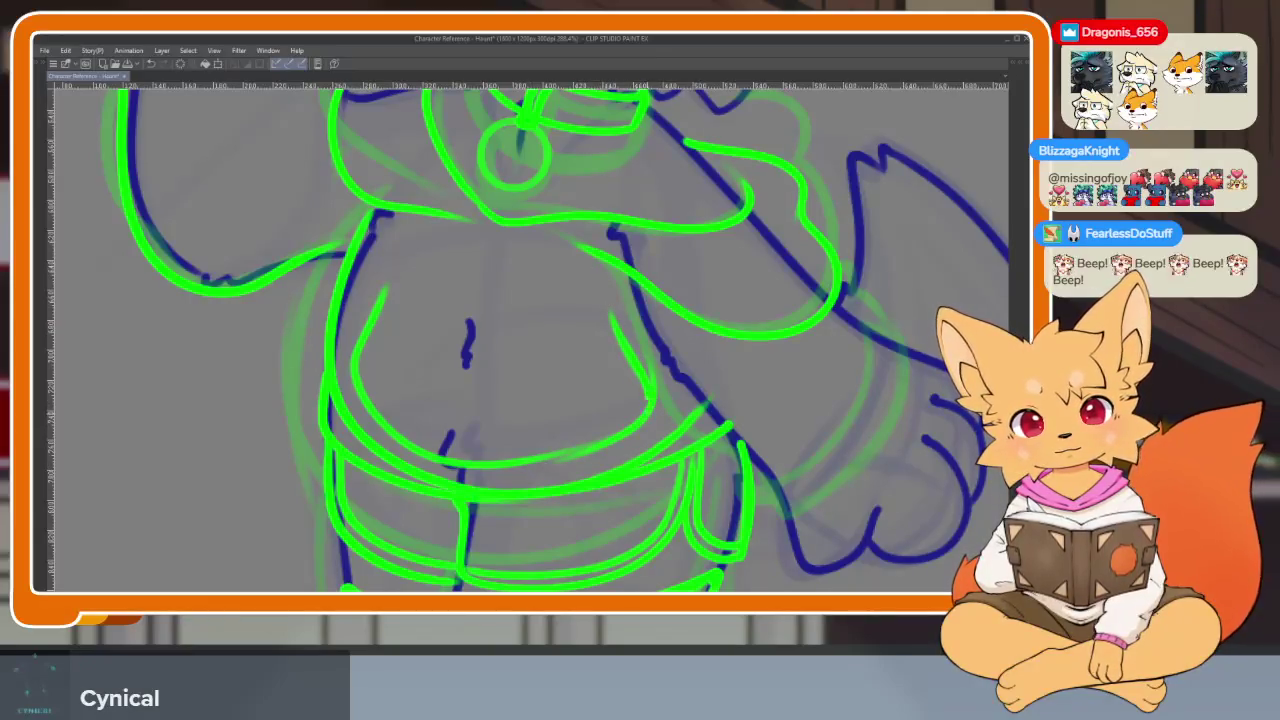
pyautogui.moveTo(608, 446); pyautogui.dragTo(434, 460)
pyautogui.moveTo(385, 292)
pyautogui.mouseDown()
pyautogui.moveTo(438, 312)
pyautogui.moveTo(600, 313)
pyautogui.mouseUp()
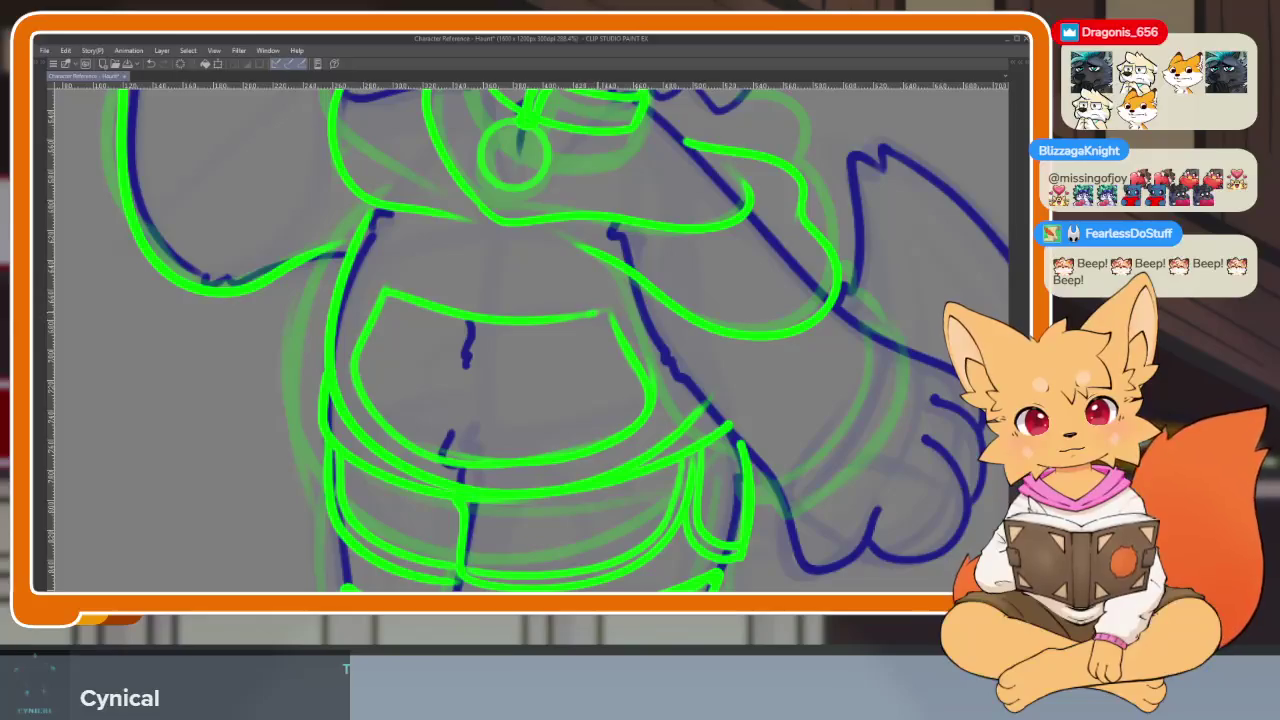
pyautogui.moveTo(648, 412)
pyautogui.mouseDown()
pyautogui.moveTo(535, 456)
pyautogui.moveTo(358, 396)
pyautogui.mouseUp()
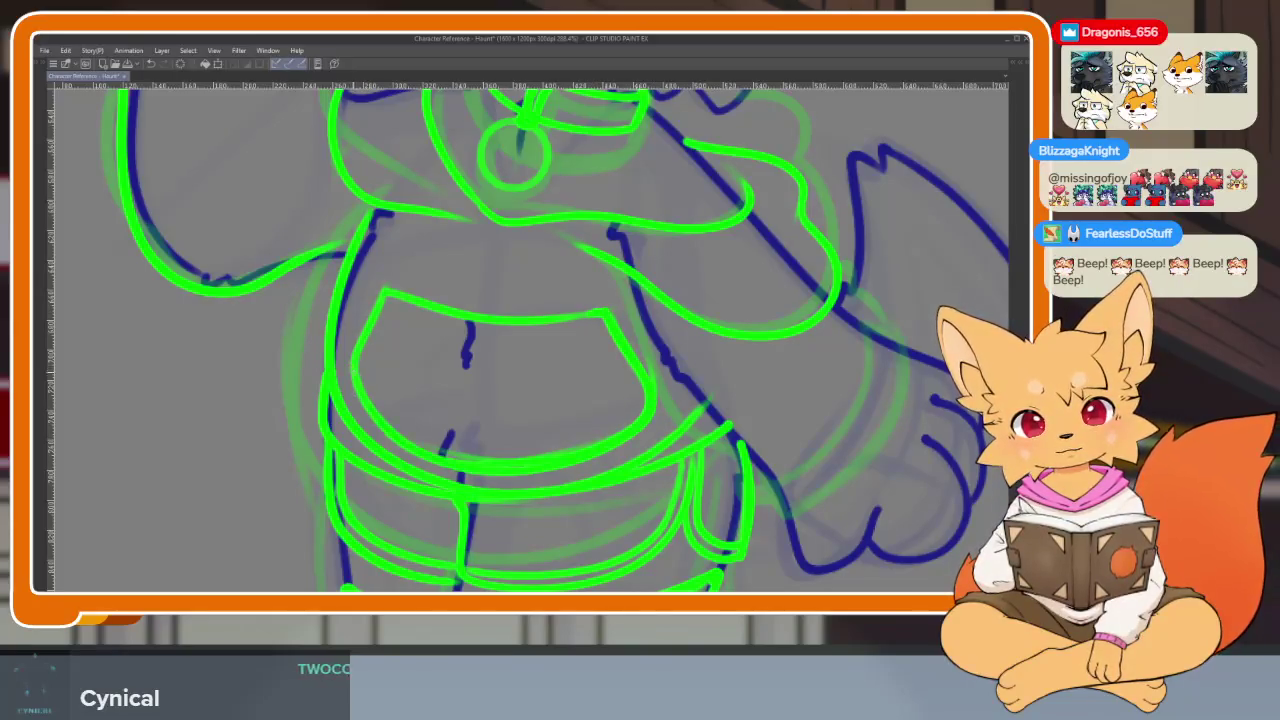
# - Draw a green sleeve line along the lowered arm, redoing the first attempt
pyautogui.scroll(-3, 723, 369)
pyautogui.scroll(-1, 680, 370)
pyautogui.scroll(-1, 640, 371)
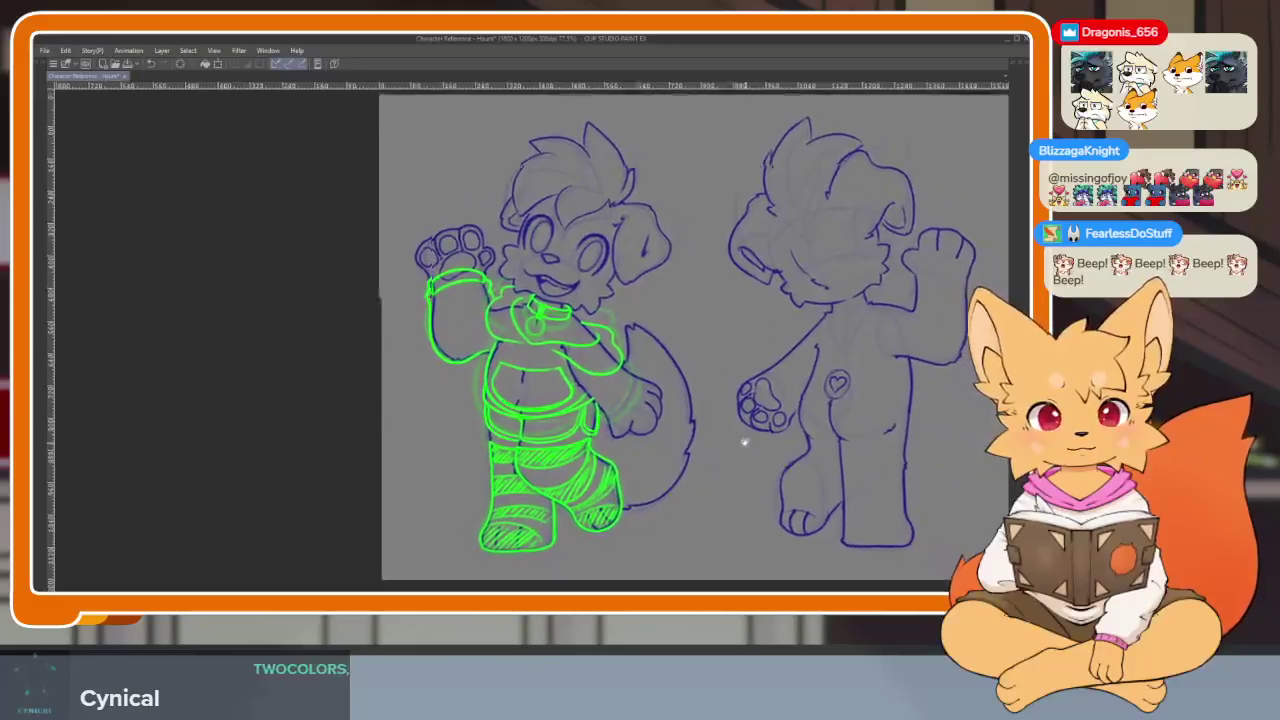
pyautogui.scroll(-2, 620, 372)
pyautogui.scroll(4, 620, 400)
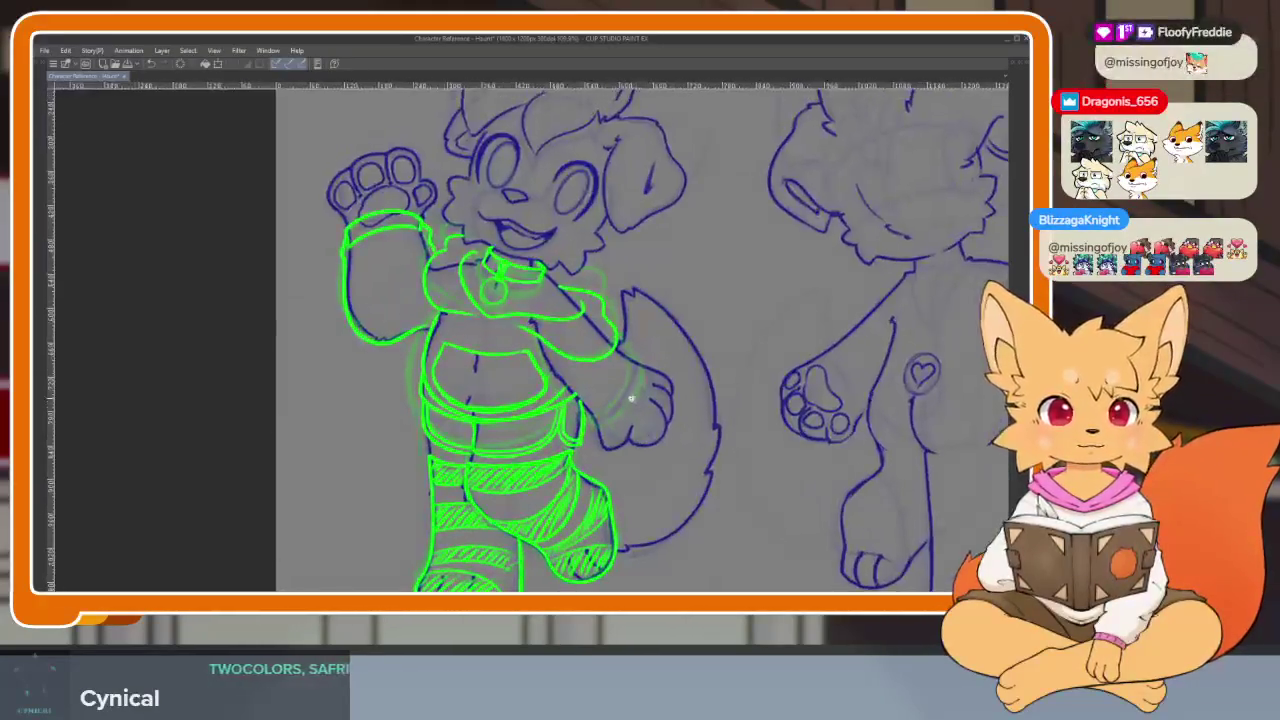
pyautogui.scroll(1, 622, 432)
pyautogui.scroll(2, 622, 432)
pyautogui.scroll(1, 622, 432)
pyautogui.scroll(1, 622, 432)
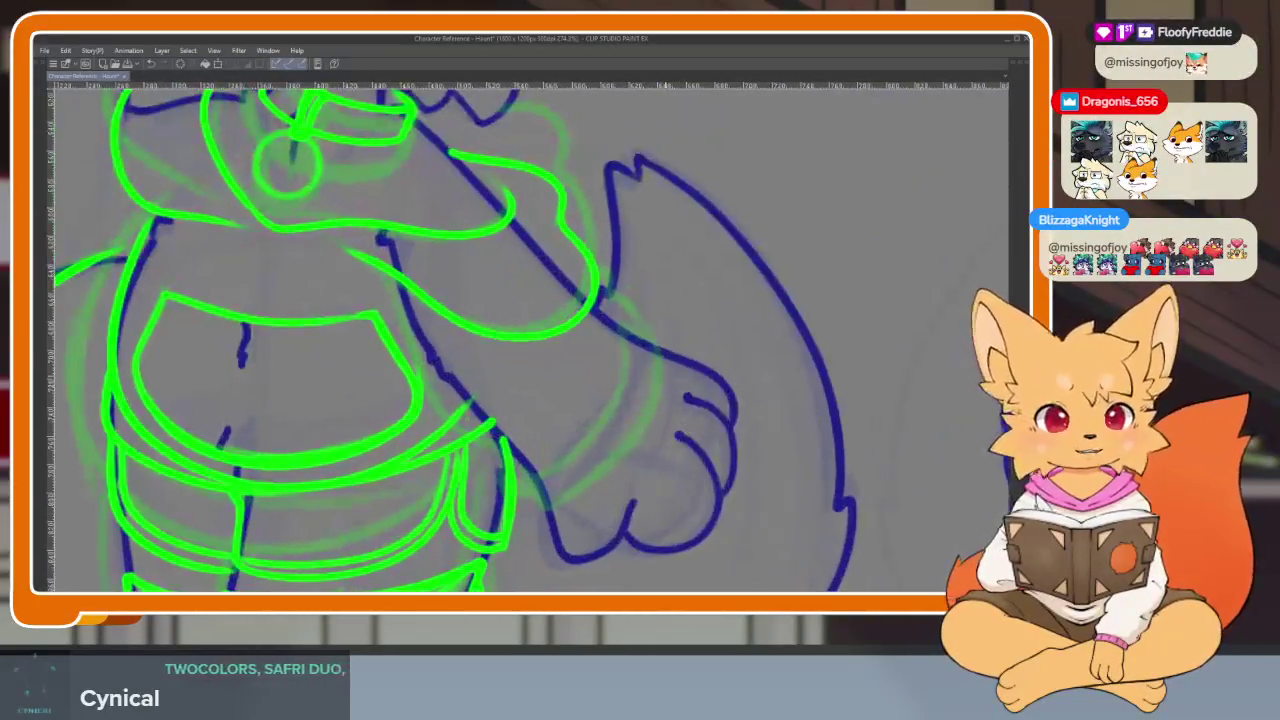
pyautogui.moveTo(642, 328)
pyautogui.mouseDown()
pyautogui.moveTo(628, 458)
pyautogui.moveTo(542, 494)
pyautogui.mouseUp()
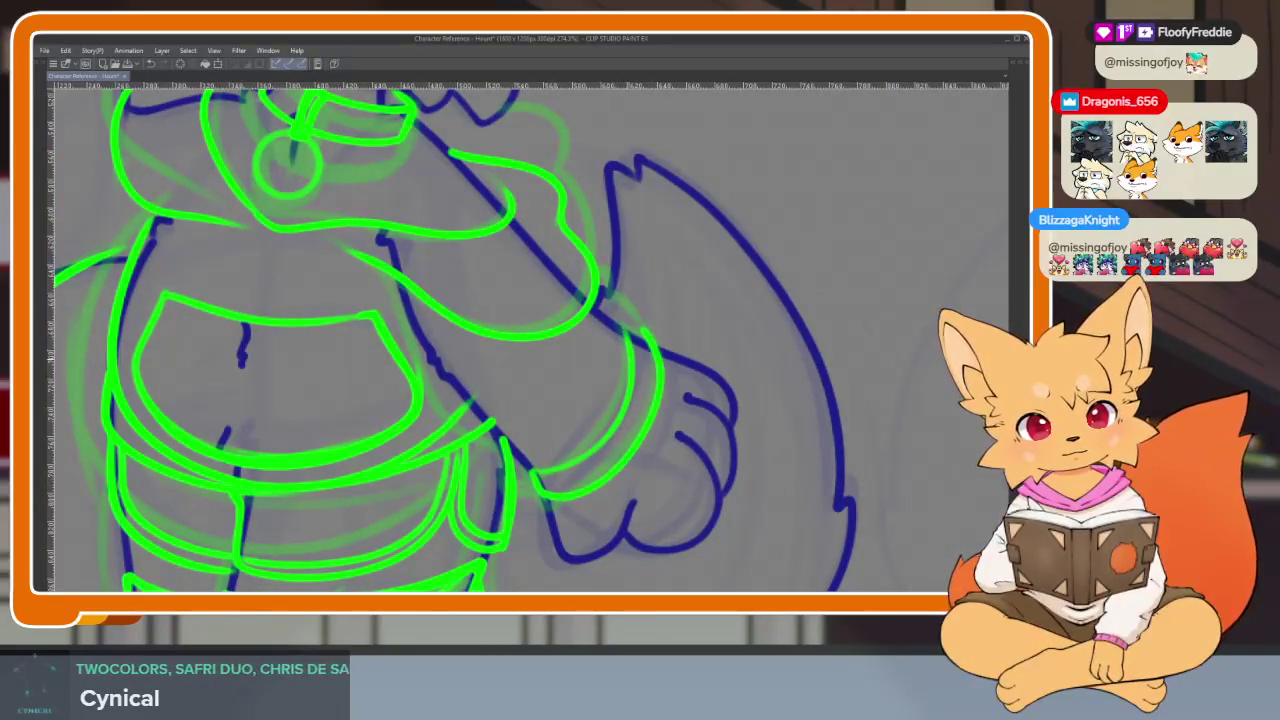
pyautogui.hotkey('ctrl', 'z')
pyautogui.moveTo(626, 326)
pyautogui.mouseDown()
pyautogui.moveTo(606, 438)
pyautogui.moveTo(530, 482)
pyautogui.mouseUp()
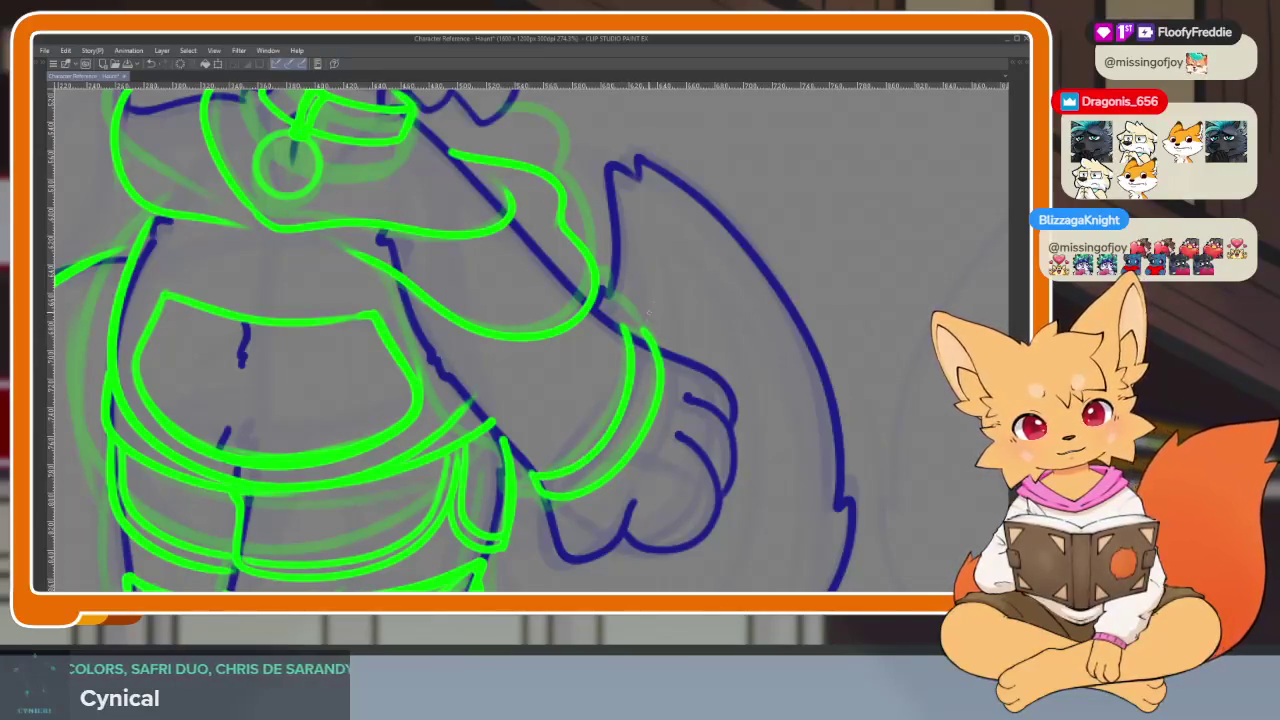
pyautogui.moveTo(630, 327)
pyautogui.mouseDown()
pyautogui.moveTo(626, 419)
pyautogui.moveTo(607, 380)
pyautogui.moveTo(613, 333)
pyautogui.mouseUp()
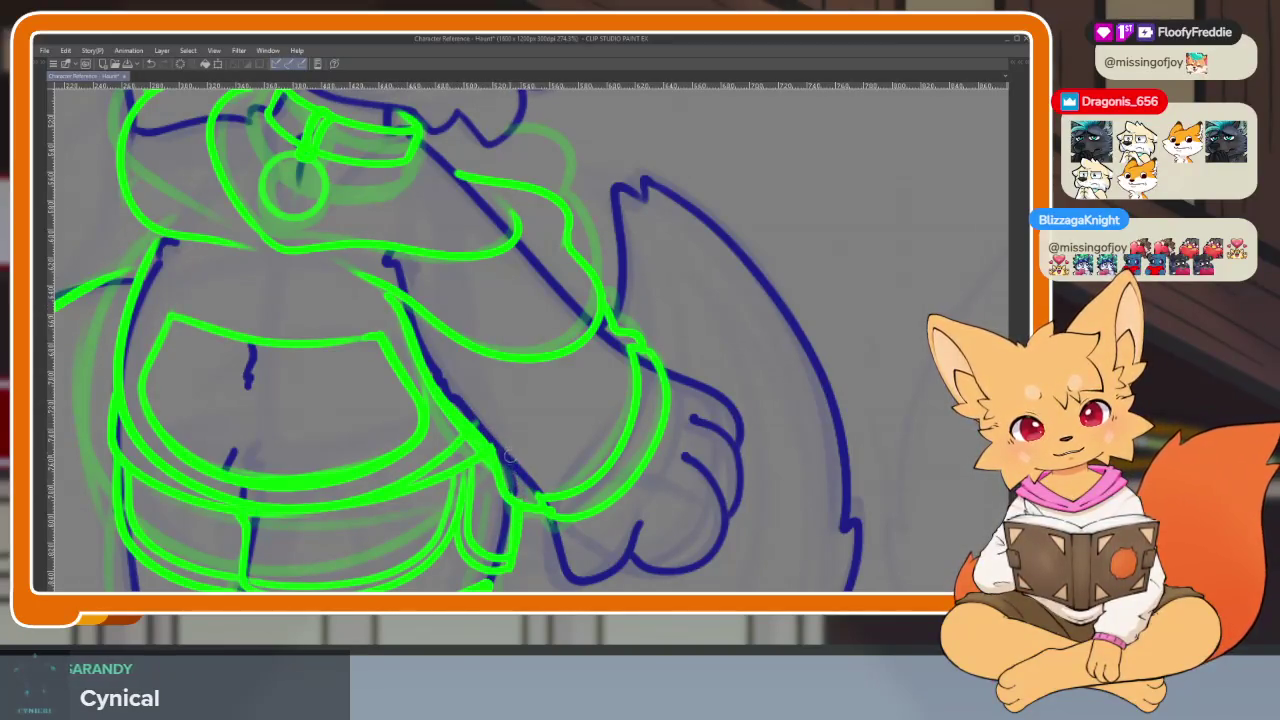
pyautogui.scroll(-1, 467, 410)
pyautogui.scroll(-2, 467, 410)
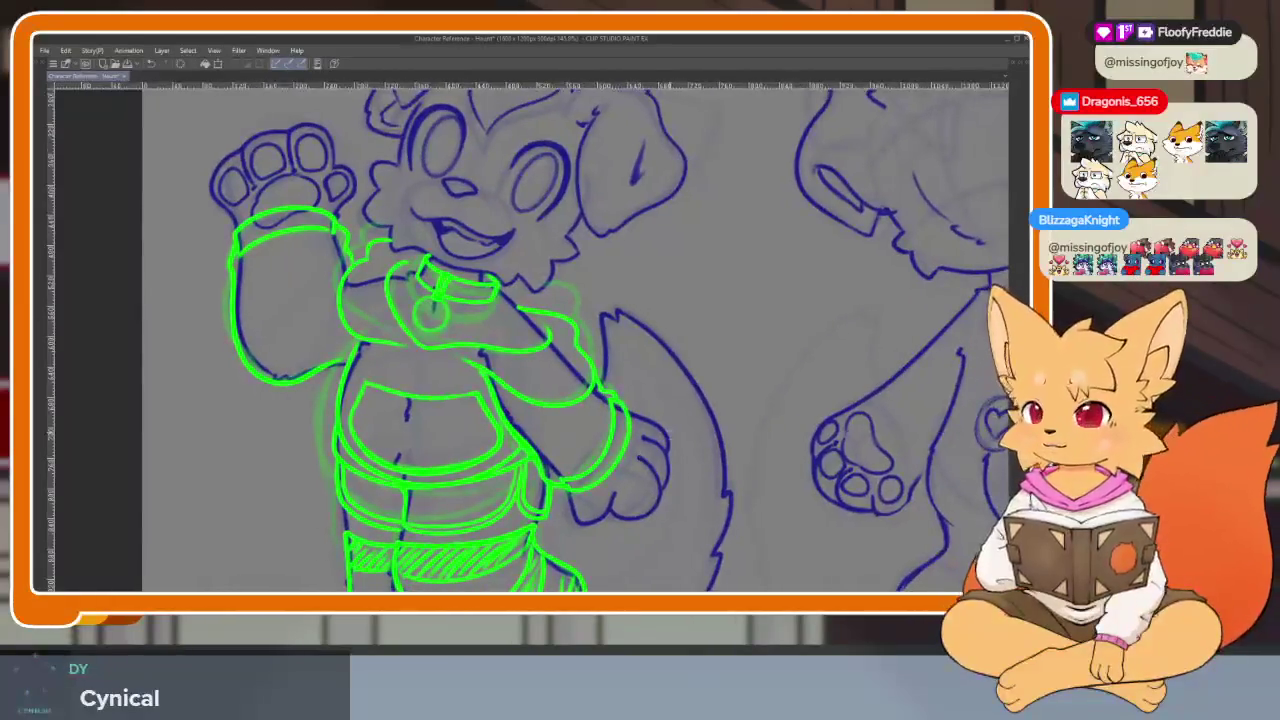
pyautogui.scroll(-2, 650, 431)
pyautogui.scroll(-2, 655, 430)
pyautogui.scroll(1, 655, 430)
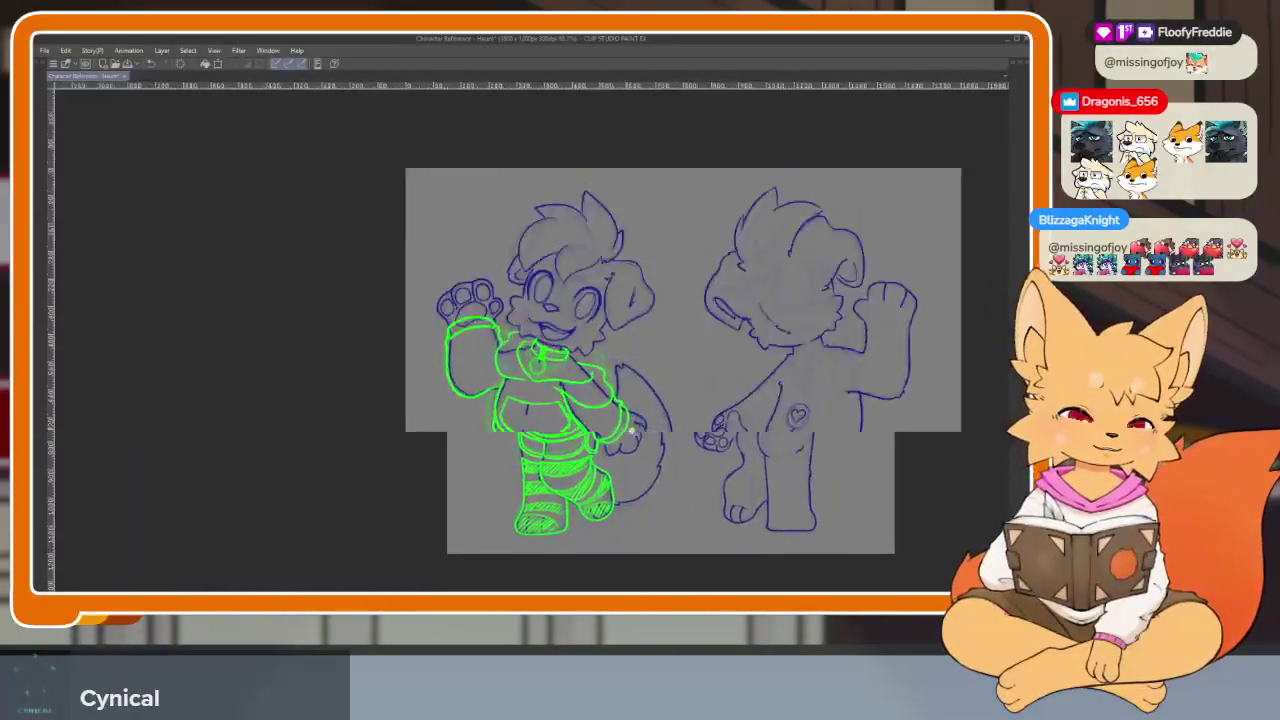
pyautogui.scroll(4, 650, 431)
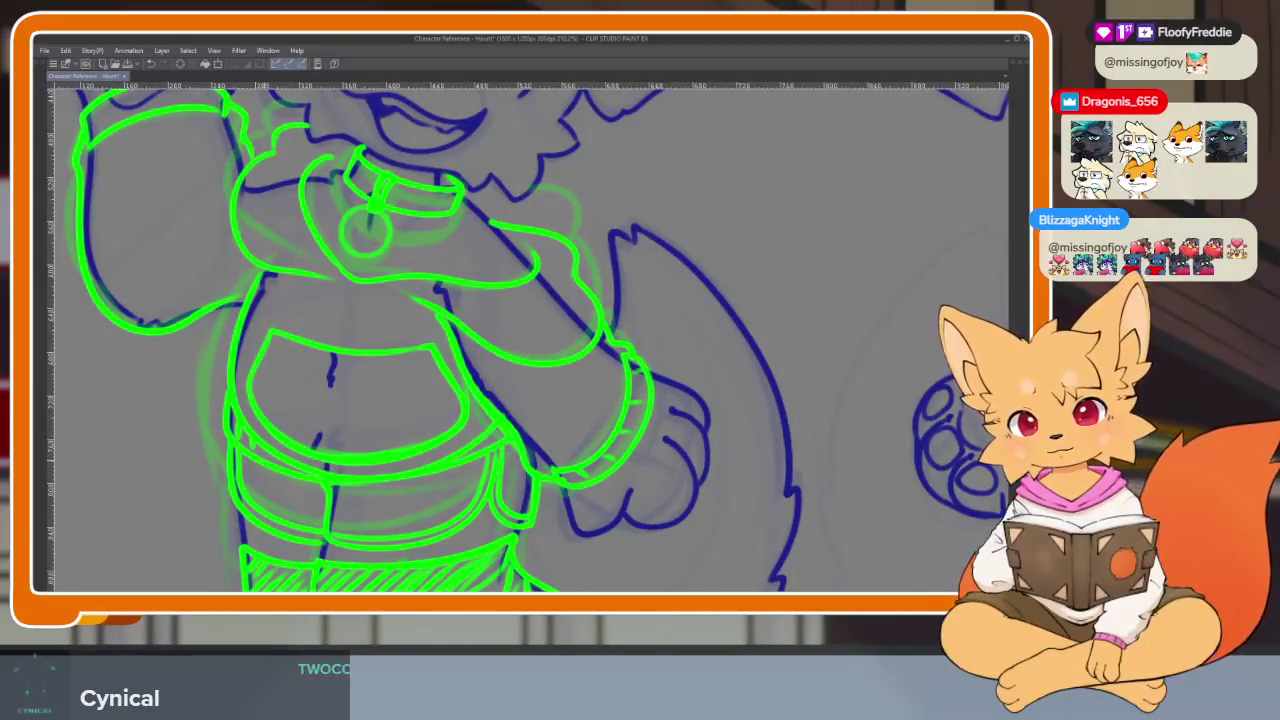
pyautogui.scroll(-2, 553, 407)
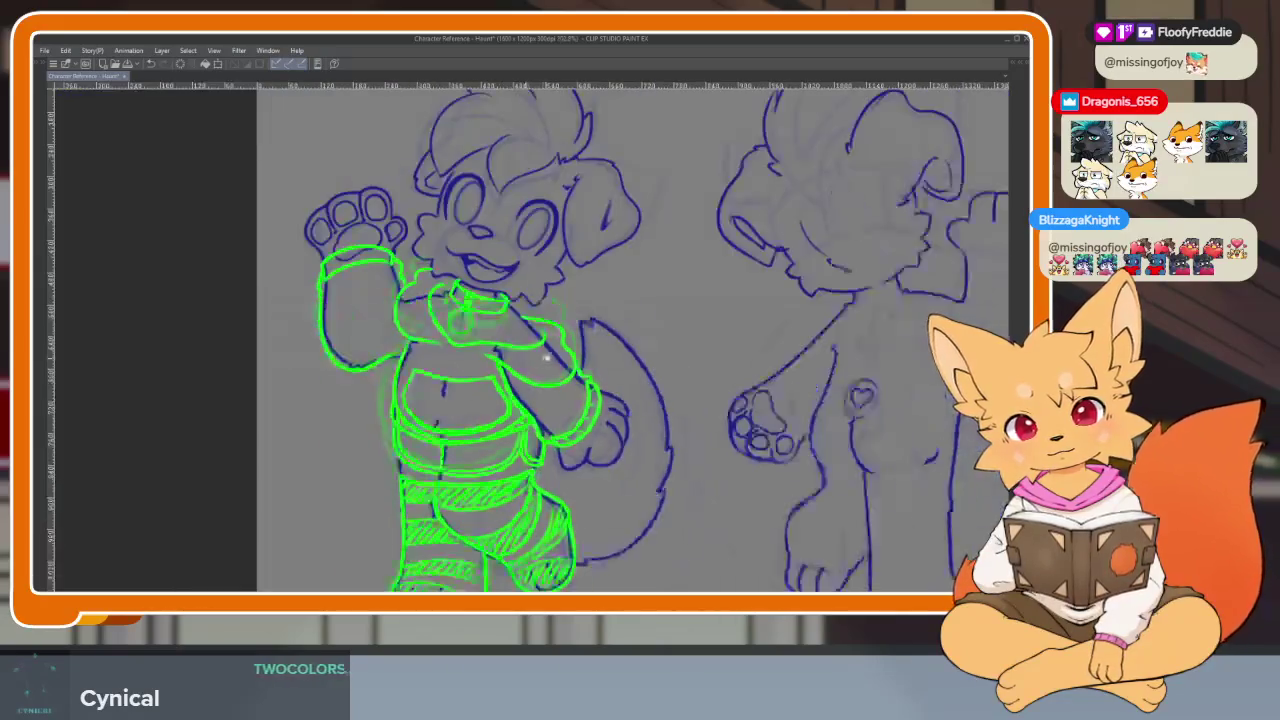
pyautogui.scroll(2, 400, 350)
pyautogui.scroll(1, 353, 321)
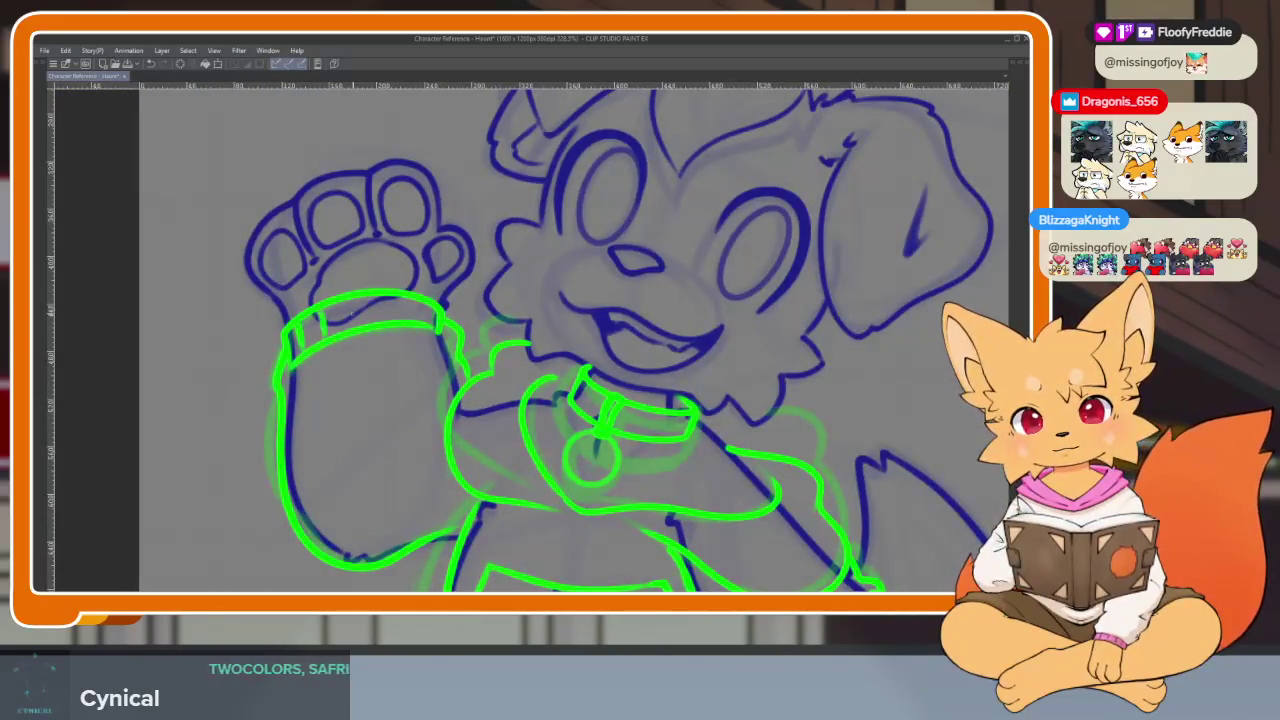
pyautogui.scroll(-2, 763, 386)
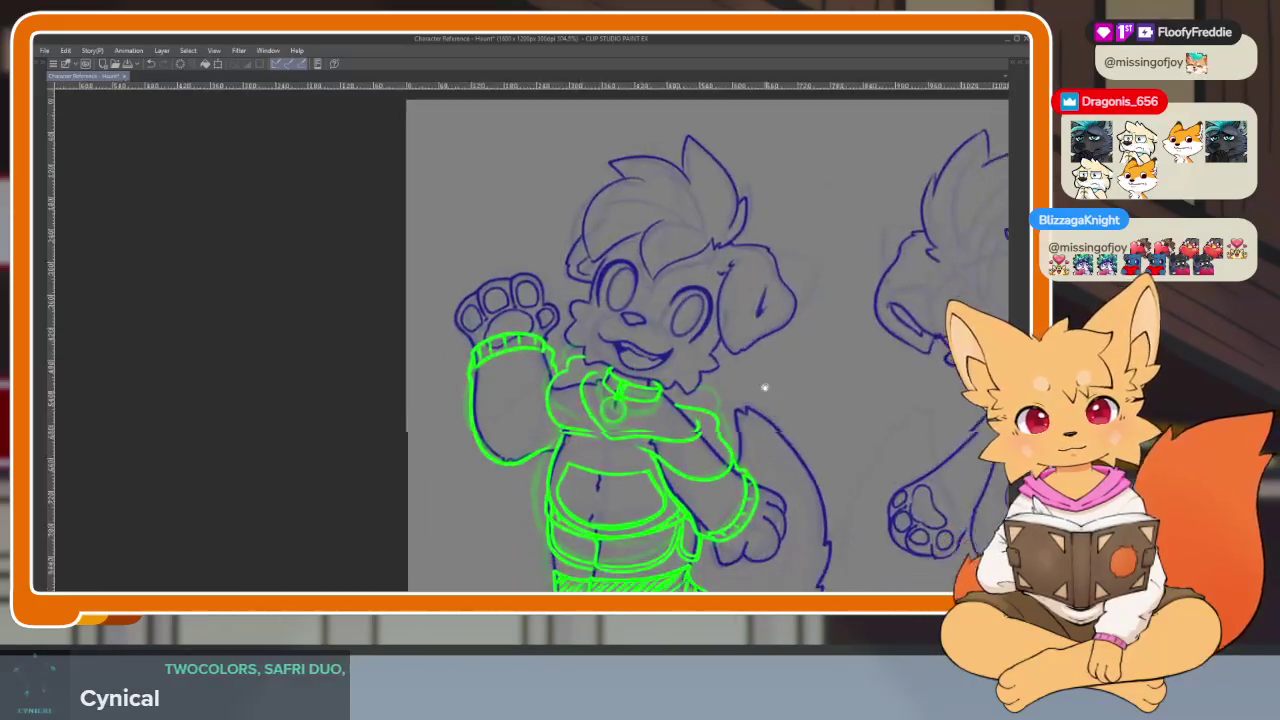
pyautogui.scroll(-2, 729, 416)
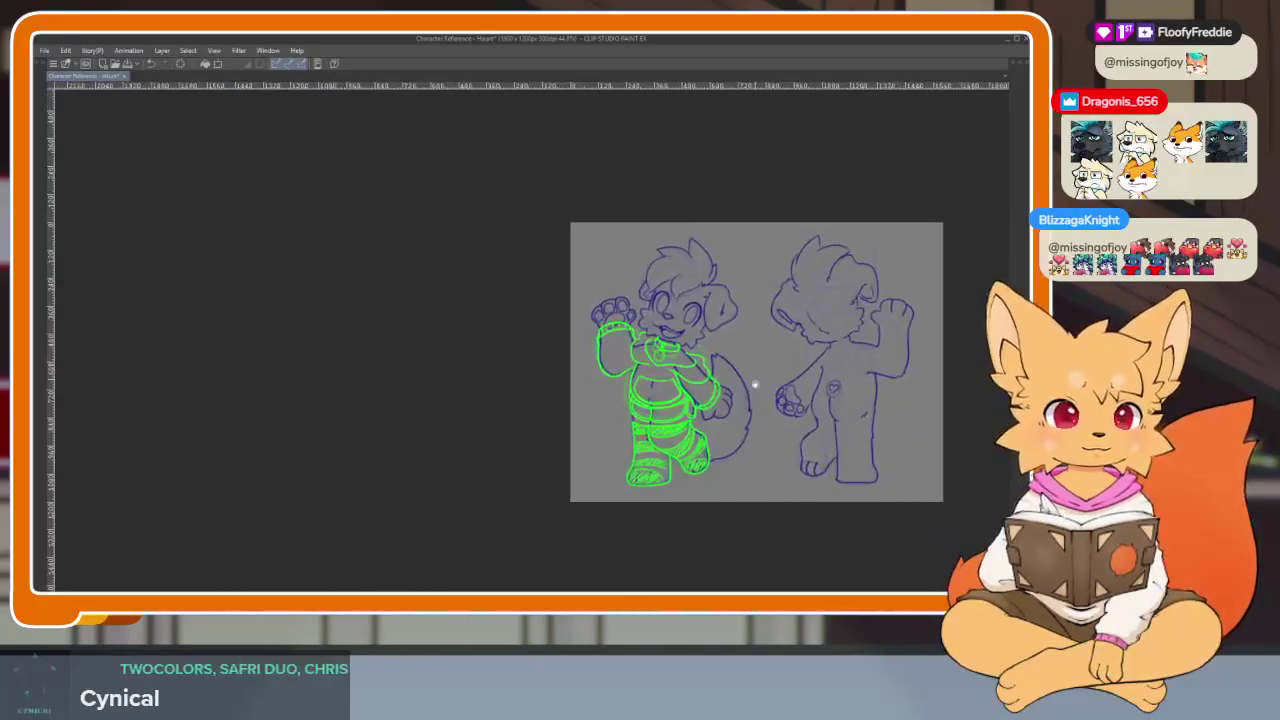
pyautogui.scroll(2, 749, 380)
pyautogui.scroll(1, 760, 400)
pyautogui.scroll(-2, 730, 400)
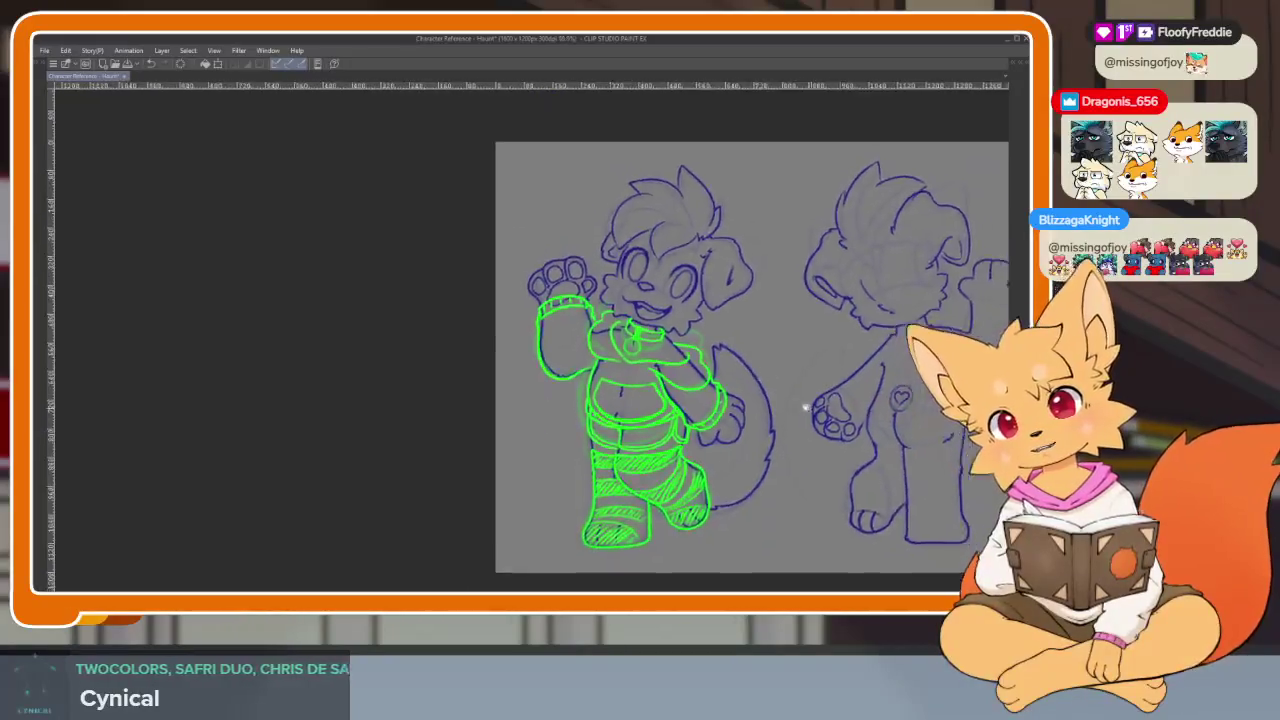
pyautogui.scroll(1, 730, 400)
pyautogui.scroll(-1, 730, 400)
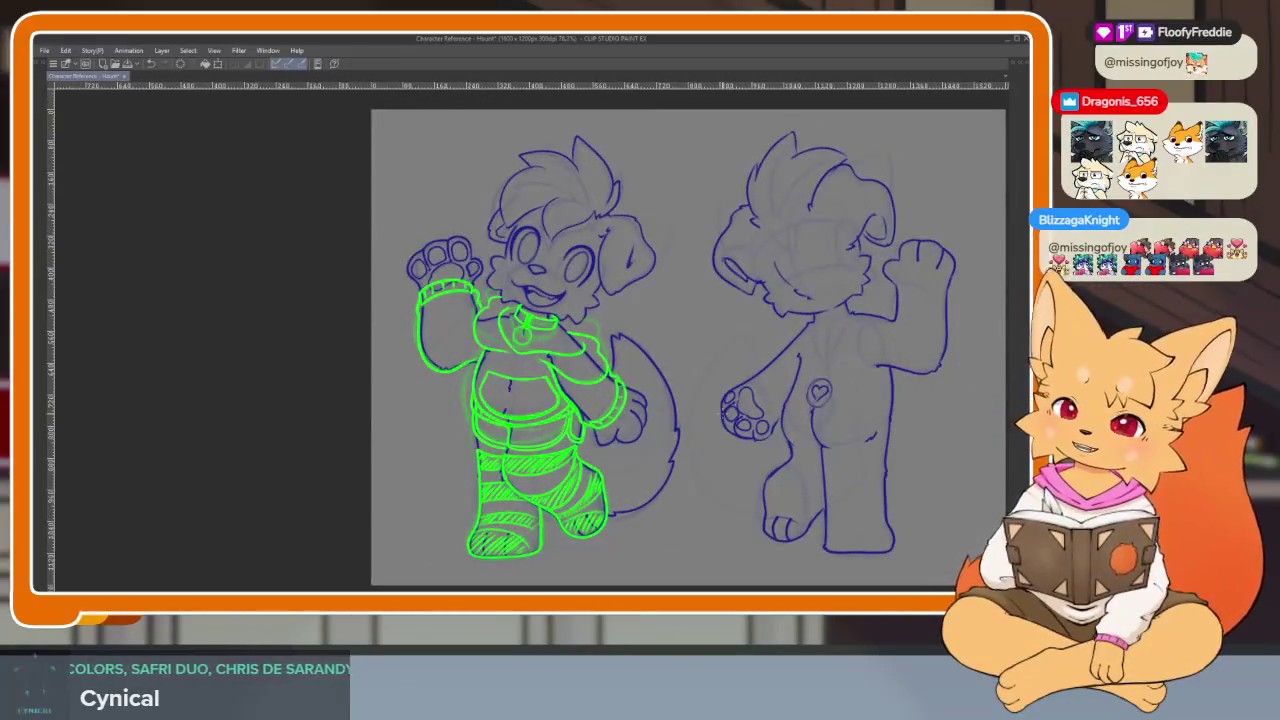
pyautogui.press('h')
pyautogui.press('h')
pyautogui.scroll(-1, 718, 422)
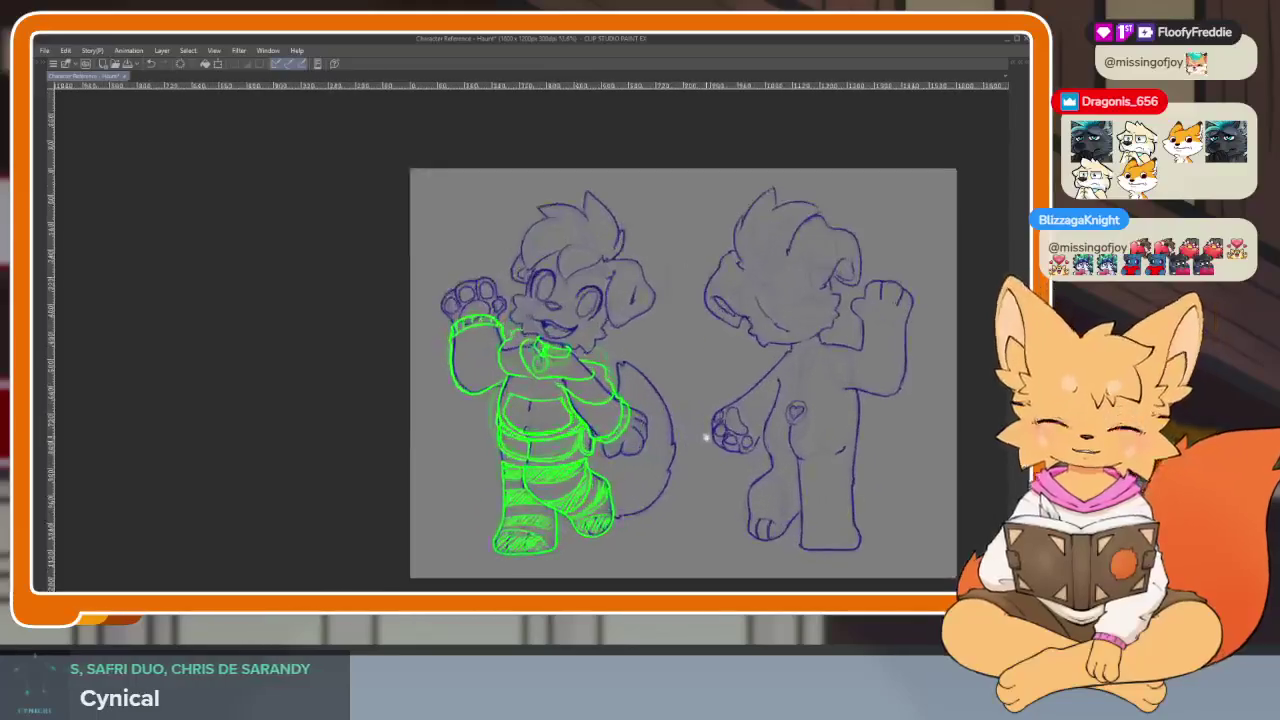
pyautogui.press('Tab')
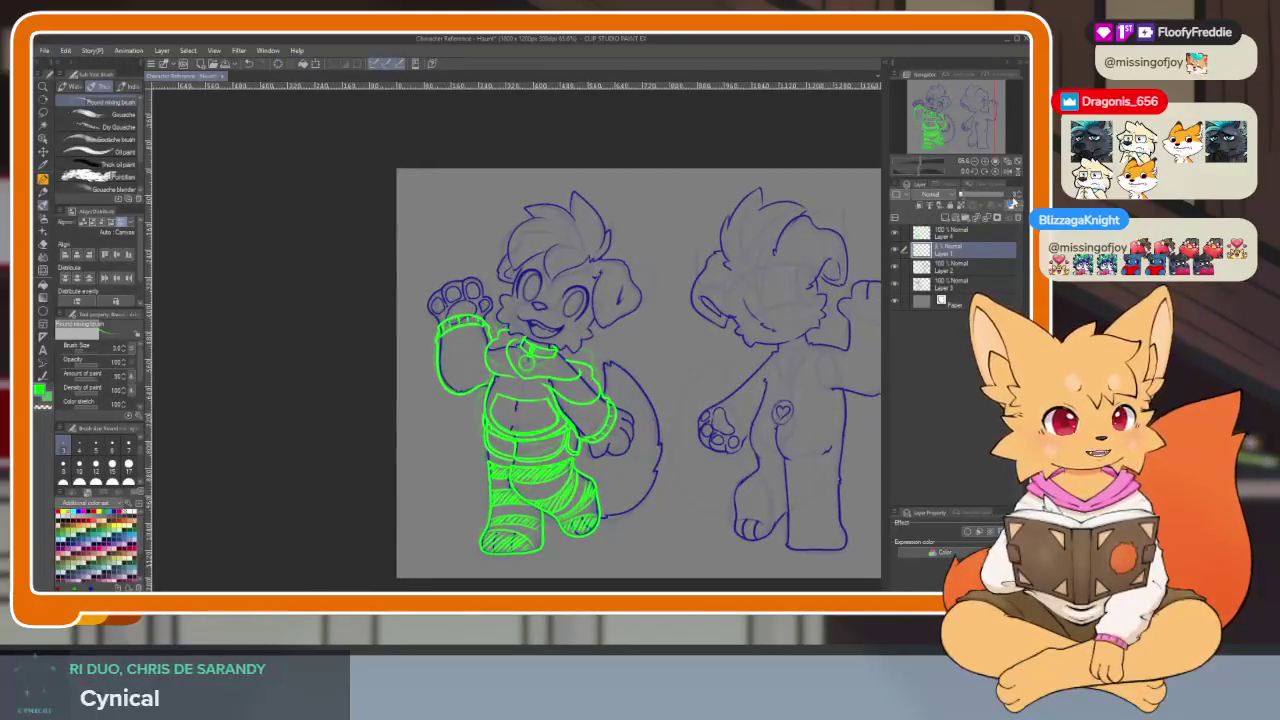
pyautogui.press('Tab')
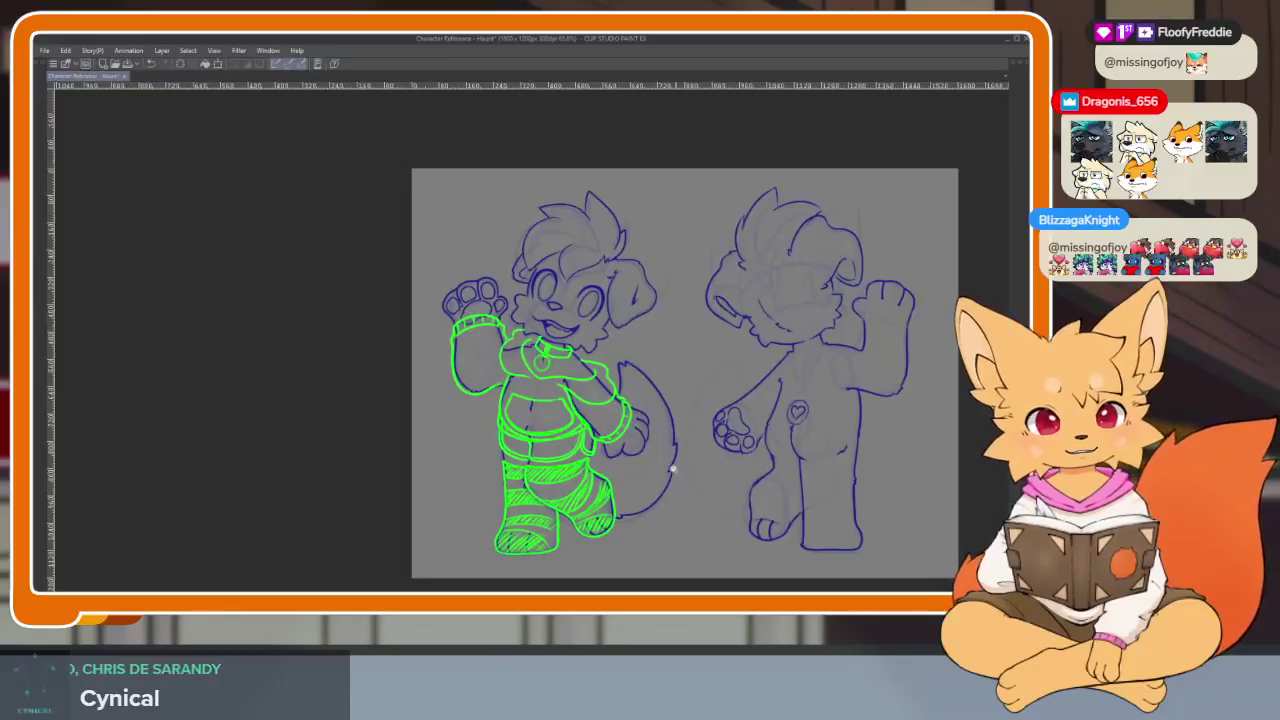
pyautogui.scroll(2, 660, 464)
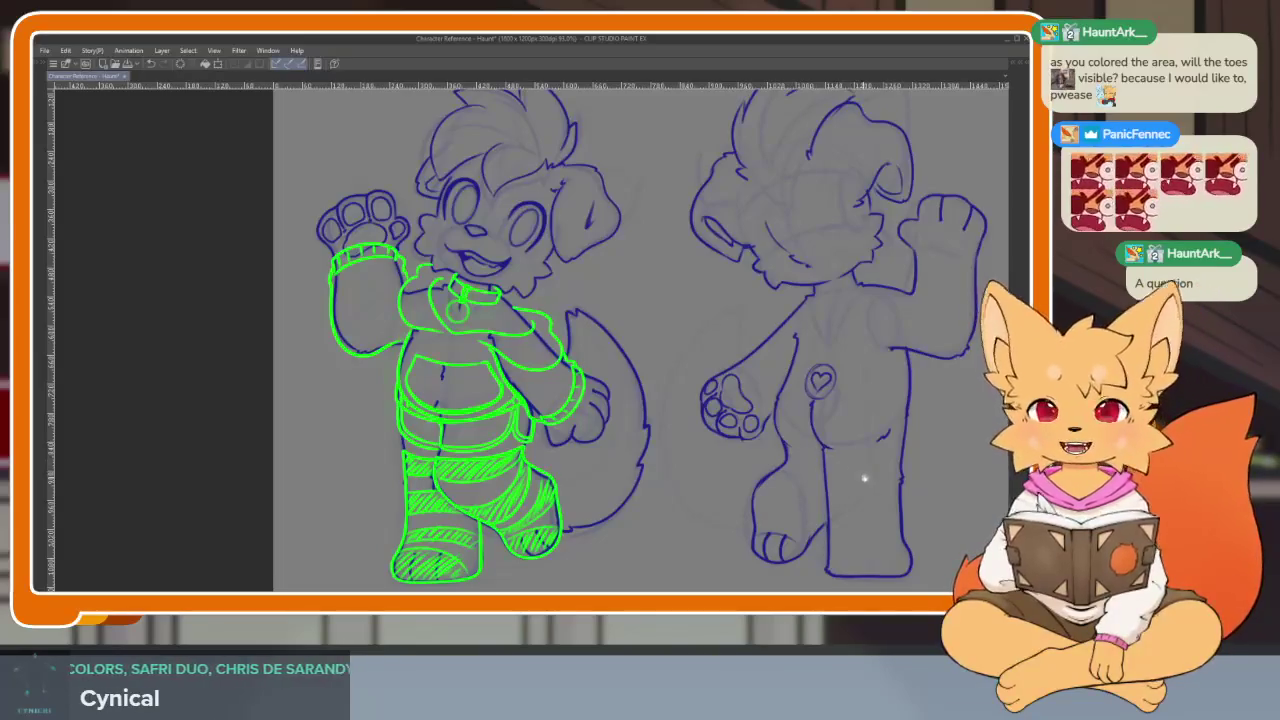
pyautogui.scroll(5, 780, 451)
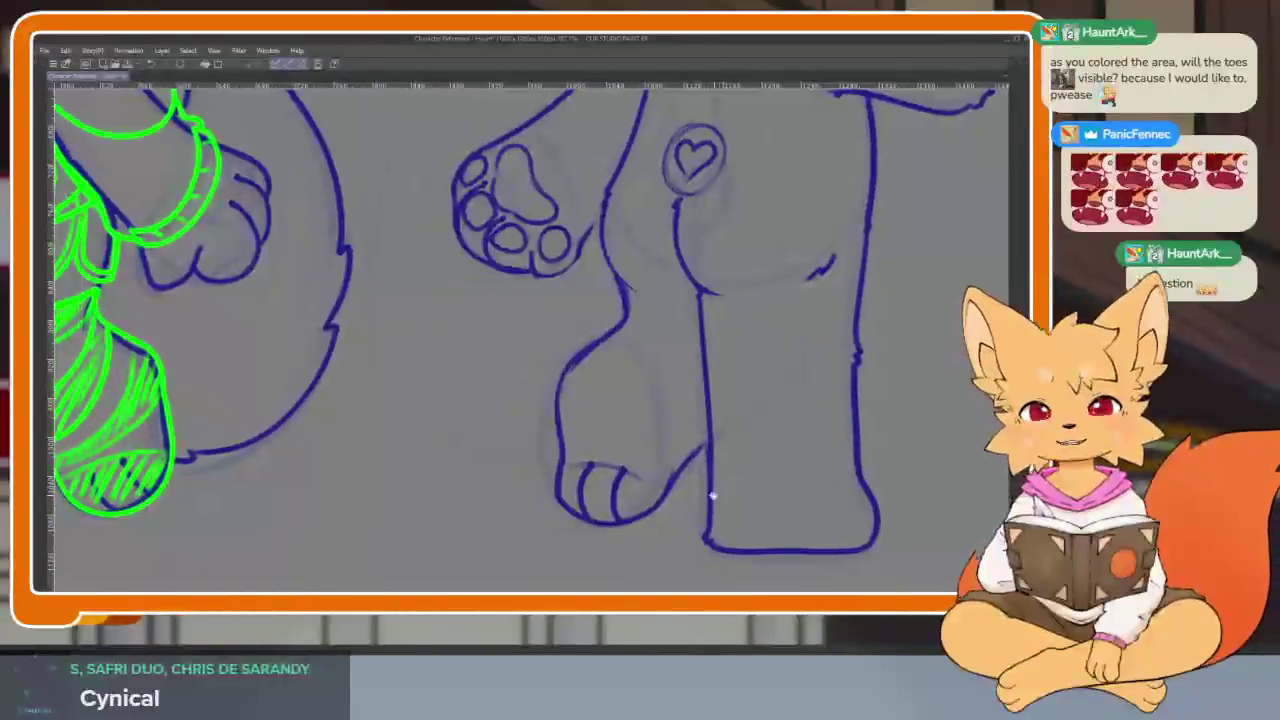
pyautogui.scroll(2, 712, 495)
pyautogui.scroll(-3, 694, 503)
pyautogui.scroll(-4, 686, 491)
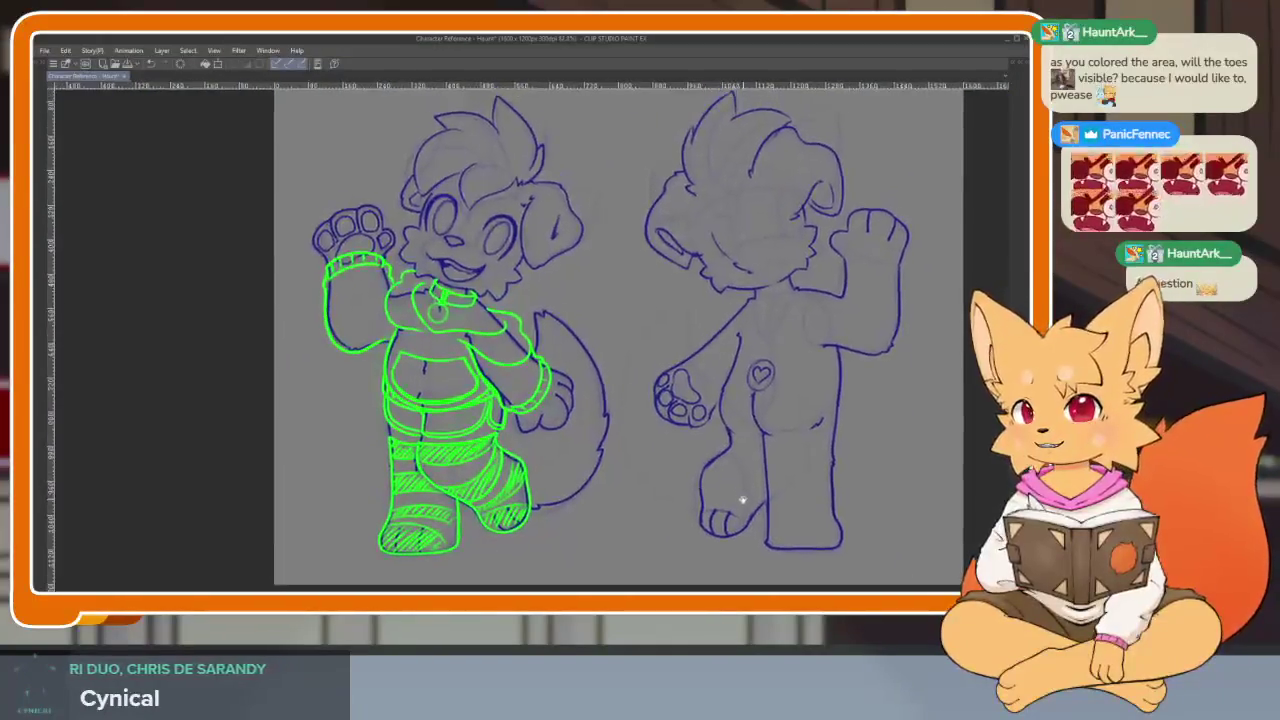
pyautogui.scroll(-1, 742, 500)
pyautogui.scroll(2, 766, 457)
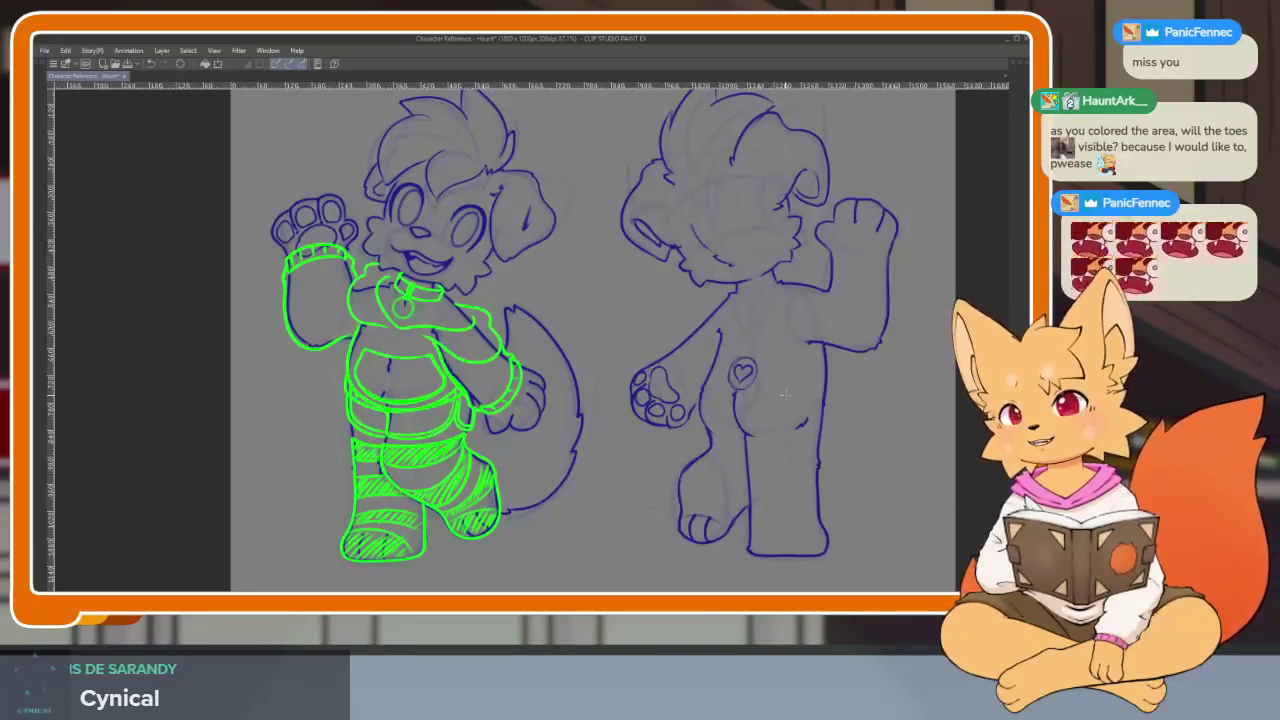
pyautogui.scroll(3, 760, 465)
pyautogui.scroll(-4, 778, 388)
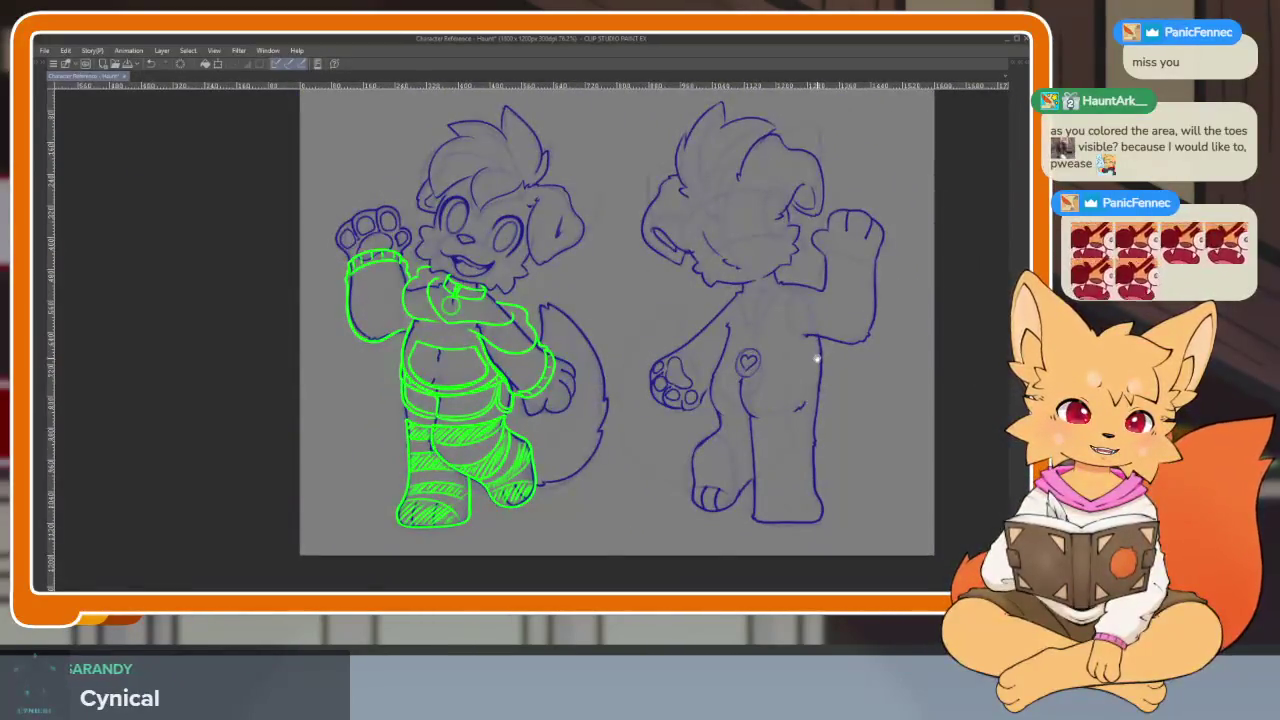
pyautogui.scroll(3, 800, 380)
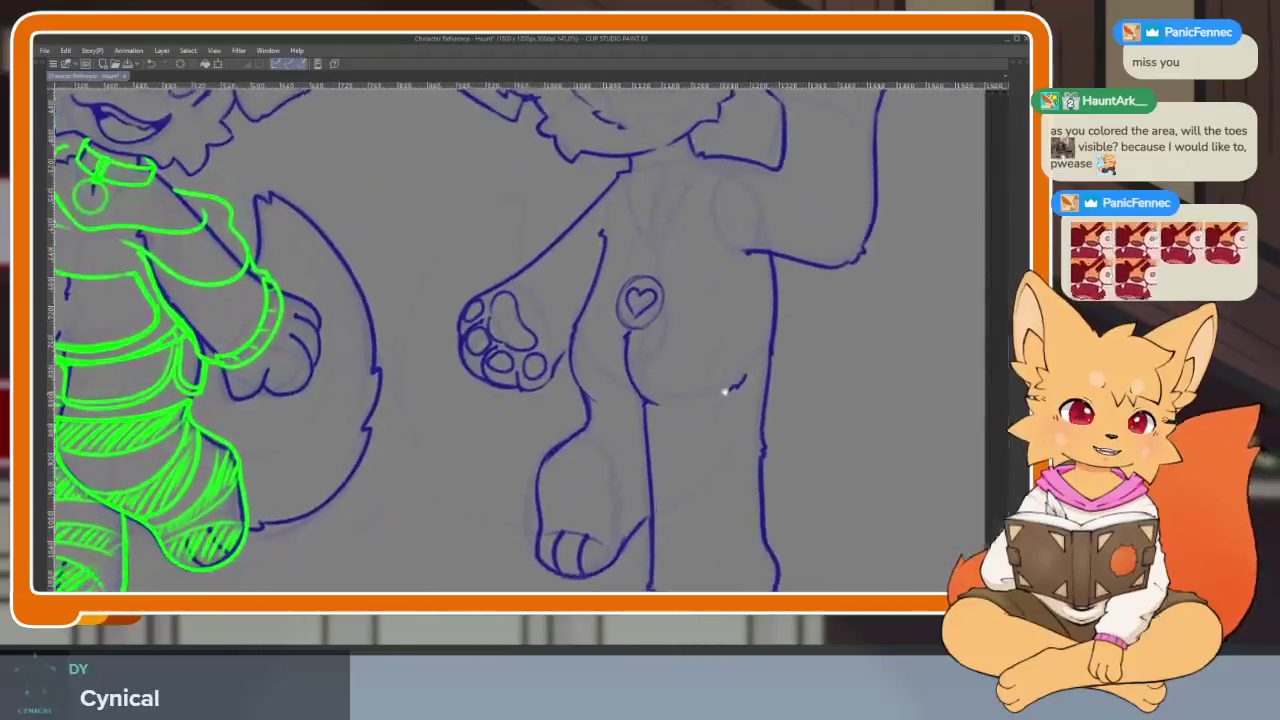
pyautogui.scroll(-3, 729, 386)
pyautogui.scroll(2, 770, 431)
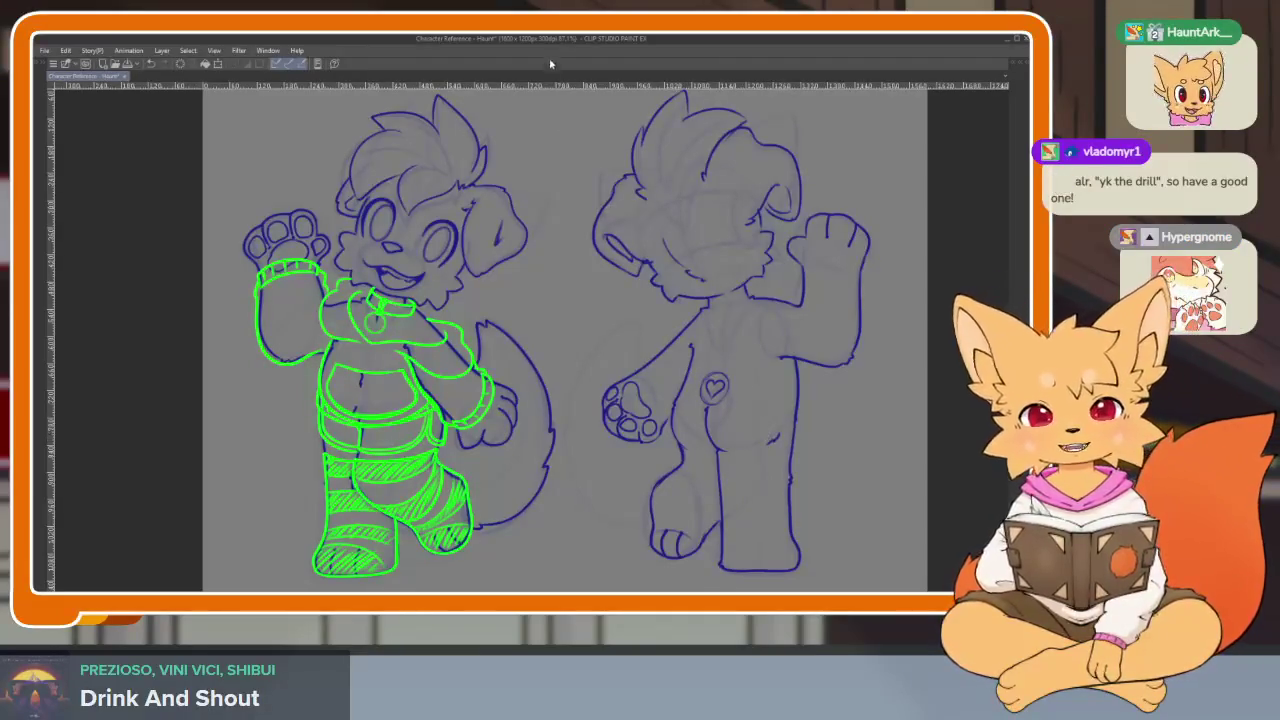
pyautogui.scroll(1, 591, 423)
pyautogui.scroll(2, 591, 423)
pyautogui.scroll(3, 591, 423)
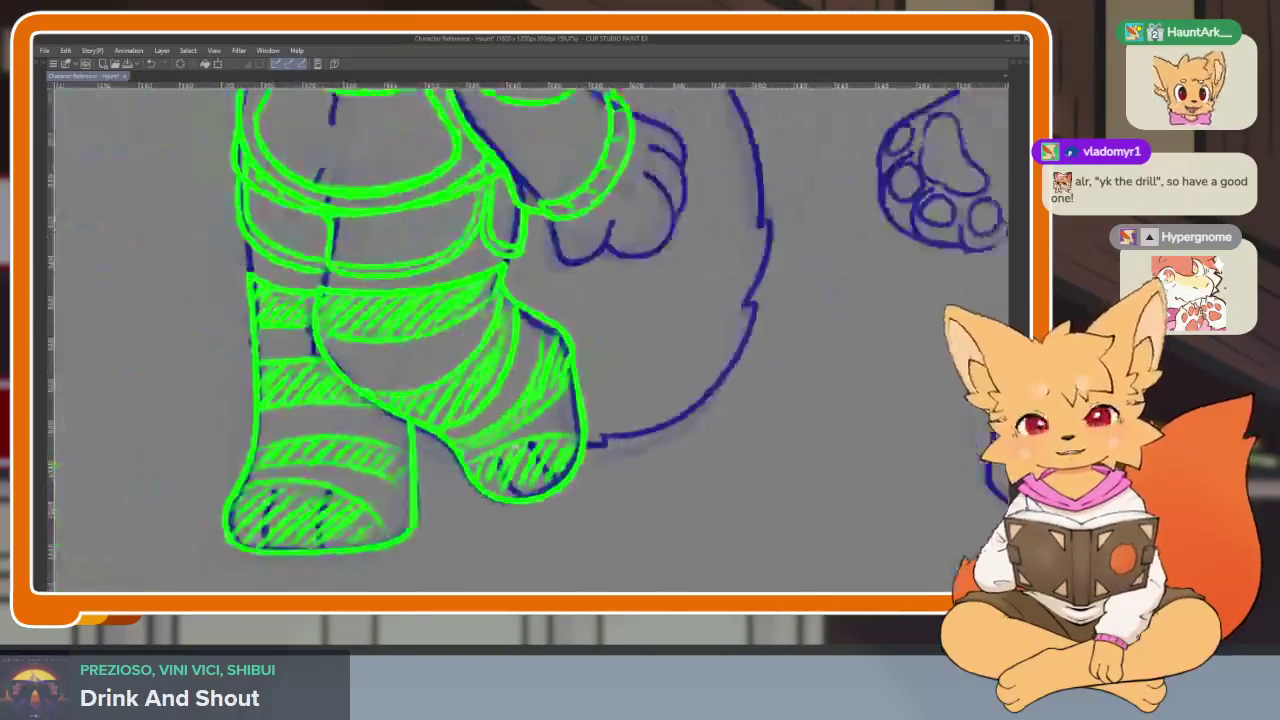
pyautogui.scroll(2, 591, 423)
pyautogui.moveTo(562, 400); pyautogui.dragTo(596, 370)
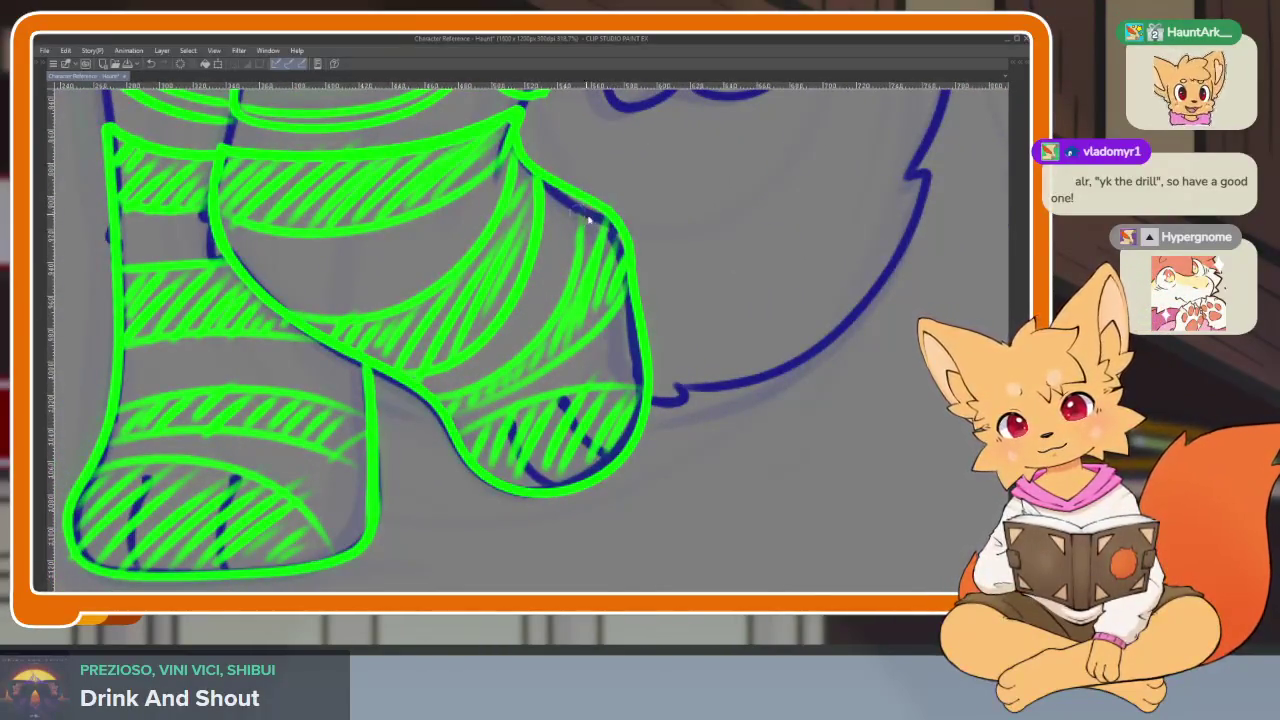
# - Erase the sock outlines and hatching over both feet's toes
pyautogui.press('Tab')
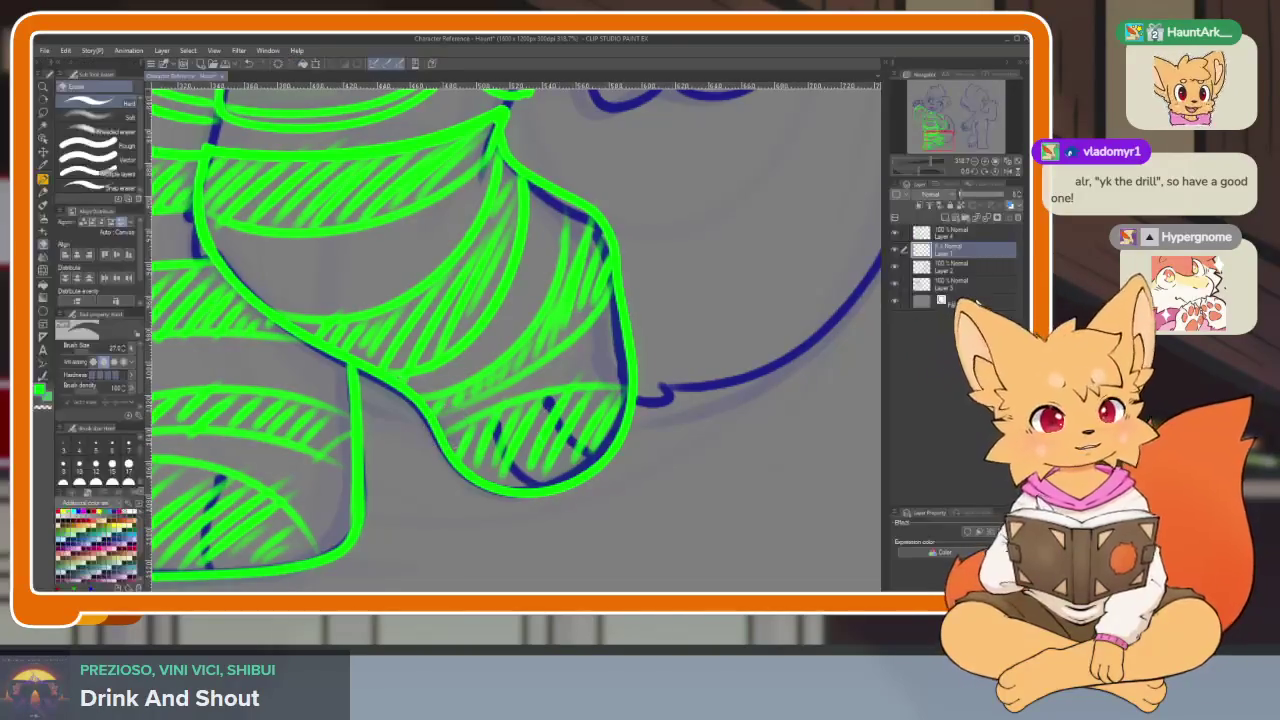
pyautogui.press('Tab')
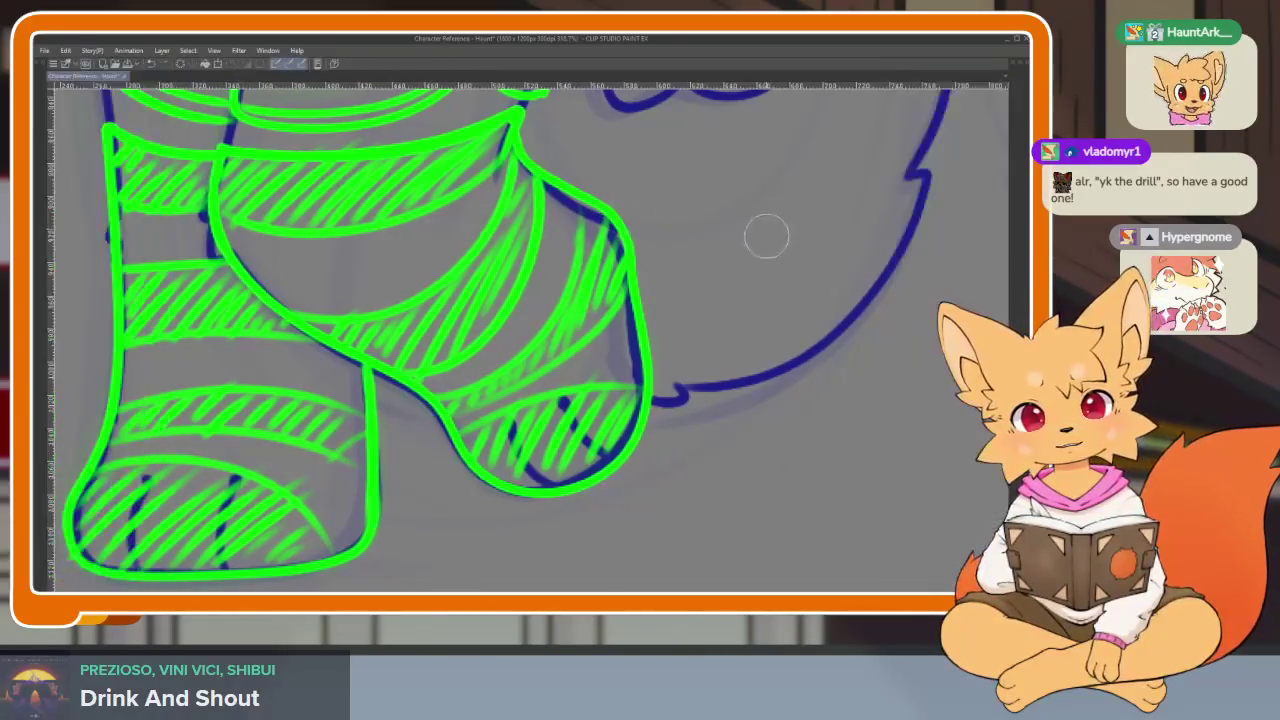
pyautogui.moveTo(669, 256); pyautogui.dragTo(659, 288)
pyautogui.moveTo(574, 200)
pyautogui.mouseDown()
pyautogui.moveTo(437, 460)
pyautogui.moveTo(500, 505)
pyautogui.moveTo(529, 391)
pyautogui.moveTo(609, 229)
pyautogui.moveTo(522, 518)
pyautogui.moveTo(548, 553)
pyautogui.mouseUp()
pyautogui.moveTo(323, 431); pyautogui.dragTo(489, 371)
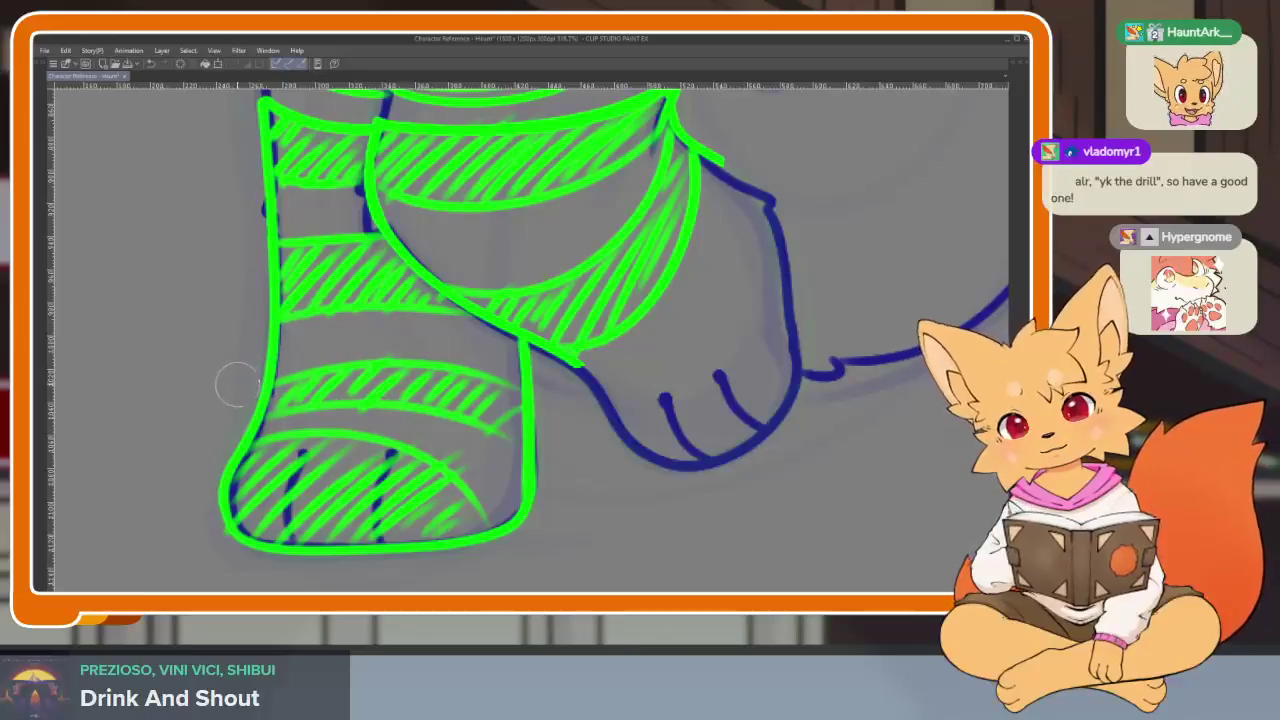
pyautogui.moveTo(270, 380)
pyautogui.mouseDown()
pyautogui.moveTo(551, 443)
pyautogui.moveTo(434, 400)
pyautogui.moveTo(314, 391)
pyautogui.moveTo(297, 430)
pyautogui.moveTo(505, 482)
pyautogui.moveTo(434, 443)
pyautogui.mouseUp()
pyautogui.scroll(-5, 434, 443)
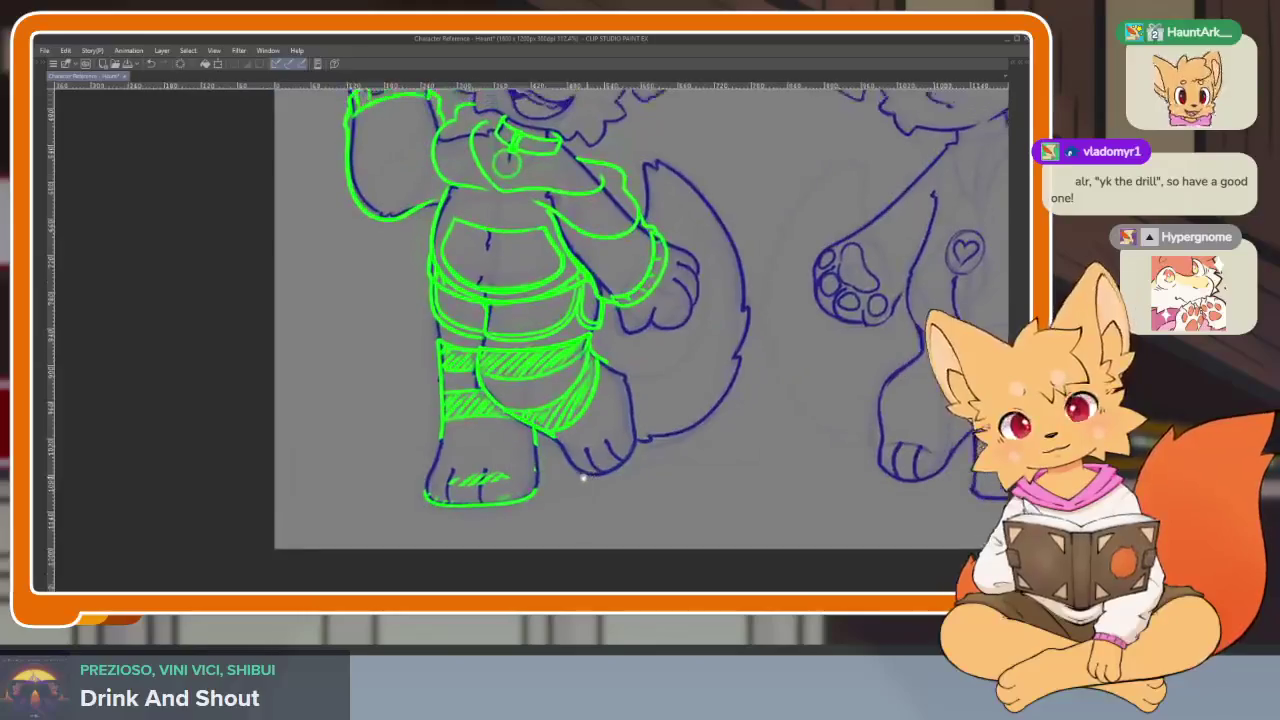
pyautogui.scroll(5, 512, 484)
pyautogui.moveTo(512, 484); pyautogui.dragTo(555, 470)
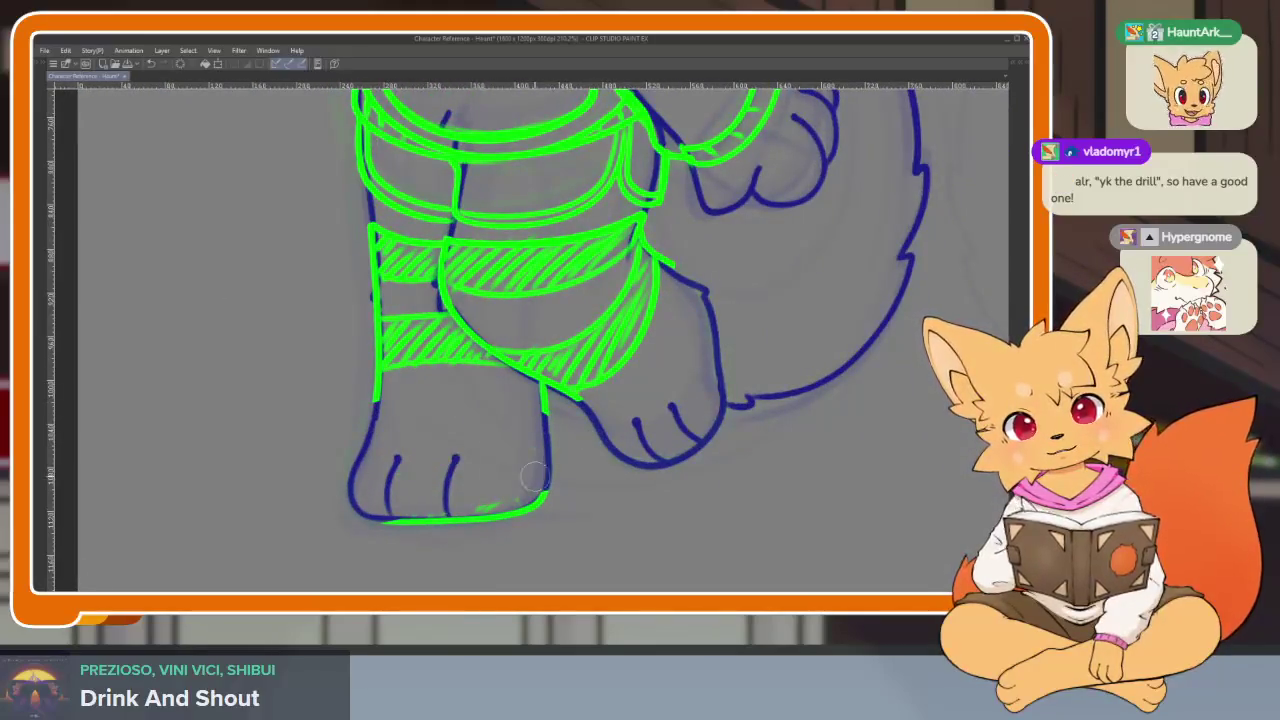
pyautogui.scroll(-5, 432, 508)
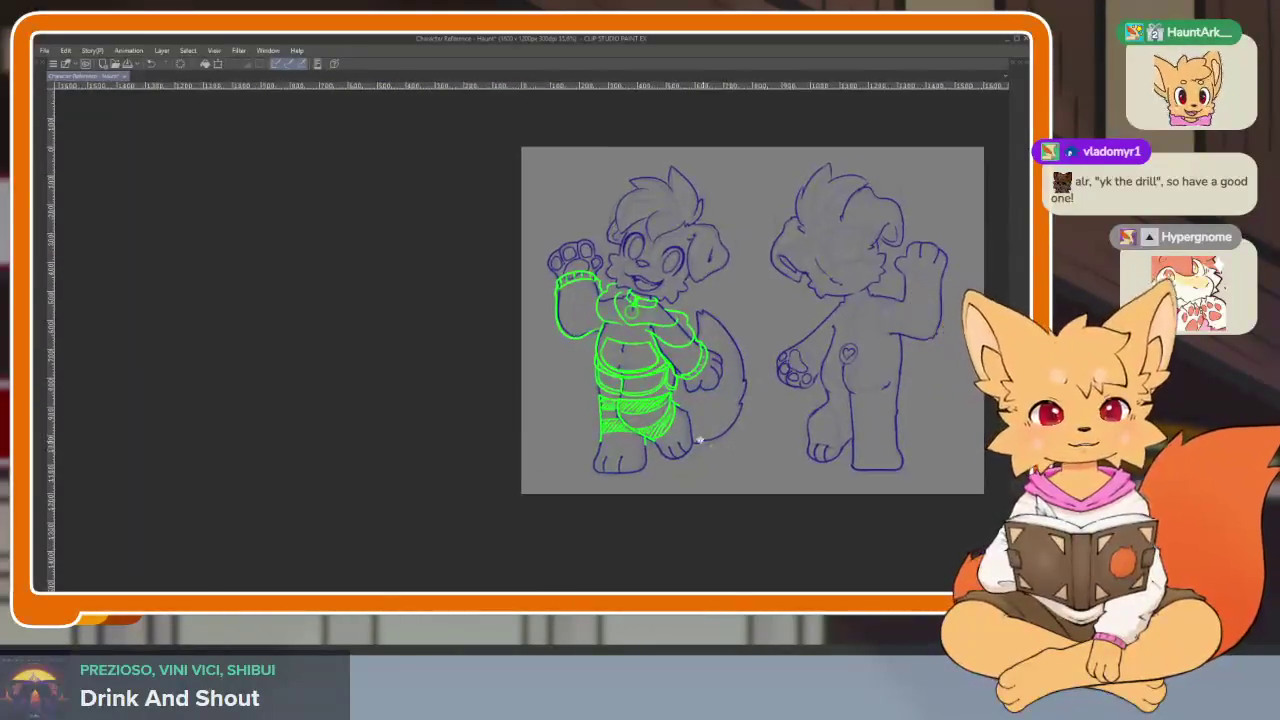
pyautogui.scroll(5, 688, 443)
pyautogui.scroll(2, 684, 446)
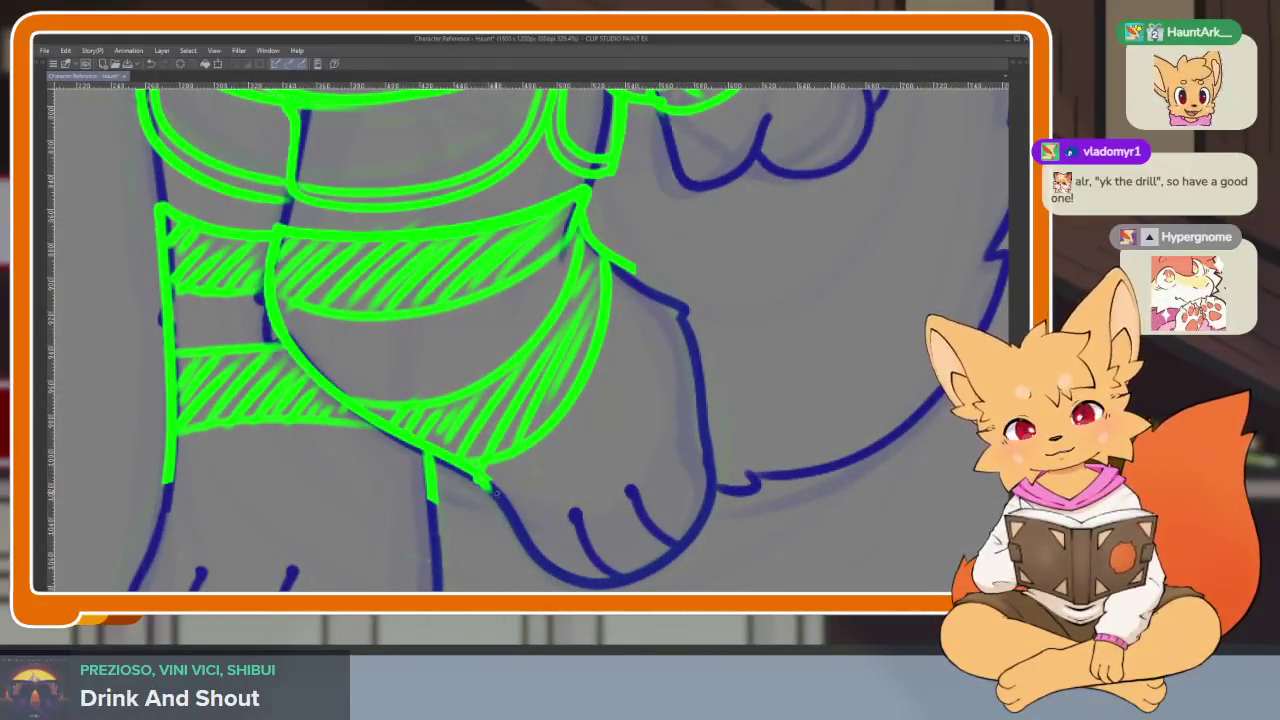
pyautogui.moveTo(540, 528); pyautogui.dragTo(512, 536)
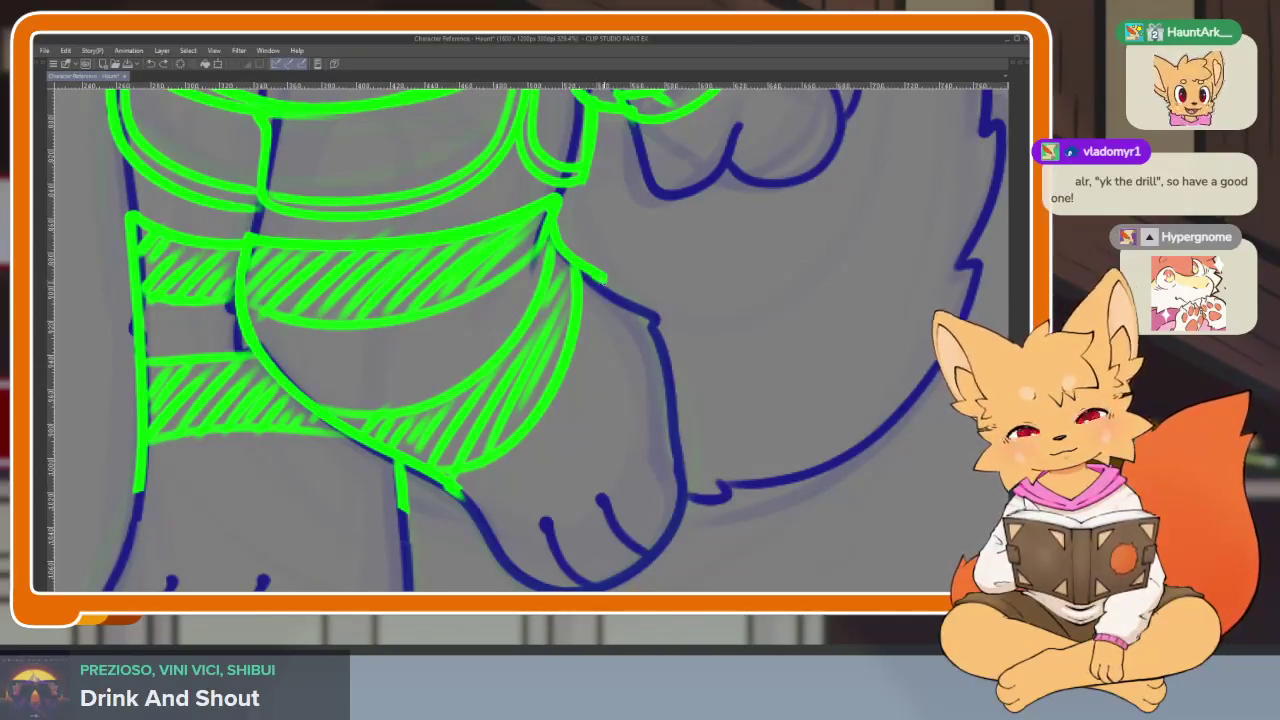
# - Redraw the green lower edges of both socks above the toes and check the legs
pyautogui.moveTo(589, 430); pyautogui.dragTo(462, 500)
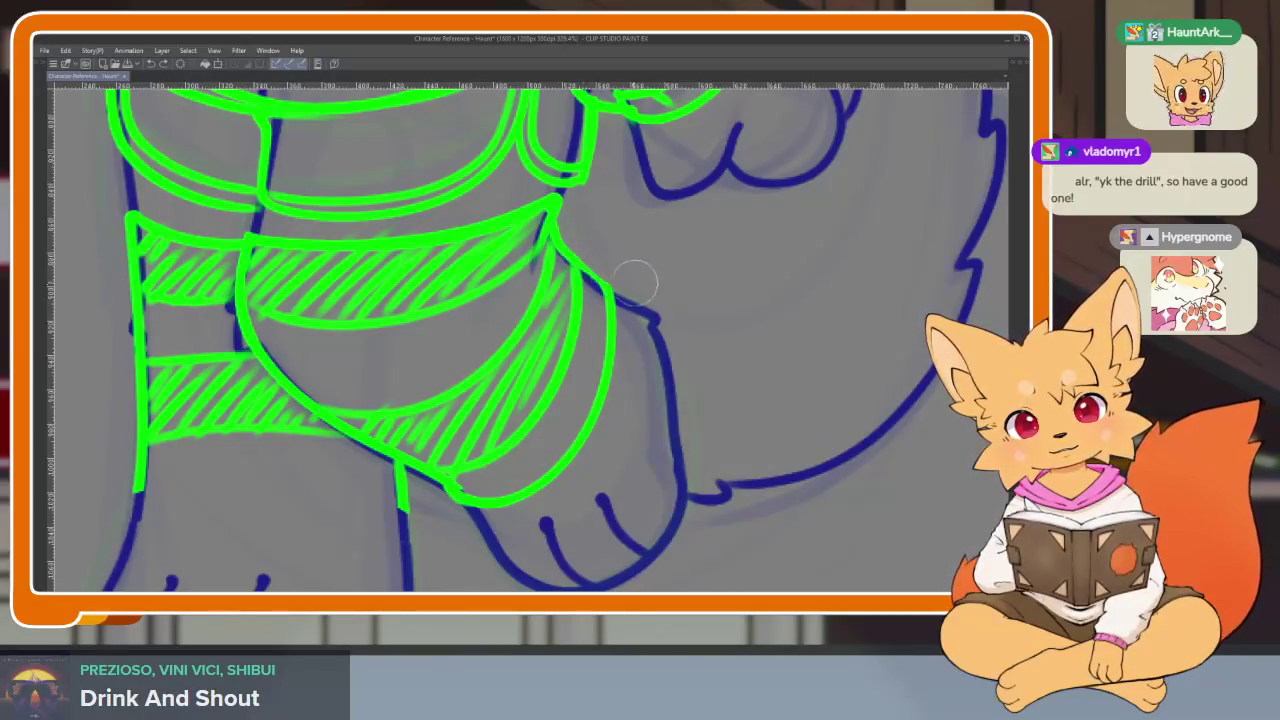
pyautogui.moveTo(556, 244); pyautogui.dragTo(614, 296)
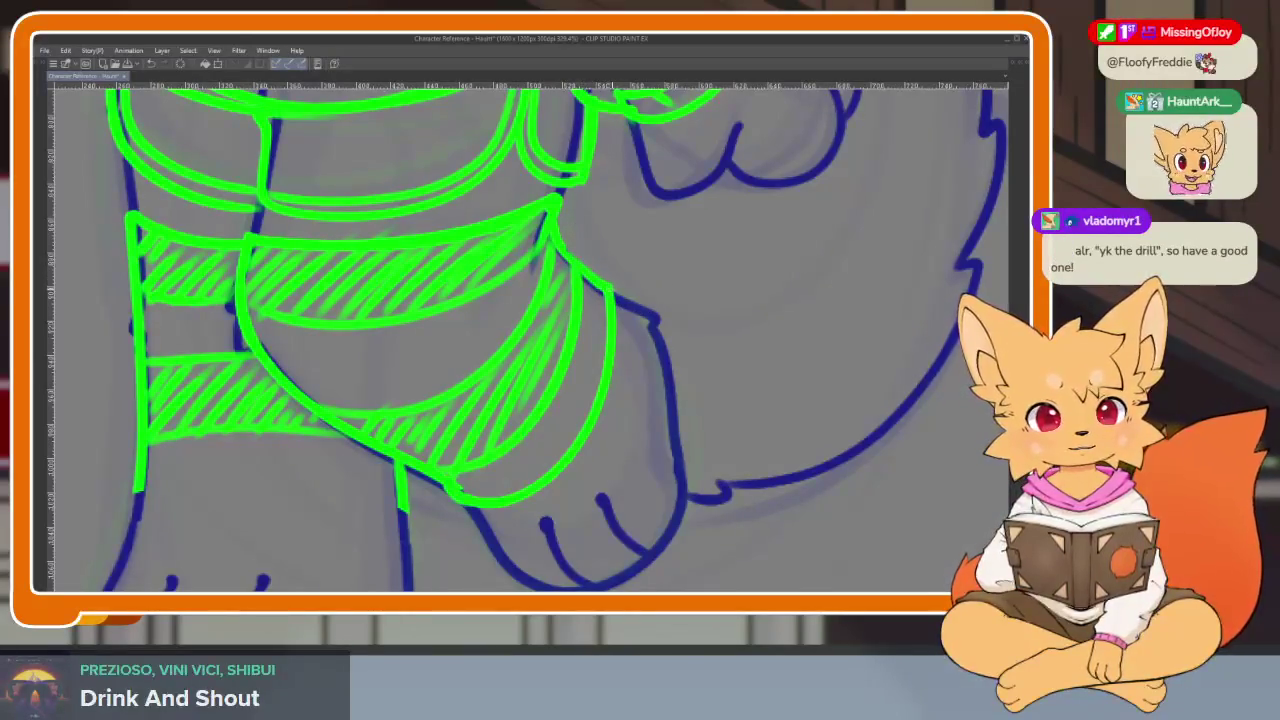
pyautogui.scroll(-2, 740, 430)
pyautogui.scroll(-3, 766, 414)
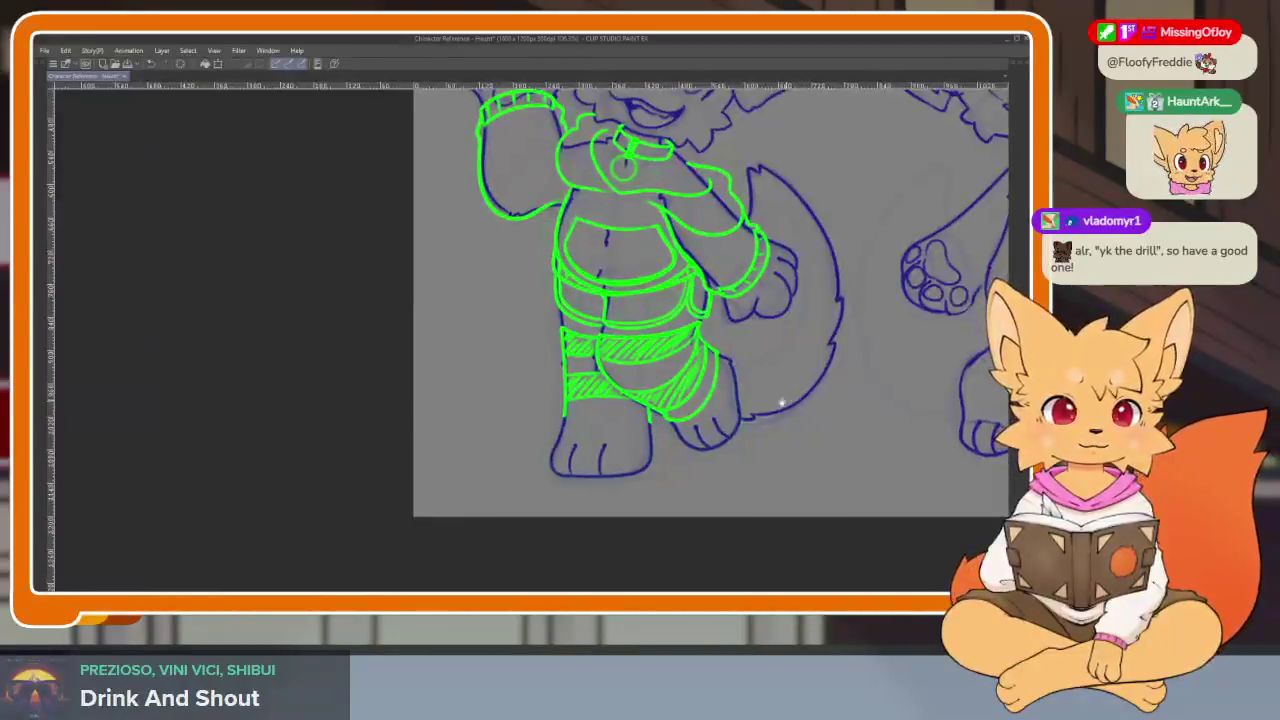
pyautogui.scroll(5, 702, 437)
pyautogui.scroll(1, 702, 437)
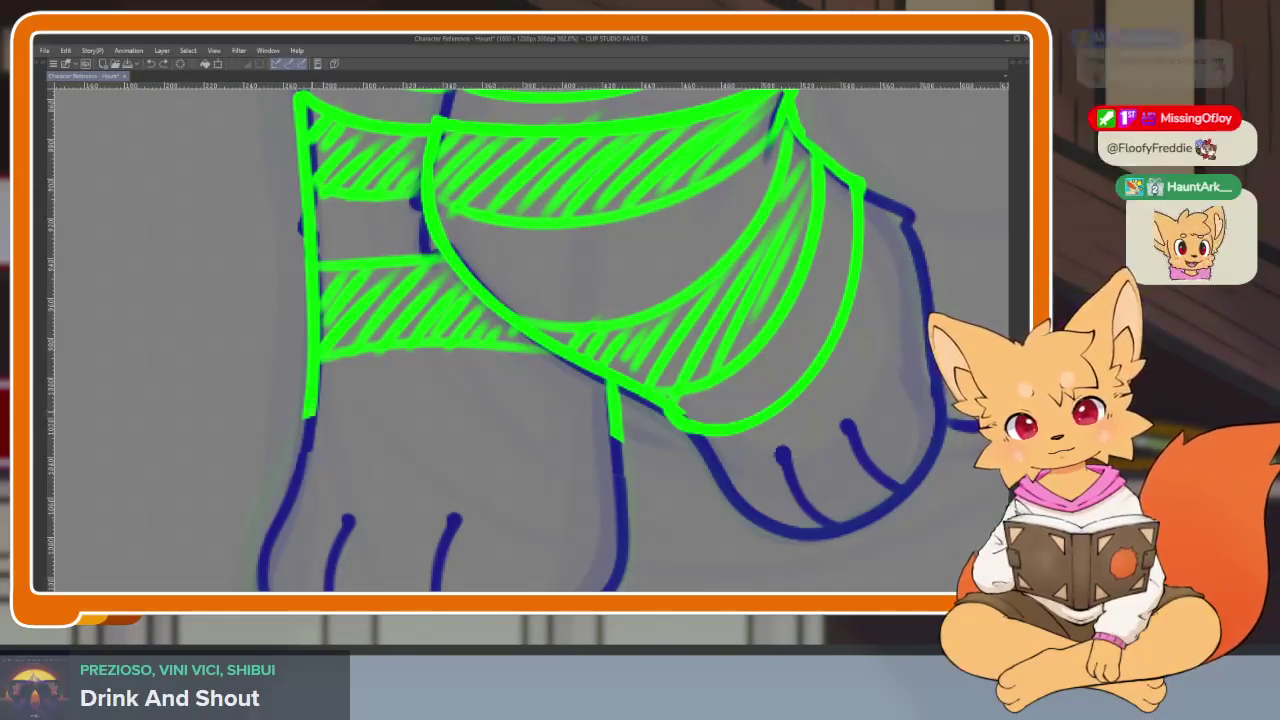
pyautogui.moveTo(310, 430)
pyautogui.mouseDown()
pyautogui.moveTo(400, 456)
pyautogui.moveTo(625, 438)
pyautogui.mouseUp()
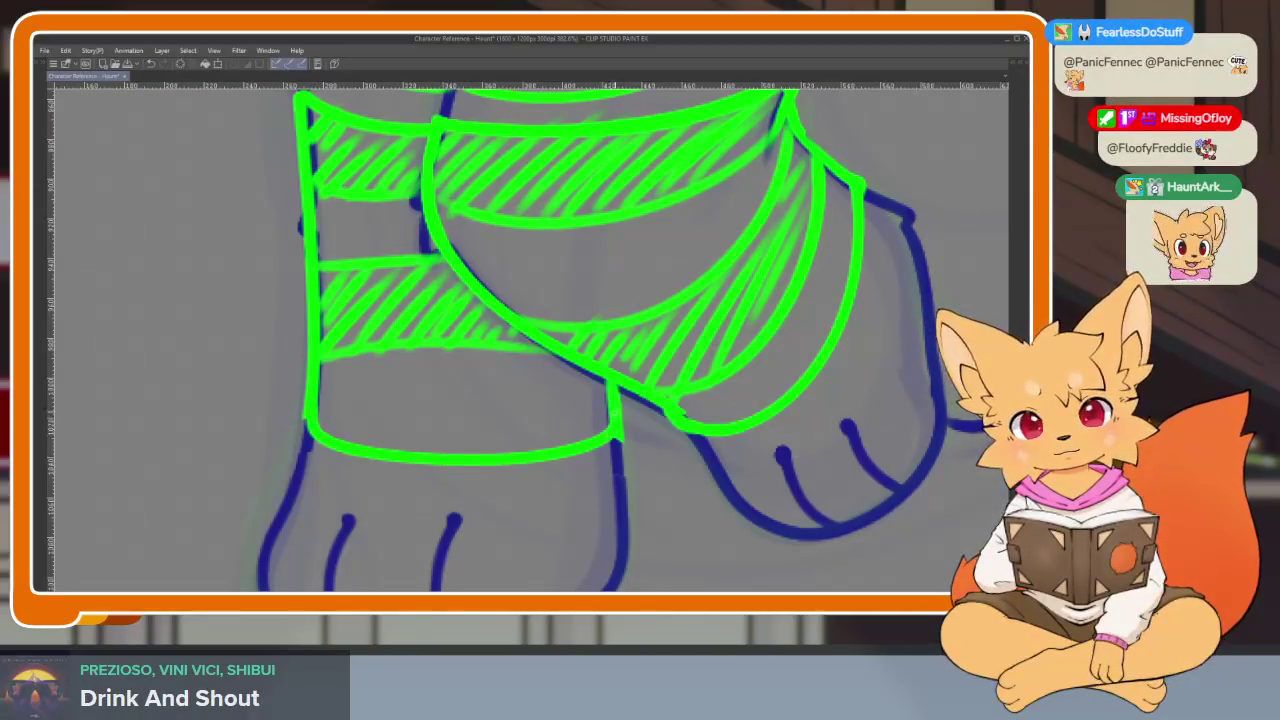
pyautogui.scroll(-3, 674, 457)
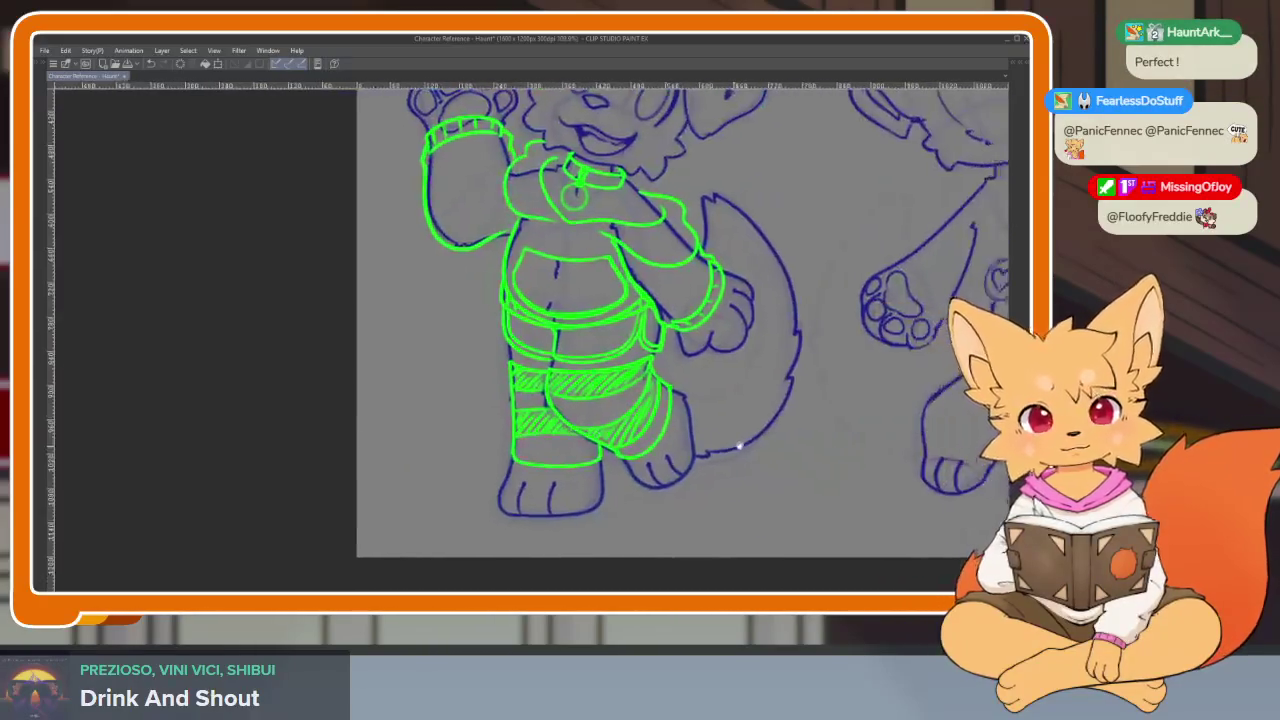
pyautogui.scroll(-2, 737, 446)
pyautogui.moveTo(752, 431); pyautogui.dragTo(725, 408)
pyautogui.scroll(3, 705, 440)
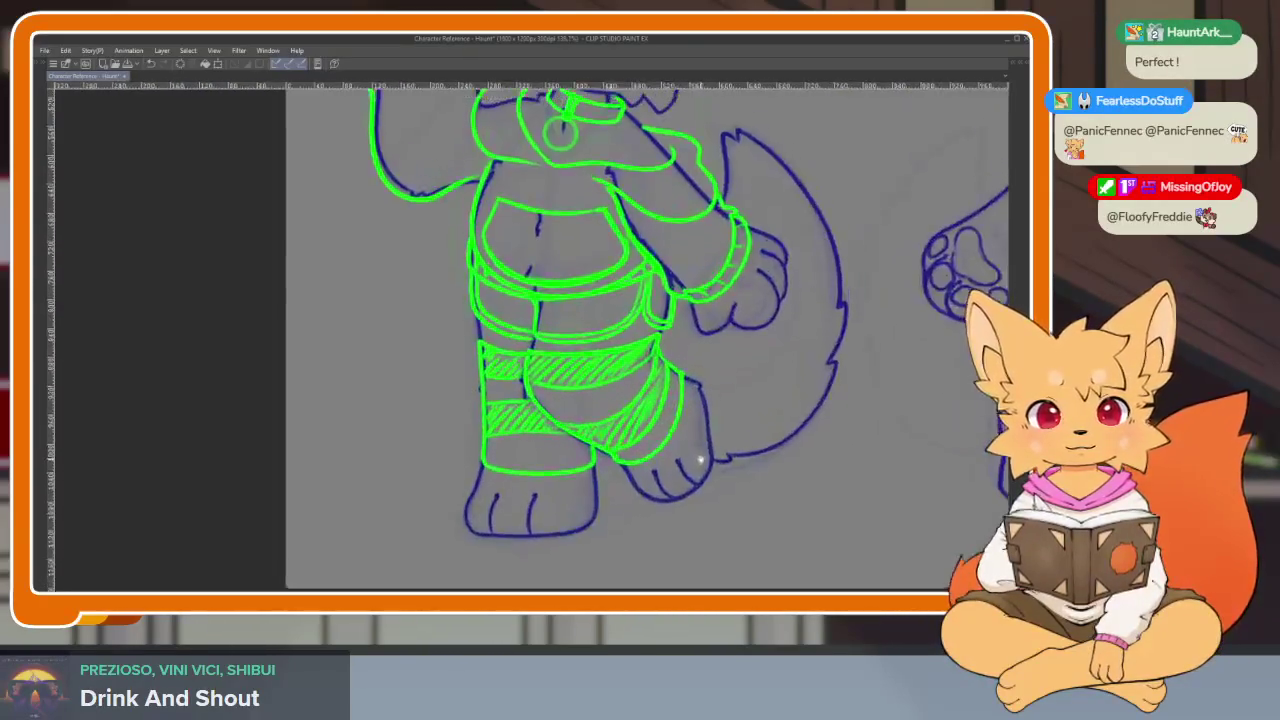
pyautogui.scroll(-2, 710, 453)
pyautogui.scroll(-2, 711, 455)
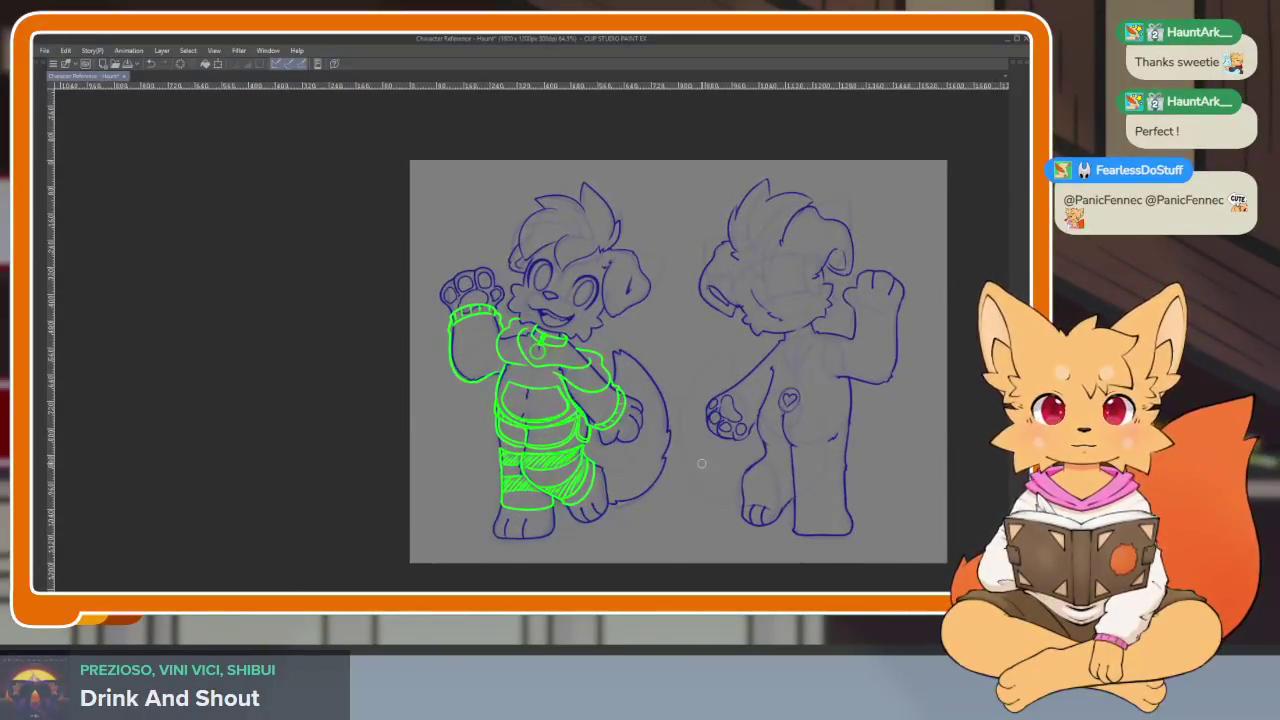
pyautogui.scroll(-1, 701, 463)
pyautogui.scroll(1, 642, 458)
pyautogui.scroll(2, 642, 458)
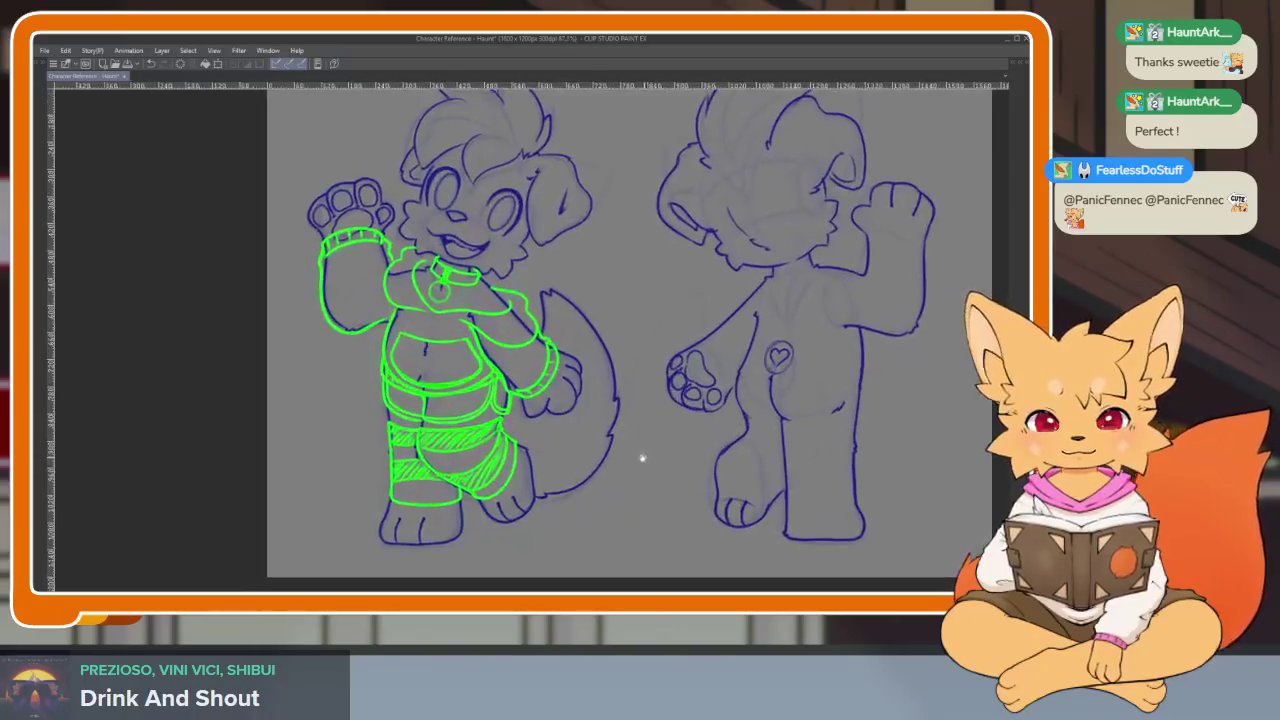
pyautogui.scroll(3, 642, 458)
pyautogui.scroll(1, 506, 459)
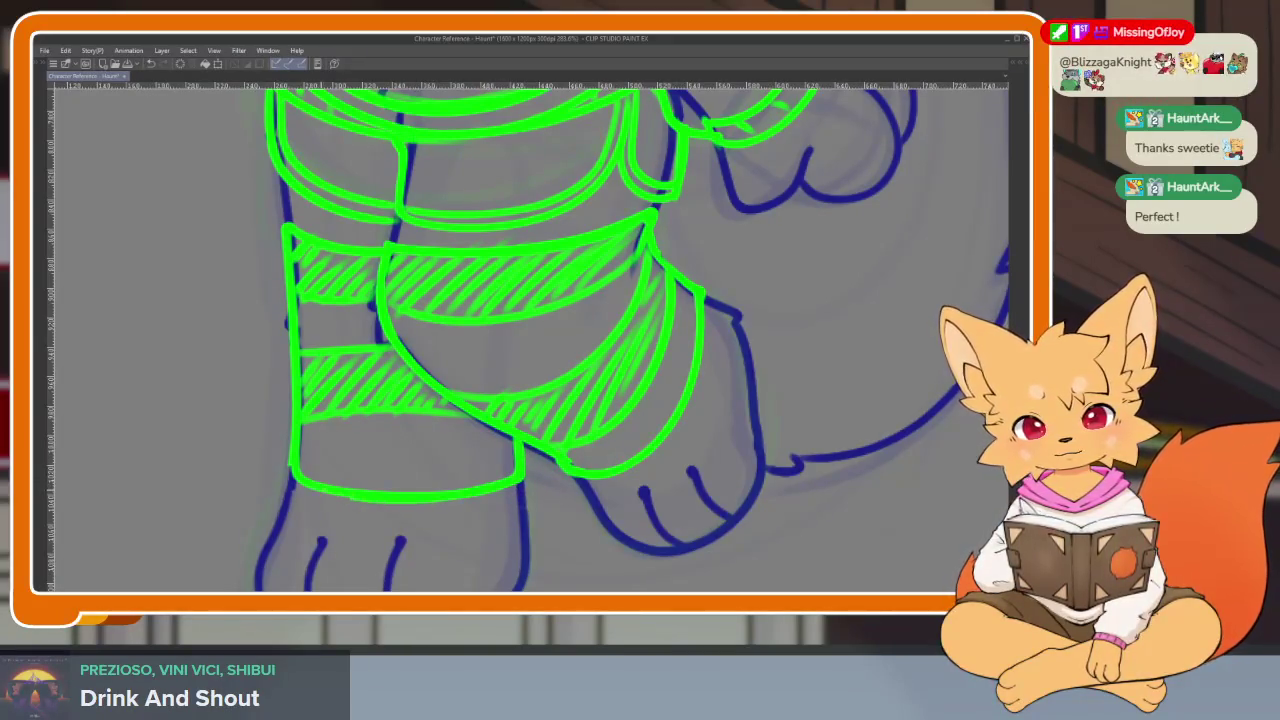
pyautogui.scroll(-3, 657, 457)
pyautogui.scroll(2, 674, 486)
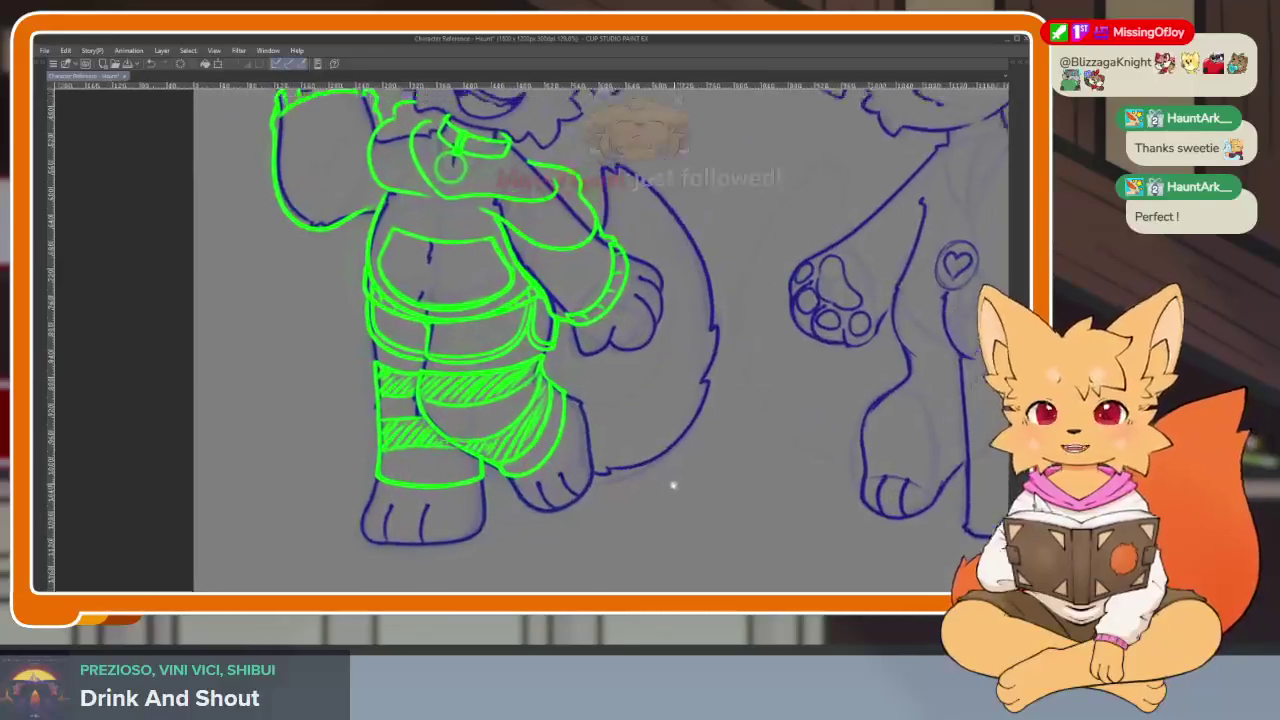
pyautogui.scroll(-1, 806, 418)
pyautogui.scroll(-1, 766, 457)
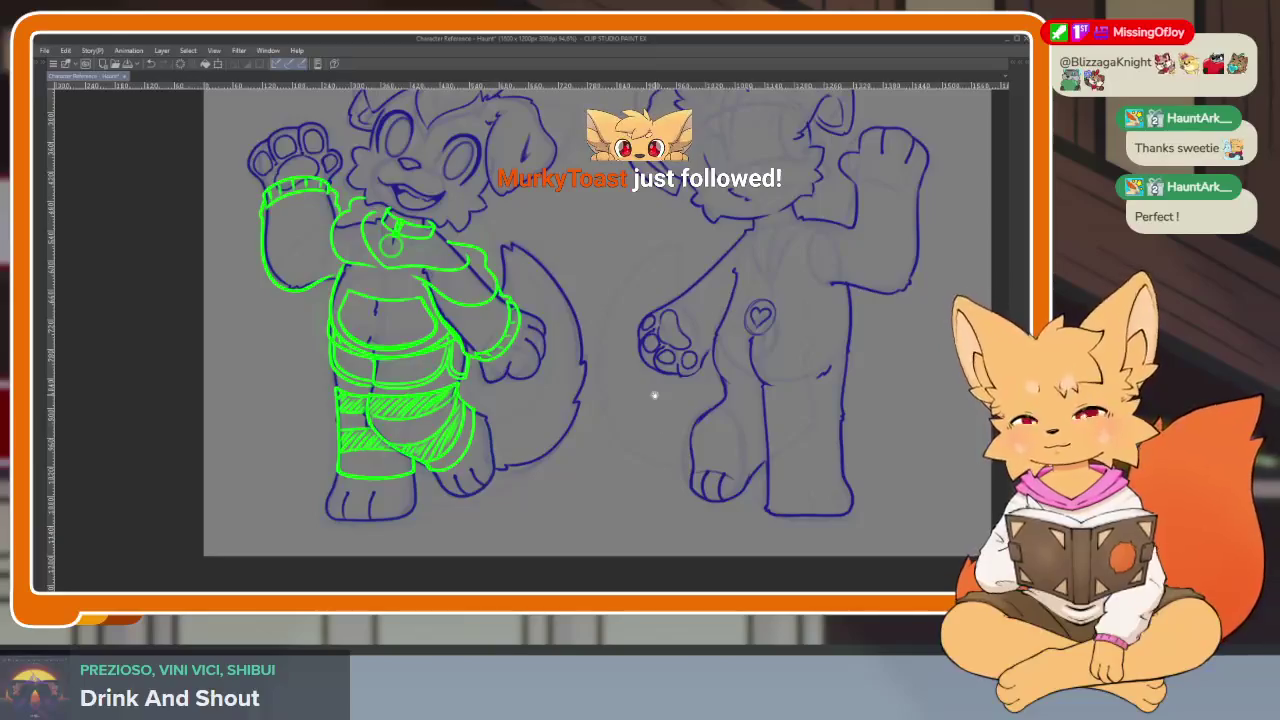
pyautogui.scroll(-1, 640, 463)
pyautogui.scroll(2, 652, 488)
pyautogui.scroll(-1, 652, 488)
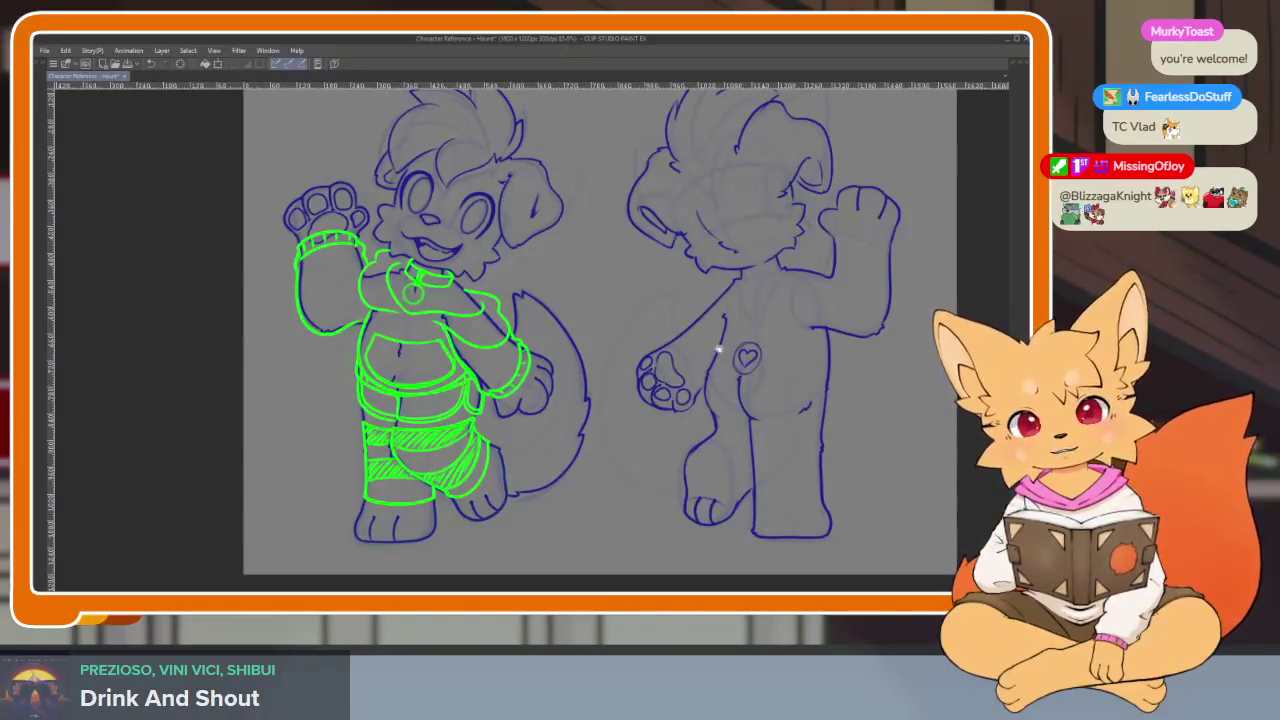
pyautogui.hscroll(2, 714, 394)
pyautogui.scroll(-1, 721, 407)
pyautogui.scroll(1, 717, 406)
pyautogui.scroll(1, 717, 410)
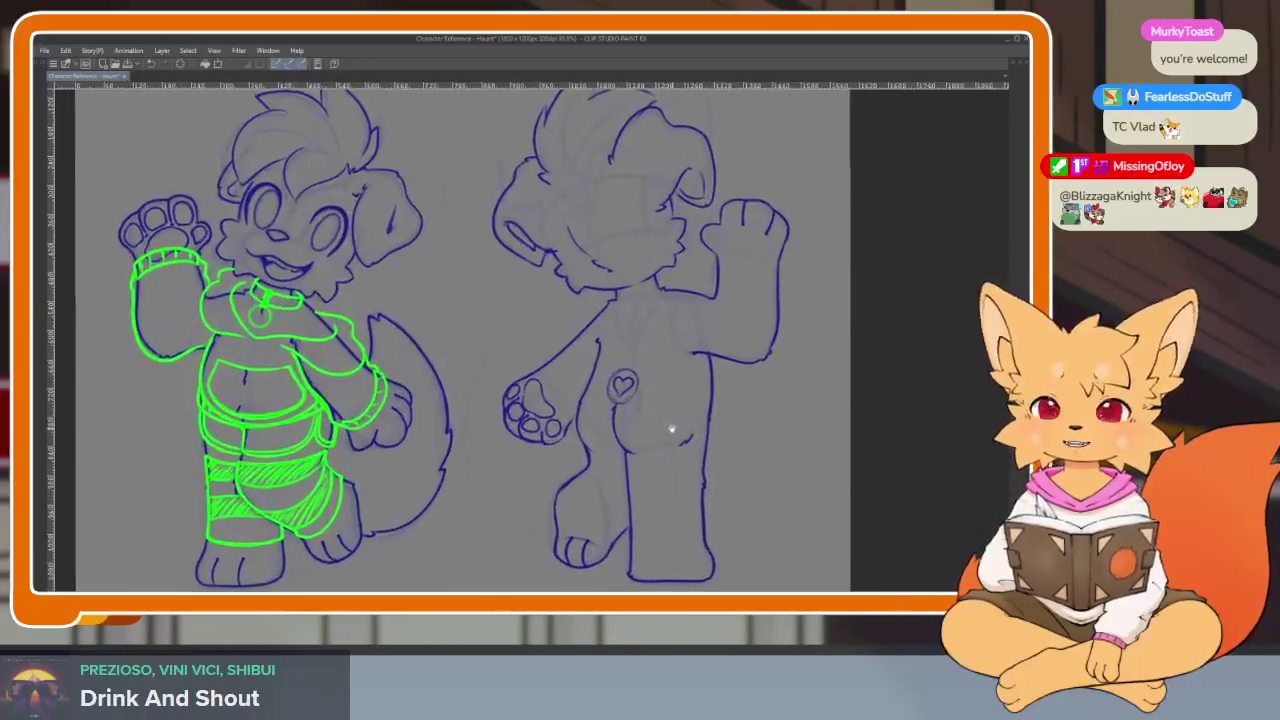
pyautogui.scroll(1, 713, 417)
pyautogui.scroll(-1, 700, 410)
pyautogui.scroll(1, 690, 410)
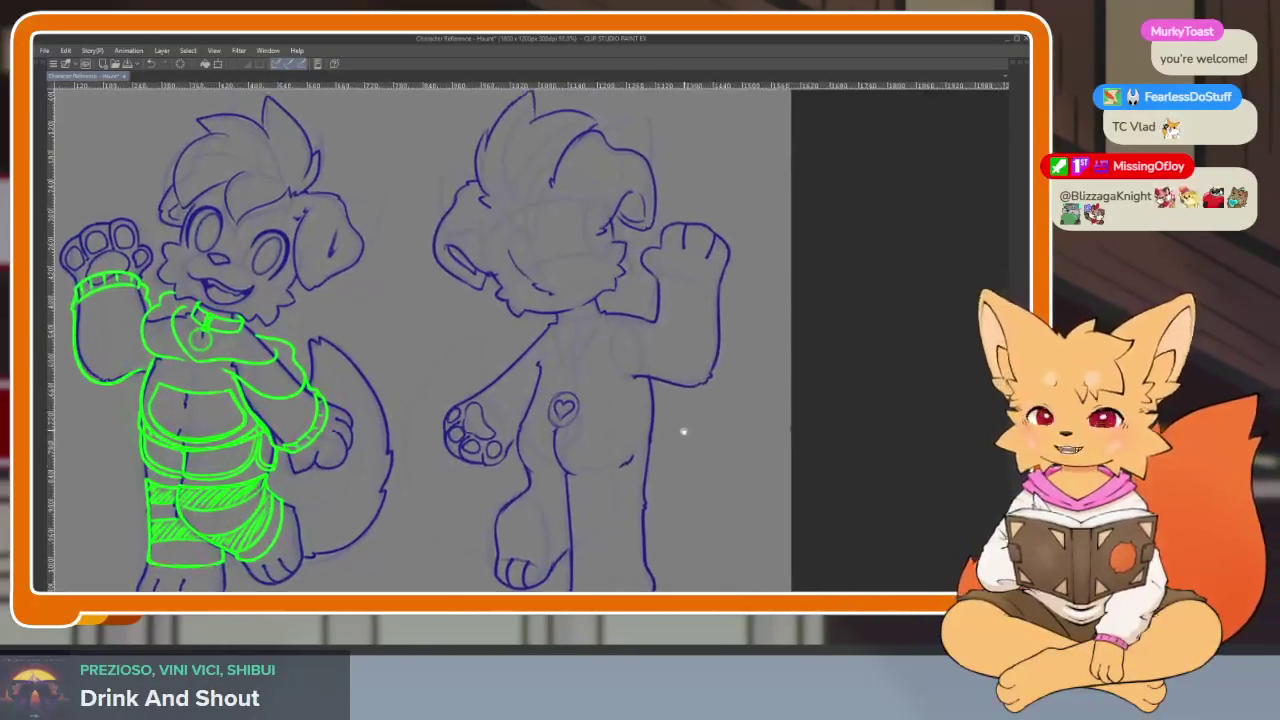
pyautogui.scroll(-2, 670, 435)
pyautogui.press('Tab')
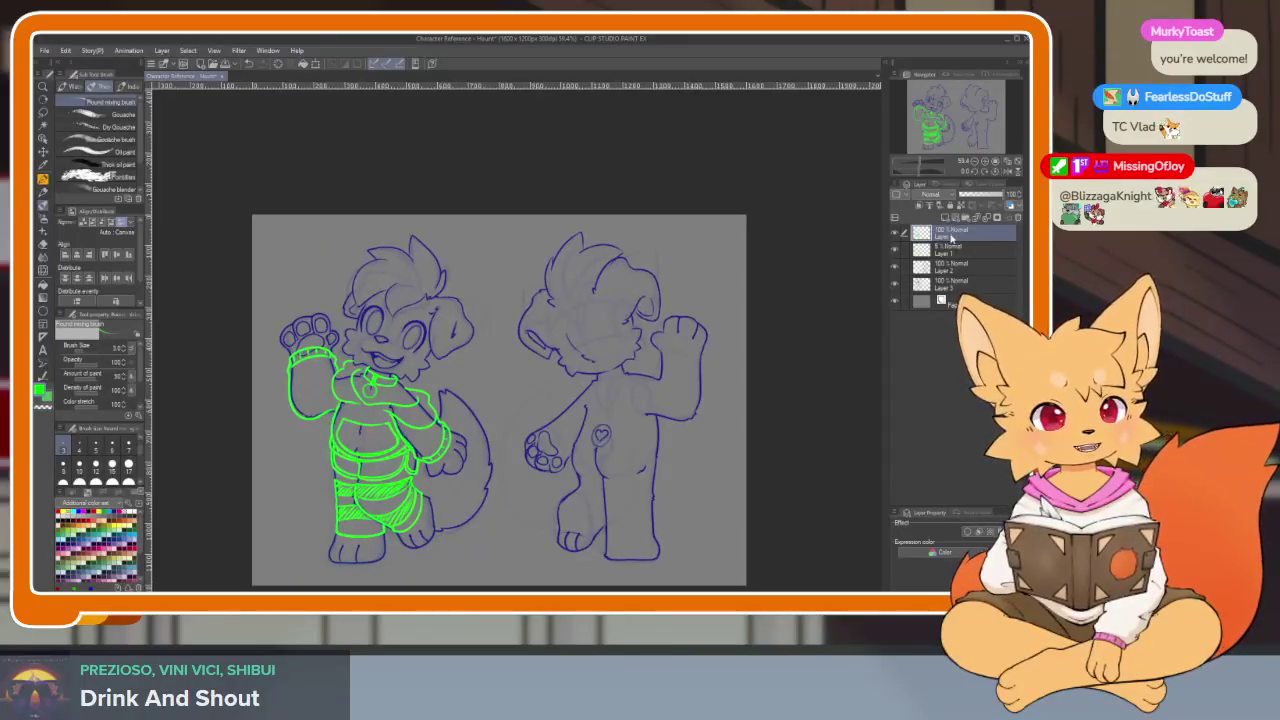
# - Delete the extra Layer 1 from the layer stack
pyautogui.click(950, 255)
pyautogui.click(951, 236)
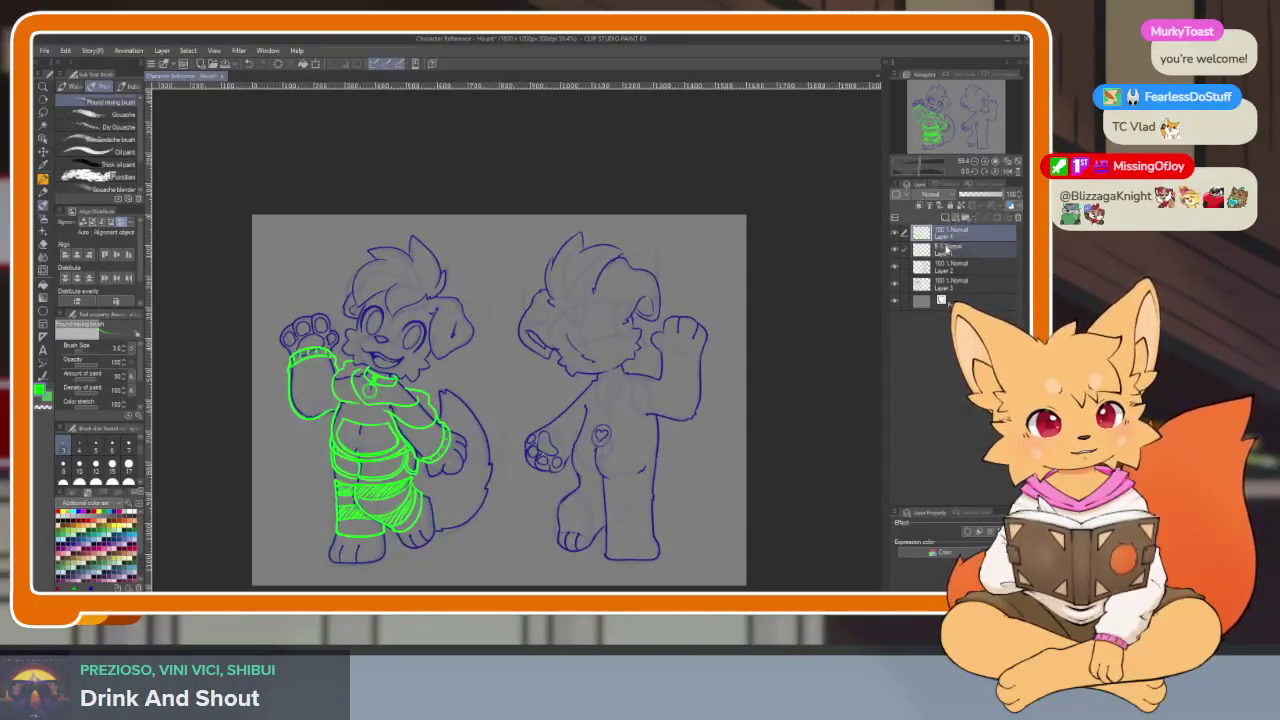
pyautogui.rightClick(943, 255)
pyautogui.click(963, 458)
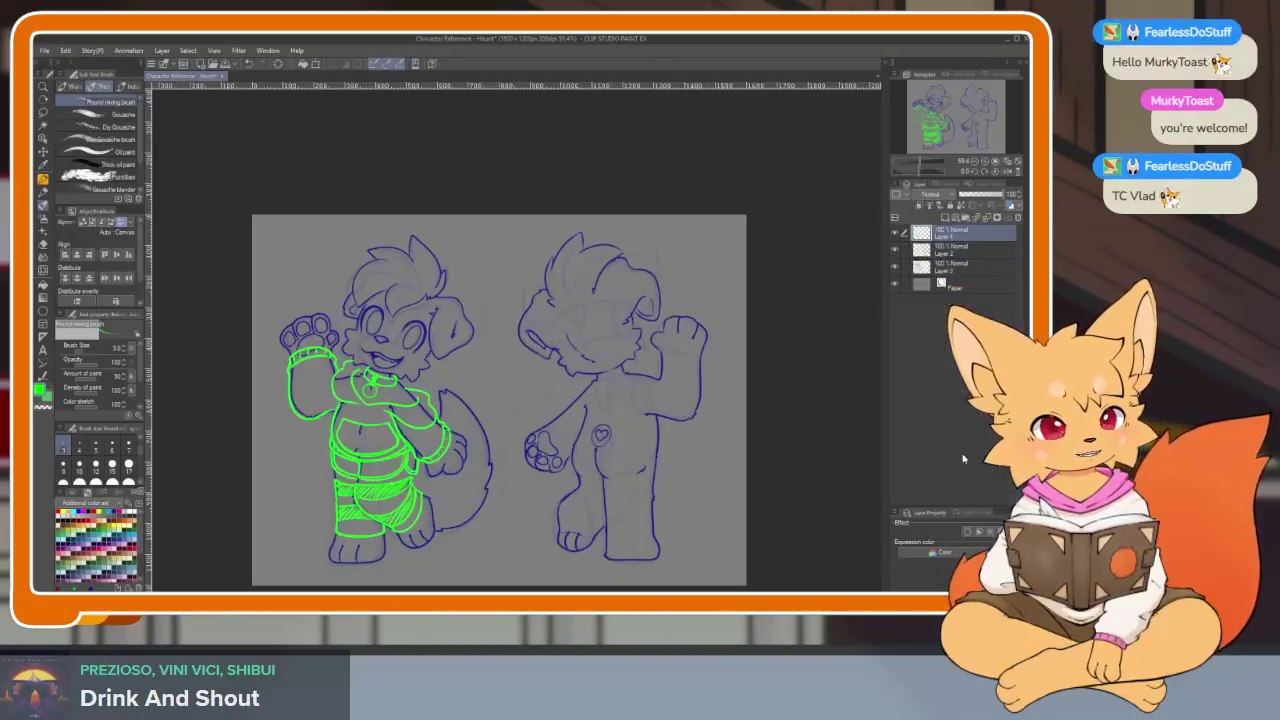
# - Lower the green clothing lineart layer's opacity to about 24%
pyautogui.click(946, 254)
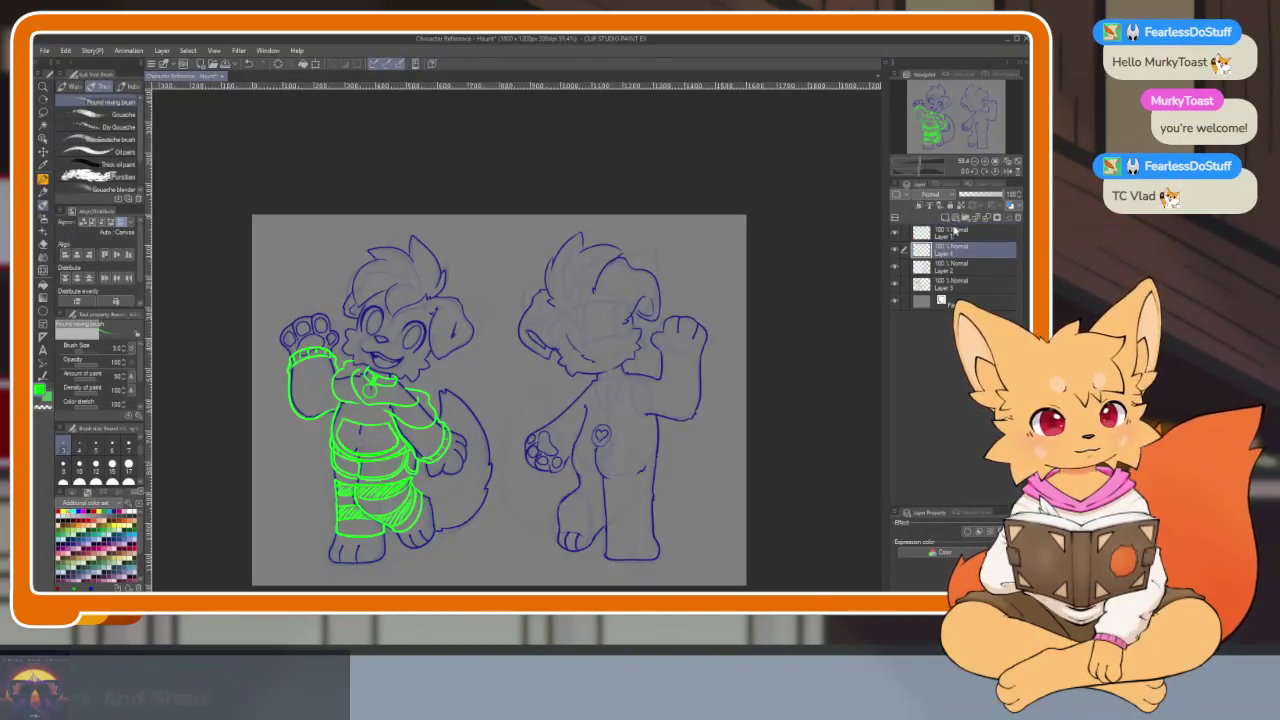
pyautogui.moveTo(1008, 194); pyautogui.dragTo(972, 194)
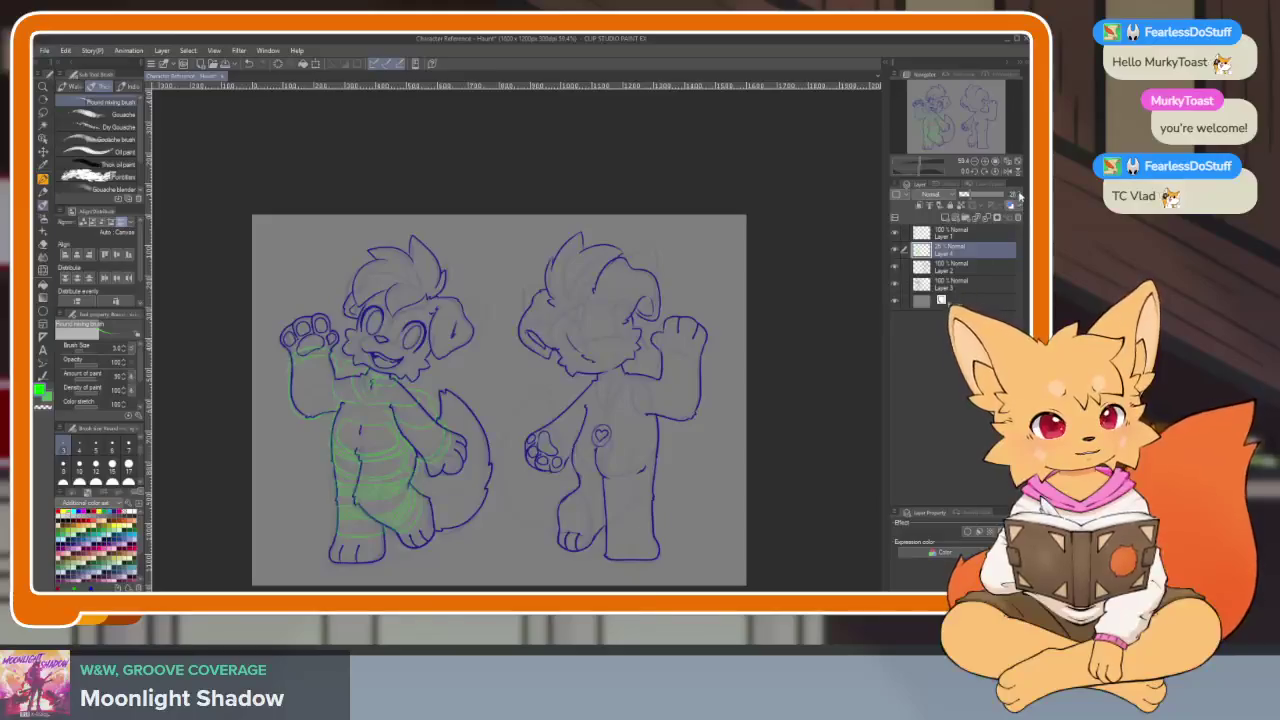
pyautogui.press('Tab')
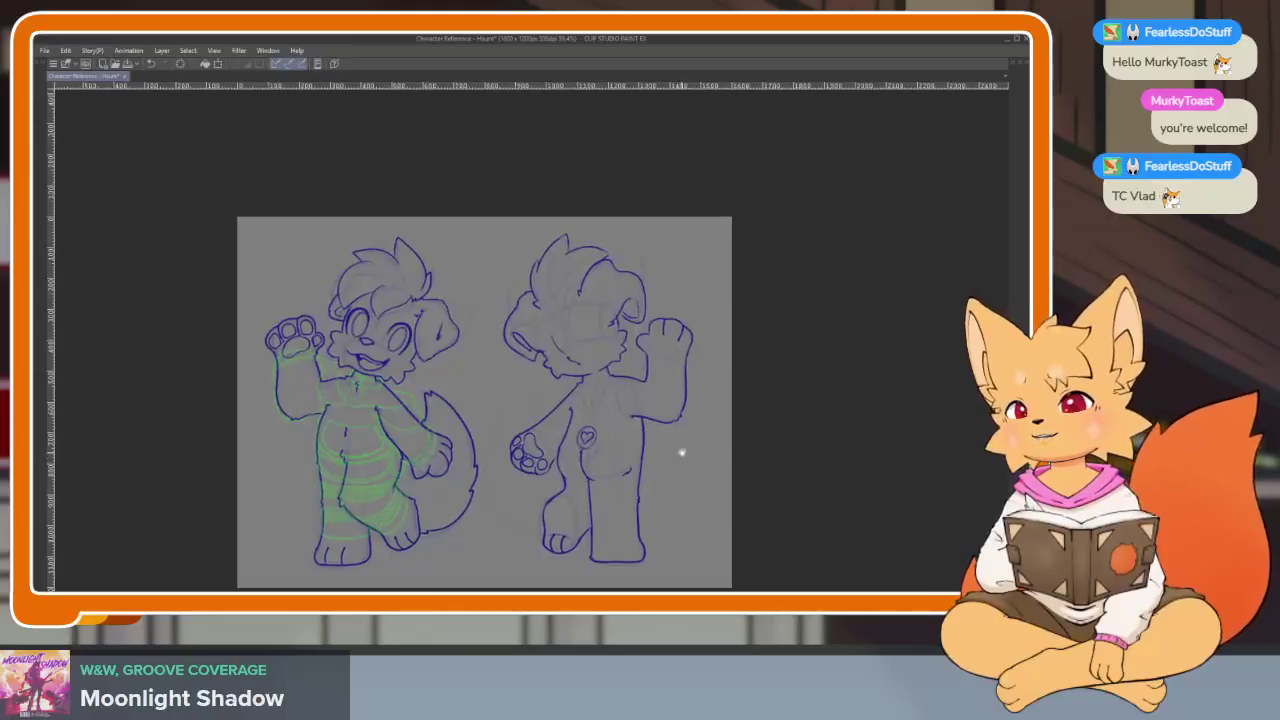
# - Zoom onto the back view and draw a round cyan main pad above the heart
pyautogui.scroll(4, 655, 443)
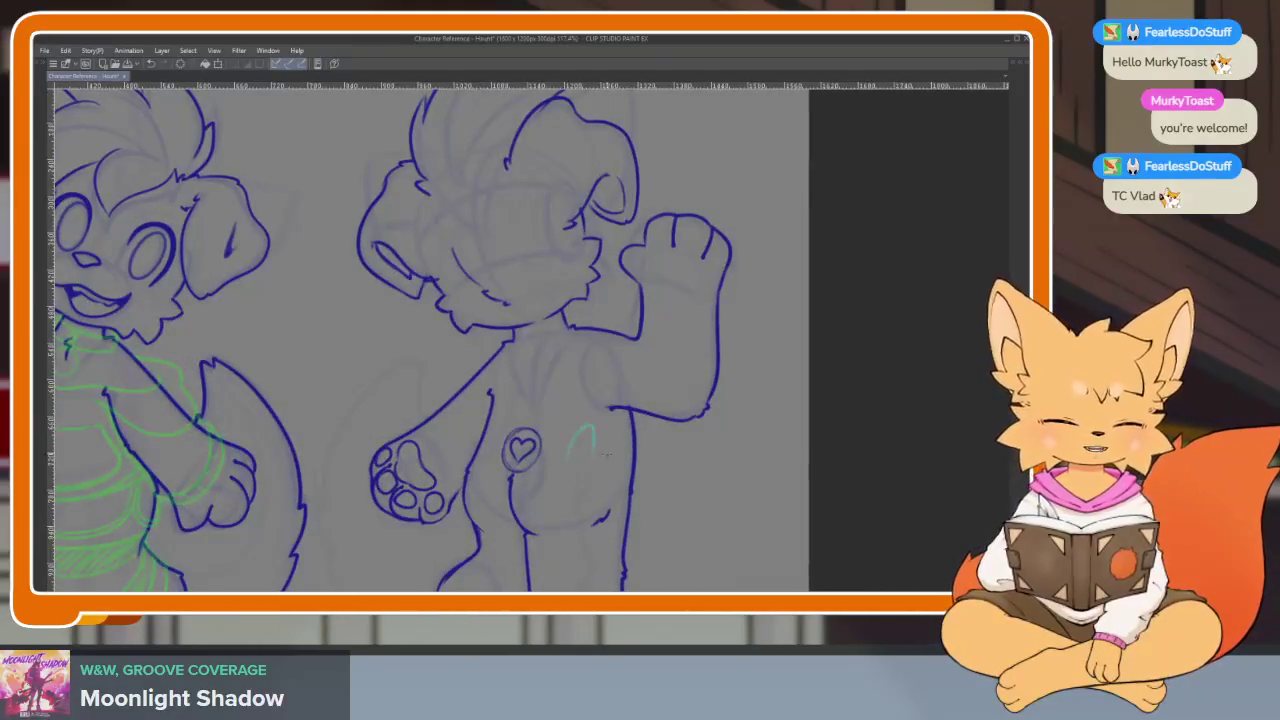
pyautogui.scroll(1, 596, 470)
pyautogui.scroll(1, 601, 468)
pyautogui.press('Tab')
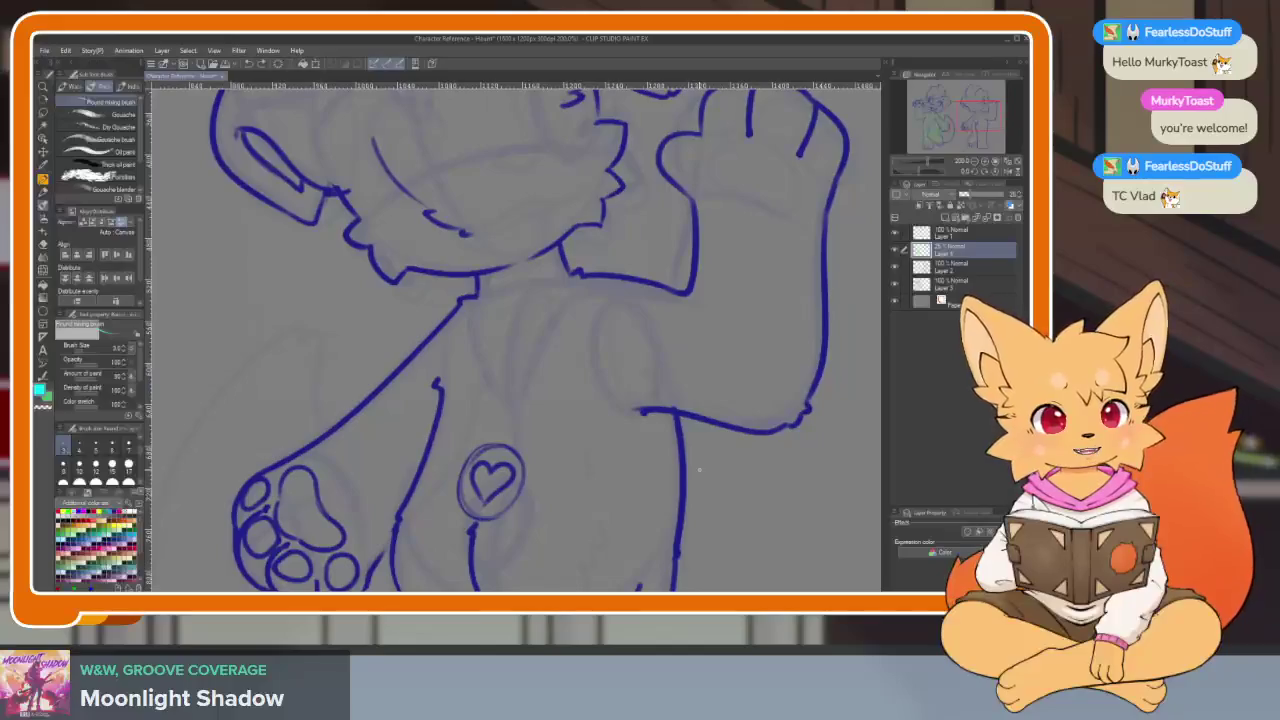
pyautogui.press('Tab')
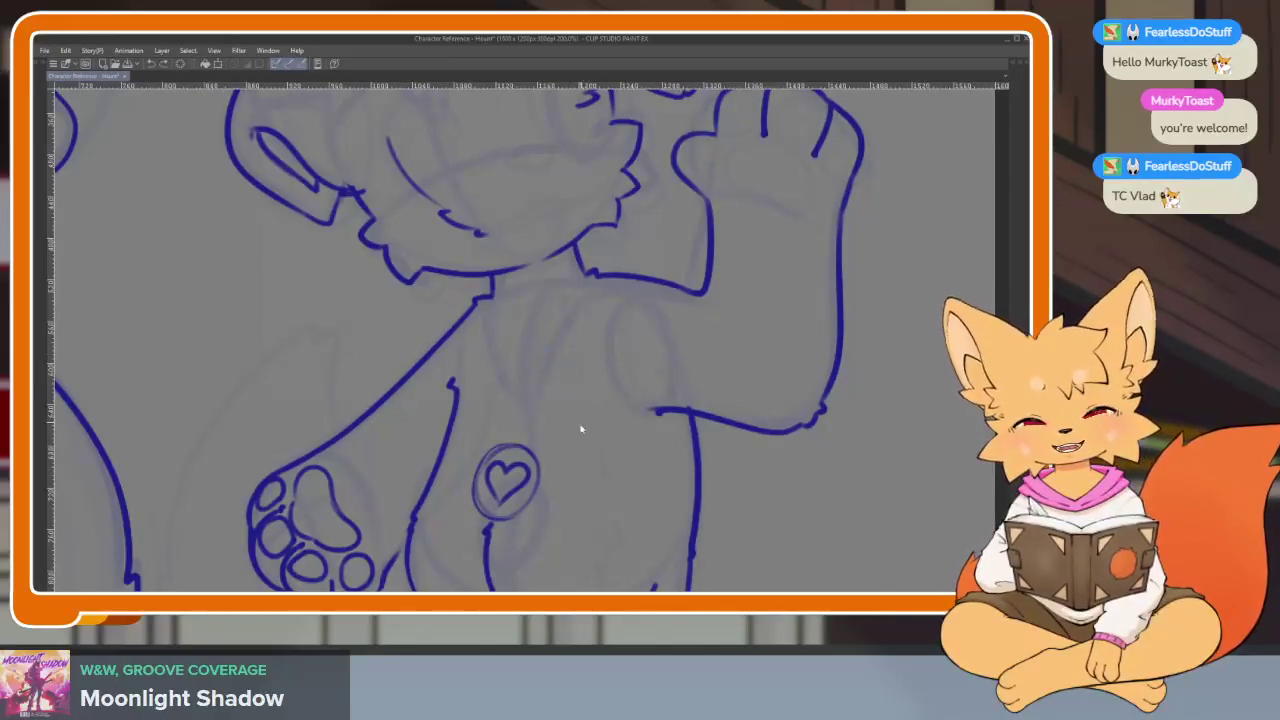
pyautogui.scroll(1, 575, 440)
pyautogui.scroll(1, 600, 420)
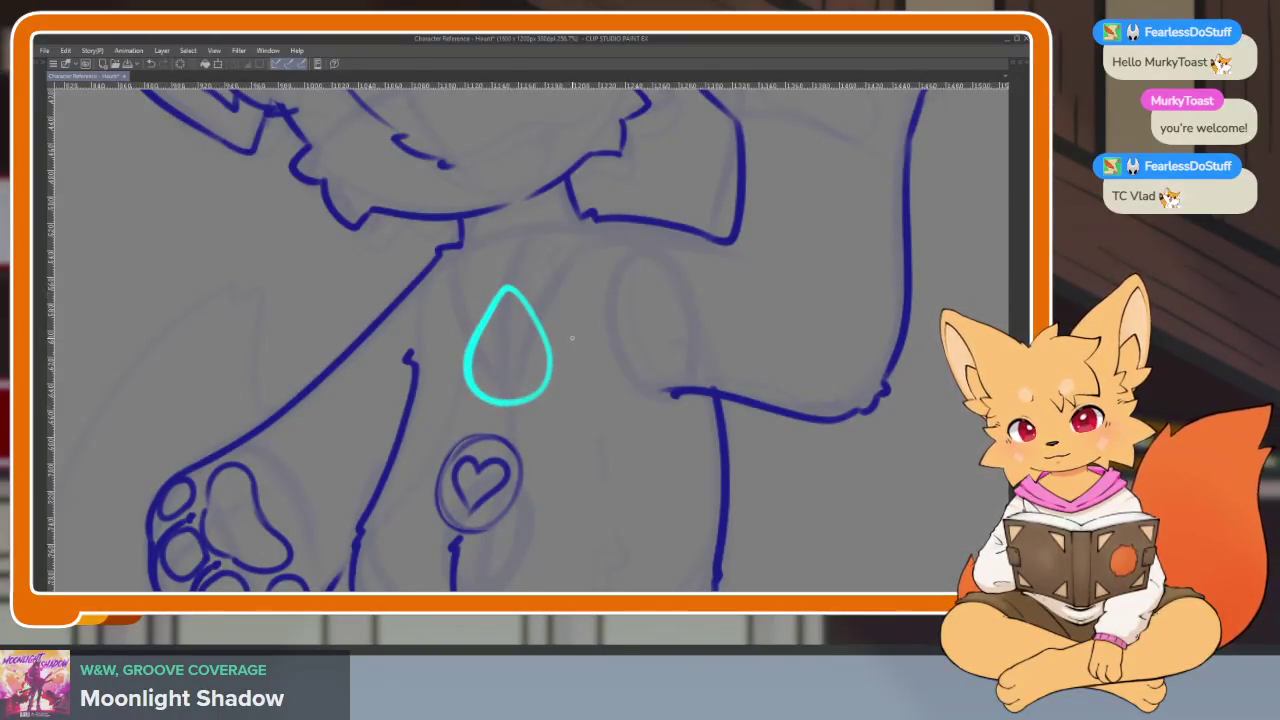
pyautogui.moveTo(572, 338); pyautogui.dragTo(545, 341)
pyautogui.moveTo(530, 286); pyautogui.dragTo(522, 290)
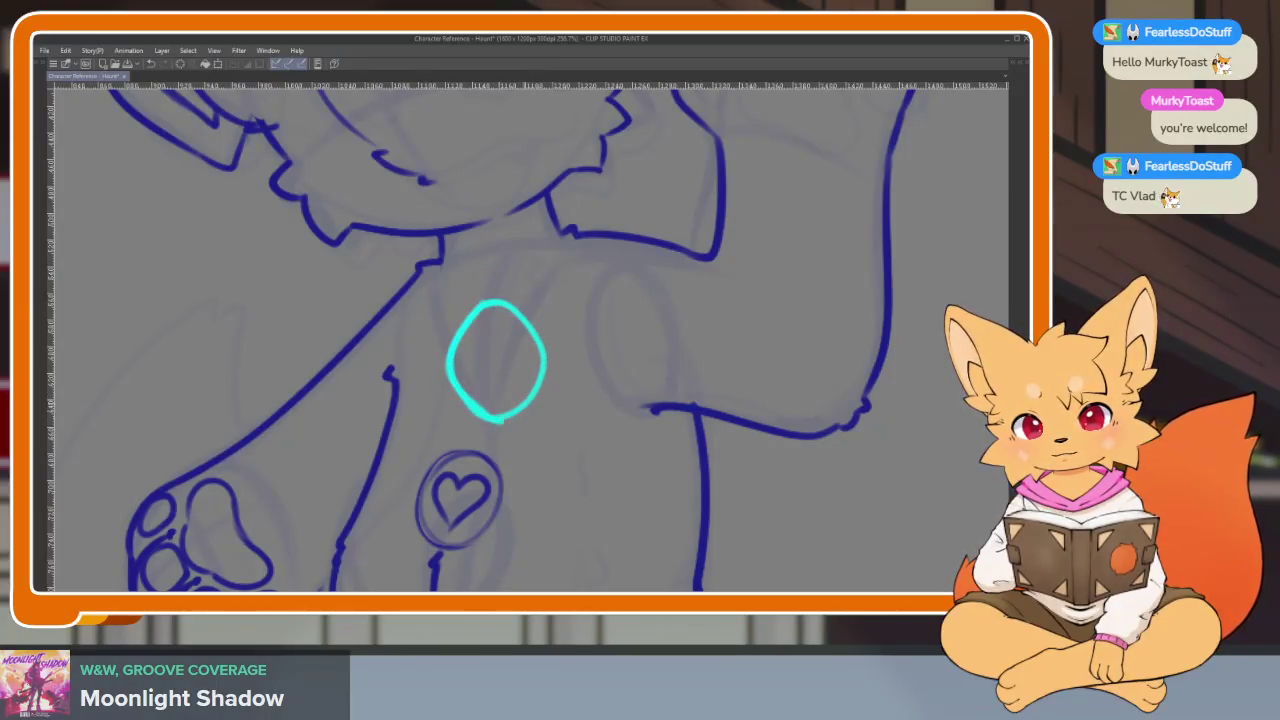
# - Add three small cyan toe beans above the main pad
pyautogui.moveTo(553, 295); pyautogui.dragTo(530, 299)
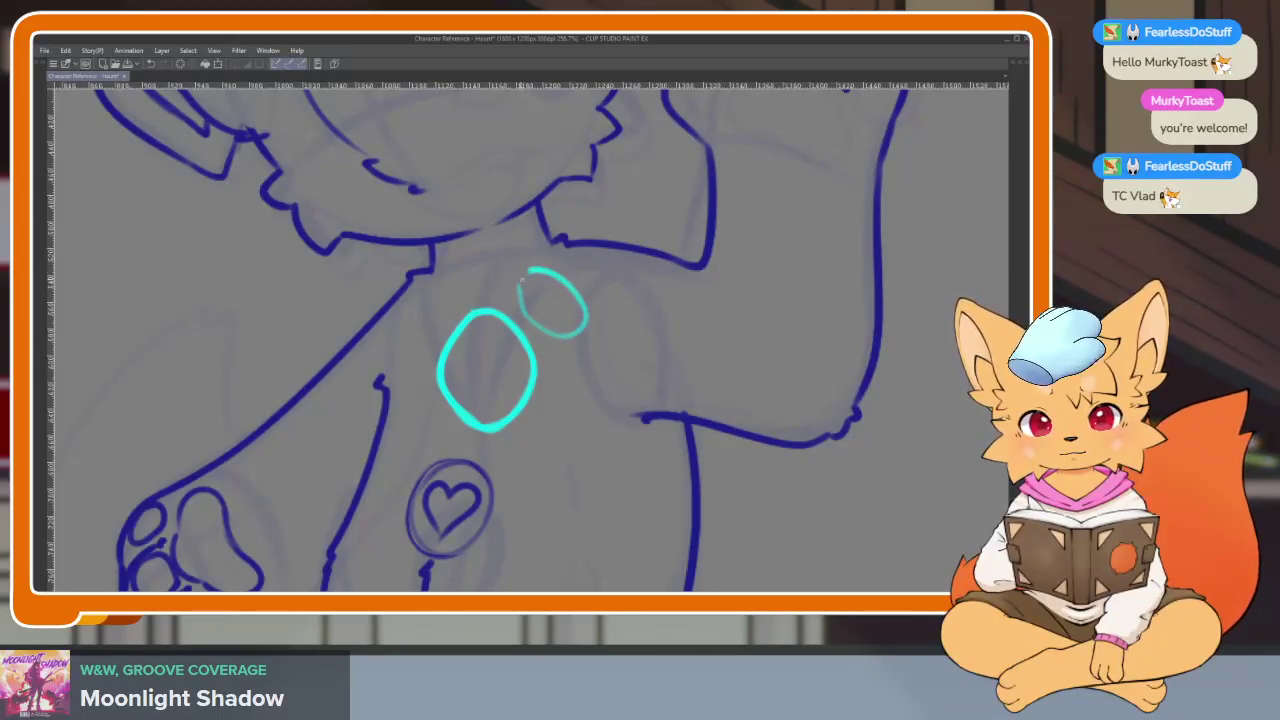
pyautogui.moveTo(575, 343); pyautogui.dragTo(546, 313)
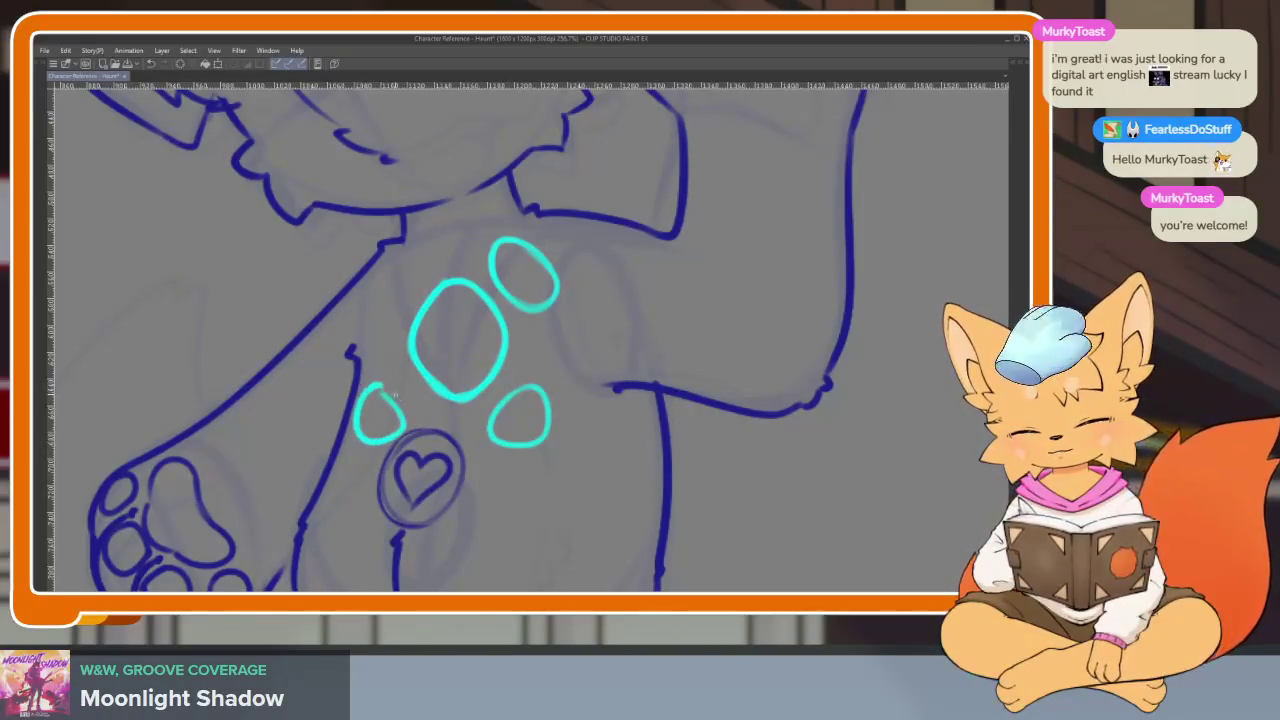
pyautogui.scroll(-10, 540, 370)
pyautogui.scroll(2, 586, 380)
pyautogui.scroll(2, 586, 380)
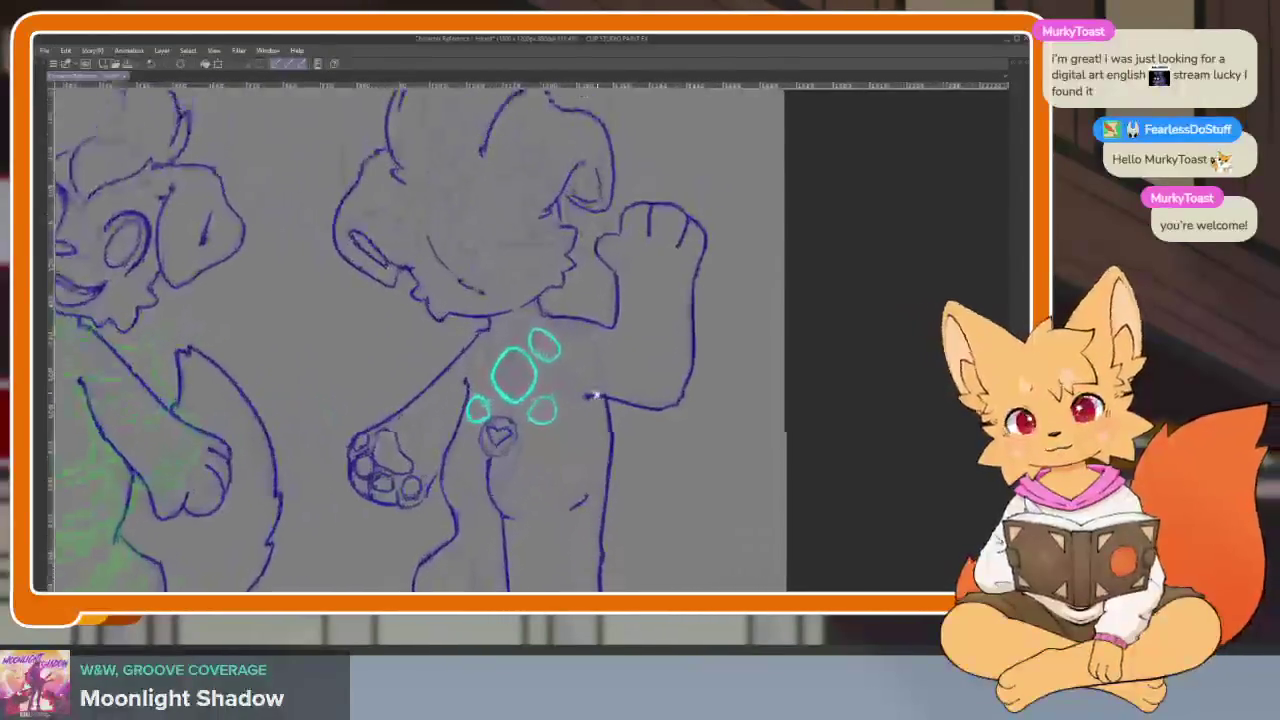
pyautogui.scroll(2, 568, 360)
pyautogui.hotkey('ctrl', 't')
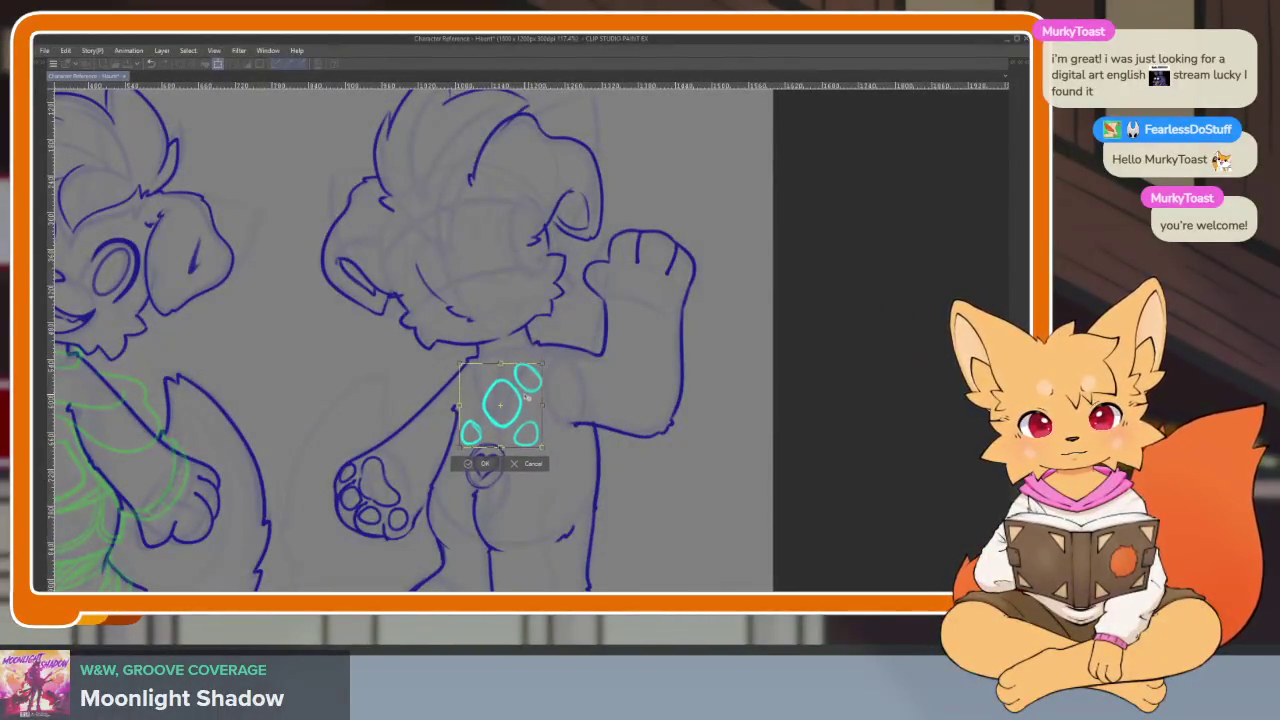
# - Tilt the cyan paw print slightly and resize it a little from its corner
pyautogui.moveTo(552, 374)
pyautogui.mouseDown()
pyautogui.moveTo(527, 410)
pyautogui.moveTo(467, 405)
pyautogui.mouseUp()
pyautogui.click(480, 468)
pyautogui.hotkey('ctrl', 't')
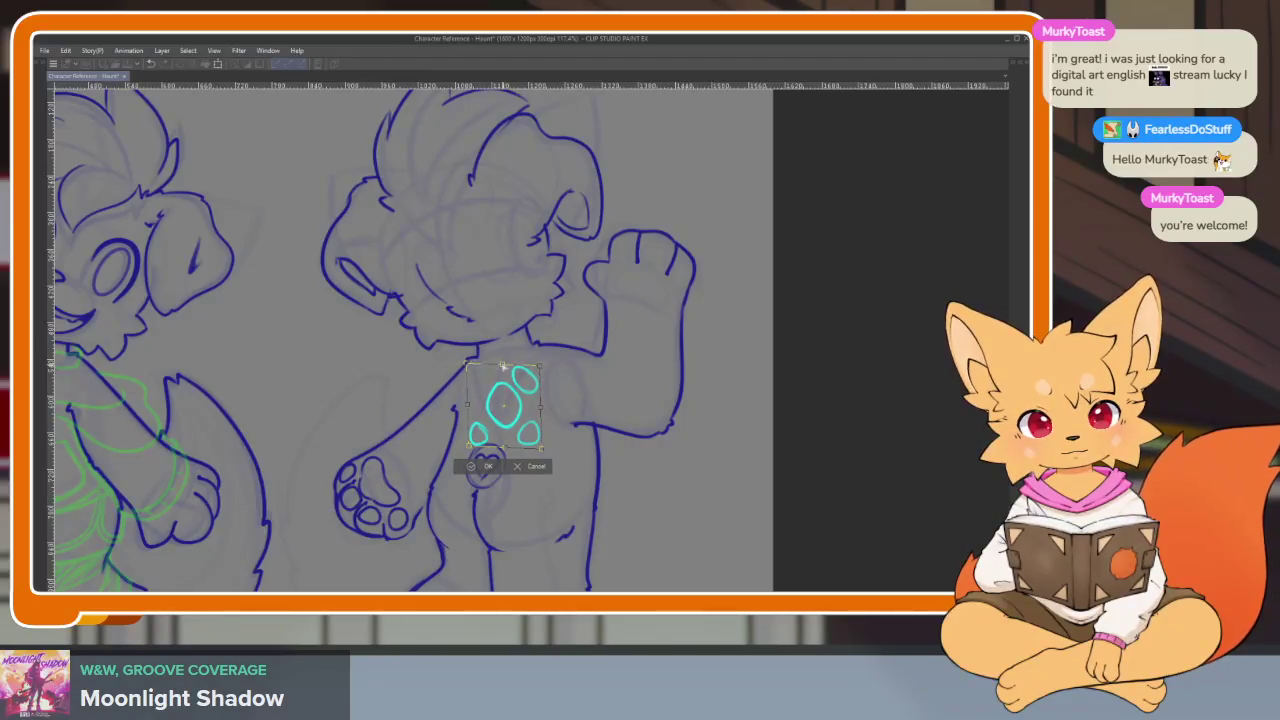
pyautogui.moveTo(541, 449); pyautogui.dragTo(538, 442)
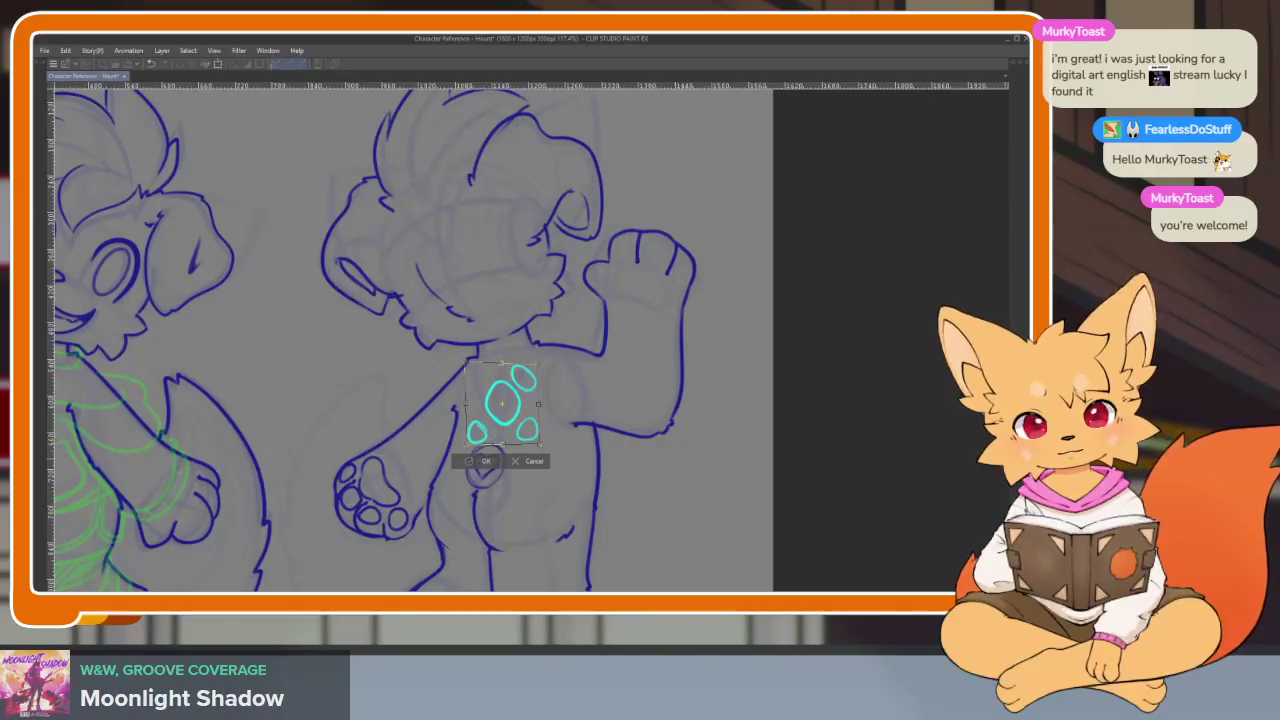
pyautogui.press('Return')
pyautogui.hotkey('ctrl', '0')
pyautogui.scroll(5, 617, 443)
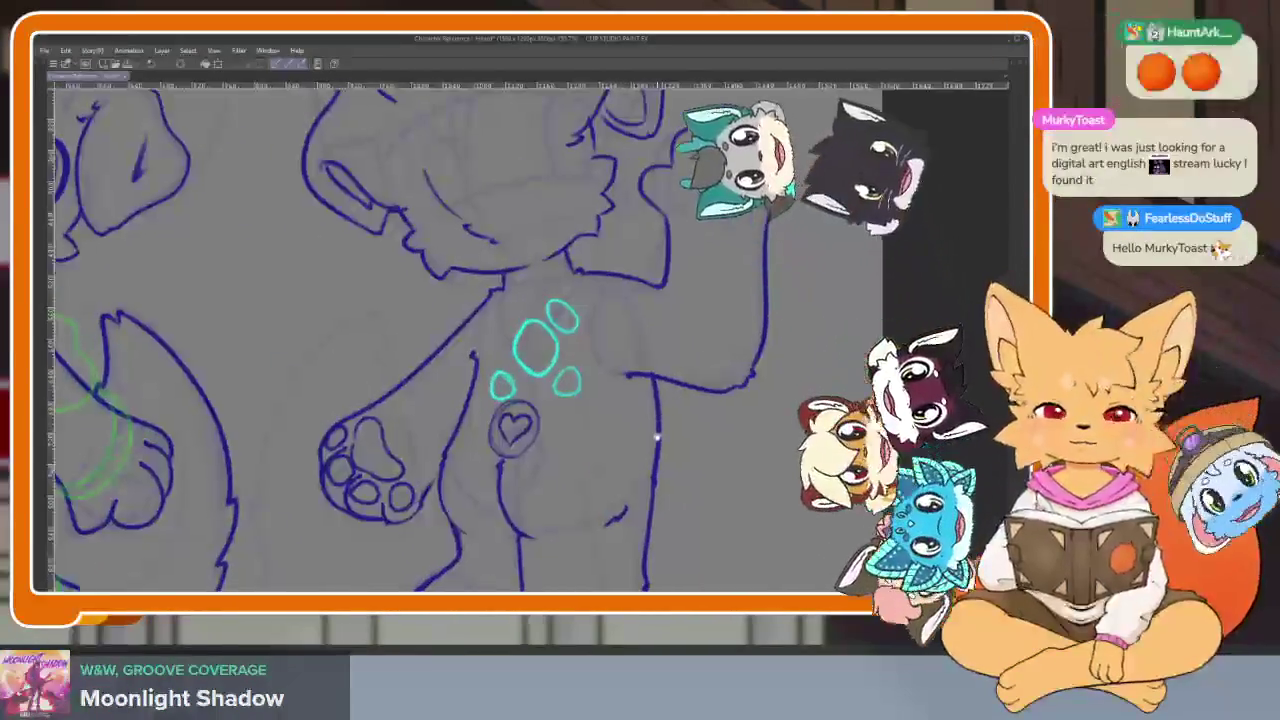